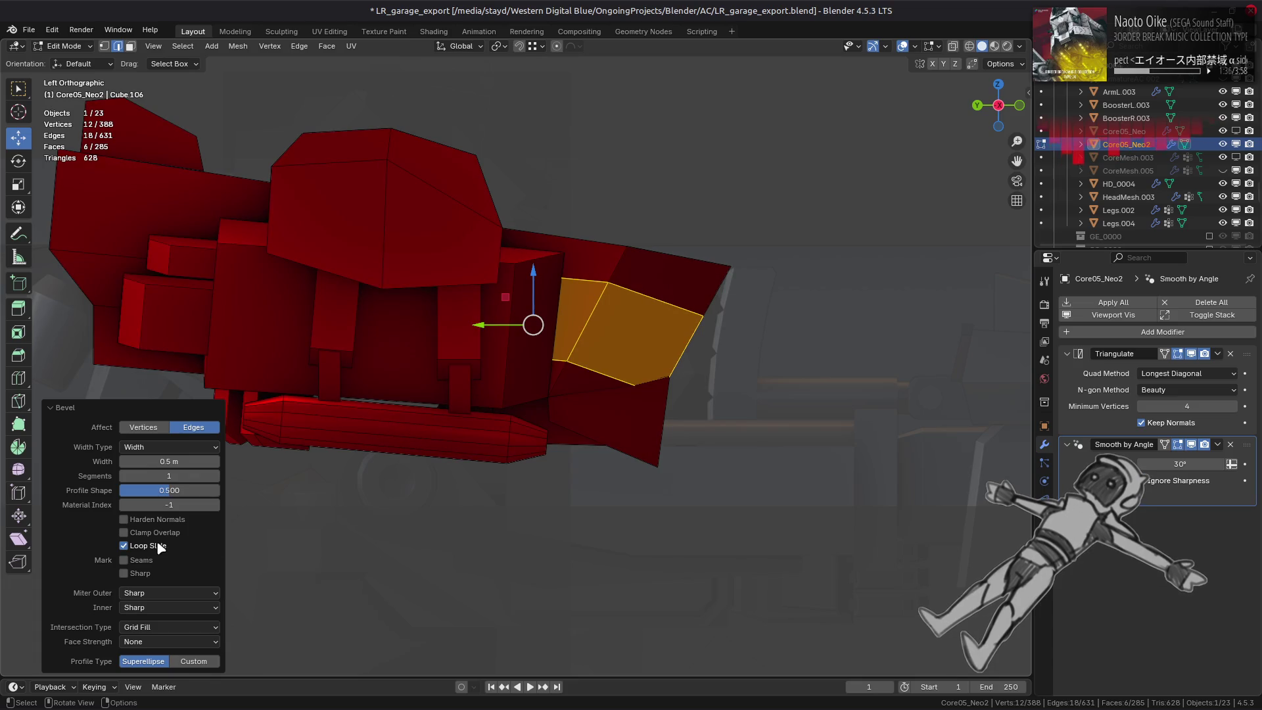
Keep the bevel at 0.5 m Width with Loop Slide on, inspect it, then deselect the faces.
{"action": "left_click", "coordinate": [161, 451]}
{"action": "left_click", "coordinate": [163, 451]}
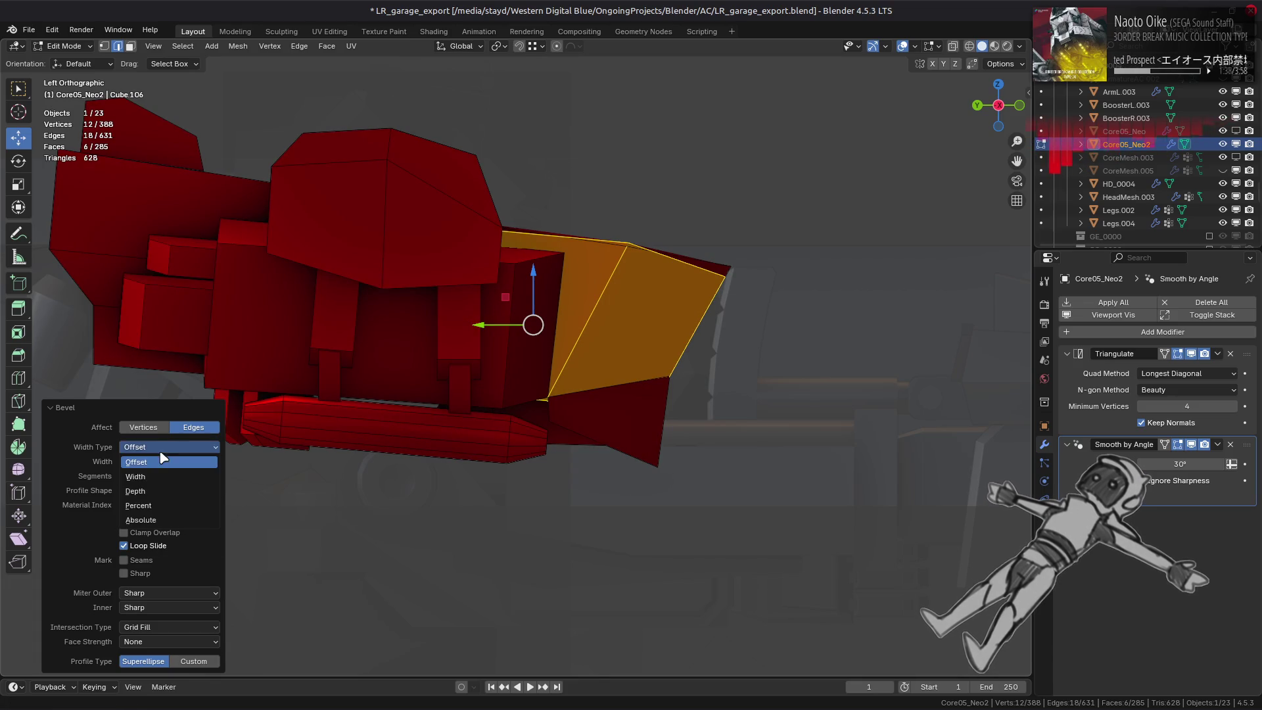
{"action": "left_click", "coordinate": [163, 473]}
{"action": "middle_click_drag", "start_coordinate": [587, 385], "coordinate": [516, 374]}
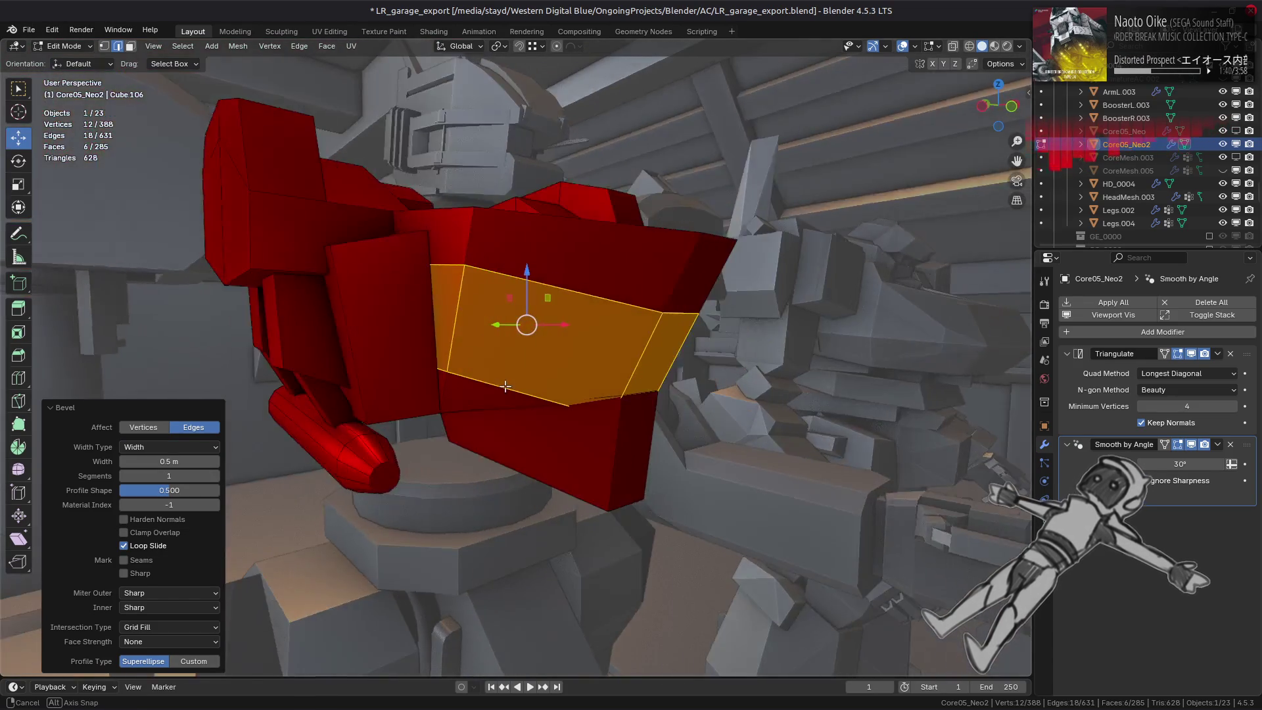
{"action": "key", "text": "alt+z"}
{"action": "key", "text": "alt+z"}
{"action": "middle_click_drag", "start_coordinate": [516, 374], "coordinate": [520, 377]}
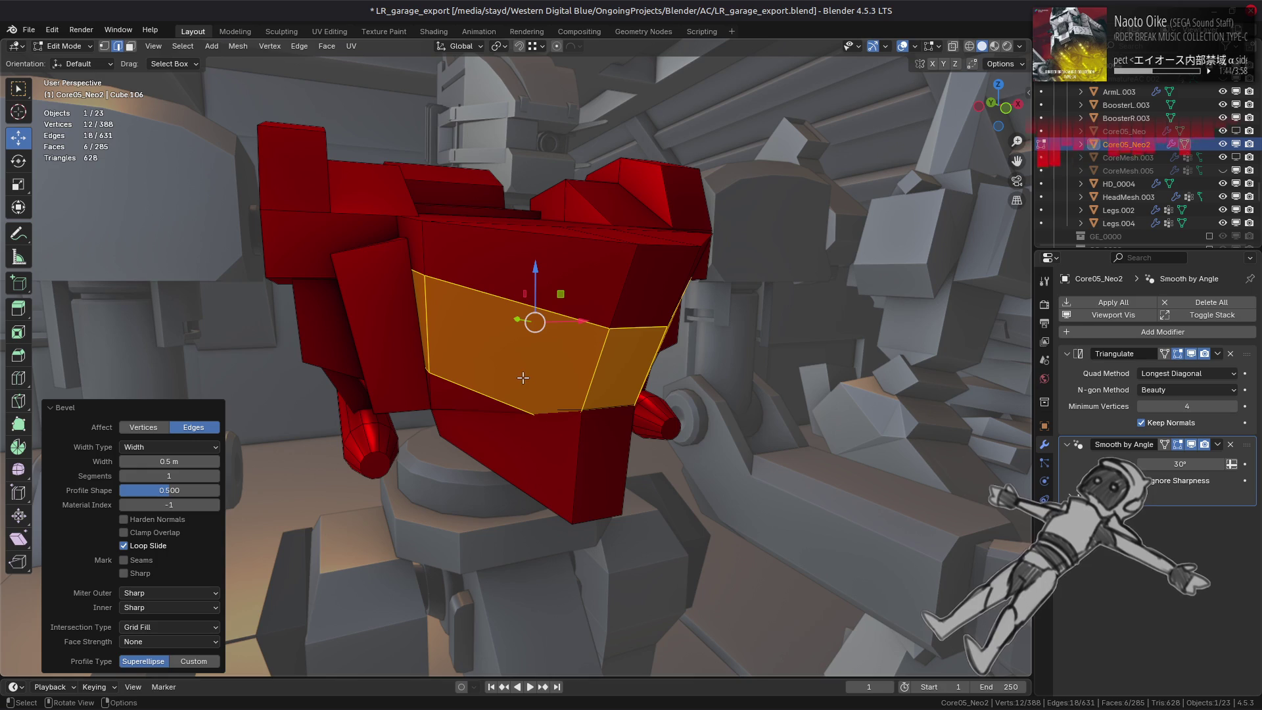
{"action": "key", "text": "alt+a"}
{"action": "key", "text": "3"}
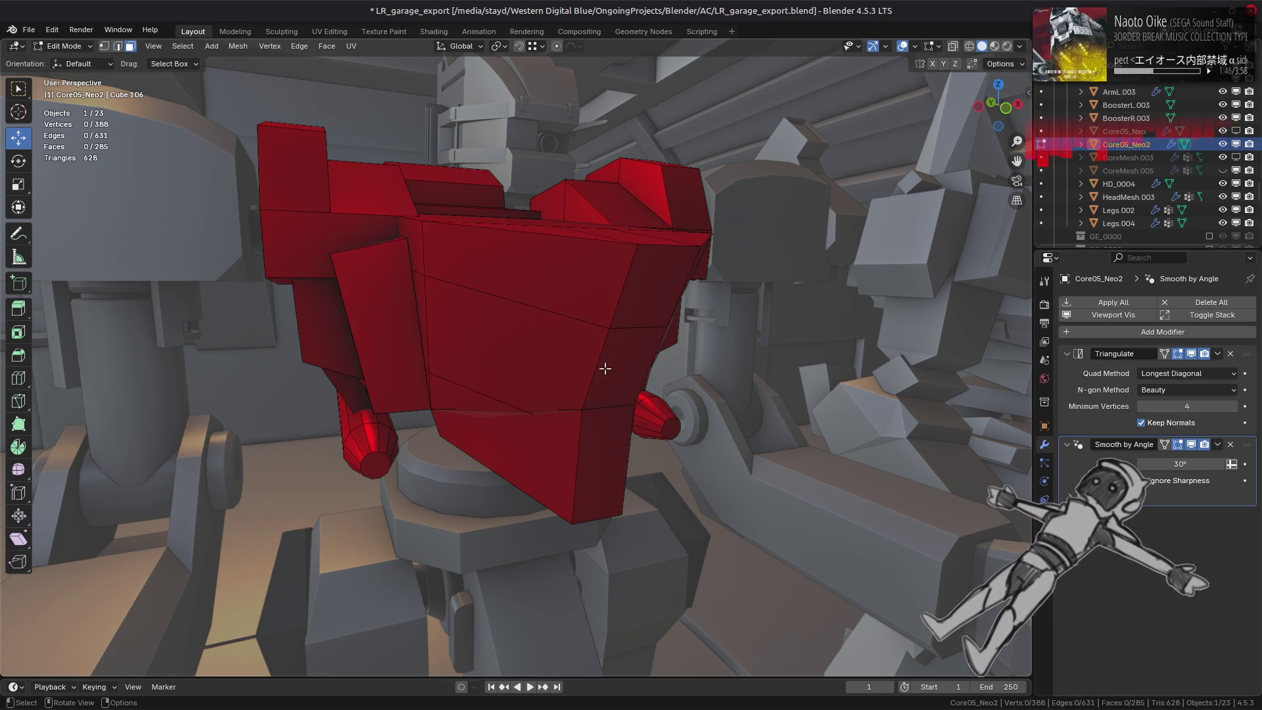
{"action": "left_click", "coordinate": [602, 367]}
{"action": "key", "text": "alt+s"}
{"action": "left_click", "coordinate": [727, 376]}
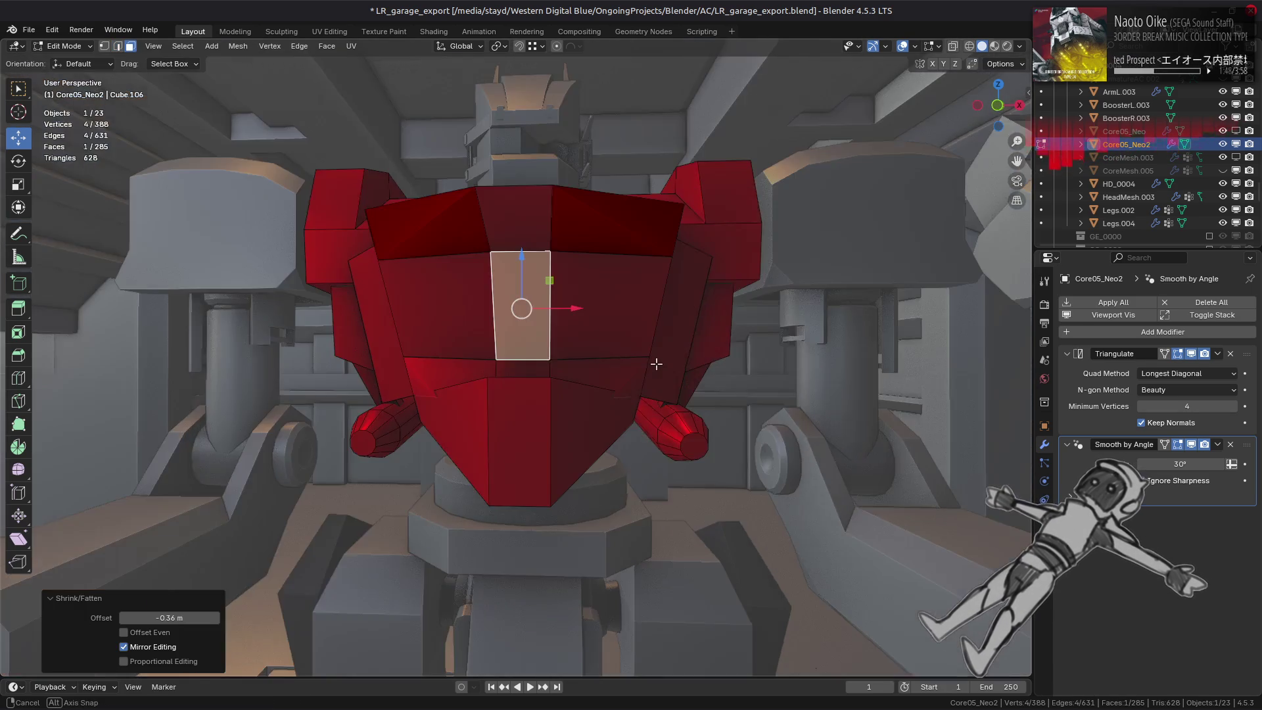
{"action": "middle_click_drag", "start_coordinate": [727, 375], "coordinate": [592, 414]}
{"action": "left_click", "coordinate": [125, 632]}
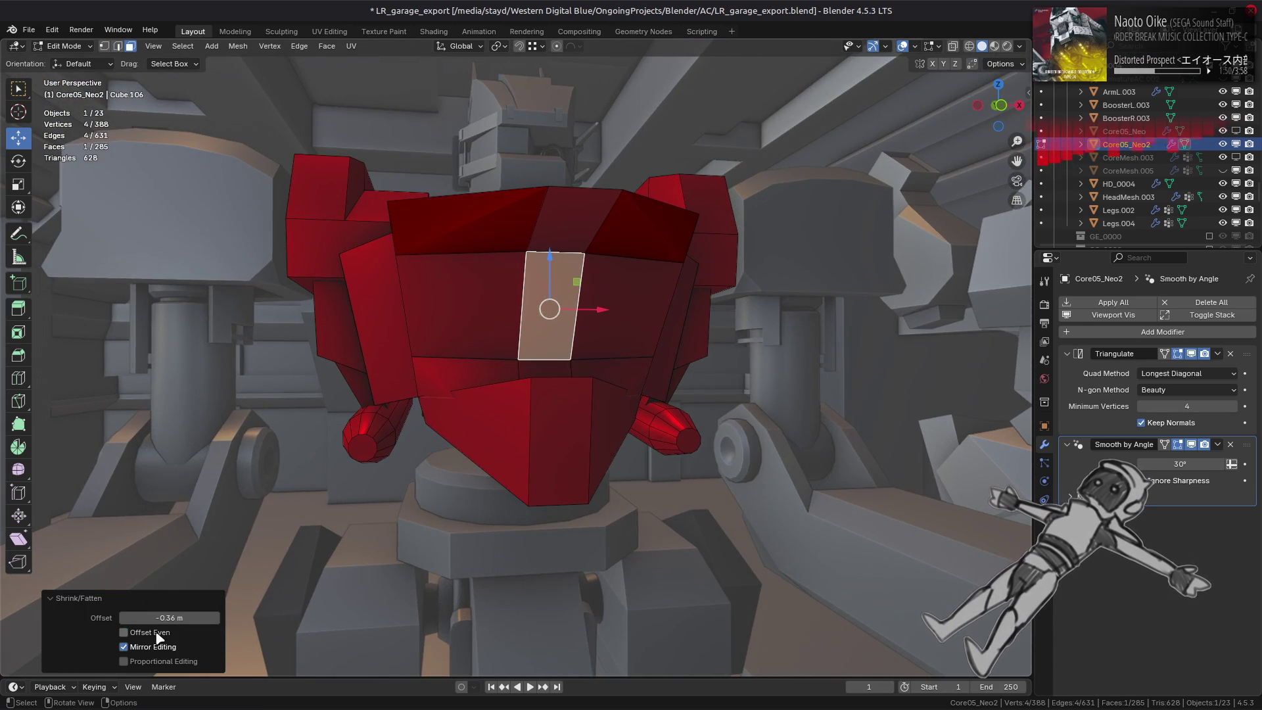
{"action": "key", "text": "ctrl+z"}
{"action": "left_click", "coordinate": [458, 321], "text": "ctrl"}
{"action": "left_click", "coordinate": [636, 331], "text": "ctrl"}
{"action": "key", "text": "alt+s"}
{"action": "left_click", "coordinate": [708, 343]}
{"action": "key", "text": "ctrl+z"}
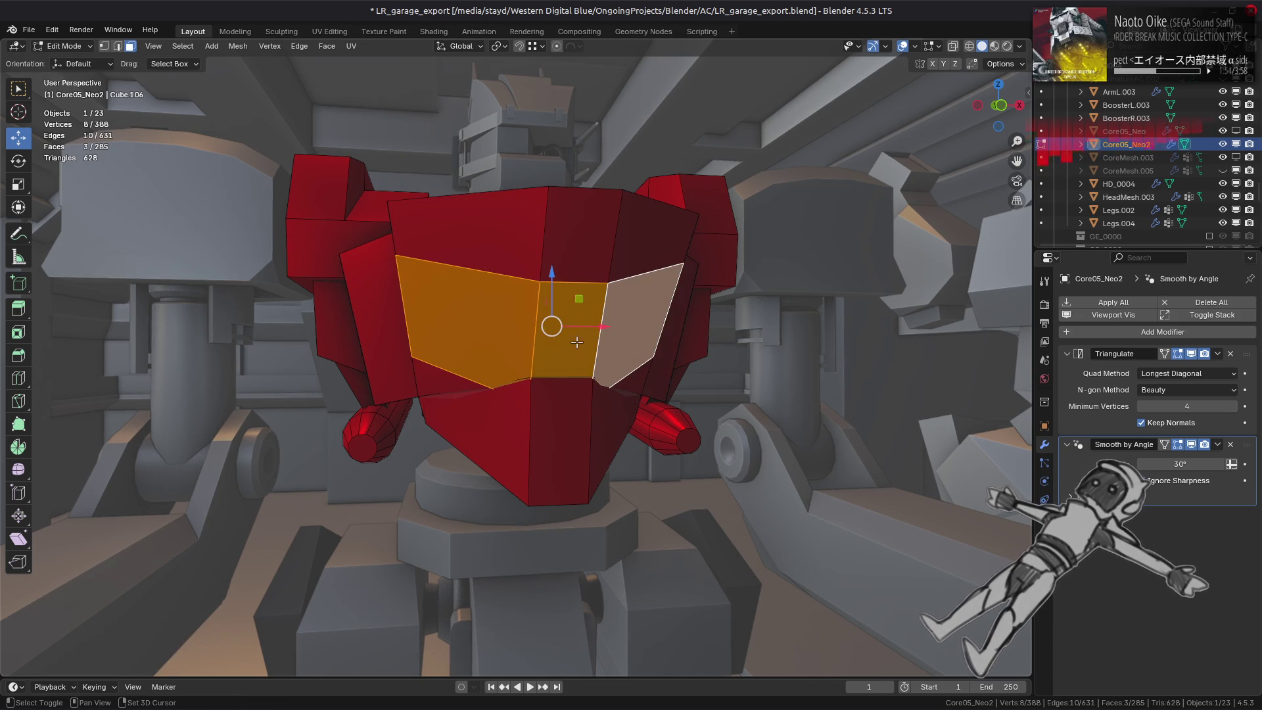
{"action": "left_click", "coordinate": [576, 341], "text": "shift"}
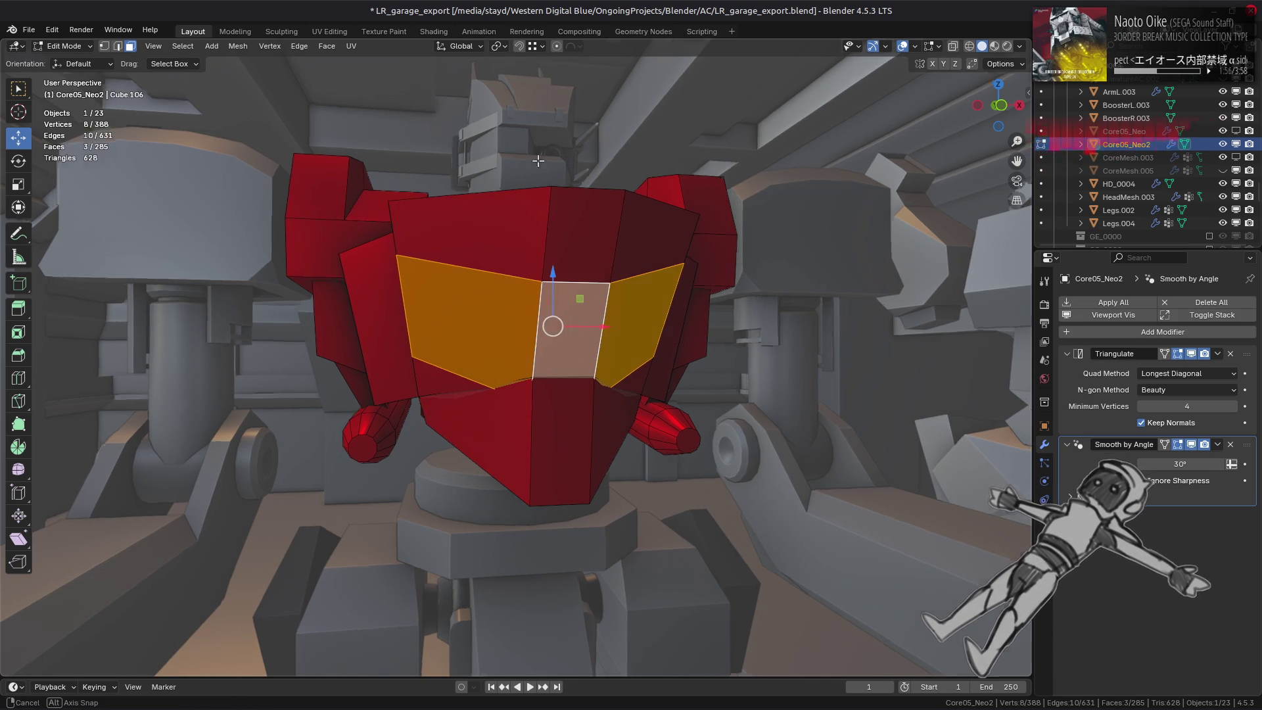
{"action": "middle_click_drag", "start_coordinate": [515, 160], "coordinate": [628, 174]}
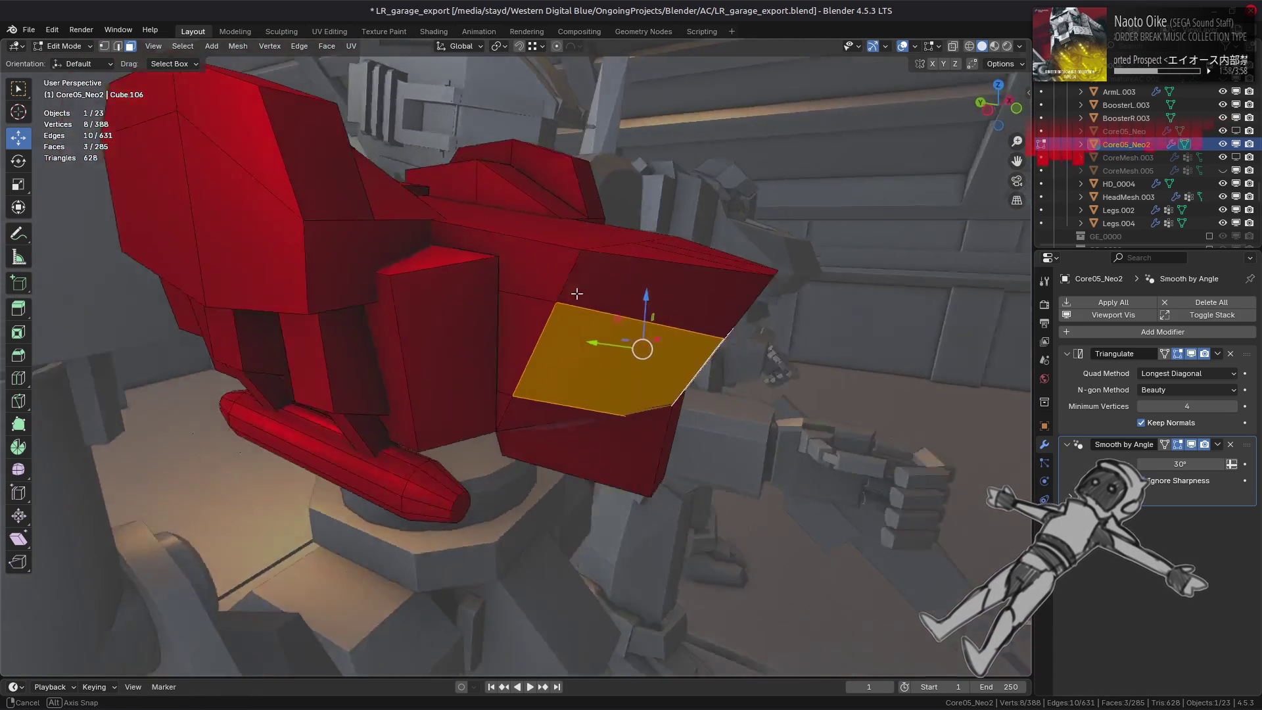
{"action": "middle_click_drag", "start_coordinate": [633, 286], "coordinate": [661, 372]}
{"action": "left_click", "coordinate": [642, 339]}
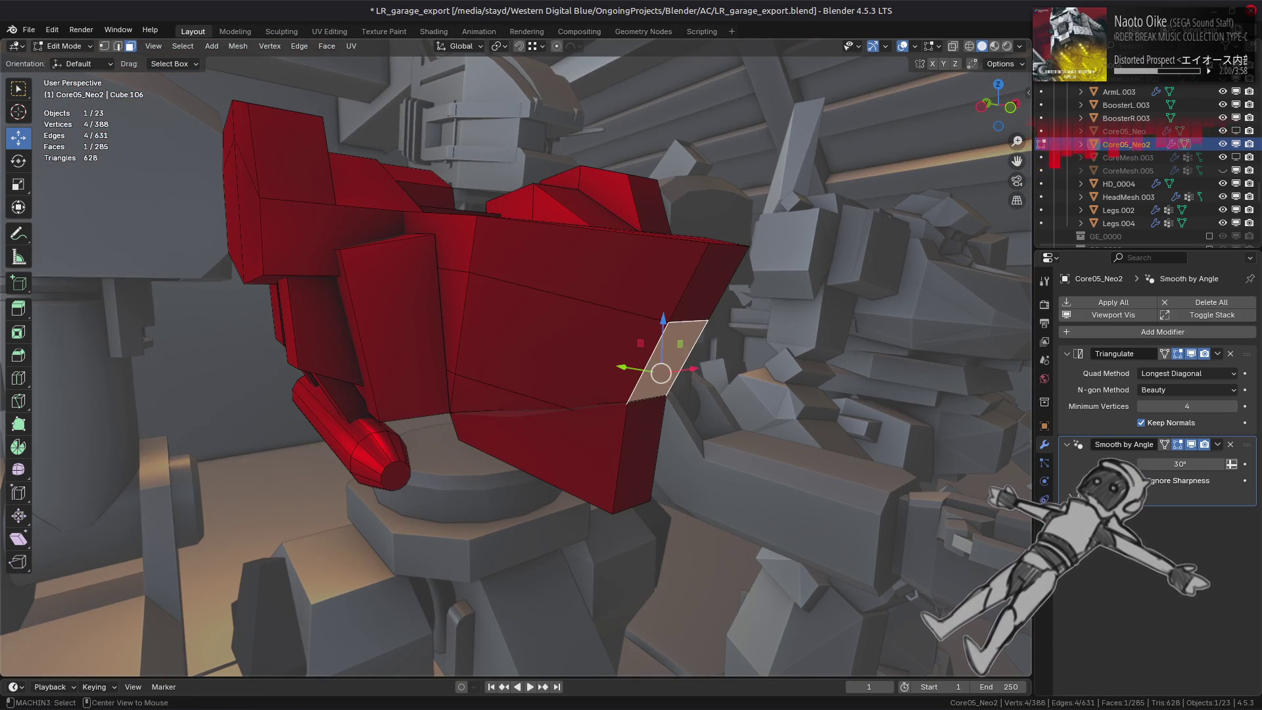
{"action": "key", "text": "alt+s"}
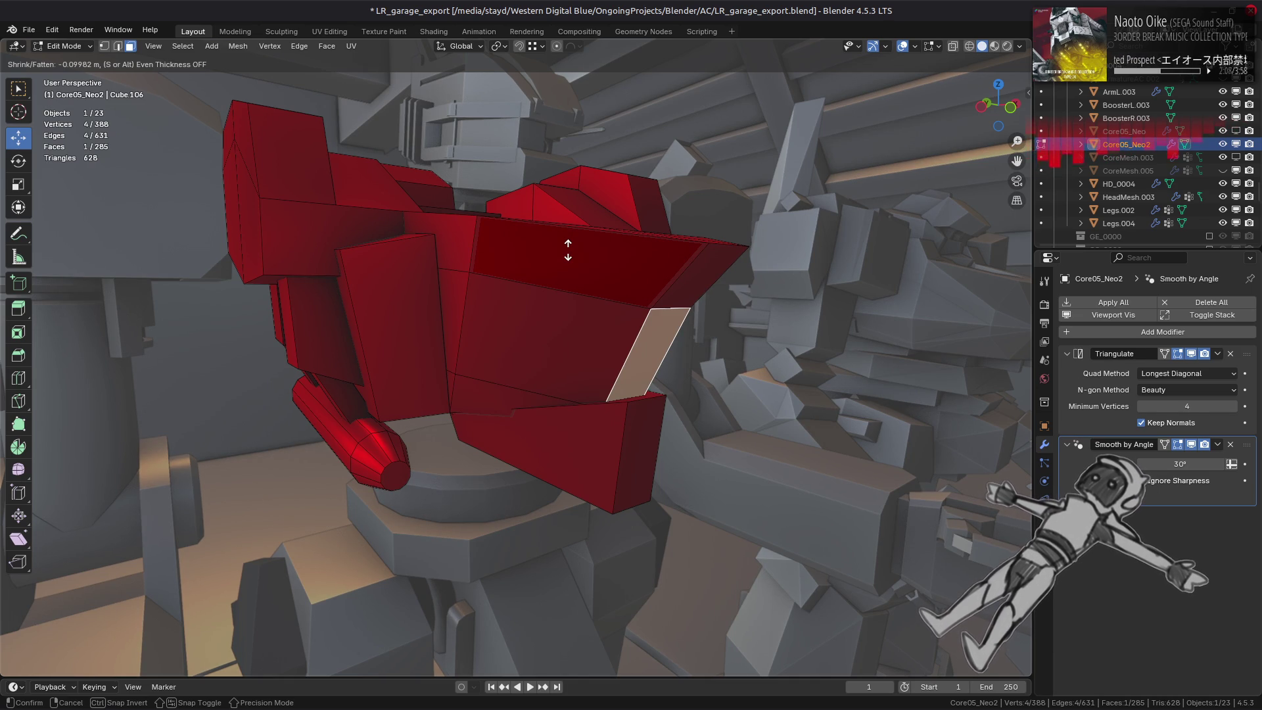
{"action": "left_click", "coordinate": [567, 249]}
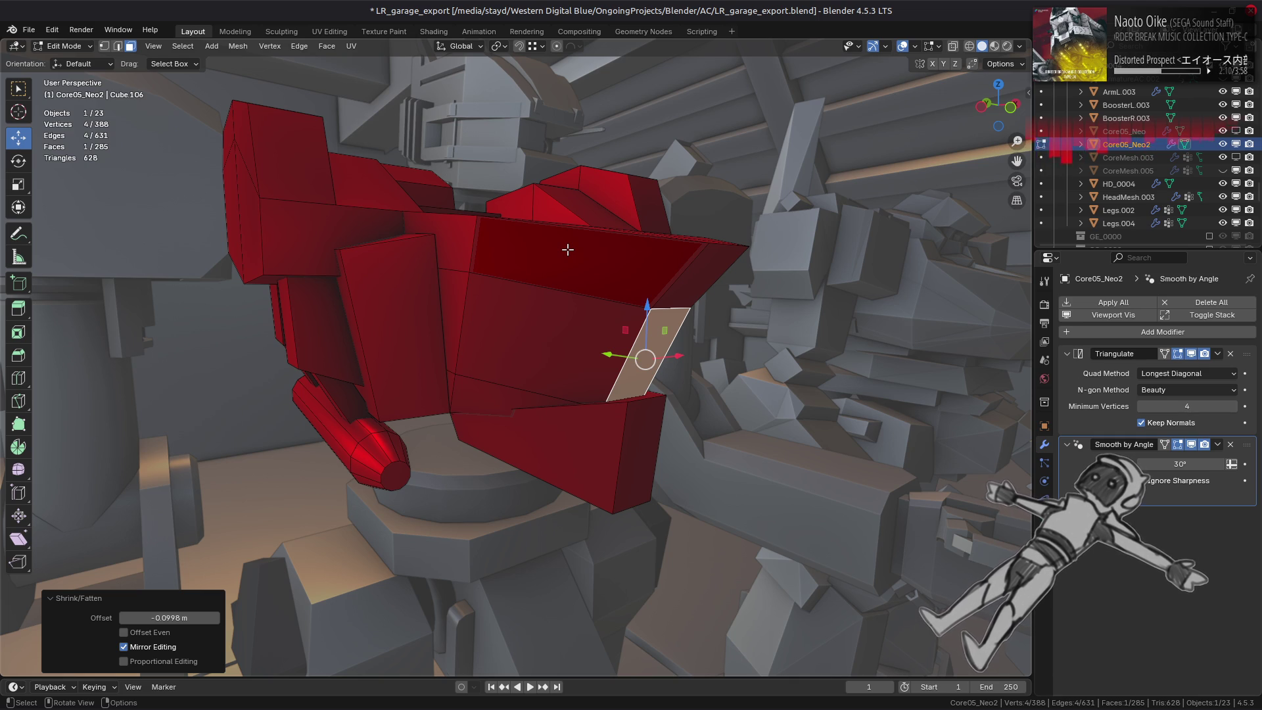
{"action": "key", "text": "ctrl+z"}
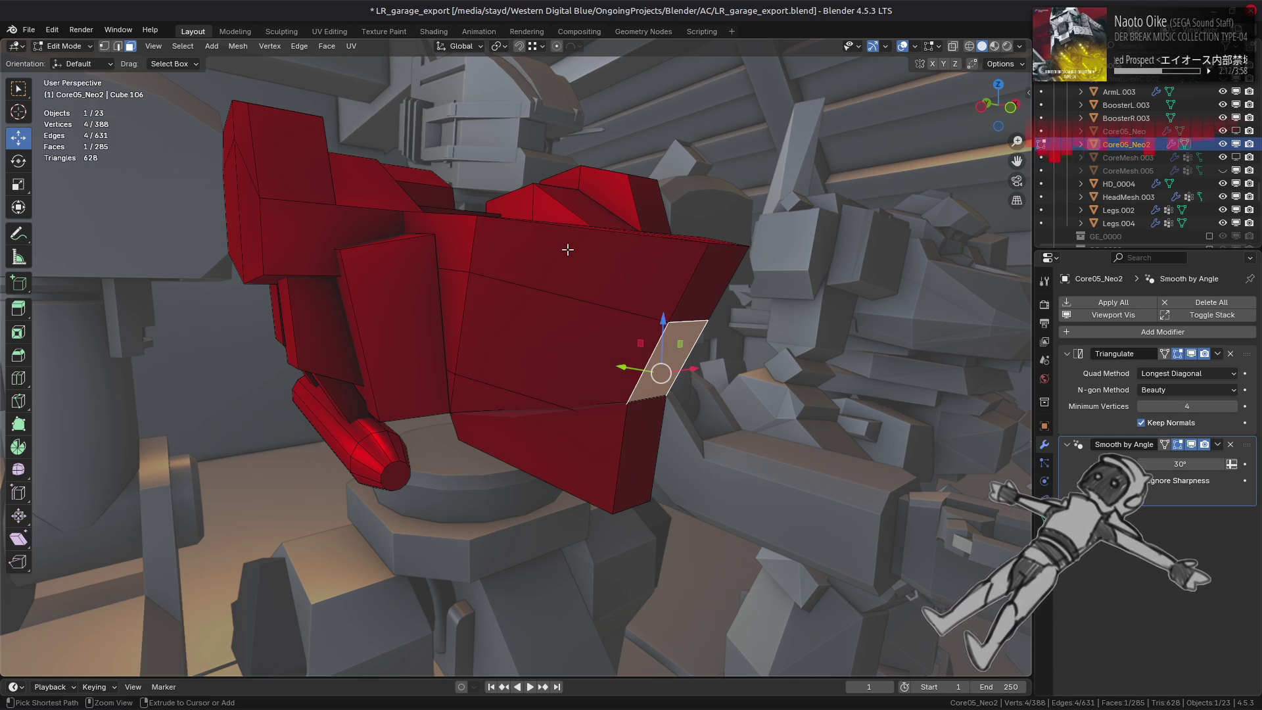
{"action": "key", "text": "ctrl+z"}
{"action": "key", "text": "ctrl+z"}
{"action": "key", "text": "ctrl+z"}
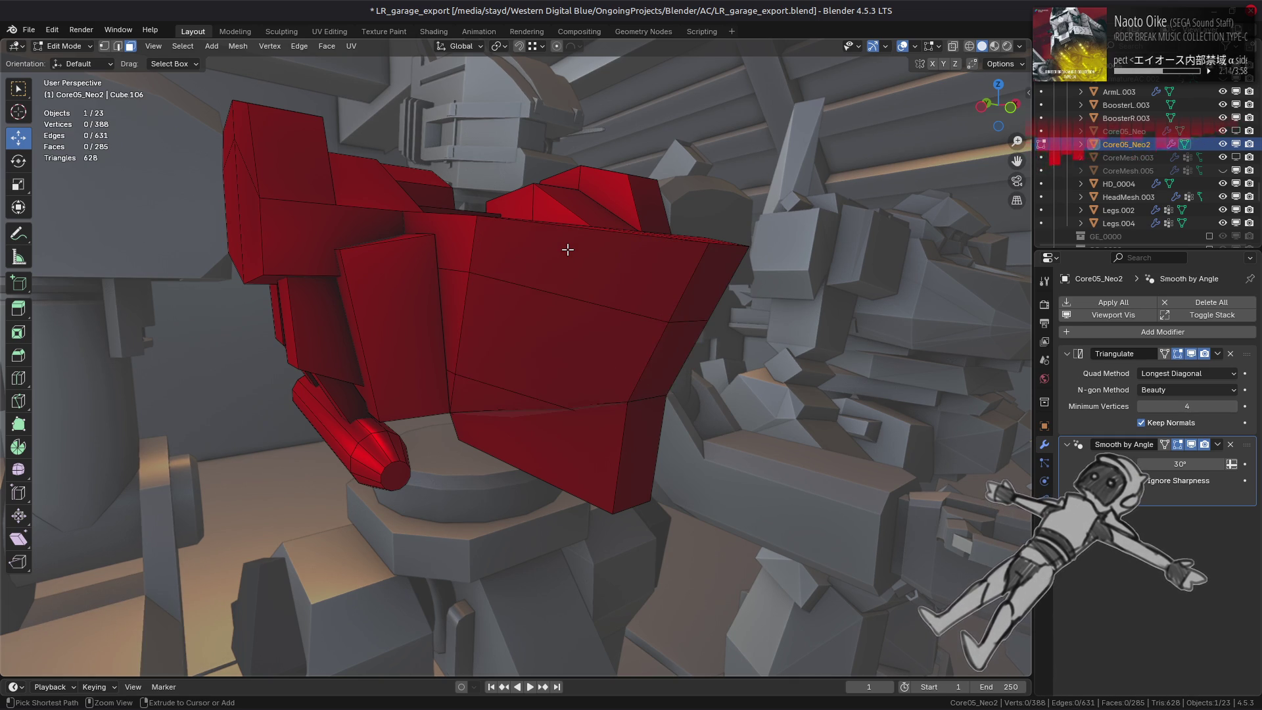
{"action": "key", "text": "ctrl+z"}
{"action": "key", "text": "ctrl+z"}
Try an even Alt+S offset on a single chest edge, then undo it.
{"action": "left_click", "coordinate": [659, 367]}
{"action": "key", "text": "alt+s"}
{"action": "left_click", "coordinate": [535, 302]}
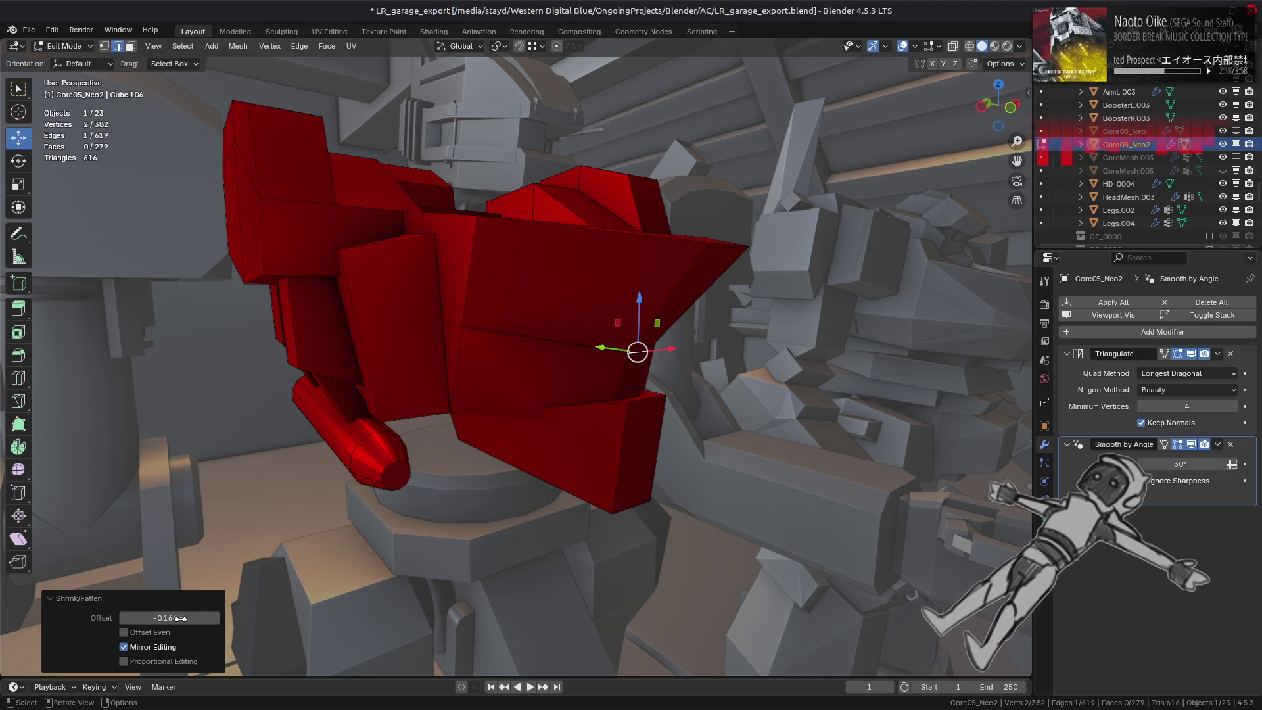
{"action": "left_click", "coordinate": [162, 635]}
{"action": "key", "text": "ctrl+z"}
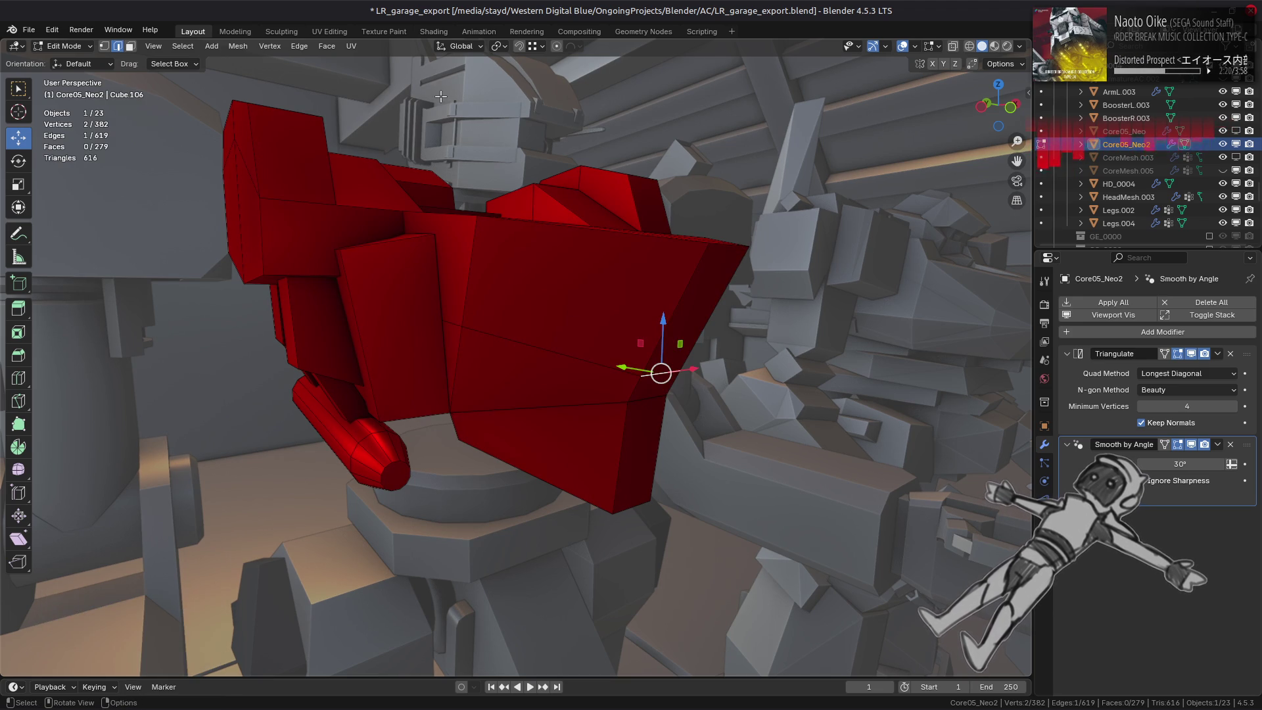
Set Transform Orientation to Normal and slide the chest vertex within its surface plane.
{"action": "left_click", "coordinate": [461, 47]}
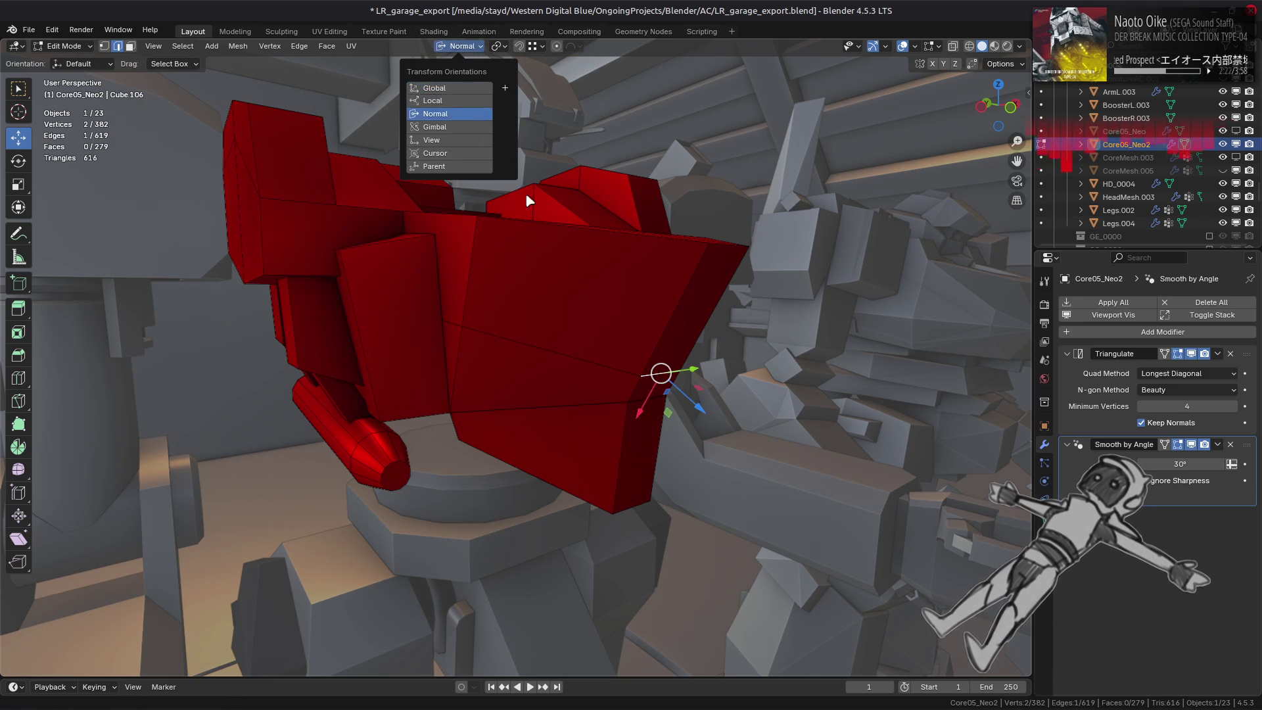
{"action": "left_click", "coordinate": [438, 113]}
{"action": "middle_click_drag", "start_coordinate": [690, 365], "coordinate": [775, 383], "text": "alt"}
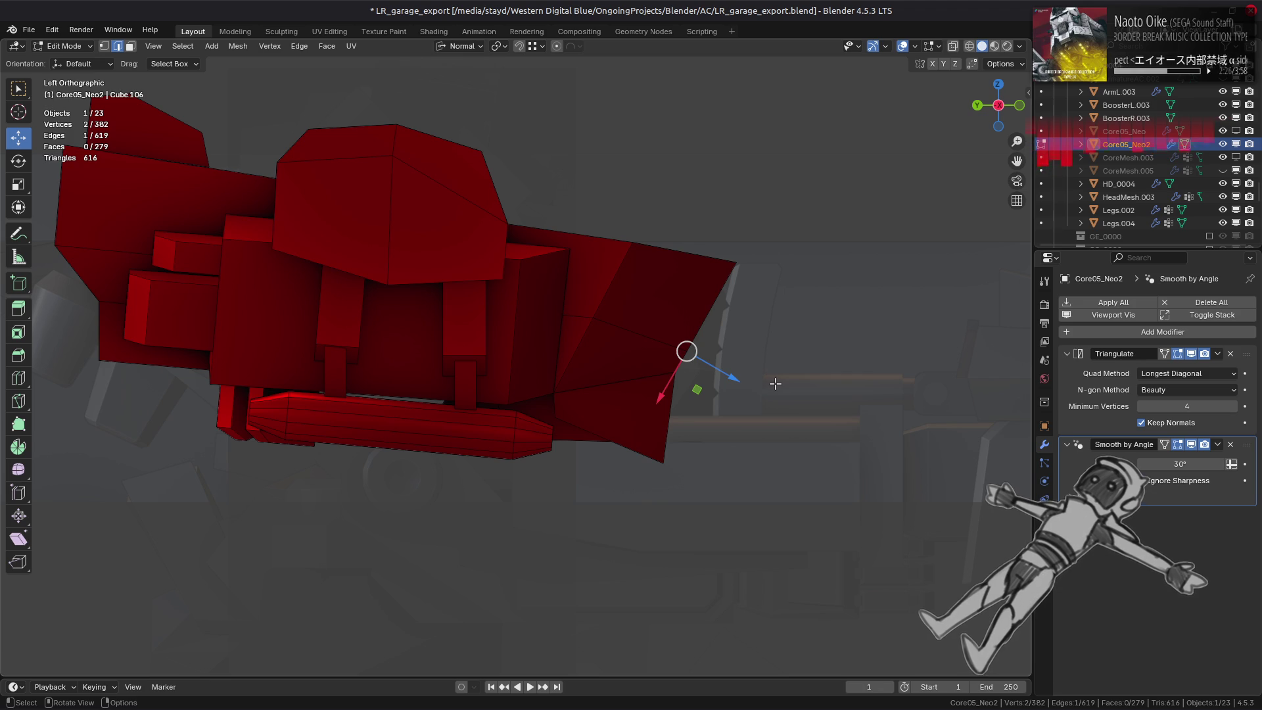
{"action": "middle_click_drag", "start_coordinate": [775, 384], "coordinate": [682, 360]}
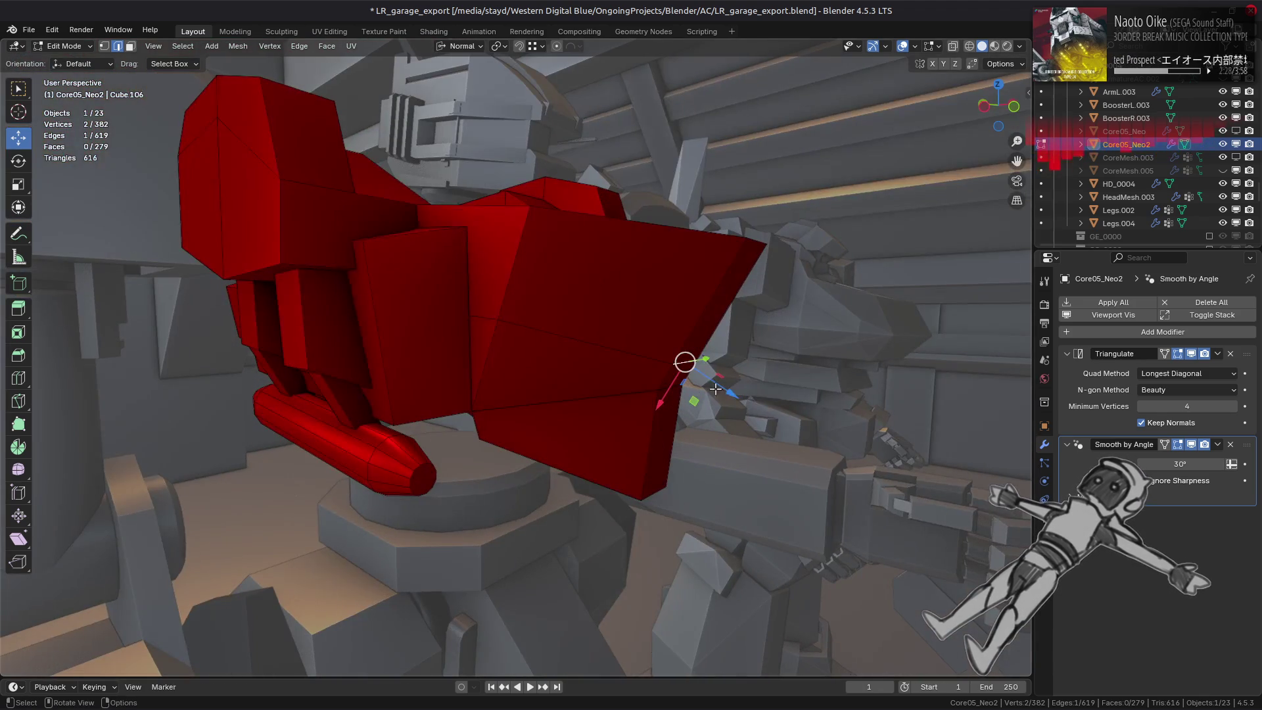
{"action": "key", "text": "g"}
{"action": "key", "text": "shift+x"}
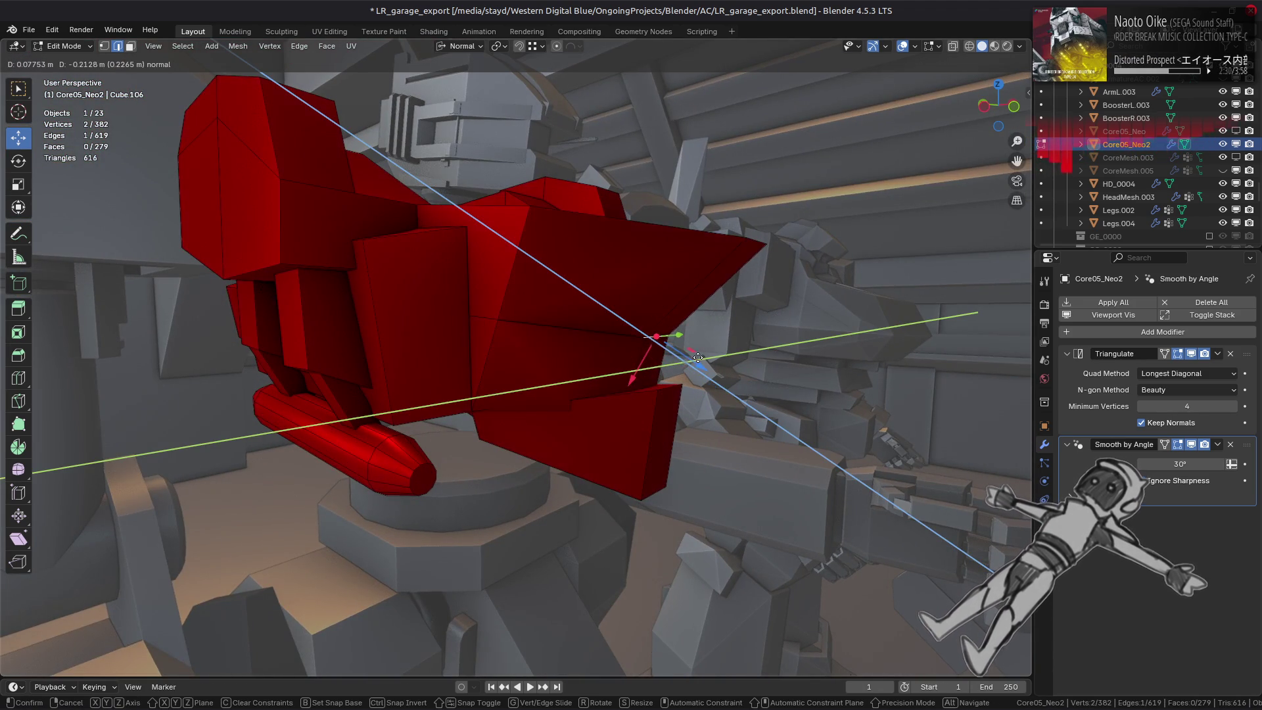
{"action": "left_click", "coordinate": [691, 354]}
Move the vertex -0.1 m along its normal, deselect it and select the upper chest face loop.
{"action": "key", "text": "g"}
{"action": "key", "text": "z"}
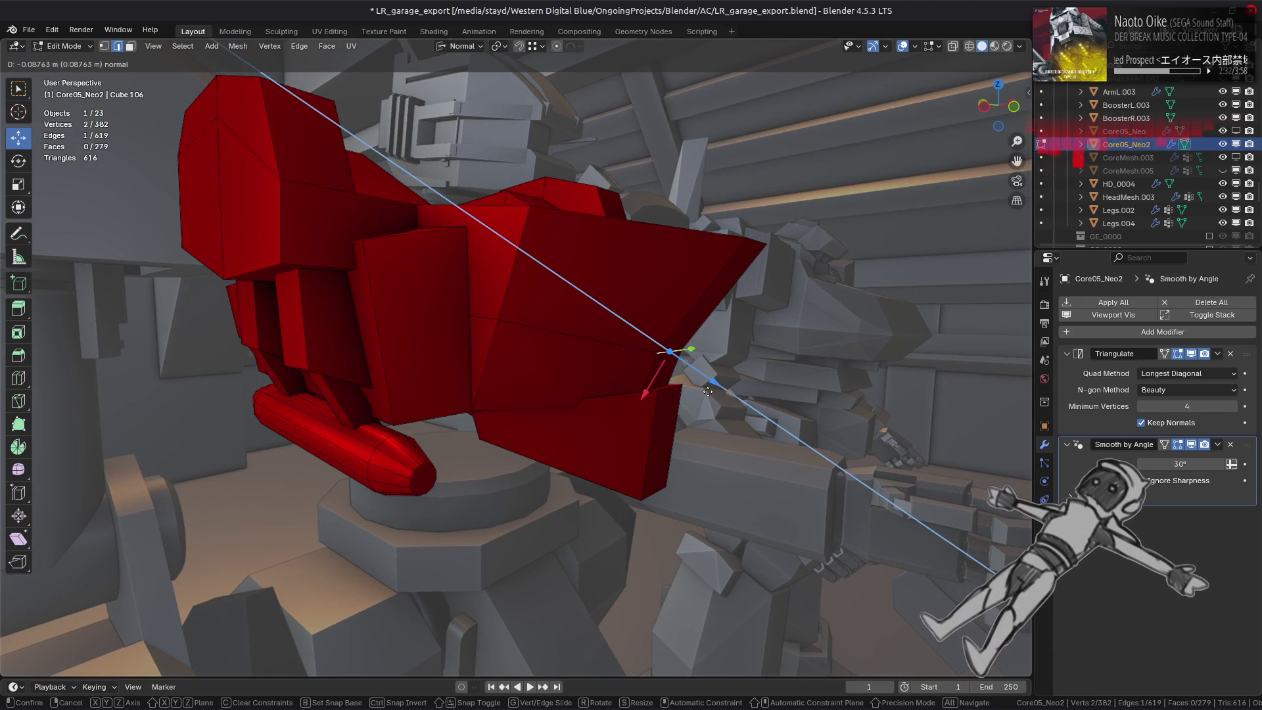
{"action": "type", "text": "1"}
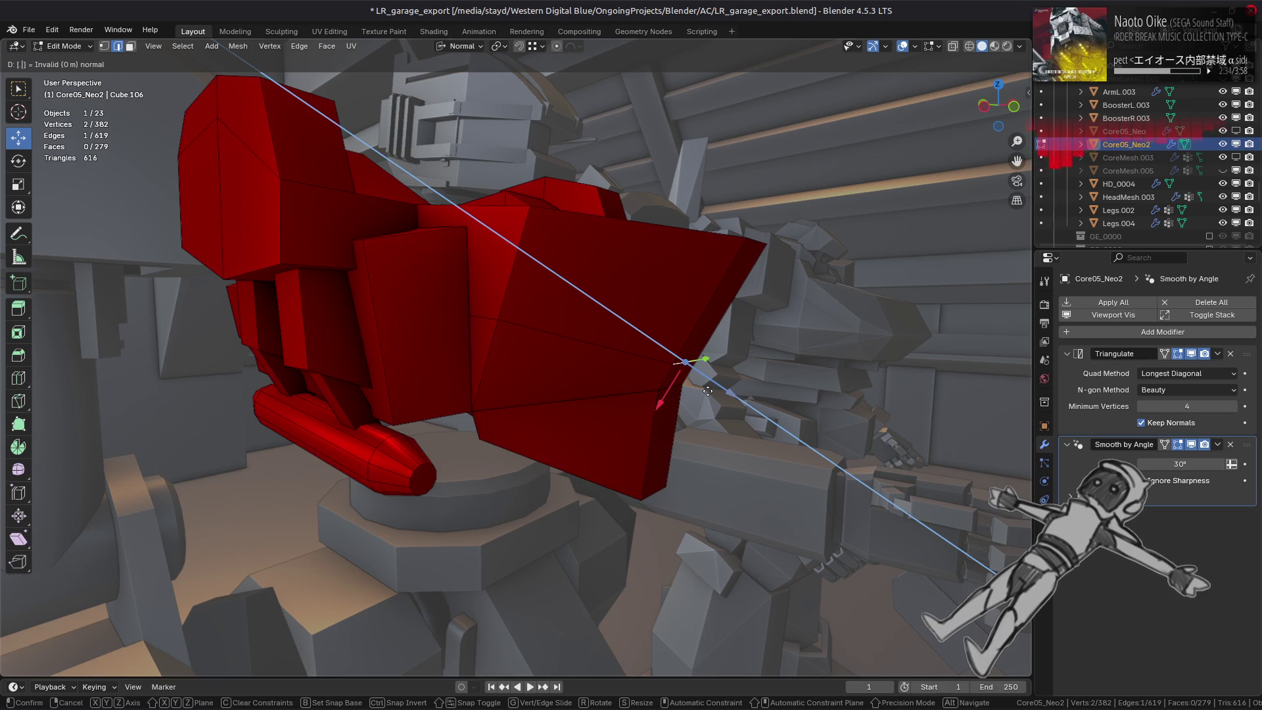
{"action": "key", "text": "Return"}
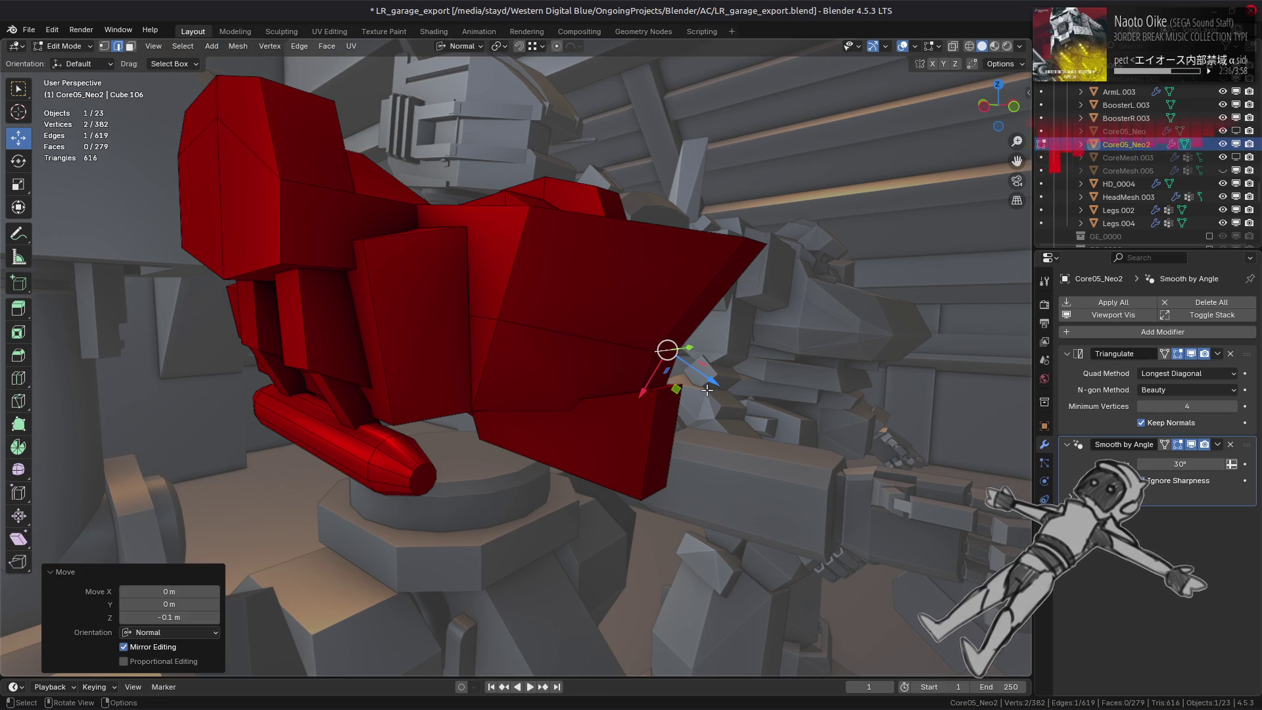
{"action": "left_click", "coordinate": [697, 338]}
{"action": "key", "text": "3"}
{"action": "left_click", "coordinate": [504, 286], "text": "alt"}
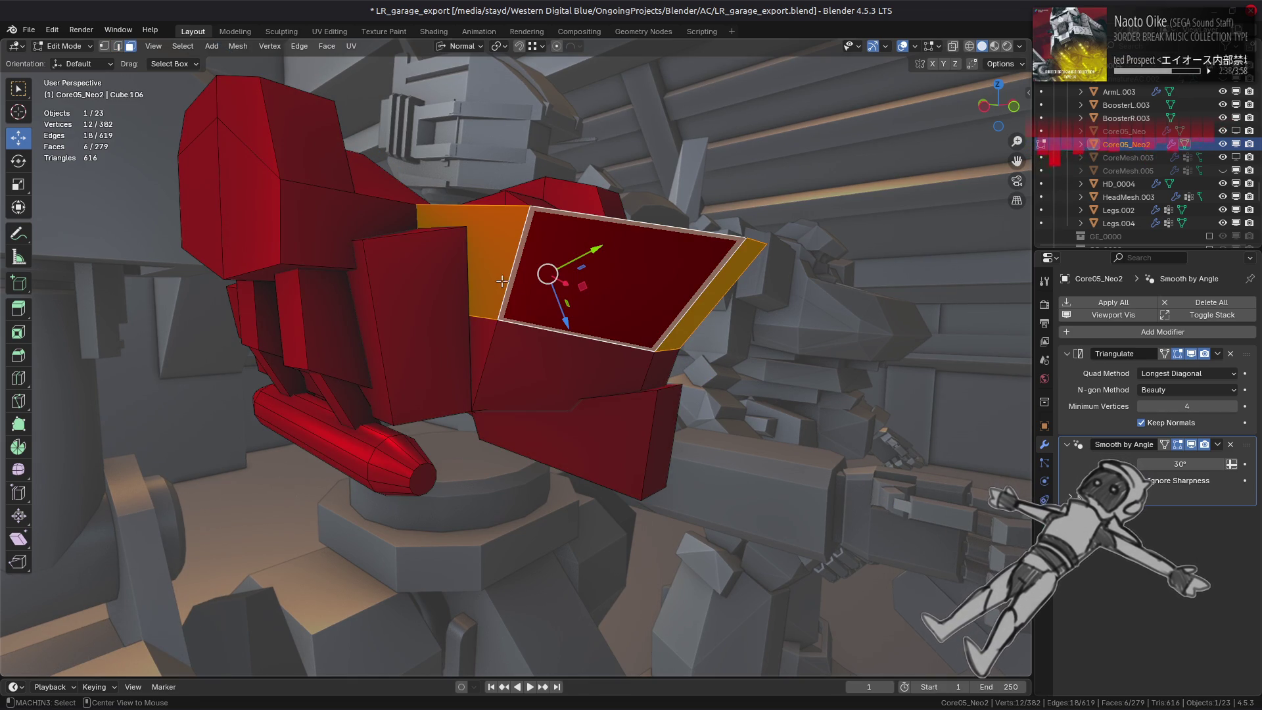
Select the chest band faces and fuse them into a rounded bridge with MESHmachine.
{"action": "left_click", "coordinate": [529, 345]}
{"action": "left_click", "coordinate": [591, 286], "text": "shift"}
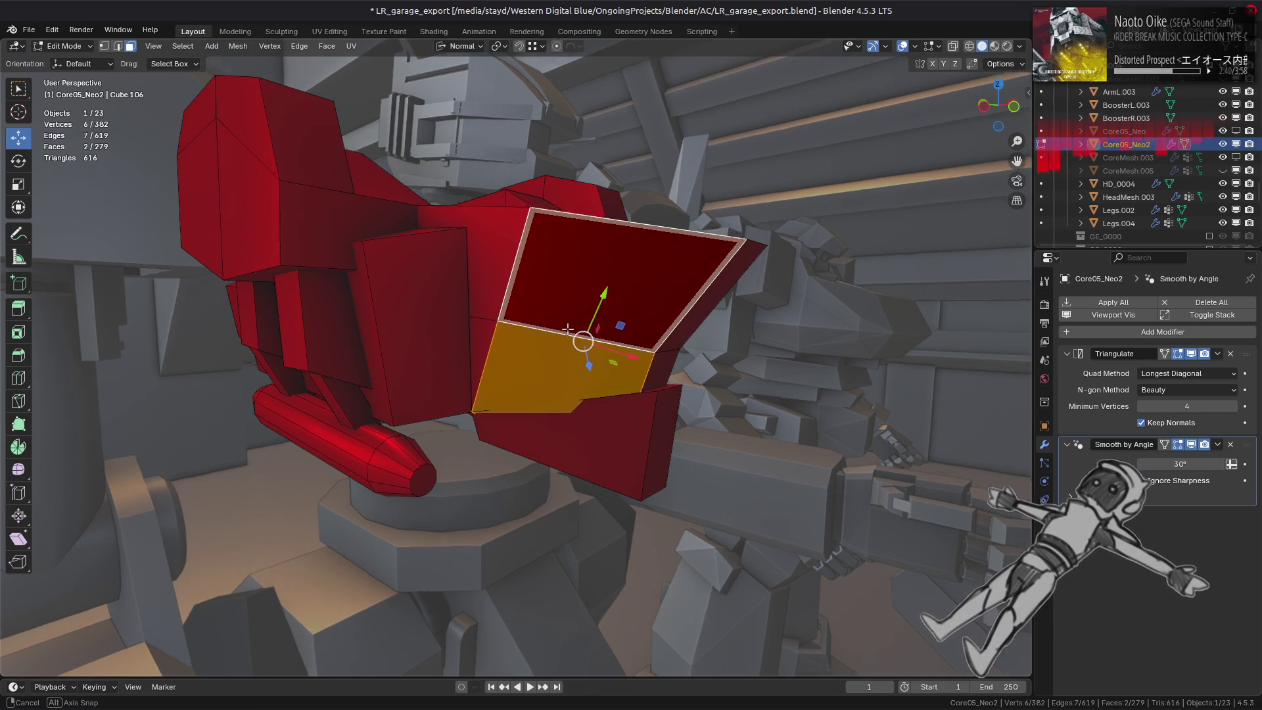
{"action": "middle_click_drag", "start_coordinate": [592, 296], "coordinate": [463, 326]}
{"action": "left_click", "coordinate": [488, 310], "text": "shift"}
{"action": "left_click", "coordinate": [573, 340], "text": "shift"}
{"action": "middle_click_drag", "start_coordinate": [573, 341], "coordinate": [553, 367]}
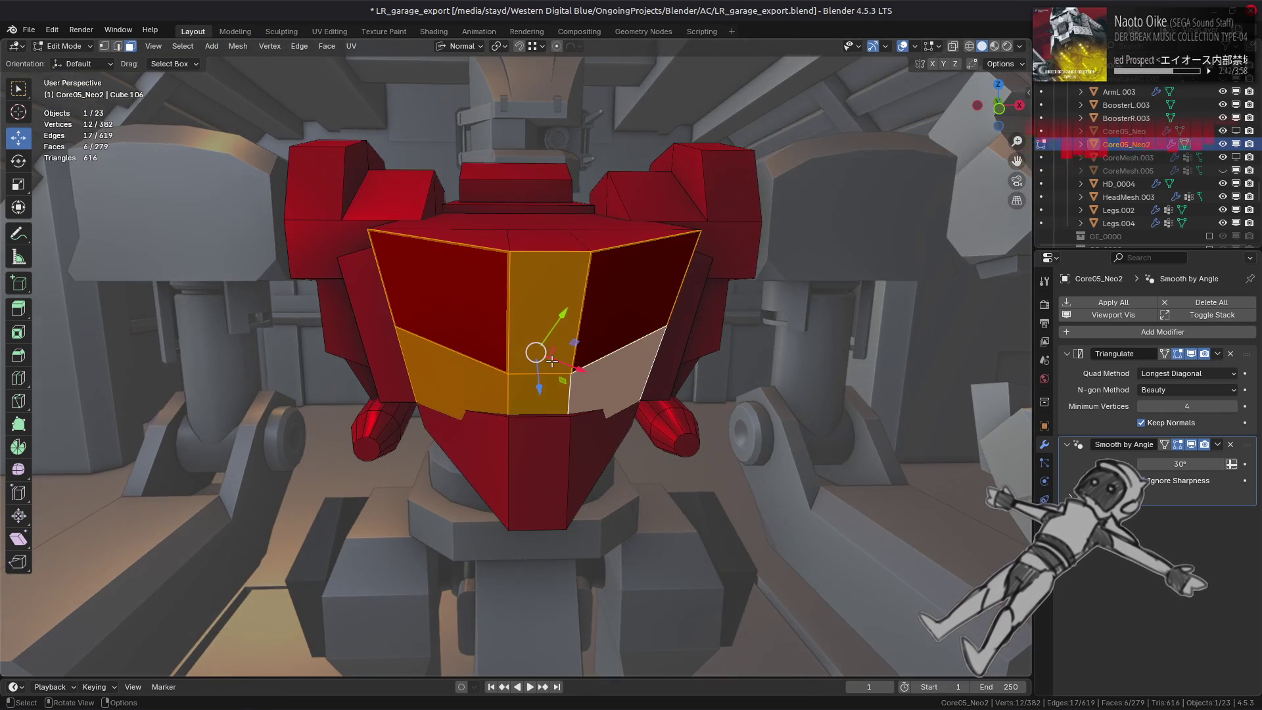
{"action": "key", "text": "y"}
{"action": "key", "text": "f"}
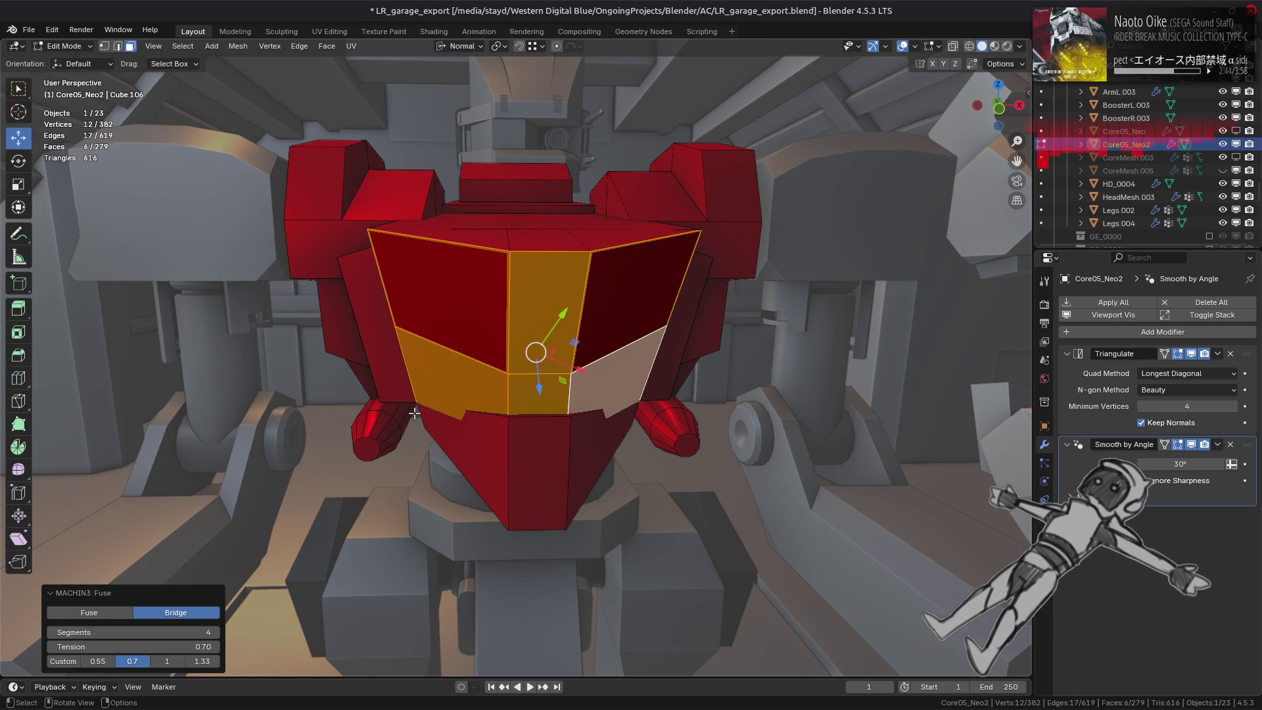
Fuse the upper chest face loop with 4 segments at 0.70 tension, switching Bridge to Fuse.
{"action": "left_click", "coordinate": [462, 332]}
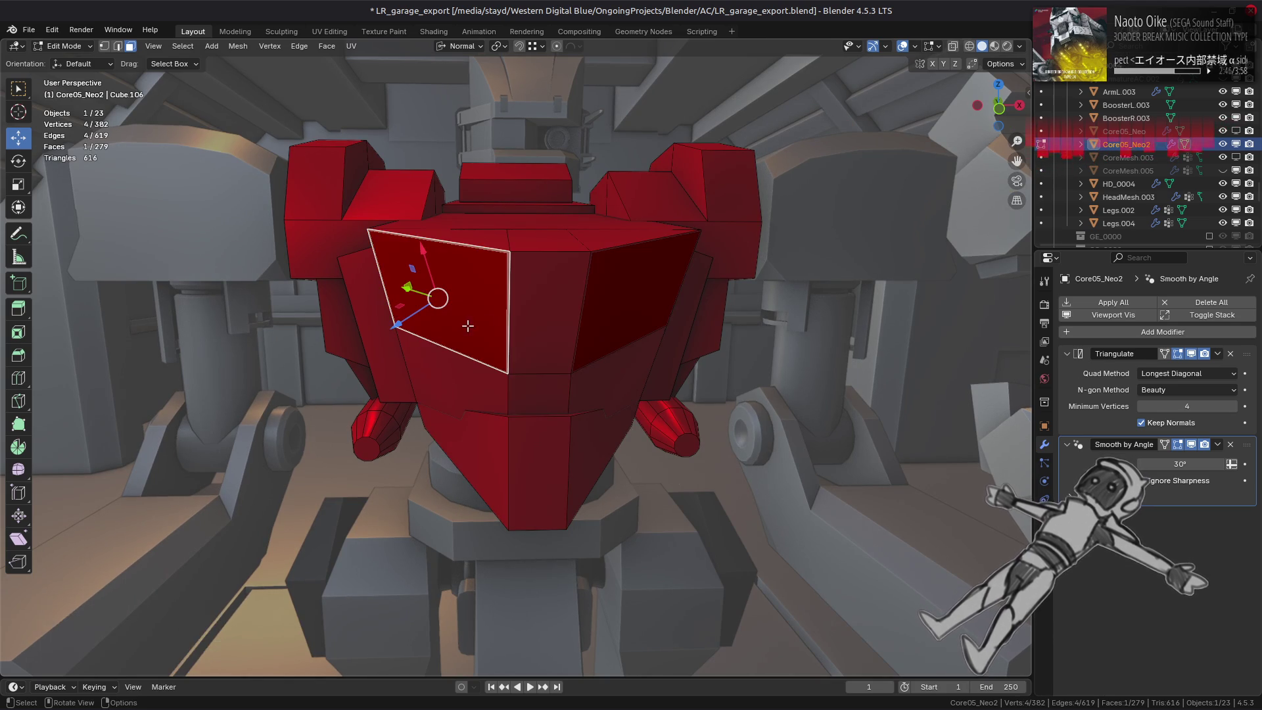
{"action": "key", "text": "y"}
{"action": "key", "text": "f"}
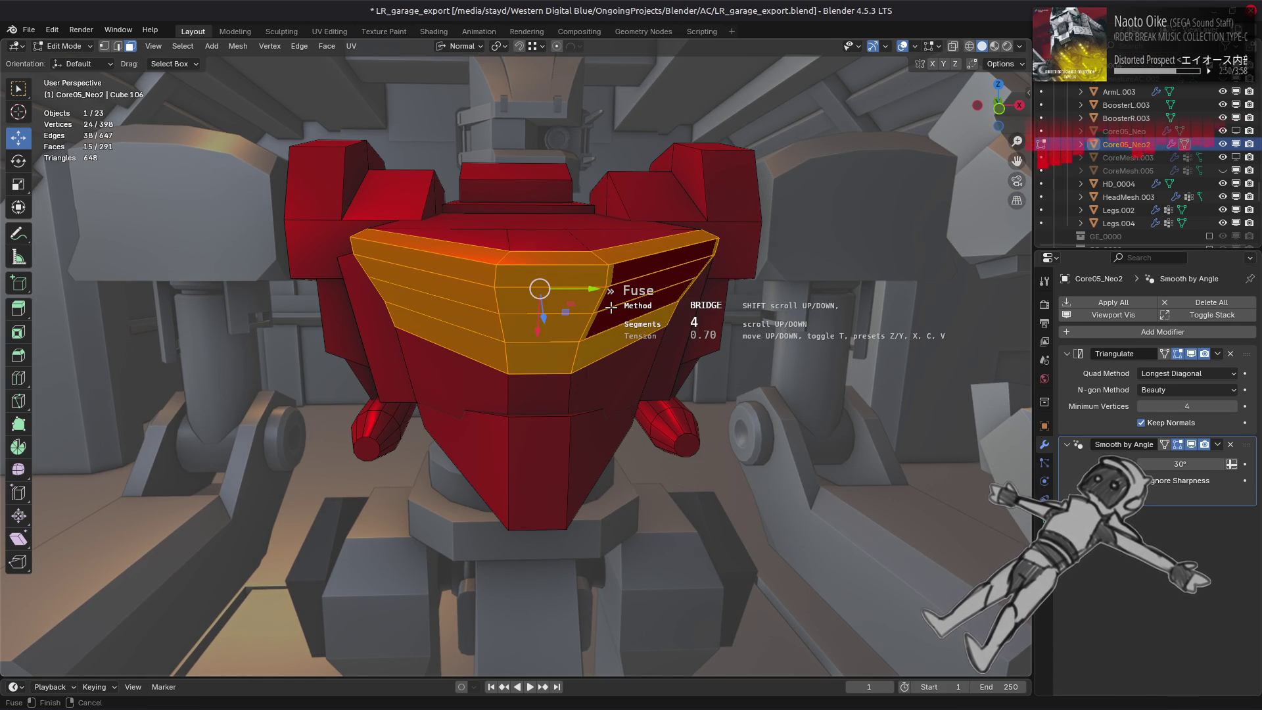
{"action": "scroll", "coordinate": [611, 307], "scroll_direction": "down", "scroll_amount": 1}
{"action": "scroll", "coordinate": [612, 307], "scroll_direction": "up", "scroll_amount": 1}
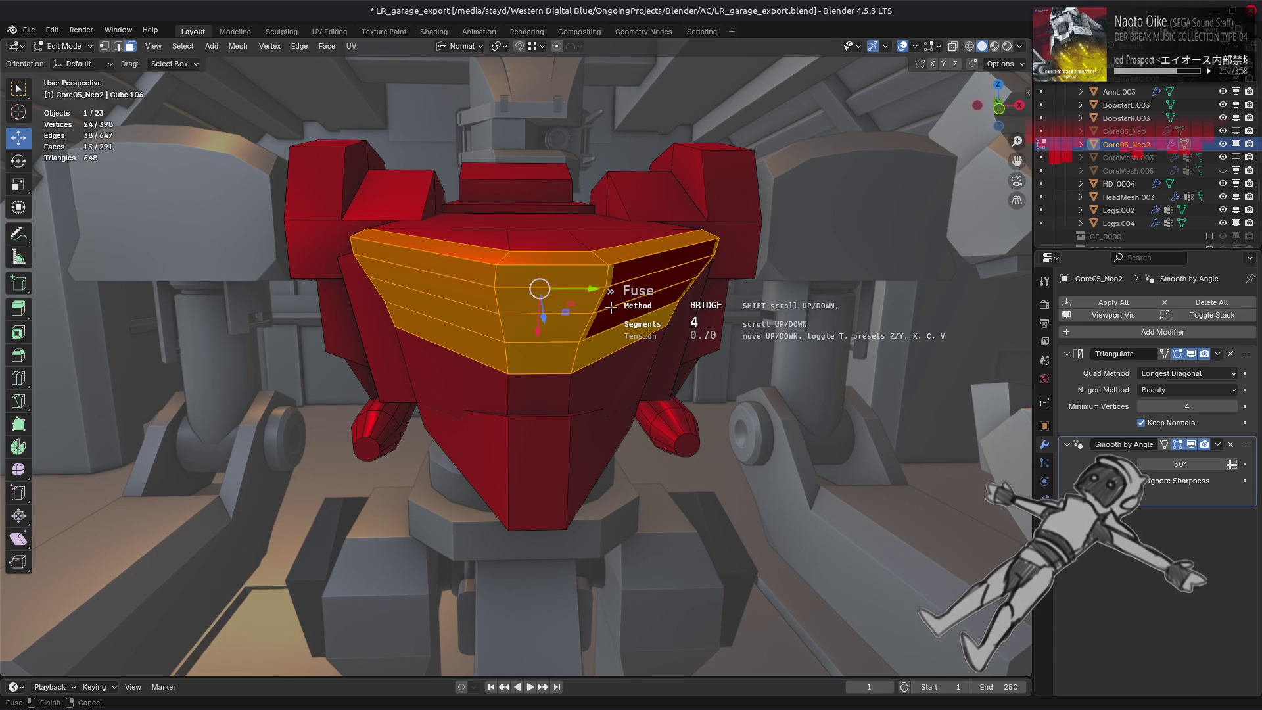
{"action": "left_click", "coordinate": [612, 307]}
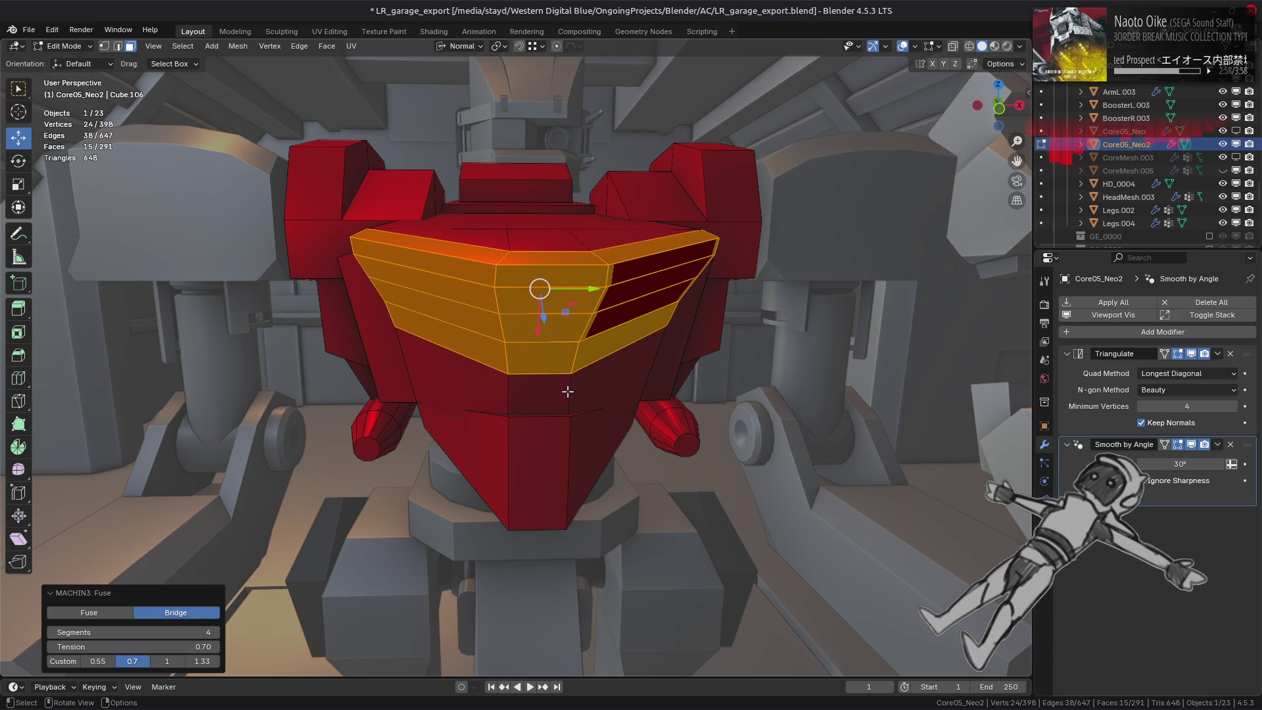
{"action": "left_click", "coordinate": [123, 612]}
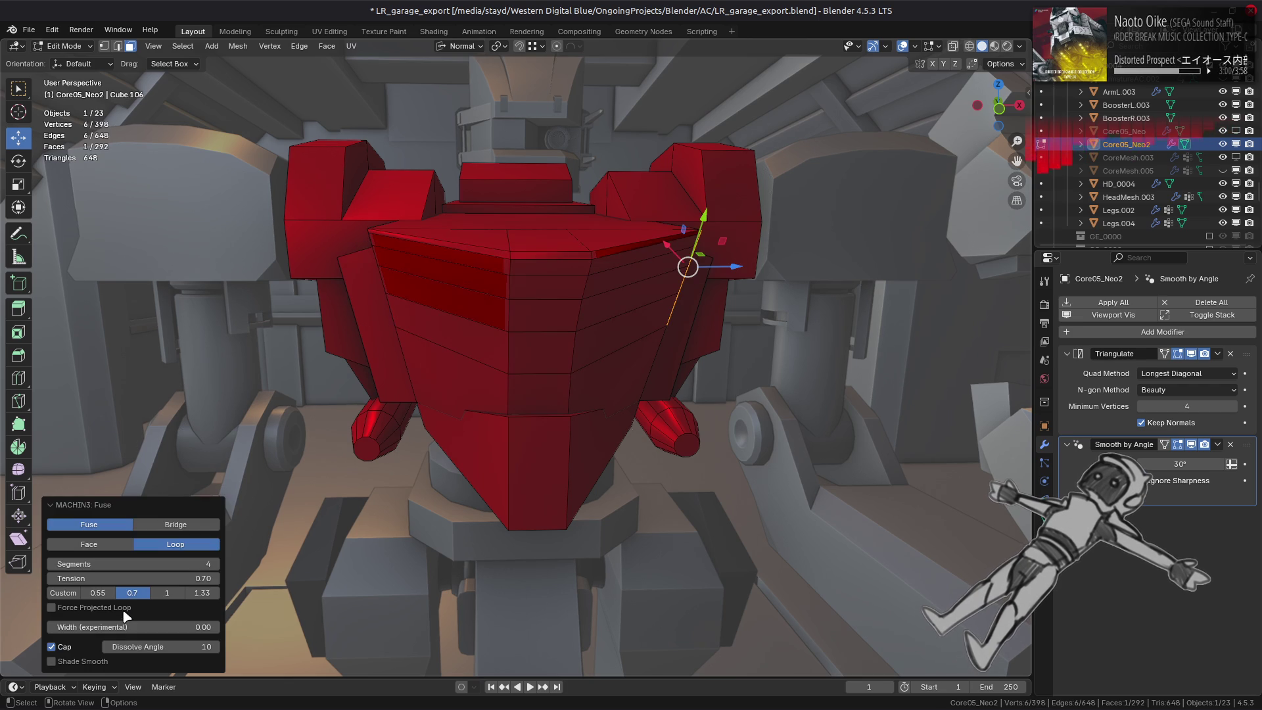
Compare Face and Loop modes, Bridge vs Fuse and forced projected loops on the side grille.
{"action": "middle_click_drag", "start_coordinate": [536, 375], "coordinate": [591, 381]}
{"action": "left_click", "coordinate": [99, 544]}
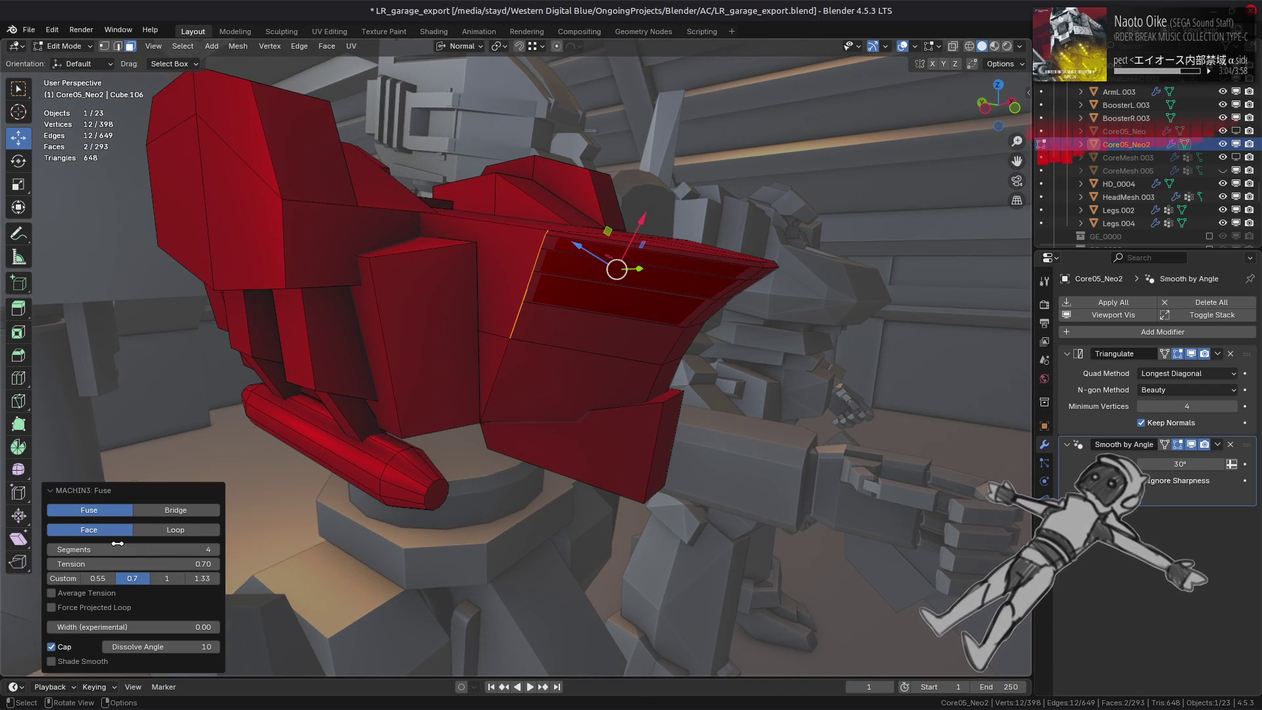
{"action": "left_click", "coordinate": [166, 511]}
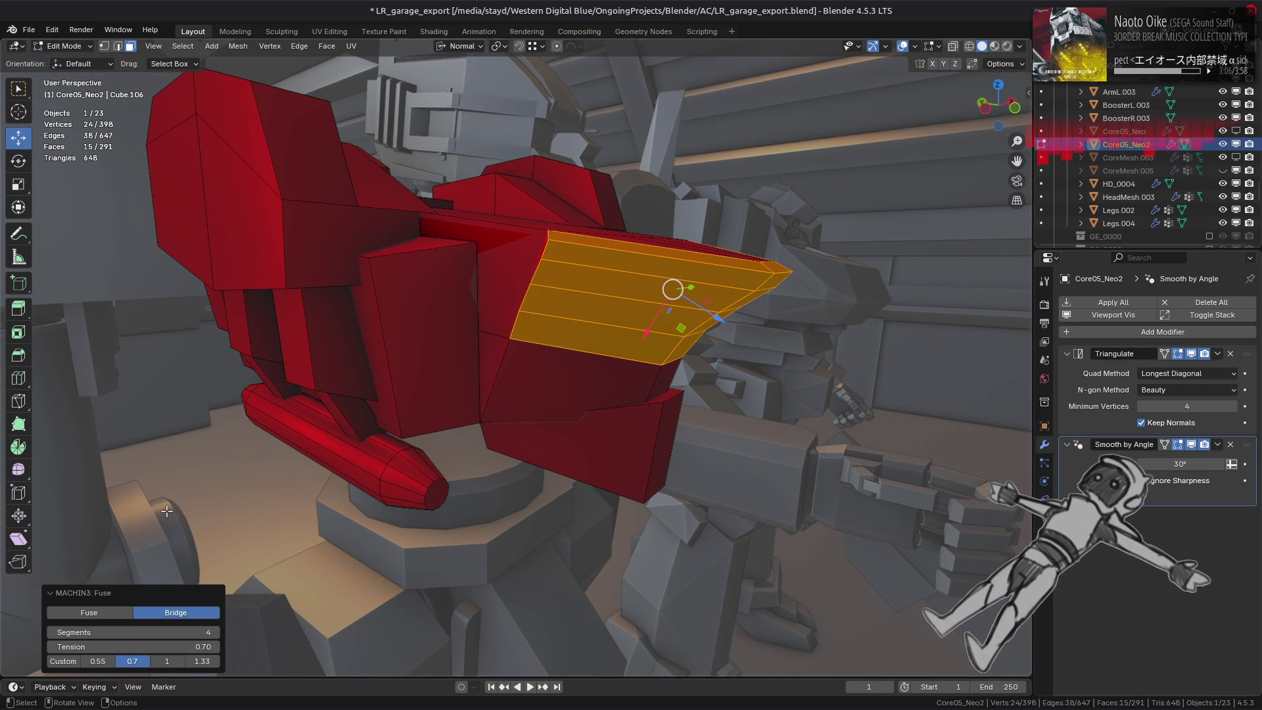
{"action": "left_click", "coordinate": [104, 613]}
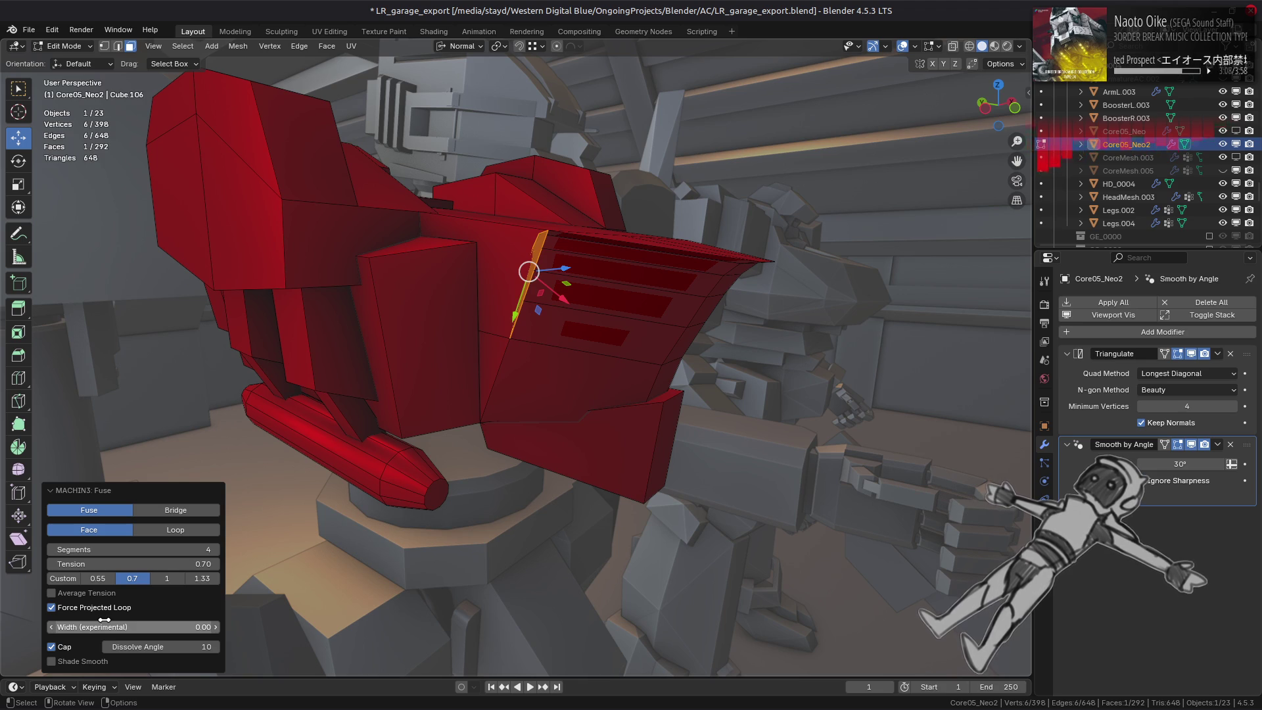
{"action": "left_click", "coordinate": [99, 608]}
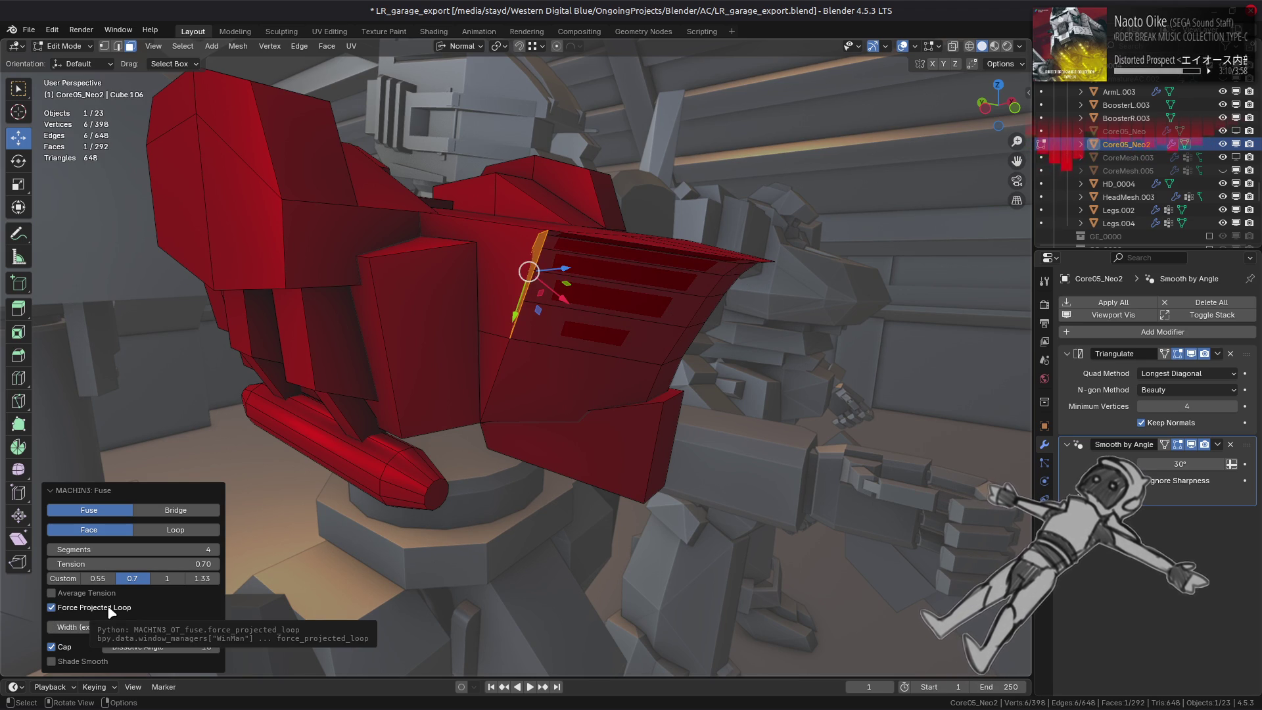
{"action": "left_click", "coordinate": [156, 531]}
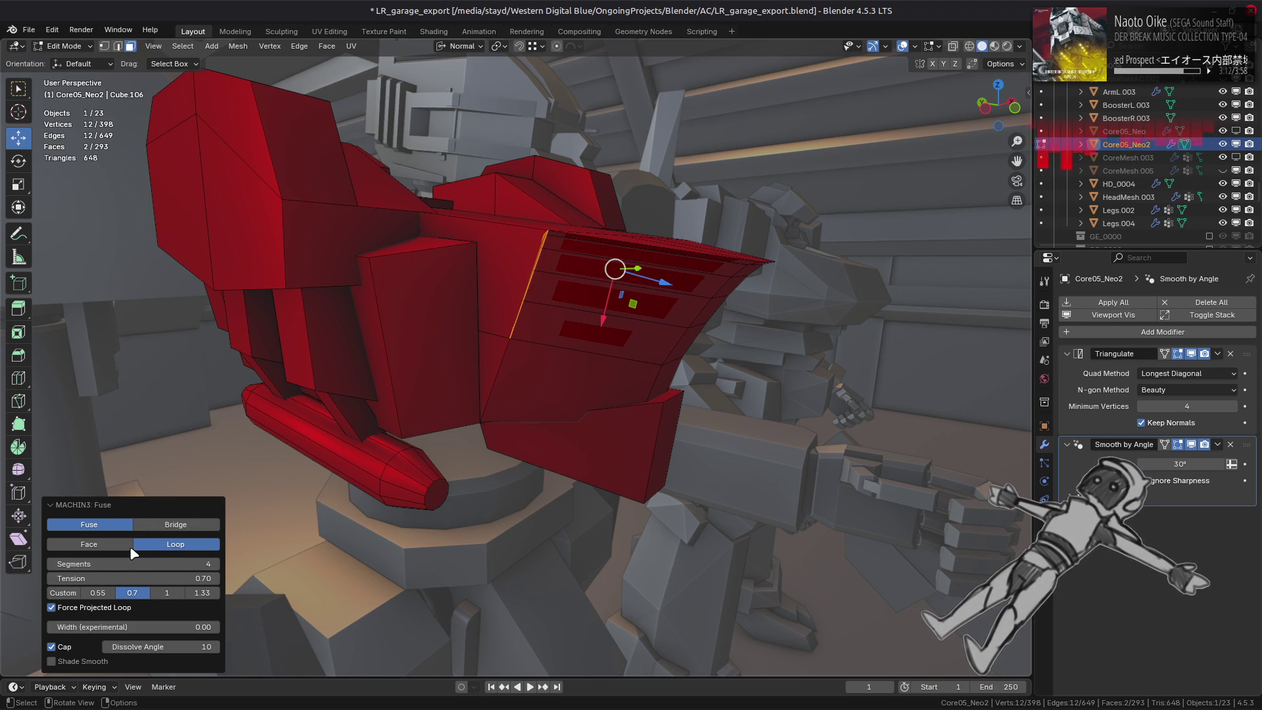
{"action": "left_click", "coordinate": [124, 548]}
{"action": "left_click", "coordinate": [108, 606]}
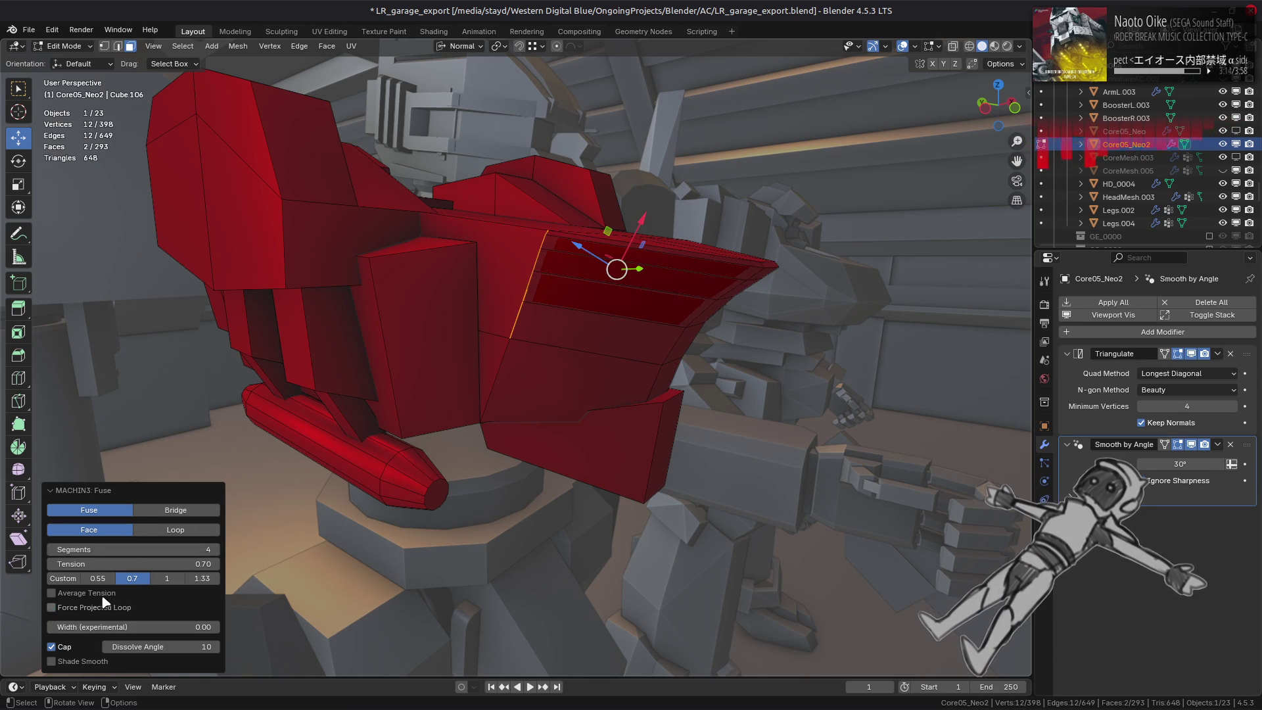
Settle on Loop mode with Force Projected Loop on and the 0.55 Custom tension preset.
{"action": "left_click", "coordinate": [100, 608]}
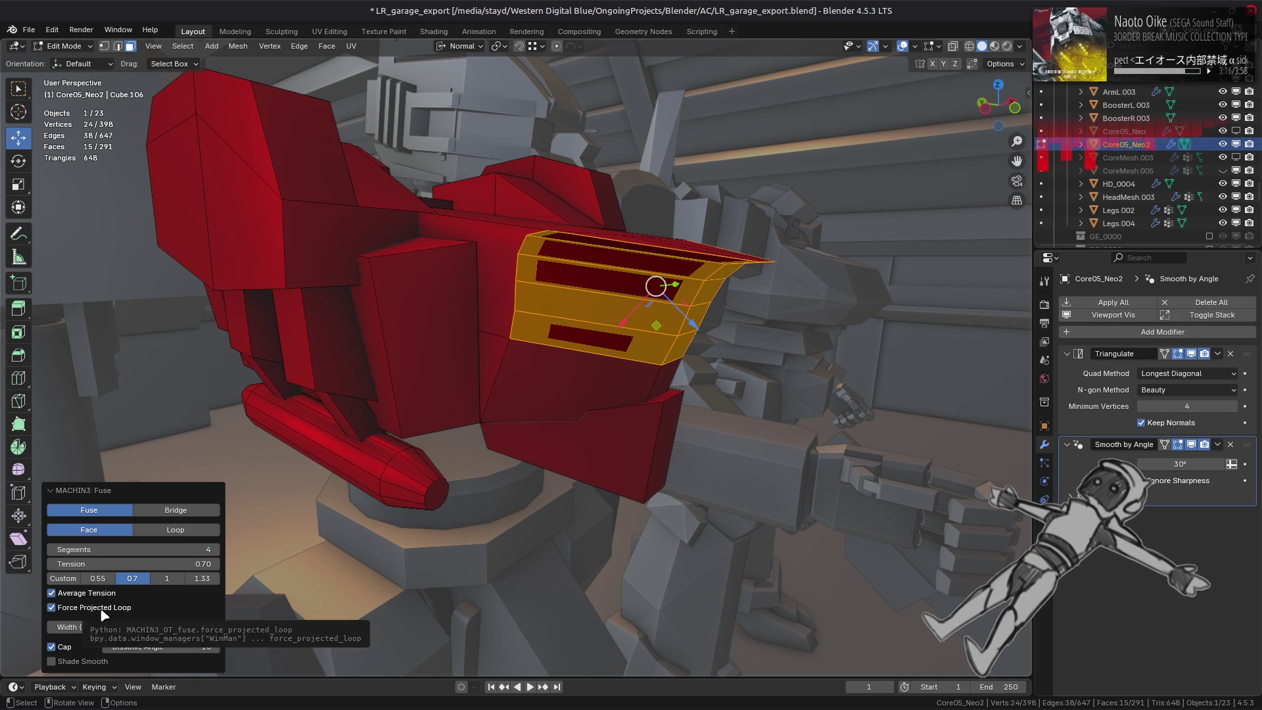
{"action": "left_click", "coordinate": [150, 533]}
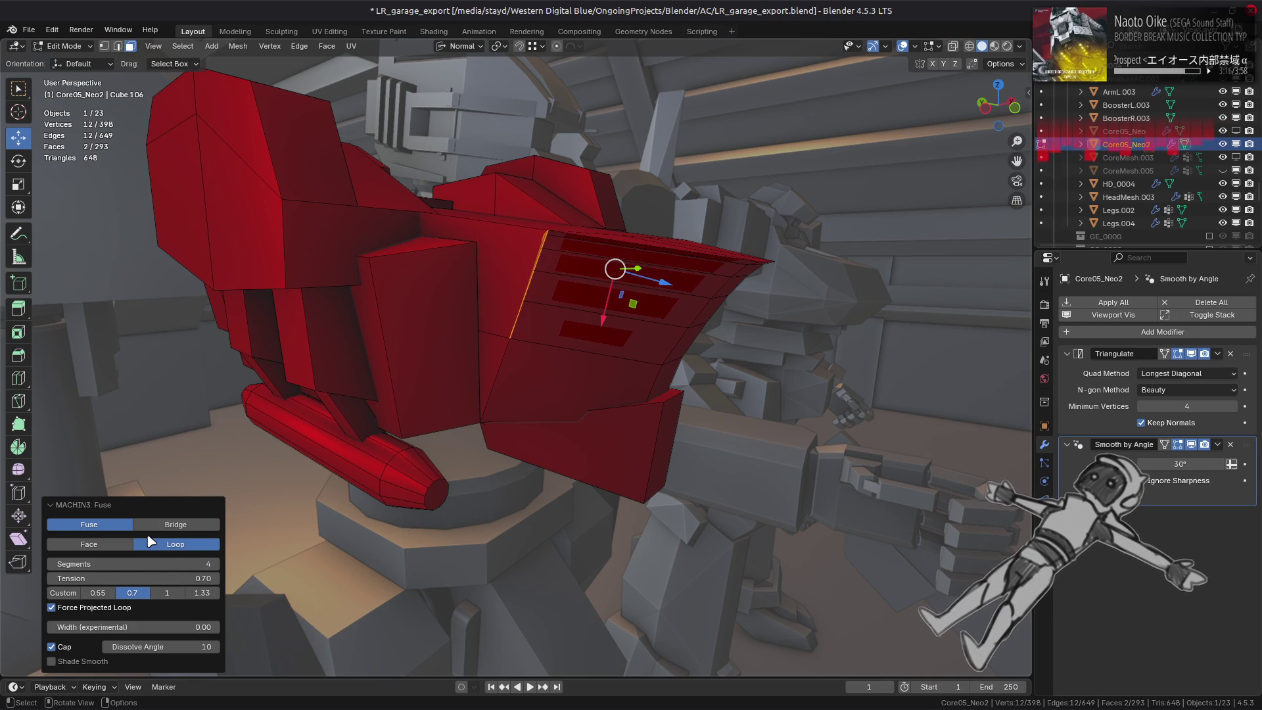
{"action": "left_click", "coordinate": [119, 609]}
{"action": "left_click", "coordinate": [164, 593]}
{"action": "left_click", "coordinate": [133, 593]}
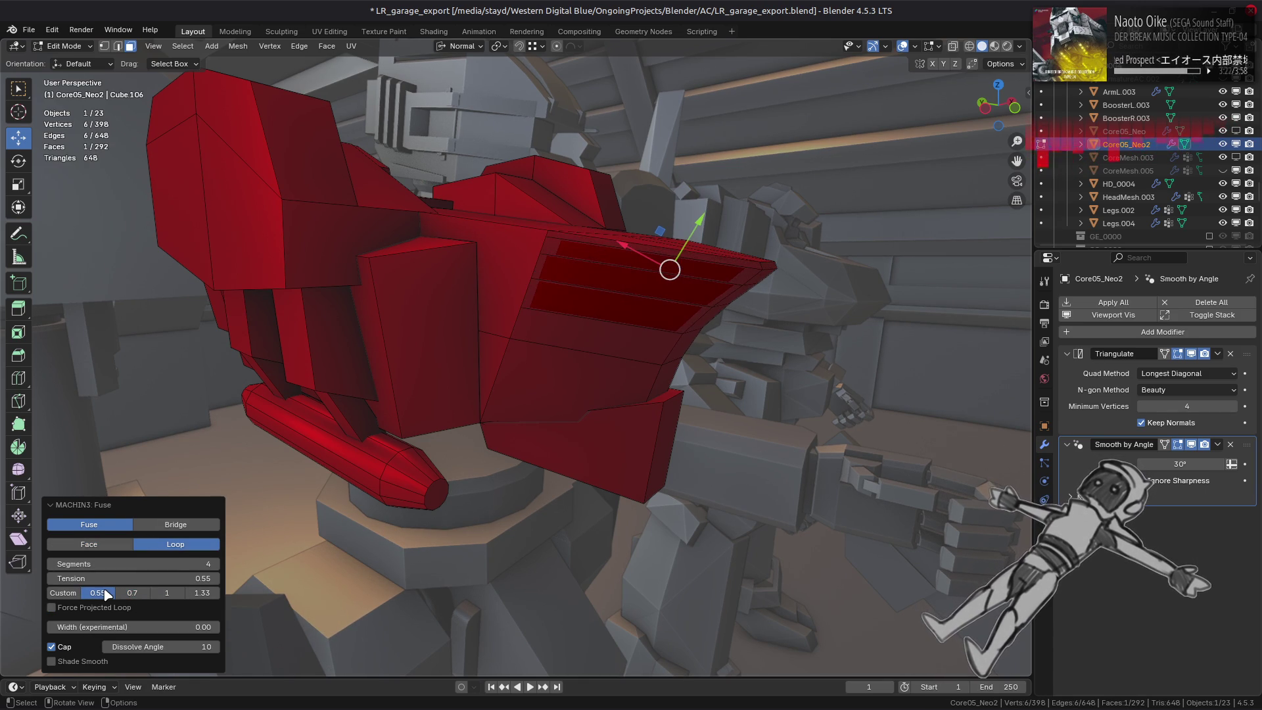
{"action": "left_click", "coordinate": [114, 614]}
{"action": "mouse_move", "coordinate": [376, 525]}
{"action": "middle_mouse_down"}
{"action": "mouse_move", "coordinate": [401, 523]}
{"action": "mouse_move", "coordinate": [190, 524]}
{"action": "mouse_move", "coordinate": [356, 520]}
{"action": "middle_mouse_up"}
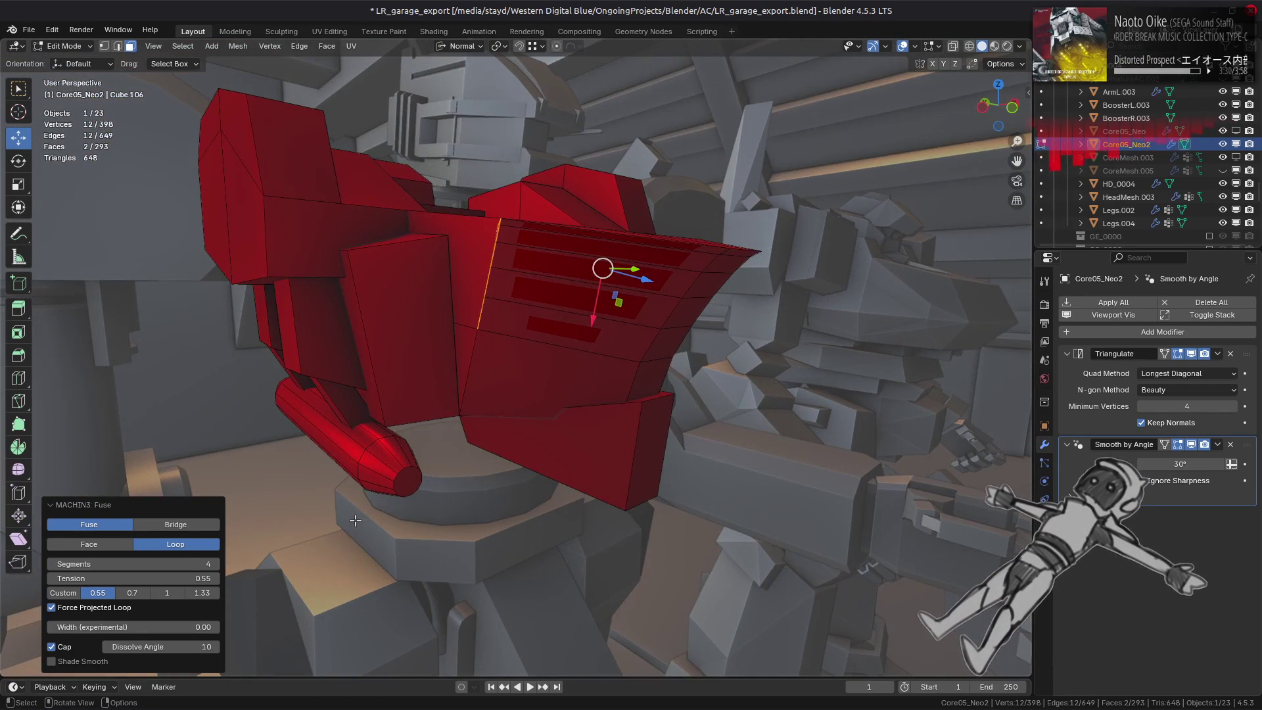
Compare Bridge and Fuse results, undo to the 0.70 tension and return to Fuse.
{"action": "left_click", "coordinate": [177, 526]}
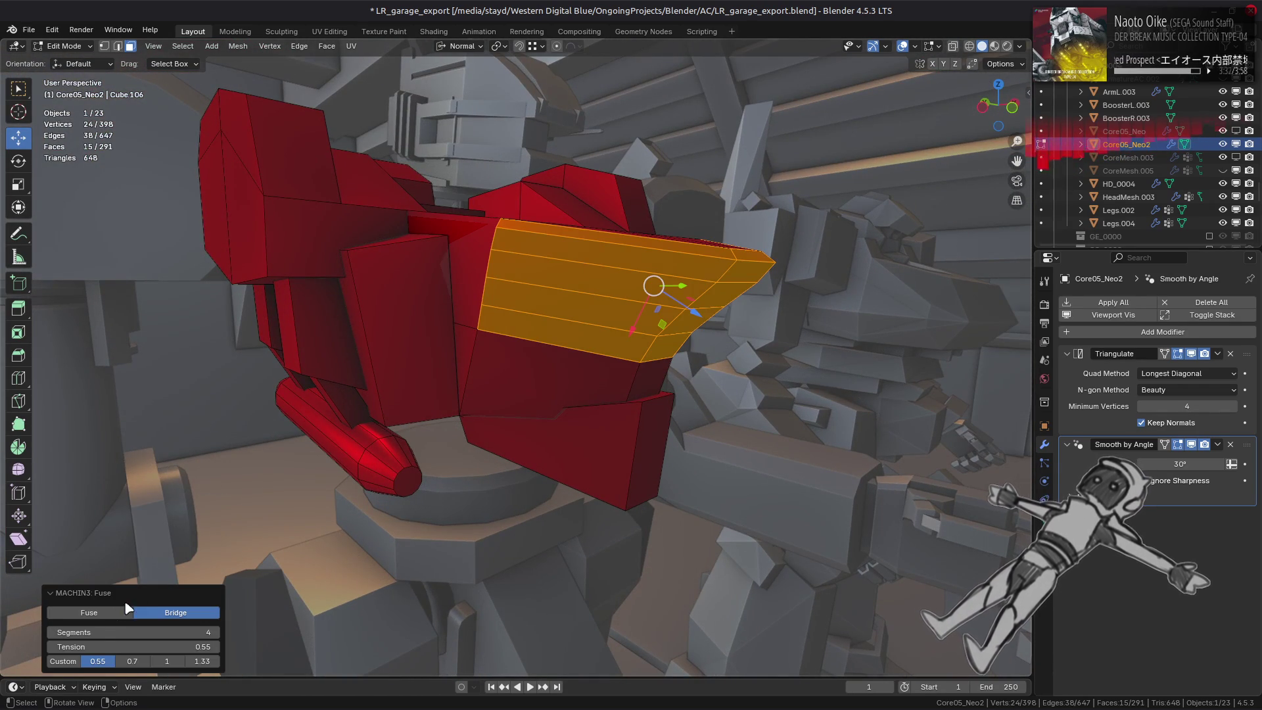
{"action": "left_click", "coordinate": [116, 612]}
{"action": "left_click", "coordinate": [175, 525]}
{"action": "left_click", "coordinate": [114, 533]}
{"action": "key", "text": "ctrl+z"}
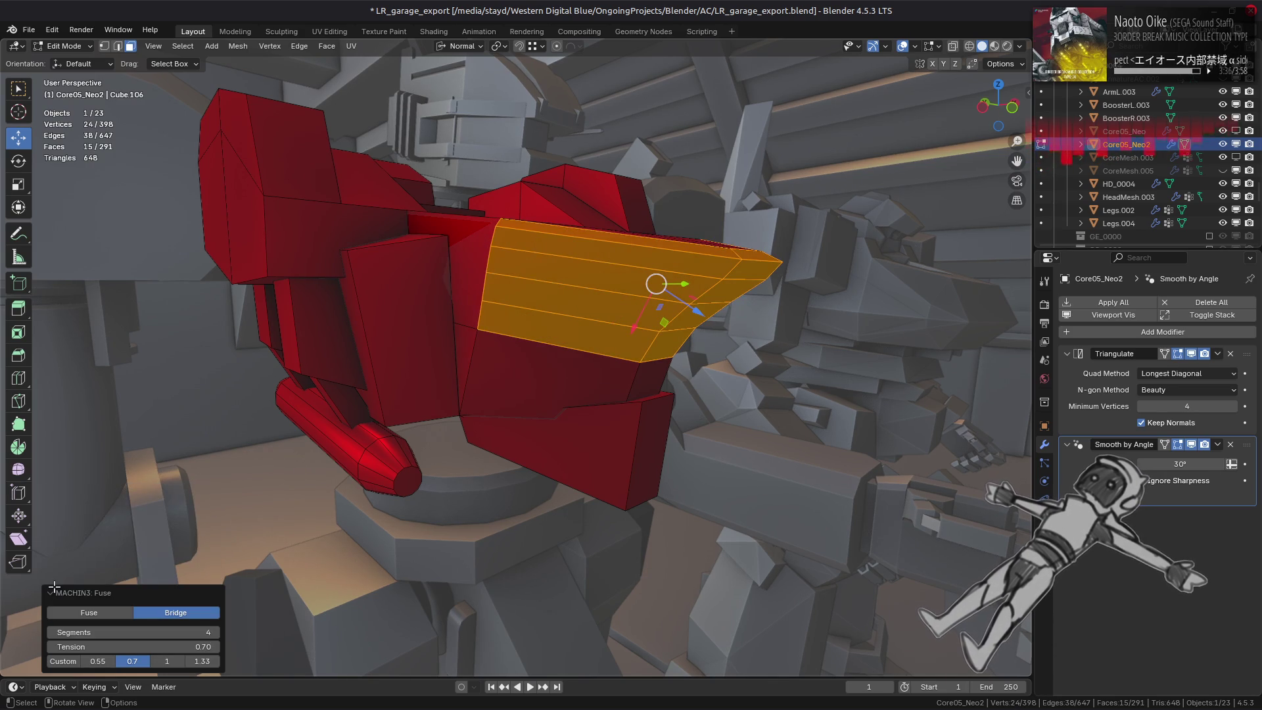
{"action": "left_click", "coordinate": [128, 615]}
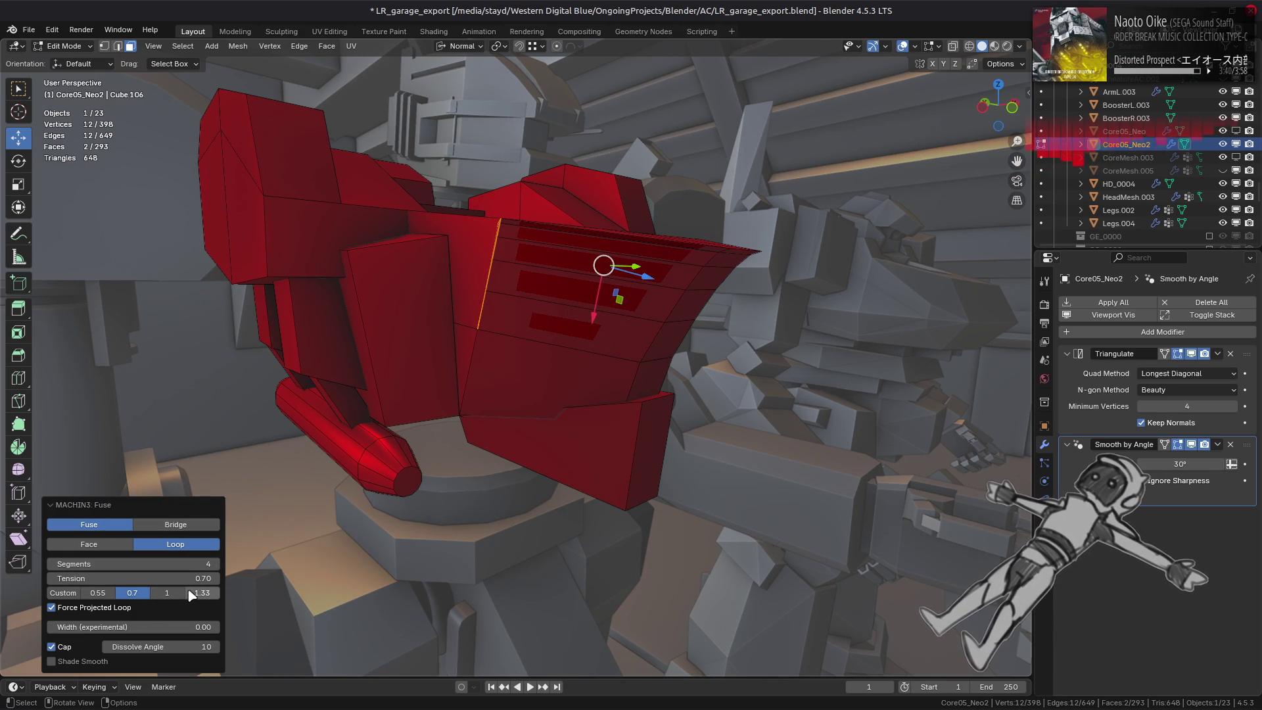
Toggle the Cap option on and off to compare the open and capped grille transitions.
{"action": "left_click", "coordinate": [67, 650]}
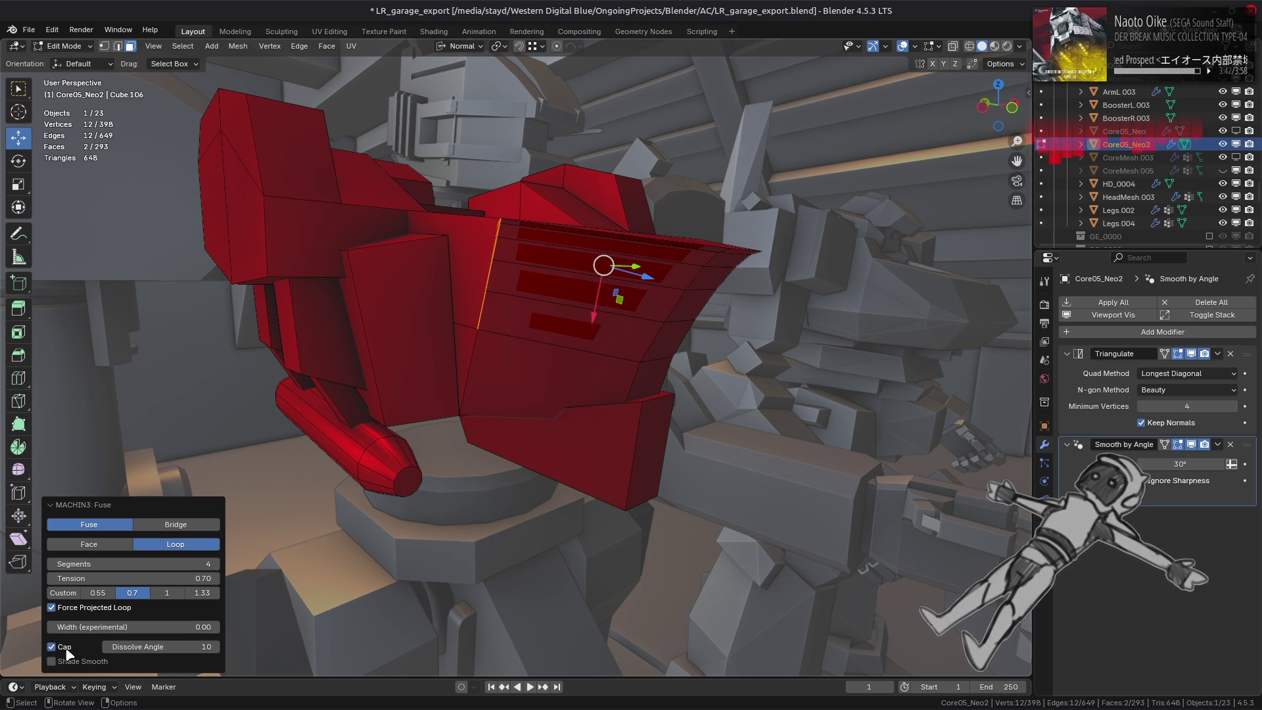
{"action": "middle_click_drag", "start_coordinate": [342, 520], "coordinate": [298, 546]}
{"action": "left_click", "coordinate": [72, 652]}
{"action": "left_click", "coordinate": [72, 652]}
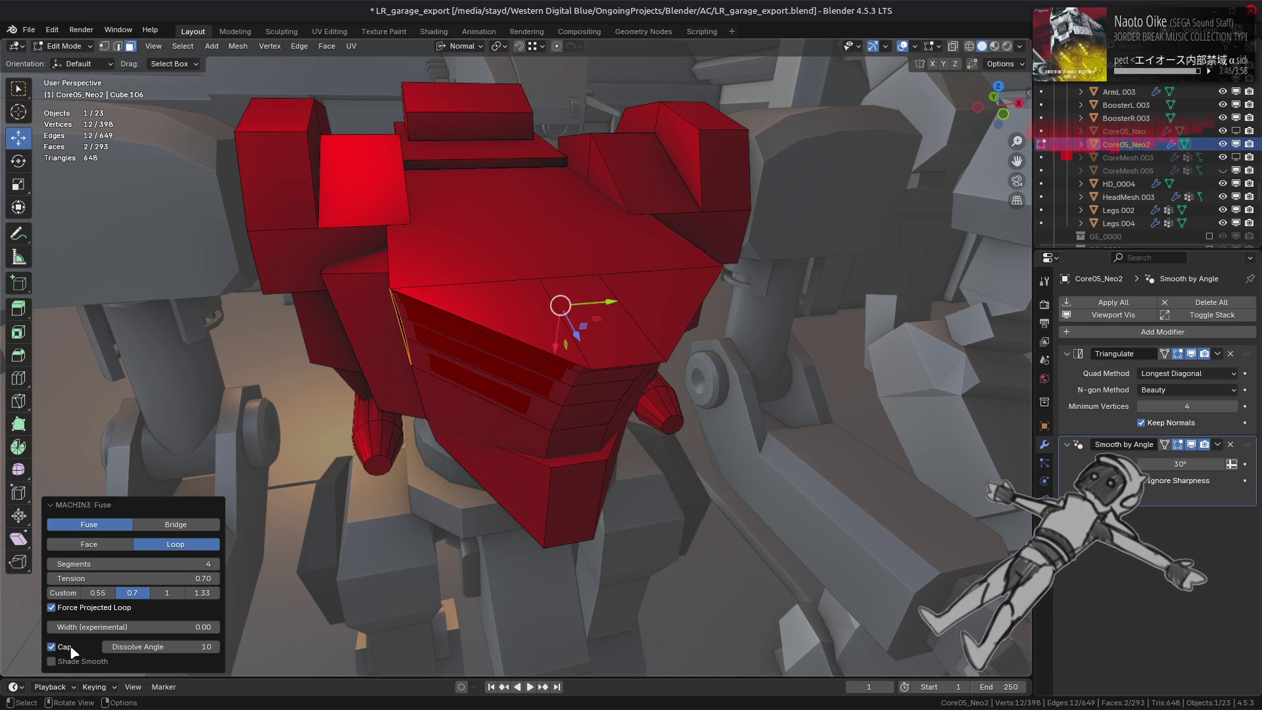
{"action": "mouse_move", "coordinate": [297, 572]}
{"action": "middle_mouse_down"}
{"action": "mouse_move", "coordinate": [354, 549]}
{"action": "mouse_move", "coordinate": [408, 558]}
{"action": "middle_mouse_up"}
{"action": "scroll", "coordinate": [355, 548], "scroll_direction": "up", "scroll_amount": 5}
{"action": "scroll", "coordinate": [354, 549], "scroll_direction": "down", "scroll_amount": 5}
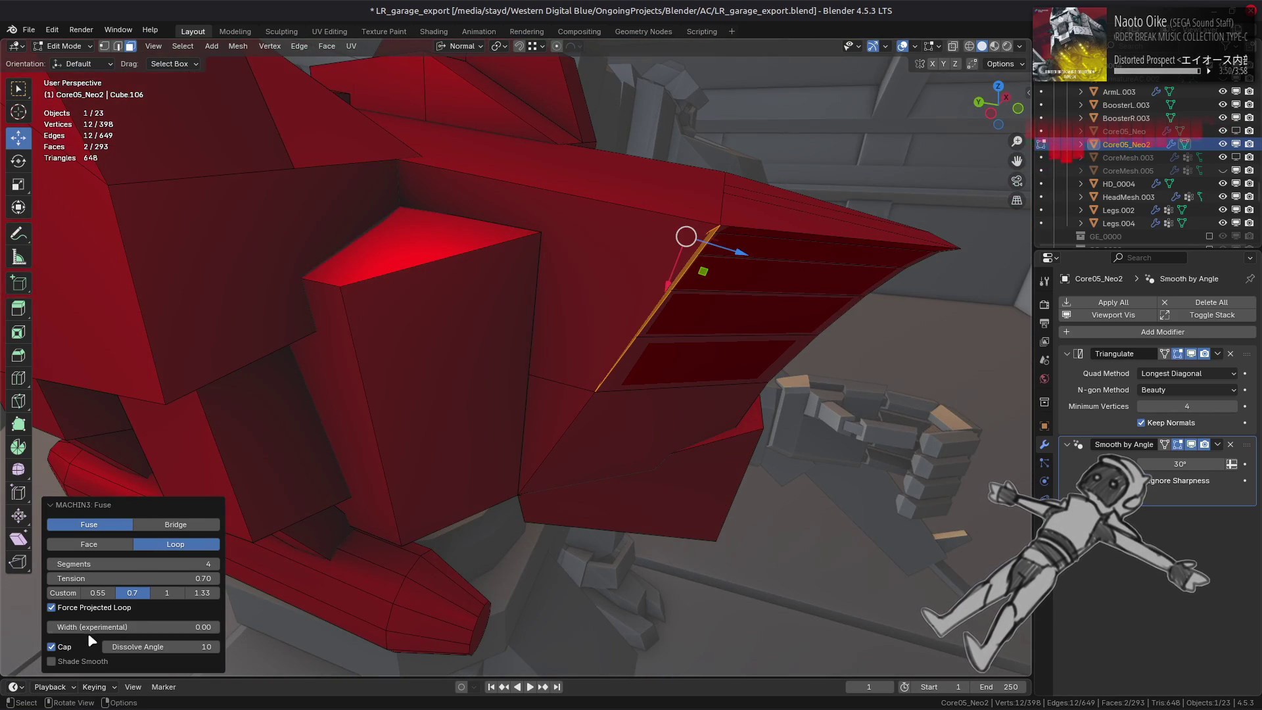
{"action": "left_click", "coordinate": [52, 647]}
{"action": "left_click", "coordinate": [70, 652]}
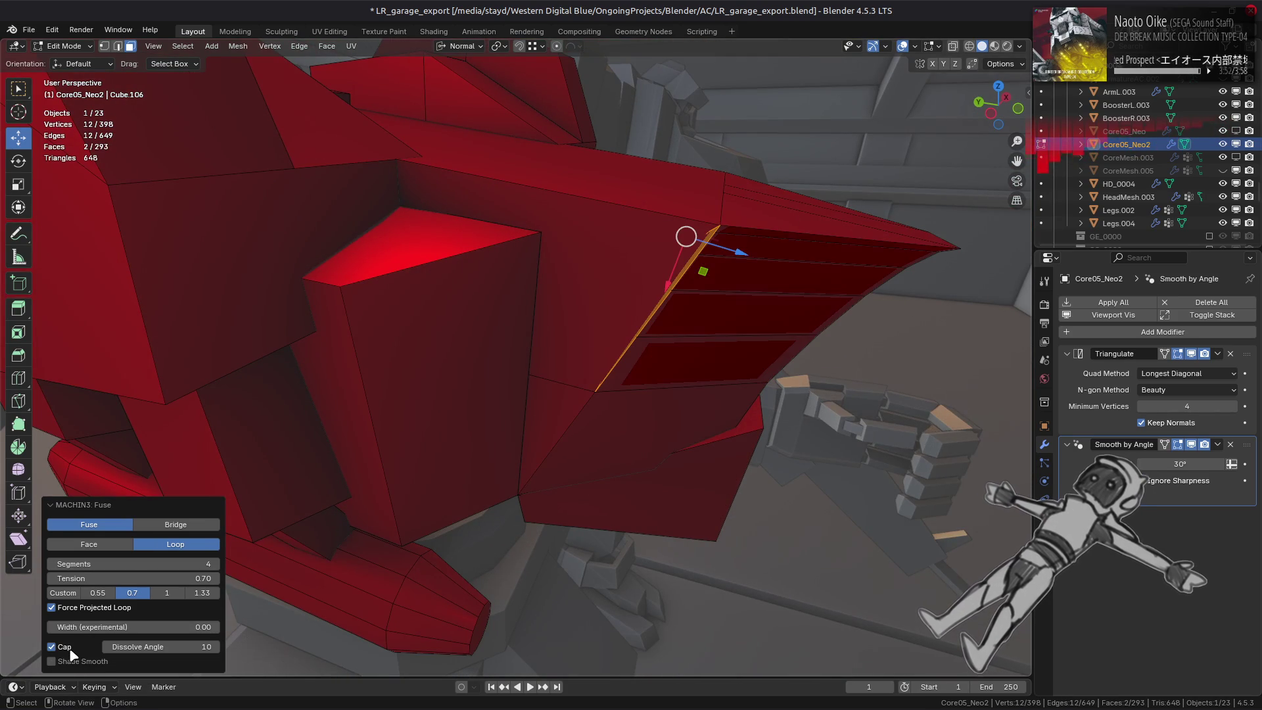
{"action": "left_click", "coordinate": [71, 652]}
{"action": "key", "text": "g"}
{"action": "mouse_move", "coordinate": [581, 401]}
{"action": "middle_mouse_down"}
{"action": "mouse_move", "coordinate": [595, 417]}
{"action": "mouse_move", "coordinate": [765, 417]}
{"action": "mouse_move", "coordinate": [599, 459]}
{"action": "middle_mouse_up"}
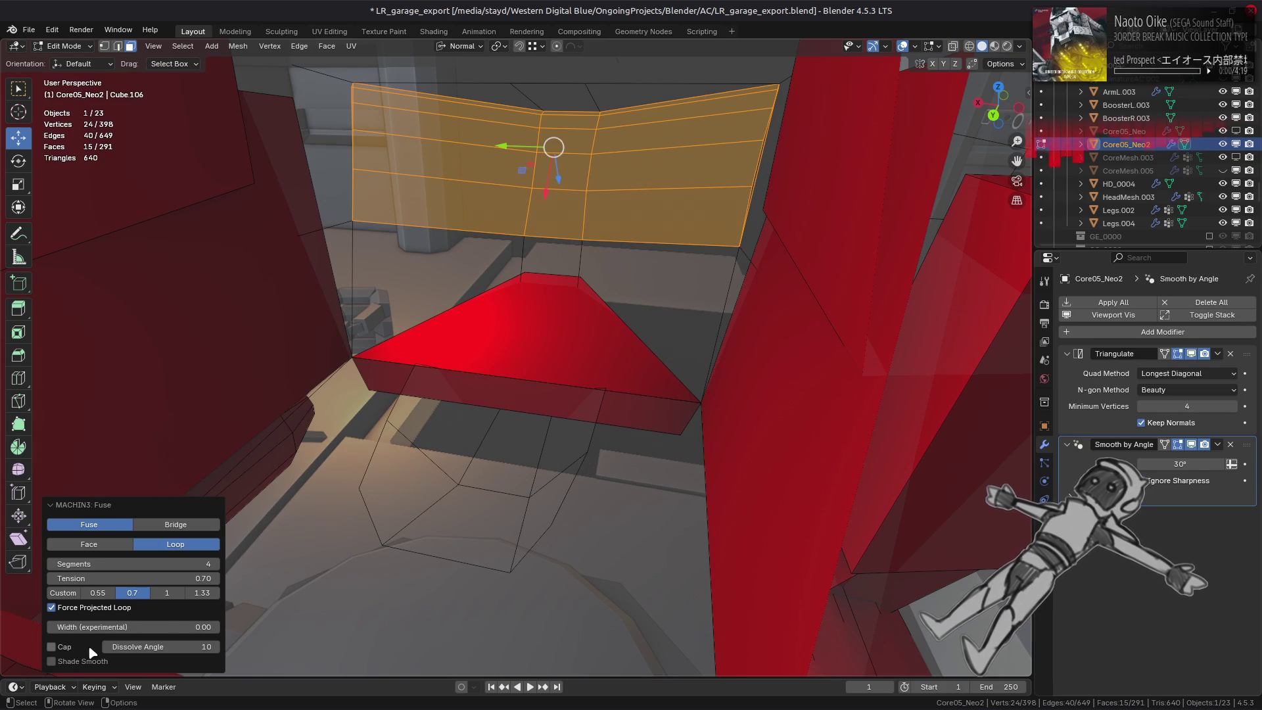
Enable capping on the fused grille and drag its Dissolve Angle up from 10.
{"action": "left_click", "coordinate": [68, 652]}
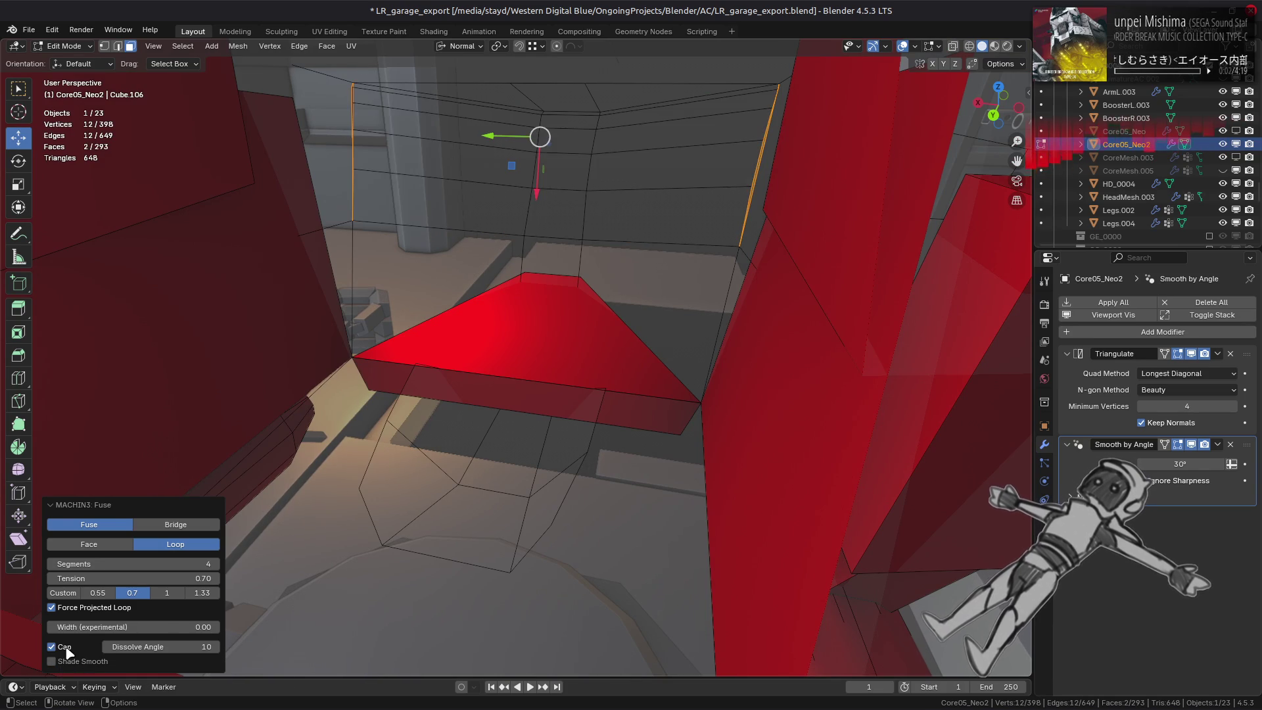
{"action": "left_click", "coordinate": [68, 650]}
{"action": "left_click", "coordinate": [67, 652]}
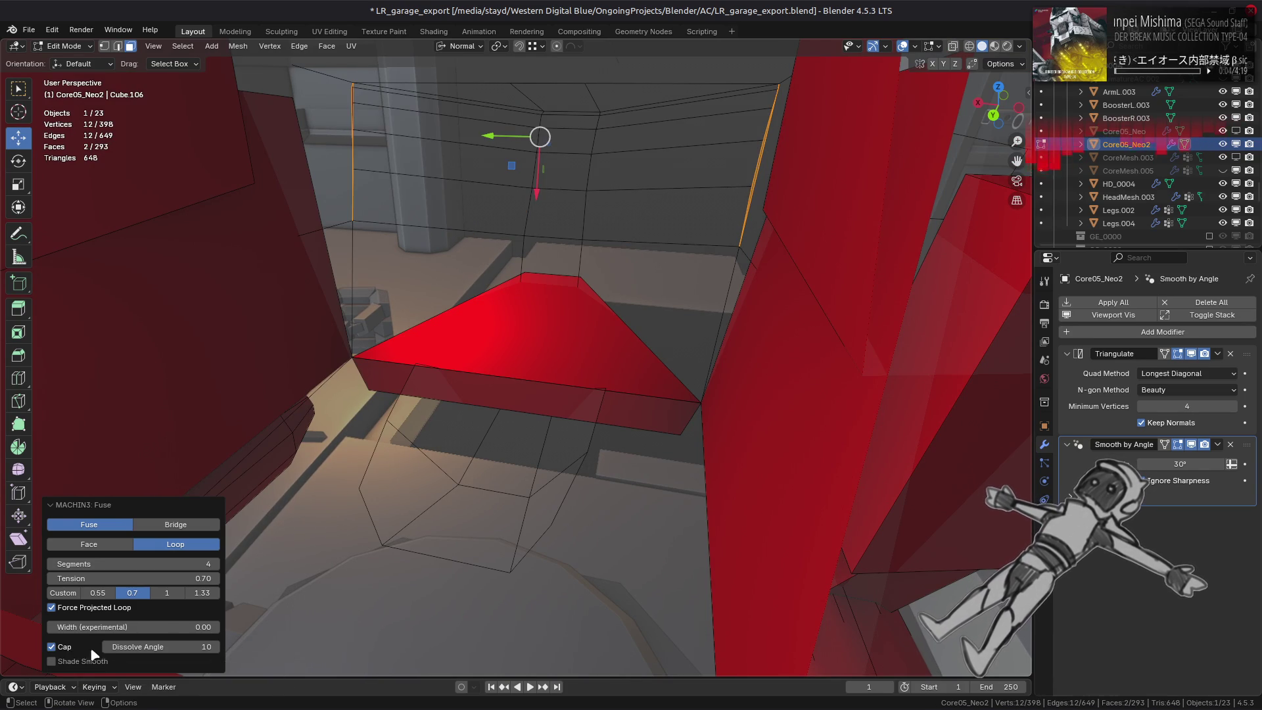
{"action": "mouse_move", "coordinate": [148, 647]}
{"action": "left_mouse_down"}
{"action": "mouse_move", "coordinate": [531, 300]}
{"action": "mouse_move", "coordinate": [753, 426]}
{"action": "left_mouse_up"}
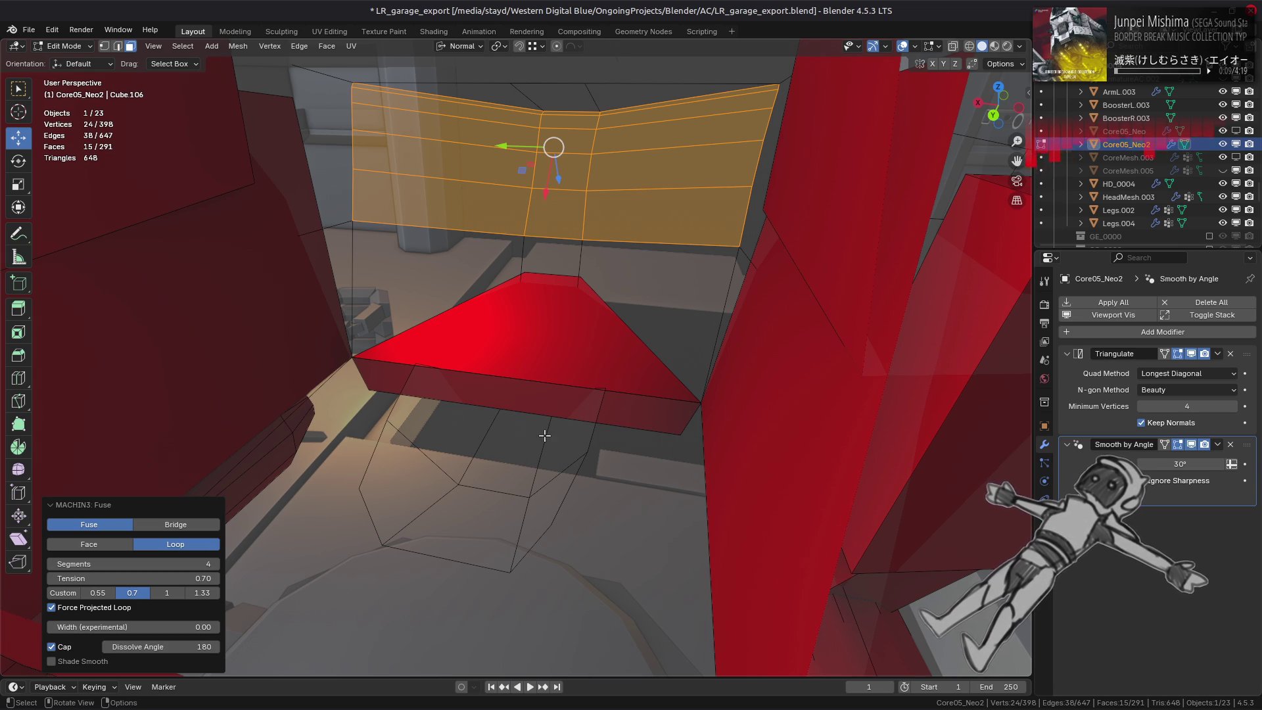
{"action": "middle_click_drag", "start_coordinate": [544, 435], "coordinate": [507, 394]}
{"action": "mouse_move", "coordinate": [160, 646]}
{"action": "left_mouse_down"}
{"action": "mouse_move", "coordinate": [784, 298]}
{"action": "mouse_move", "coordinate": [581, 312]}
{"action": "mouse_move", "coordinate": [741, 306]}
{"action": "mouse_move", "coordinate": [685, 316]}
{"action": "left_mouse_up"}
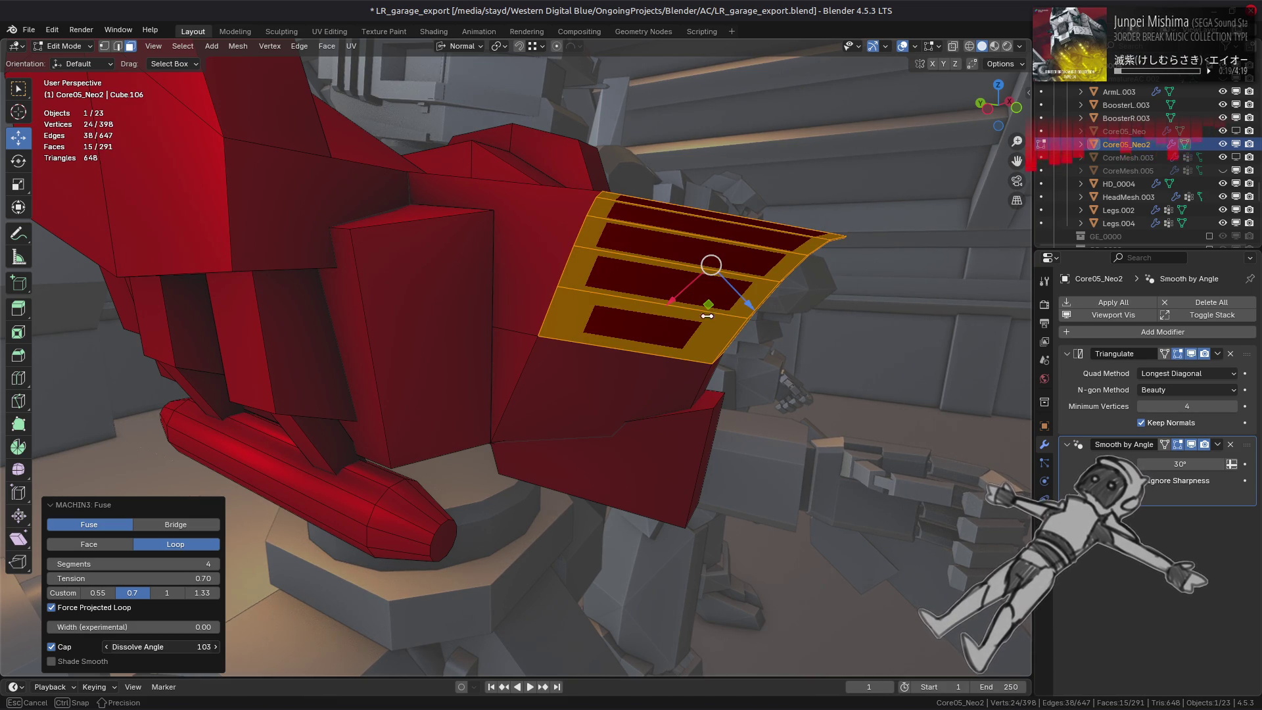
Set the cap Dissolve Angle to 90 and compare the grille with capping off and on.
{"action": "left_click", "coordinate": [202, 645]}
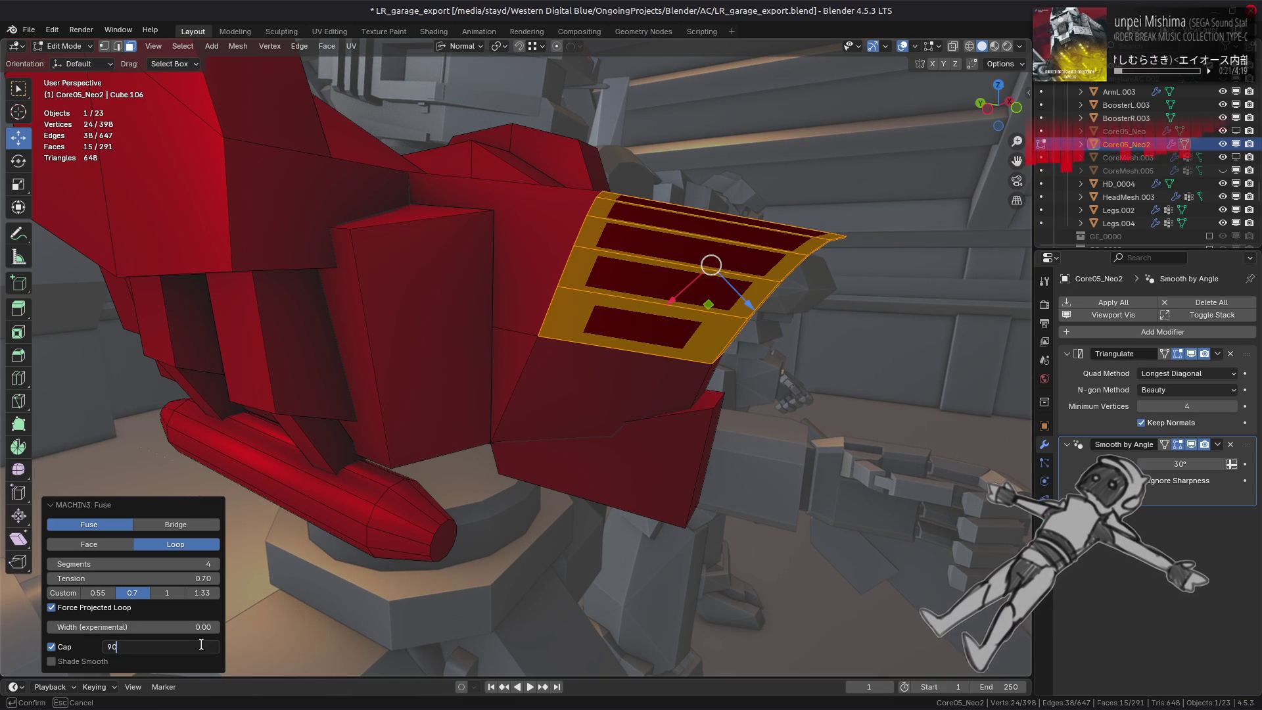
{"action": "key", "text": "Return"}
{"action": "left_click", "coordinate": [65, 648]}
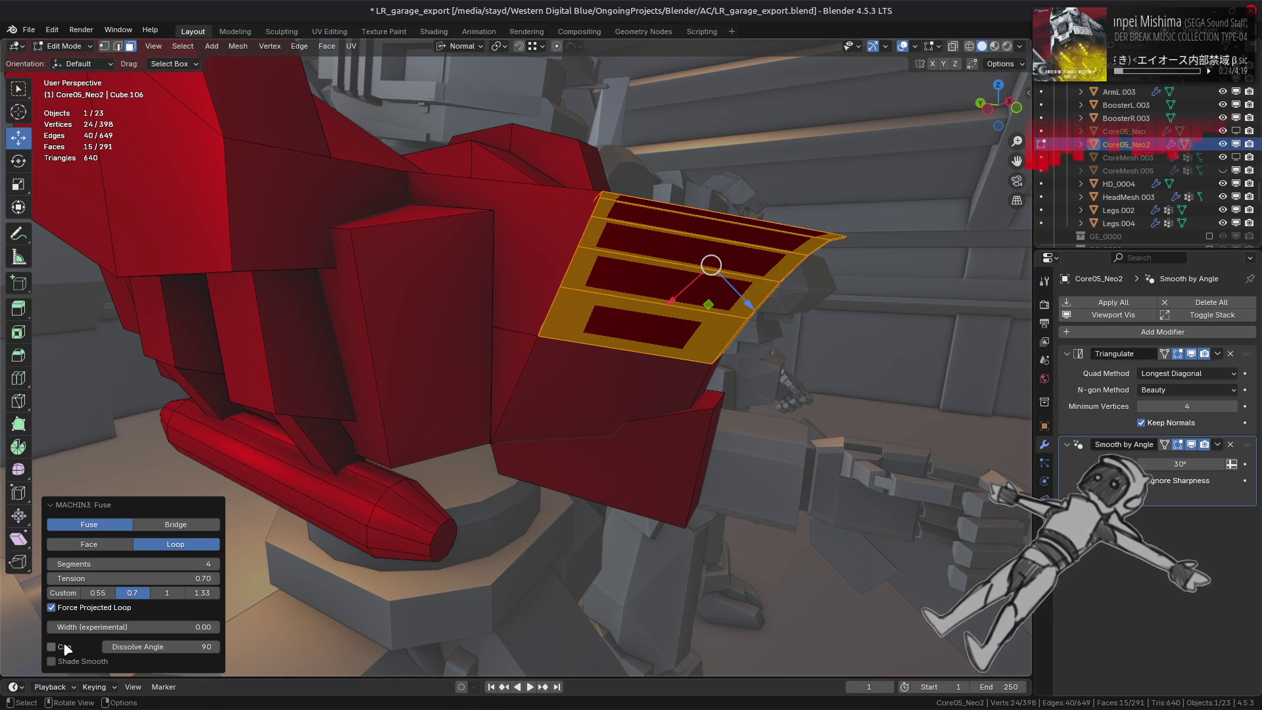
{"action": "left_click", "coordinate": [65, 649]}
{"action": "middle_click_drag", "start_coordinate": [289, 531], "coordinate": [346, 523]}
Toggle capping a few more times and leave Cap checked at the 90° dissolve angle.
{"action": "left_click", "coordinate": [54, 646]}
{"action": "left_click", "coordinate": [65, 649]}
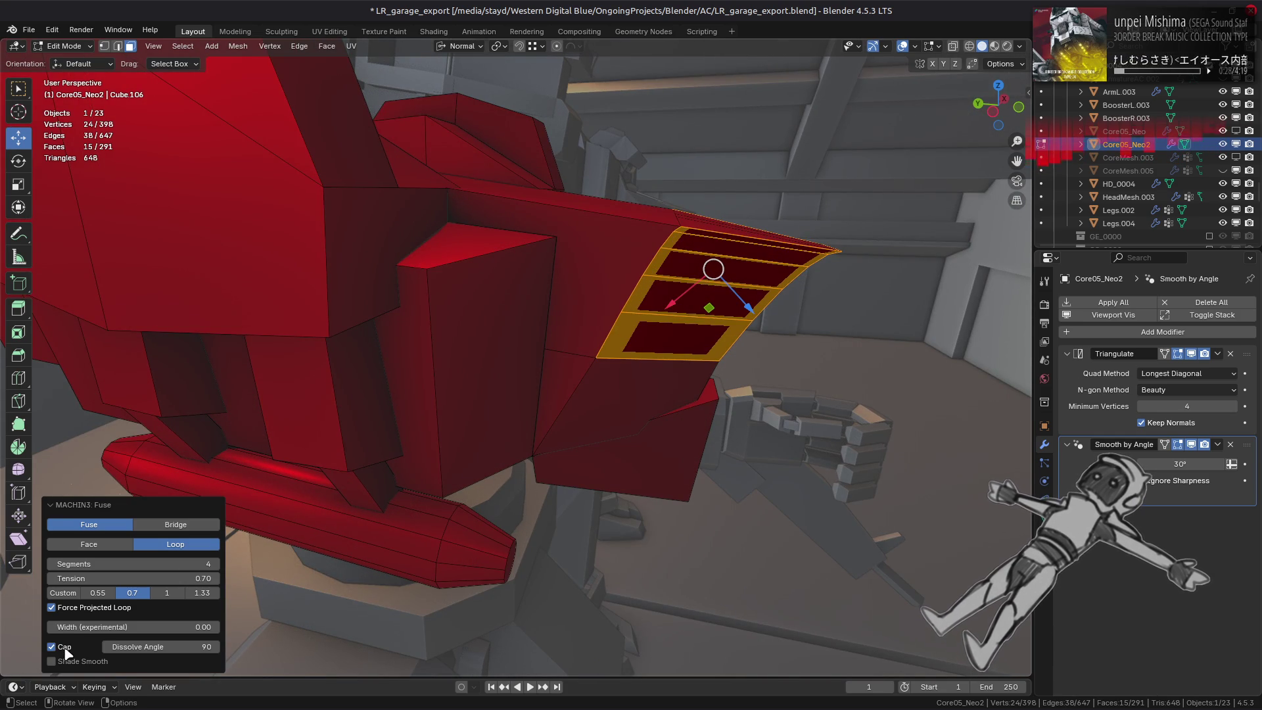
{"action": "left_click", "coordinate": [66, 649]}
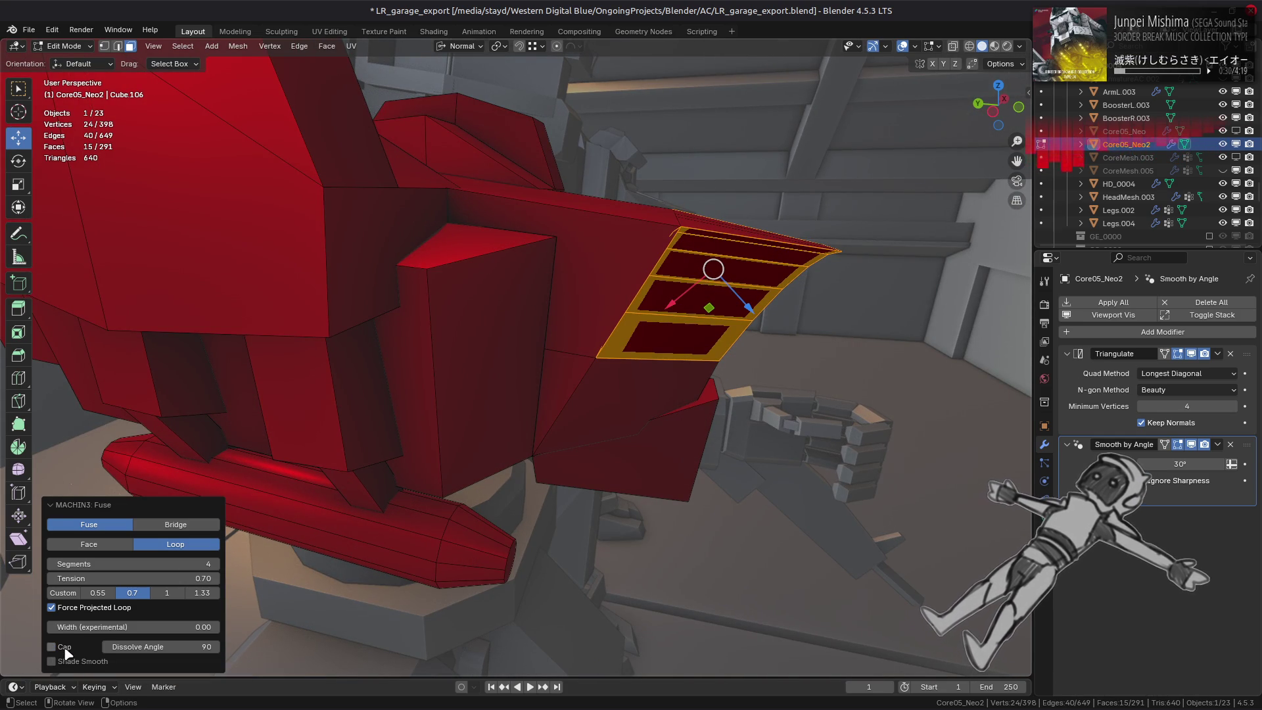
{"action": "left_click", "coordinate": [65, 648]}
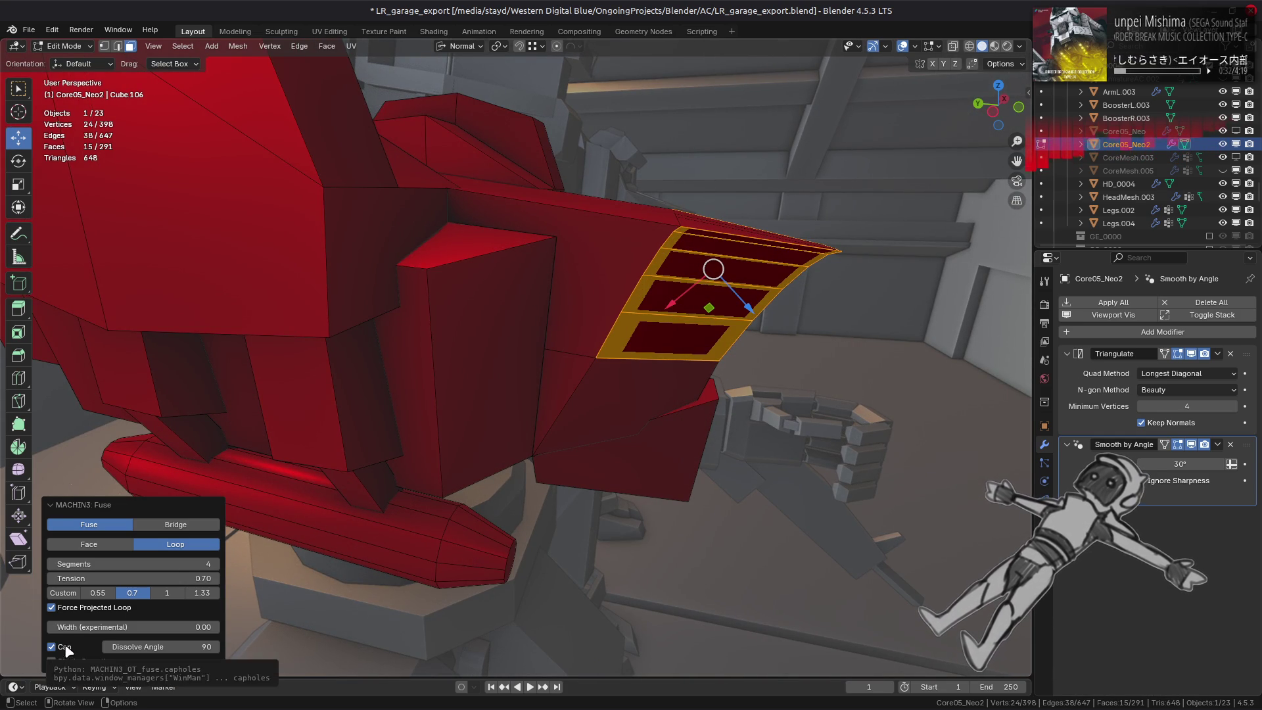
{"action": "mouse_move", "coordinate": [631, 428]}
{"action": "middle_mouse_down"}
{"action": "mouse_move", "coordinate": [629, 401]}
{"action": "mouse_move", "coordinate": [545, 354]}
{"action": "mouse_move", "coordinate": [627, 361]}
{"action": "middle_mouse_up"}
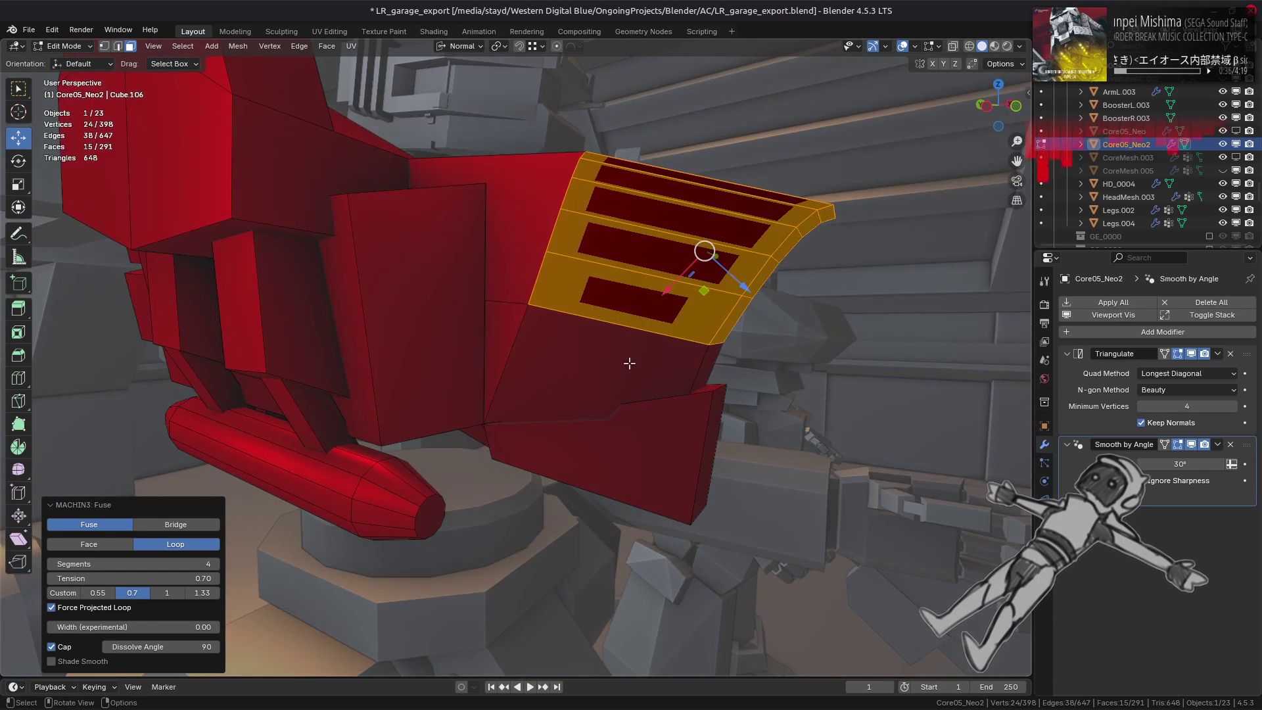
Step the fuse Segments from 0 through 1 to 2 and switch the mode from Loop to Face.
{"action": "left_click_drag", "start_coordinate": [198, 563], "coordinate": [183, 562]}
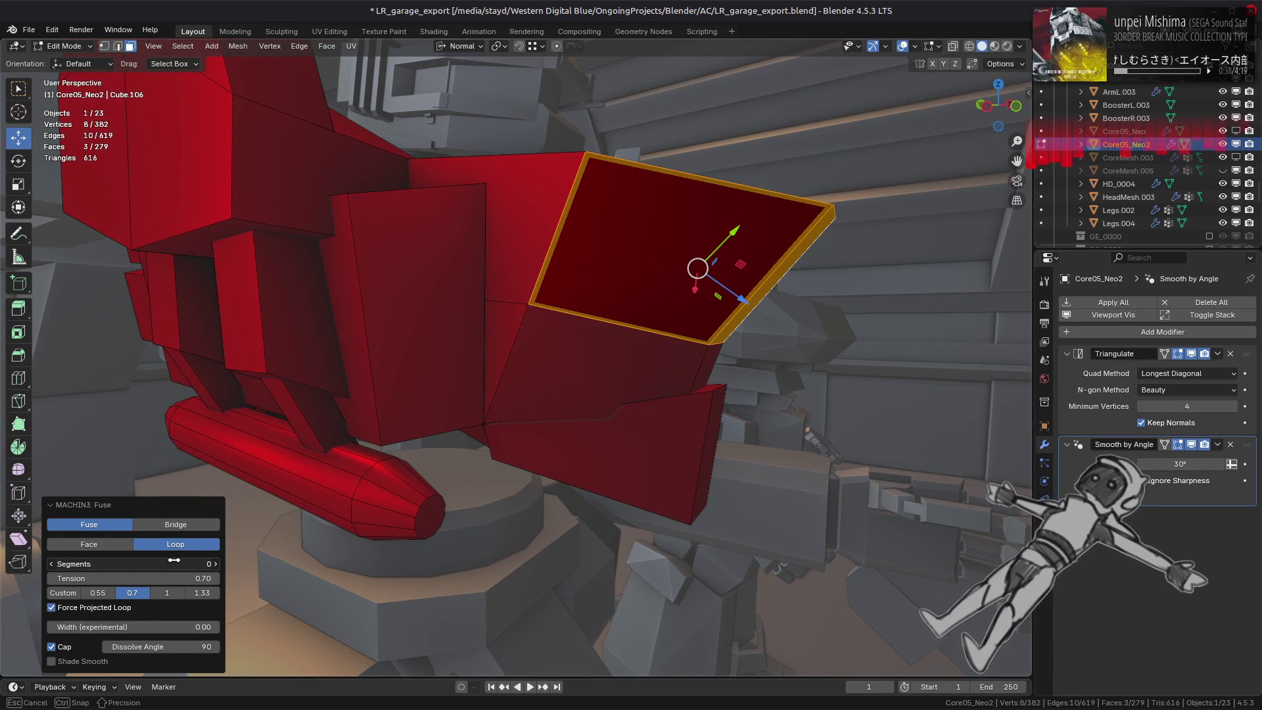
{"action": "left_click", "coordinate": [214, 564]}
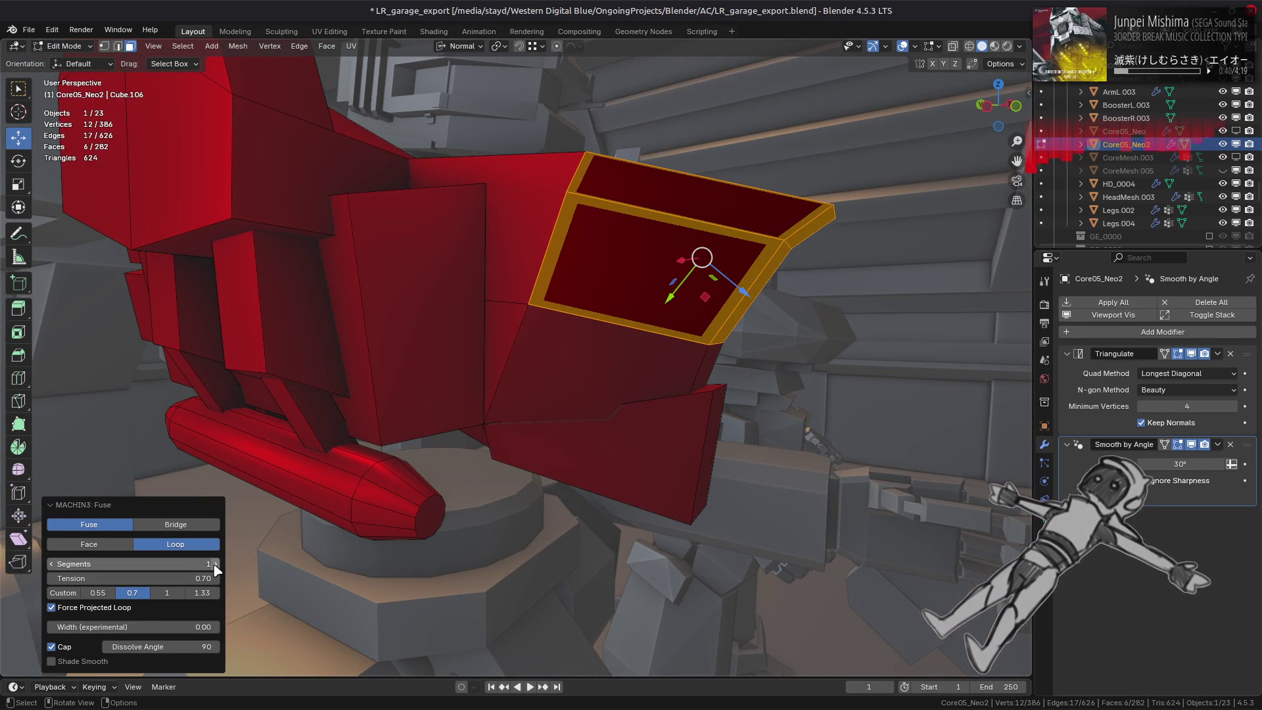
{"action": "left_click", "coordinate": [213, 564]}
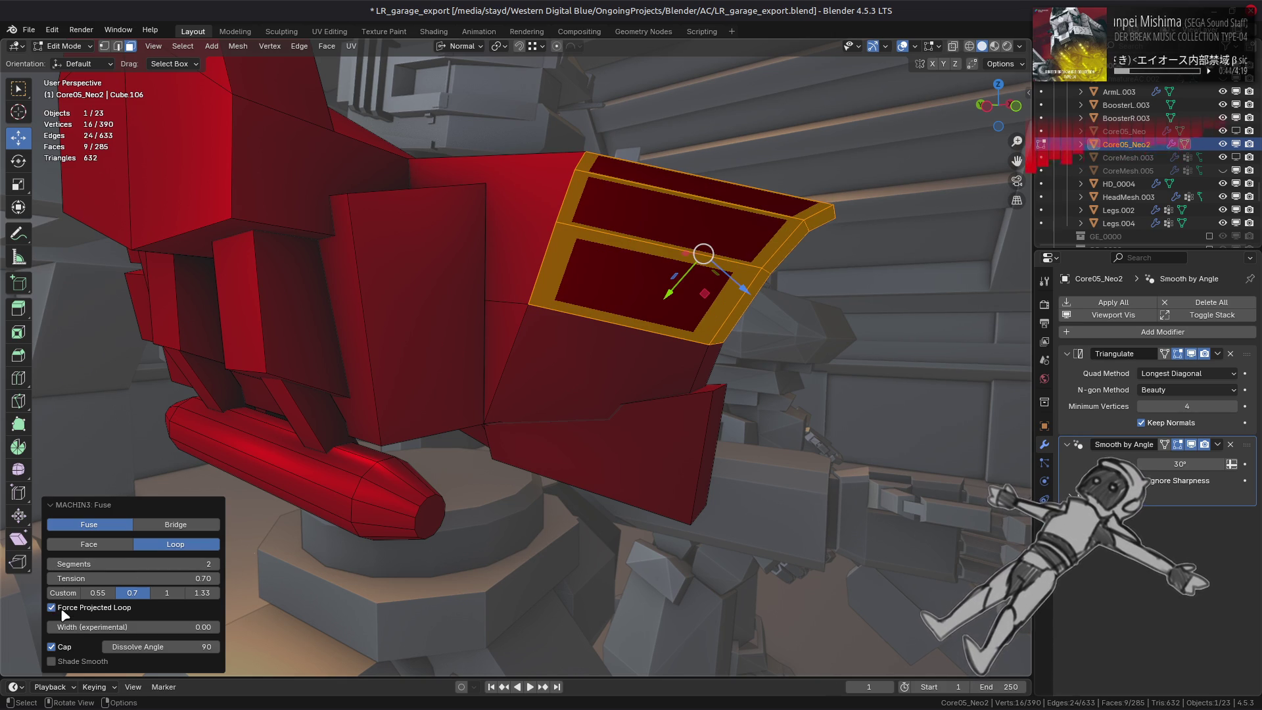
{"action": "left_click", "coordinate": [109, 545]}
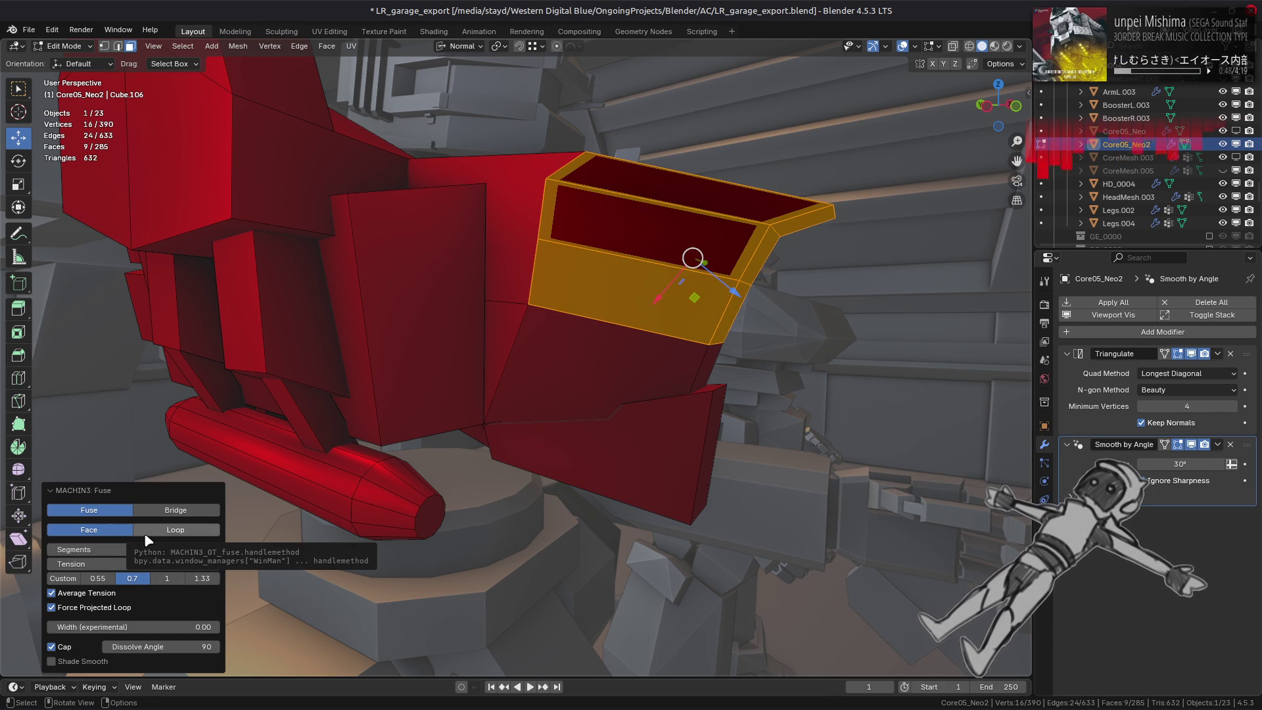
Compare Force Projected Loop and Average Tension toggles, ending with projection on and average tension off.
{"action": "middle_click_drag", "start_coordinate": [492, 449], "coordinate": [168, 593]}
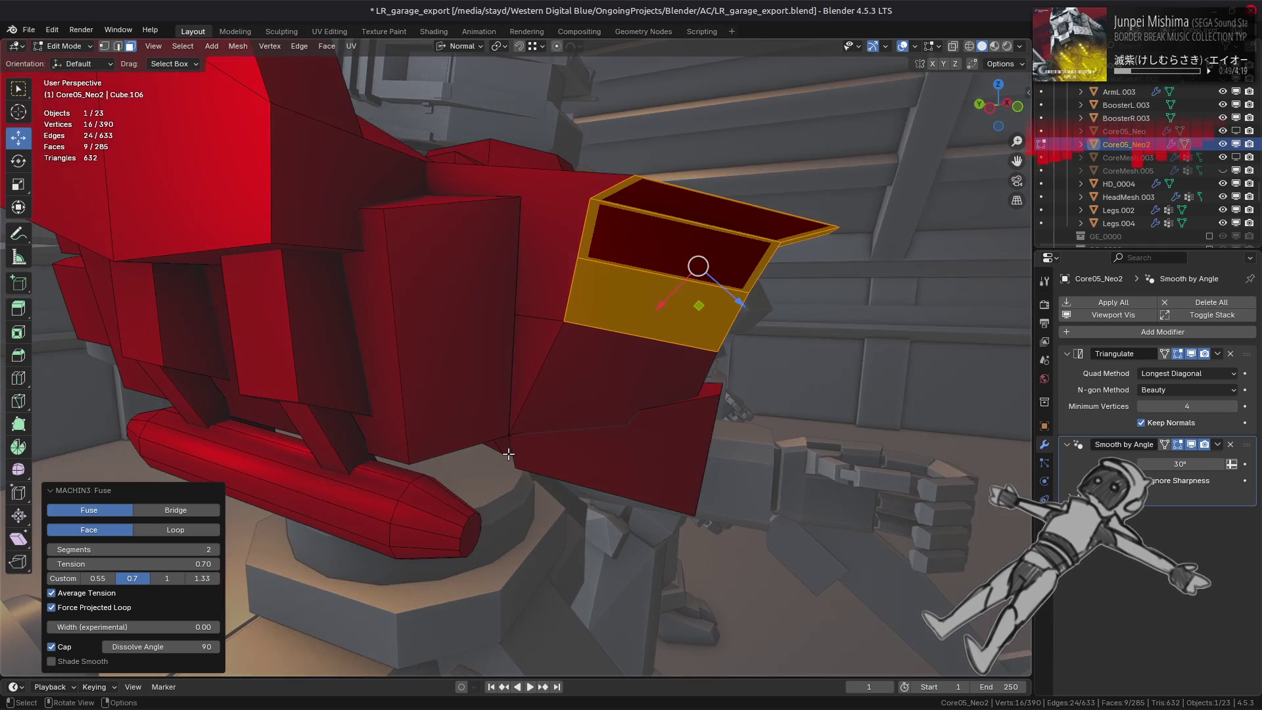
{"action": "left_click", "coordinate": [97, 610]}
{"action": "left_click", "coordinate": [101, 596]}
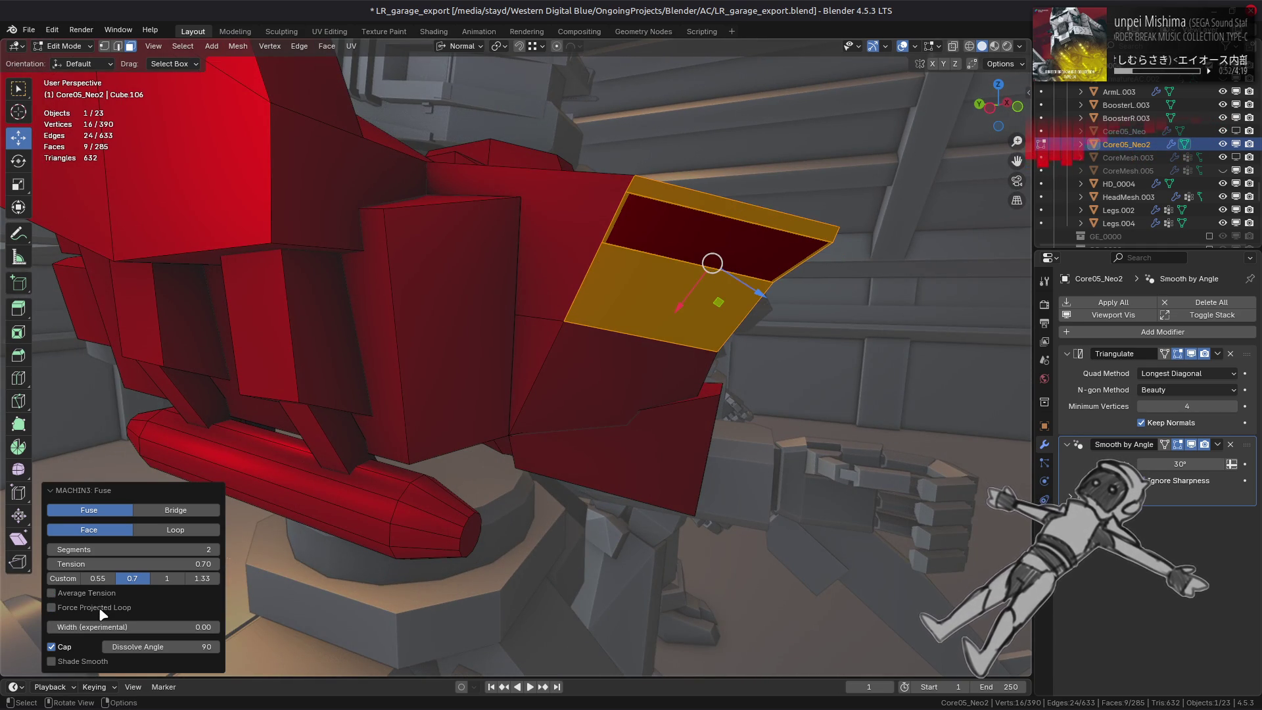
{"action": "left_click", "coordinate": [53, 607]}
{"action": "middle_click_drag", "start_coordinate": [102, 612], "coordinate": [107, 618]}
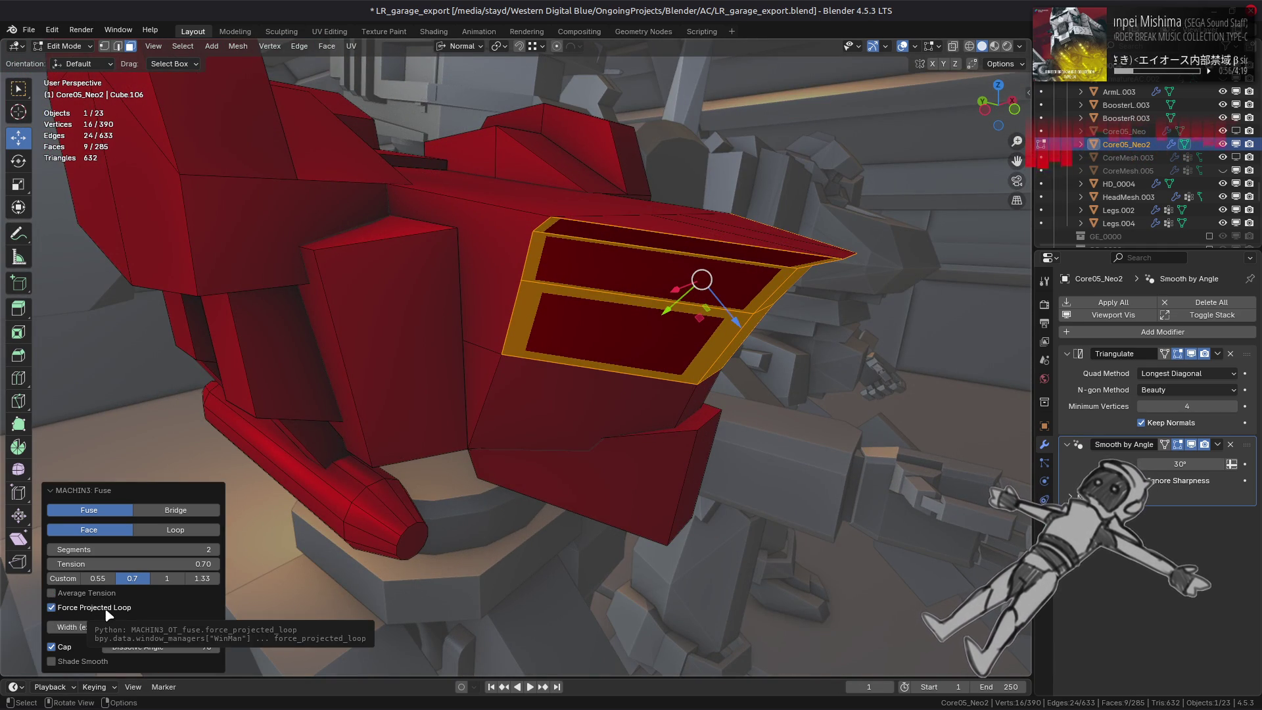
{"action": "left_click", "coordinate": [98, 595]}
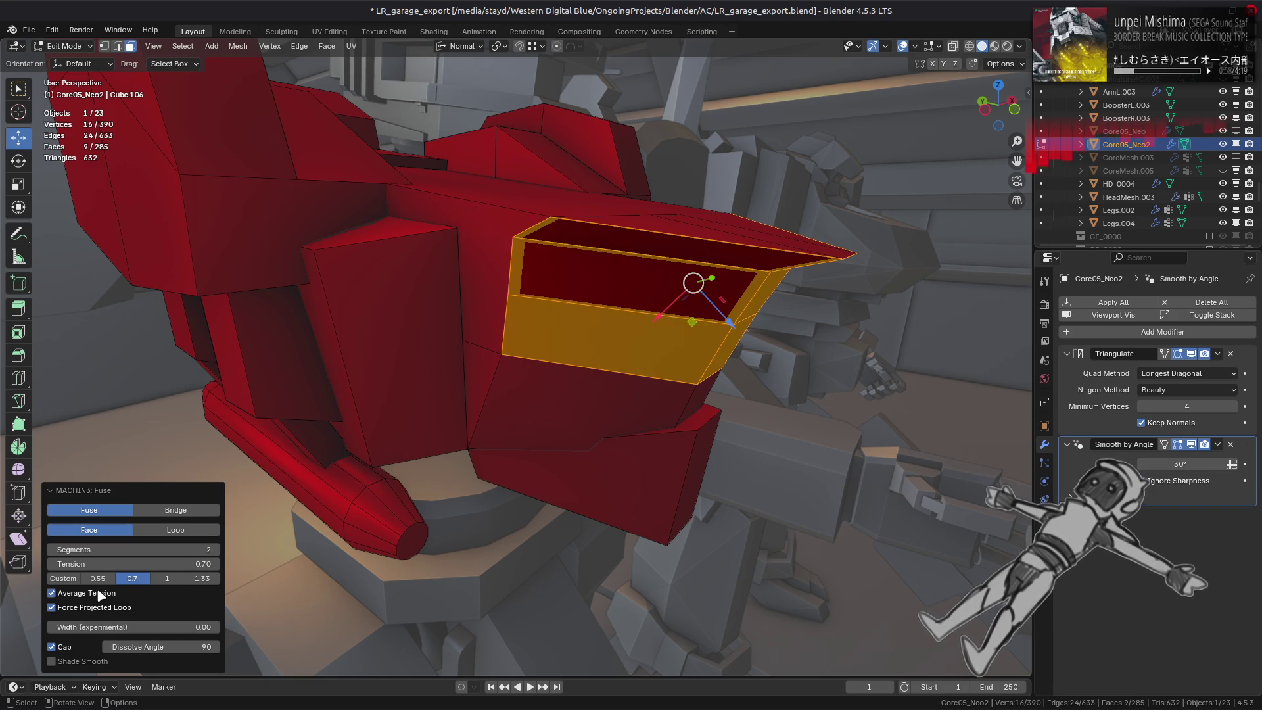
{"action": "left_click", "coordinate": [100, 596]}
{"action": "mouse_move", "coordinate": [246, 589]}
{"action": "middle_mouse_down"}
{"action": "mouse_move", "coordinate": [453, 531]}
{"action": "mouse_move", "coordinate": [99, 626]}
{"action": "middle_mouse_up"}
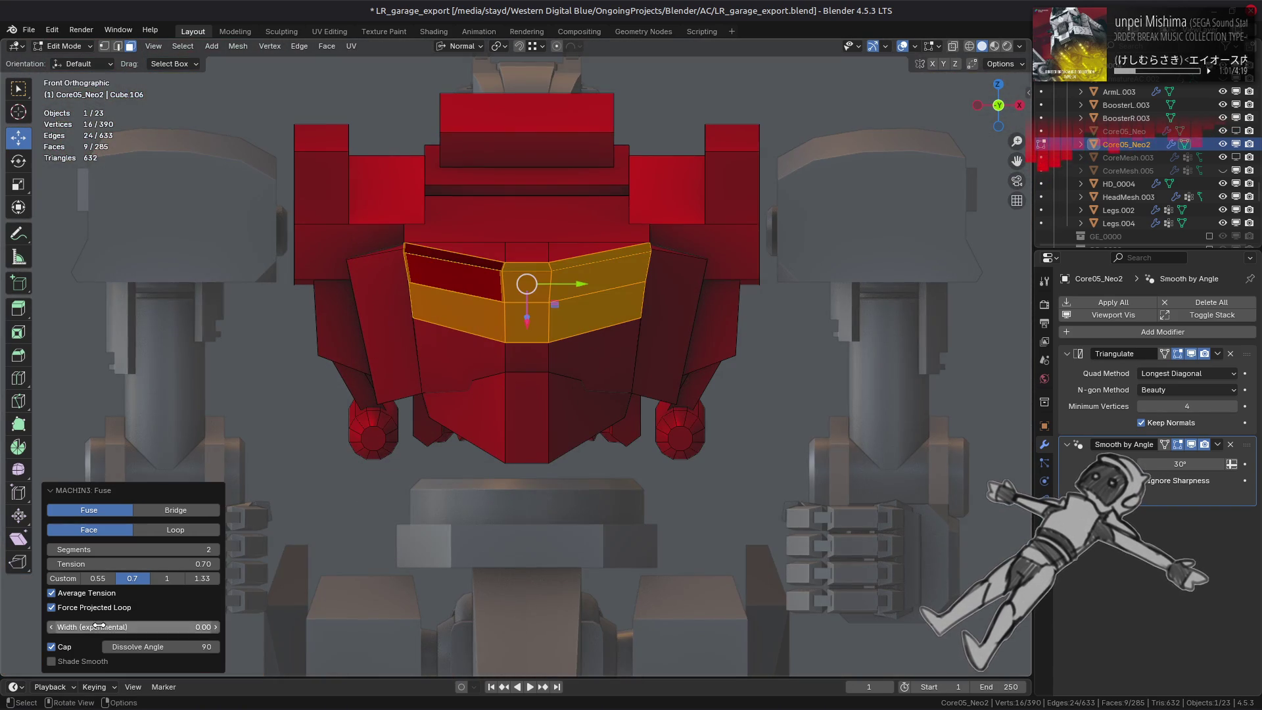
{"action": "left_click", "coordinate": [100, 593]}
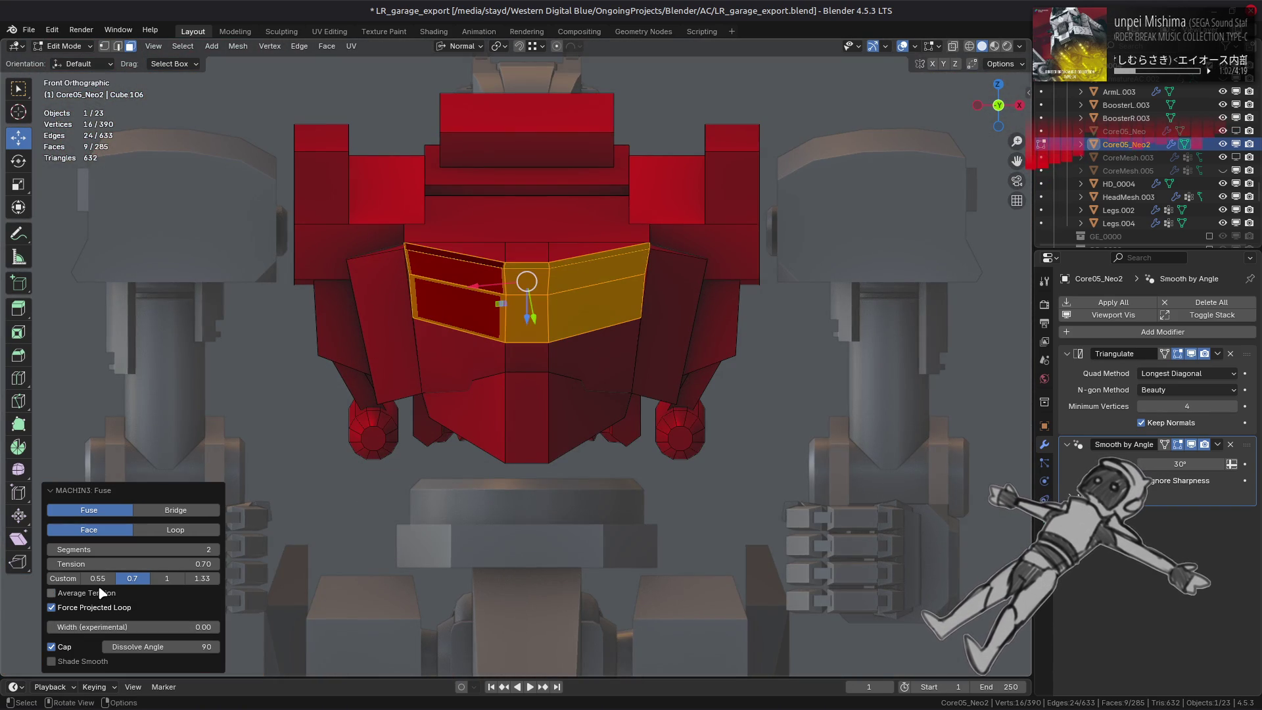
Compare projected loops and Custom tension presets, returning the face fuse to 0.55 tension.
{"action": "left_click", "coordinate": [100, 592]}
{"action": "left_click", "coordinate": [99, 592]}
{"action": "mouse_move", "coordinate": [105, 594]}
{"action": "middle_mouse_down"}
{"action": "mouse_move", "coordinate": [601, 555]}
{"action": "mouse_move", "coordinate": [395, 558]}
{"action": "middle_mouse_up"}
{"action": "left_click", "coordinate": [104, 608]}
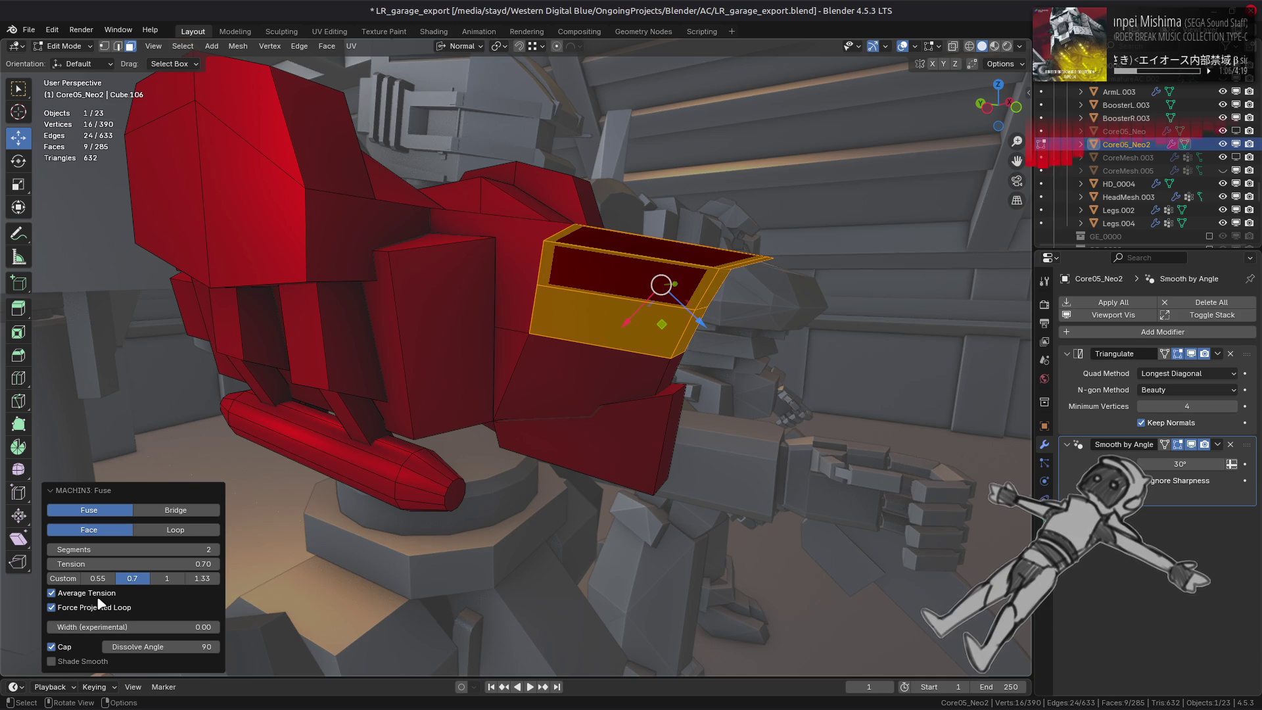
{"action": "left_click", "coordinate": [99, 607]}
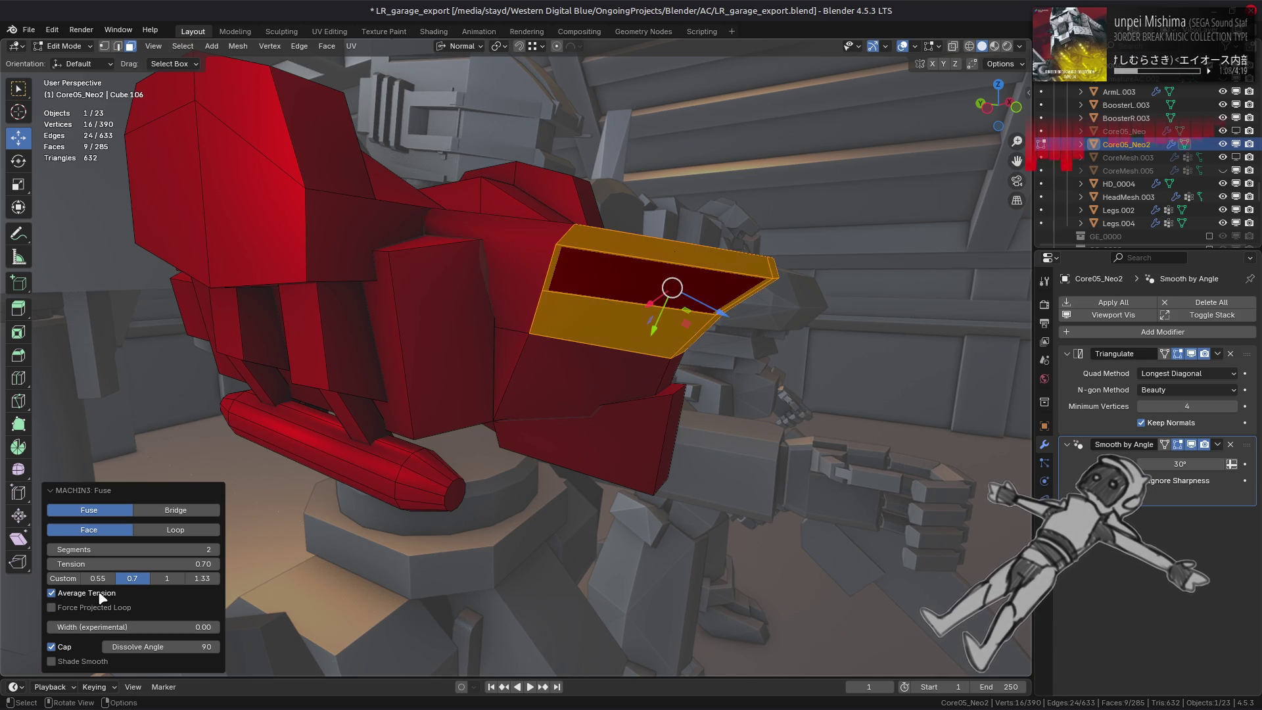
{"action": "left_click", "coordinate": [100, 608]}
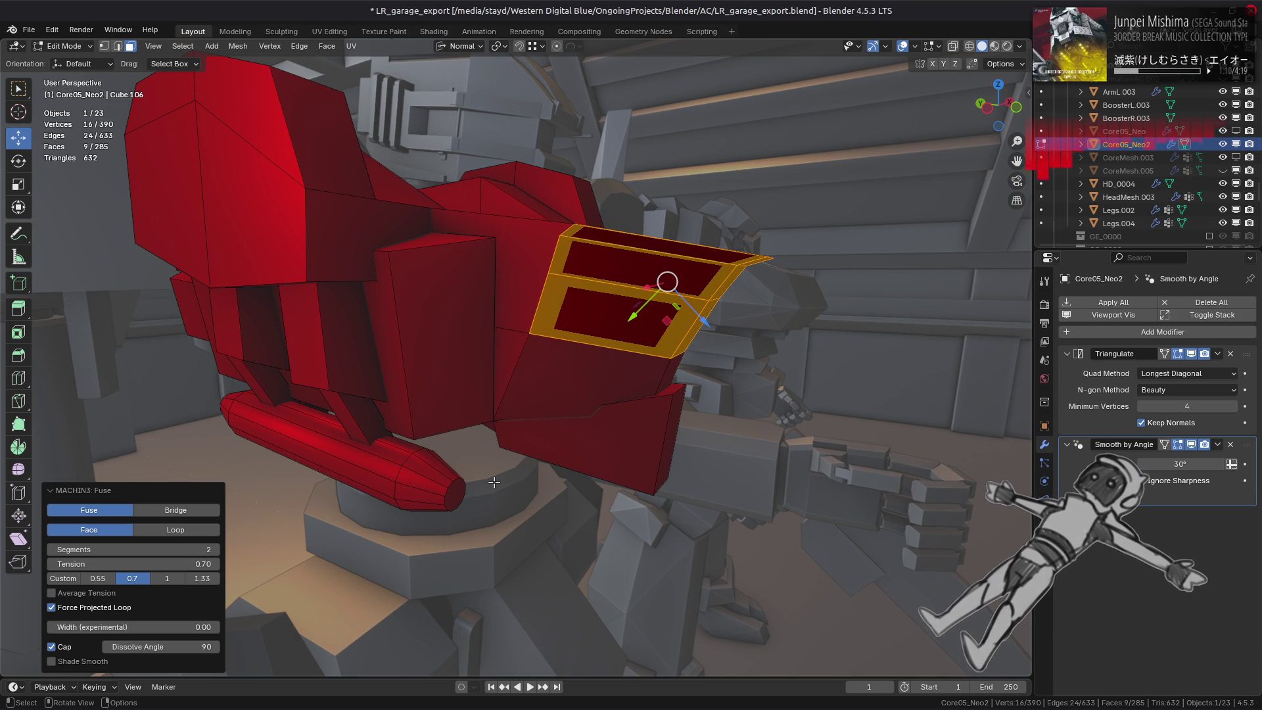
{"action": "left_click", "coordinate": [99, 579]}
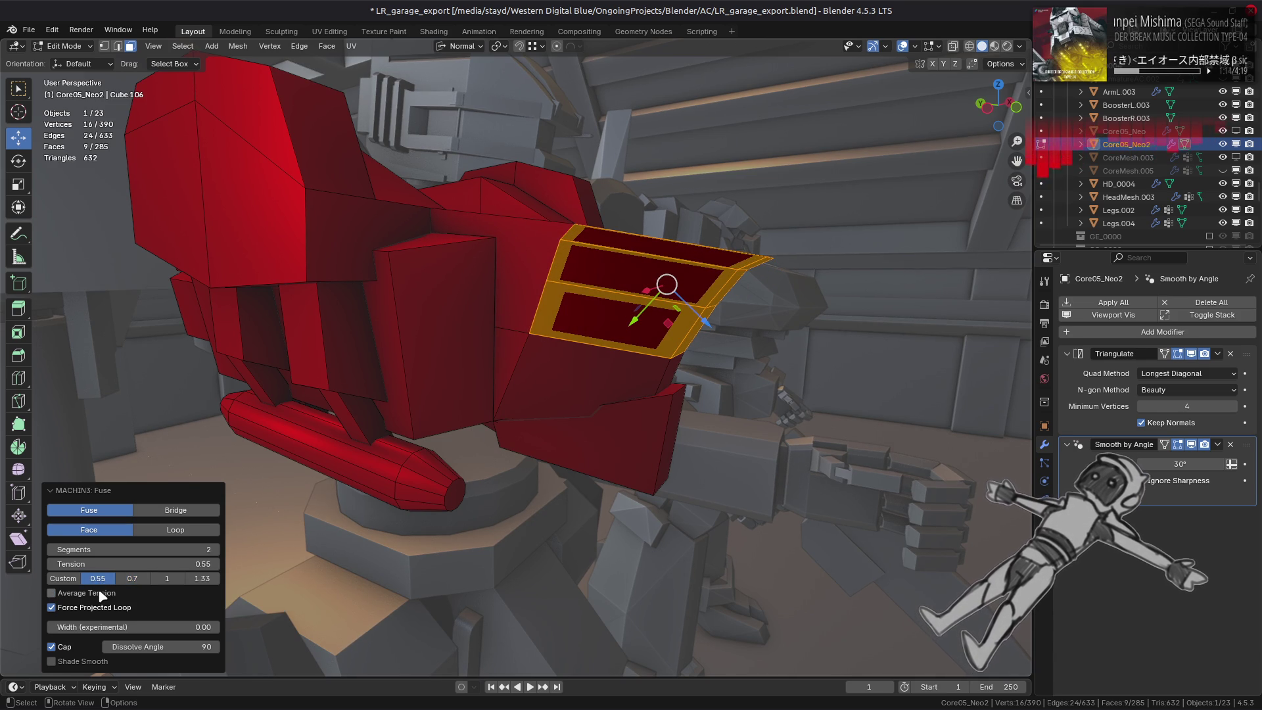
{"action": "left_click", "coordinate": [131, 579]}
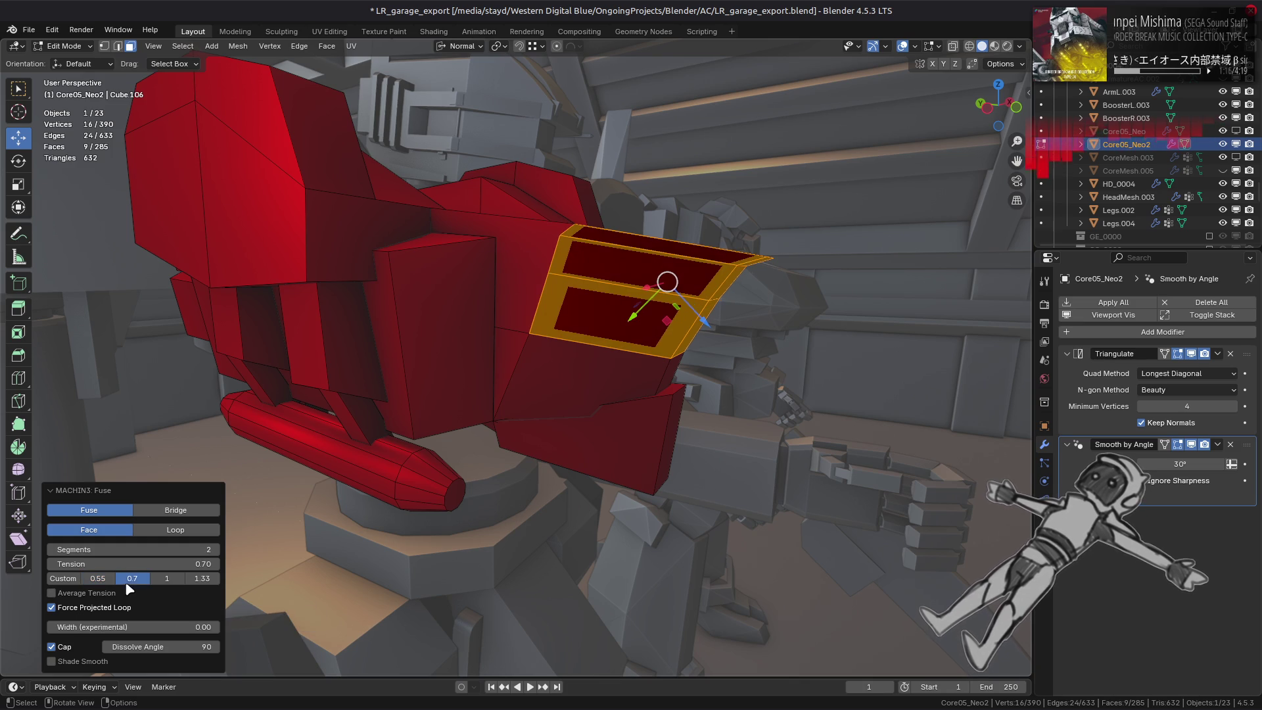
{"action": "left_click", "coordinate": [194, 581]}
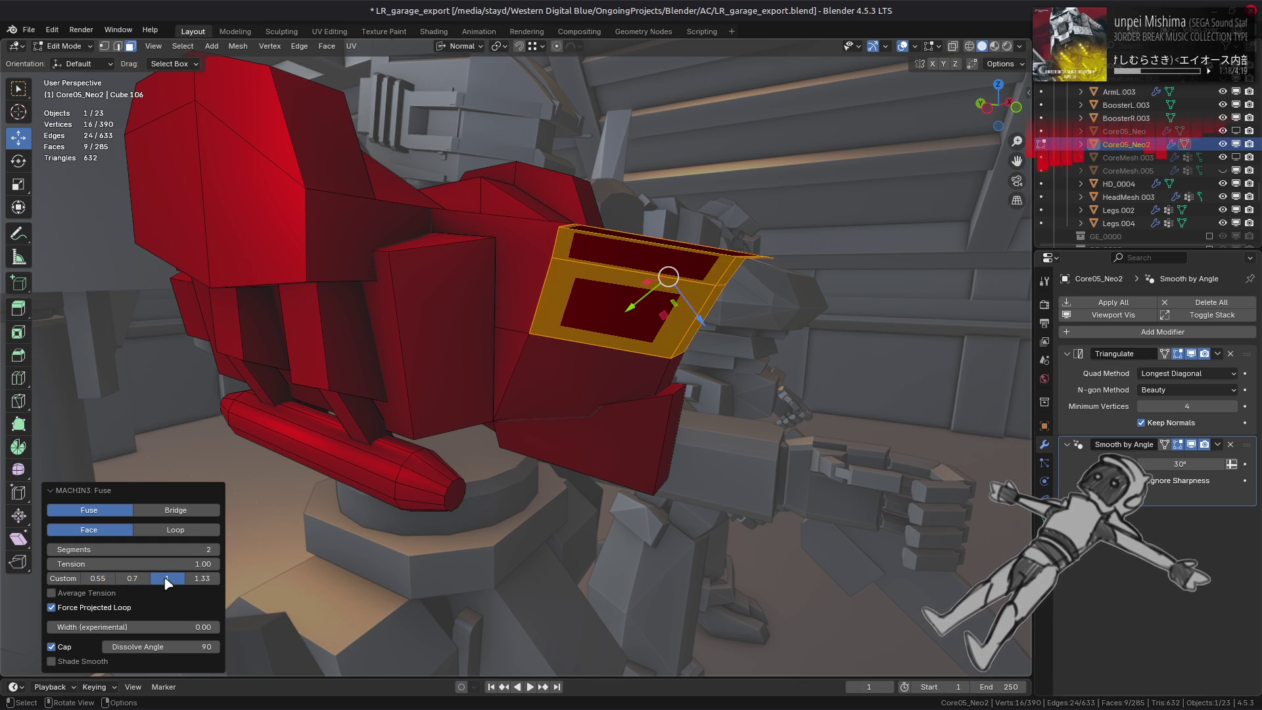
{"action": "left_click", "coordinate": [97, 578]}
Compare Loop vs Face modes and Bridge vs Fuse, restoring a 0.55-tension fuse.
{"action": "left_click", "coordinate": [150, 534]}
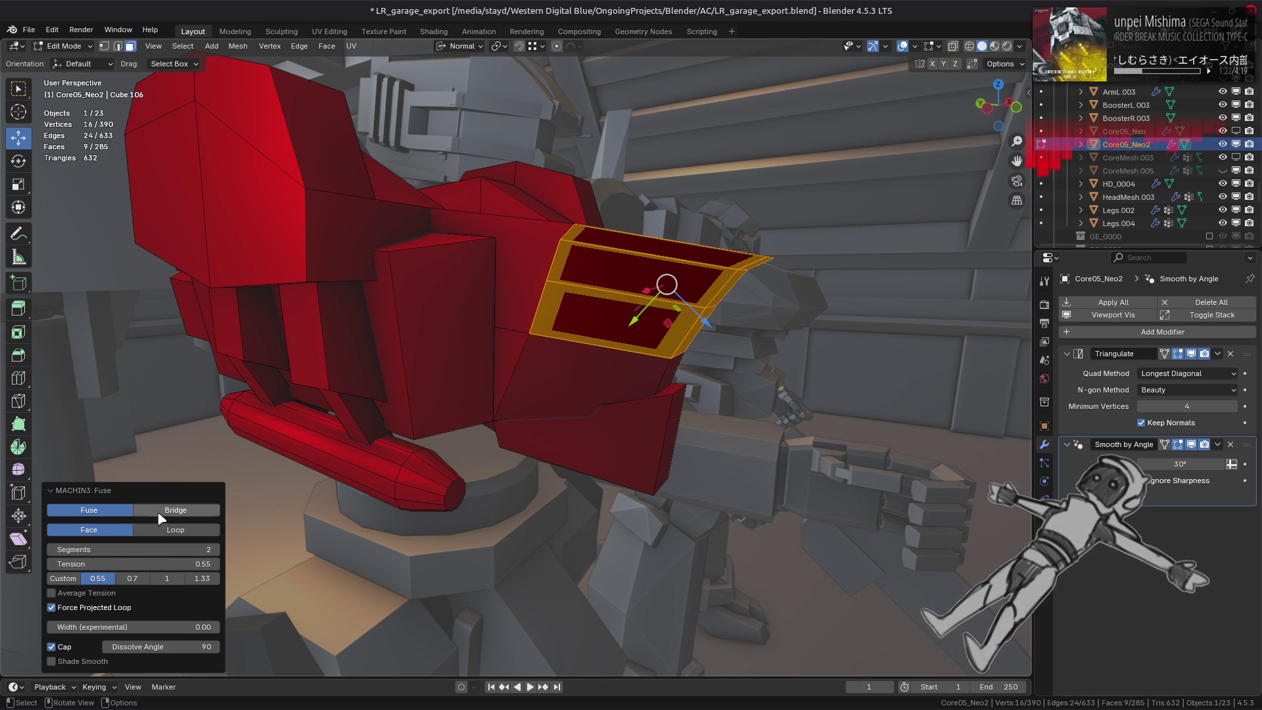
{"action": "left_click", "coordinate": [159, 523]}
{"action": "left_click", "coordinate": [115, 611]}
{"action": "left_click", "coordinate": [132, 578]}
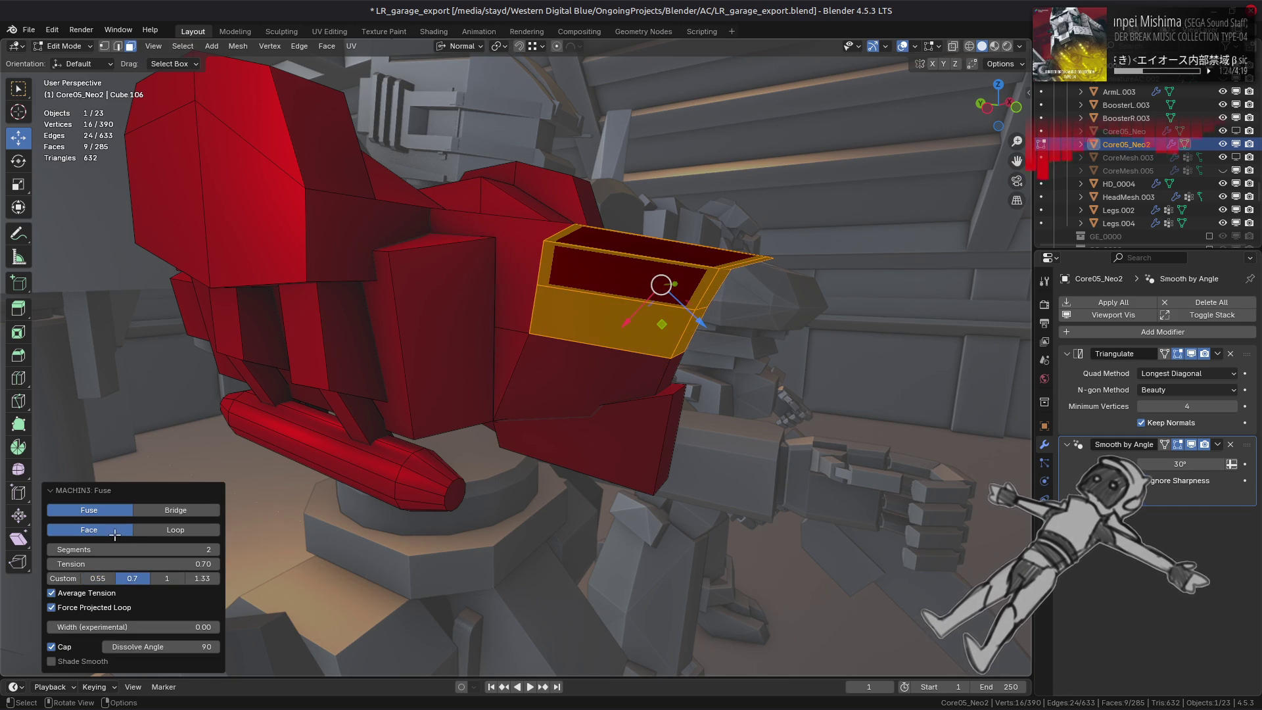
{"action": "left_click", "coordinate": [97, 579]}
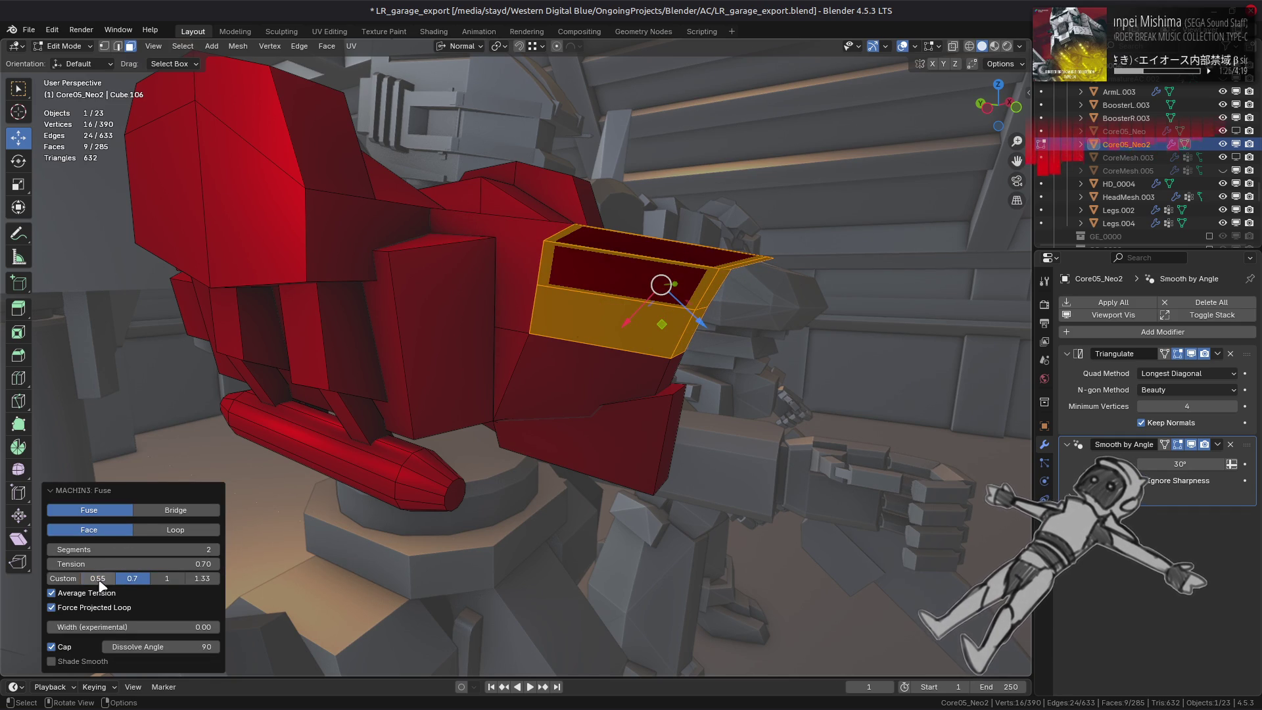
{"action": "left_click", "coordinate": [175, 529]}
{"action": "mouse_move", "coordinate": [158, 544]}
{"action": "middle_mouse_down"}
{"action": "mouse_move", "coordinate": [374, 475]}
{"action": "mouse_move", "coordinate": [237, 548]}
{"action": "middle_mouse_up"}
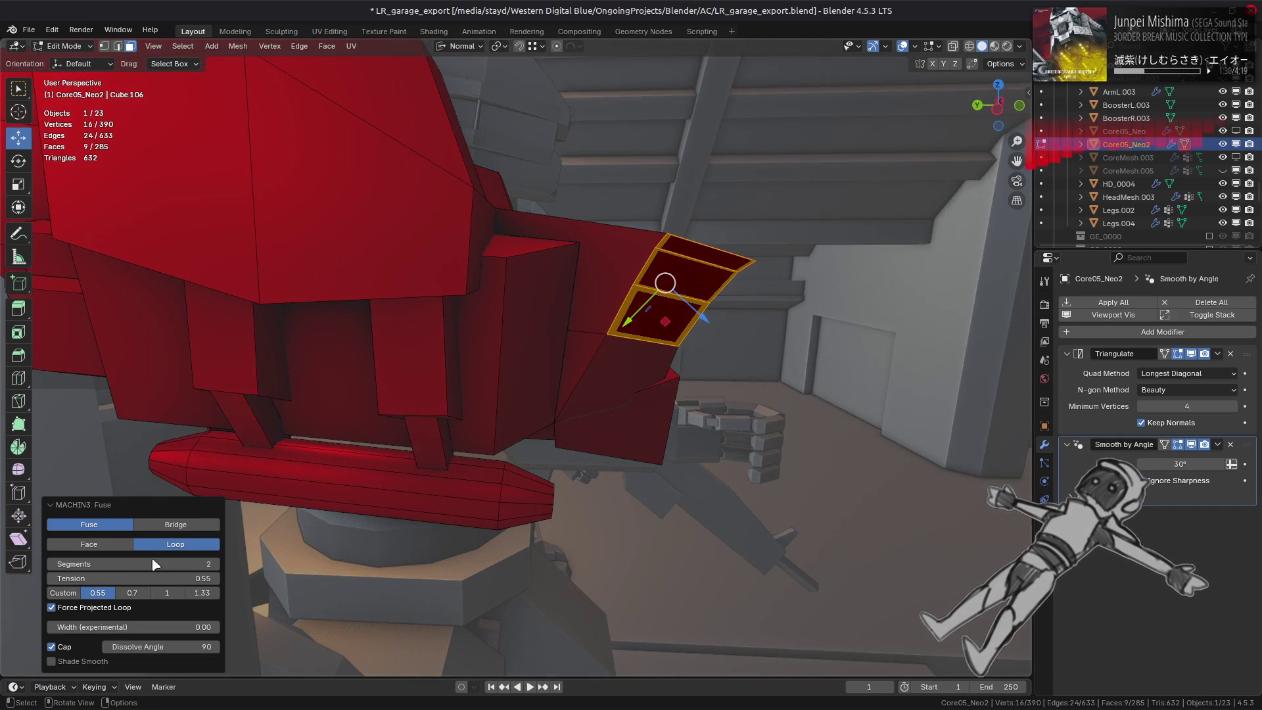
{"action": "left_click", "coordinate": [89, 543]}
{"action": "middle_click_drag", "start_coordinate": [359, 490], "coordinate": [362, 479]}
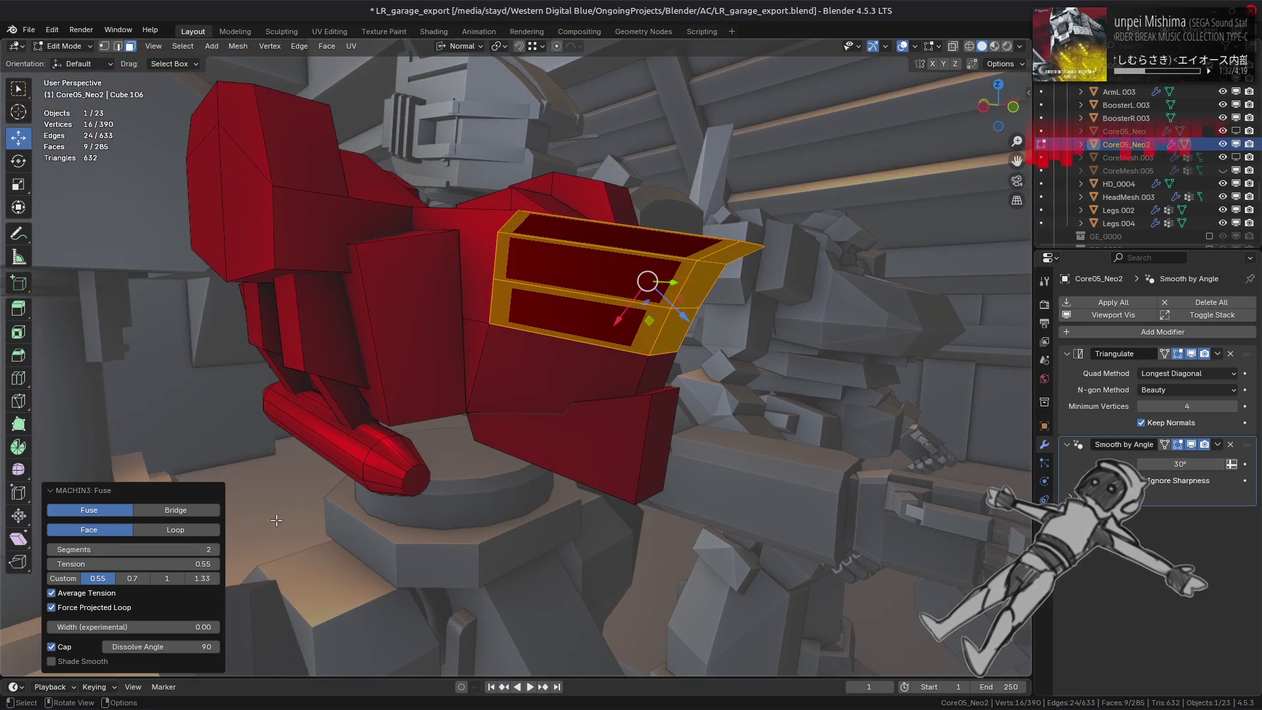
Settle on Loop mode with Average Tension and Force Projected Loop off, forming the bevelled inset frame.
{"action": "left_click", "coordinate": [95, 612]}
{"action": "left_click", "coordinate": [53, 607]}
{"action": "left_click", "coordinate": [101, 599]}
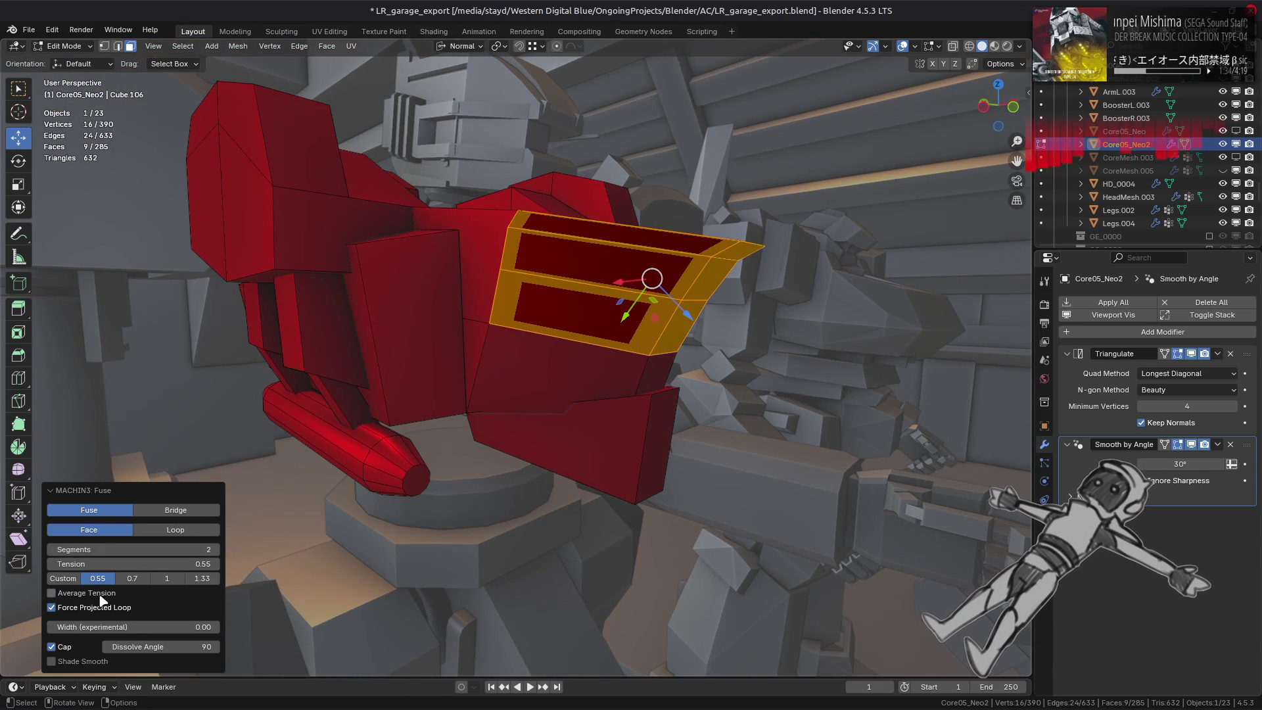
{"action": "middle_click_drag", "start_coordinate": [256, 591], "coordinate": [195, 549]}
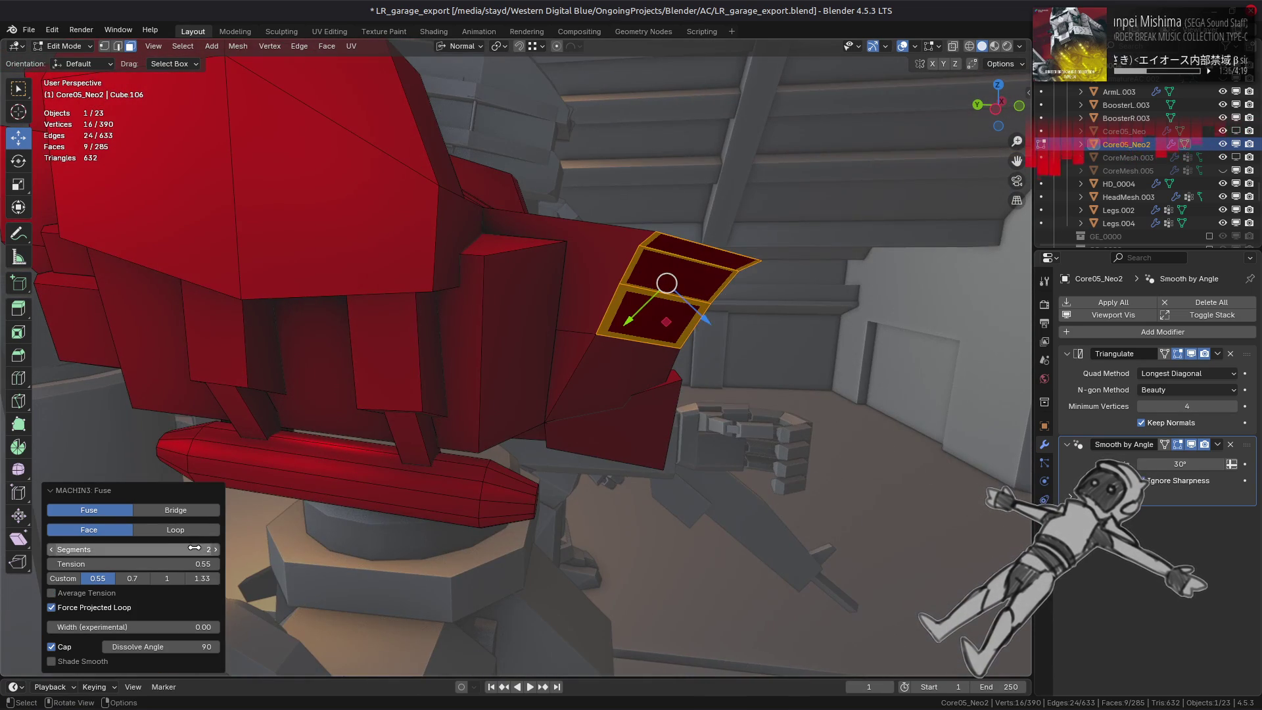
{"action": "left_click", "coordinate": [184, 529]}
{"action": "left_click", "coordinate": [90, 604]}
{"action": "left_click", "coordinate": [91, 604]}
{"action": "mouse_move", "coordinate": [259, 591]}
{"action": "middle_mouse_down"}
{"action": "mouse_move", "coordinate": [393, 552]}
{"action": "mouse_move", "coordinate": [220, 561]}
{"action": "mouse_move", "coordinate": [493, 489]}
{"action": "middle_mouse_up"}
Give the chest fuse a third segment, trying tension 0.70 and forced loop projection before reverting to 0.55.
{"action": "left_click", "coordinate": [215, 563]}
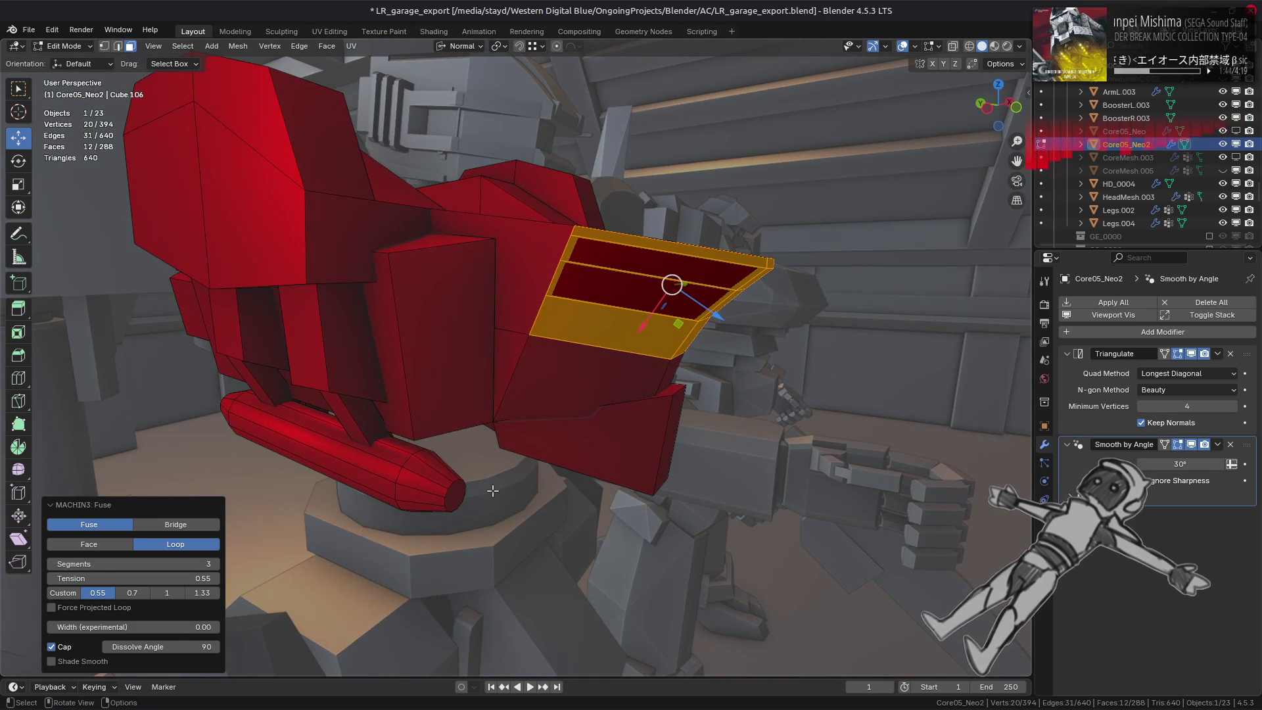
{"action": "middle_click_drag", "start_coordinate": [491, 490], "coordinate": [508, 489]}
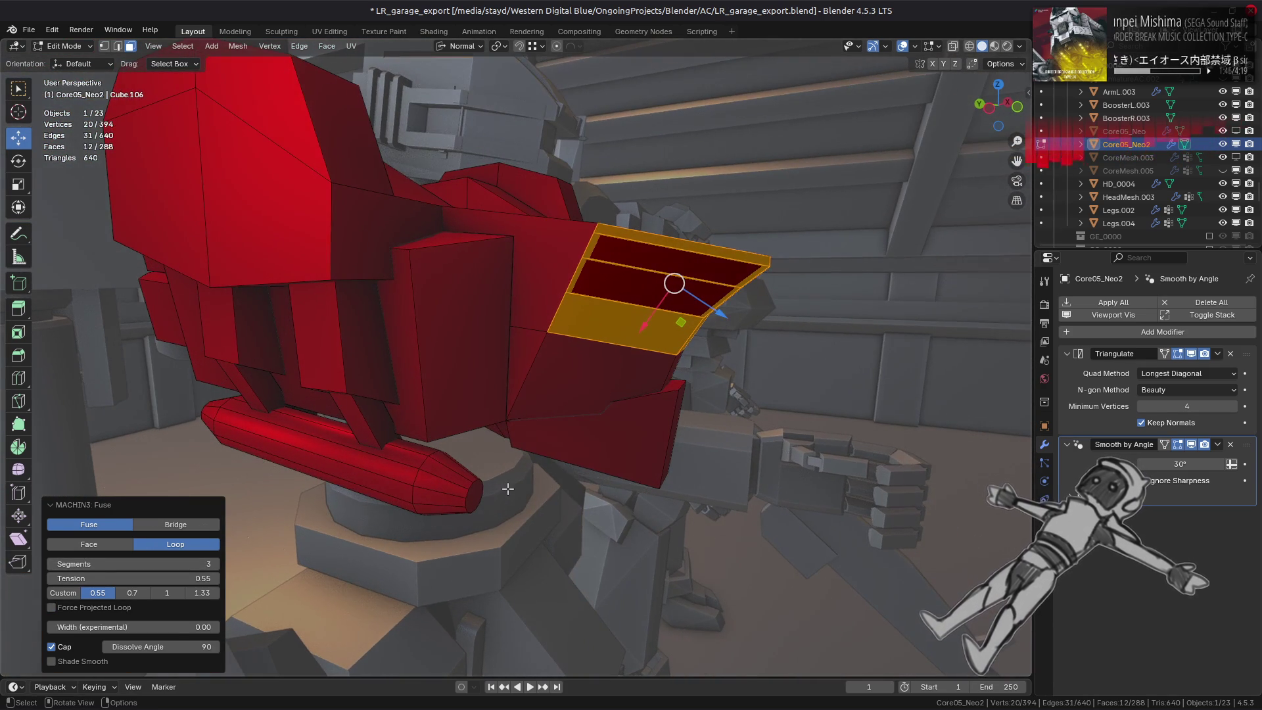
{"action": "left_click", "coordinate": [134, 592]}
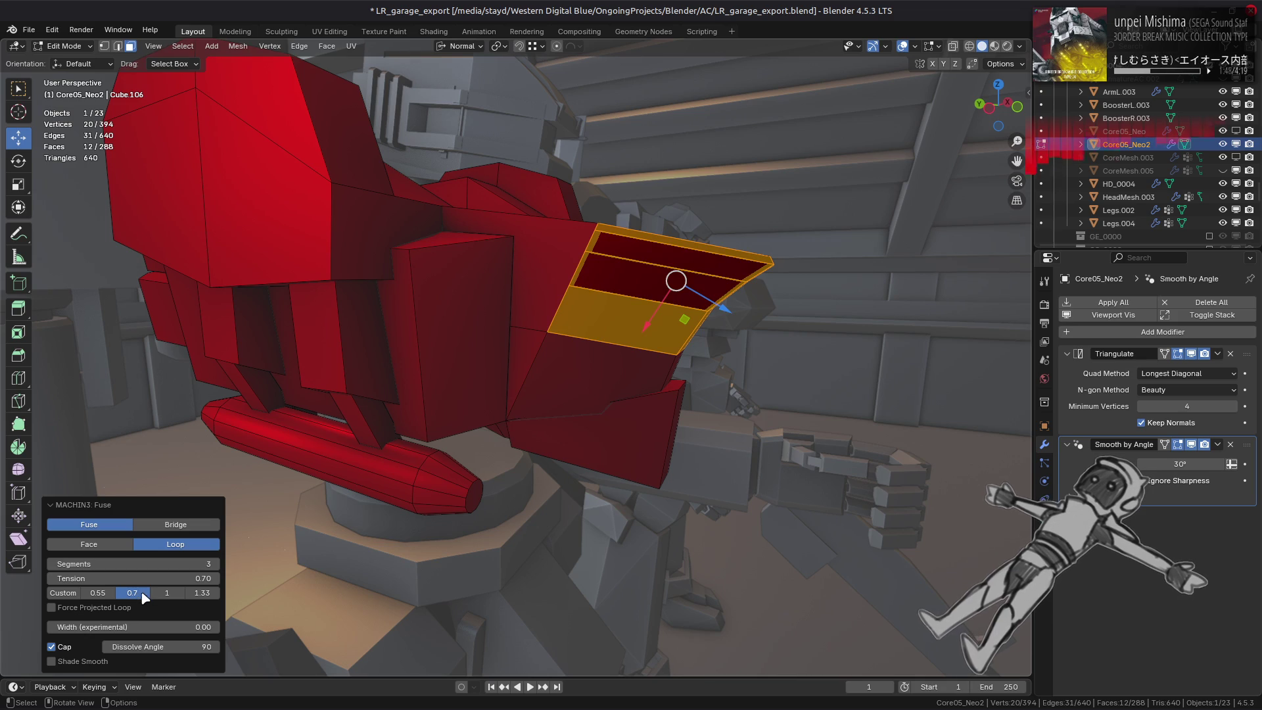
{"action": "left_click", "coordinate": [98, 592]}
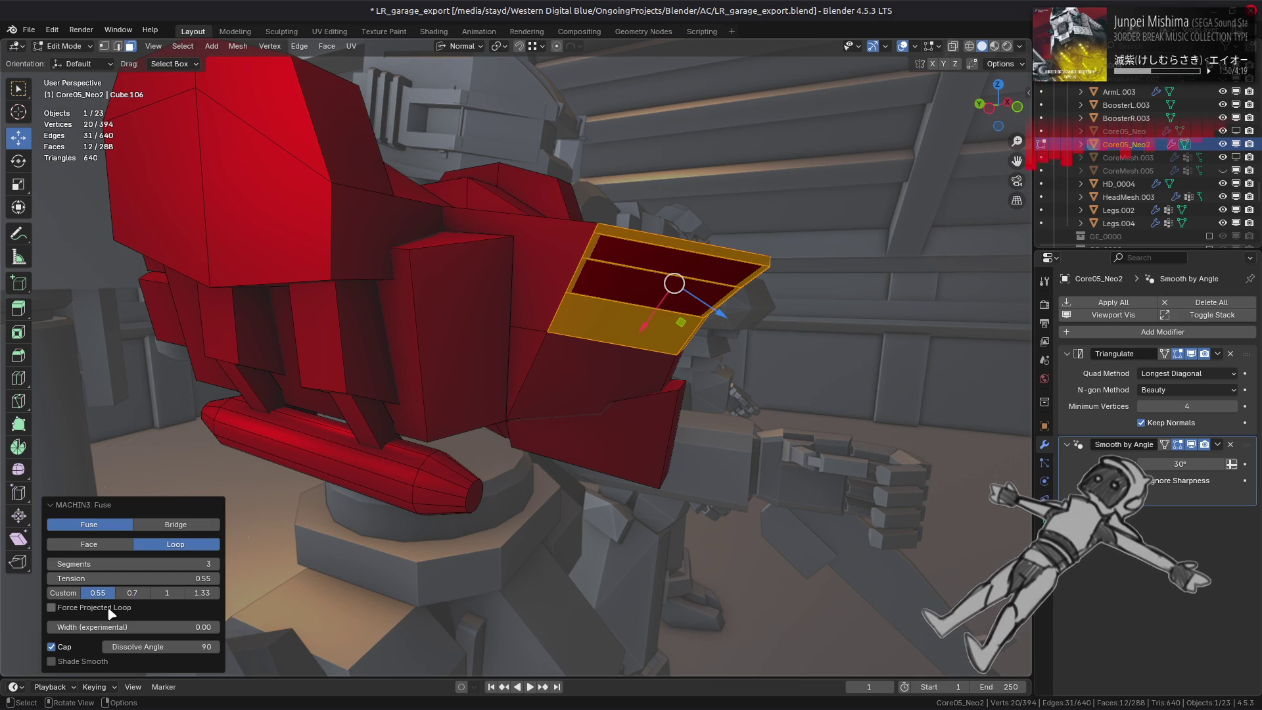
{"action": "left_click", "coordinate": [53, 608]}
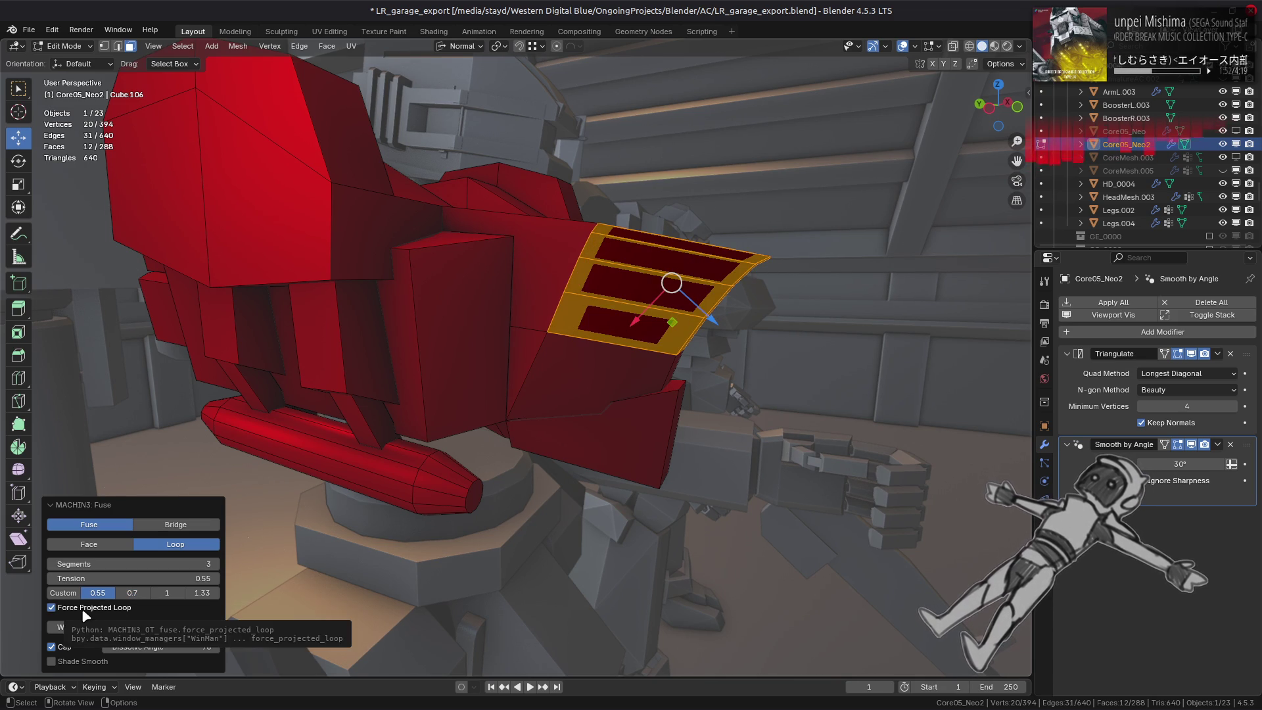
{"action": "left_click", "coordinate": [81, 608]}
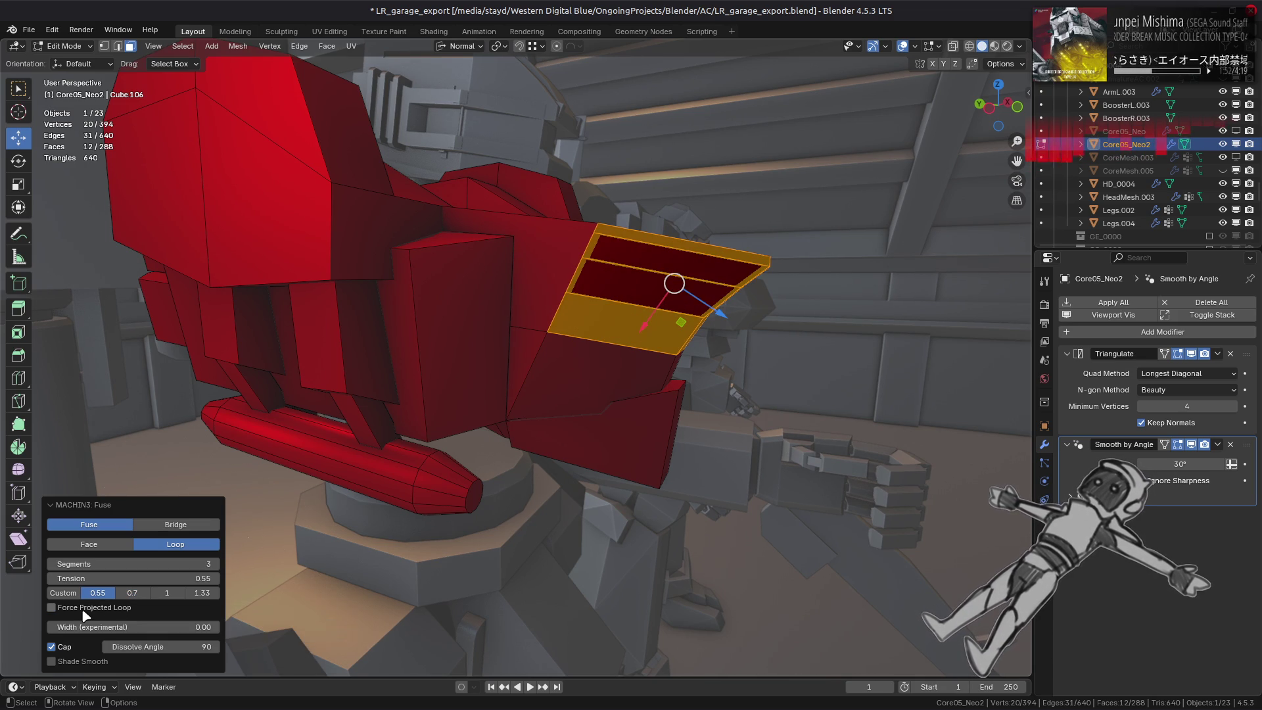
Raise the cap dissolve angle to 180 with capping off, then switch the fuse handles to face-based.
{"action": "left_click", "coordinate": [66, 647]}
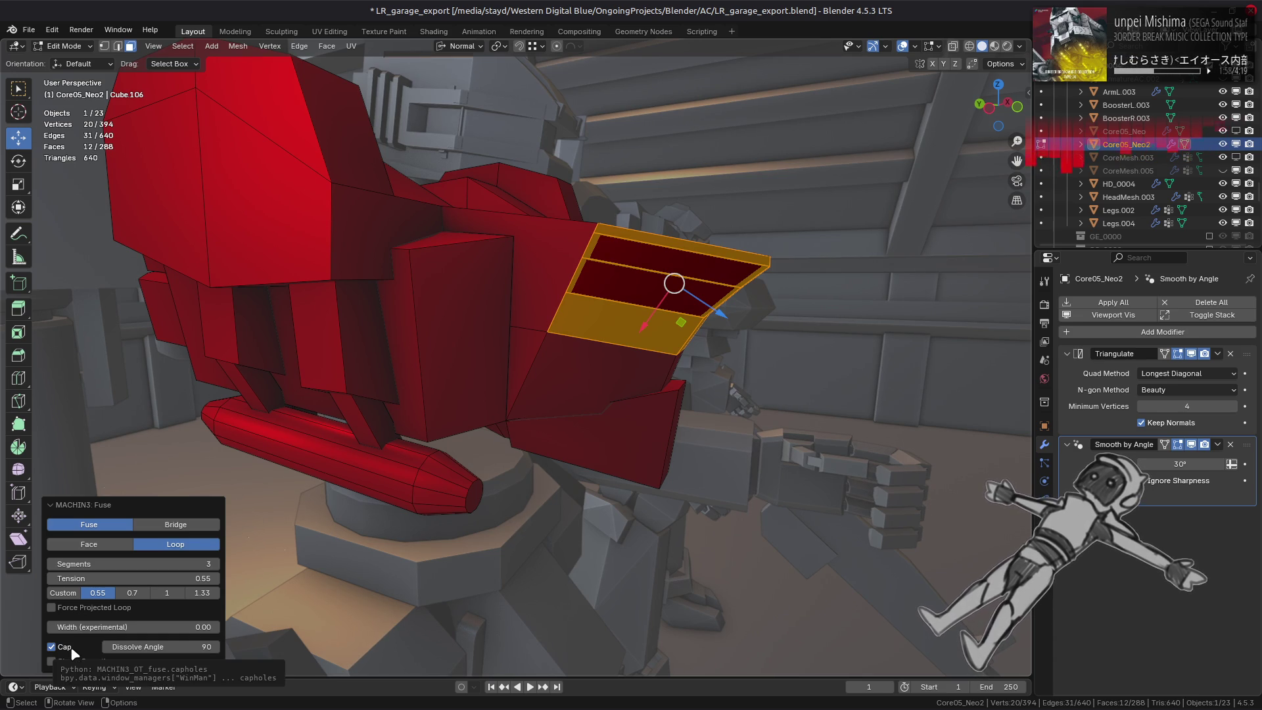
{"action": "left_click", "coordinate": [148, 648]}
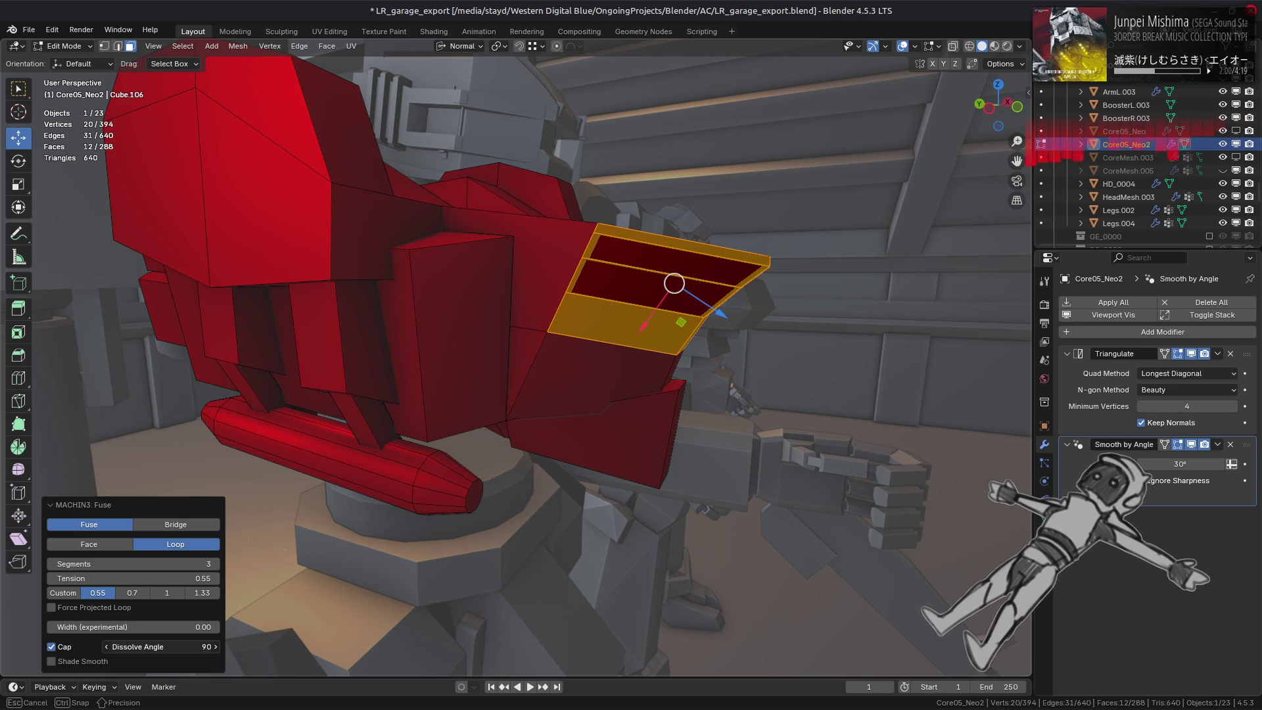
{"action": "left_click_drag", "start_coordinate": [148, 647], "coordinate": [148, 647]}
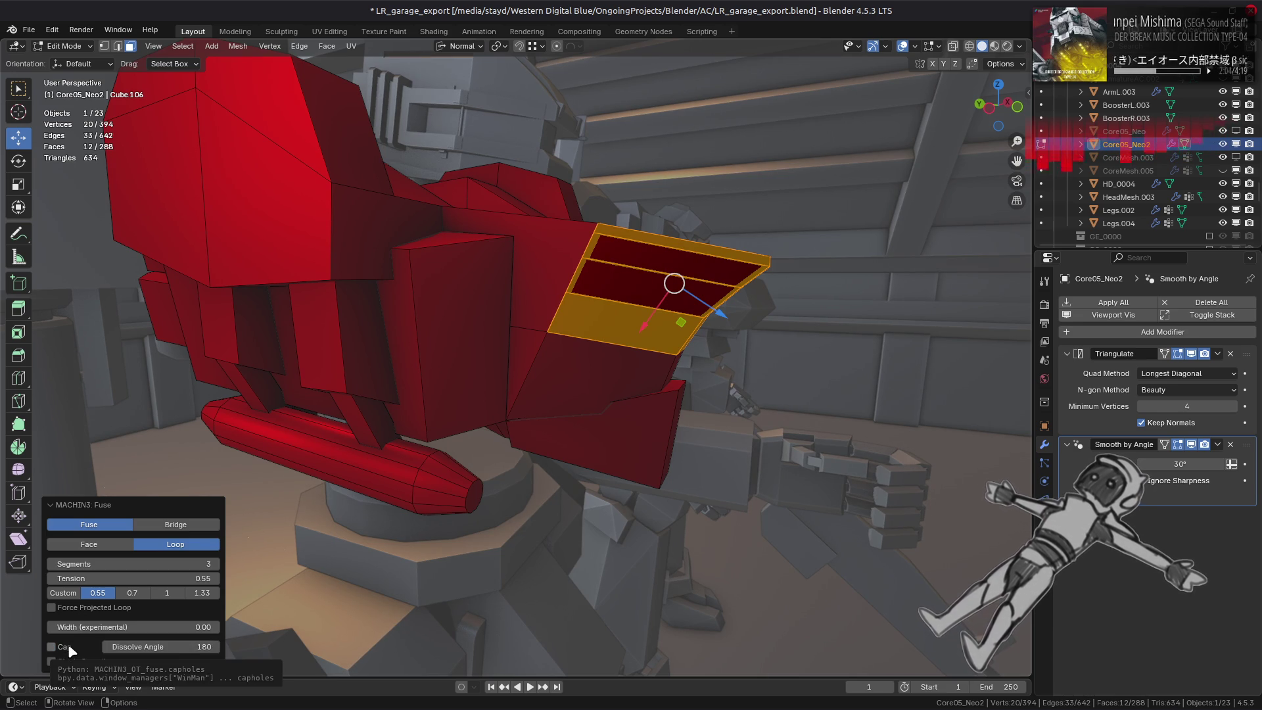
{"action": "left_click", "coordinate": [69, 612]}
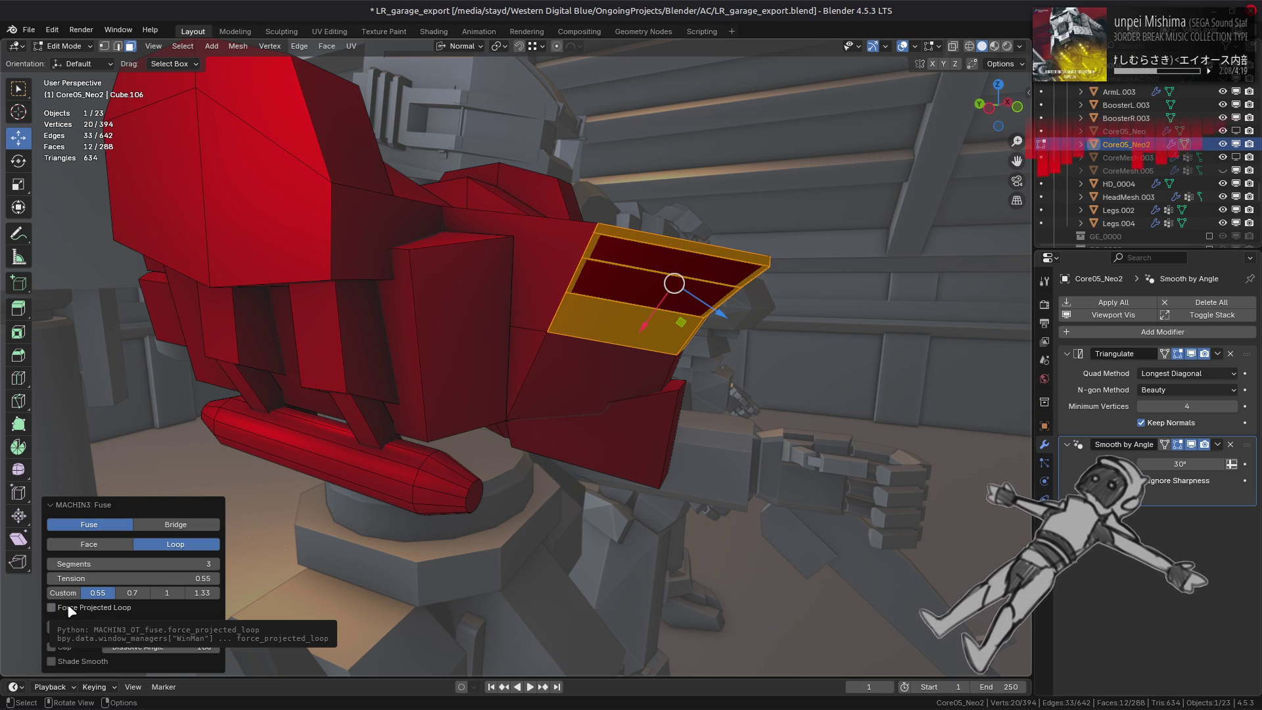
{"action": "left_click", "coordinate": [123, 596]}
{"action": "left_click", "coordinate": [108, 598]}
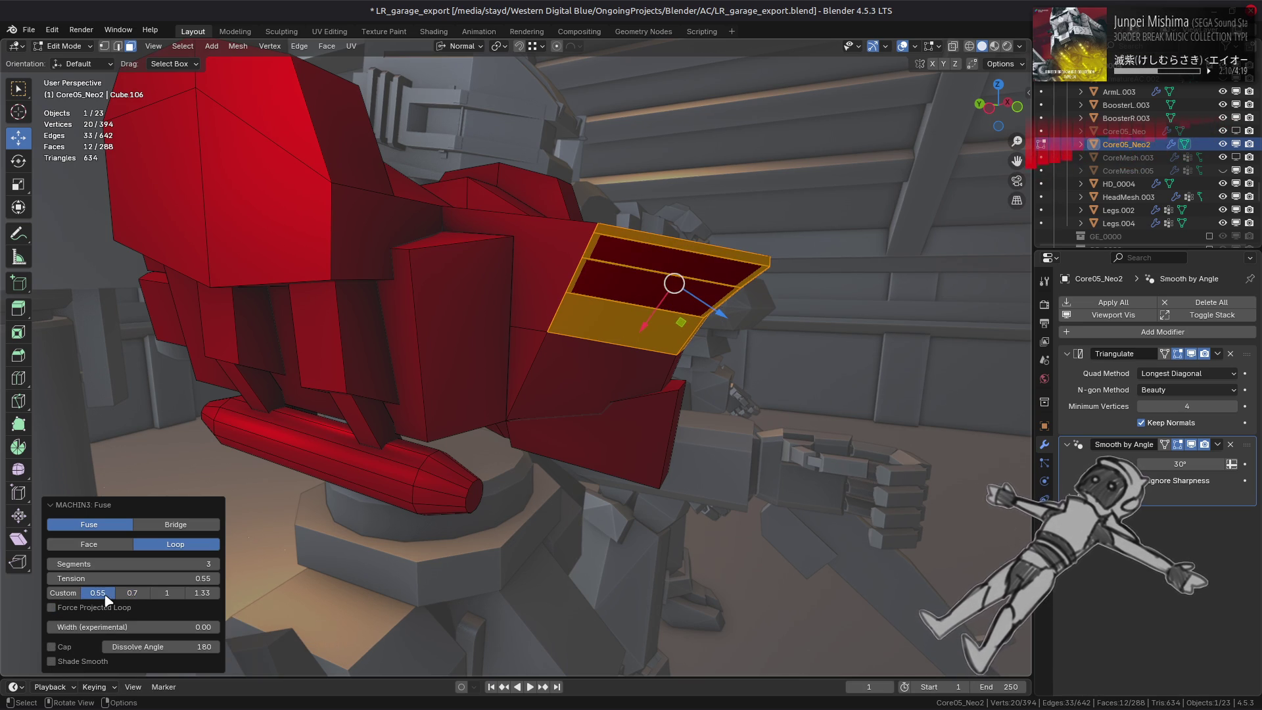
{"action": "left_click", "coordinate": [108, 546]}
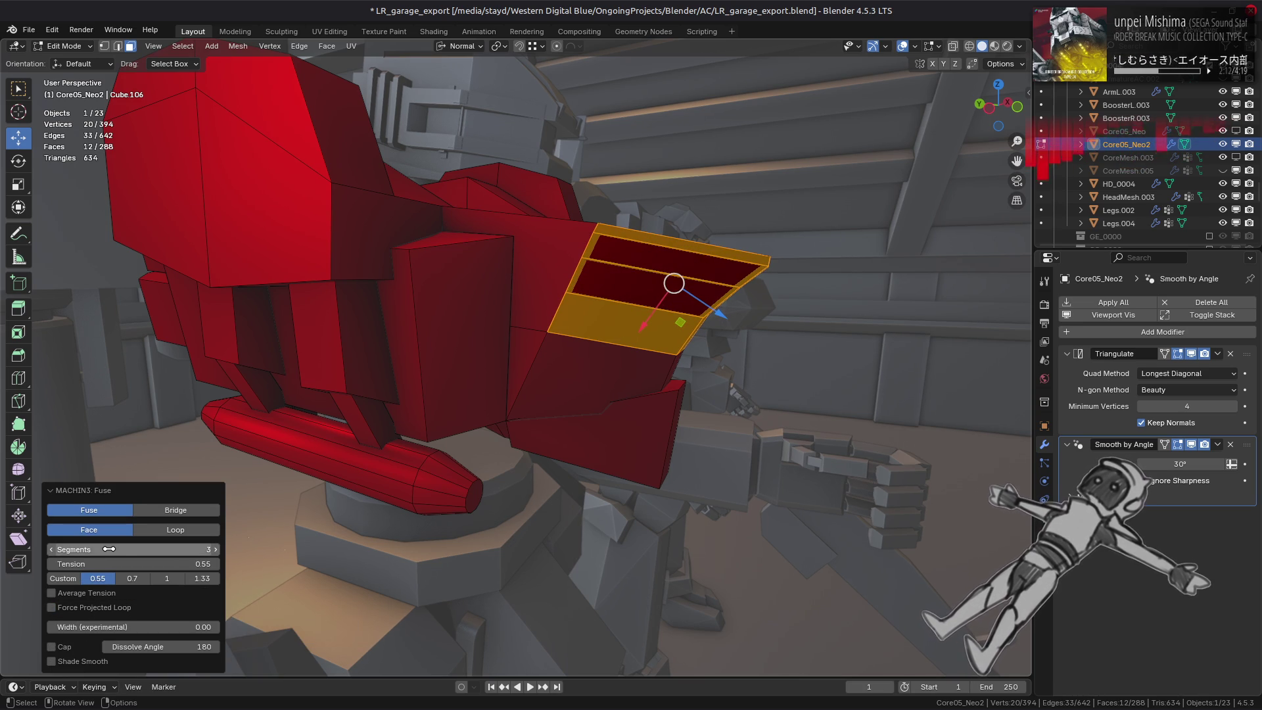
Compare loop and face handles and averaged tension on the chest fuse, leaving average tension off.
{"action": "middle_click_drag", "start_coordinate": [483, 531], "coordinate": [148, 536]}
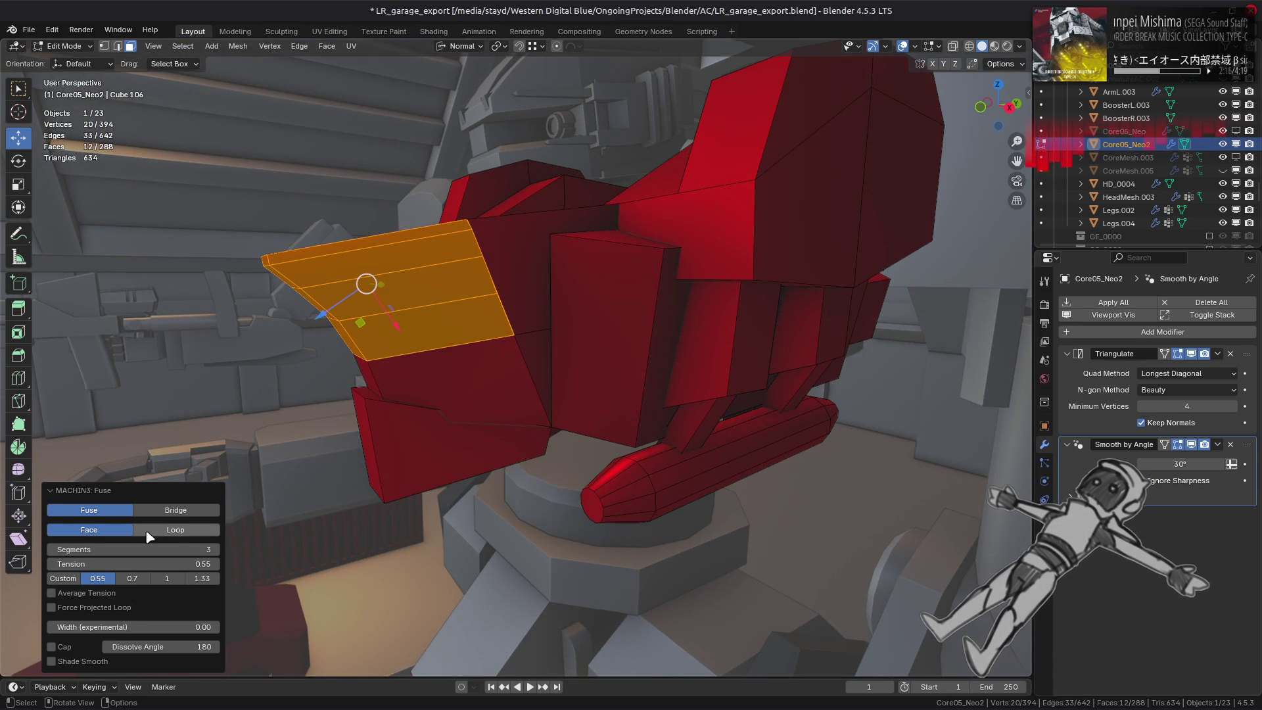
{"action": "left_click", "coordinate": [149, 536]}
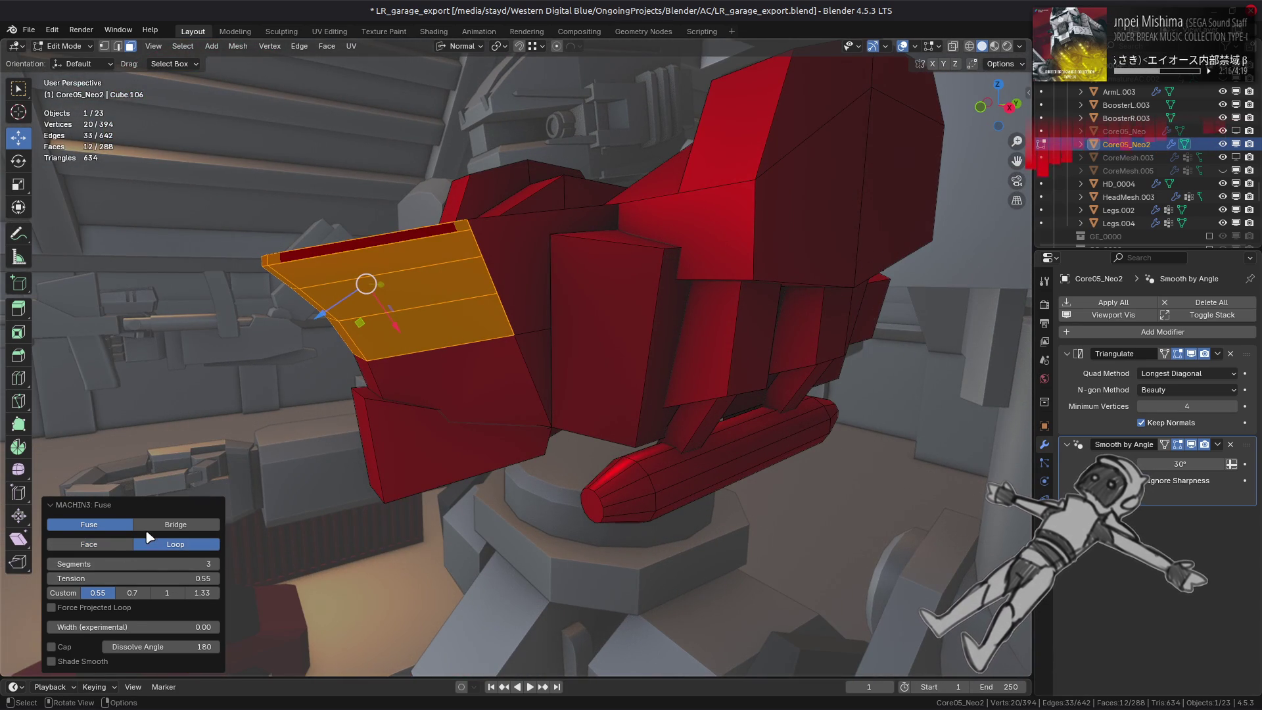
{"action": "left_click", "coordinate": [108, 549]}
{"action": "left_click", "coordinate": [51, 593]}
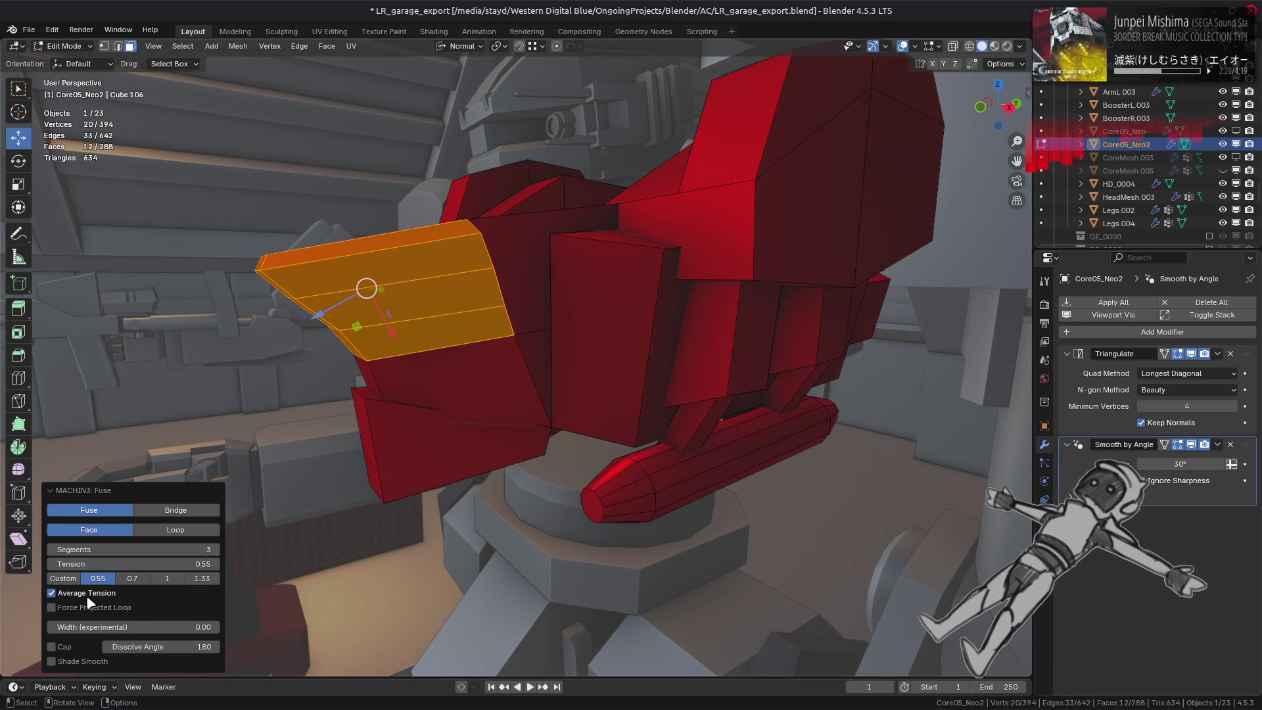
{"action": "middle_click_drag", "start_coordinate": [408, 589], "coordinate": [564, 587]}
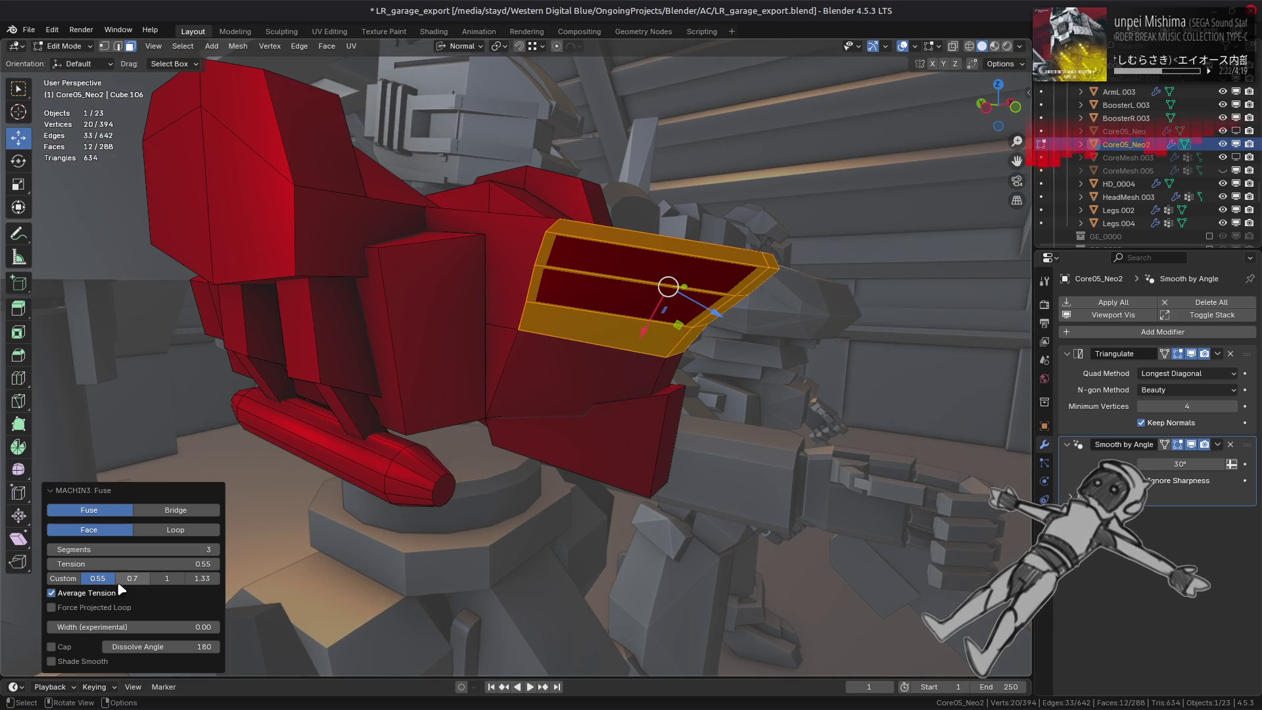
{"action": "left_click", "coordinate": [105, 594]}
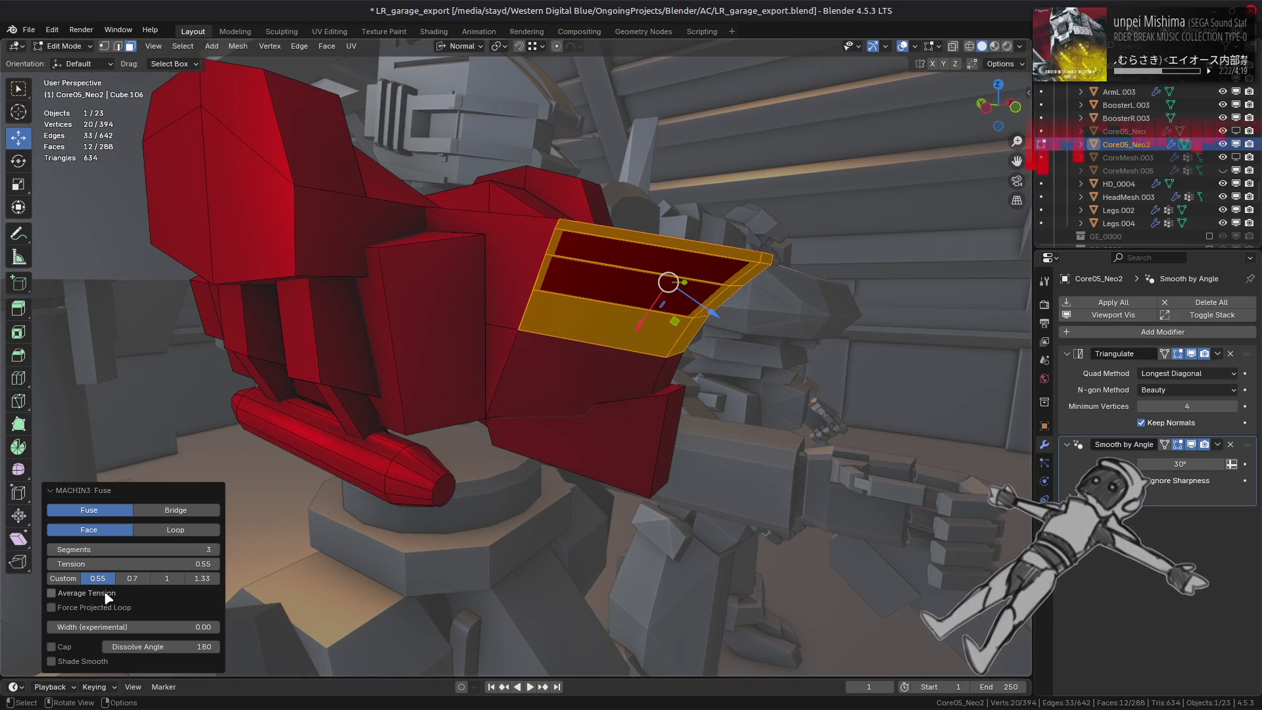
Check the fuse from the left side view and settle on loop-based handles.
{"action": "left_click", "coordinate": [158, 534]}
{"action": "left_click", "coordinate": [122, 545]}
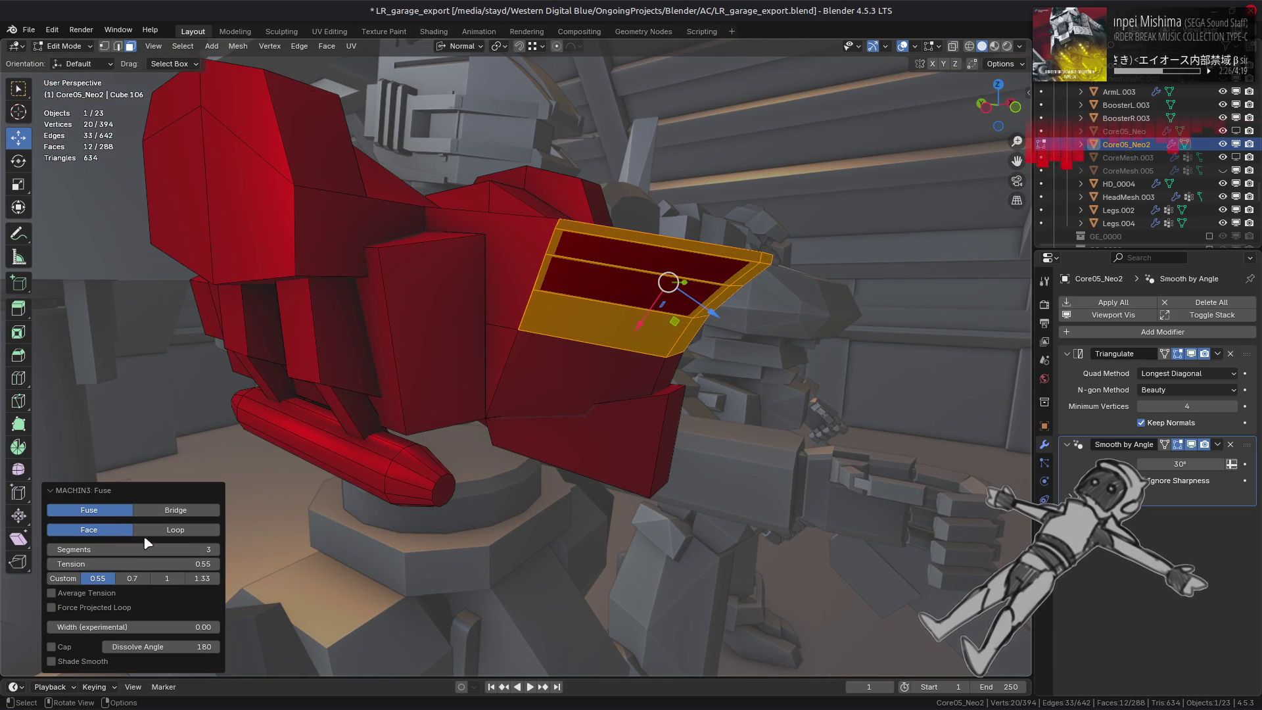
{"action": "middle_click_drag", "start_coordinate": [446, 492], "coordinate": [473, 494], "text": "alt"}
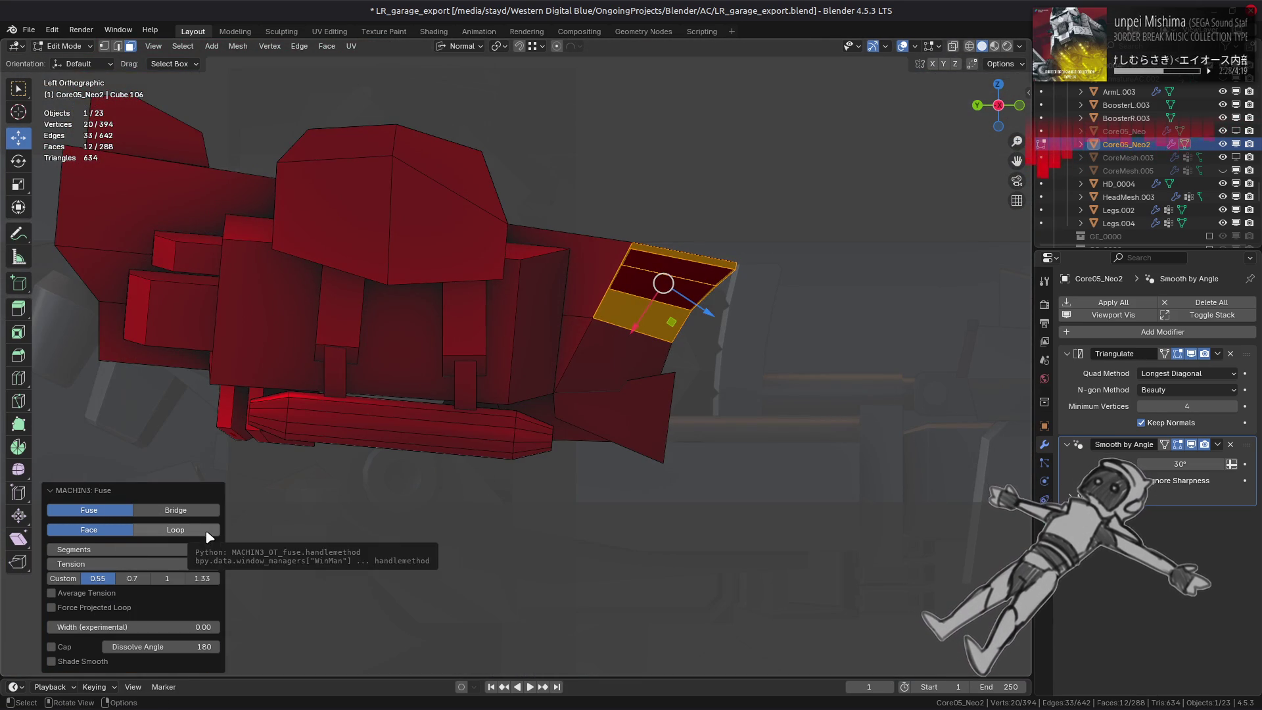
{"action": "left_click", "coordinate": [209, 533]}
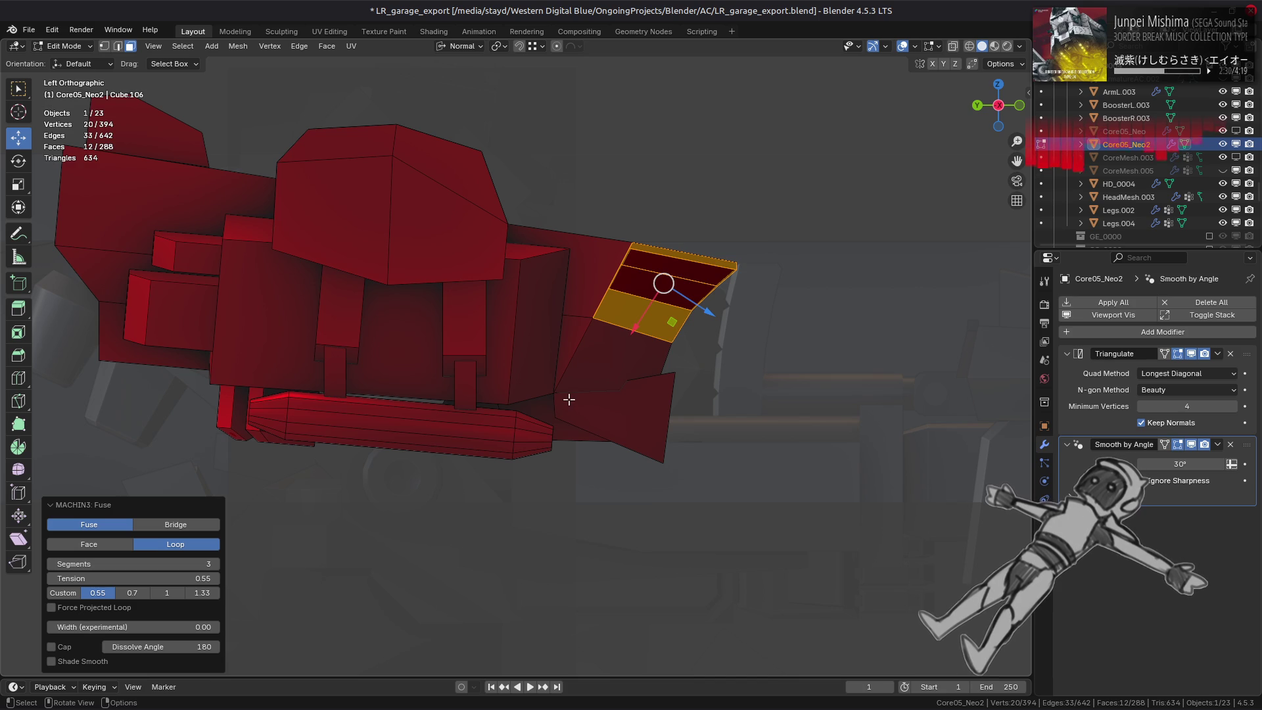
{"action": "mouse_move", "coordinate": [593, 383]}
{"action": "middle_mouse_down"}
{"action": "mouse_move", "coordinate": [479, 391]}
{"action": "mouse_move", "coordinate": [464, 375]}
{"action": "middle_mouse_up"}
{"action": "left_click", "coordinate": [439, 367]}
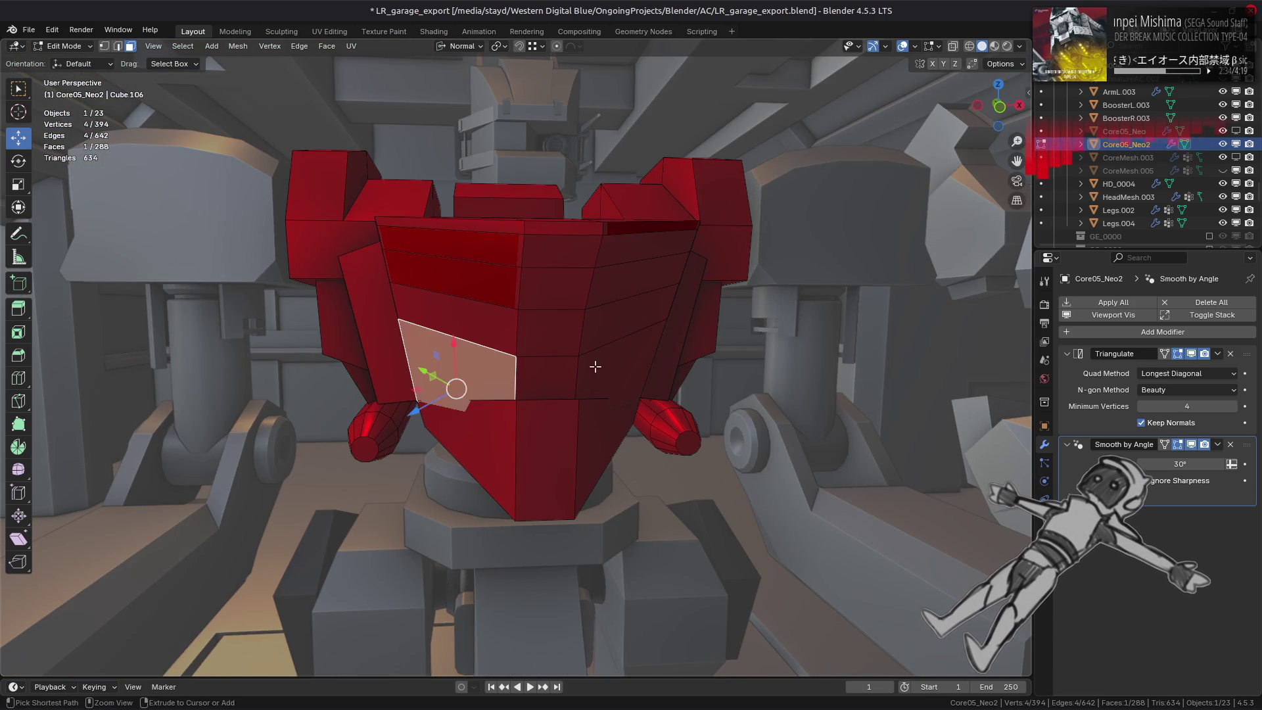
Select the lower side panel faces and fuse them into a rounded bevel.
{"action": "left_click", "coordinate": [567, 373], "text": "ctrl"}
{"action": "middle_click_drag", "start_coordinate": [567, 373], "coordinate": [540, 342]}
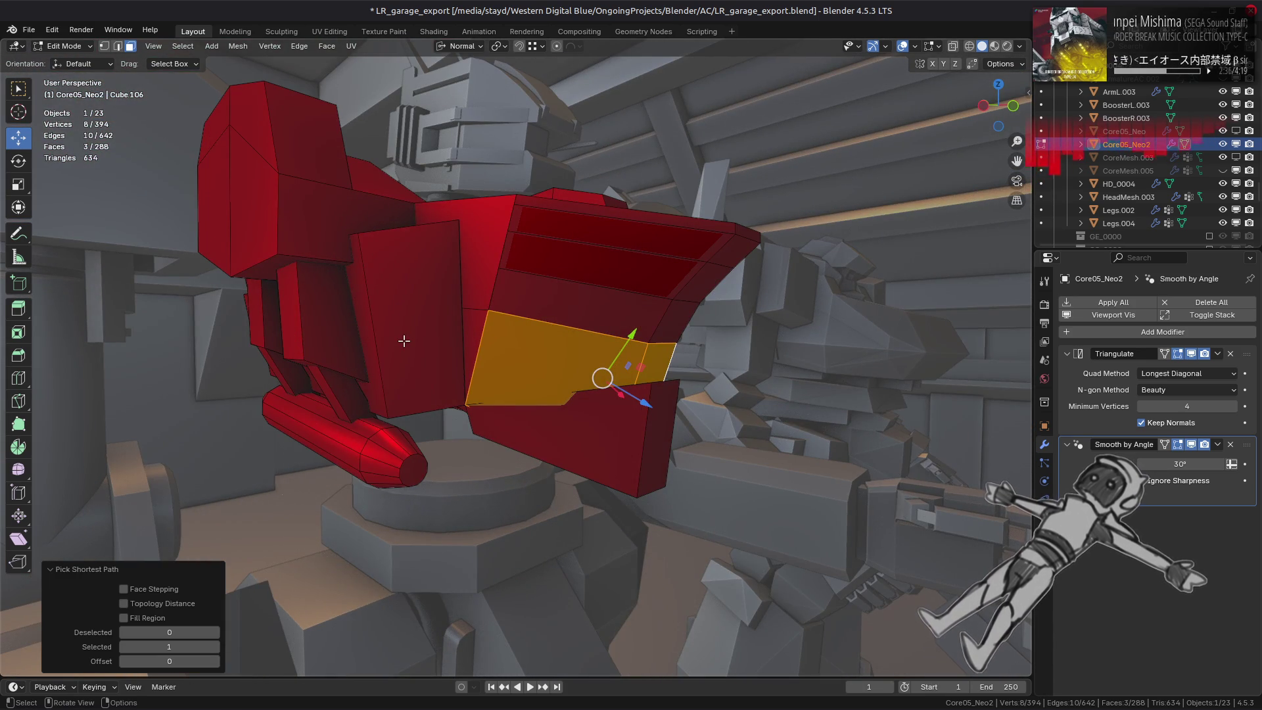
{"action": "key", "text": "y"}
{"action": "key", "text": "f"}
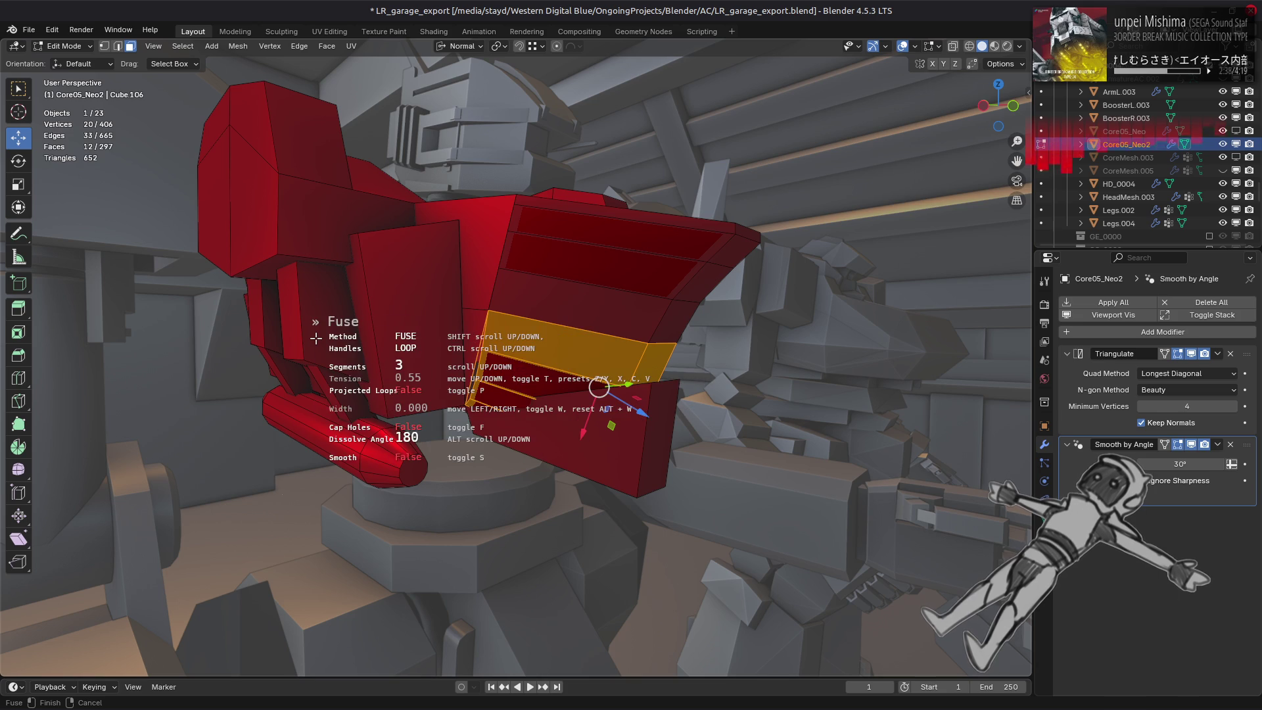
{"action": "left_click", "coordinate": [316, 338]}
Set the new panel fuse to face-based handles and inspect it in X-ray display.
{"action": "mouse_move", "coordinate": [346, 375]}
{"action": "middle_mouse_down"}
{"action": "mouse_move", "coordinate": [392, 376]}
{"action": "mouse_move", "coordinate": [403, 392]}
{"action": "middle_mouse_up"}
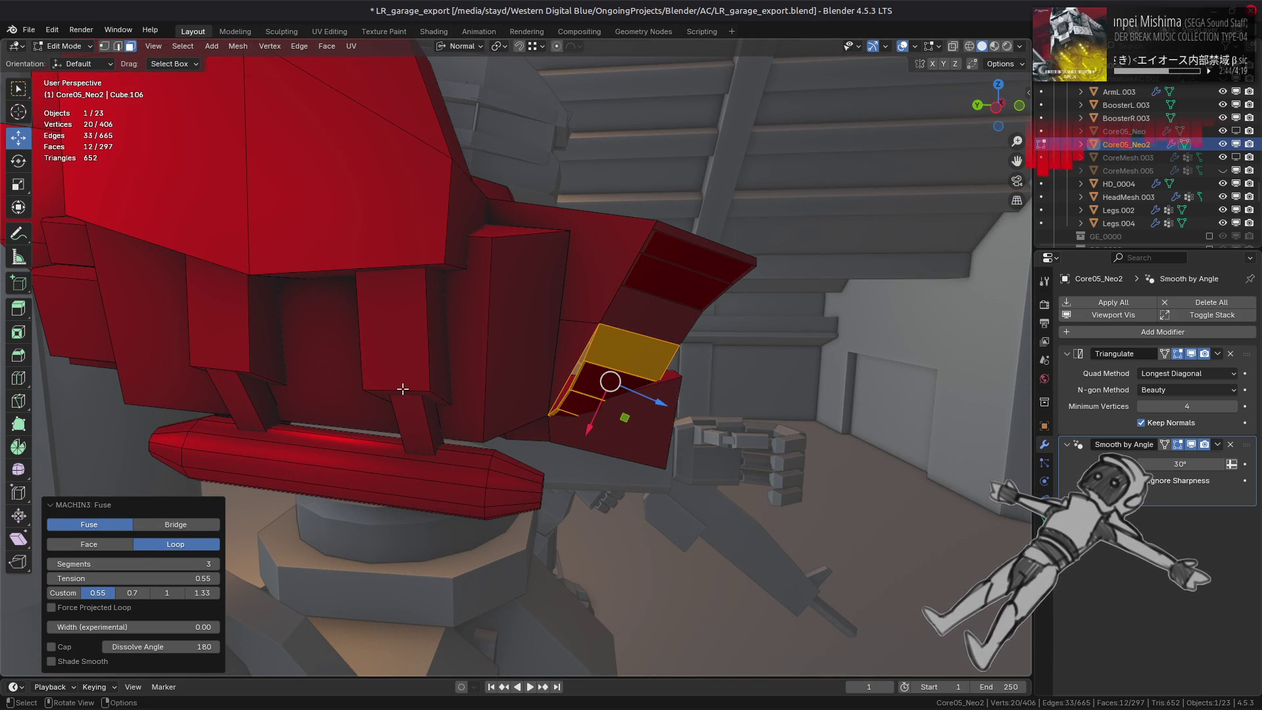
{"action": "left_click", "coordinate": [118, 542]}
{"action": "mouse_move", "coordinate": [354, 523]}
{"action": "middle_mouse_down"}
{"action": "mouse_move", "coordinate": [379, 480]}
{"action": "mouse_move", "coordinate": [295, 493]}
{"action": "middle_mouse_up"}
{"action": "key", "text": "alt+z"}
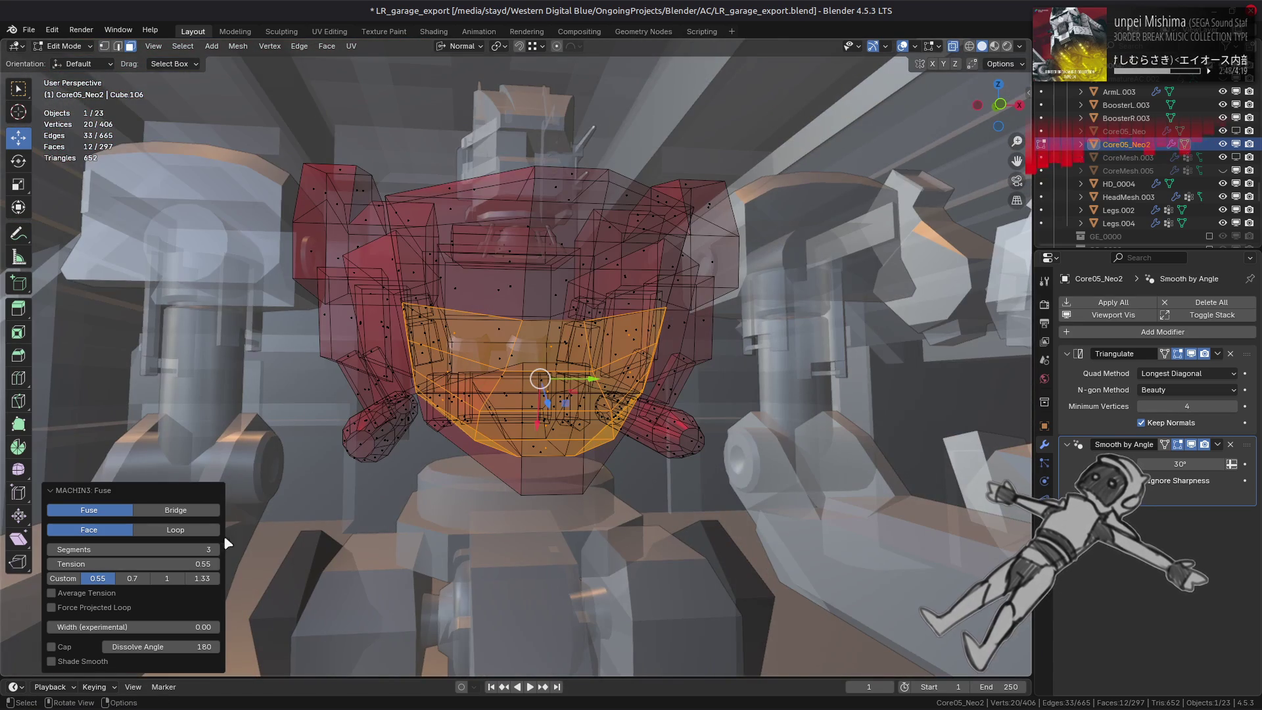
Try loop and face handles, then bridge the panel faces and inspect the result from both sides.
{"action": "left_click", "coordinate": [194, 532]}
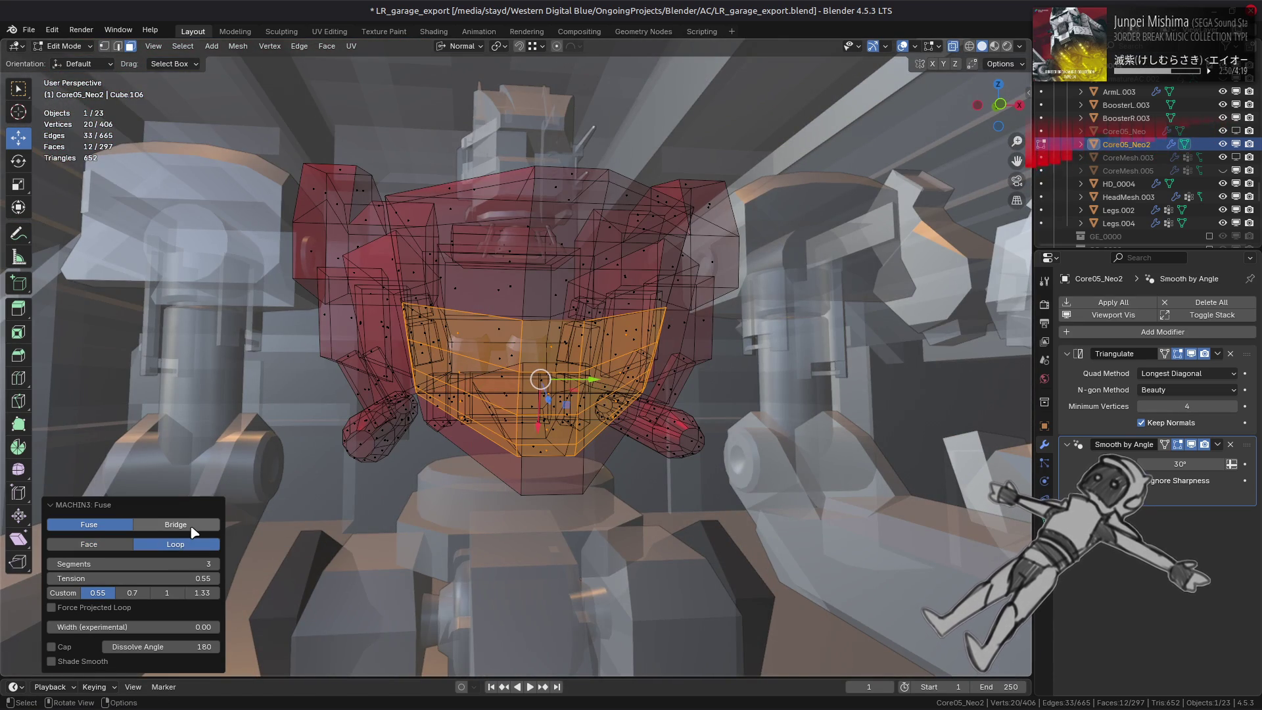
{"action": "left_click", "coordinate": [121, 543]}
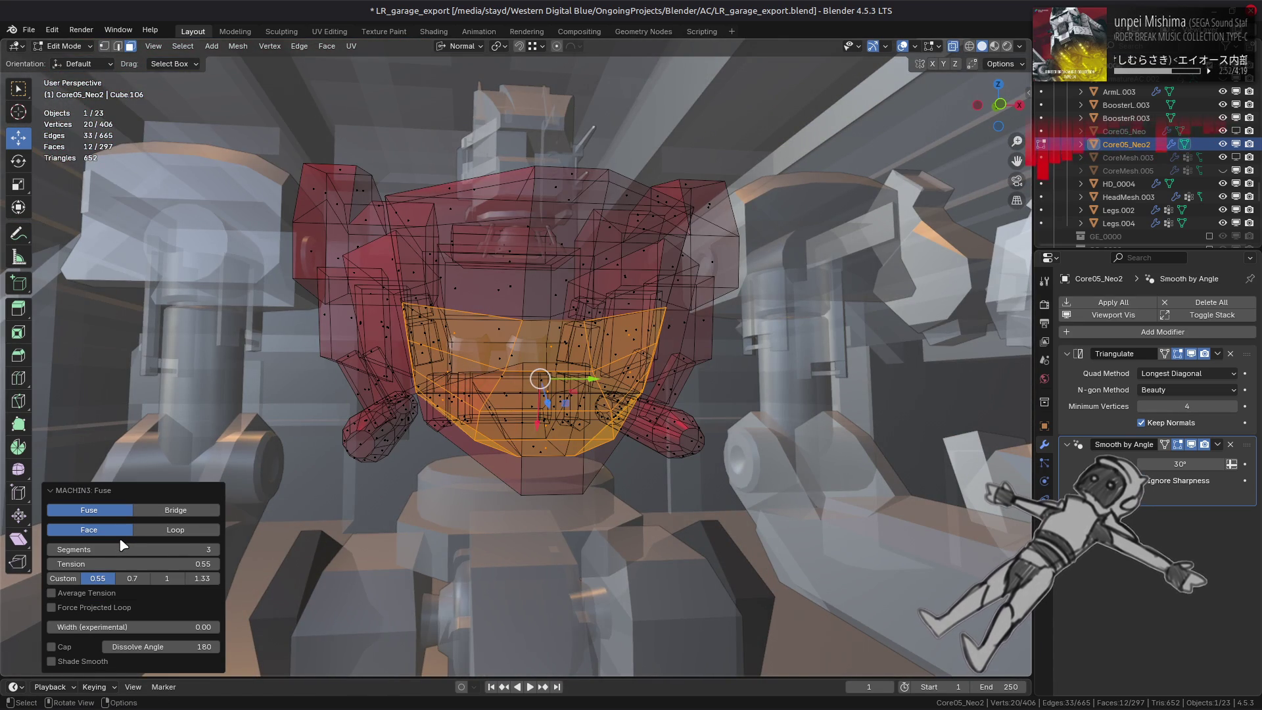
{"action": "left_click", "coordinate": [177, 510]}
{"action": "middle_click_drag", "start_coordinate": [184, 514], "coordinate": [505, 499]}
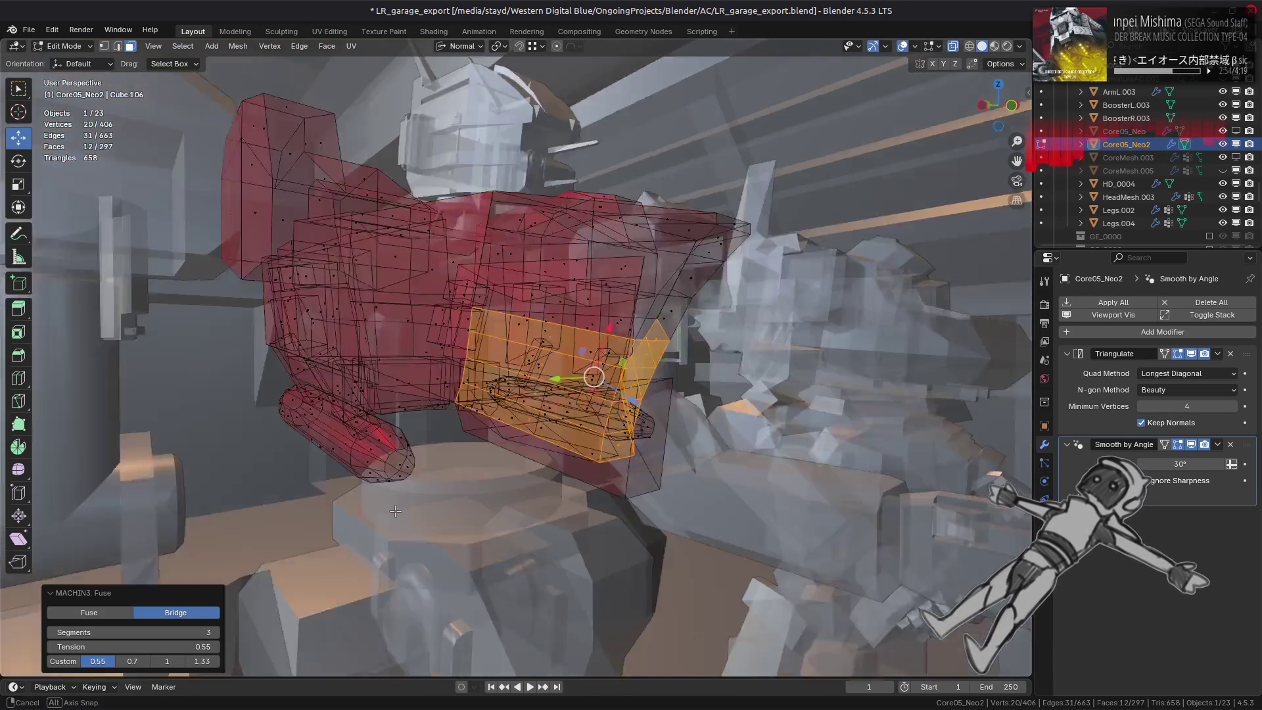
{"action": "key", "text": "alt+z"}
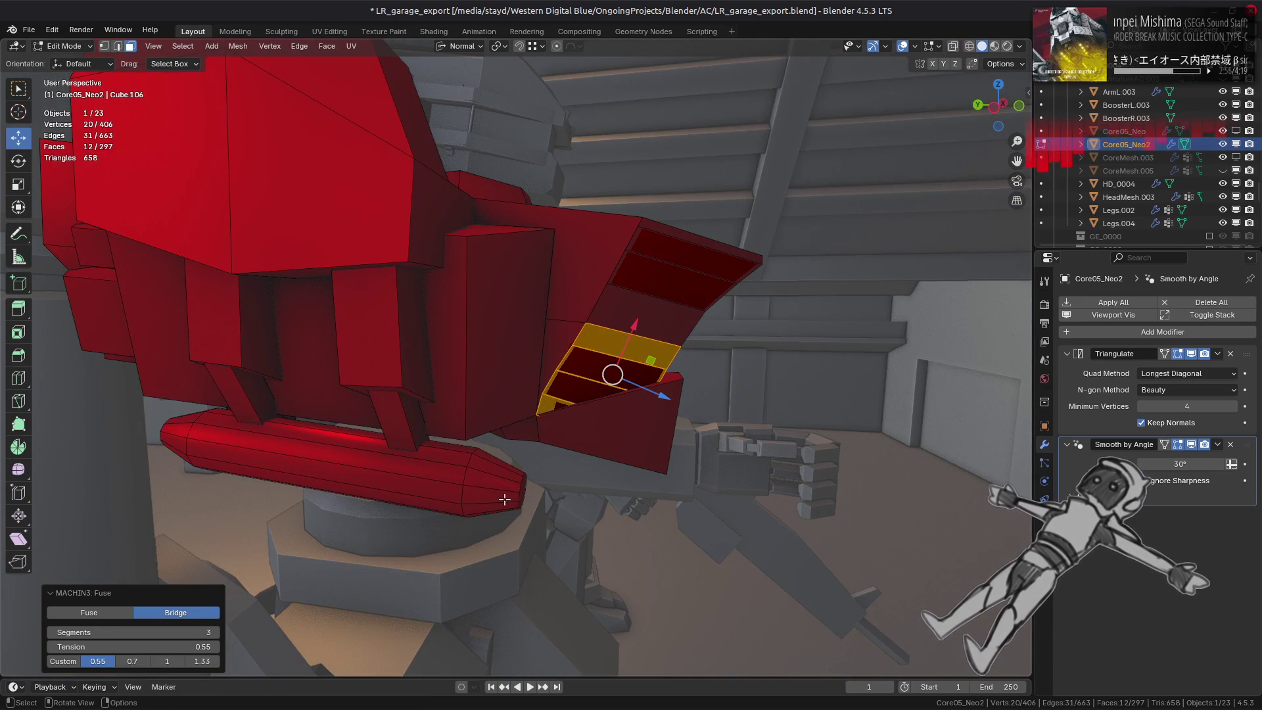
{"action": "mouse_move", "coordinate": [504, 499]}
{"action": "middle_mouse_down"}
{"action": "mouse_move", "coordinate": [389, 504]}
{"action": "mouse_move", "coordinate": [203, 564]}
{"action": "middle_mouse_up"}
{"action": "key", "text": "alt+z"}
{"action": "key", "text": "alt+z"}
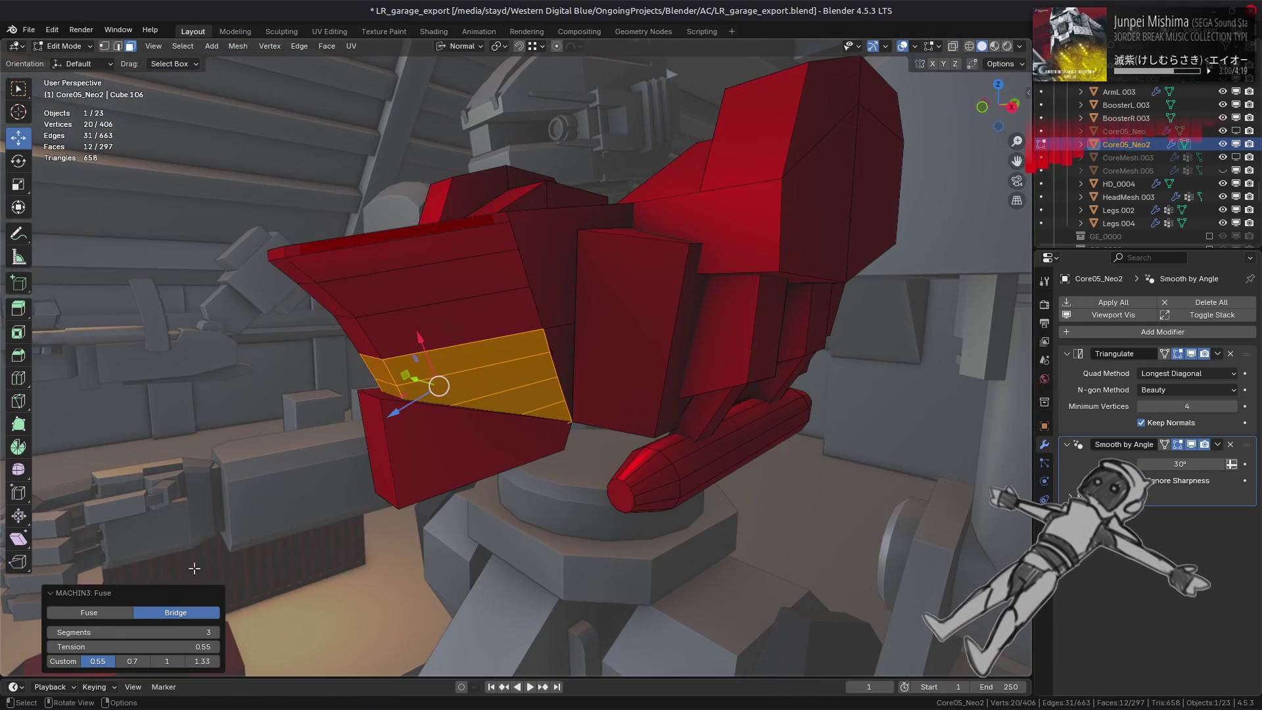
Switch back from bridging to fusing with loop-based handles and forced projected loops.
{"action": "left_click", "coordinate": [111, 612]}
{"action": "left_click", "coordinate": [176, 529]}
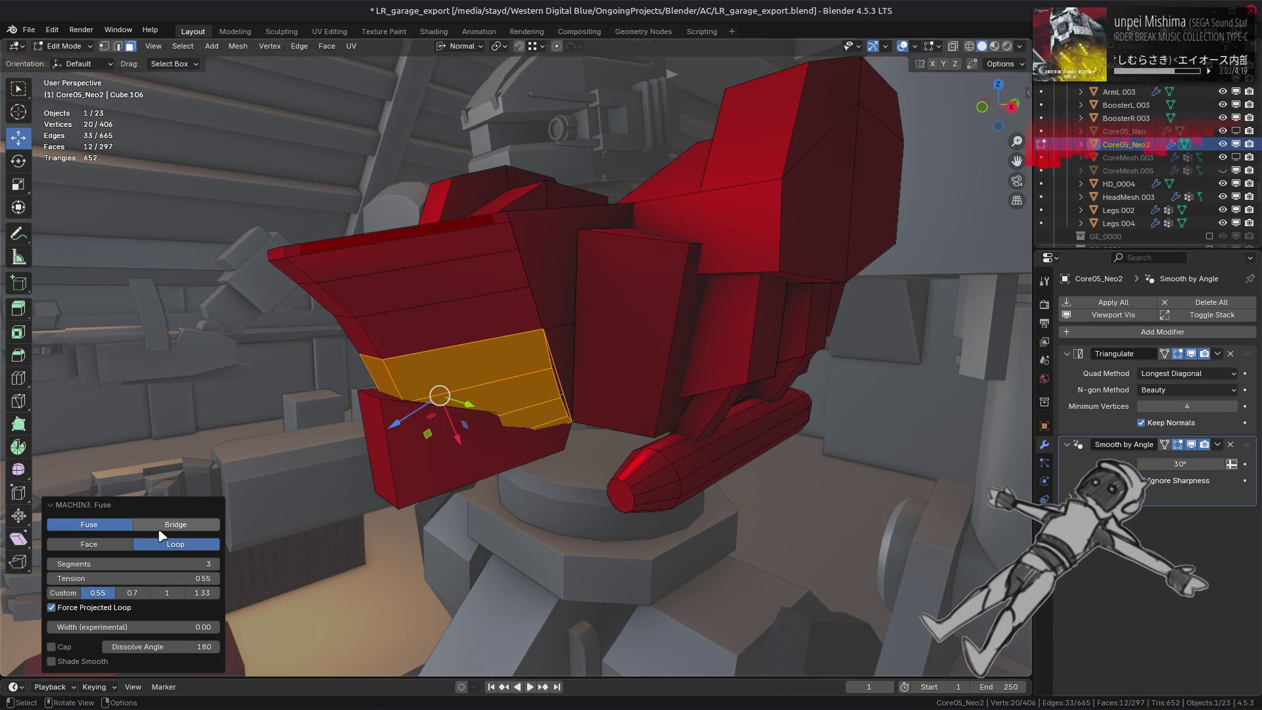
{"action": "key", "text": "alt+z"}
{"action": "mouse_move", "coordinate": [175, 530]}
{"action": "middle_mouse_down"}
{"action": "mouse_move", "coordinate": [558, 479]}
{"action": "mouse_move", "coordinate": [563, 462]}
{"action": "mouse_move", "coordinate": [513, 493]}
{"action": "middle_mouse_up"}
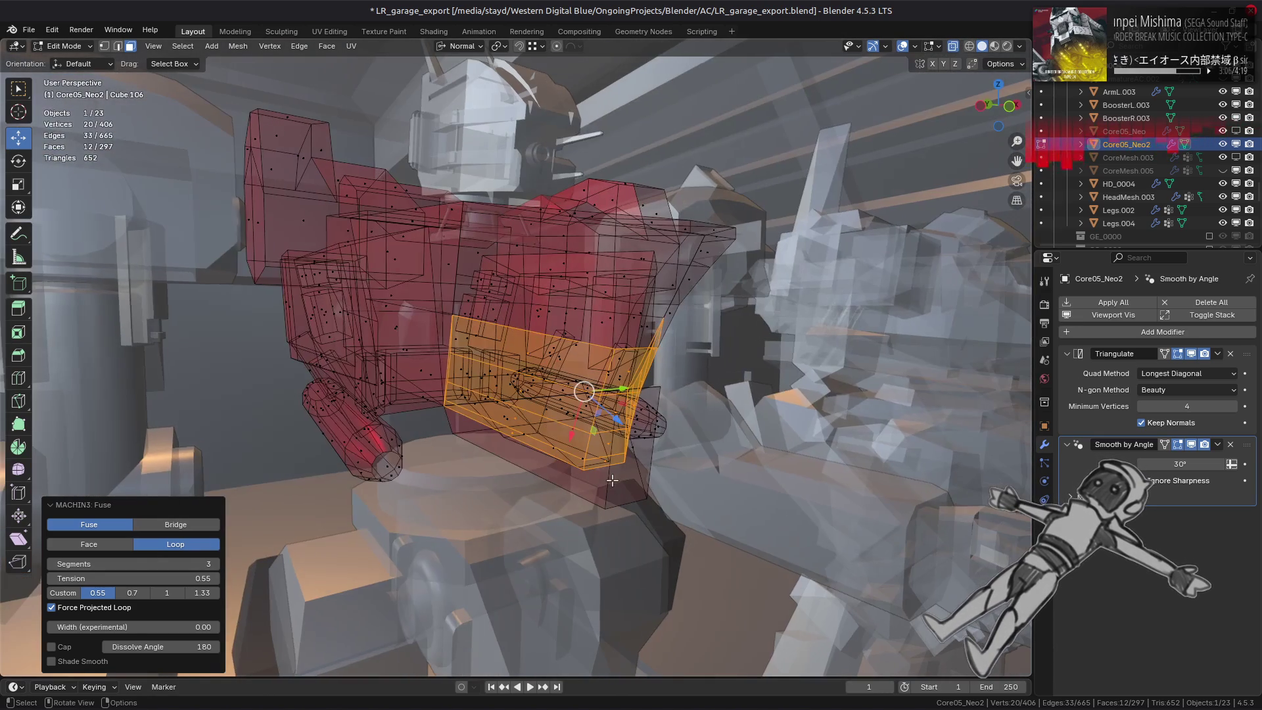
Raise the panel fuse tension to 0.7 then 1 and stop forcing a projected loop.
{"action": "left_click", "coordinate": [132, 593]}
{"action": "mouse_move", "coordinate": [435, 506]}
{"action": "middle_mouse_down"}
{"action": "mouse_move", "coordinate": [177, 600]}
{"action": "mouse_move", "coordinate": [383, 559]}
{"action": "middle_mouse_up"}
{"action": "left_click", "coordinate": [176, 594]}
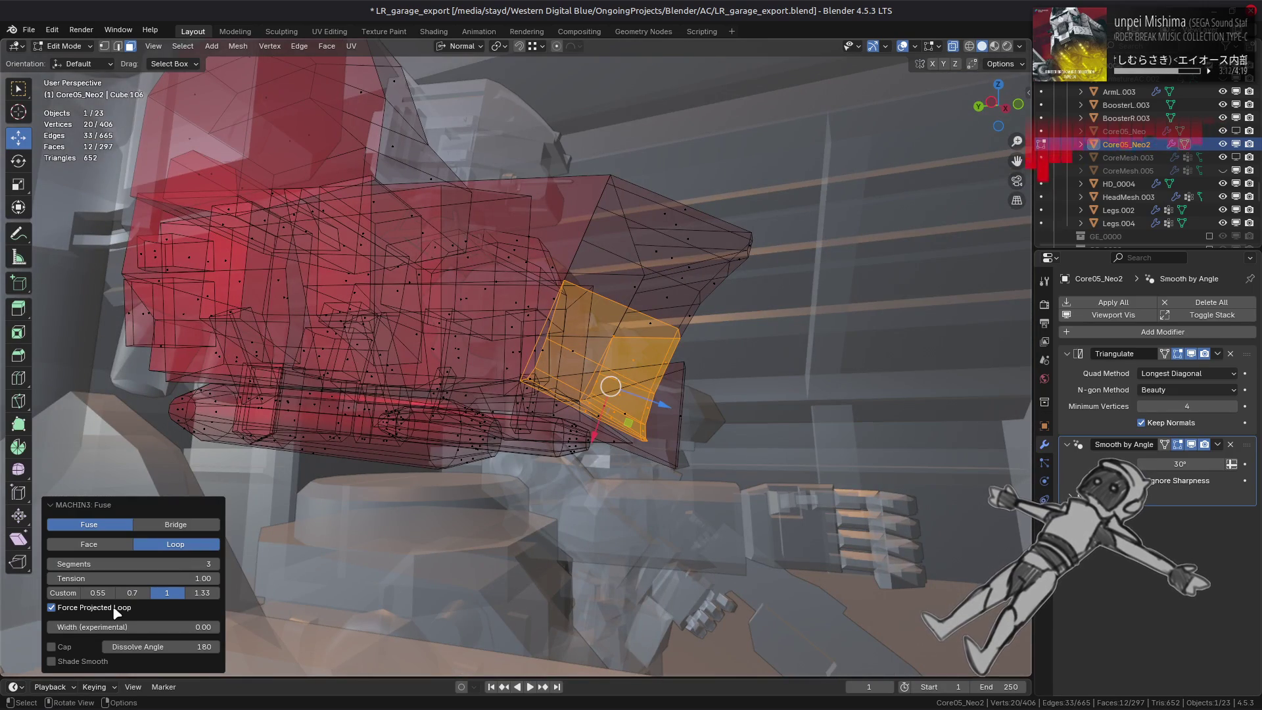
{"action": "left_click", "coordinate": [116, 609]}
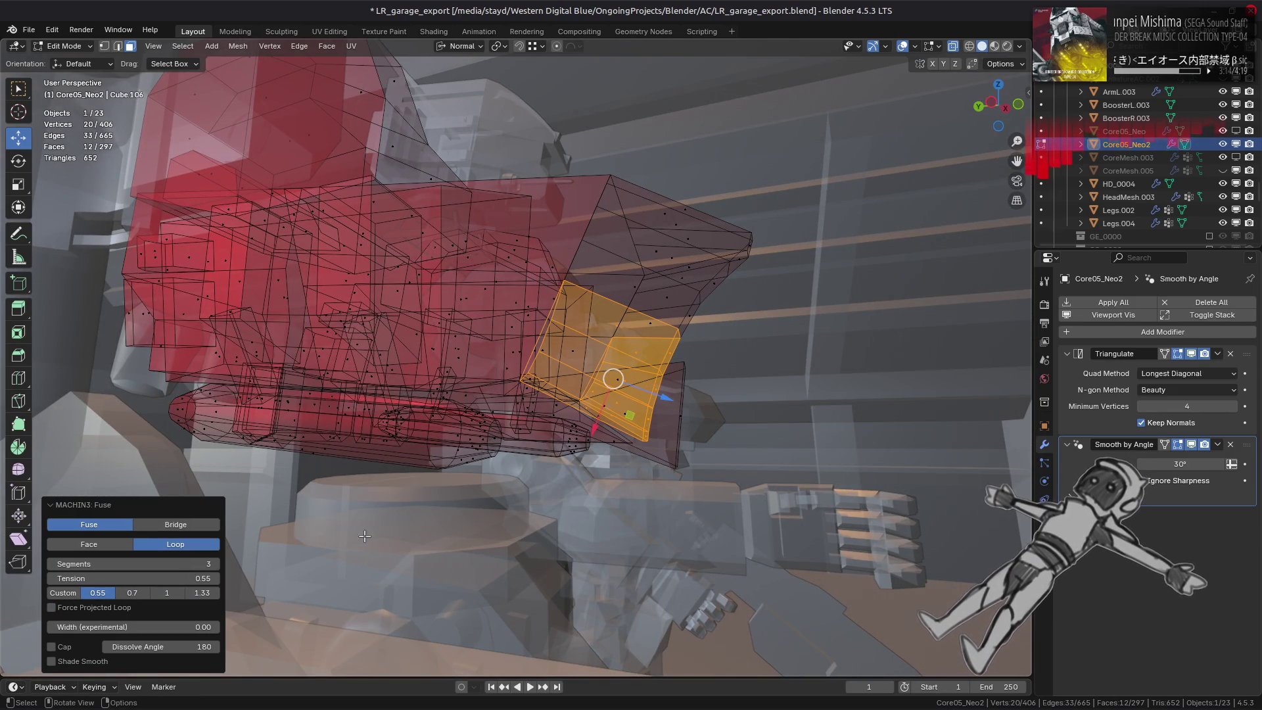
{"action": "middle_click_drag", "start_coordinate": [334, 537], "coordinate": [269, 572]}
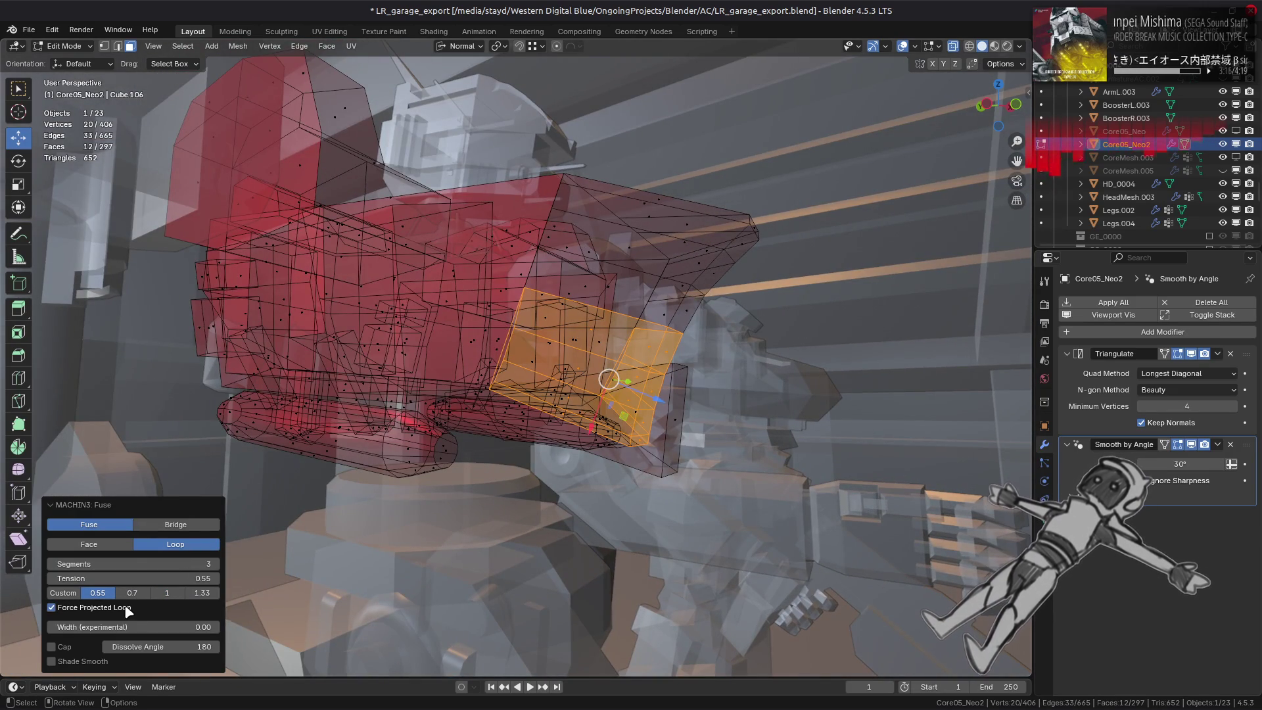
Cap the fused ends, raise the cap dissolve angle from 10 to 180, then toggle capping off again.
{"action": "left_click", "coordinate": [73, 648]}
{"action": "left_click", "coordinate": [142, 646]}
{"action": "type", "text": "10"}
{"action": "key", "text": "Return"}
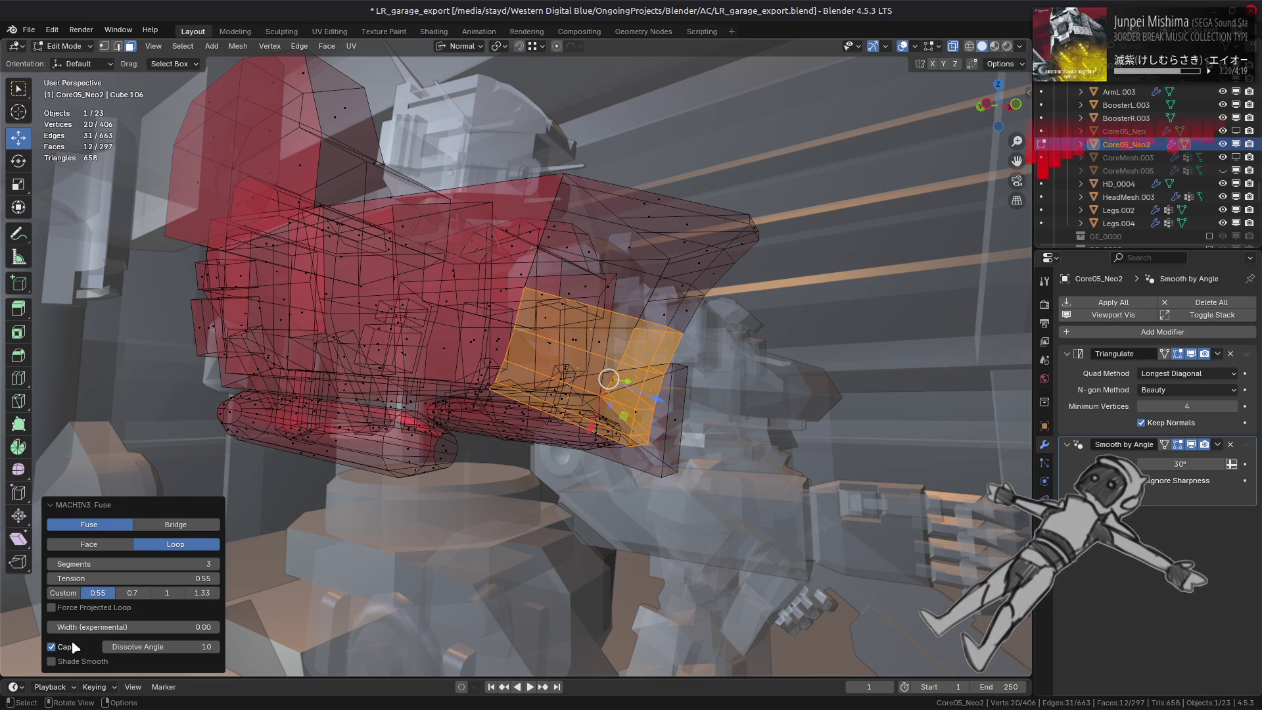
{"action": "key", "text": "alt+z"}
{"action": "middle_click_drag", "start_coordinate": [491, 459], "coordinate": [444, 493]}
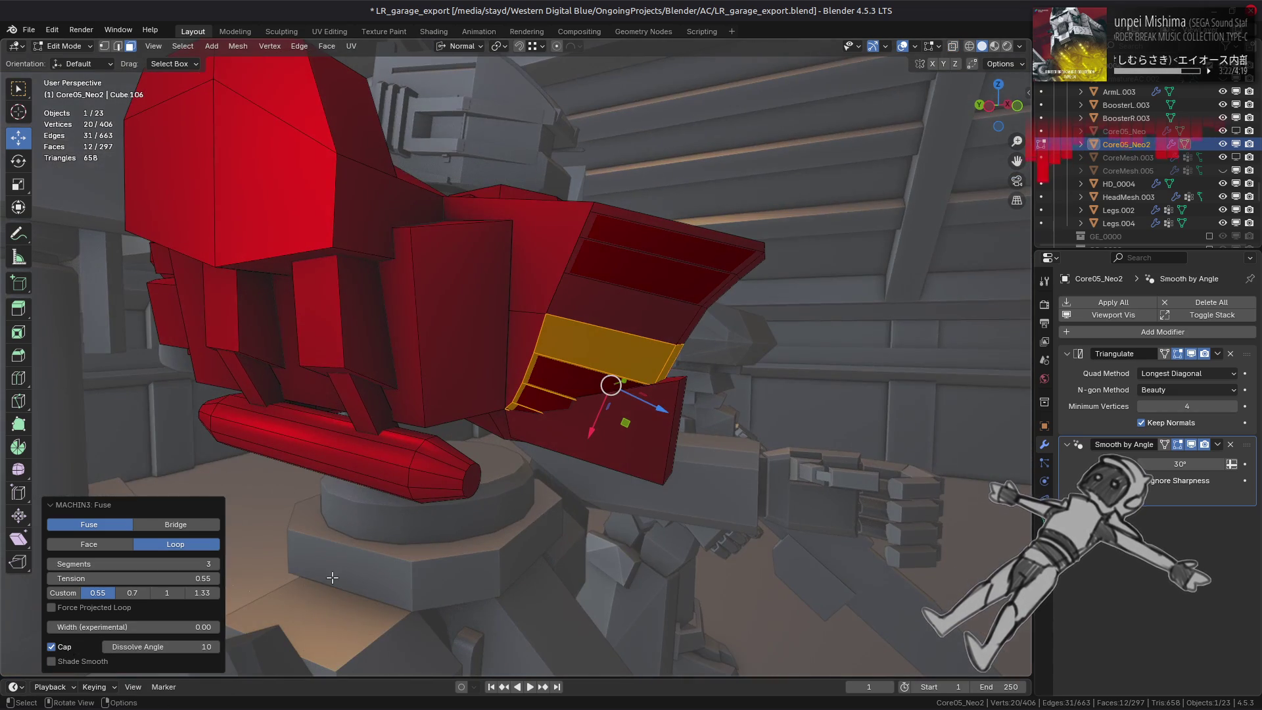
{"action": "left_click_drag", "start_coordinate": [209, 647], "coordinate": [567, 450]}
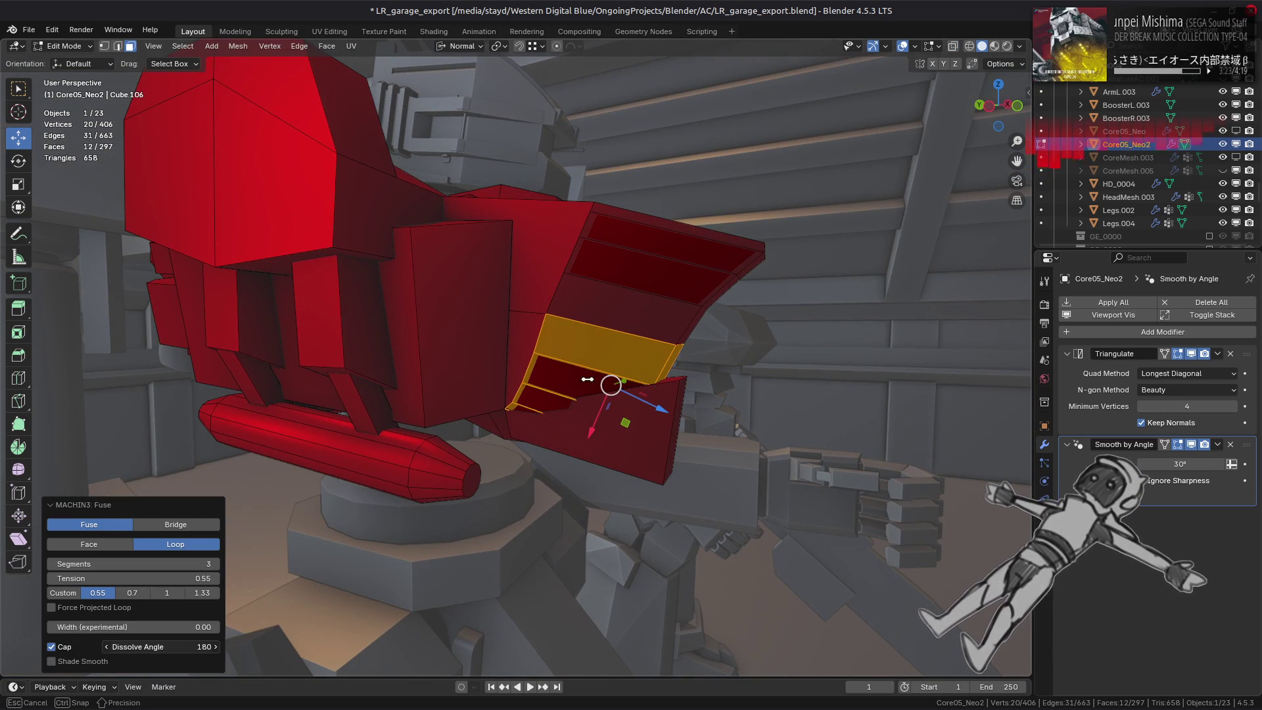
{"action": "left_click_drag", "start_coordinate": [587, 379], "coordinate": [588, 379]}
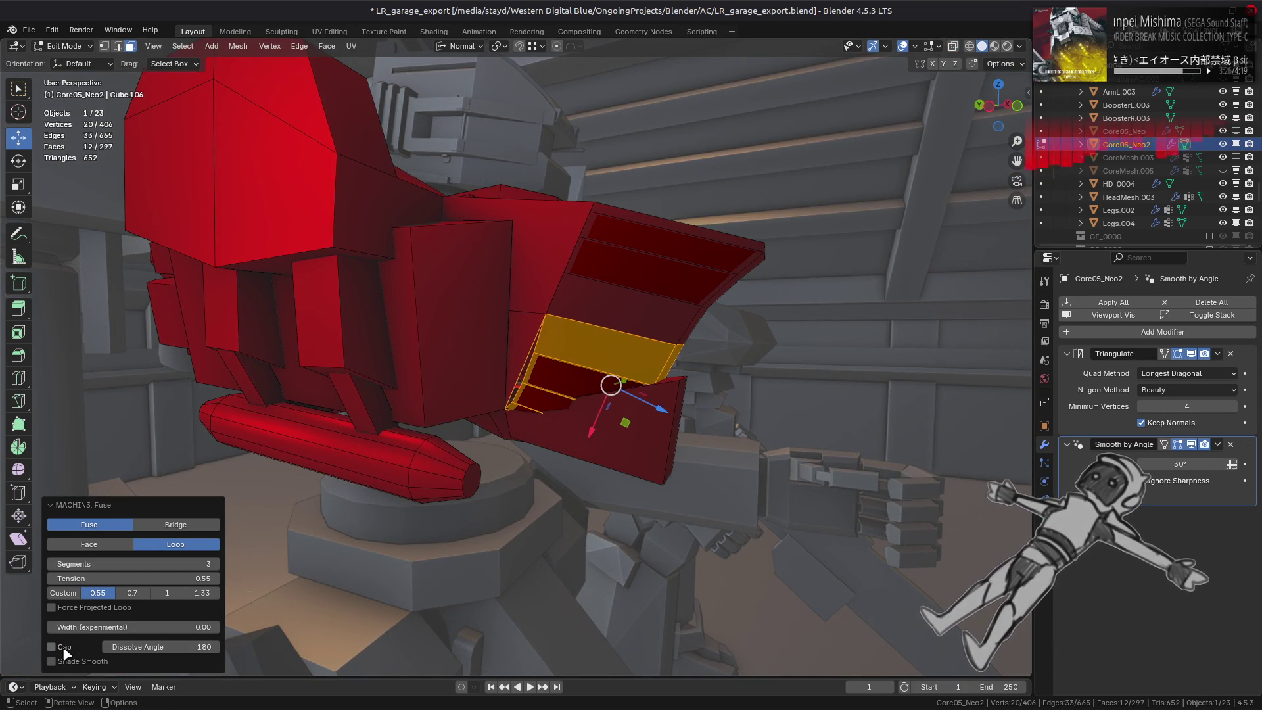
{"action": "left_click", "coordinate": [63, 646]}
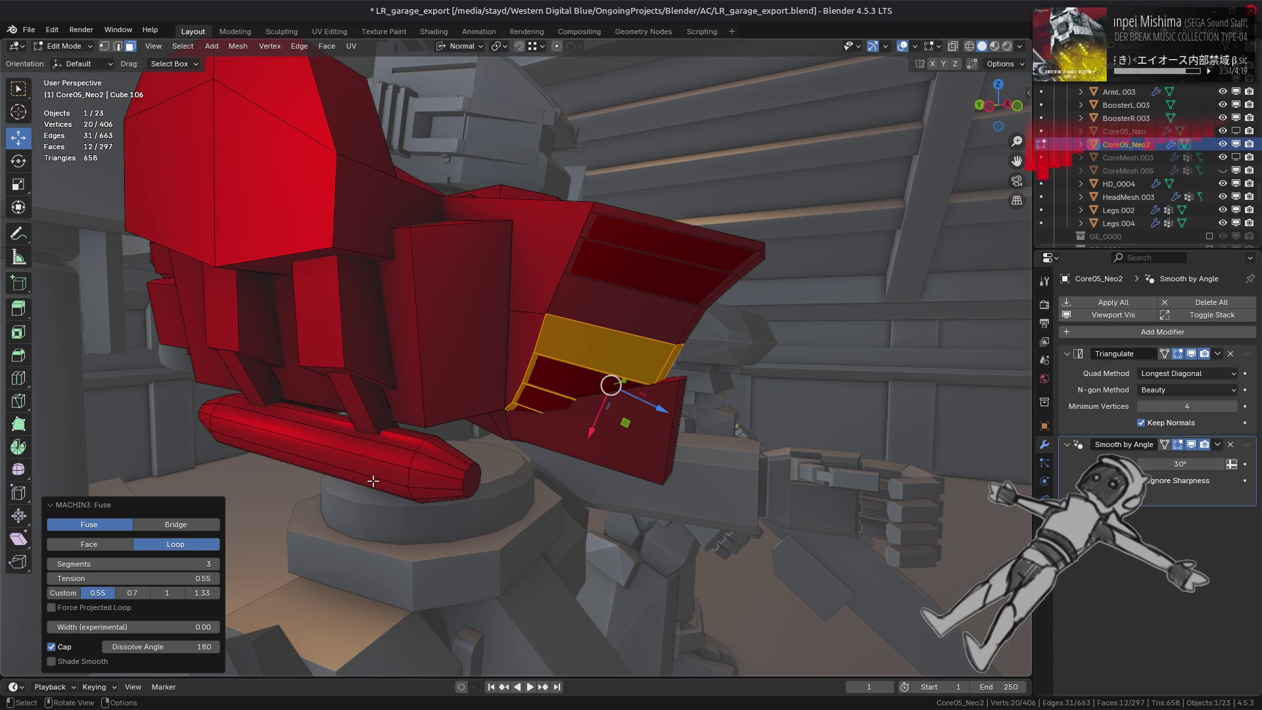
{"action": "middle_click_drag", "start_coordinate": [588, 415], "coordinate": [535, 409]}
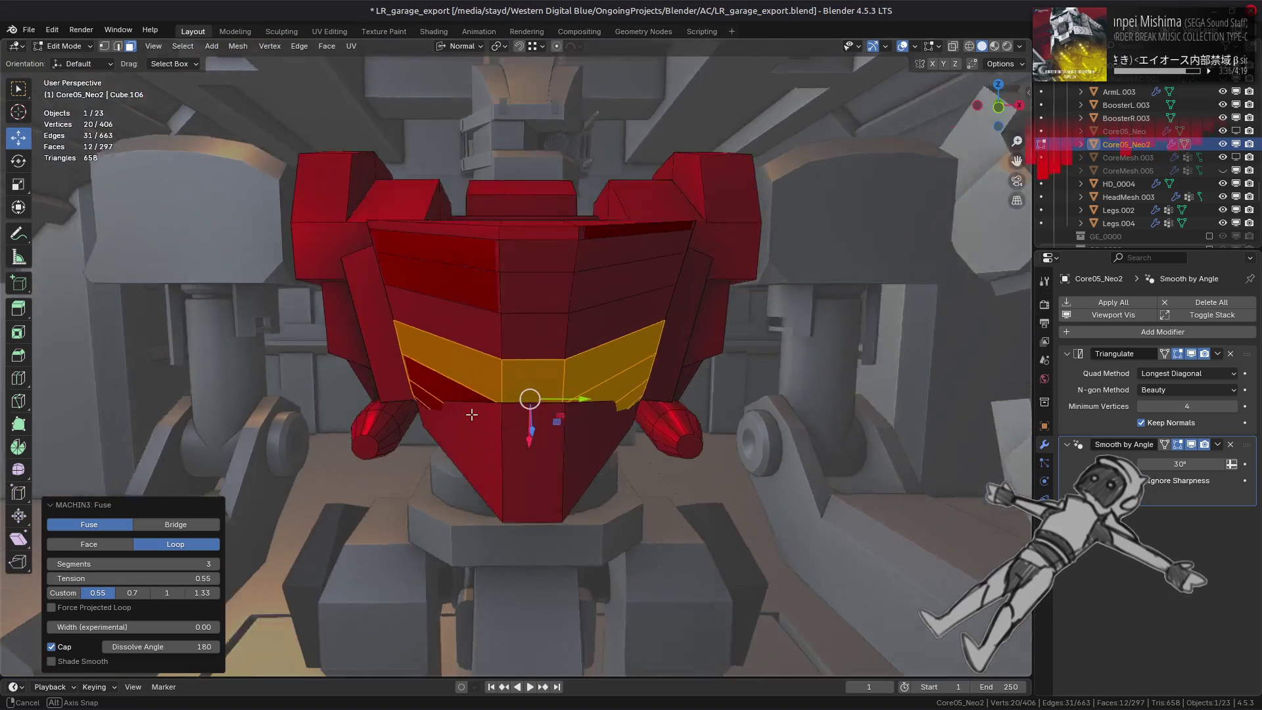
Undo the panel fuse, fuse the front chest faces, and undo that trial too.
{"action": "key", "text": "ctrl+z"}
{"action": "key", "text": "ctrl+z"}
{"action": "key", "text": "ctrl+z"}
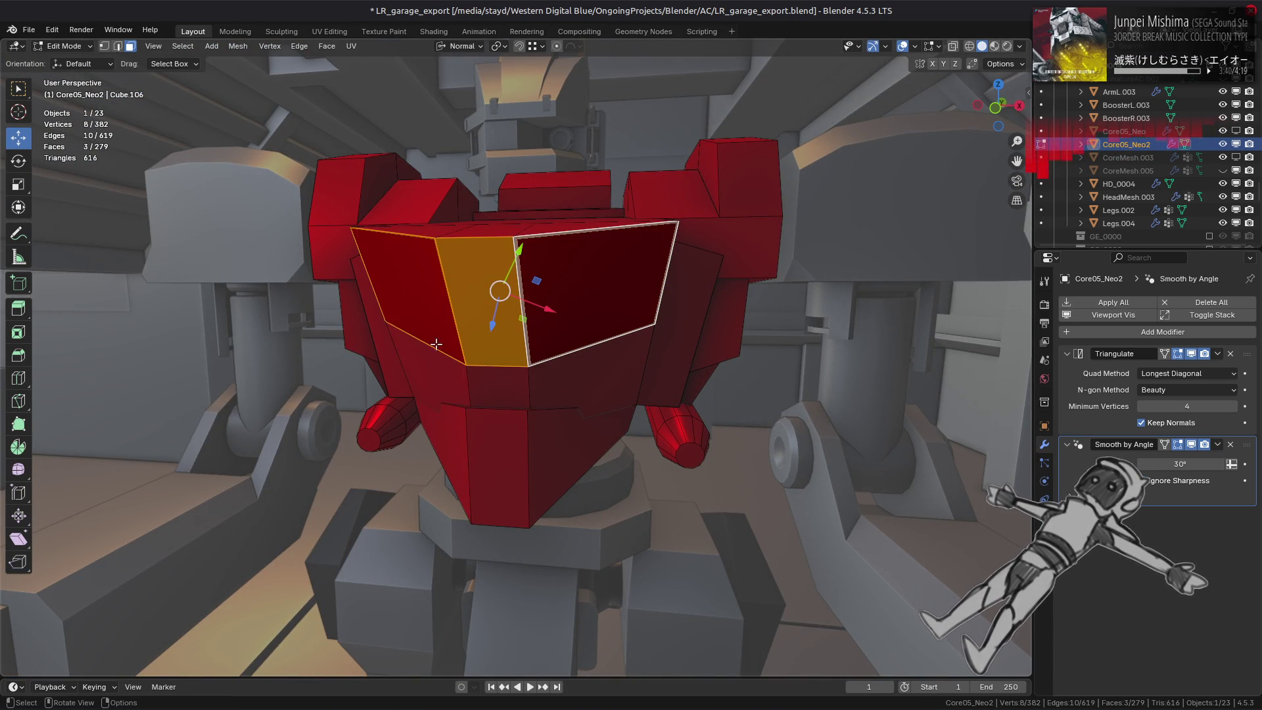
{"action": "left_click", "coordinate": [394, 284]}
{"action": "left_click", "coordinate": [441, 387], "text": "shift"}
{"action": "middle_click_drag", "start_coordinate": [441, 387], "coordinate": [509, 365]}
{"action": "key", "text": "y"}
{"action": "key", "text": "f"}
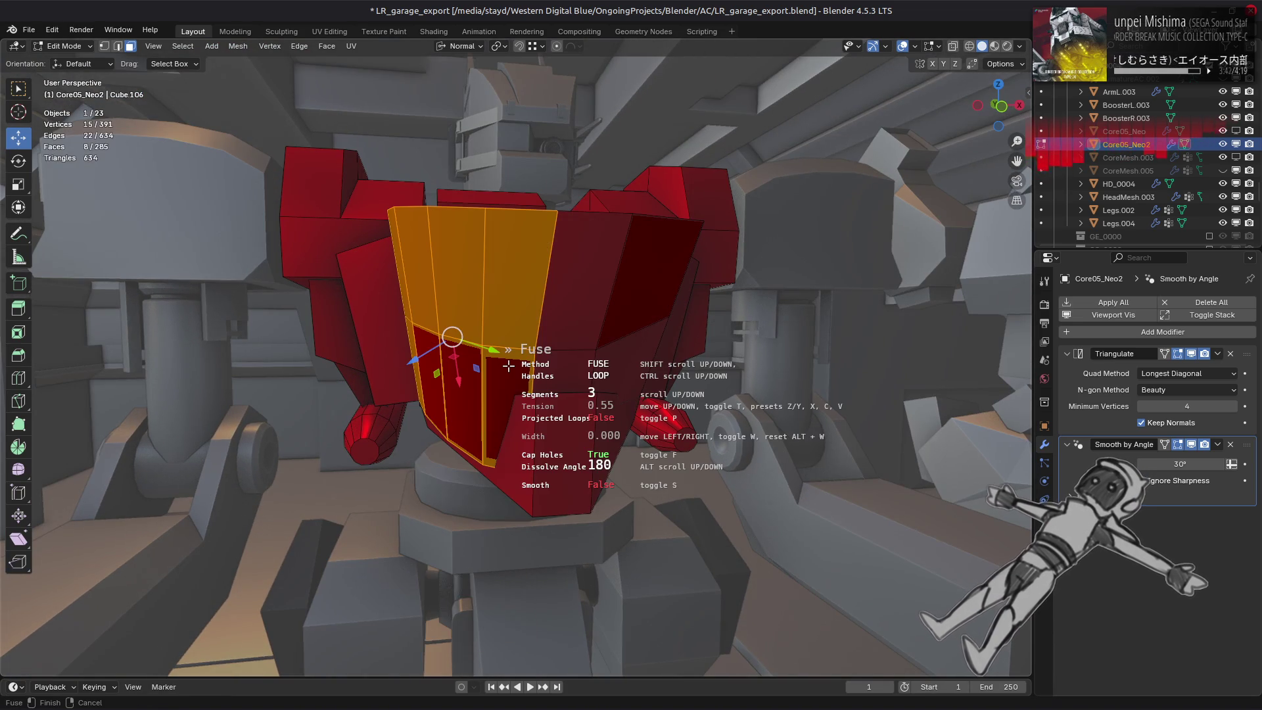
{"action": "left_click", "coordinate": [509, 366]}
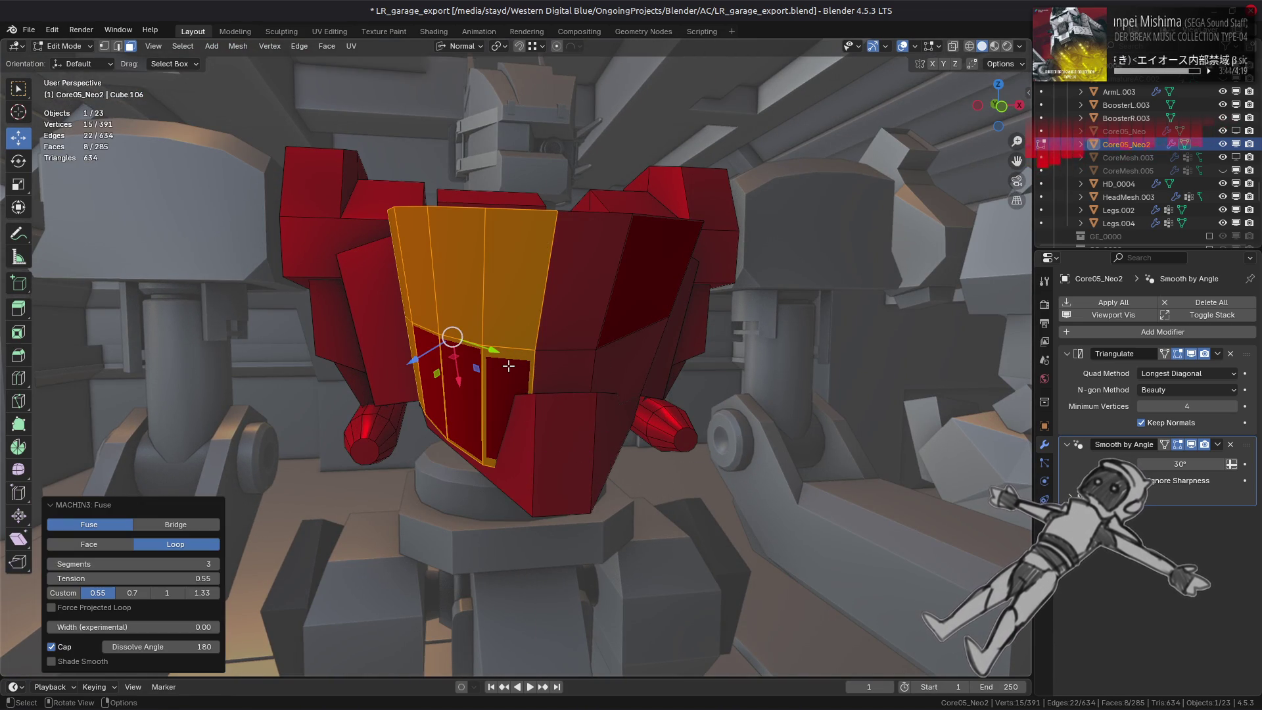
{"action": "mouse_move", "coordinate": [460, 392]}
{"action": "middle_mouse_down"}
{"action": "mouse_move", "coordinate": [515, 439]}
{"action": "mouse_move", "coordinate": [470, 423]}
{"action": "mouse_move", "coordinate": [476, 301]}
{"action": "middle_mouse_up"}
{"action": "key", "text": "ctrl+z"}
{"action": "key", "text": "ctrl+z"}
Re-run the chest fuse with the direction reversed, fuse again, and leave mesh editing to view the object.
{"action": "key", "text": "y"}
{"action": "key", "text": "f"}
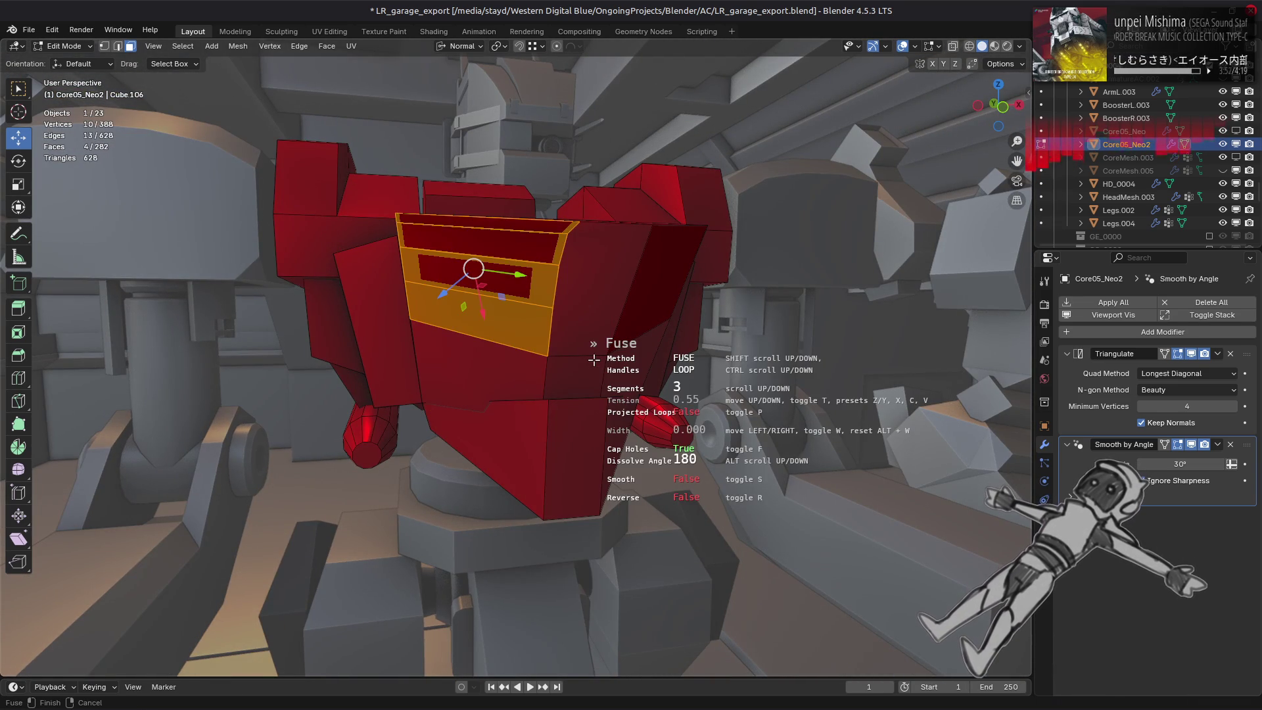
{"action": "key", "text": "r"}
{"action": "key", "text": "r"}
{"action": "left_click", "coordinate": [593, 359]}
{"action": "mouse_move", "coordinate": [593, 359]}
{"action": "middle_mouse_down"}
{"action": "mouse_move", "coordinate": [491, 394]}
{"action": "mouse_move", "coordinate": [625, 377]}
{"action": "mouse_move", "coordinate": [499, 319]}
{"action": "mouse_move", "coordinate": [526, 361]}
{"action": "mouse_move", "coordinate": [609, 375]}
{"action": "mouse_move", "coordinate": [541, 371]}
{"action": "mouse_move", "coordinate": [592, 355]}
{"action": "mouse_move", "coordinate": [424, 361]}
{"action": "mouse_move", "coordinate": [452, 343]}
{"action": "mouse_move", "coordinate": [535, 352]}
{"action": "middle_mouse_up"}
{"action": "right_click", "coordinate": [499, 319]}
{"action": "left_click", "coordinate": [499, 319]}
{"action": "key", "text": "alt+a"}
{"action": "key", "text": "Tab"}
{"action": "key", "text": "Tab"}
Fuse two front chest faces once more, check it in X-ray display, and undo it.
{"action": "left_click", "coordinate": [542, 370]}
{"action": "right_click", "coordinate": [541, 371]}
{"action": "left_click", "coordinate": [542, 372]}
{"action": "left_click", "coordinate": [541, 372]}
{"action": "key", "text": "alt+z"}
{"action": "key", "text": "alt+z"}
{"action": "key", "text": "ctrl+z"}
{"action": "key", "text": "ctrl+z"}
{"action": "key", "text": "ctrl+z"}
{"action": "key", "text": "ctrl+z"}
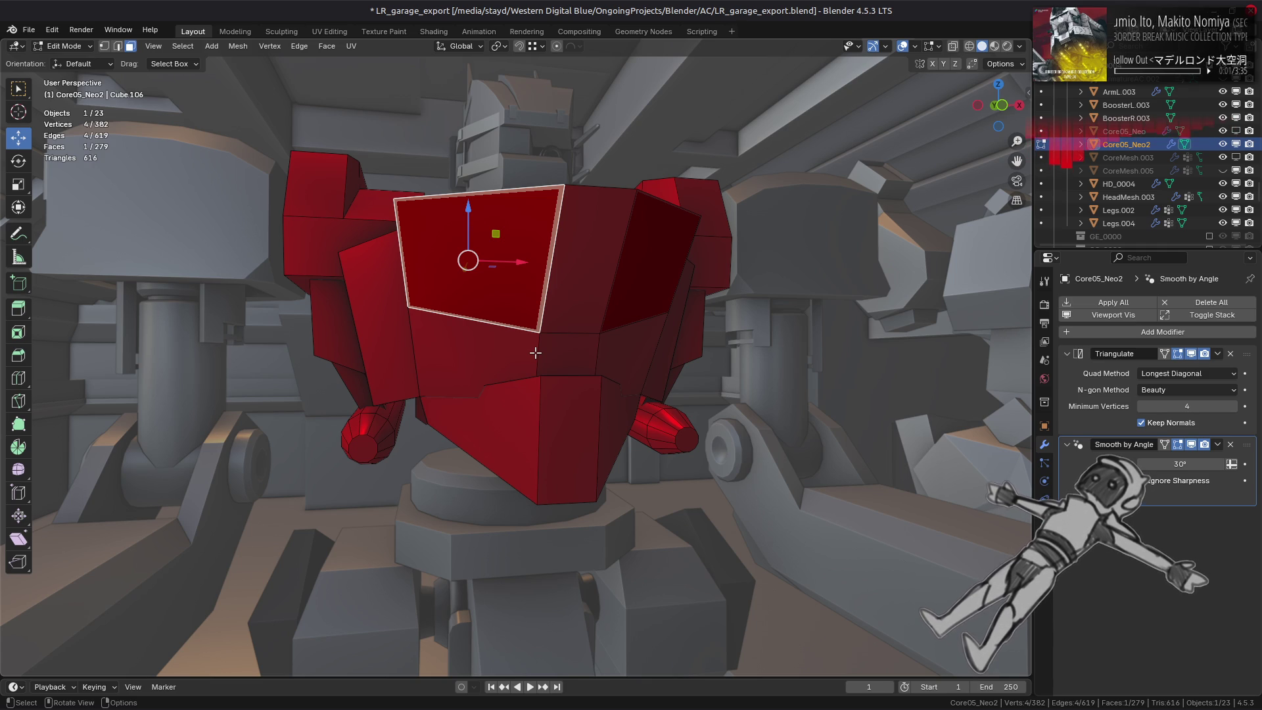
Add two chest faces to the selection, bring up the MESHmachine menu, then switch to the browser docs.
{"action": "left_click", "coordinate": [633, 294], "text": "ctrl"}
{"action": "key", "text": "y"}
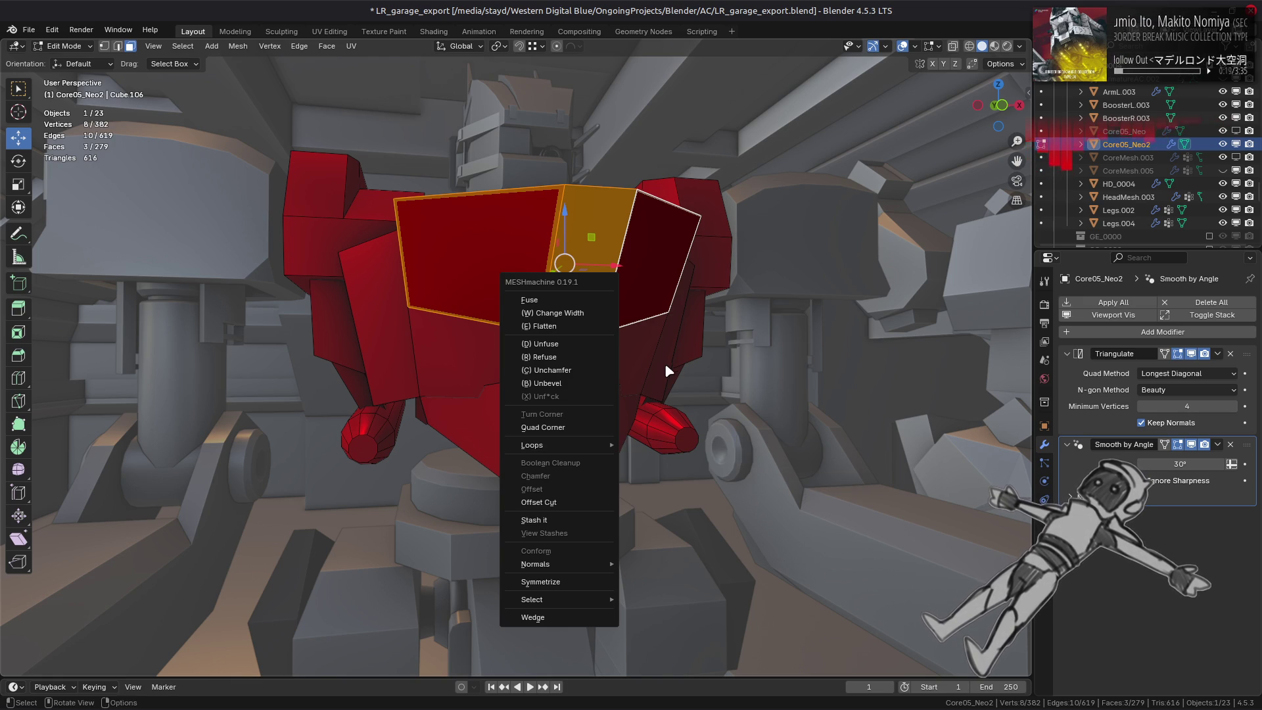
{"action": "key", "text": "alt+Tab"}
{"action": "key", "text": "alt+Tab"}
{"action": "key", "text": "alt+Tab"}
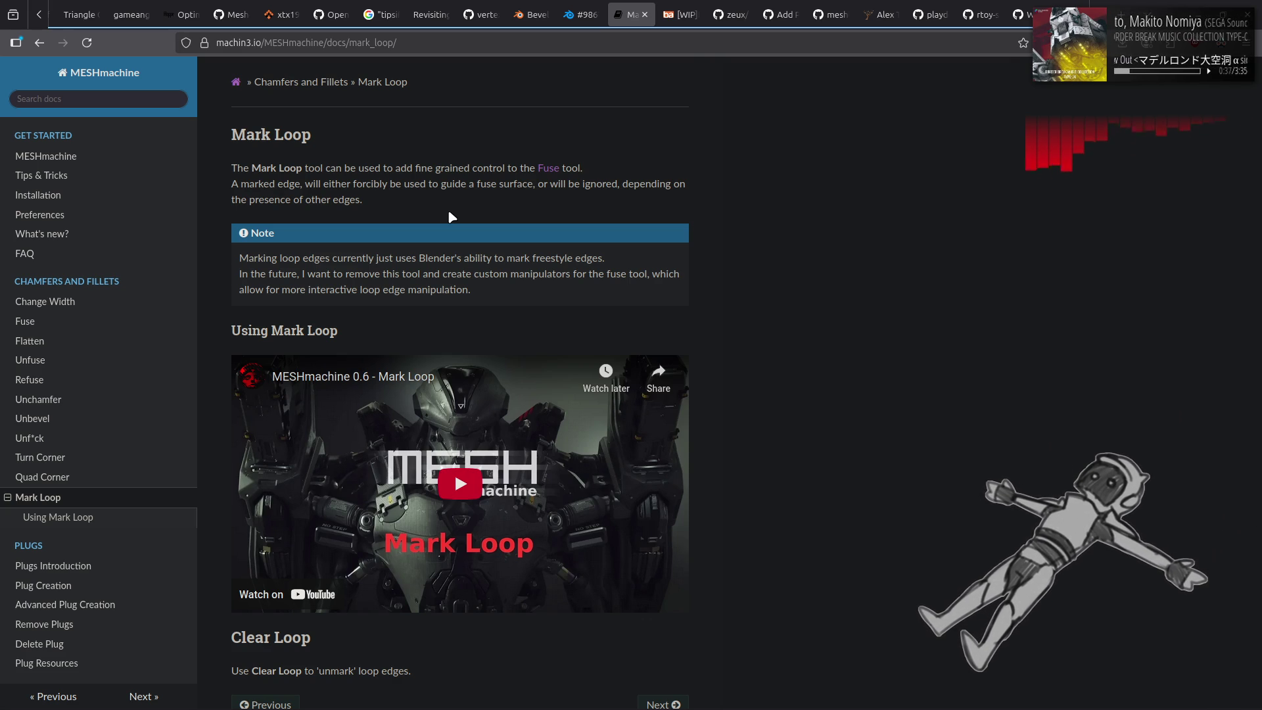
{"action": "scroll", "coordinate": [447, 209], "scroll_direction": "down", "scroll_amount": 1}
Back in Blender, select the chest's top edge loop and mark it as a fuse guide loop.
{"action": "key", "text": "alt+Tab"}
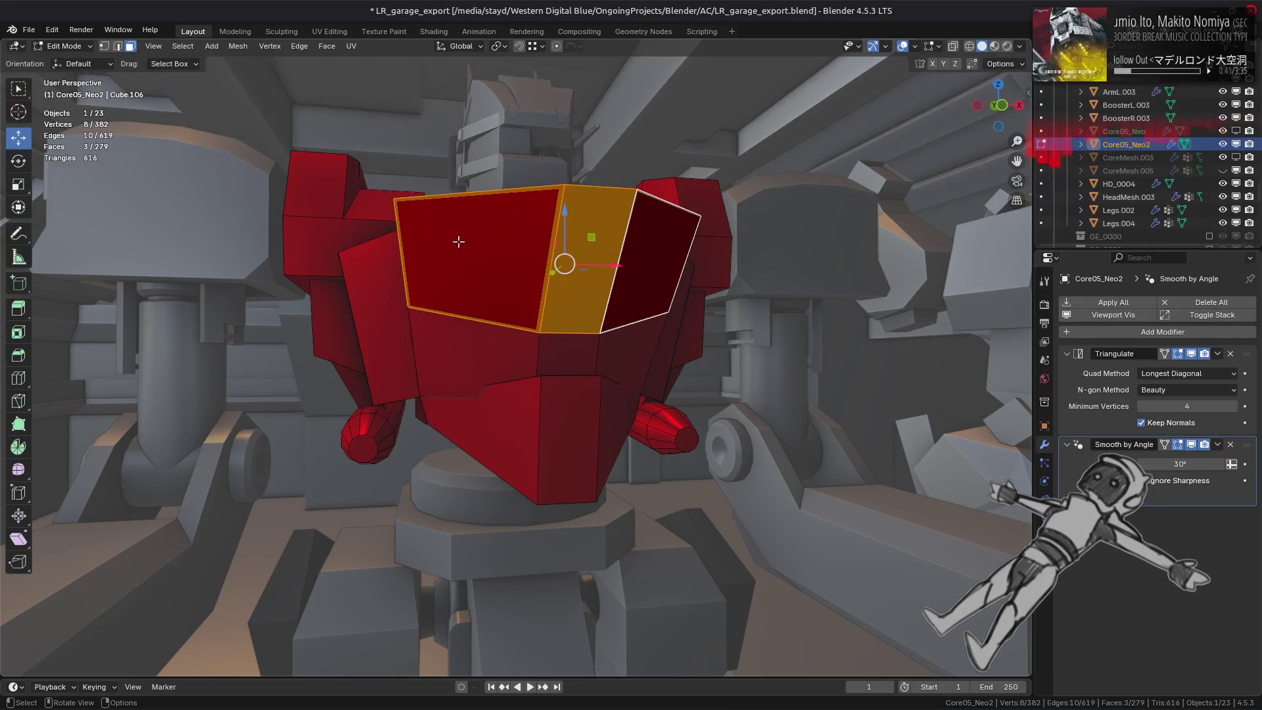
{"action": "middle_click_drag", "start_coordinate": [456, 242], "coordinate": [461, 279]}
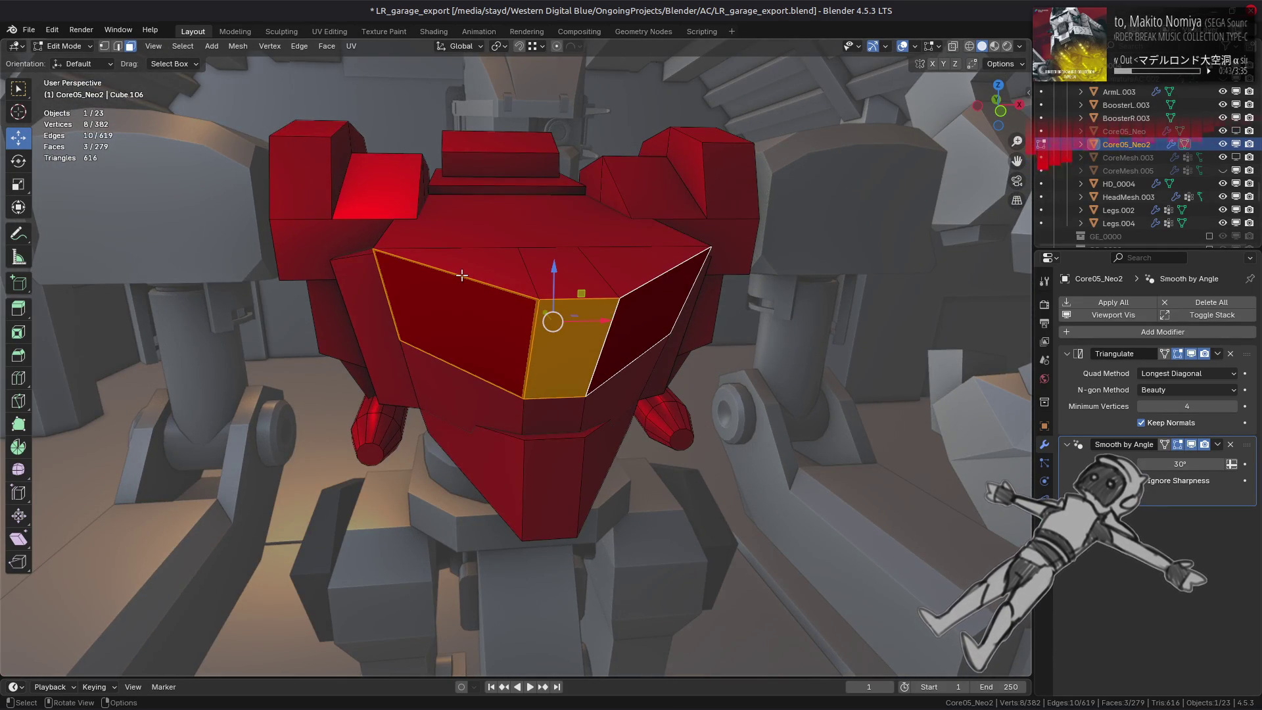
{"action": "key", "text": "2"}
{"action": "left_click", "coordinate": [462, 275]}
{"action": "left_click", "coordinate": [666, 273], "text": "ctrl"}
{"action": "key", "text": "ctrl+e"}
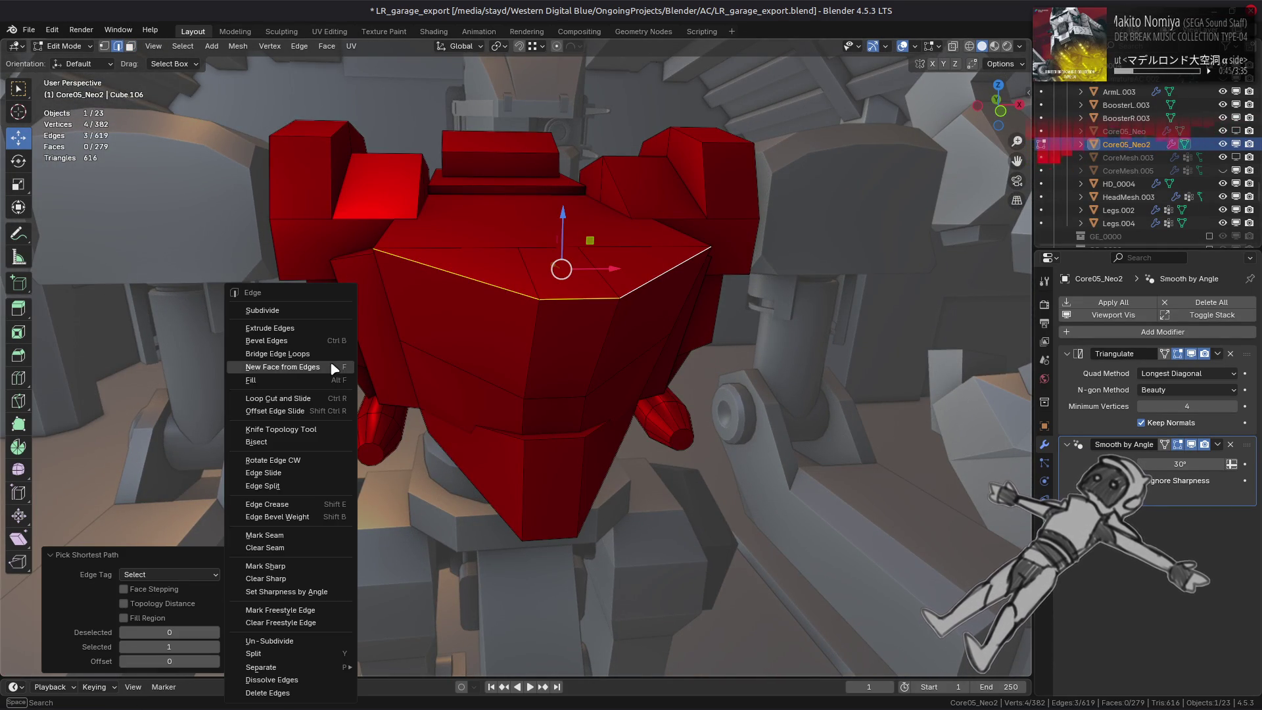
{"action": "key", "text": "y"}
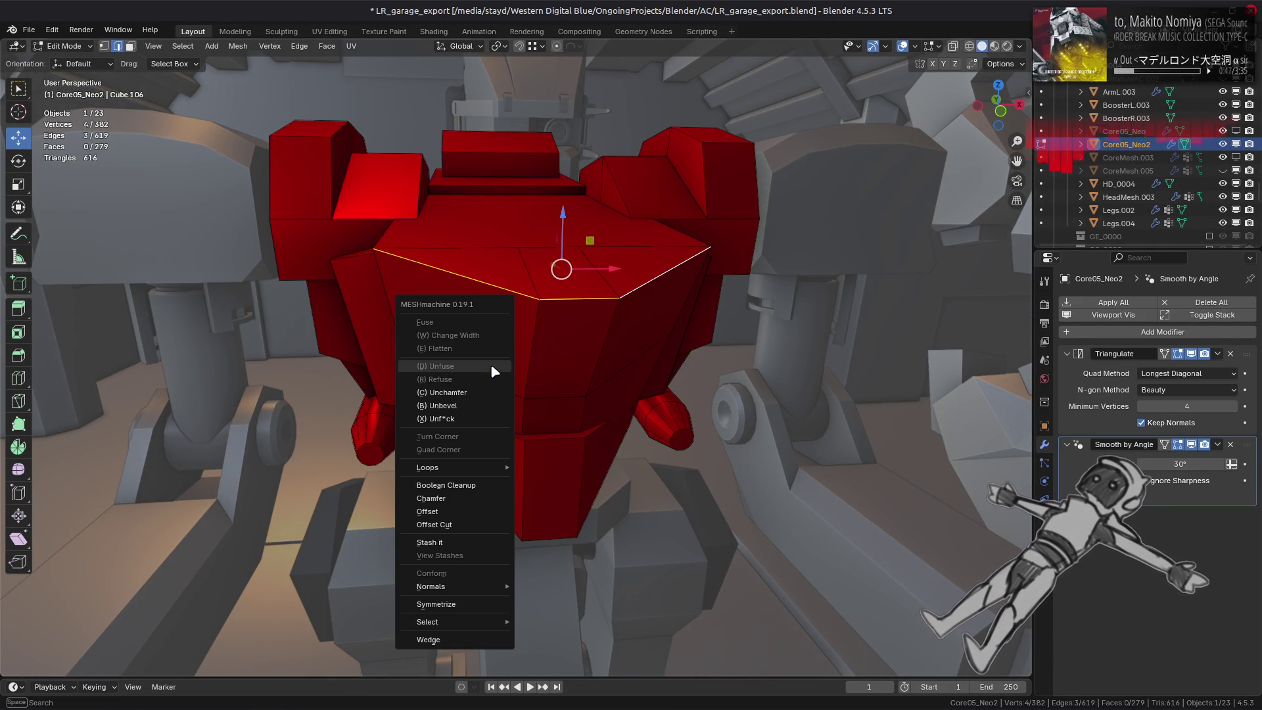
{"action": "left_click", "coordinate": [540, 468]}
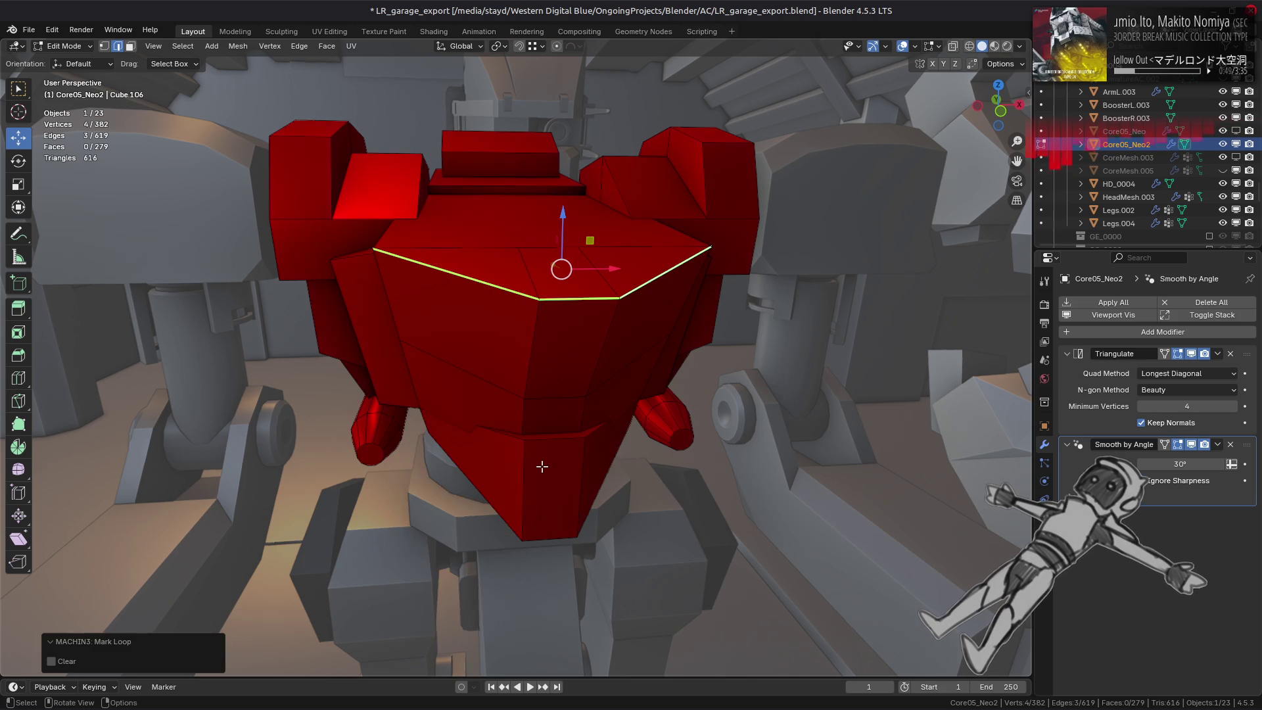
Select the front and side chest faces and start fusing them into rounded loops.
{"action": "mouse_move", "coordinate": [491, 369]}
{"action": "middle_mouse_down"}
{"action": "mouse_move", "coordinate": [498, 380]}
{"action": "mouse_move", "coordinate": [507, 345]}
{"action": "middle_mouse_up"}
{"action": "key", "text": "Tab"}
{"action": "key", "text": "Tab"}
{"action": "key", "text": "3"}
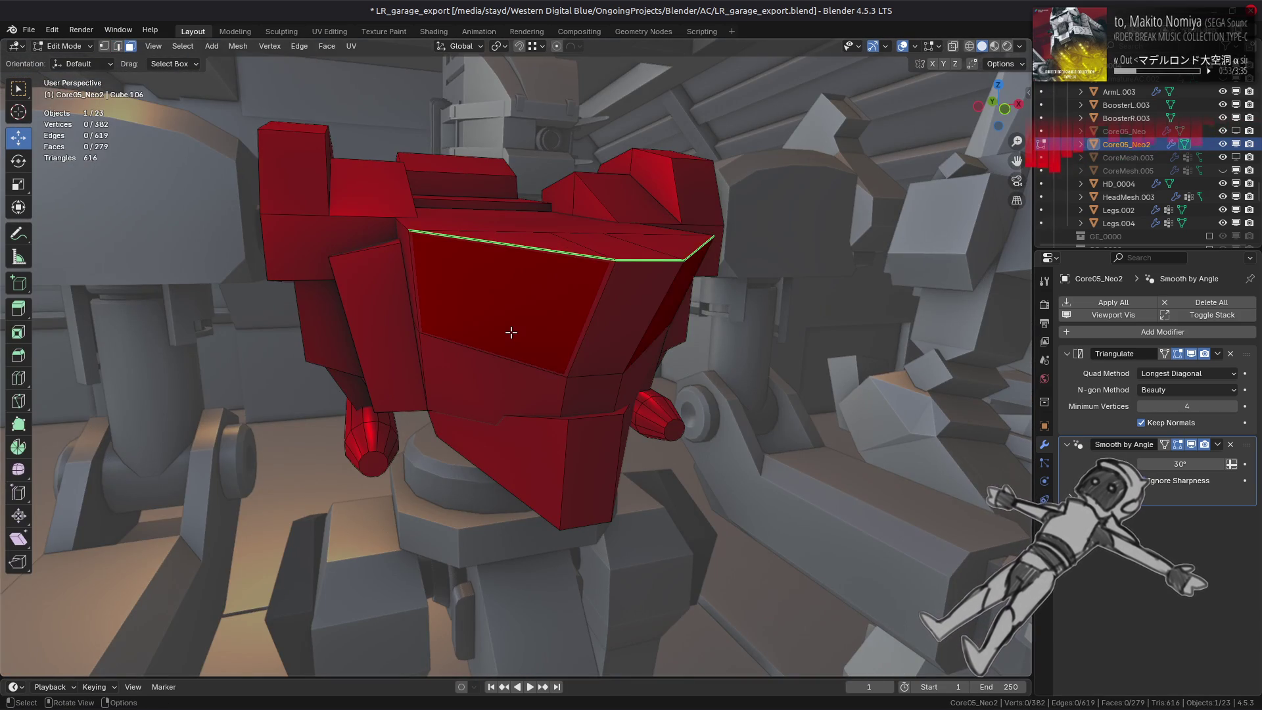
{"action": "left_click", "coordinate": [511, 332]}
{"action": "left_click", "coordinate": [655, 319], "text": "ctrl"}
{"action": "key", "text": "y"}
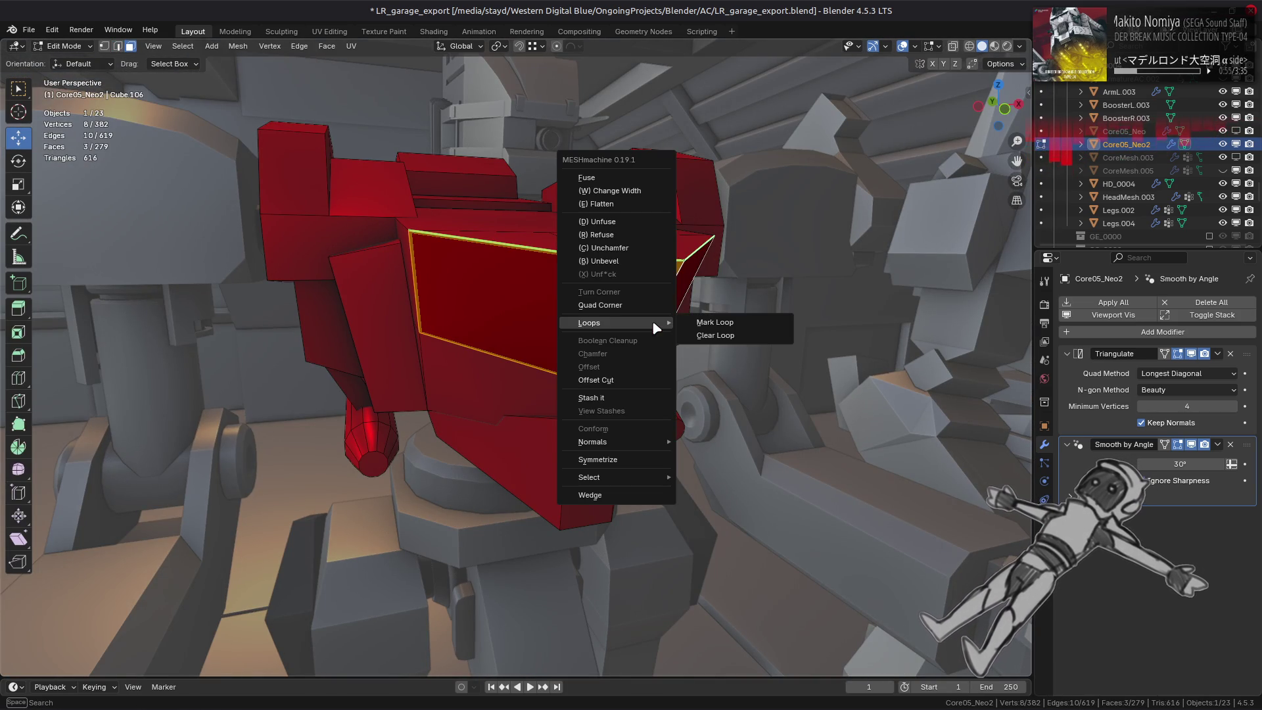
{"action": "key", "text": "f"}
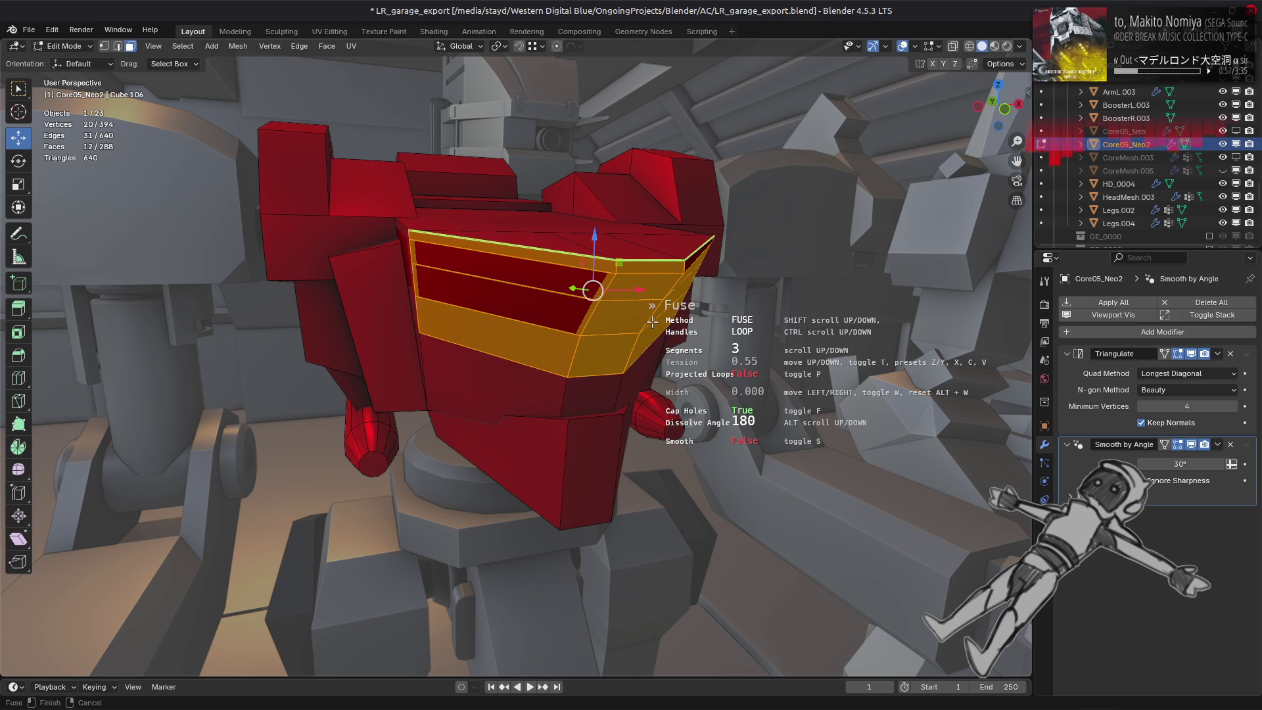
Confirm the chest fuse, inspect it, then undo it and clear the selection.
{"action": "left_click", "coordinate": [652, 321]}
{"action": "mouse_move", "coordinate": [545, 348]}
{"action": "middle_mouse_down"}
{"action": "mouse_move", "coordinate": [562, 347]}
{"action": "mouse_move", "coordinate": [543, 308]}
{"action": "middle_mouse_up"}
{"action": "key", "text": "ctrl+z"}
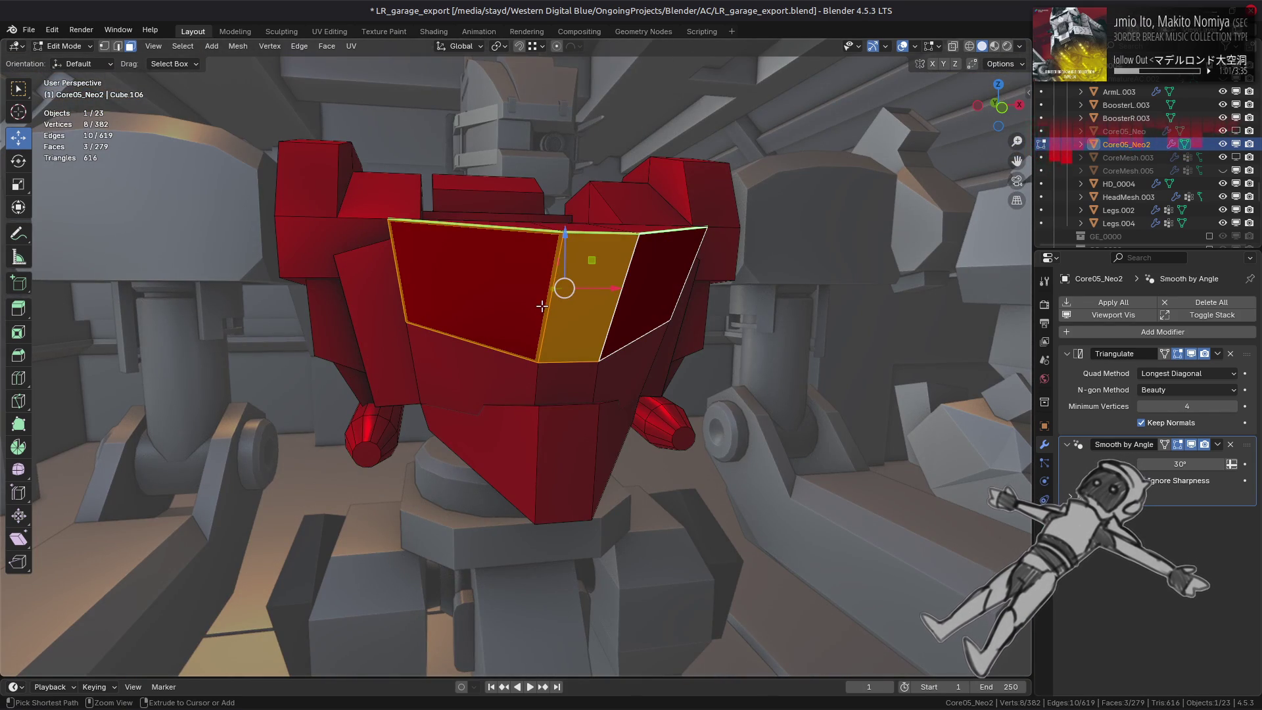
{"action": "key", "text": "alt+a"}
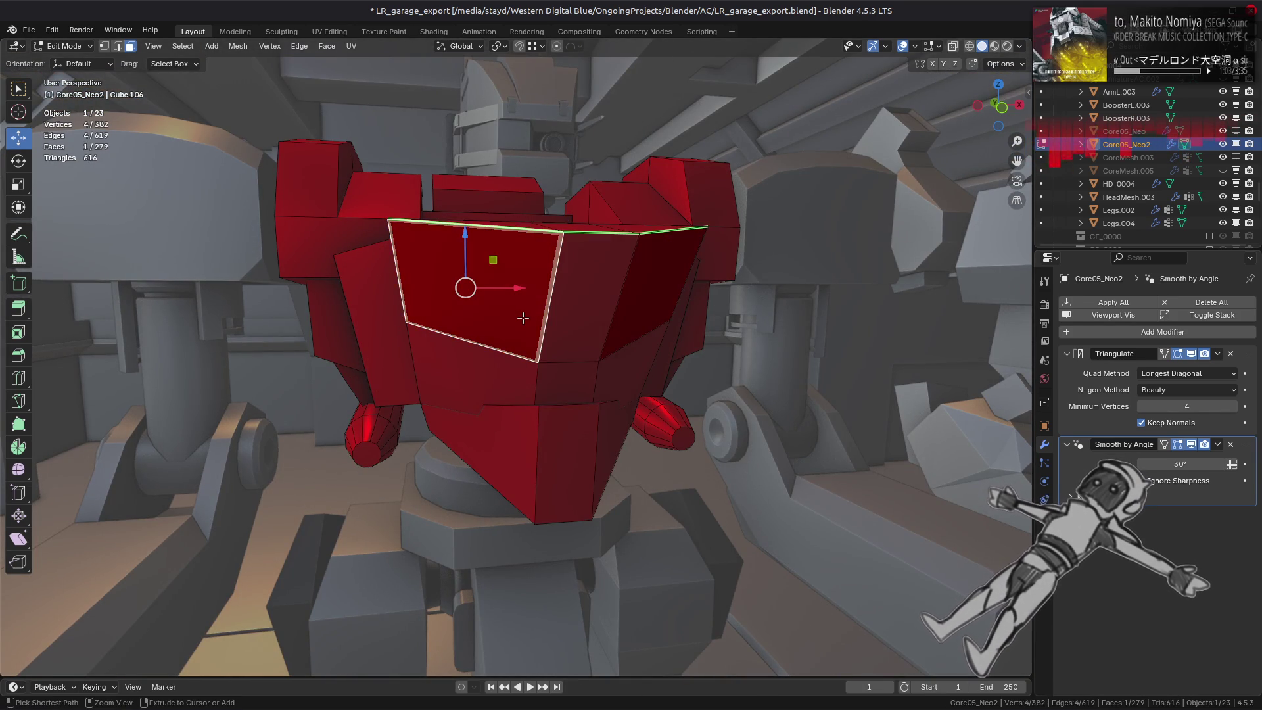
Switch to edge selection and pick the top edge loop and a vertical chest edge.
{"action": "key", "text": "2"}
{"action": "left_click", "coordinate": [552, 229], "text": "alt"}
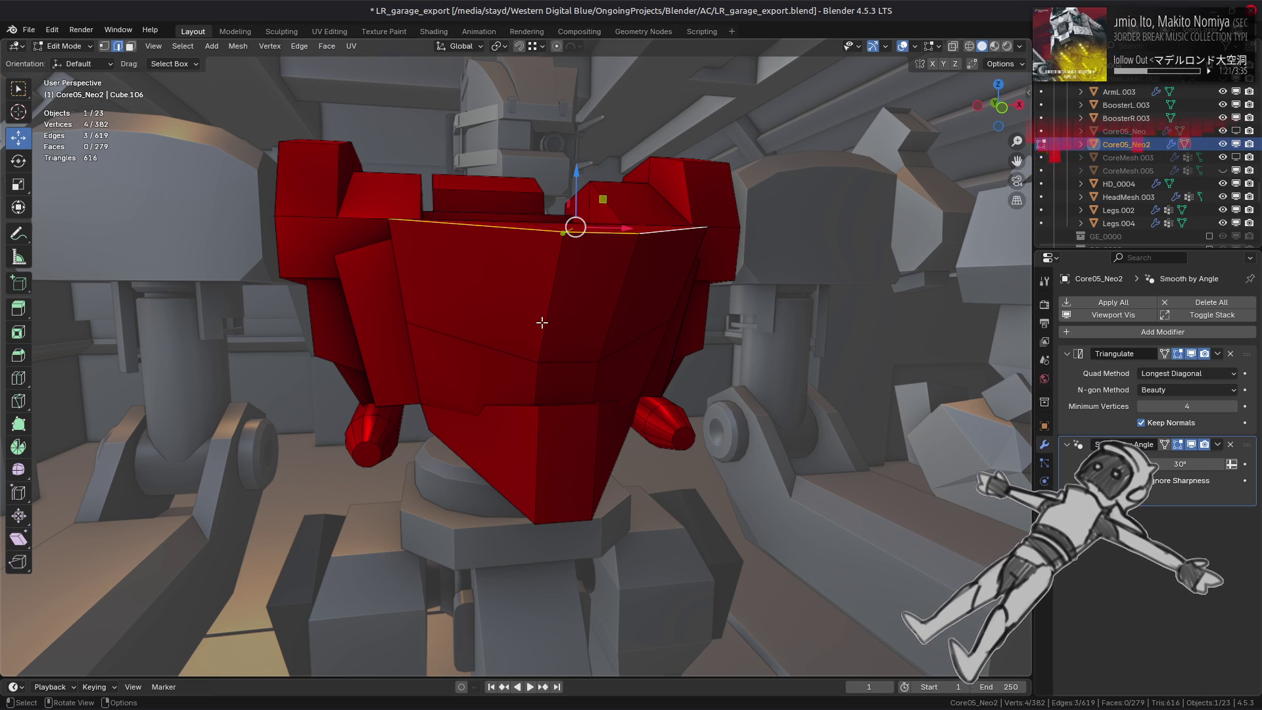
{"action": "middle_click_drag", "start_coordinate": [541, 318], "coordinate": [542, 322]}
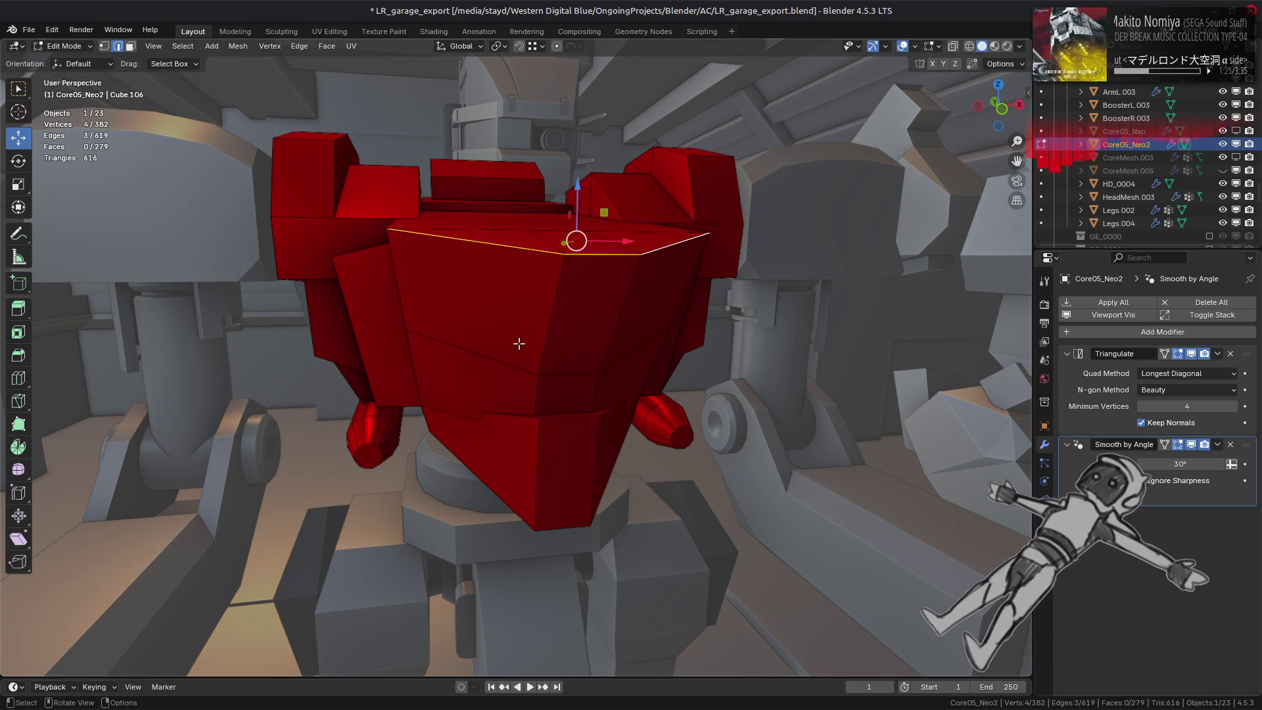
{"action": "left_click", "coordinate": [552, 316]}
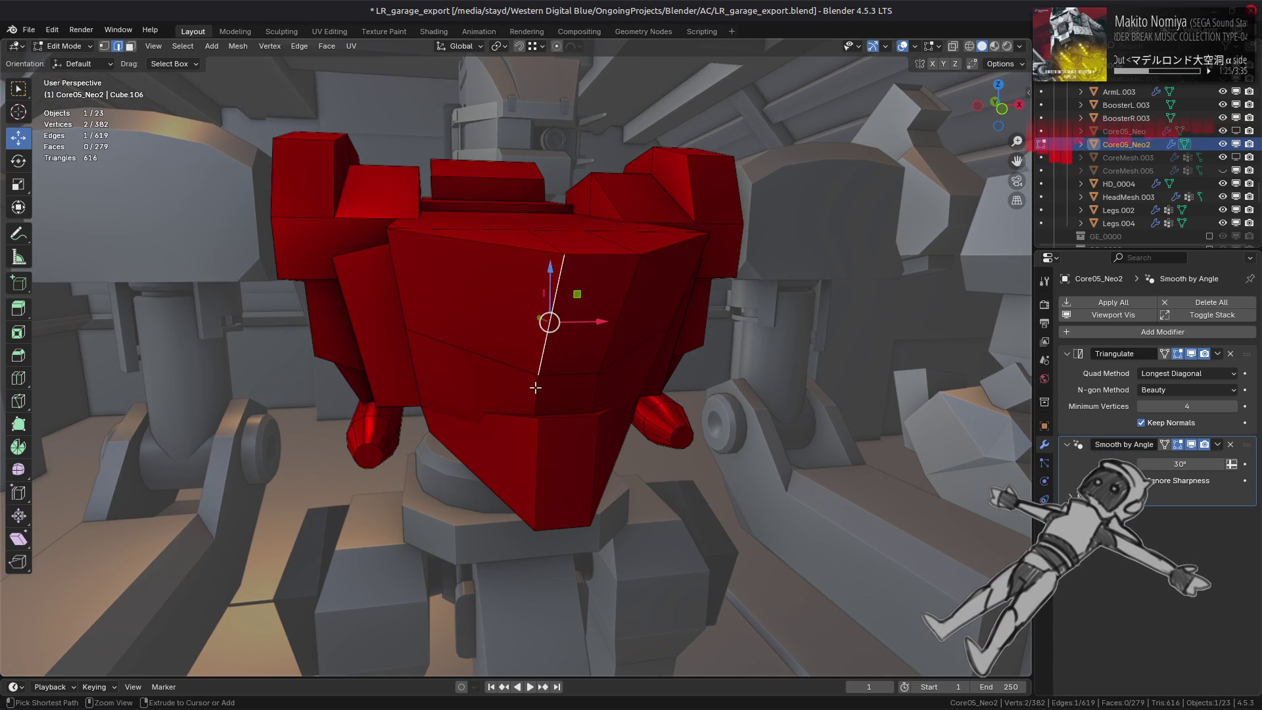
Add two more vertical chest edges and mark them as fuse guide loops.
{"action": "left_click", "coordinate": [598, 395], "text": "shift"}
{"action": "left_click", "coordinate": [611, 325], "text": "shift"}
{"action": "key", "text": "y"}
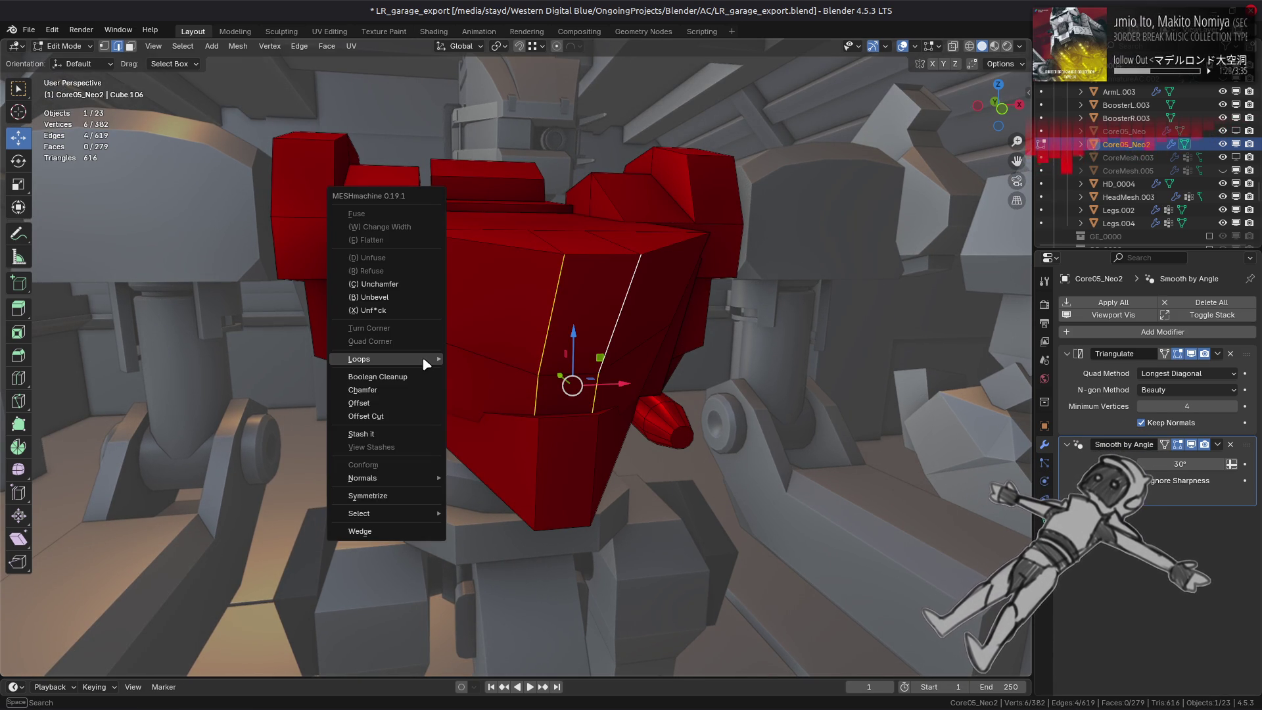
{"action": "left_click", "coordinate": [483, 357]}
Fuse three front chest faces into a capped rounded inset recess and view it from the side.
{"action": "middle_click_drag", "start_coordinate": [488, 351], "coordinate": [479, 325]}
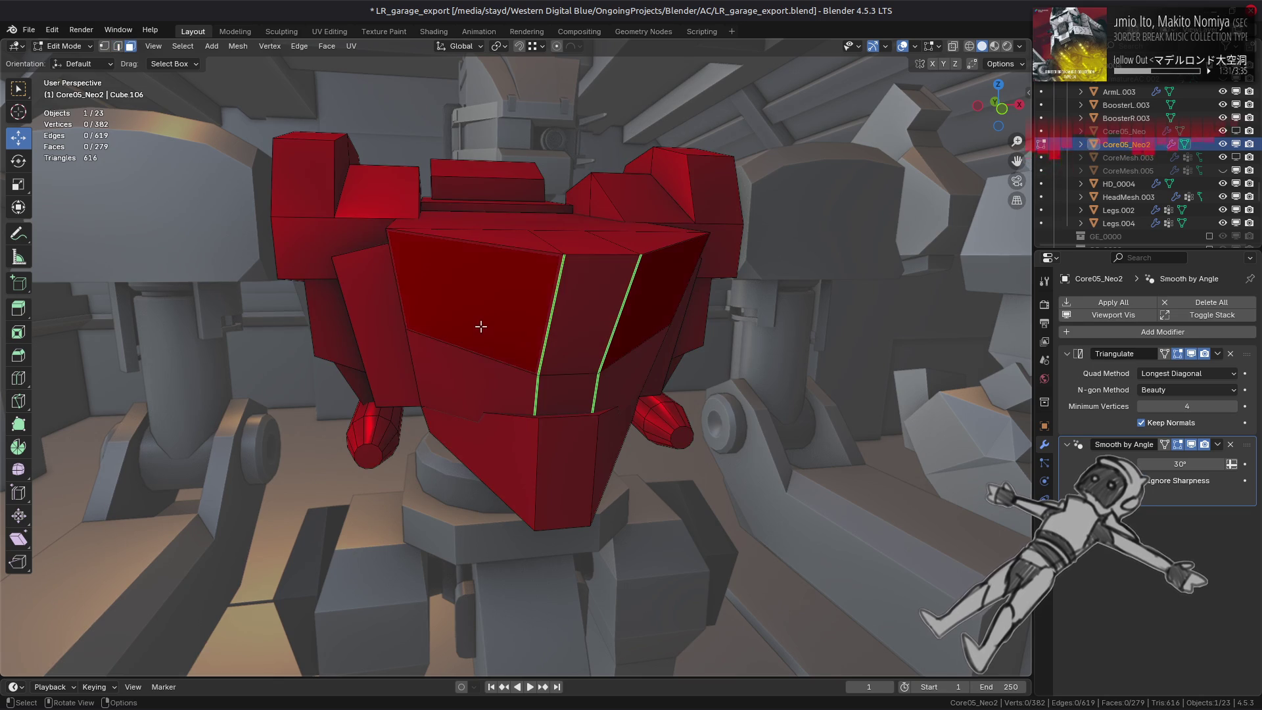
{"action": "left_click", "coordinate": [613, 326], "text": "ctrl"}
{"action": "key", "text": "y"}
{"action": "left_click", "coordinate": [426, 357]}
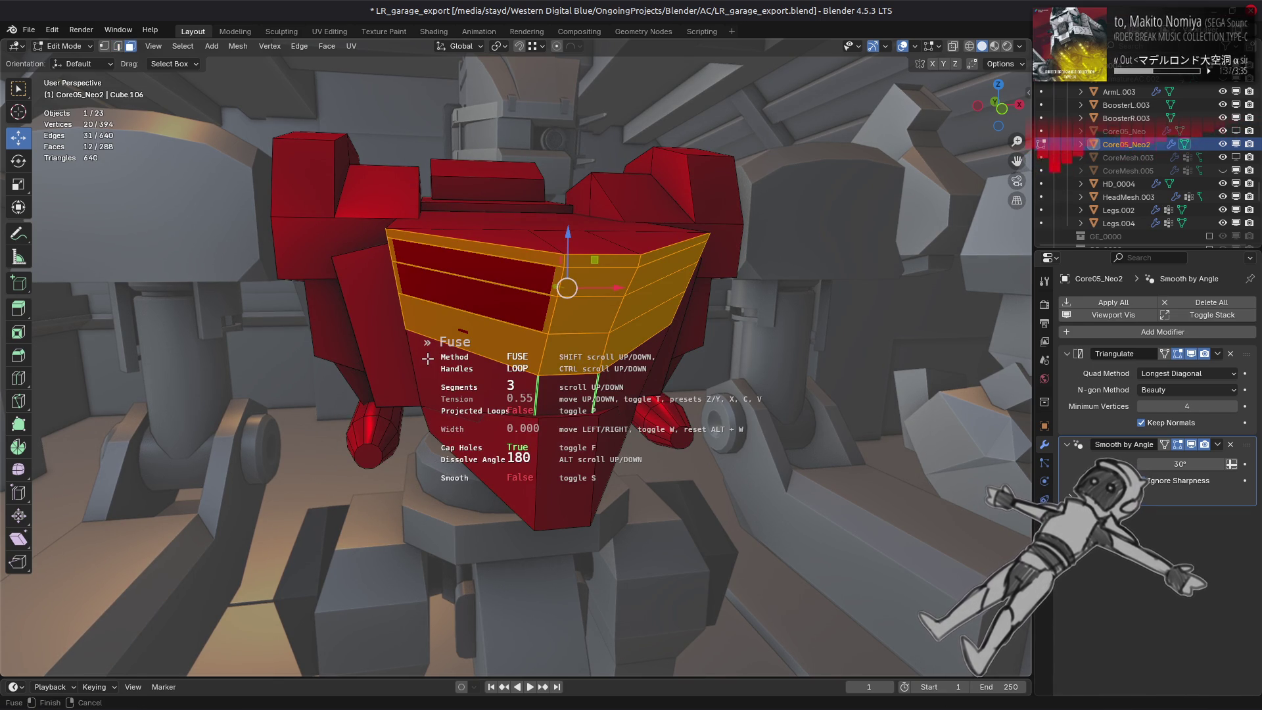
{"action": "left_click", "coordinate": [427, 358]}
{"action": "mouse_move", "coordinate": [425, 355]}
{"action": "middle_mouse_down"}
{"action": "mouse_move", "coordinate": [353, 361]}
{"action": "mouse_move", "coordinate": [500, 355]}
{"action": "middle_mouse_up"}
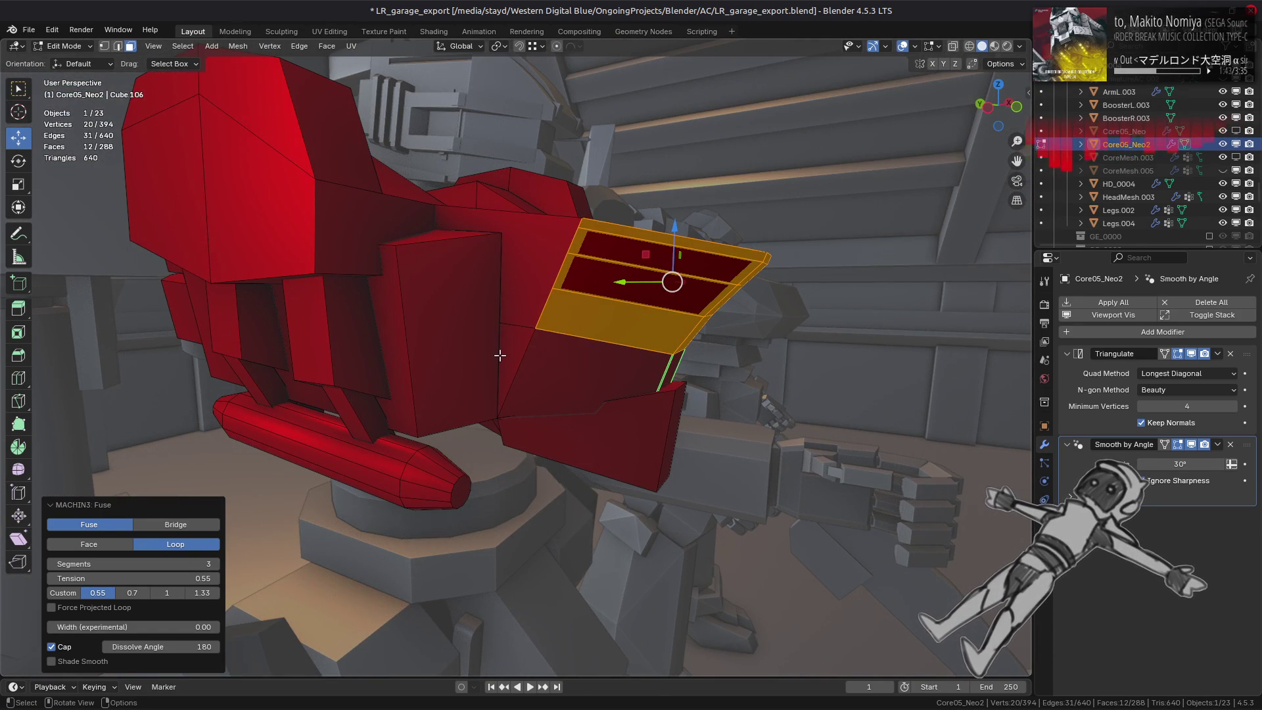
Compare Face and Loop fuse surfaces, keep Loop, and set the fuse tension to 0.7.
{"action": "left_click", "coordinate": [117, 543]}
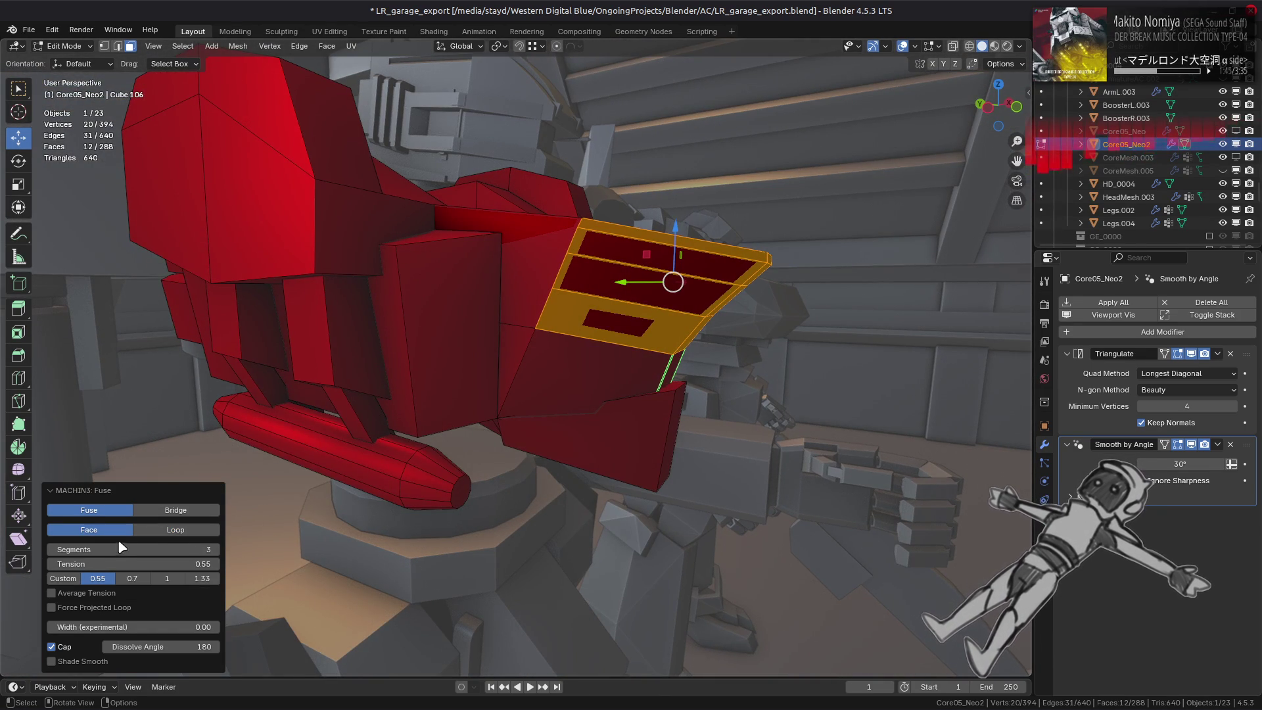
{"action": "left_click", "coordinate": [173, 529]}
{"action": "left_click", "coordinate": [142, 593]}
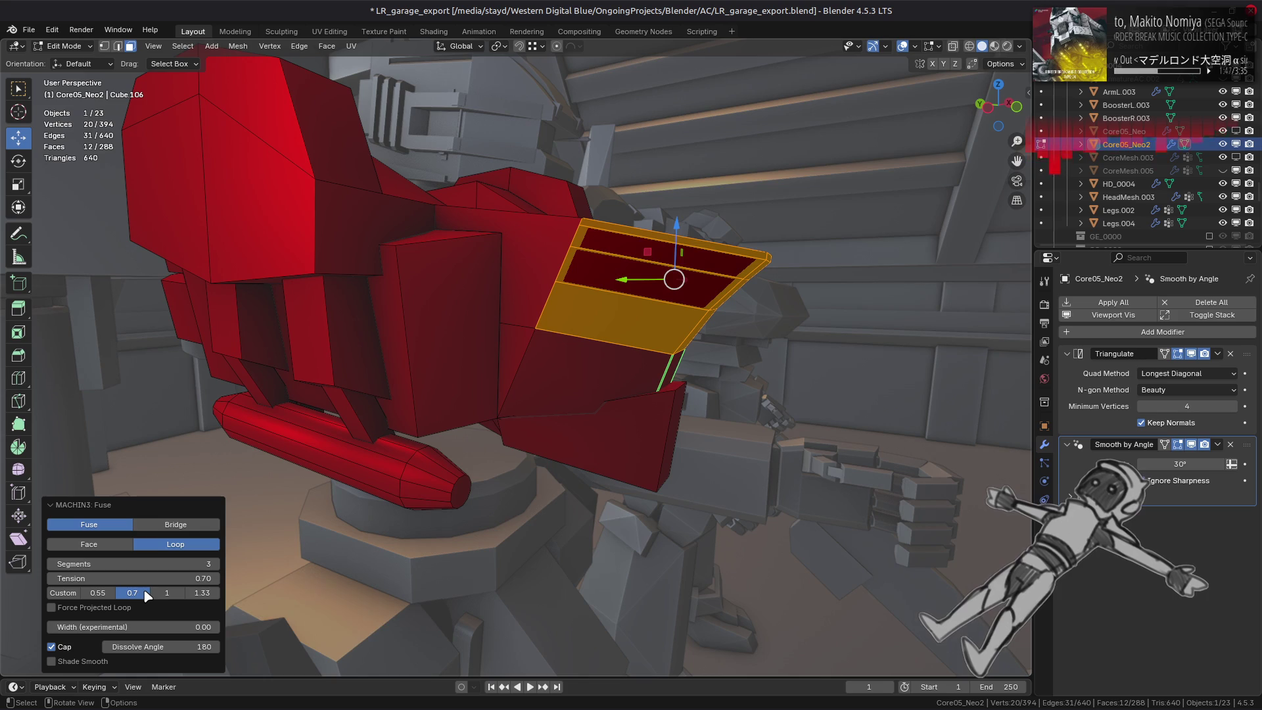
{"action": "middle_click_drag", "start_coordinate": [145, 592], "coordinate": [199, 595]}
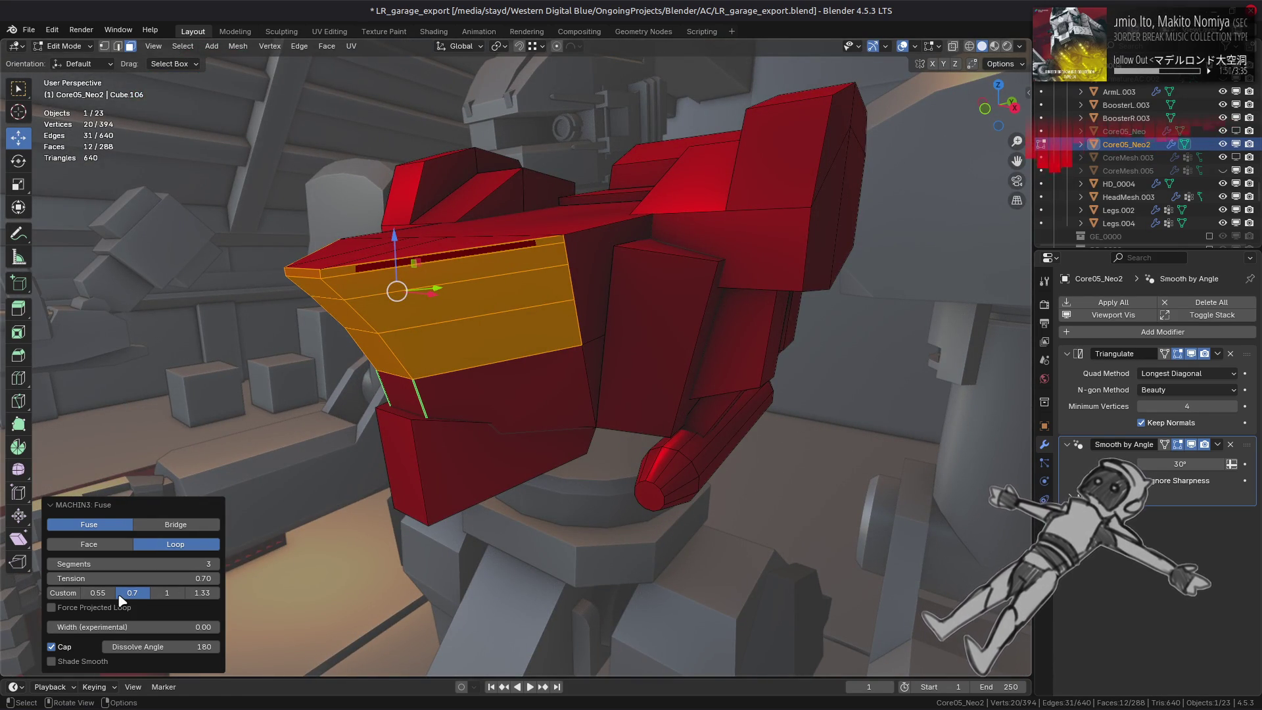
Toggle Force Projected Loop and the Cap option on and off while inspecting the fused chest panel.
{"action": "left_click", "coordinate": [102, 607]}
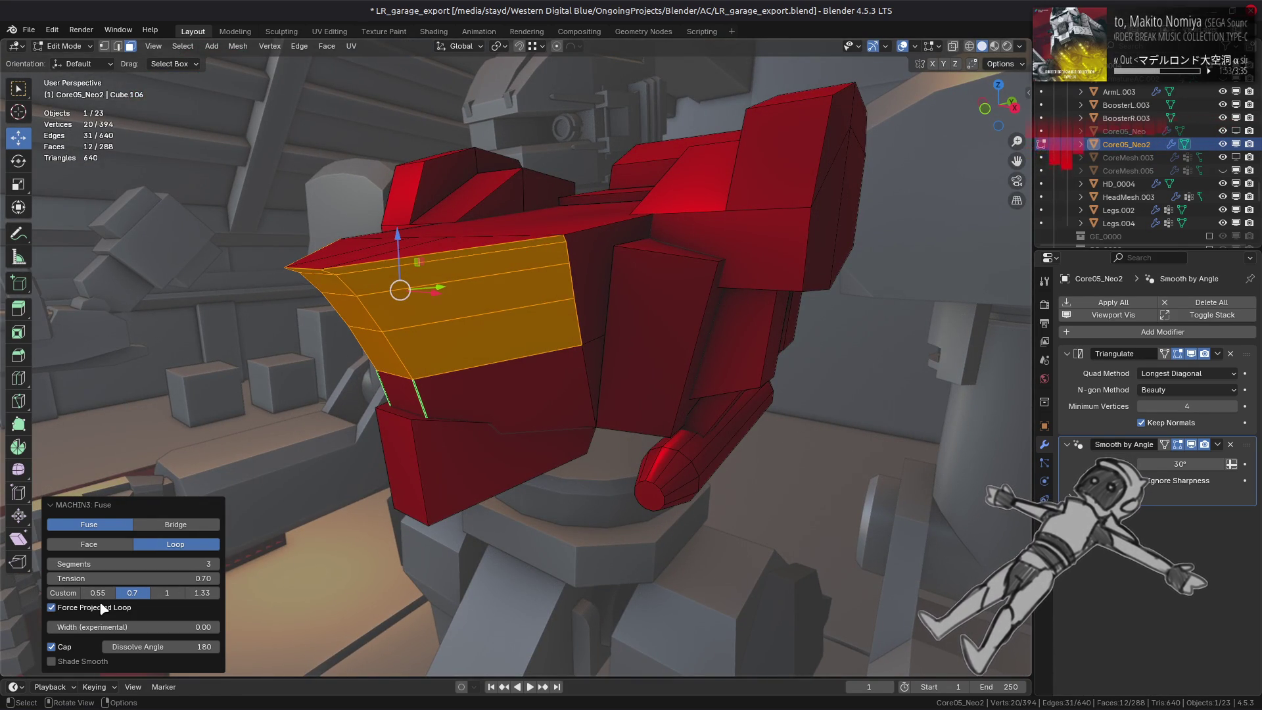
{"action": "left_click", "coordinate": [103, 608]}
{"action": "left_click", "coordinate": [103, 610]}
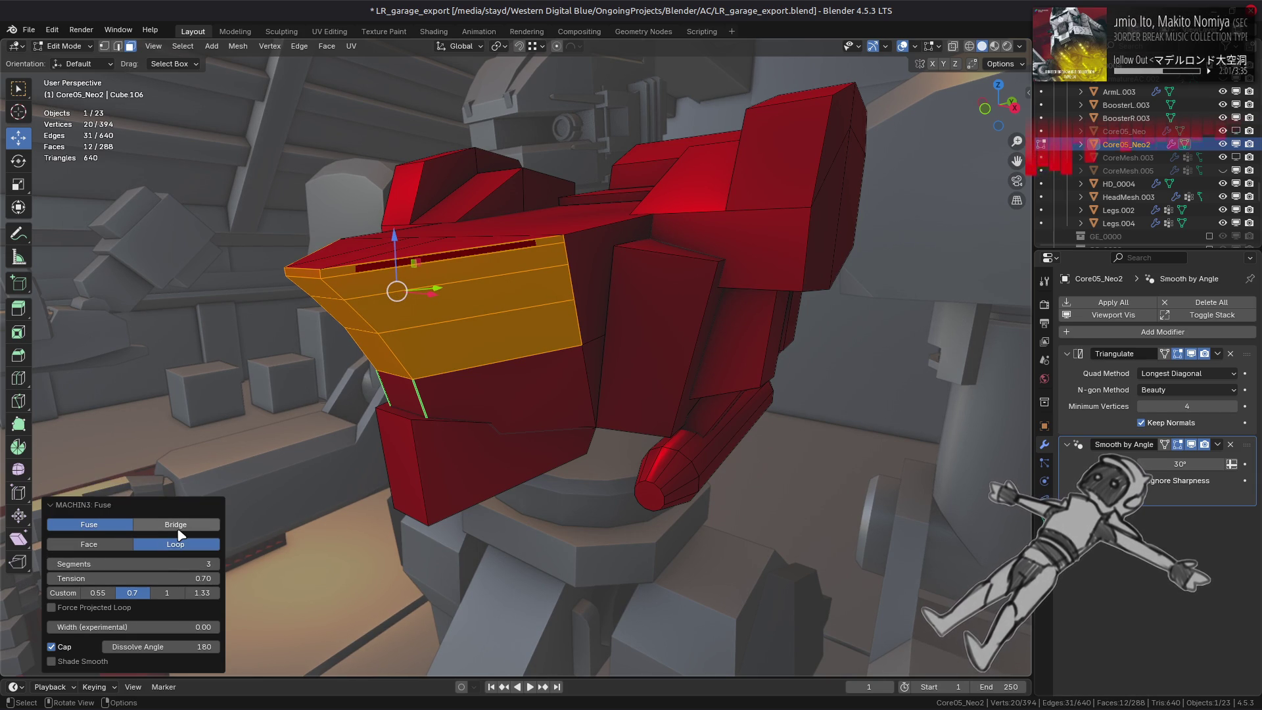
{"action": "left_click", "coordinate": [72, 649]}
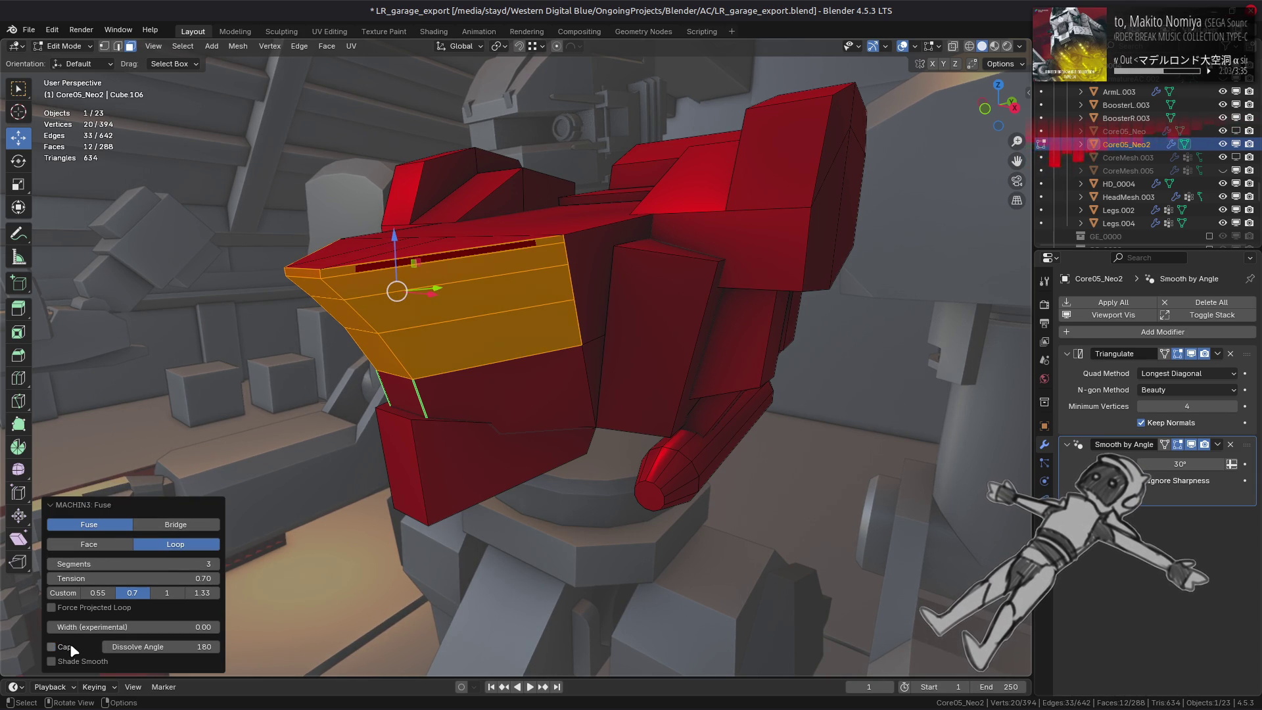
{"action": "middle_click_drag", "start_coordinate": [108, 606], "coordinate": [475, 532]}
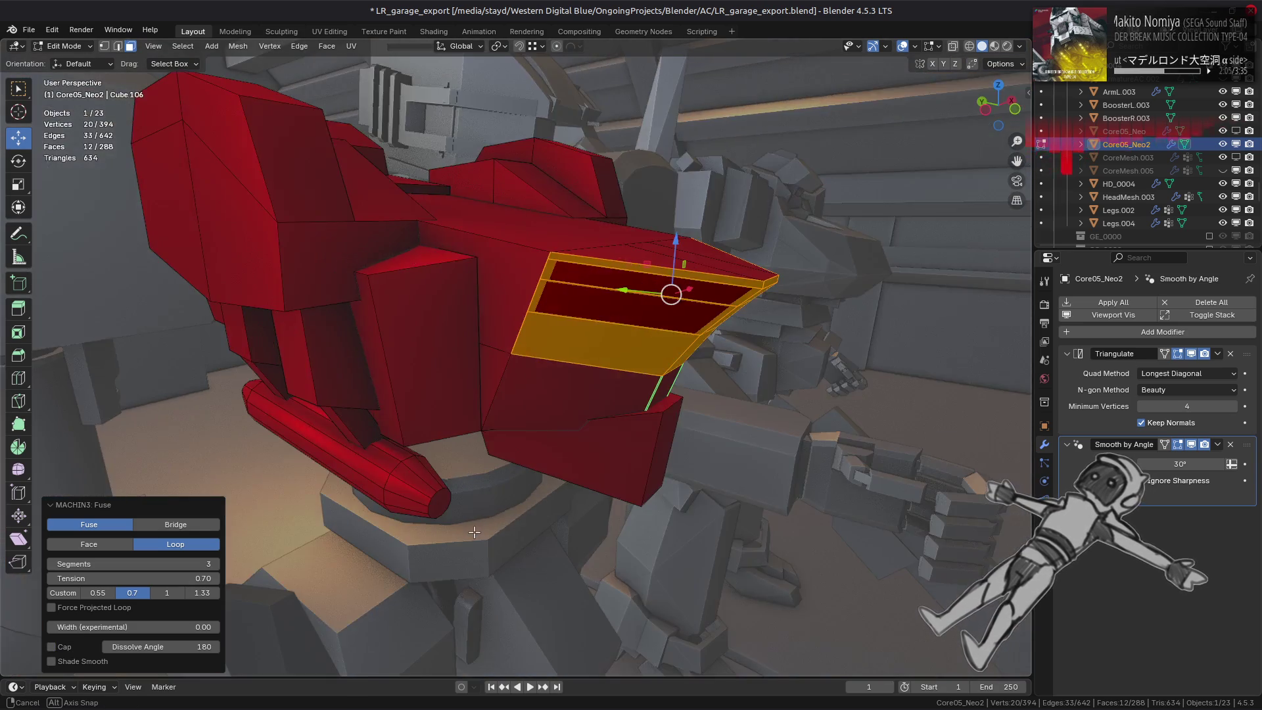
{"action": "scroll", "coordinate": [473, 532], "scroll_direction": "up", "scroll_amount": 2}
{"action": "scroll", "coordinate": [493, 542], "scroll_direction": "up", "scroll_amount": 2}
{"action": "scroll", "coordinate": [523, 558], "scroll_direction": "up", "scroll_amount": 2}
{"action": "scroll", "coordinate": [506, 540], "scroll_direction": "up", "scroll_amount": 2}
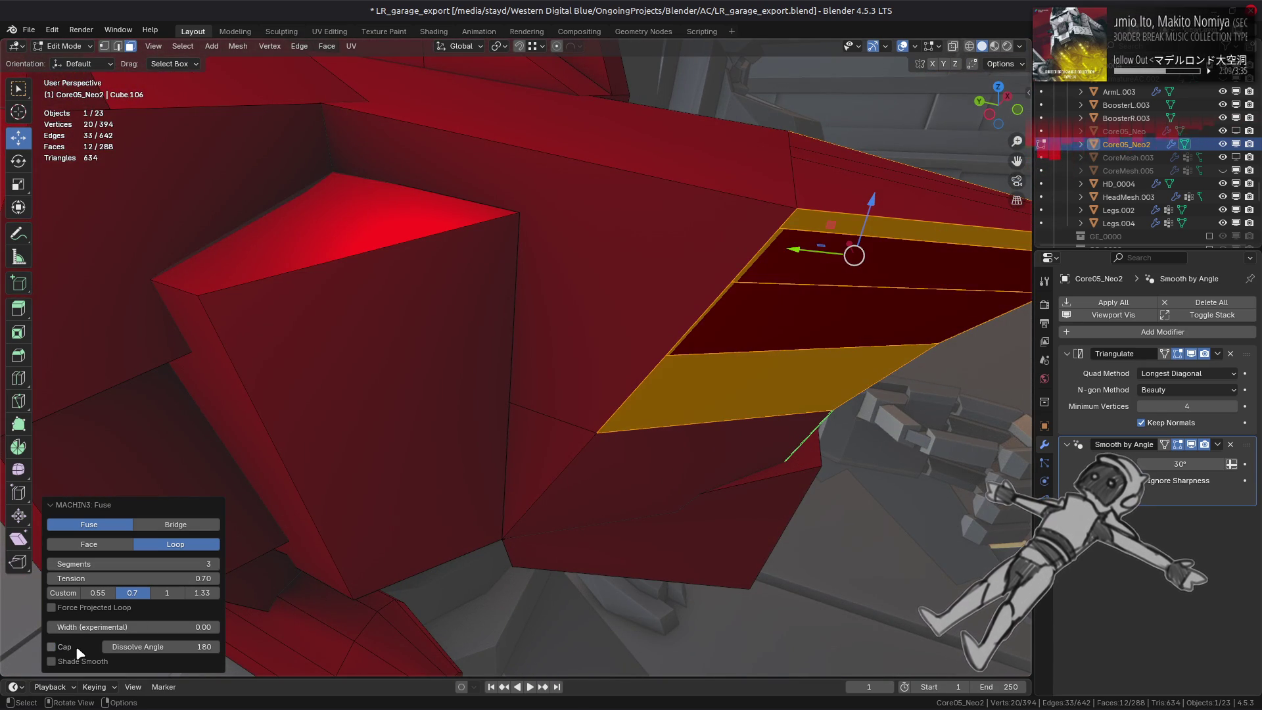
{"action": "middle_click_drag", "start_coordinate": [571, 538], "coordinate": [361, 535]}
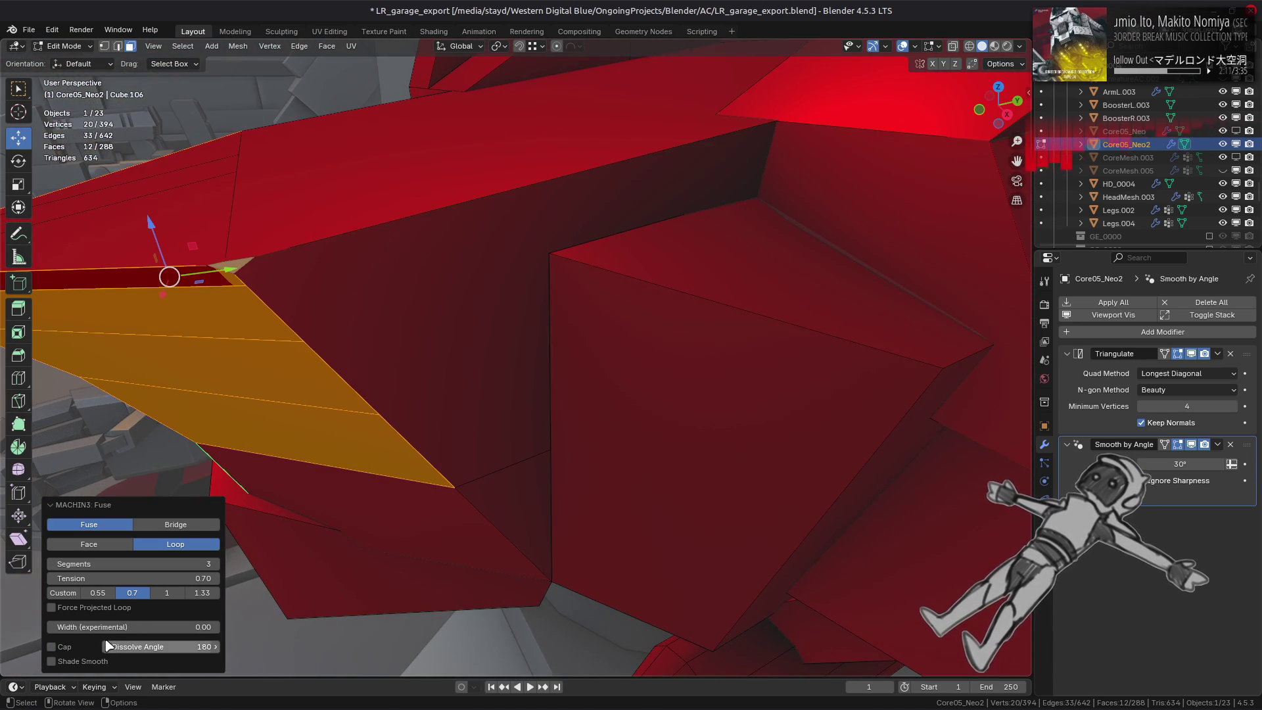
{"action": "left_click", "coordinate": [67, 648]}
{"action": "left_click", "coordinate": [69, 648]}
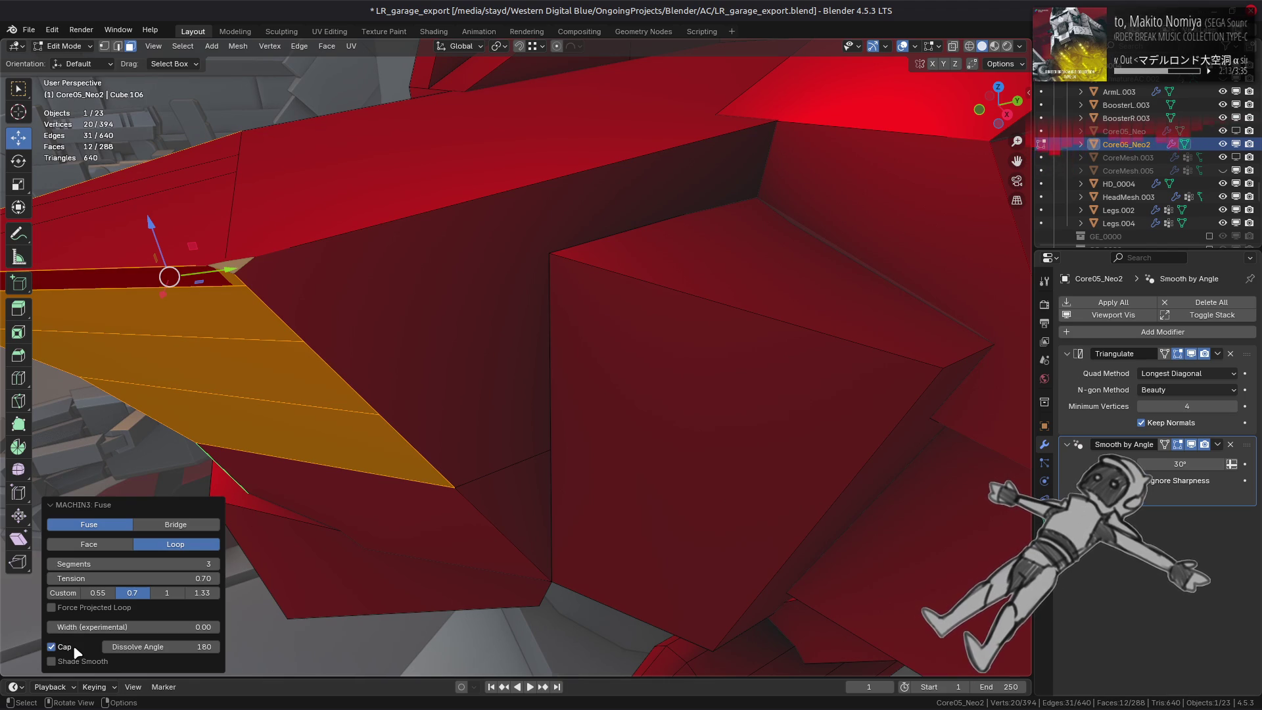
{"action": "left_click", "coordinate": [73, 647]}
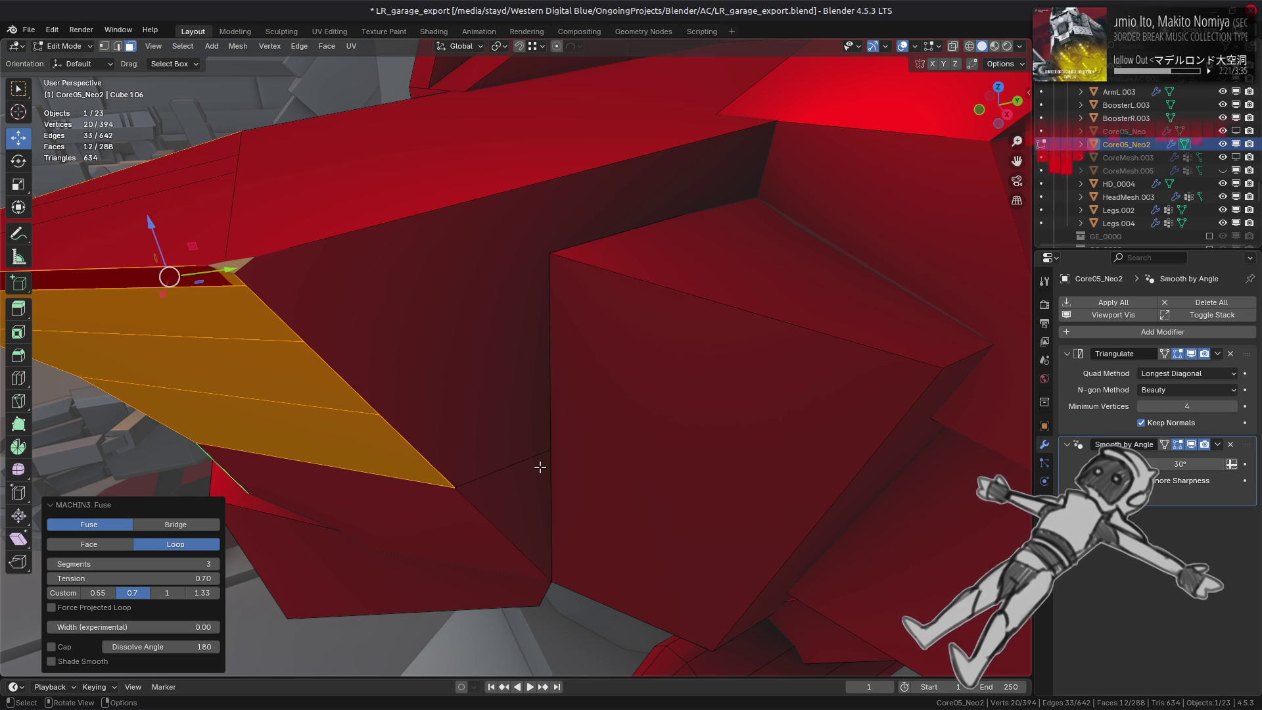
Cap the fused surface with Dissolve Angle 10 and compare it capped versus uncapped.
{"action": "middle_click_drag", "start_coordinate": [539, 467], "coordinate": [465, 424]}
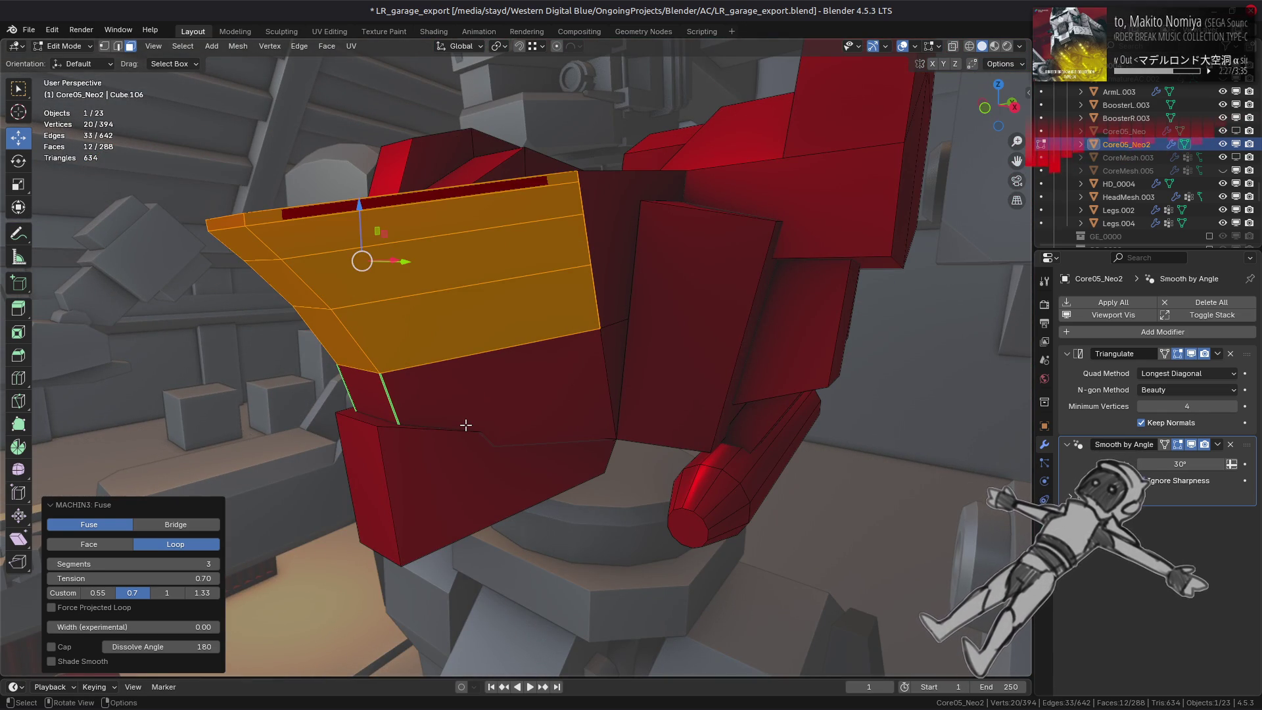
{"action": "middle_click_drag", "start_coordinate": [462, 424], "coordinate": [375, 514]}
{"action": "left_click", "coordinate": [61, 647]}
{"action": "left_click", "coordinate": [145, 646]}
{"action": "type", "text": "10"}
{"action": "key", "text": "Return"}
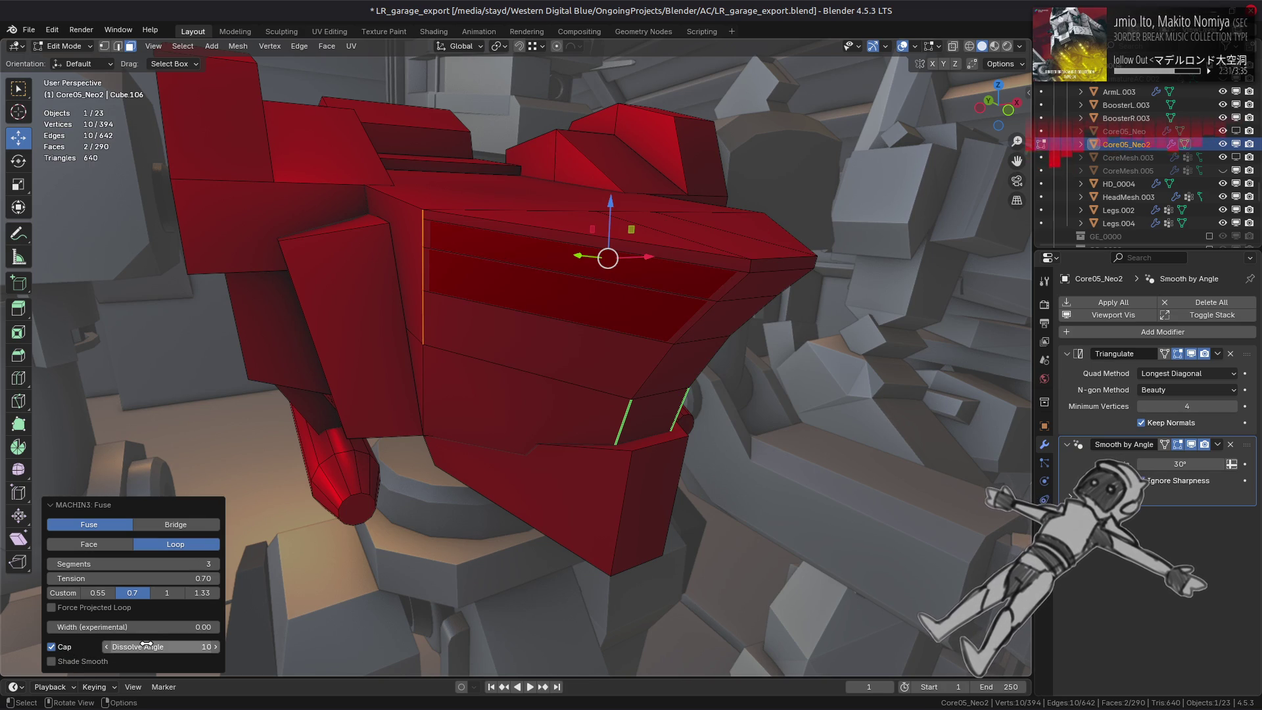
{"action": "middle_click_drag", "start_coordinate": [256, 621], "coordinate": [409, 578]}
{"action": "left_click", "coordinate": [61, 648]}
{"action": "left_click", "coordinate": [62, 647]}
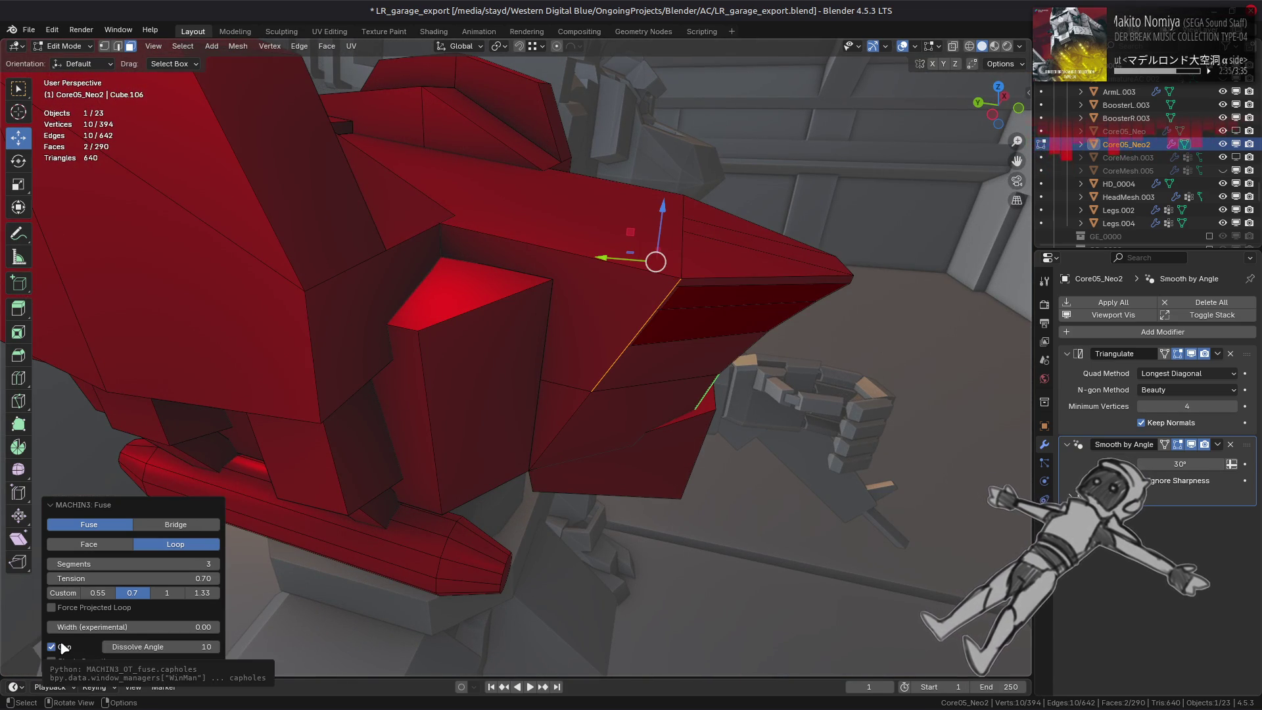
{"action": "left_click", "coordinate": [61, 646]}
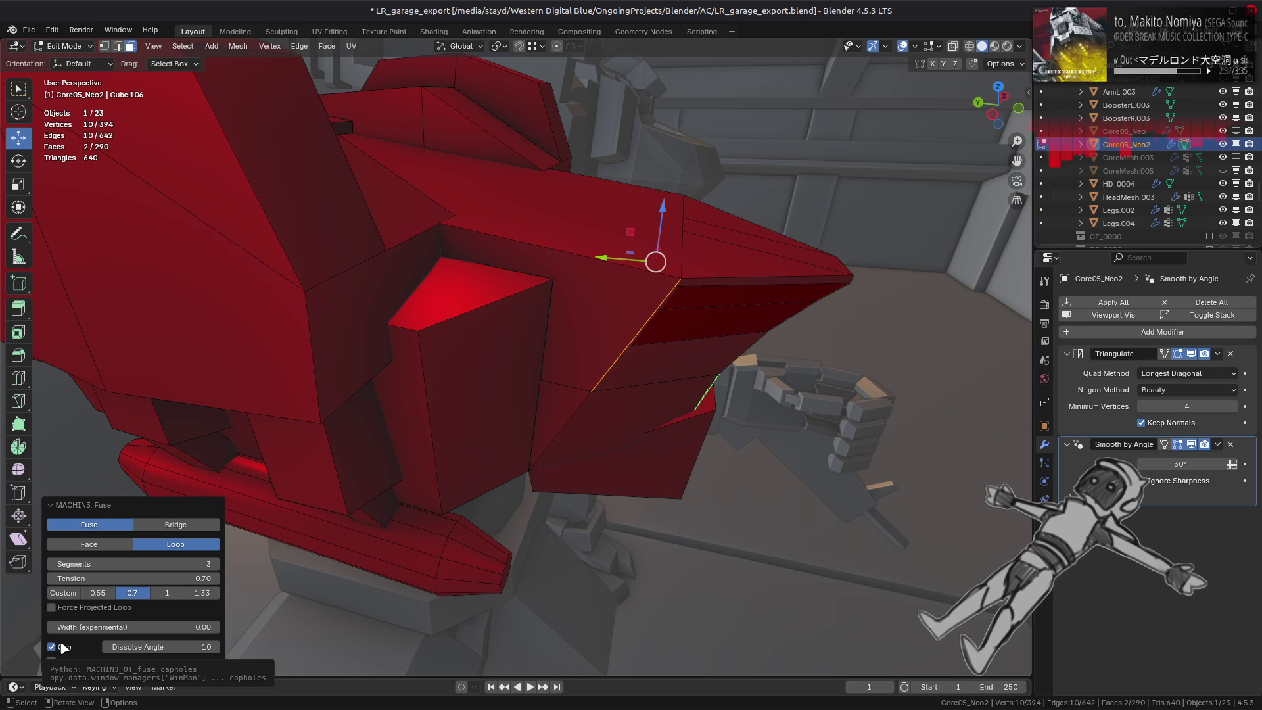
Try a larger dissolve angle, cancel it, restore 10, and leave the cap off.
{"action": "mouse_move", "coordinate": [148, 646]}
{"action": "left_mouse_down"}
{"action": "mouse_move", "coordinate": [531, 311]}
{"action": "mouse_move", "coordinate": [739, 321]}
{"action": "left_mouse_up"}
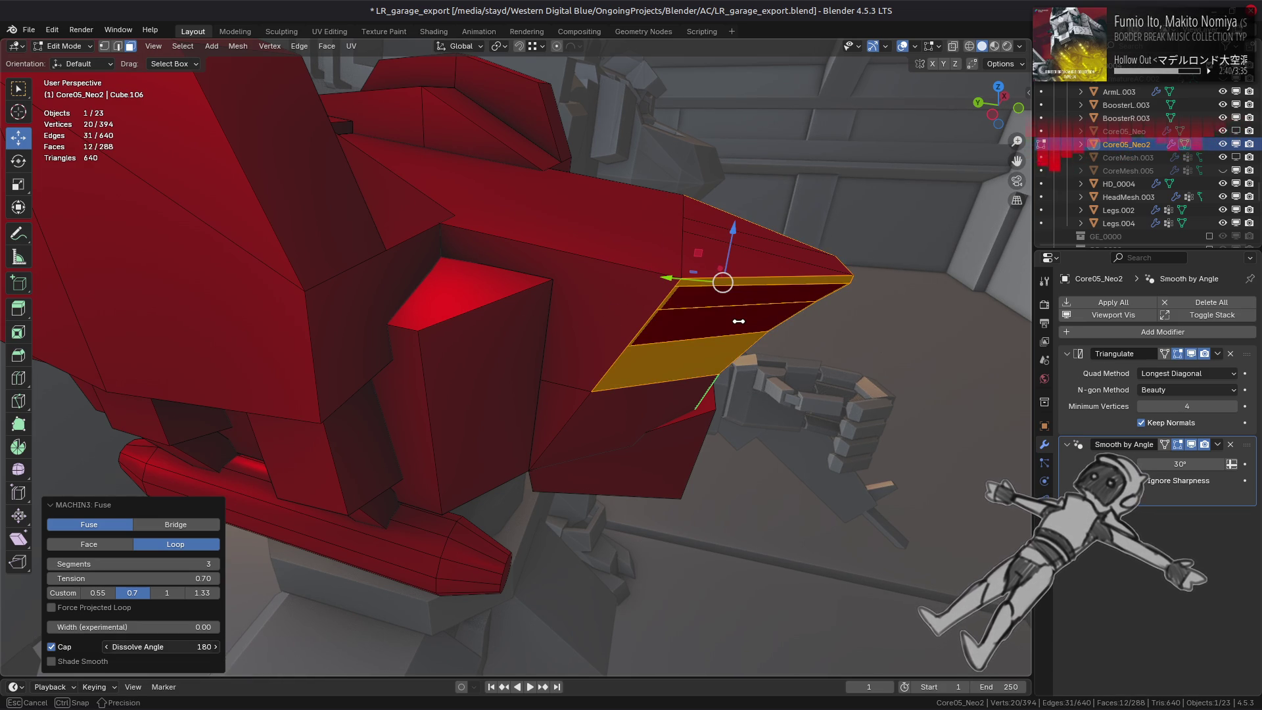
{"action": "key", "text": "Escape"}
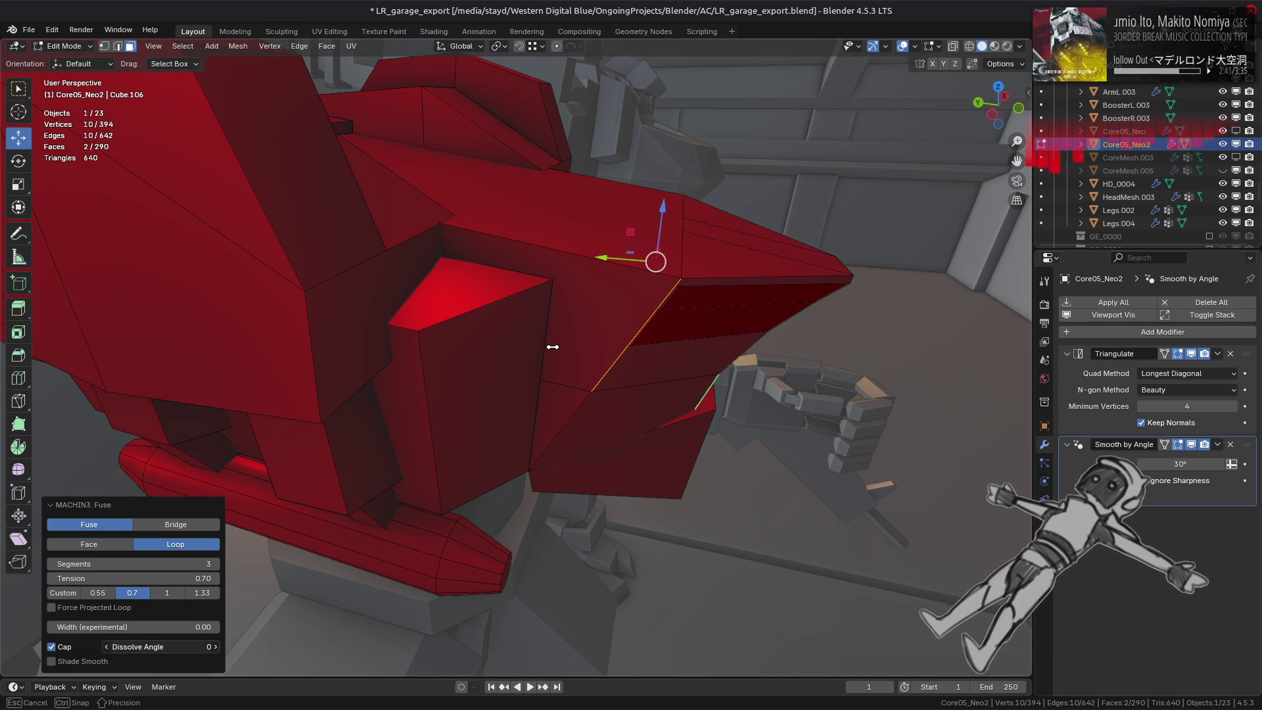
{"action": "left_click", "coordinate": [150, 647]}
{"action": "type", "text": "10"}
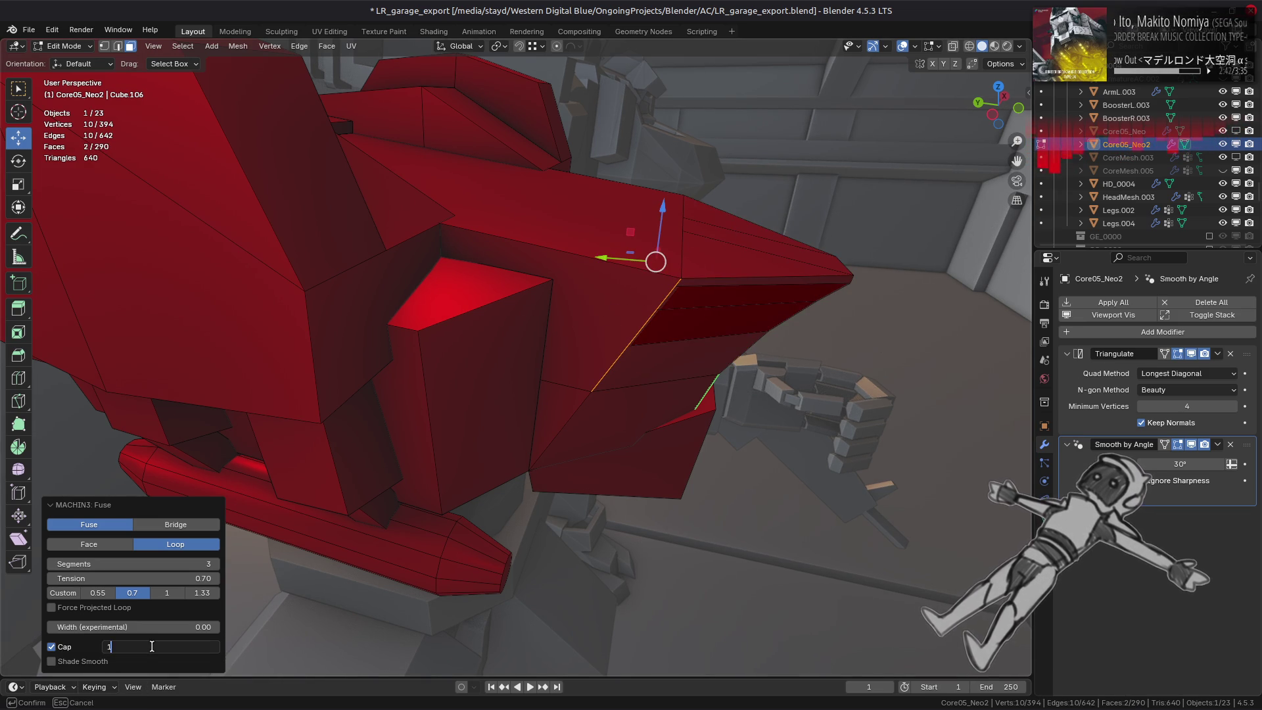
{"action": "key", "text": "Return"}
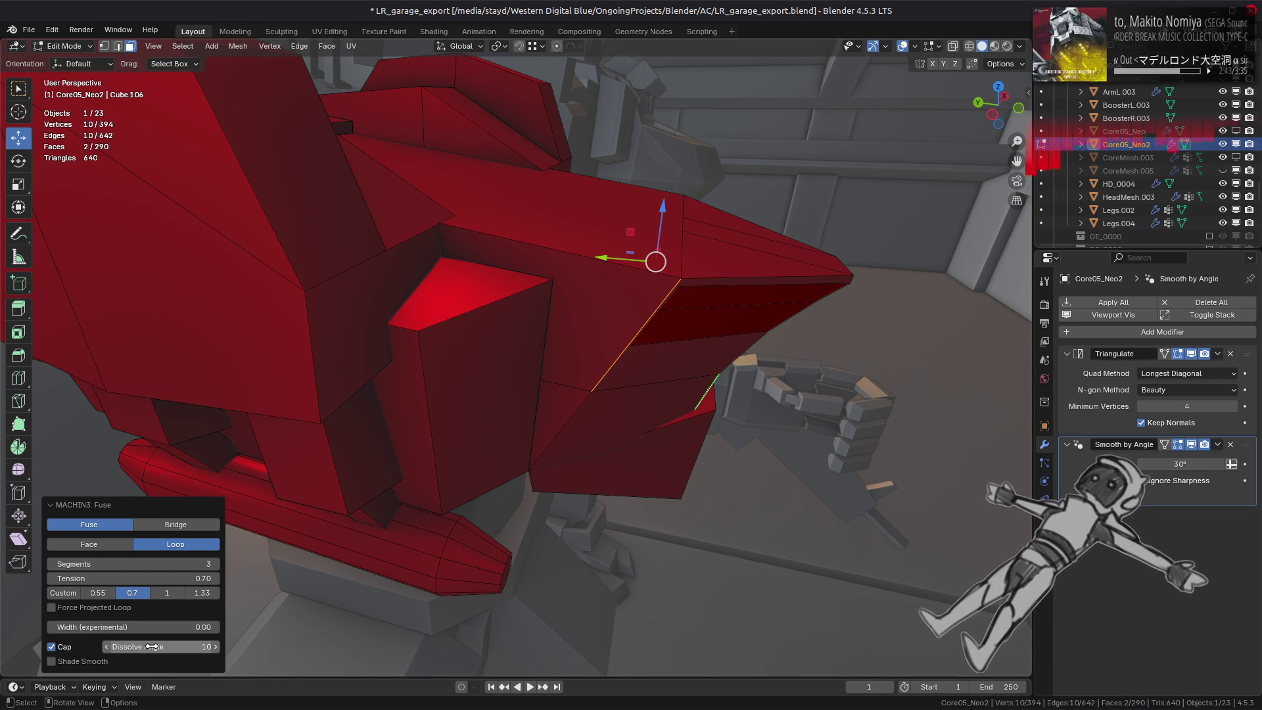
{"action": "left_click", "coordinate": [72, 650]}
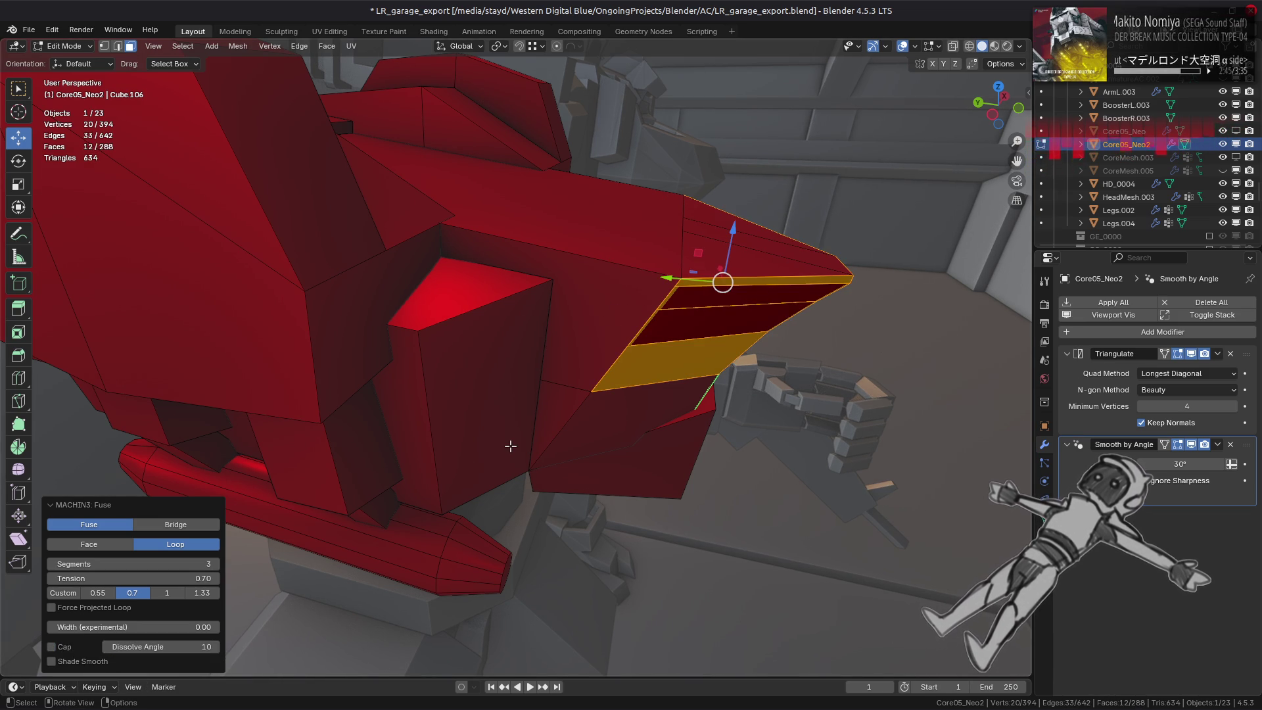
Undo the fuse so the chest front returns to flat faces, then switch to the MESHmachine docs.
{"action": "mouse_move", "coordinate": [510, 446]}
{"action": "middle_mouse_down"}
{"action": "mouse_move", "coordinate": [454, 431]}
{"action": "mouse_move", "coordinate": [464, 384]}
{"action": "middle_mouse_up"}
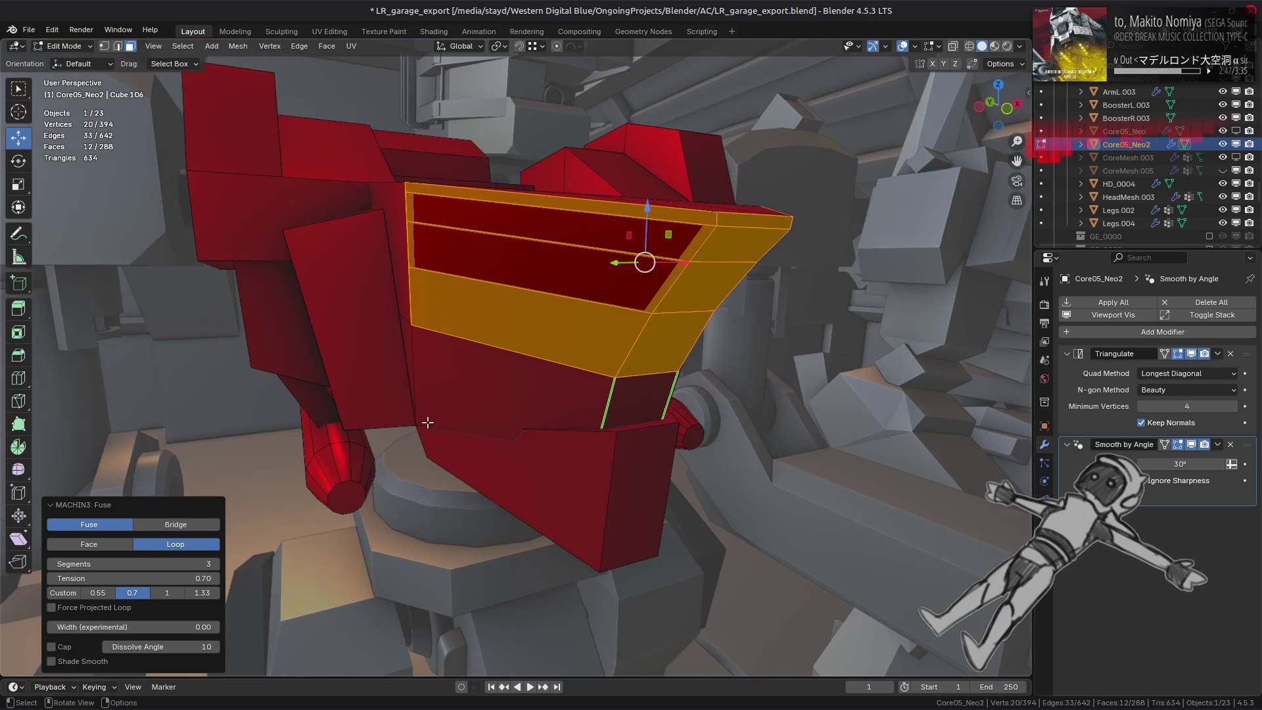
{"action": "key", "text": "ctrl+z"}
{"action": "key", "text": "ctrl+z"}
{"action": "key", "text": "ctrl+z"}
{"action": "key", "text": "ctrl+z"}
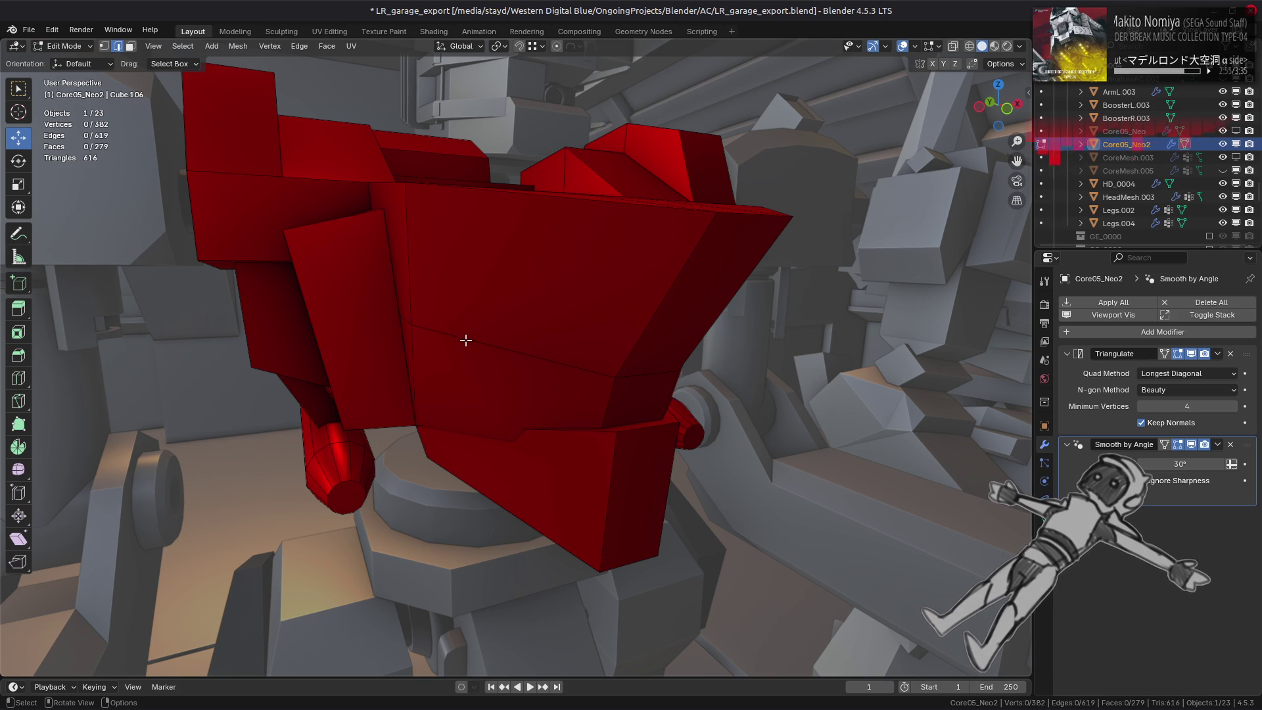
{"action": "key", "text": "alt+Tab"}
Play the Mark Loop docs video with captions, pause it at 0:18, close More videos, and return to Blender.
{"action": "left_click", "coordinate": [459, 404]}
{"action": "left_click", "coordinate": [570, 529]}
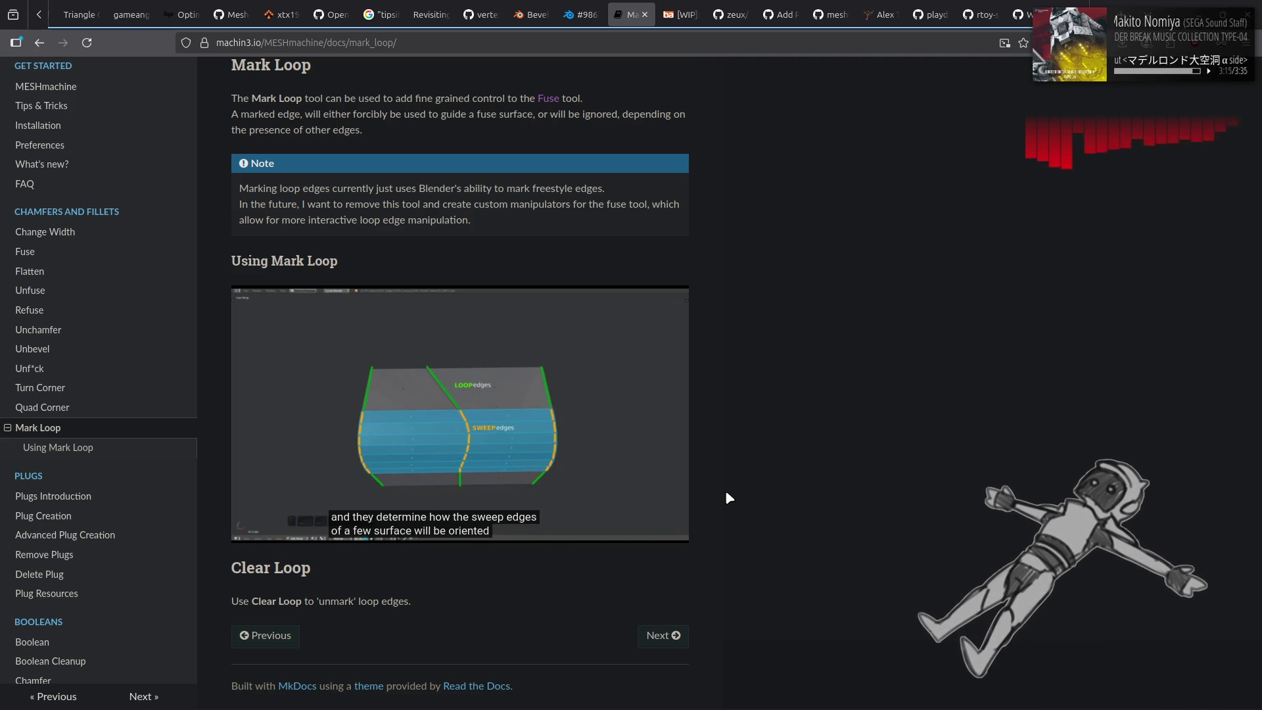
{"action": "key", "text": "space"}
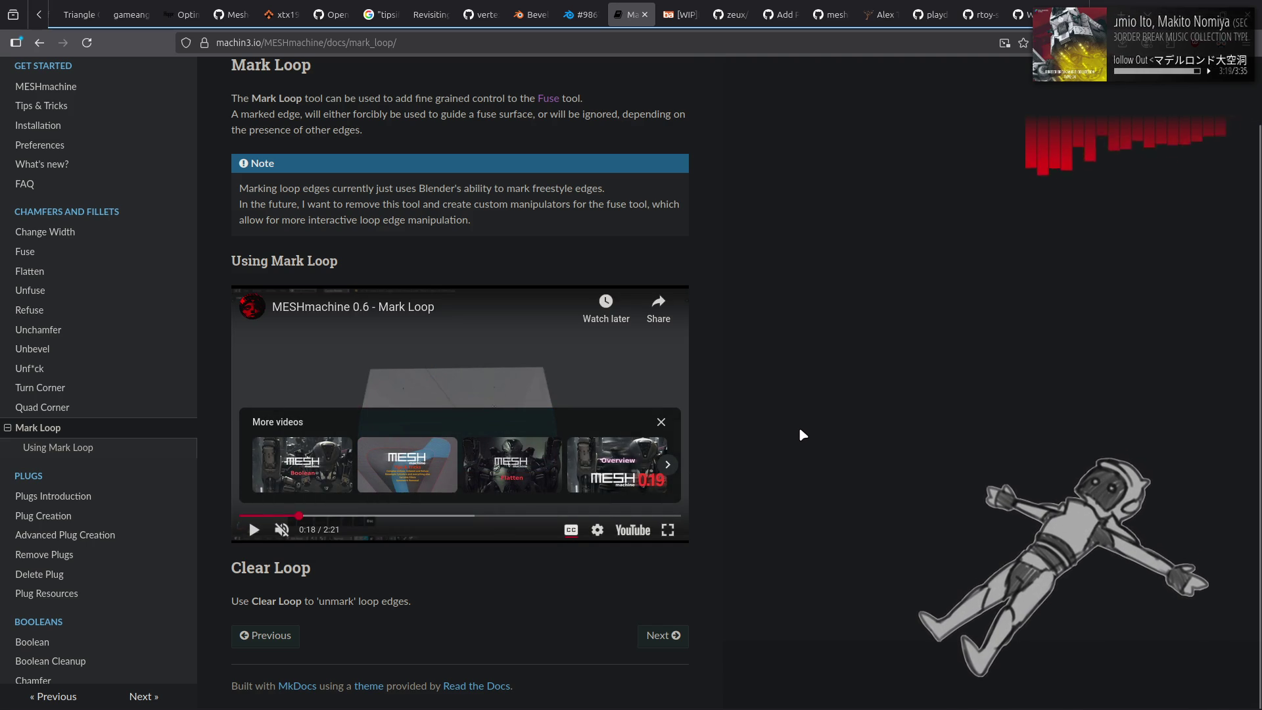
{"action": "left_click", "coordinate": [661, 424]}
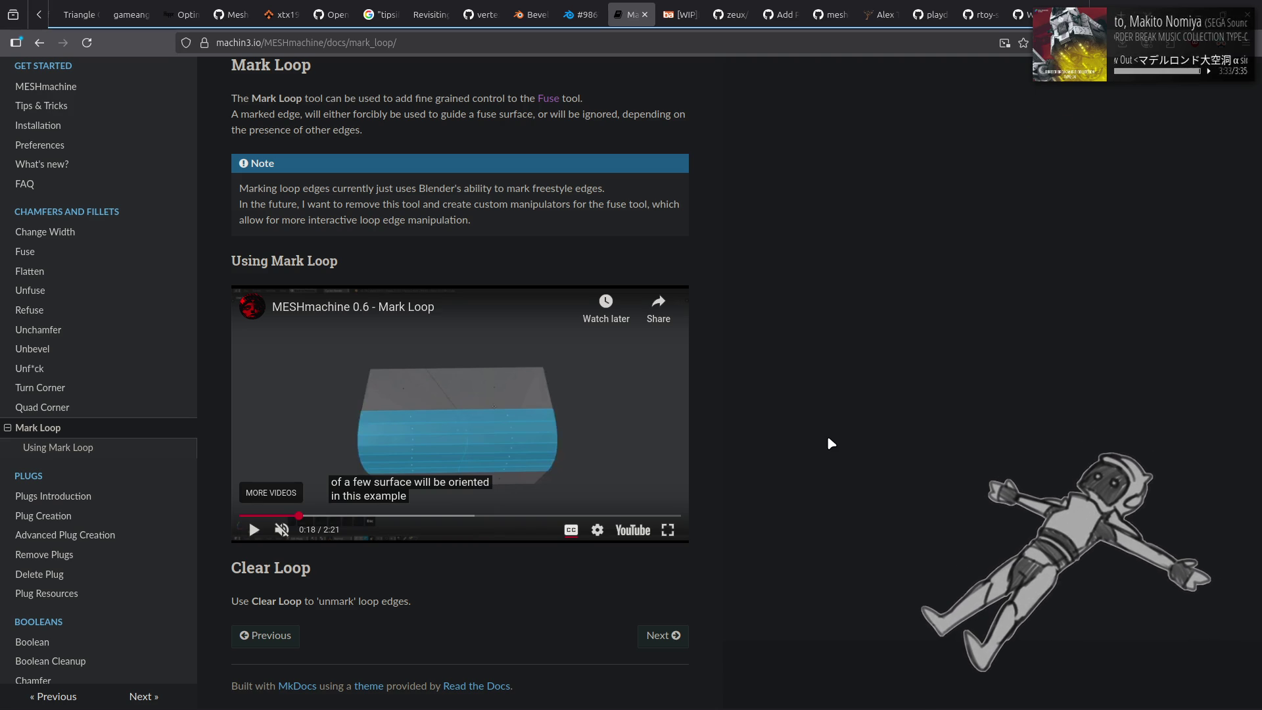
{"action": "key", "text": "alt+Tab"}
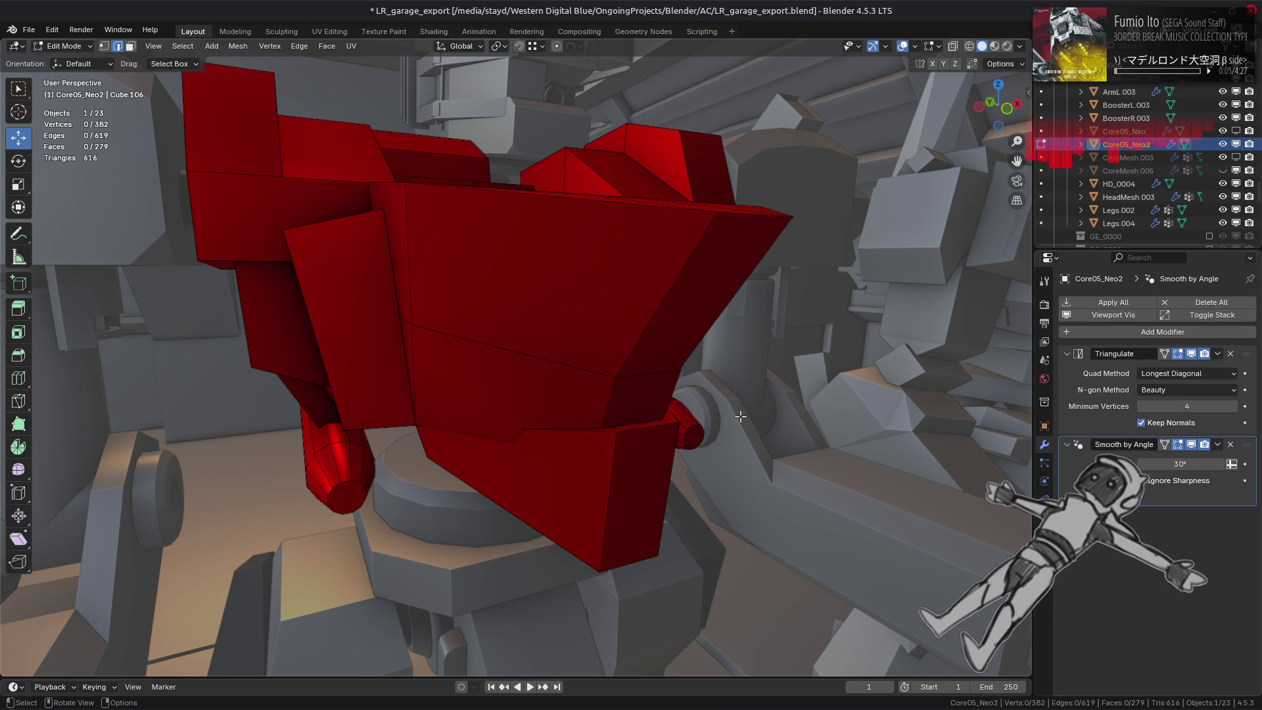
Select the four edges dividing the chest front and dissolve them into one large face.
{"action": "middle_click_drag", "start_coordinate": [741, 416], "coordinate": [719, 460]}
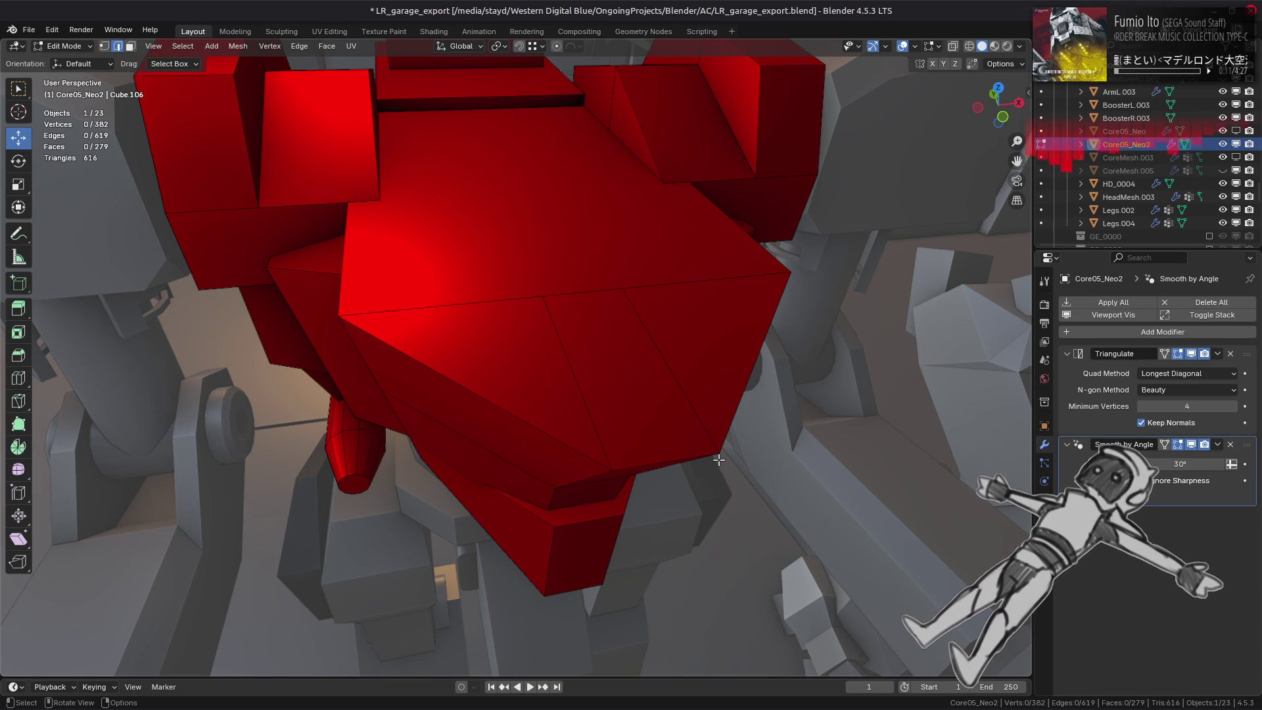
{"action": "key", "text": "3"}
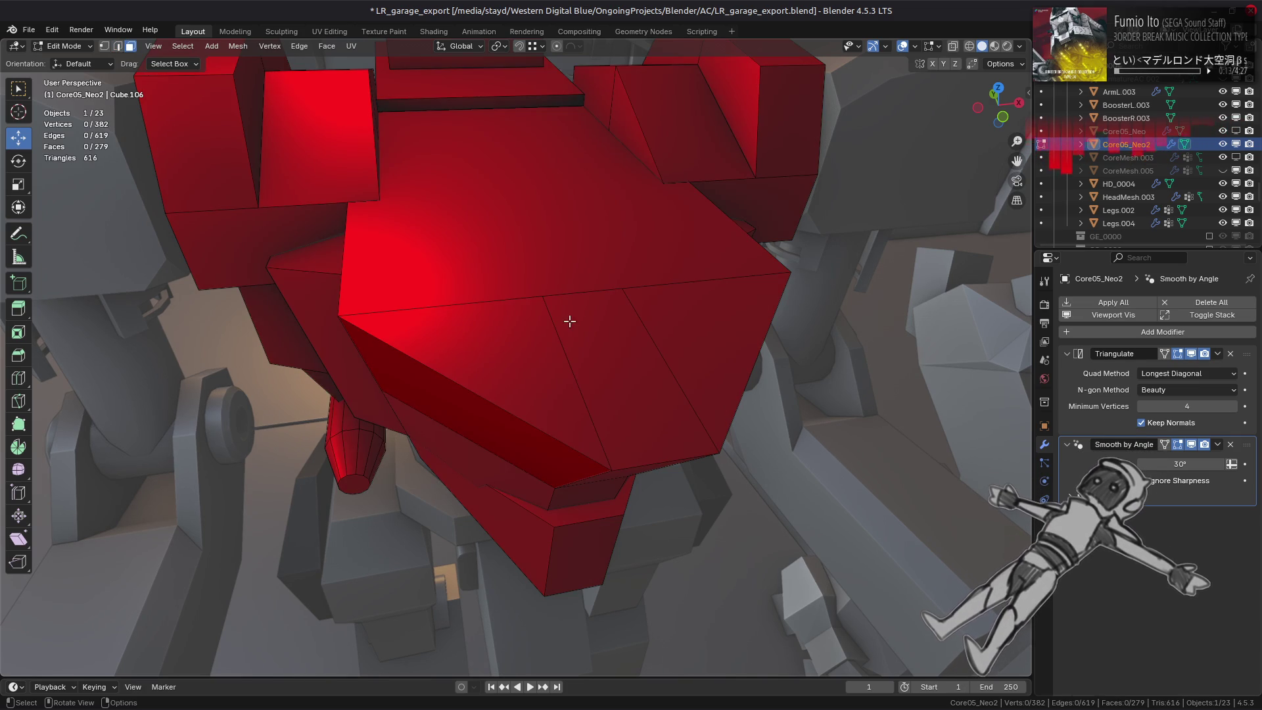
{"action": "key", "text": "2"}
{"action": "left_click", "coordinate": [570, 365]}
{"action": "left_click", "coordinate": [671, 370], "text": "shift"}
{"action": "left_click", "coordinate": [705, 278], "text": "shift"}
{"action": "left_click", "coordinate": [582, 290], "text": "shift"}
{"action": "right_click", "coordinate": [499, 300]}
{"action": "left_click", "coordinate": [527, 680]}
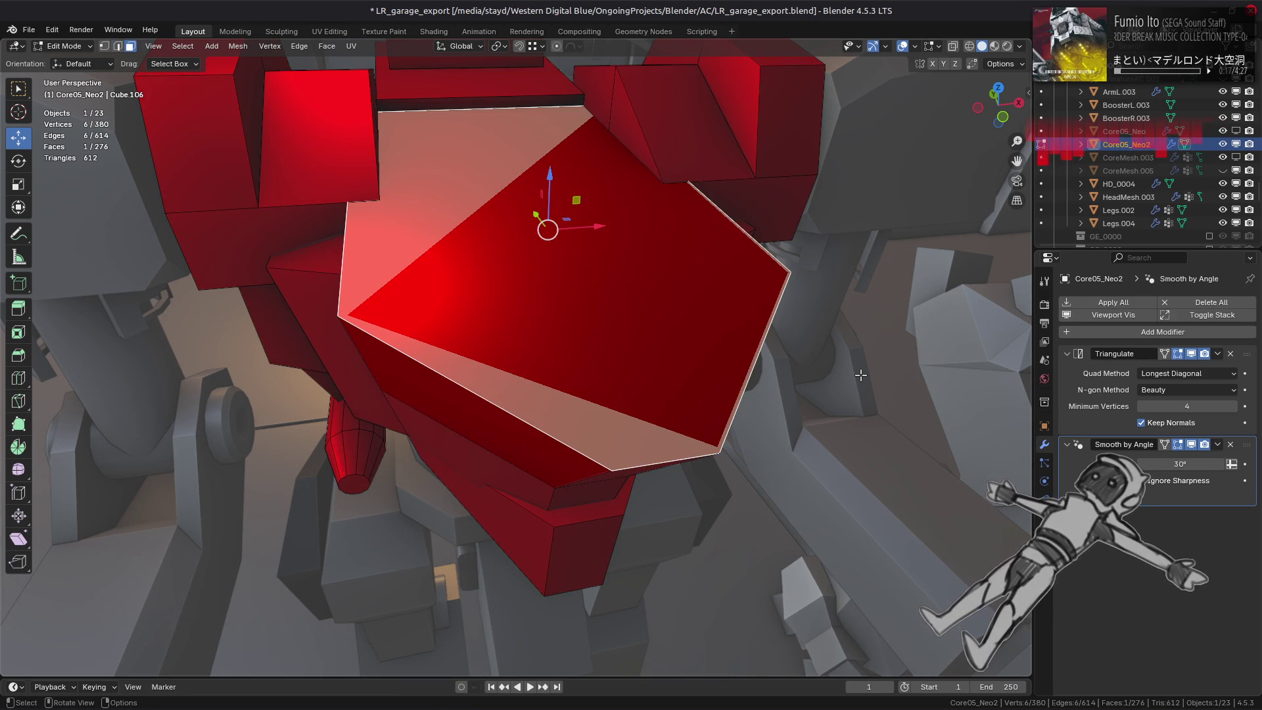
Inset the merged chest face and extrude it along normals -0.11 m to form a recess.
{"action": "key", "text": "i"}
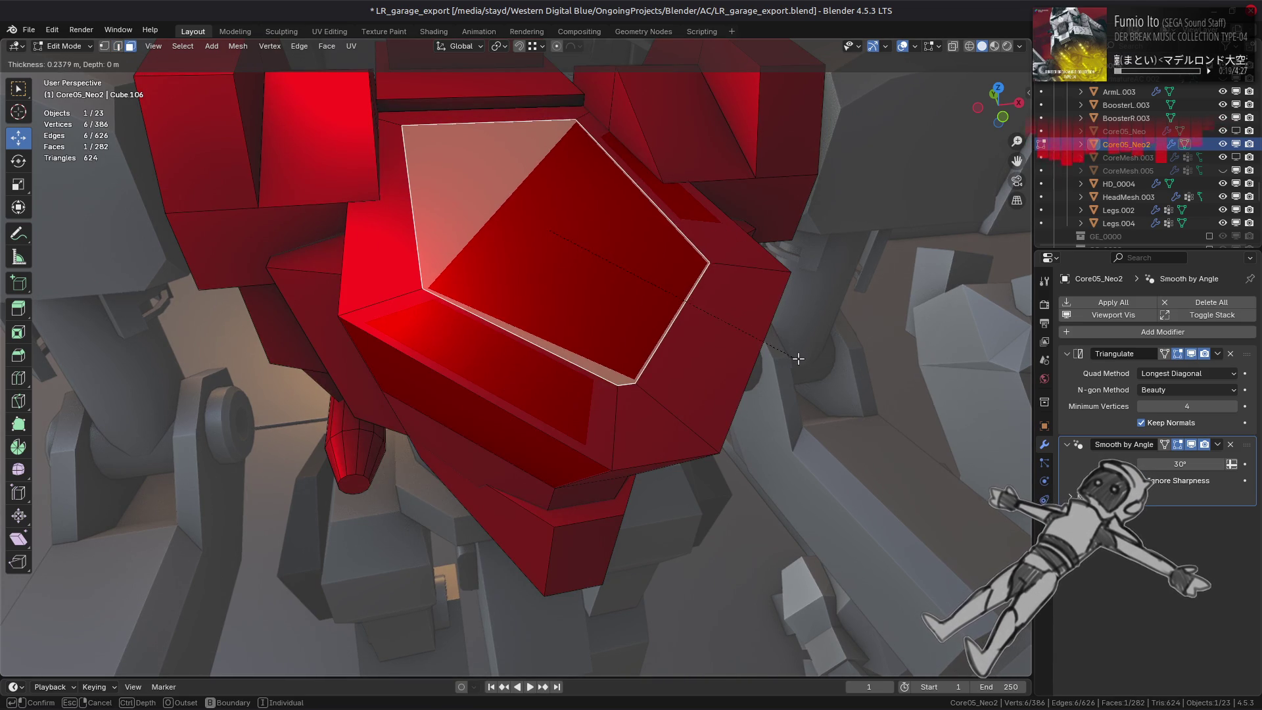
{"action": "left_click", "coordinate": [799, 360]}
{"action": "right_click", "coordinate": [563, 211]}
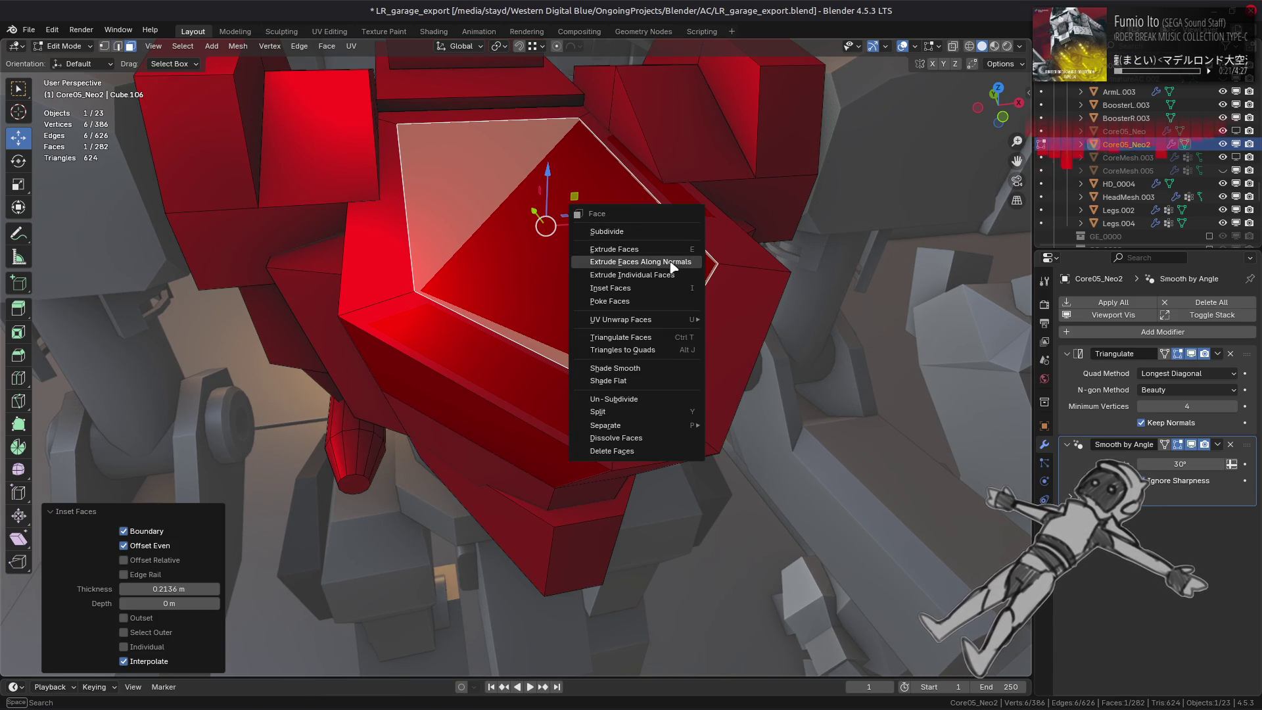
{"action": "left_click", "coordinate": [631, 254]}
{"action": "left_click", "coordinate": [667, 276]}
{"action": "middle_click_drag", "start_coordinate": [668, 276], "coordinate": [640, 353]}
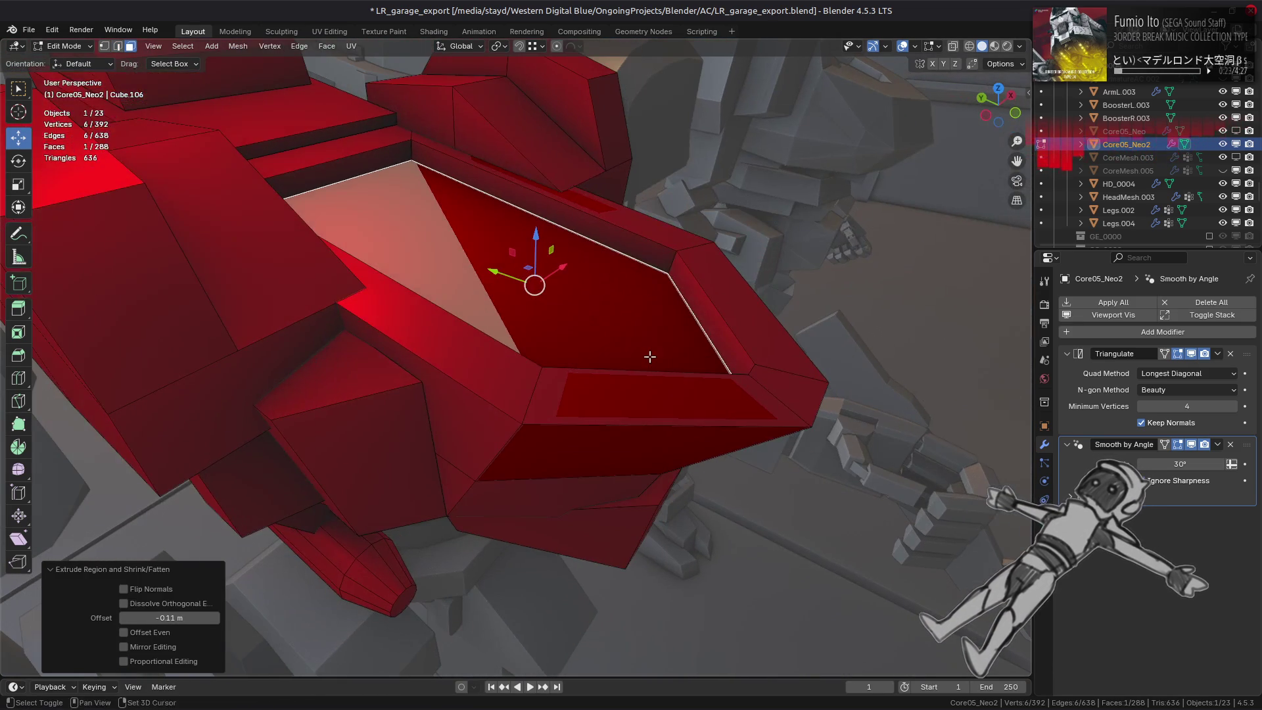
Give every edge of the torso mesh a crease of 1 and return to Object Mode.
{"action": "key", "text": "a"}
{"action": "key", "text": "2"}
{"action": "key", "text": "shift+e"}
{"action": "type", "text": "1"}
{"action": "key", "text": "Return"}
{"action": "key", "text": "Tab"}
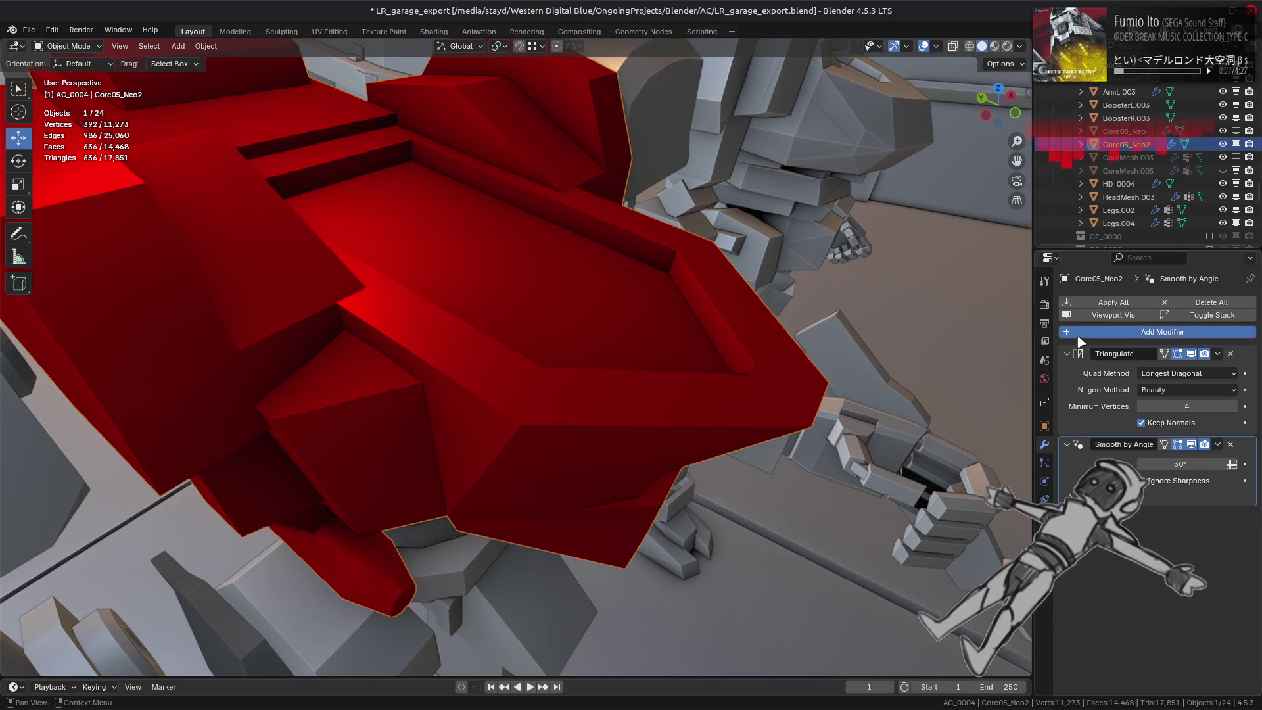
Add a Subdivision modifier to the torso with Use Limit Surface turned off.
{"action": "left_click", "coordinate": [1079, 332]}
{"action": "left_click", "coordinate": [1115, 481]}
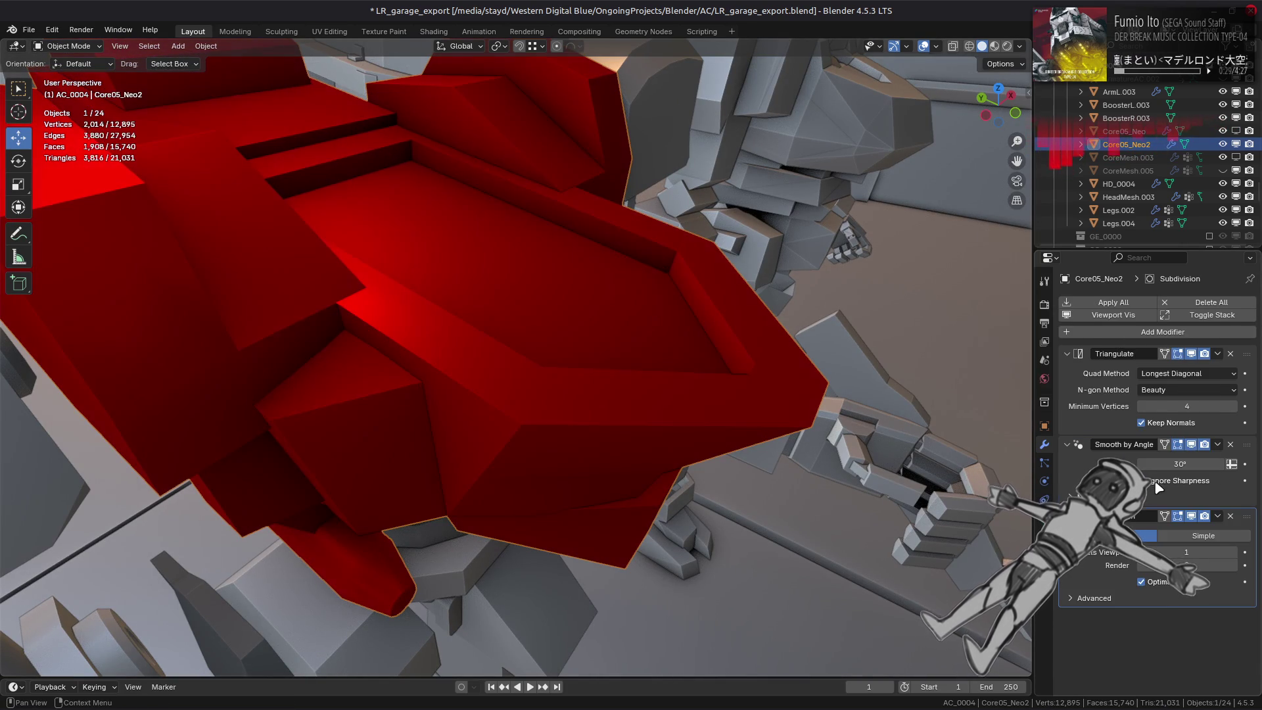
{"action": "left_click", "coordinate": [1142, 582]}
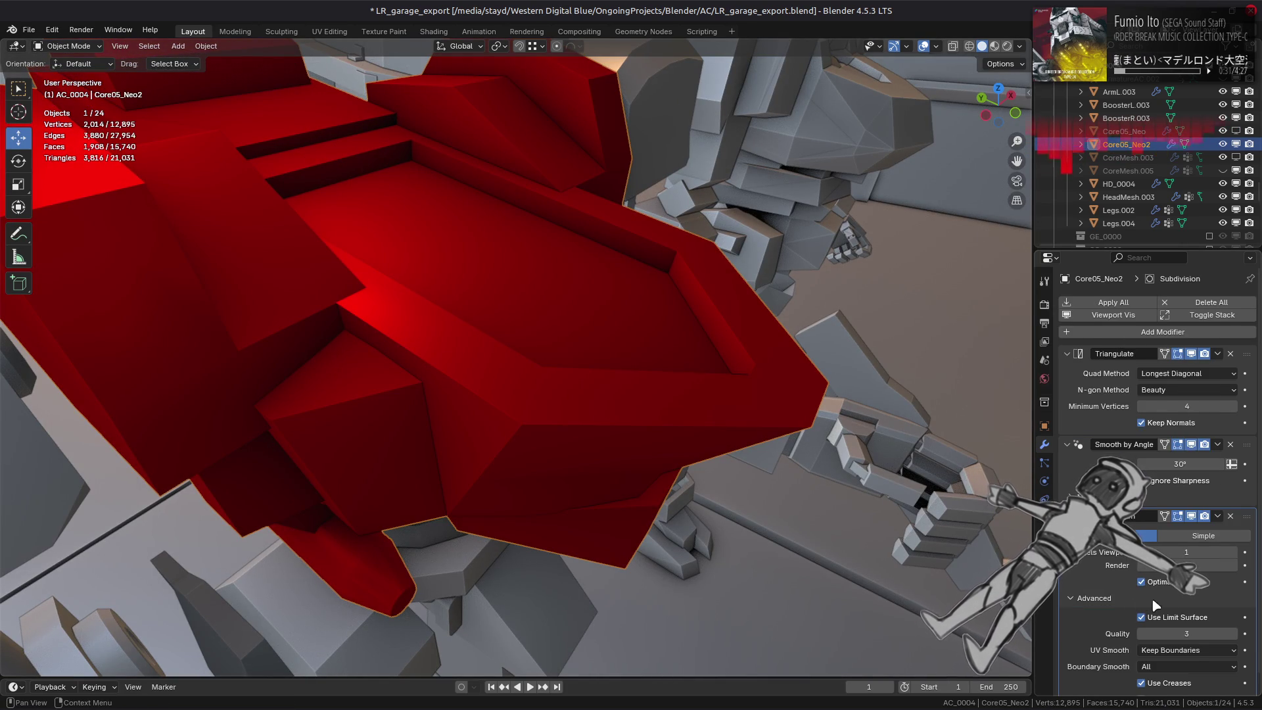
{"action": "left_click", "coordinate": [1159, 617]}
{"action": "scroll", "coordinate": [1109, 605], "scroll_direction": "down", "scroll_amount": 1}
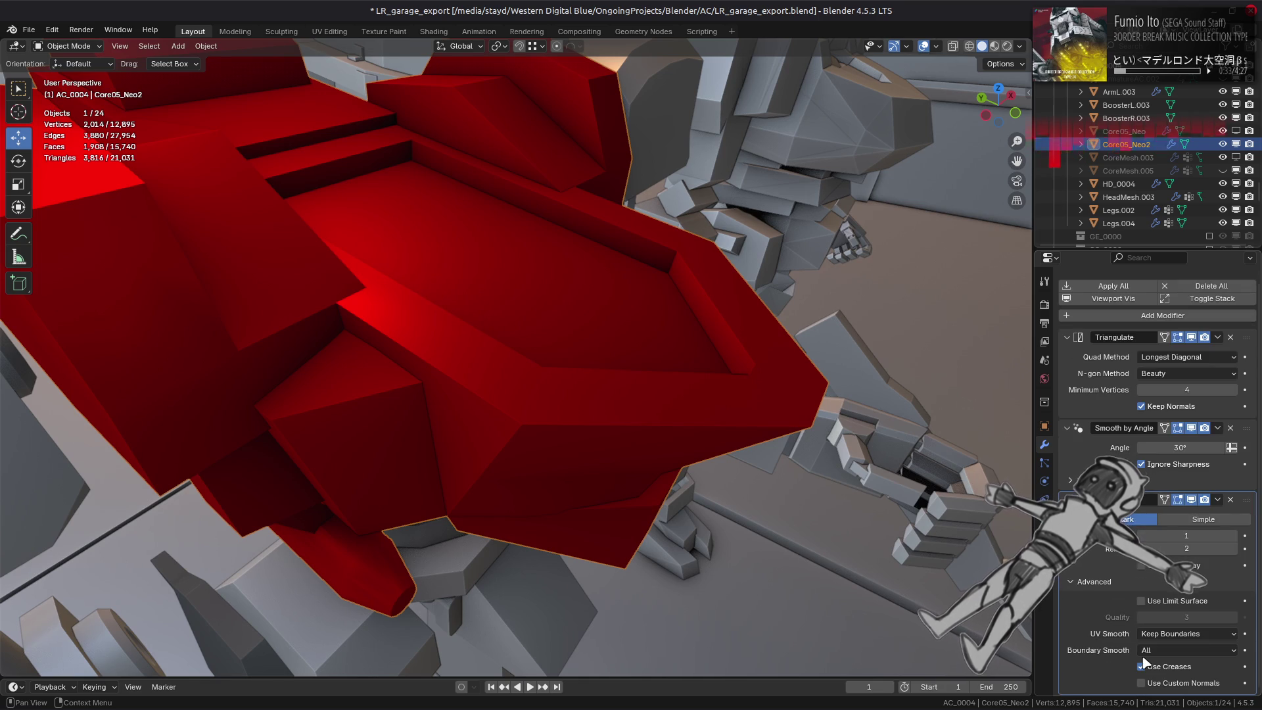
Remove the crease (-1) from the edge ring around the recess rim and check the smoothing.
{"action": "key", "text": "Tab"}
{"action": "left_click", "coordinate": [691, 245], "text": "ctrl+alt"}
{"action": "key", "text": "shift+e"}
{"action": "type", "text": "-1"}
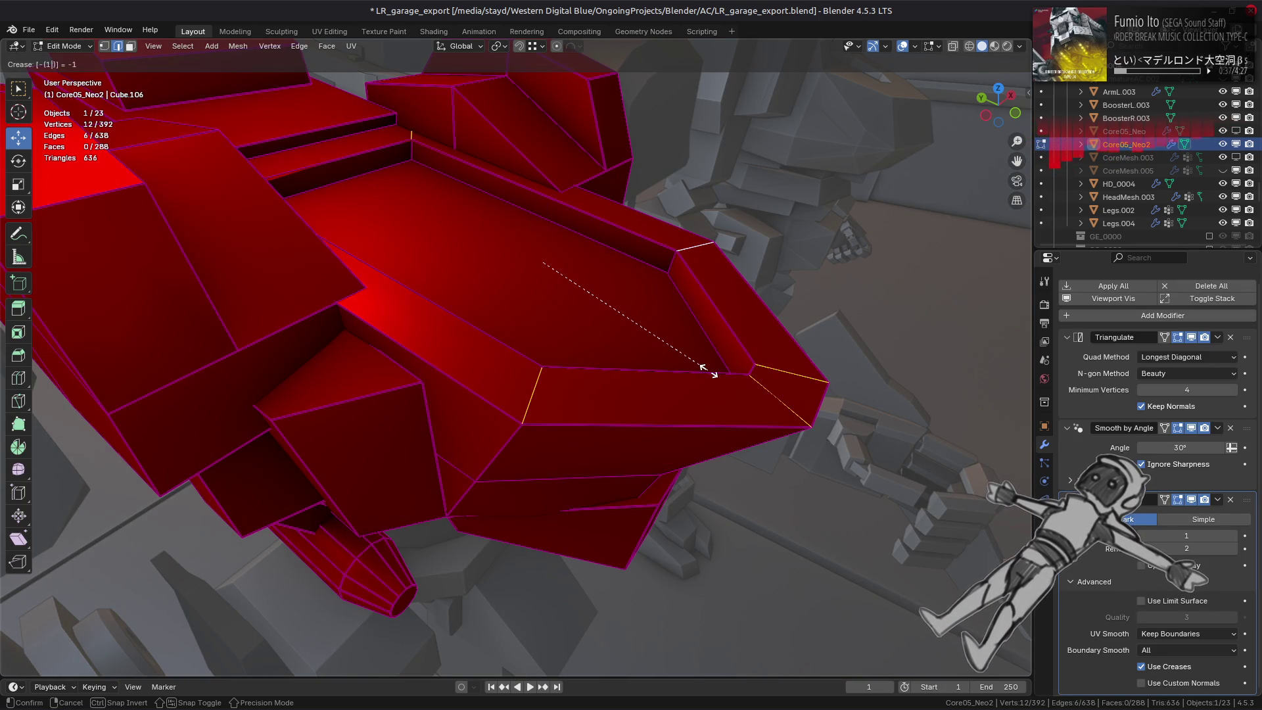
{"action": "key", "text": "Return"}
{"action": "key", "text": "Tab"}
{"action": "mouse_move", "coordinate": [707, 368]}
{"action": "middle_mouse_down"}
{"action": "mouse_move", "coordinate": [604, 365]}
{"action": "mouse_move", "coordinate": [535, 439]}
{"action": "mouse_move", "coordinate": [555, 424]}
{"action": "mouse_move", "coordinate": [574, 438]}
{"action": "middle_mouse_up"}
Dissolve the stray edges inside the recess and move Subdivision to the top of the modifier stack.
{"action": "key", "text": "Tab"}
{"action": "left_click", "coordinate": [544, 478]}
{"action": "left_click", "coordinate": [363, 269], "text": "shift"}
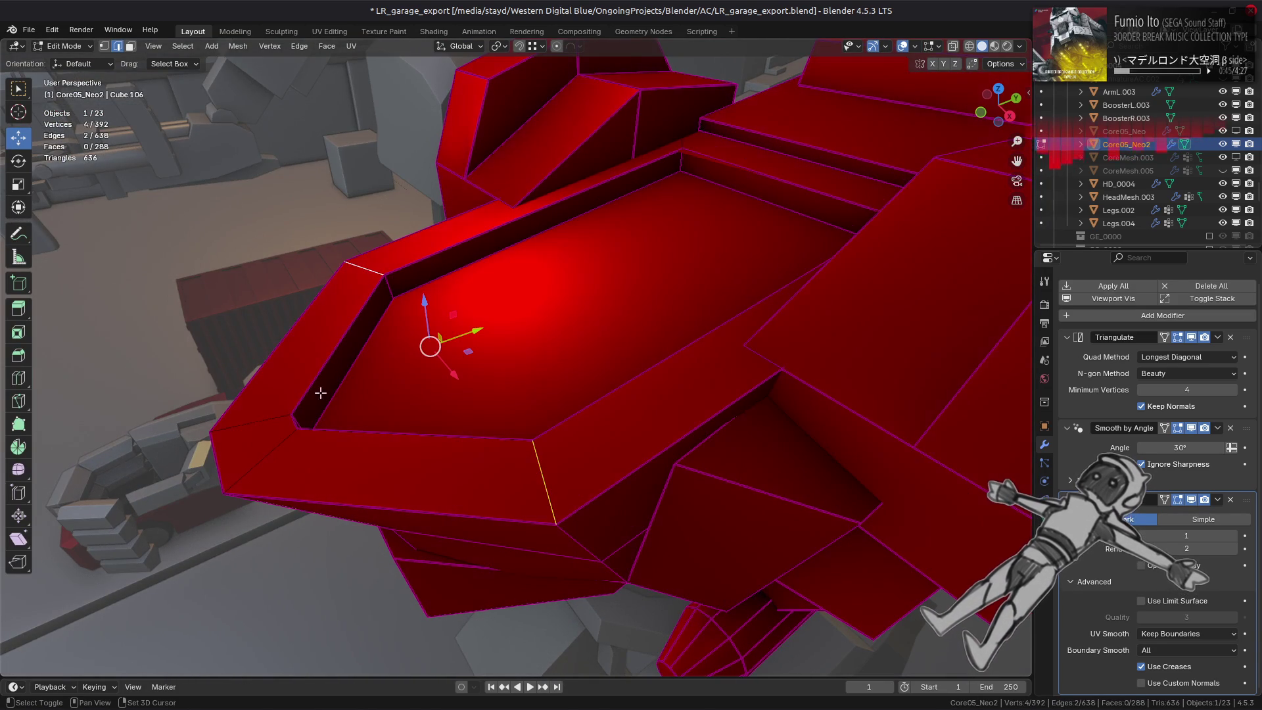
{"action": "left_click", "coordinate": [263, 435], "text": "shift"}
{"action": "right_click", "coordinate": [330, 472]}
{"action": "left_click", "coordinate": [335, 680]}
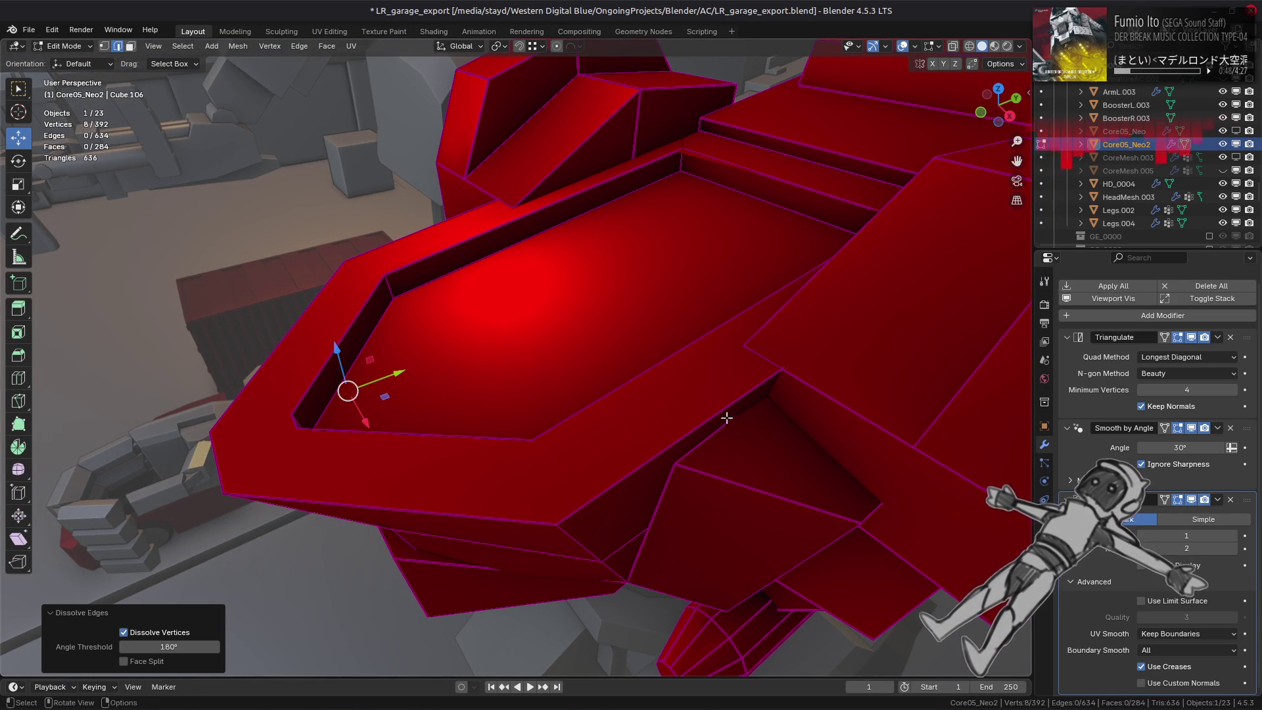
{"action": "key", "text": "Tab"}
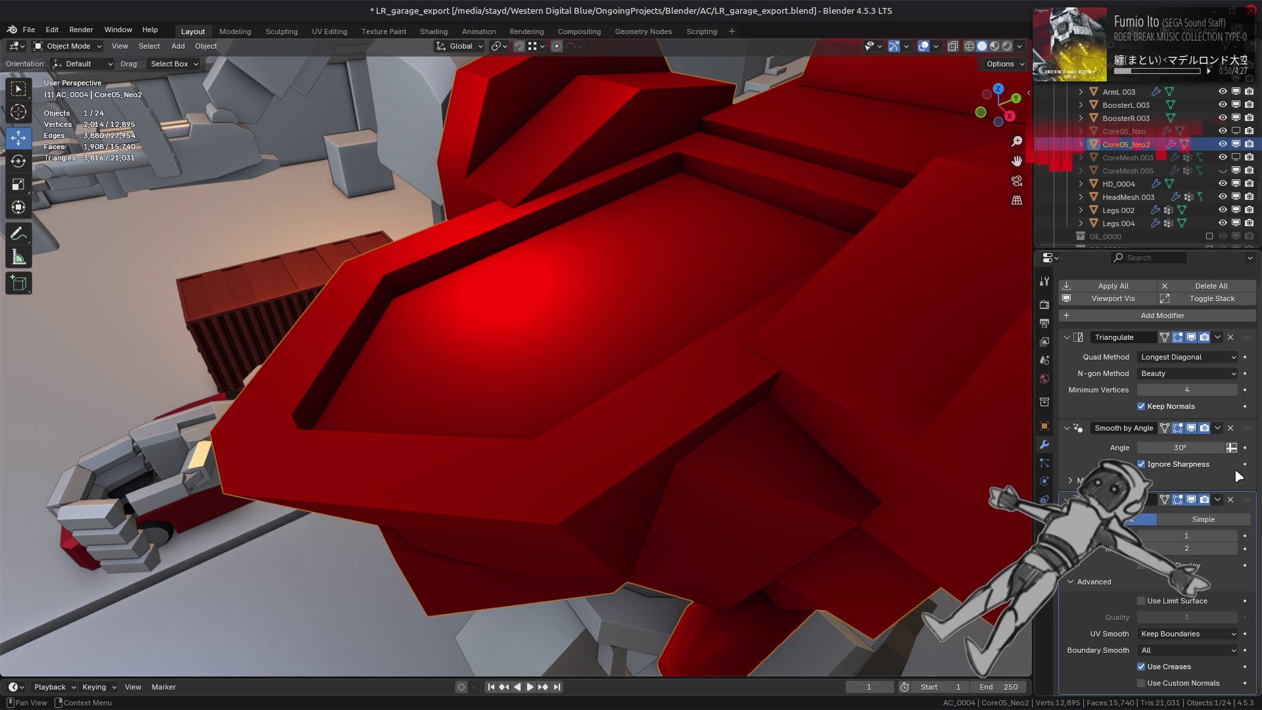
{"action": "left_click_drag", "start_coordinate": [1247, 499], "coordinate": [1230, 273]}
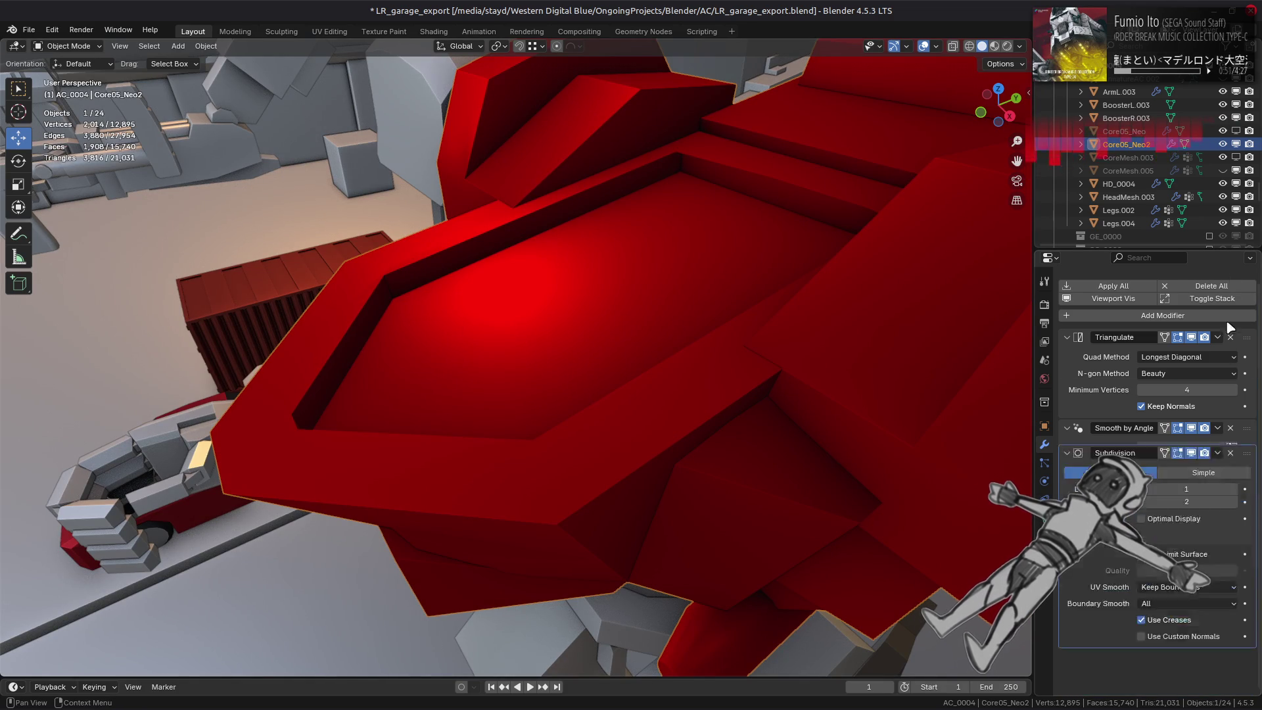
Set Subdivision viewport levels to 3, inspect the rounded recess, and show the mesh cage in Edit Mode.
{"action": "middle_click_drag", "start_coordinate": [578, 338], "coordinate": [705, 319]}
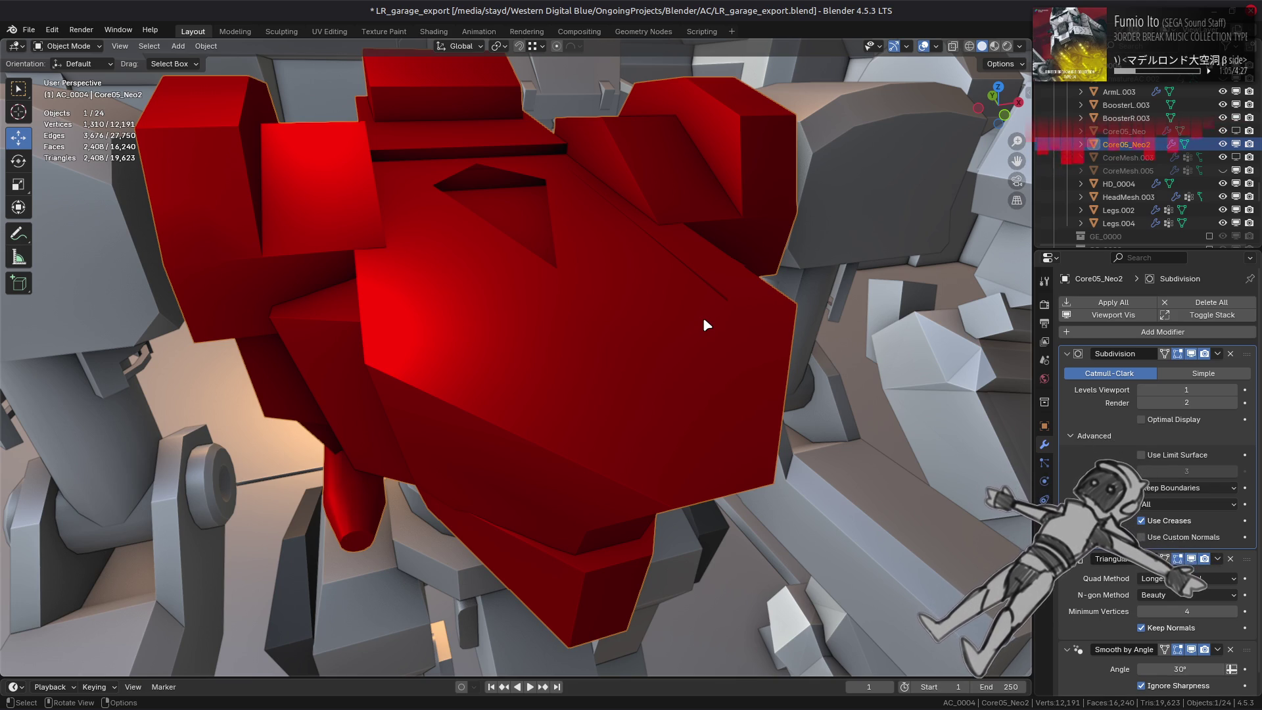
{"action": "left_click", "coordinate": [1243, 393]}
{"action": "mouse_move", "coordinate": [651, 394]}
{"action": "middle_mouse_down"}
{"action": "mouse_move", "coordinate": [632, 389]}
{"action": "mouse_move", "coordinate": [615, 430]}
{"action": "mouse_move", "coordinate": [552, 383]}
{"action": "mouse_move", "coordinate": [749, 427]}
{"action": "mouse_move", "coordinate": [762, 372]}
{"action": "middle_mouse_up"}
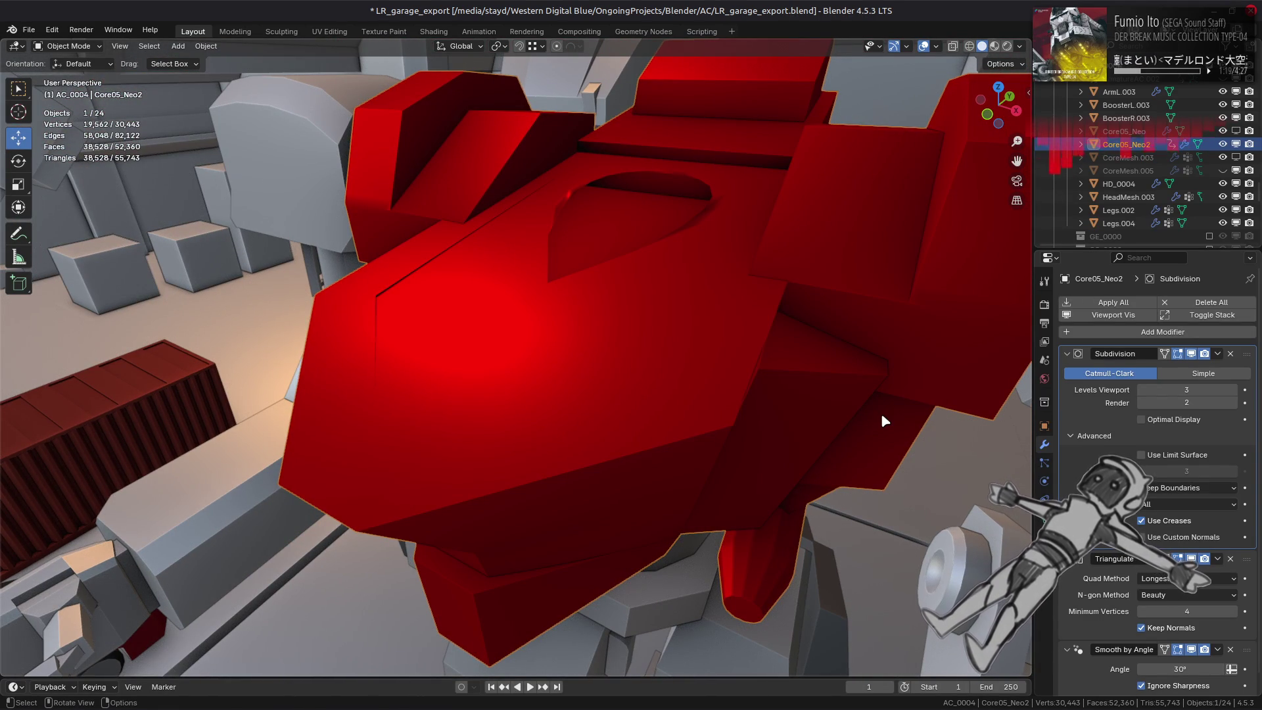
{"action": "mouse_move", "coordinate": [882, 416]}
{"action": "middle_mouse_down"}
{"action": "mouse_move", "coordinate": [780, 395]}
{"action": "mouse_move", "coordinate": [884, 387]}
{"action": "middle_mouse_up"}
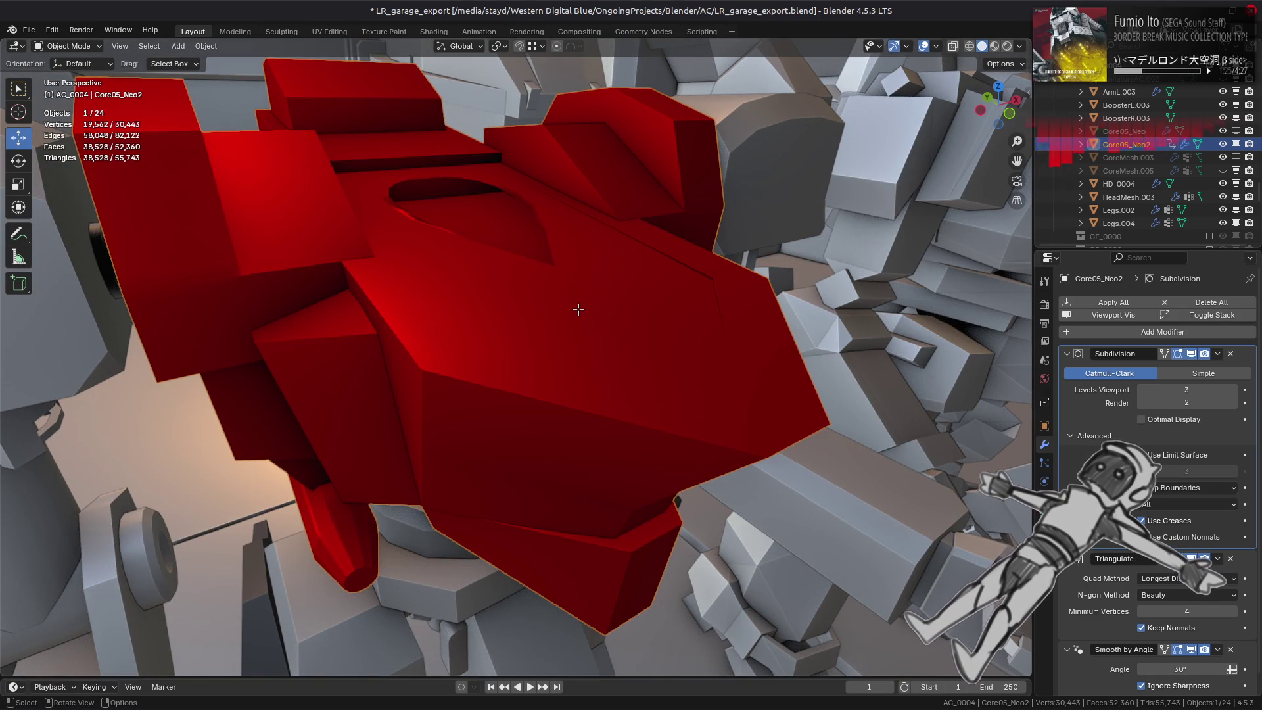
{"action": "key", "text": "Tab"}
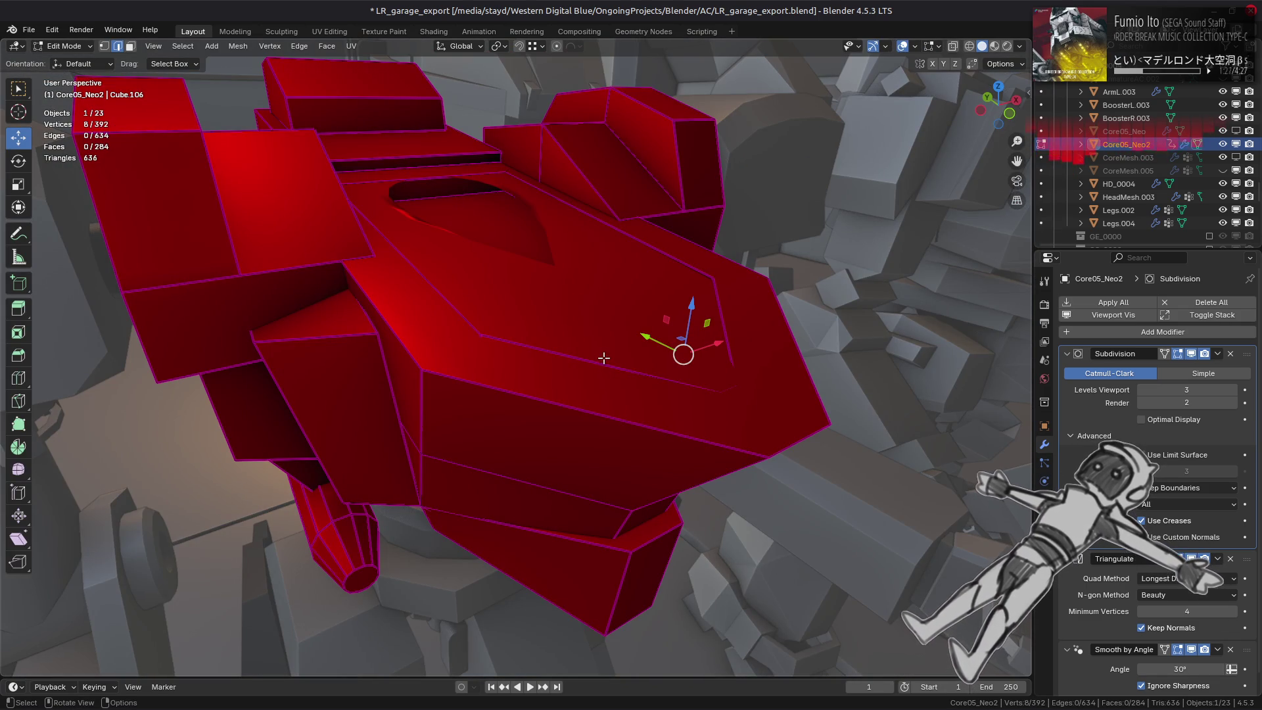
{"action": "key", "text": "Tab"}
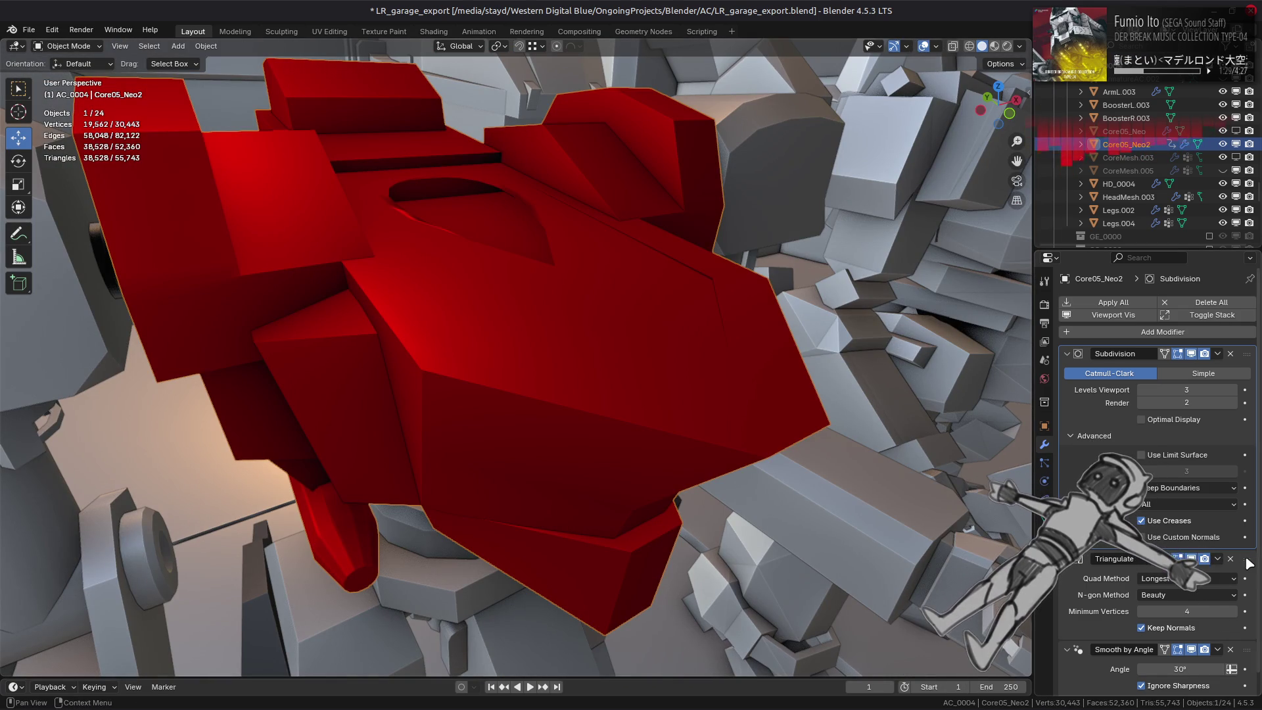
{"action": "left_click_drag", "start_coordinate": [1249, 559], "coordinate": [1248, 353]}
{"action": "mouse_move", "coordinate": [637, 364]}
{"action": "middle_mouse_down"}
{"action": "mouse_move", "coordinate": [566, 380]}
{"action": "mouse_move", "coordinate": [833, 312]}
{"action": "middle_mouse_up"}
{"action": "scroll", "coordinate": [594, 386], "scroll_direction": "up", "scroll_amount": 3}
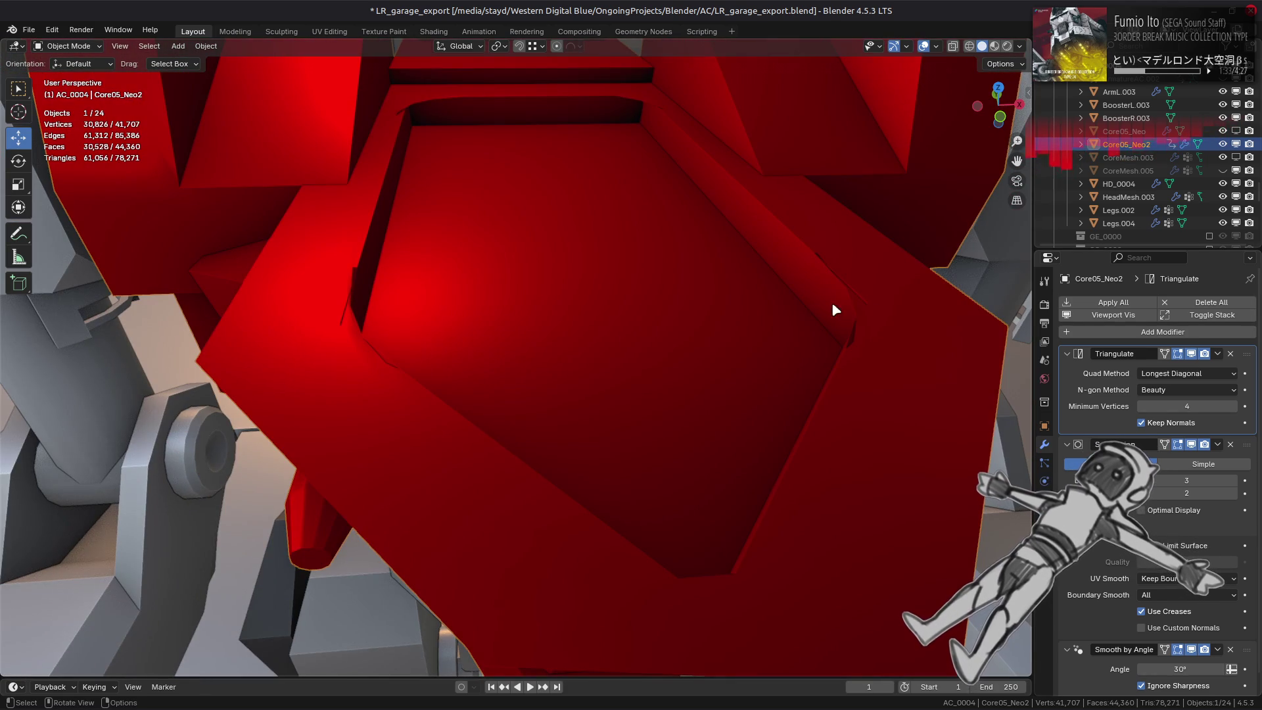
{"action": "left_click", "coordinate": [1186, 480]}
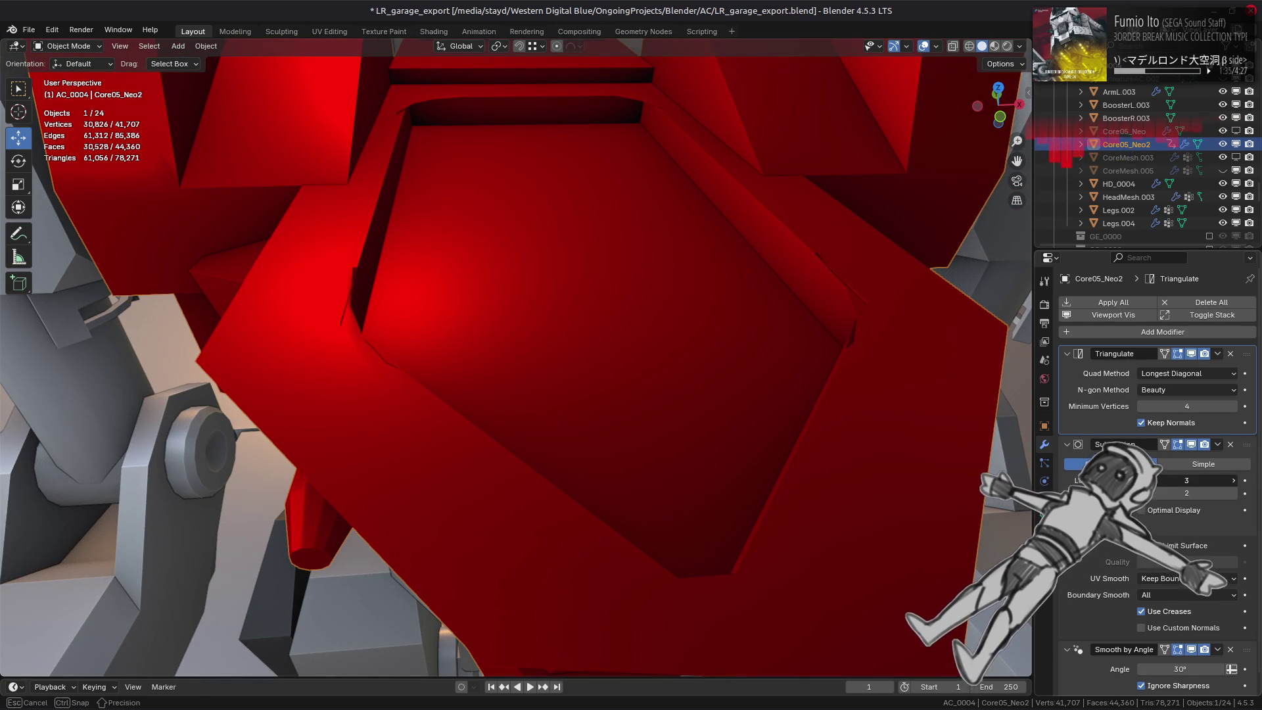
{"action": "type", "text": "1"}
{"action": "key", "text": "Return"}
{"action": "left_click", "coordinate": [1145, 482]}
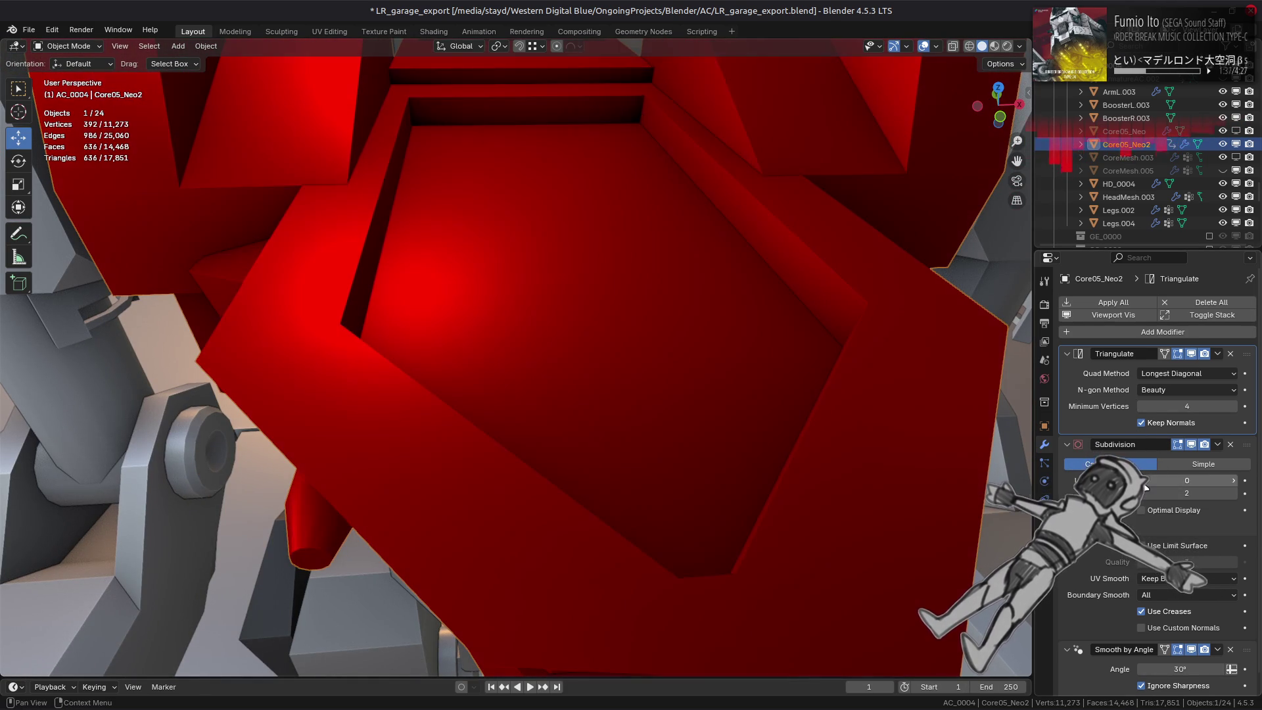
{"action": "left_click", "coordinate": [1234, 480]}
{"action": "middle_click_drag", "start_coordinate": [727, 371], "coordinate": [670, 394]}
{"action": "left_click", "coordinate": [1234, 480]}
{"action": "left_click", "coordinate": [1236, 481]}
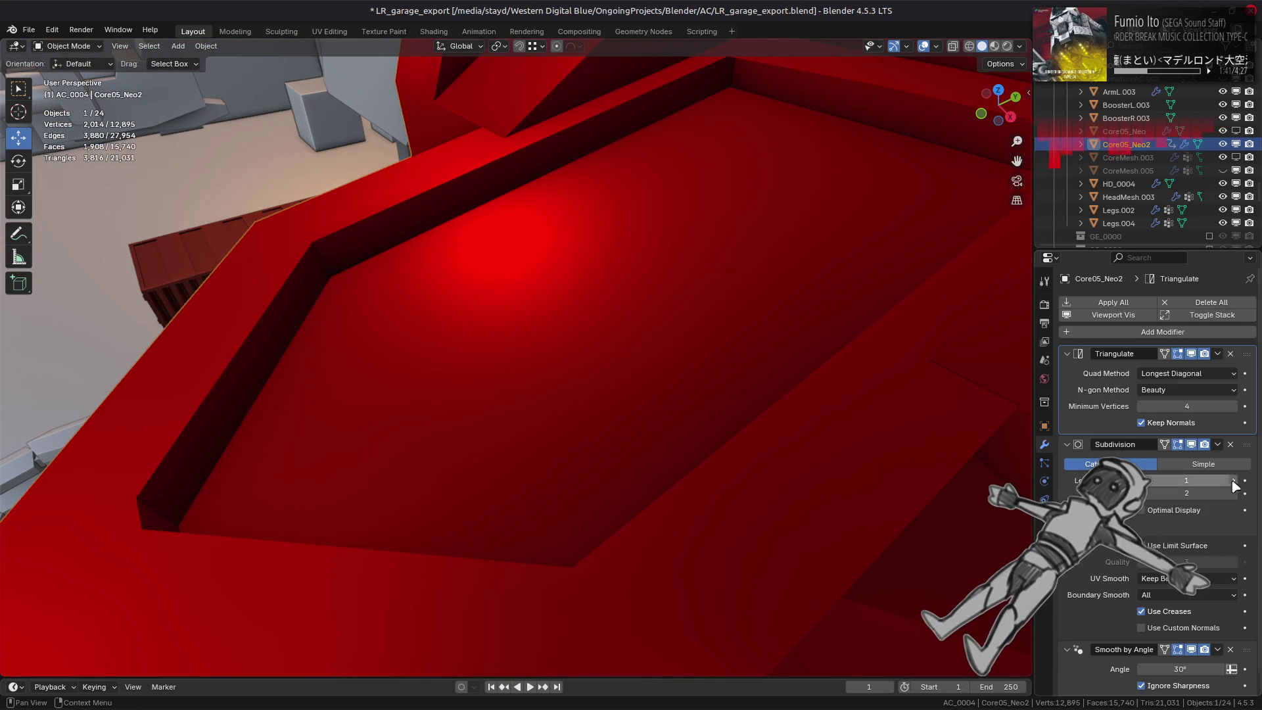
{"action": "mouse_move", "coordinate": [651, 517]}
{"action": "middle_mouse_down"}
{"action": "mouse_move", "coordinate": [812, 522]}
{"action": "mouse_move", "coordinate": [882, 330]}
{"action": "middle_mouse_up"}
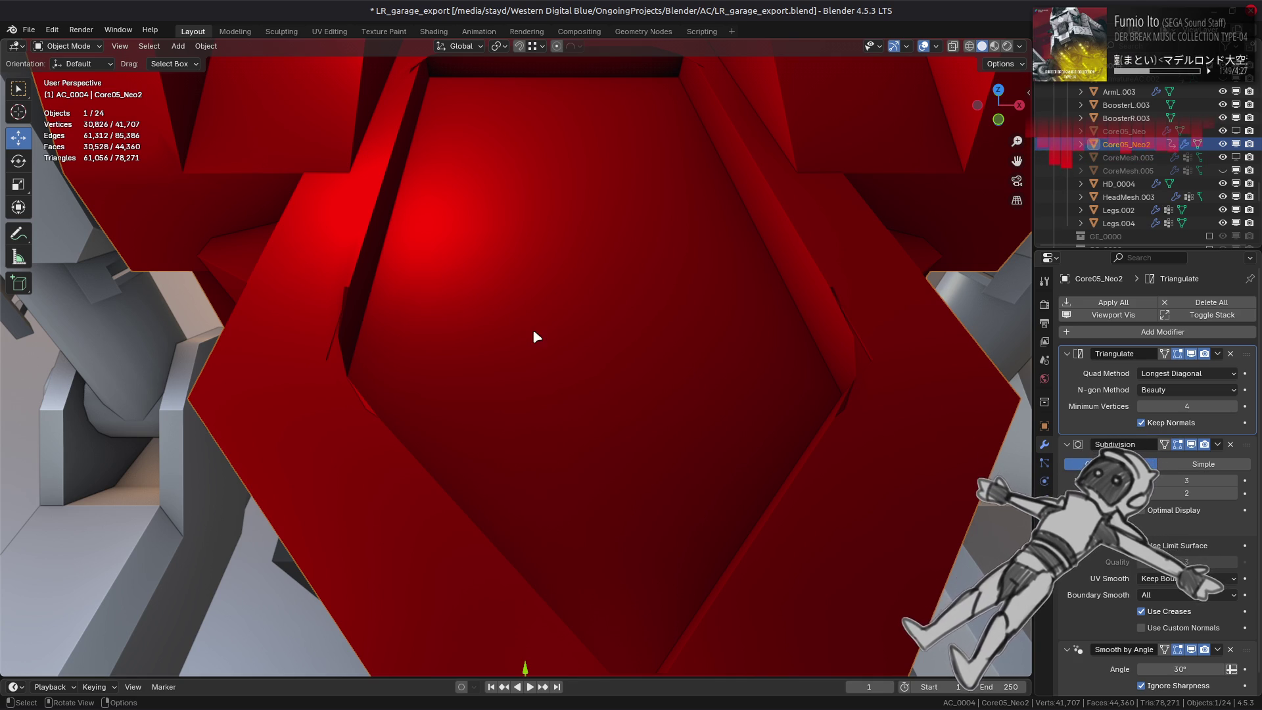
{"action": "key", "text": "Tab"}
{"action": "left_click", "coordinate": [330, 126]}
{"action": "left_click", "coordinate": [190, 401]}
{"action": "left_click", "coordinate": [330, 361], "text": "shift"}
{"action": "key", "text": "j"}
{"action": "left_click", "coordinate": [877, 365]}
{"action": "left_click", "coordinate": [1021, 399], "text": "shift"}
{"action": "key", "text": "j"}
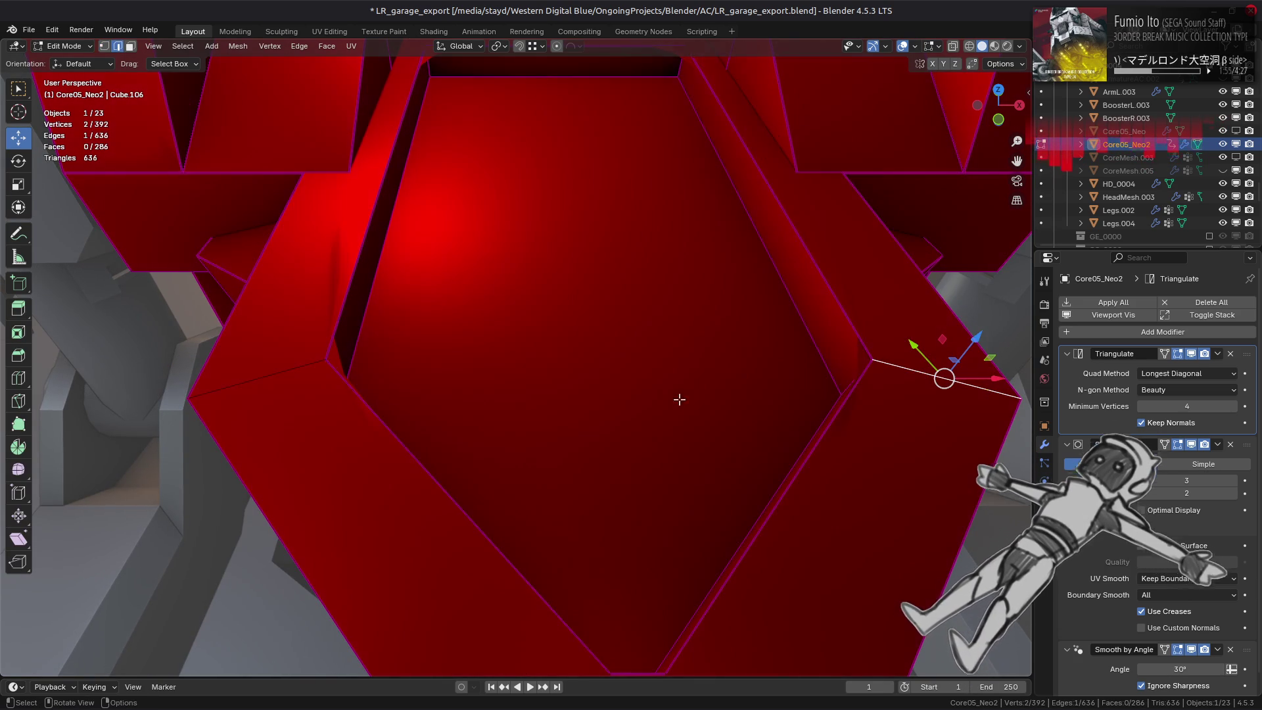
{"action": "left_click", "coordinate": [271, 376], "text": "shift"}
{"action": "key", "text": "shift+e"}
{"action": "key", "text": "1"}
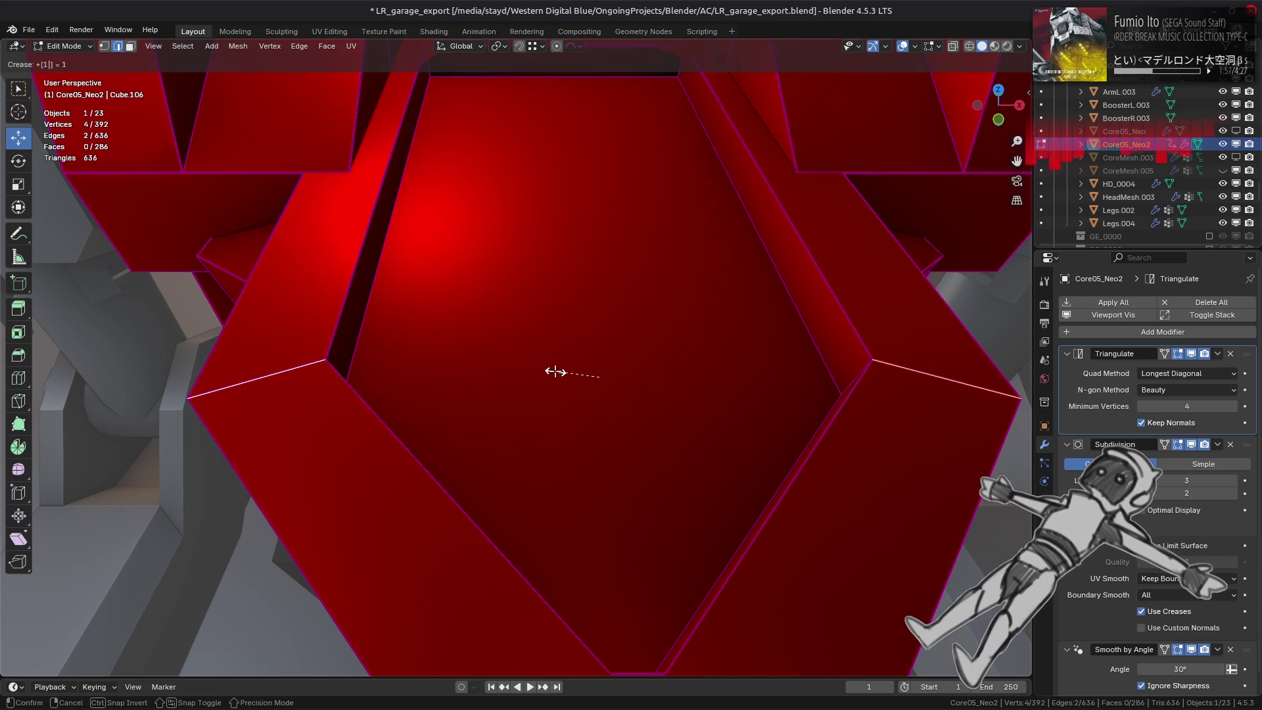
{"action": "key", "text": "Return"}
{"action": "key", "text": "Tab"}
{"action": "mouse_move", "coordinate": [484, 473]}
{"action": "middle_mouse_down"}
{"action": "mouse_move", "coordinate": [486, 441]}
{"action": "mouse_move", "coordinate": [578, 431]}
{"action": "mouse_move", "coordinate": [579, 451]}
{"action": "mouse_move", "coordinate": [595, 380]}
{"action": "middle_mouse_up"}
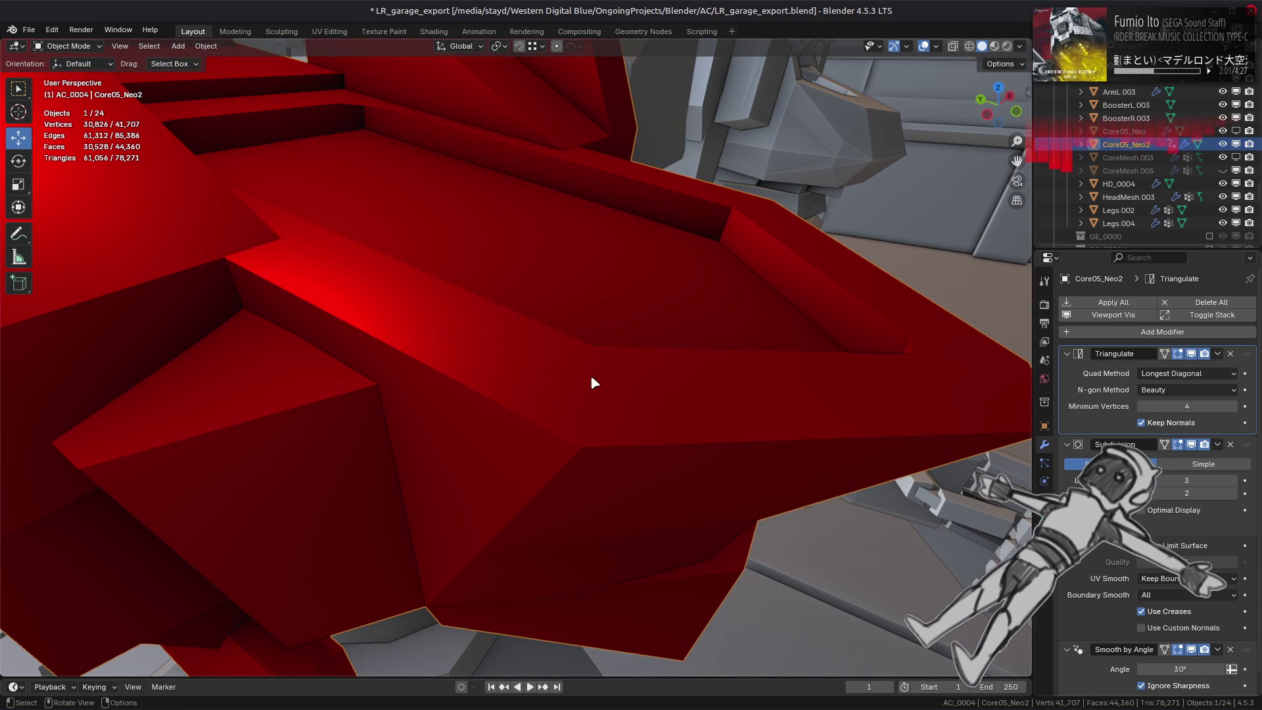
{"action": "mouse_move", "coordinate": [609, 313]}
{"action": "middle_mouse_down"}
{"action": "mouse_move", "coordinate": [493, 310]}
{"action": "mouse_move", "coordinate": [428, 330]}
{"action": "mouse_move", "coordinate": [319, 250]}
{"action": "middle_mouse_up"}
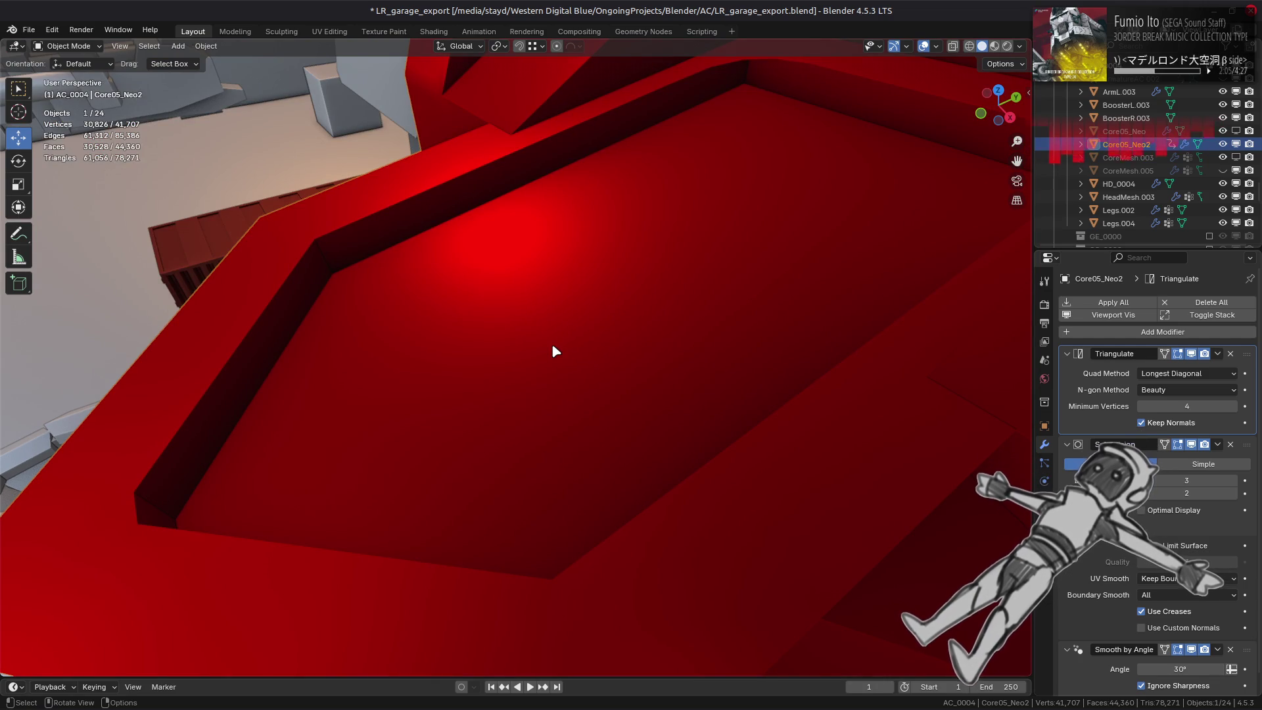
{"action": "scroll", "coordinate": [552, 345], "scroll_direction": "down", "scroll_amount": 2}
{"action": "middle_click_drag", "start_coordinate": [546, 324], "coordinate": [205, 290]}
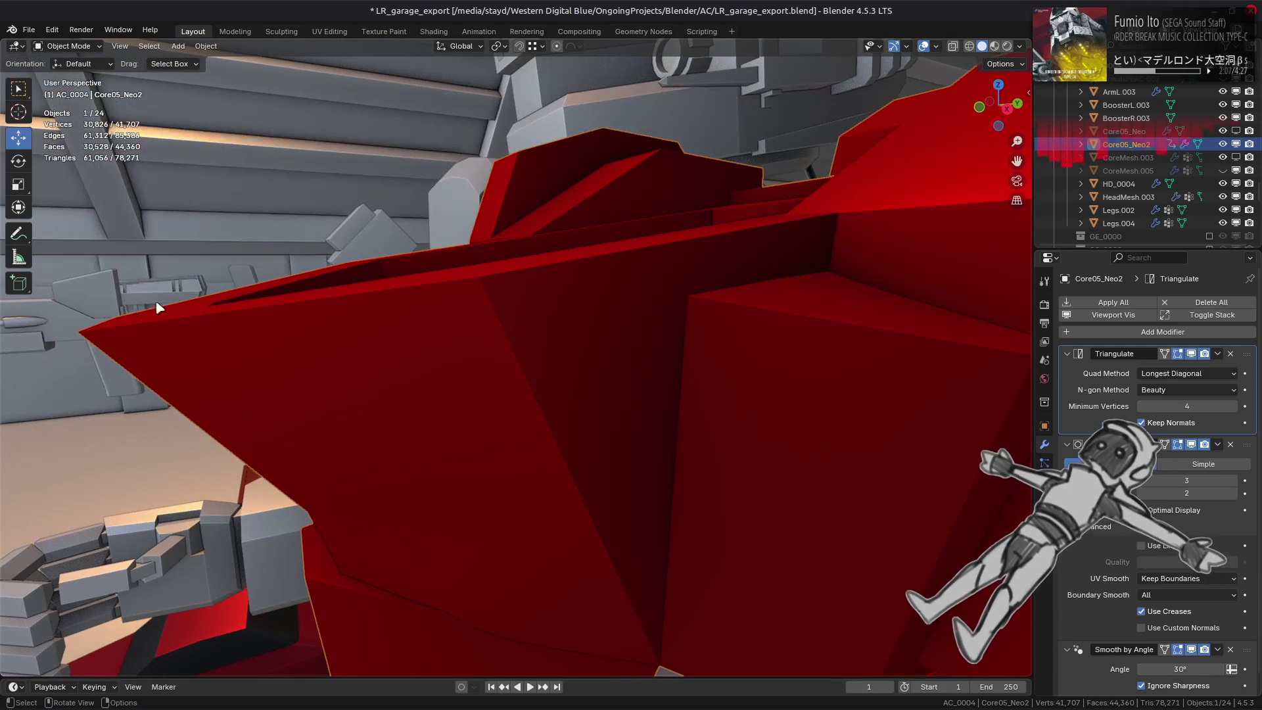
{"action": "mouse_move", "coordinate": [983, 219]}
{"action": "middle_mouse_down"}
{"action": "mouse_move", "coordinate": [563, 310]}
{"action": "mouse_move", "coordinate": [606, 330]}
{"action": "middle_mouse_up"}
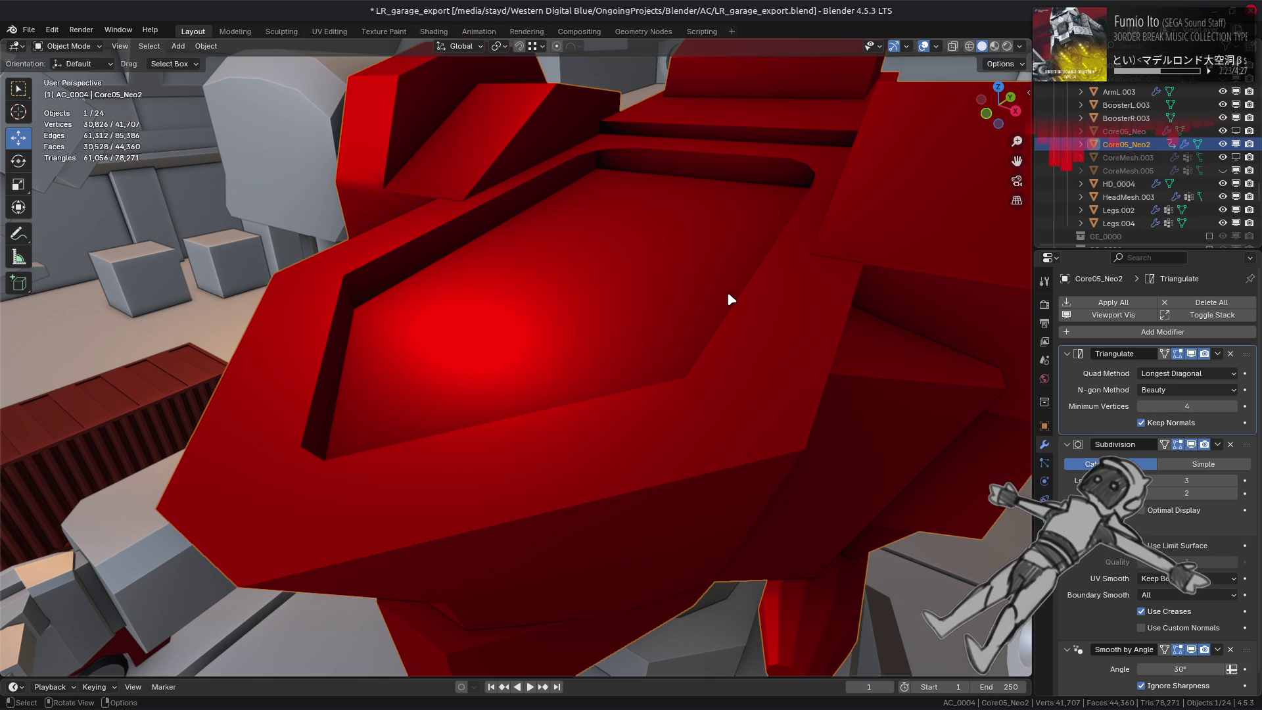
{"action": "scroll", "coordinate": [729, 295], "scroll_direction": "down", "scroll_amount": 3}
{"action": "mouse_move", "coordinate": [729, 295]}
{"action": "middle_mouse_down"}
{"action": "mouse_move", "coordinate": [681, 312]}
{"action": "mouse_move", "coordinate": [670, 343]}
{"action": "middle_mouse_up"}
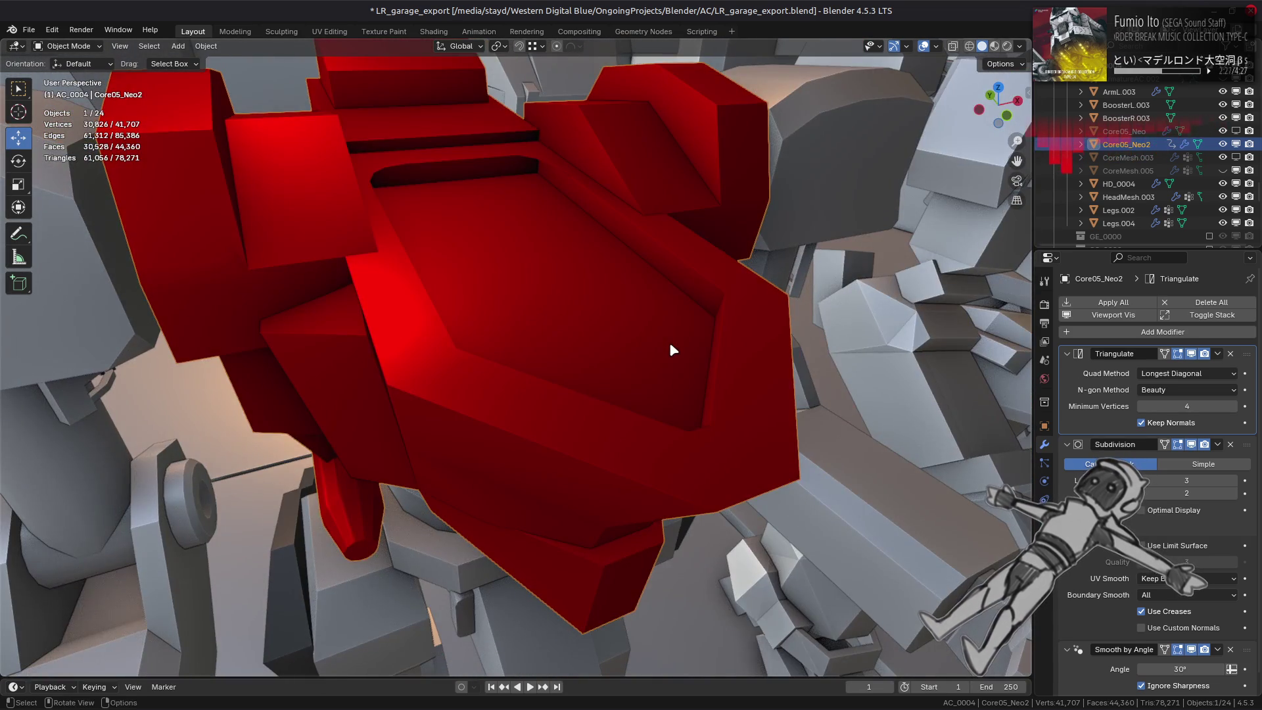
{"action": "key", "text": "Tab"}
{"action": "key", "text": "ctrl+z"}
{"action": "key", "text": "ctrl+z"}
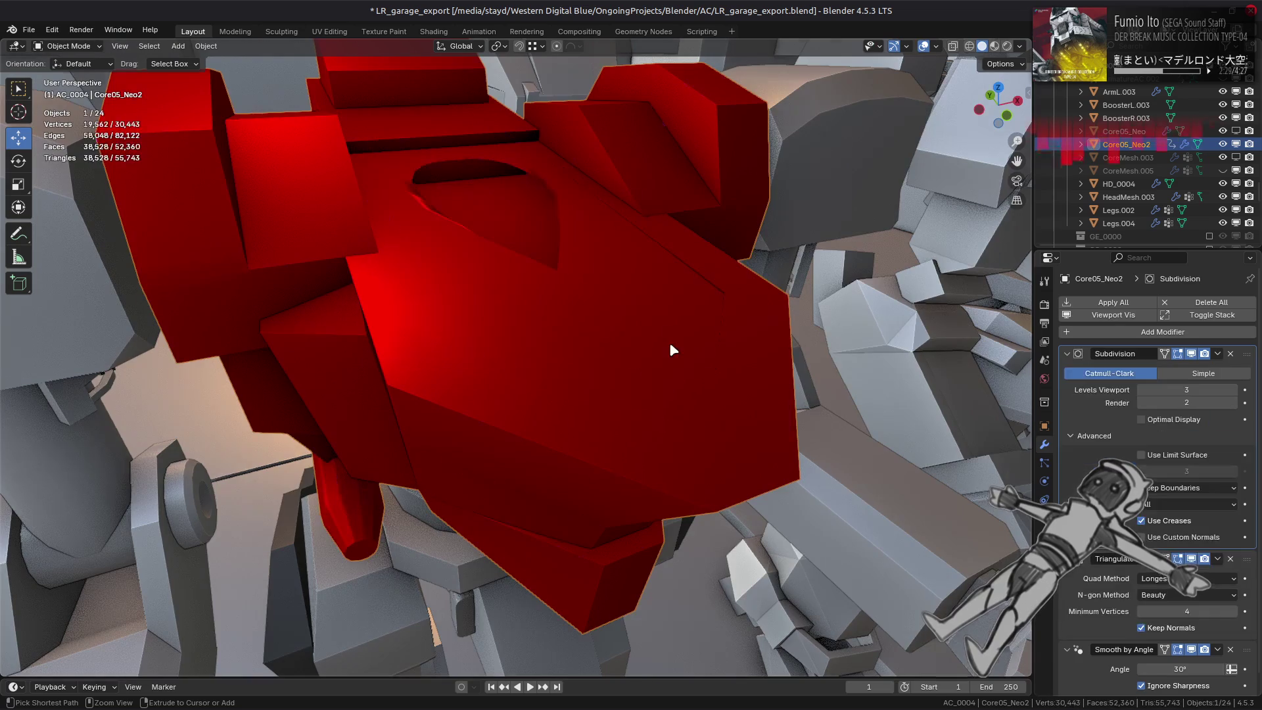
{"action": "key", "text": "ctrl+z"}
{"action": "key", "text": "ctrl+z"}
{"action": "key", "text": "ctrl+z"}
{"action": "key", "text": "ctrl+z"}
{"action": "key", "text": "ctrl+z"}
{"action": "key", "text": "ctrl+z"}
{"action": "key", "text": "ctrl+z"}
{"action": "key", "text": "ctrl+z"}
Undo back to the faceted chest without Subdivision, then reopen the torso mesh for editing.
{"action": "key", "text": "ctrl+z"}
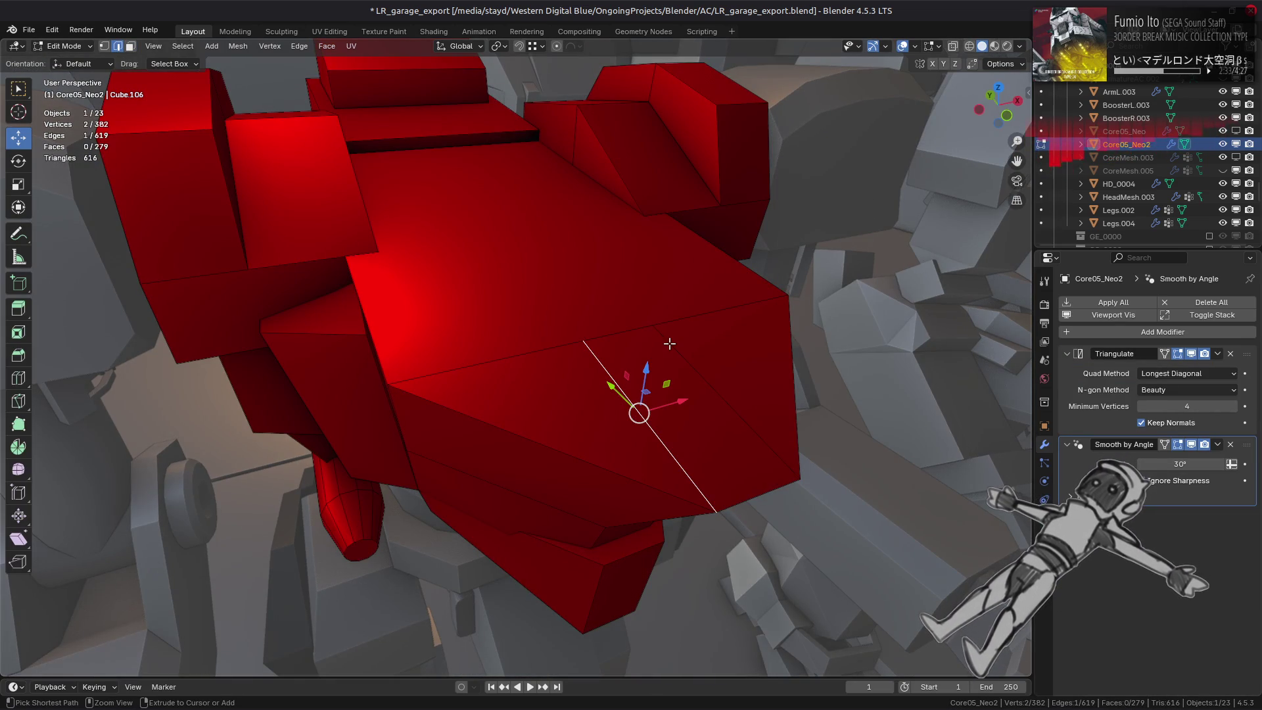
{"action": "key", "text": "ctrl+z"}
{"action": "key", "text": "Tab"}
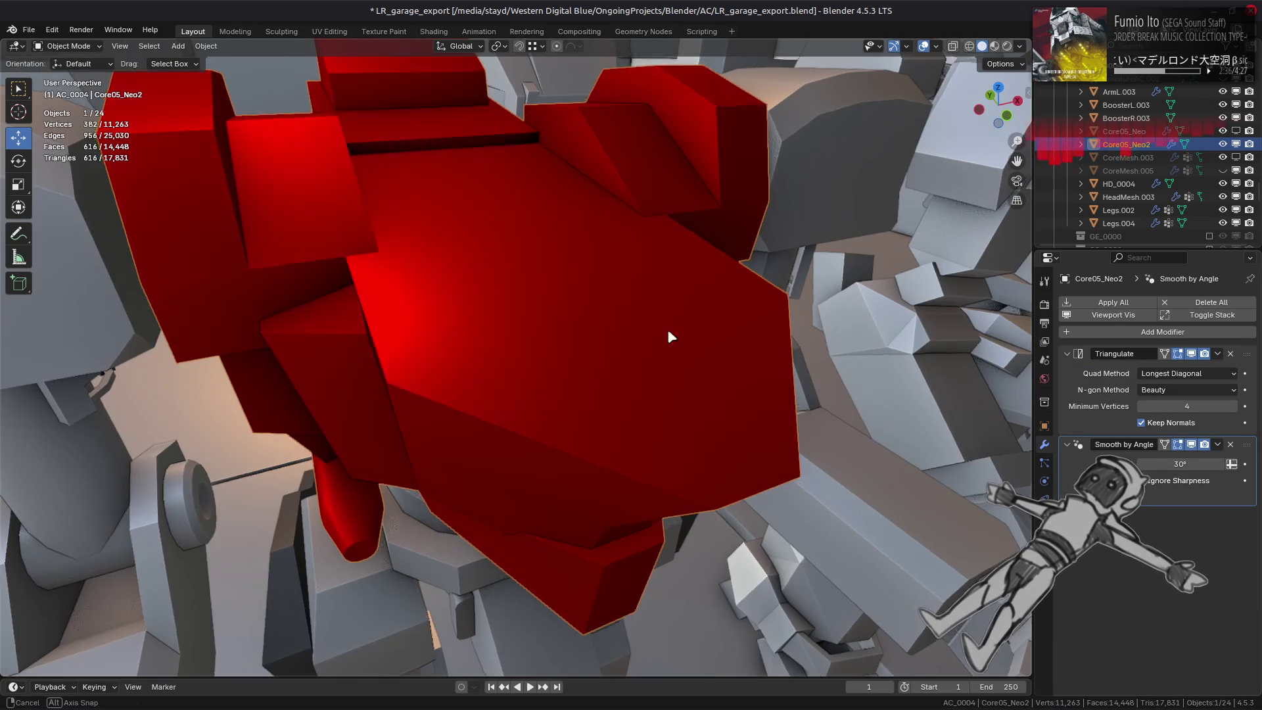
{"action": "middle_click_drag", "start_coordinate": [670, 335], "coordinate": [585, 390]}
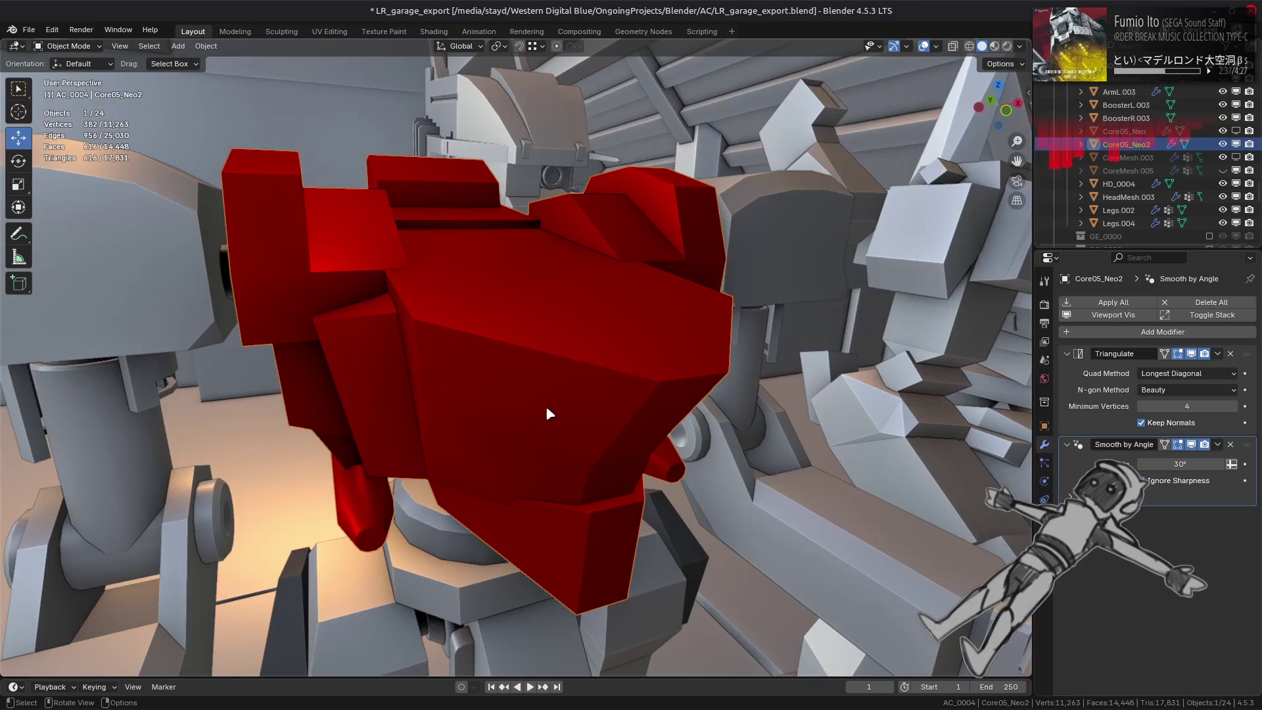
{"action": "key", "text": "Tab"}
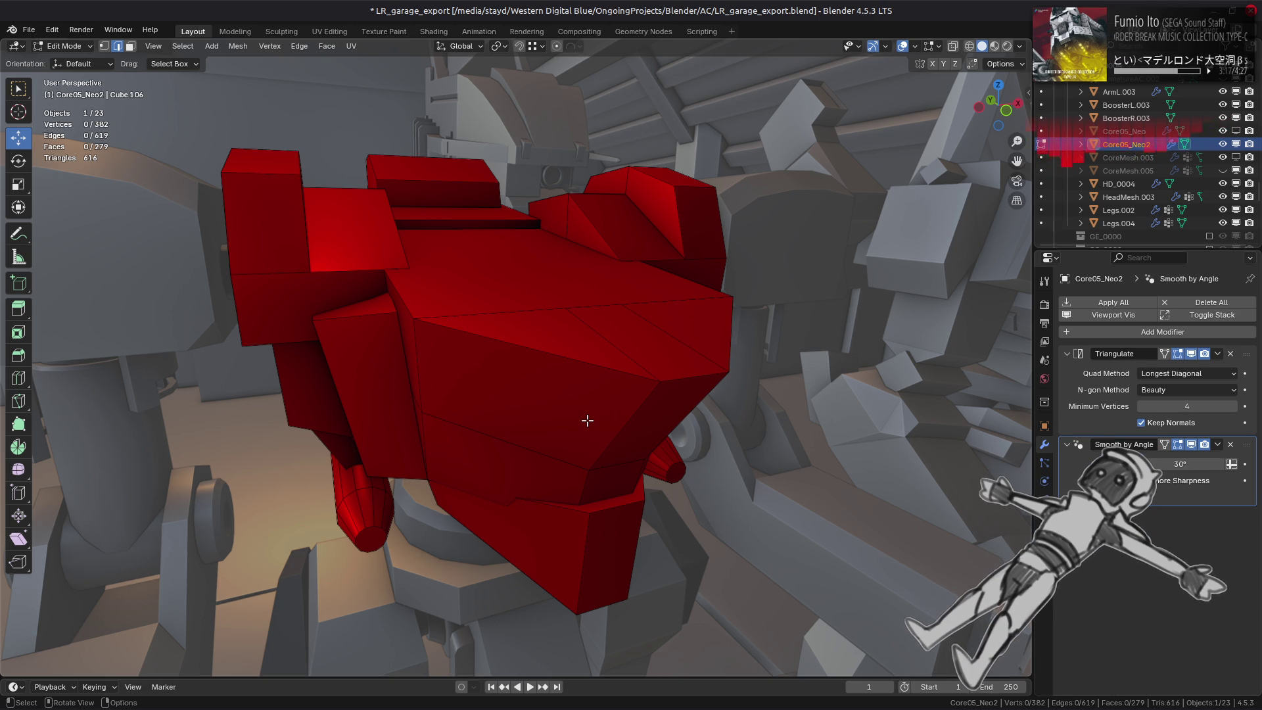
Leave Edit Mode, orbit to an angled view, and deselect everything in the scene.
{"action": "middle_click_drag", "start_coordinate": [586, 419], "coordinate": [544, 412]}
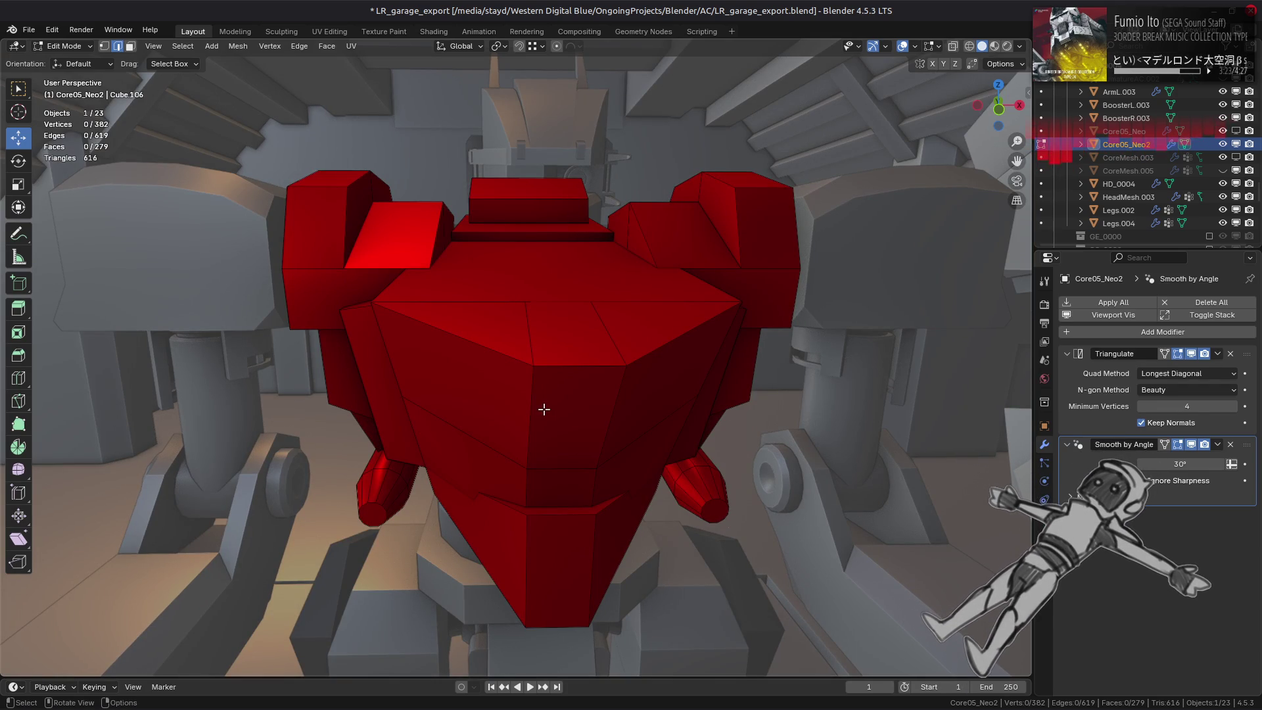
{"action": "key", "text": "Tab"}
{"action": "mouse_move", "coordinate": [549, 415]}
{"action": "middle_mouse_down"}
{"action": "mouse_move", "coordinate": [634, 404]}
{"action": "mouse_move", "coordinate": [542, 394]}
{"action": "middle_mouse_up"}
{"action": "key", "text": "alt+a"}
{"action": "scroll", "coordinate": [552, 391], "scroll_direction": "up", "scroll_amount": 3}
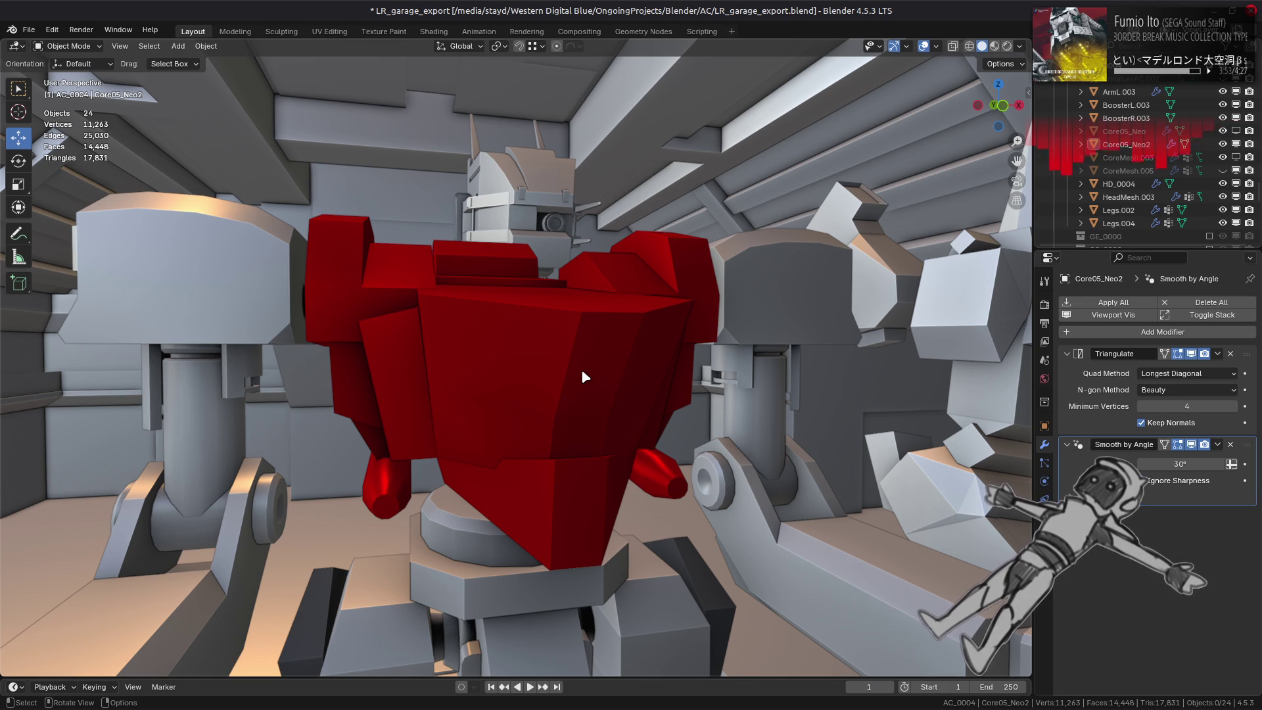
Briefly toggle Edit Mode with face selection, then switch over to the documentation browser.
{"action": "key", "text": "Tab"}
{"action": "scroll", "coordinate": [588, 411], "scroll_direction": "up", "scroll_amount": 1}
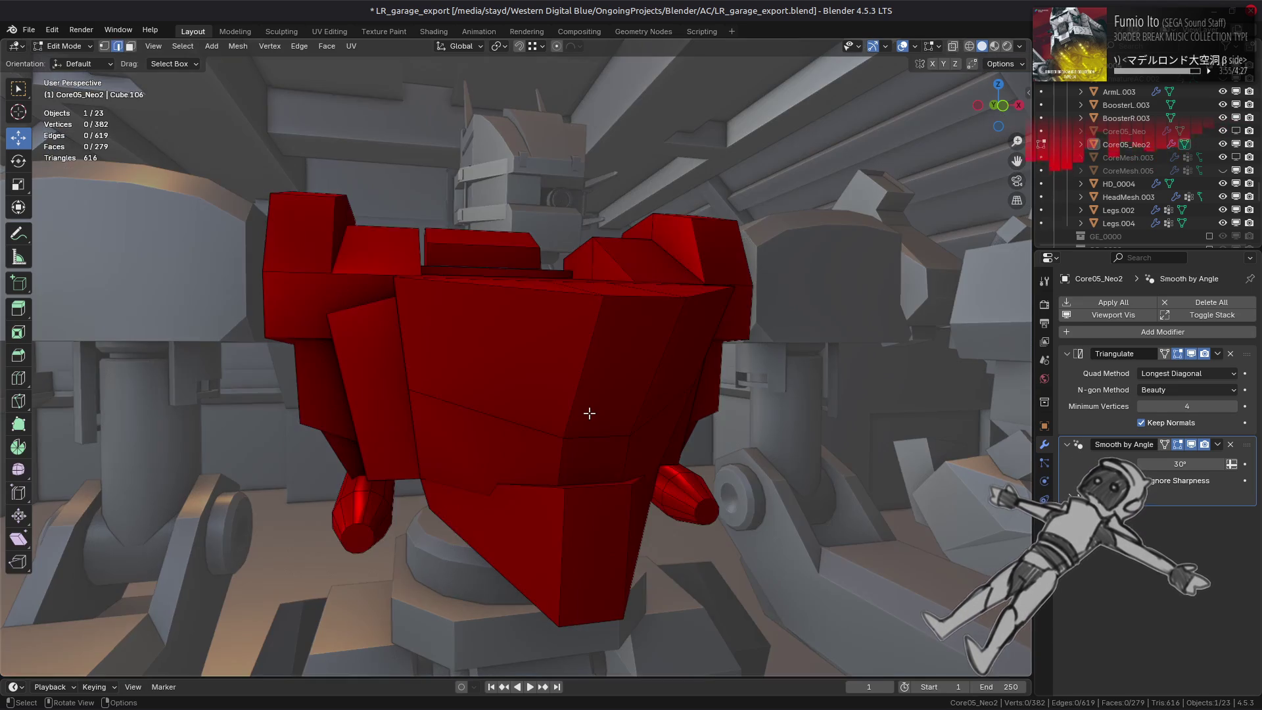
{"action": "key", "text": "3"}
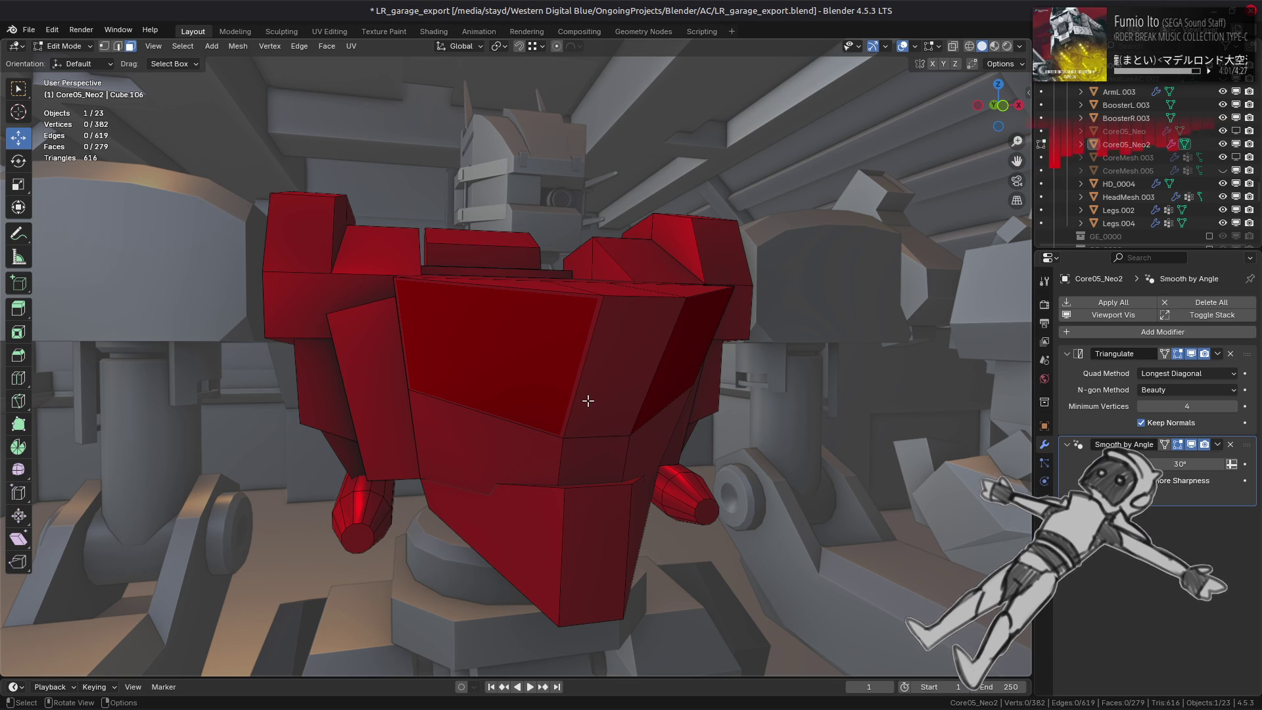
{"action": "key", "text": "Tab"}
{"action": "key", "text": "alt+Tab"}
{"action": "key", "text": "Tab"}
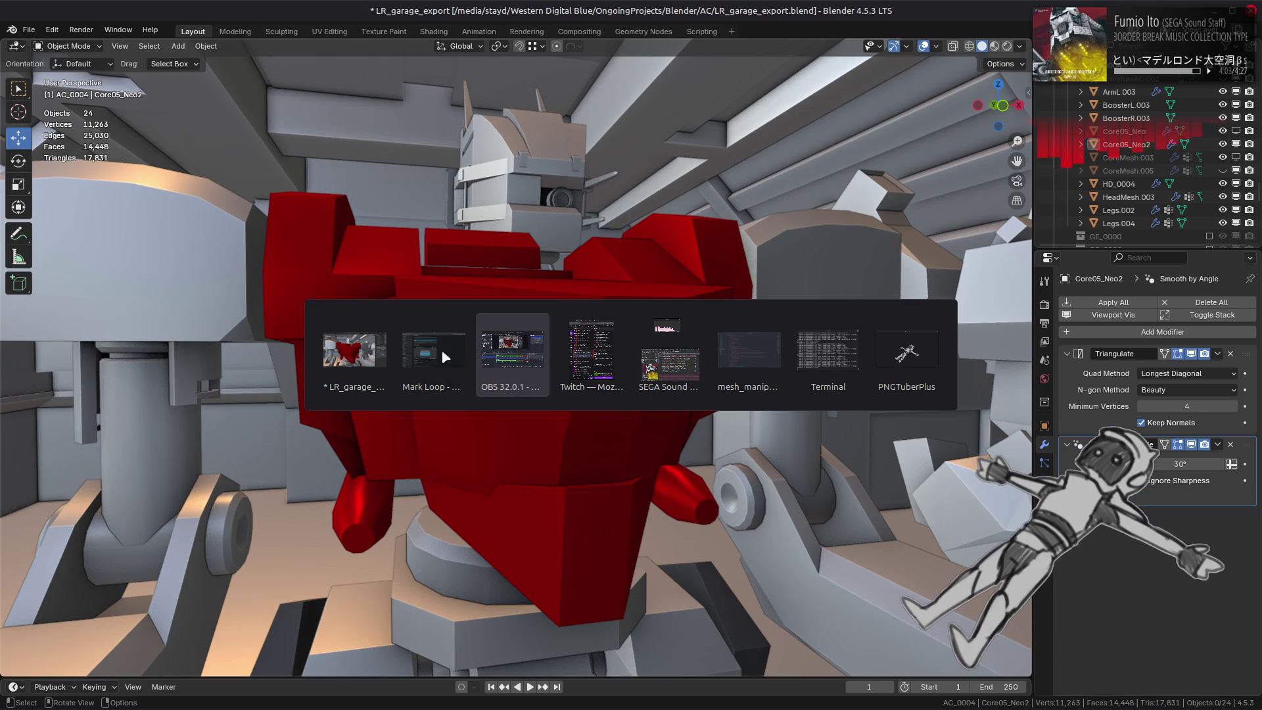
{"action": "left_click", "coordinate": [446, 355]}
Play the Mark Loop tutorial video, pause it at 1:28, then resume it.
{"action": "left_click", "coordinate": [655, 369]}
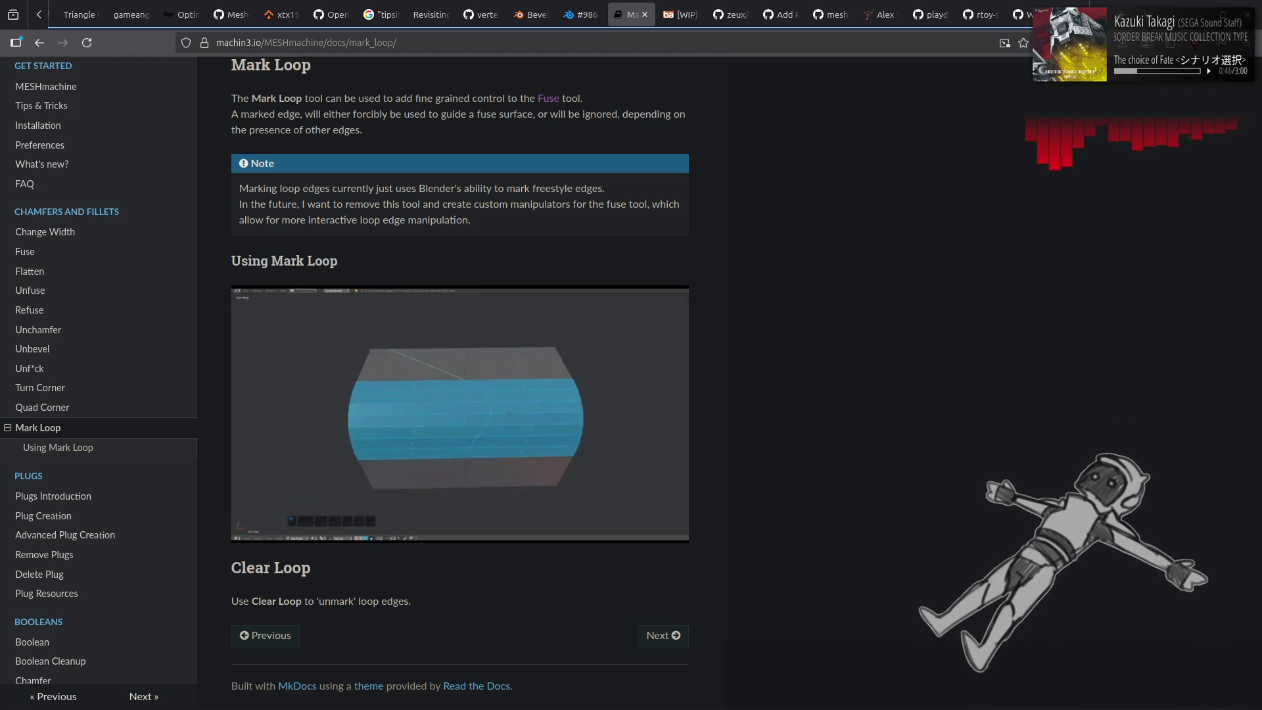
{"action": "left_click", "coordinate": [523, 427]}
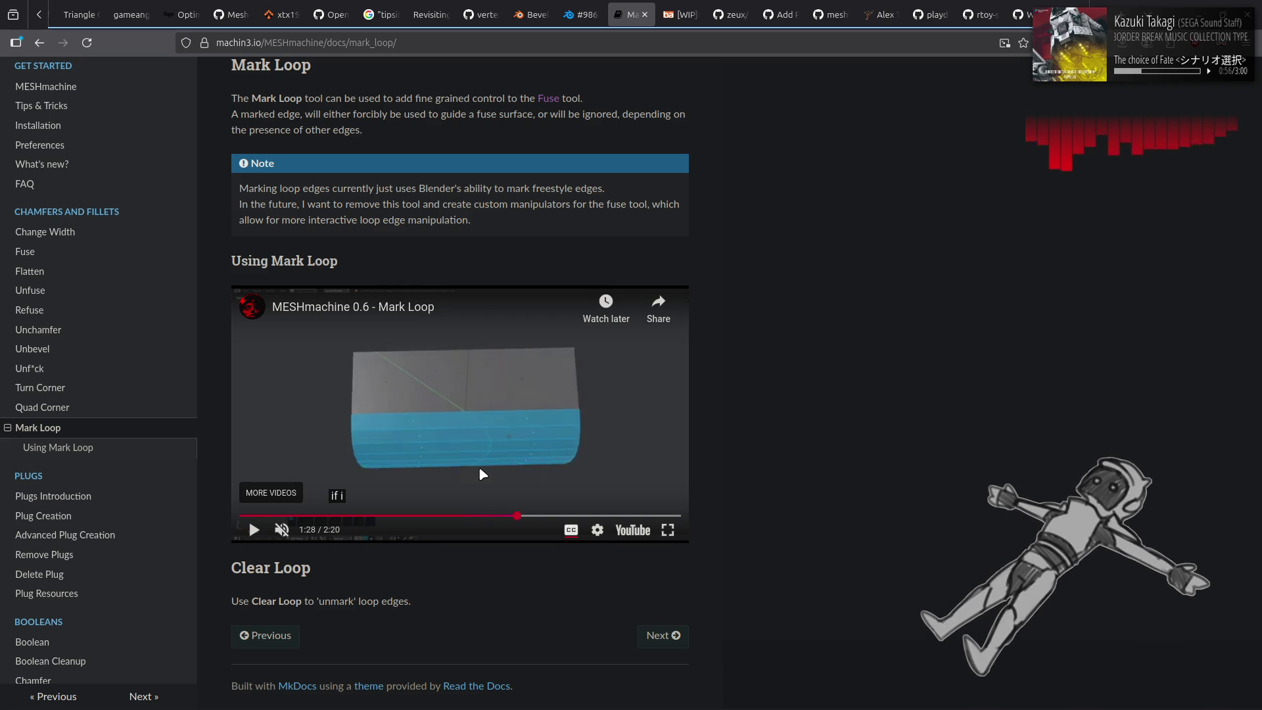
{"action": "mouse_move", "coordinate": [482, 473]}
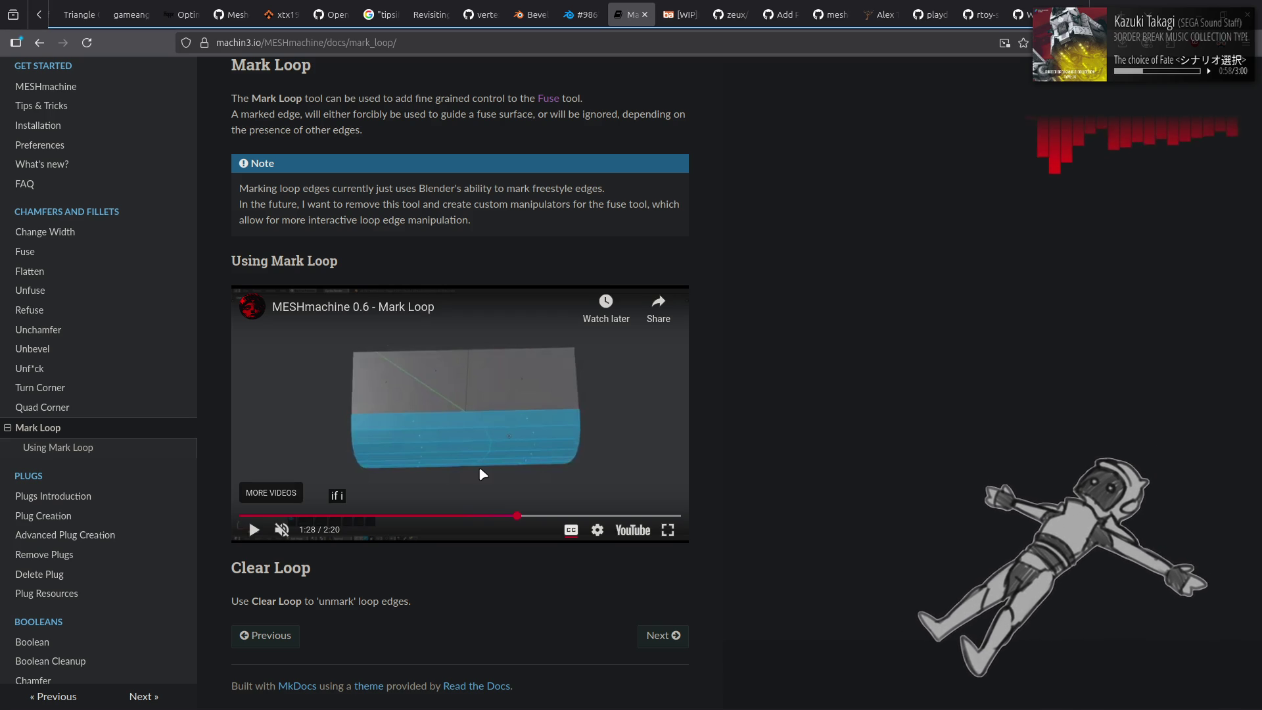
{"action": "left_click", "coordinate": [622, 400]}
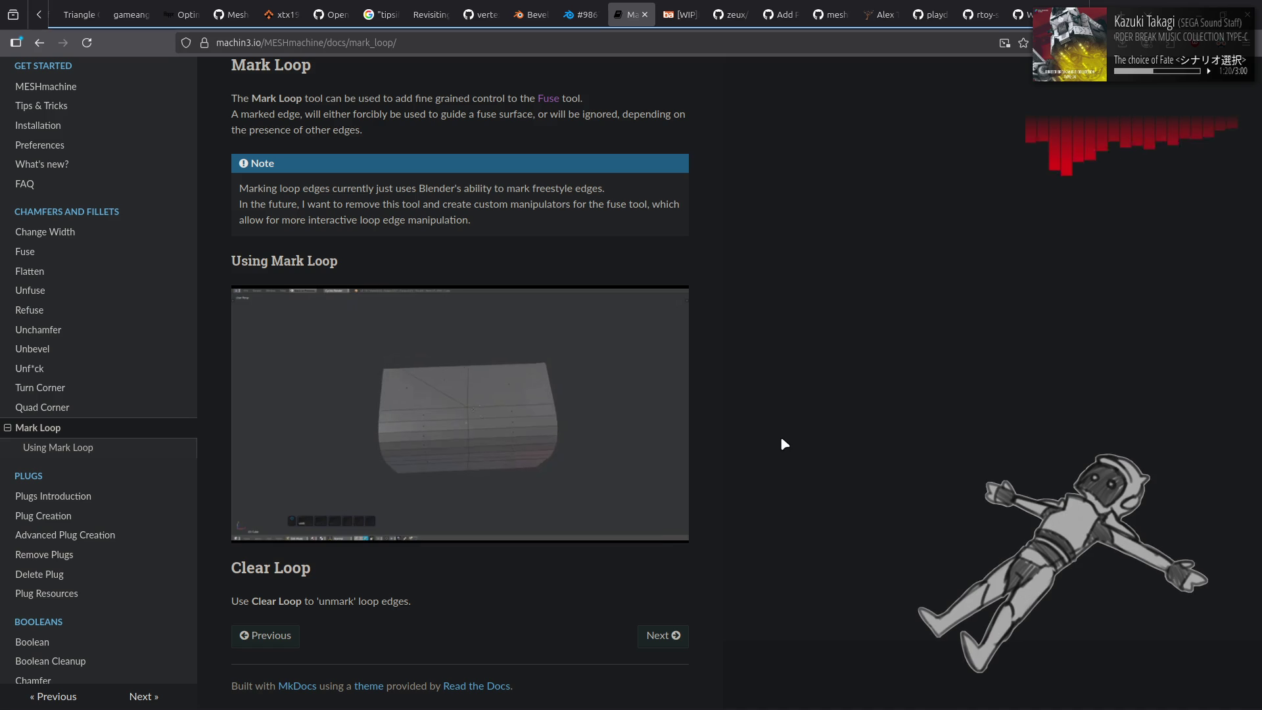
Pause the tutorial at 1:48 and drag the imgur reference image window into view.
{"action": "left_click", "coordinate": [500, 422]}
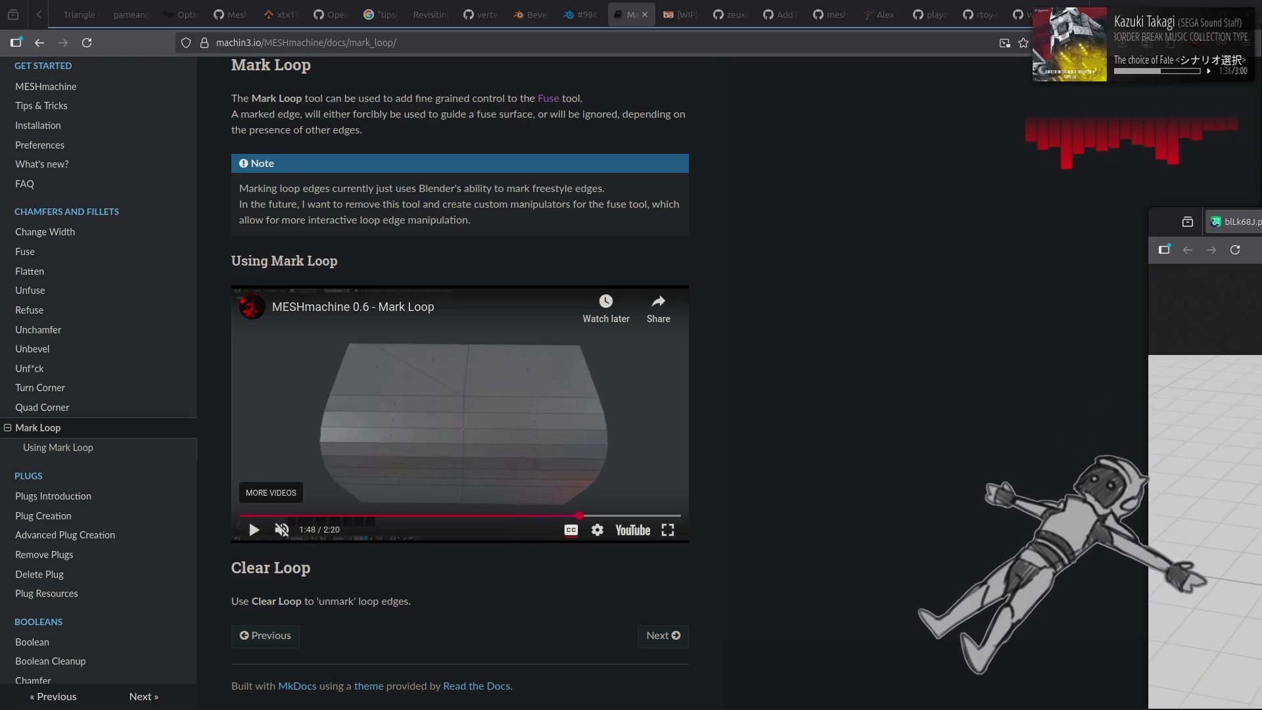
{"action": "left_click_drag", "start_coordinate": [1204, 221], "coordinate": [606, 3]}
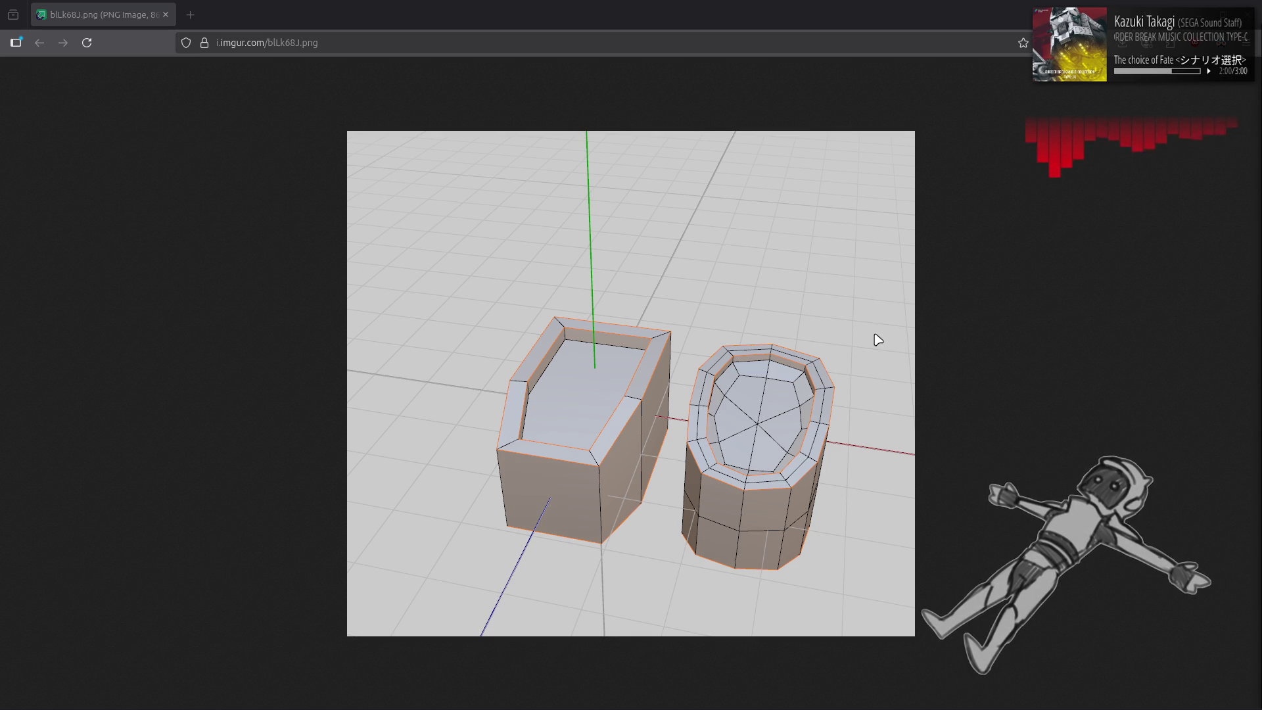
Close the reference image window, leaving the Mark Loop docs page showing.
{"action": "key", "text": "ctrl+w"}
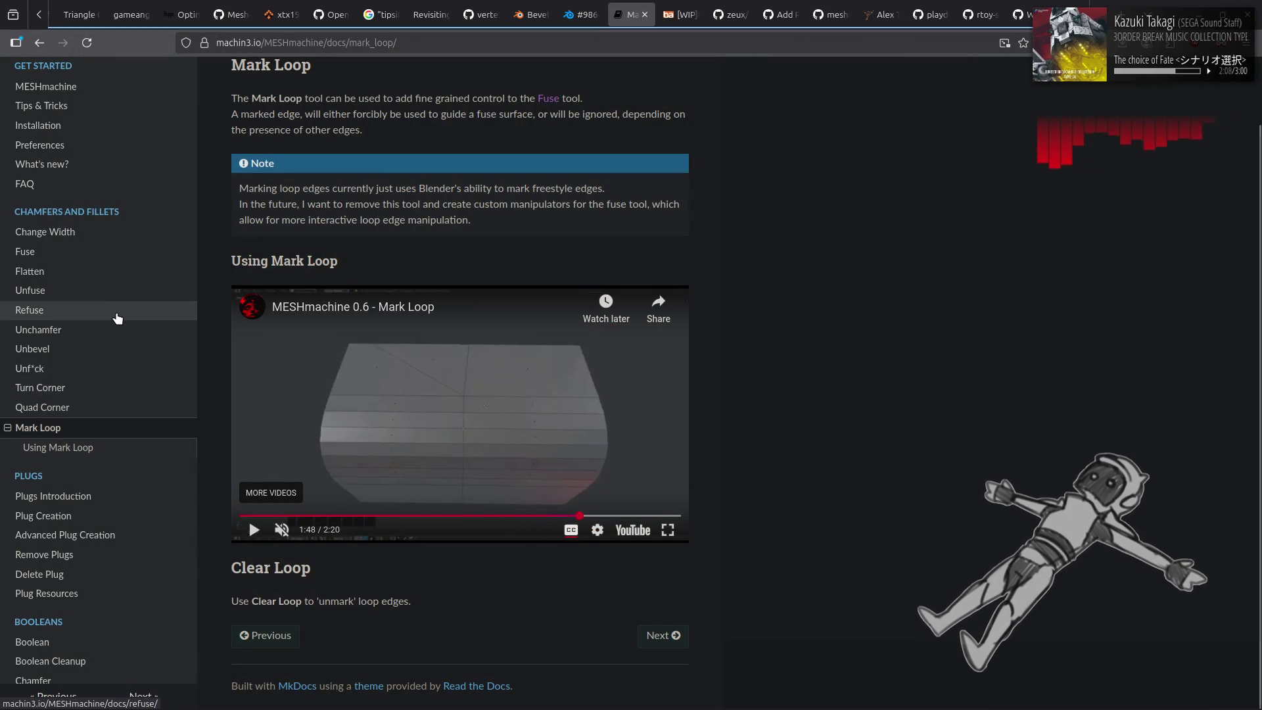
{"action": "scroll", "coordinate": [119, 317], "scroll_direction": "up", "scroll_amount": 2}
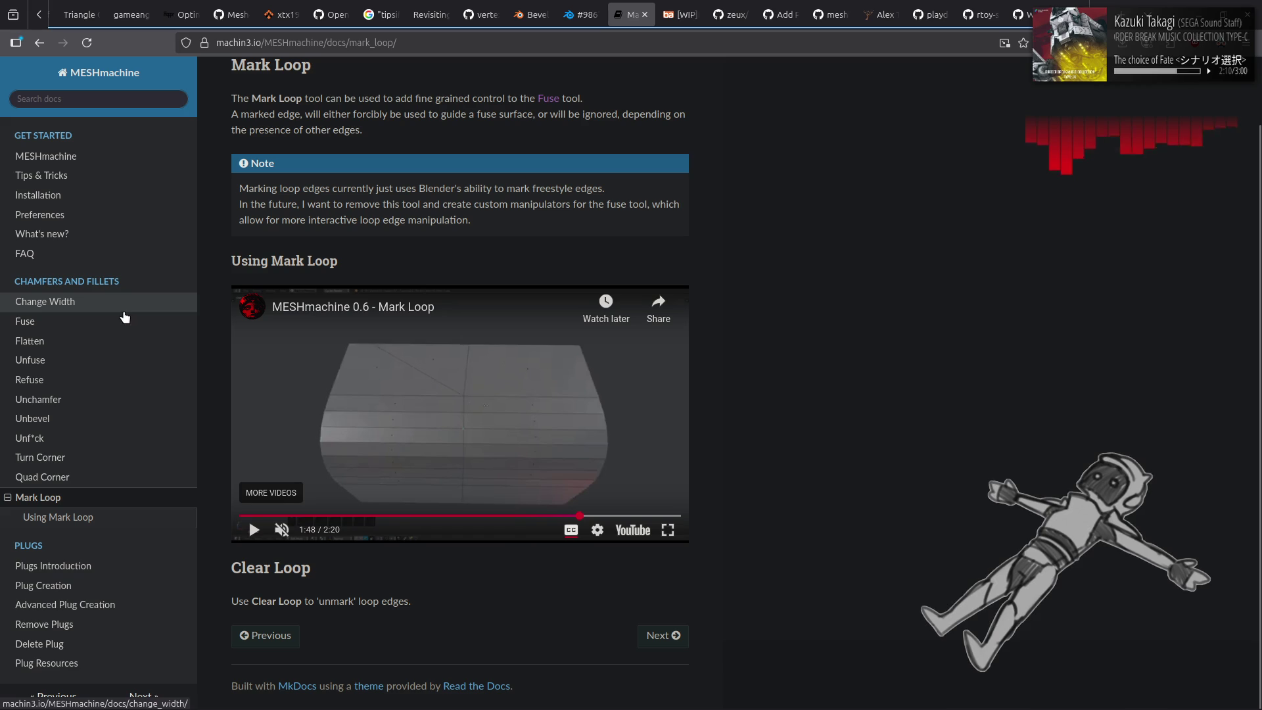
View the Tips and Tricks page, then return to the Blender torso.
{"action": "left_click", "coordinate": [112, 175]}
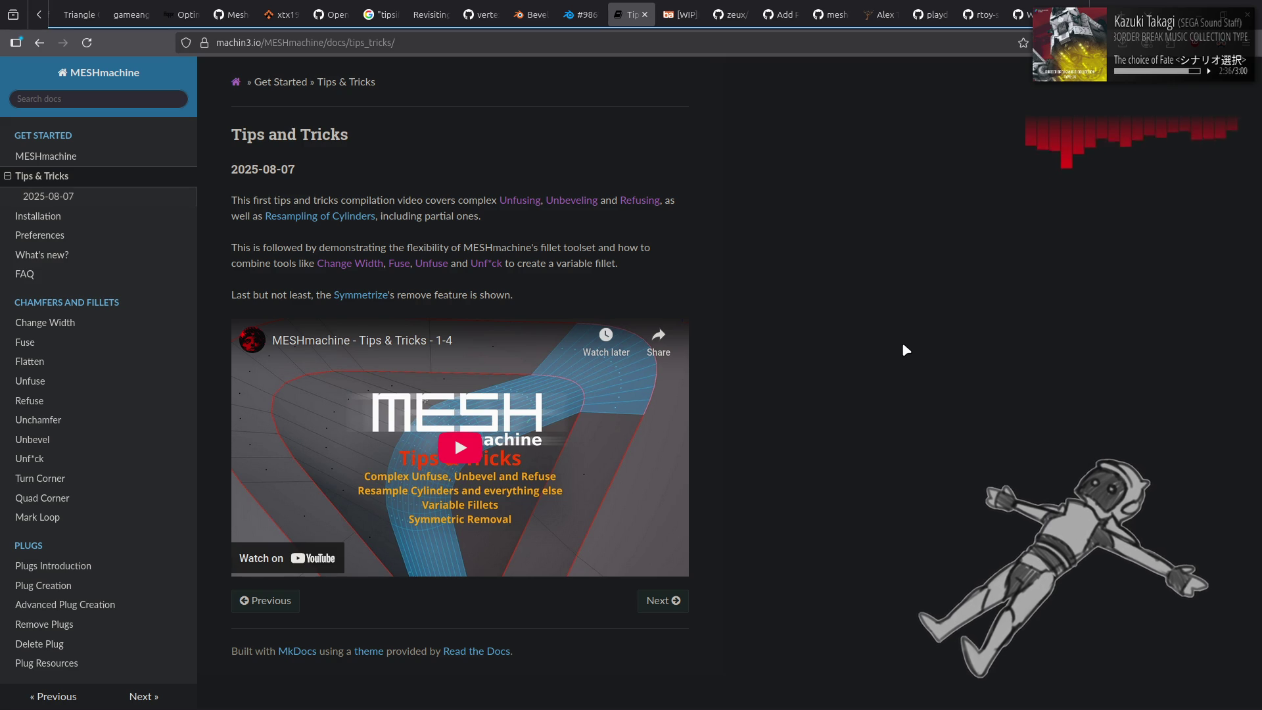
{"action": "key", "text": "alt+Tab"}
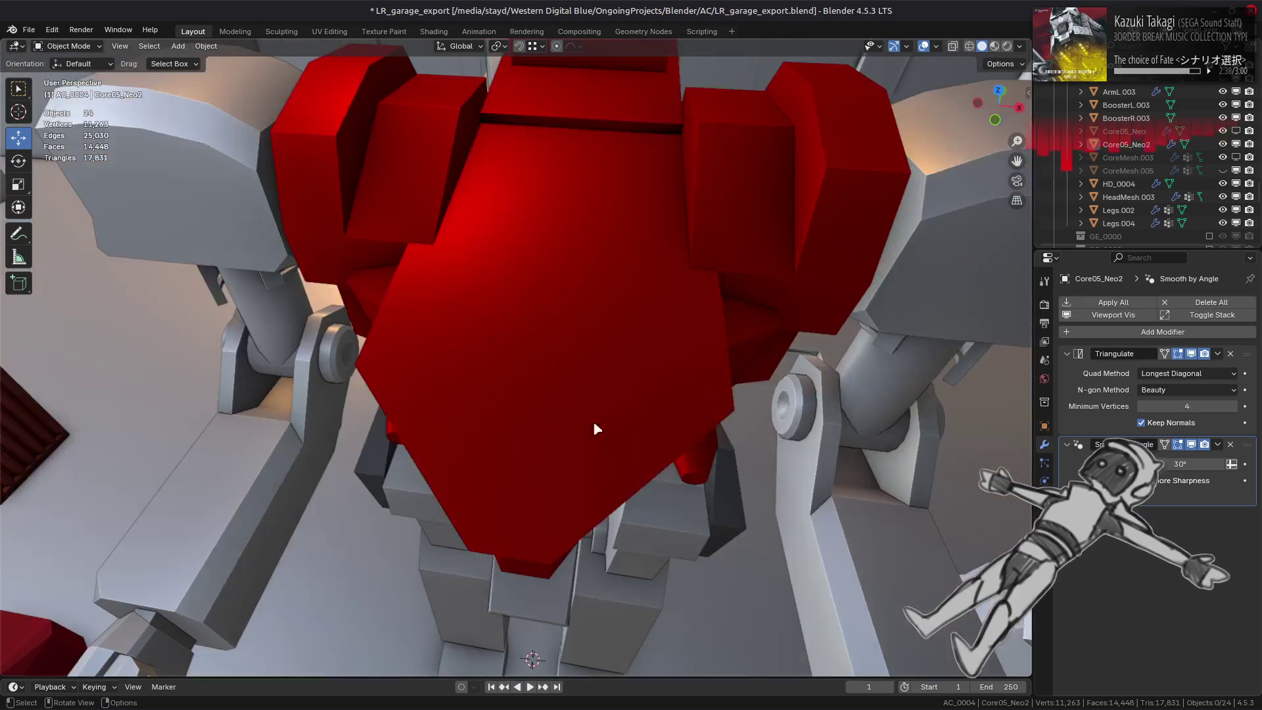
In Edit Mode, dissolve the two extra vertices on the chest face.
{"action": "key", "text": "Tab"}
{"action": "middle_click_drag", "start_coordinate": [563, 365], "coordinate": [520, 352]}
{"action": "key", "text": "1"}
{"action": "left_click", "coordinate": [492, 354]}
{"action": "right_click", "coordinate": [527, 321]}
{"action": "left_click", "coordinate": [521, 648]}
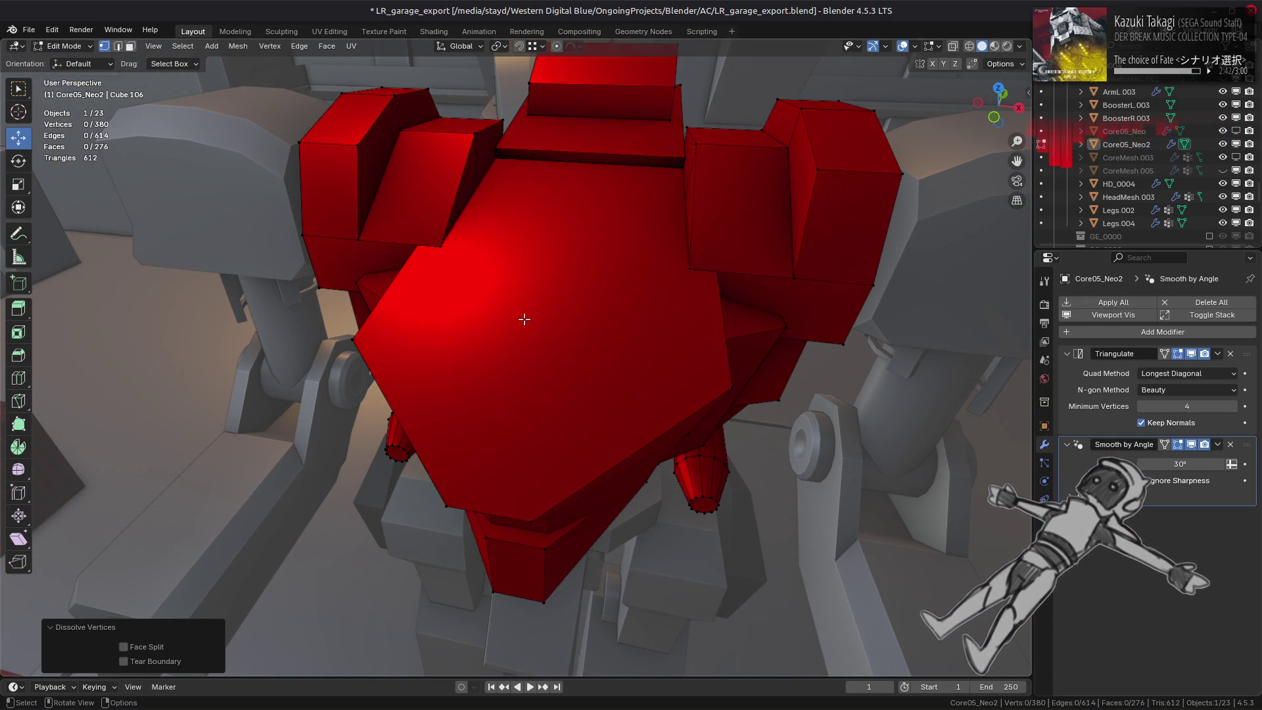
Inset the pentagon chest face and extrude it inward along its normals to form a recess.
{"action": "left_click", "coordinate": [523, 318]}
{"action": "key", "text": "i"}
{"action": "left_click", "coordinate": [865, 336]}
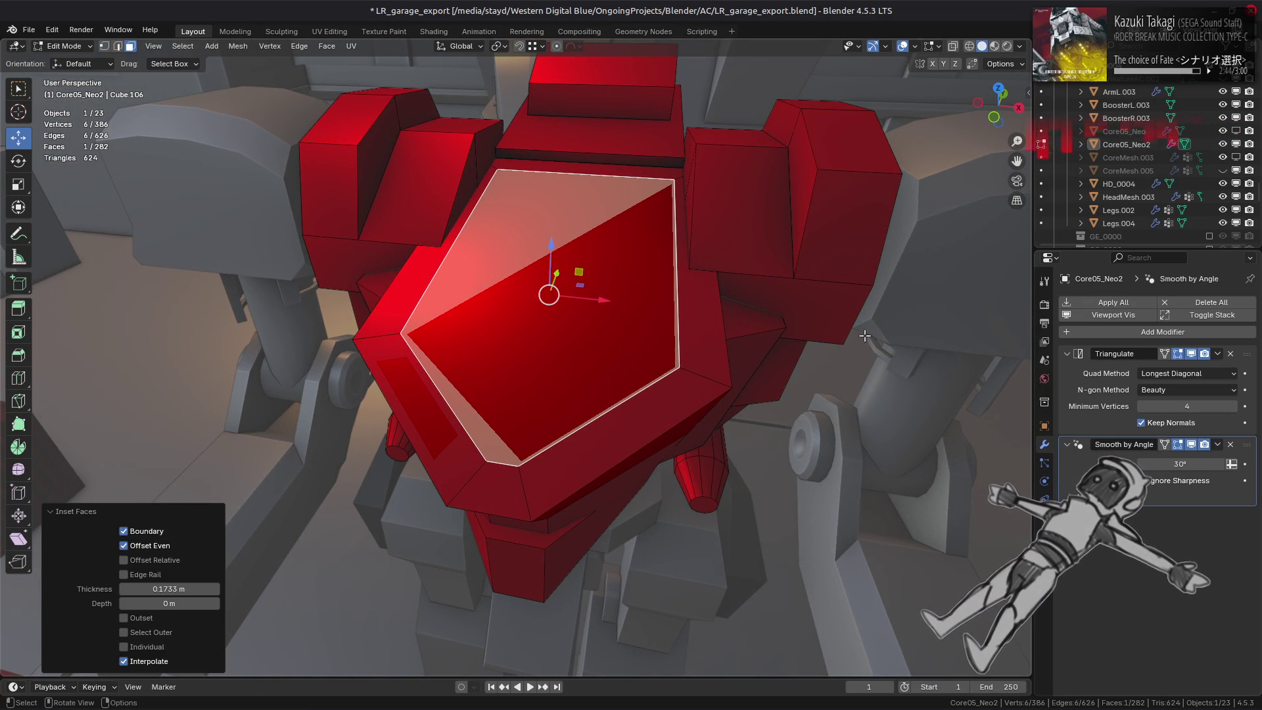
{"action": "right_click", "coordinate": [864, 336]}
{"action": "left_click", "coordinate": [838, 350]}
{"action": "left_click", "coordinate": [851, 376]}
Crease the recess rim and its six corner edges at full strength (1.0).
{"action": "key", "text": "ctrl+KP_Add"}
{"action": "key", "text": "2"}
{"action": "key", "text": "shift+e"}
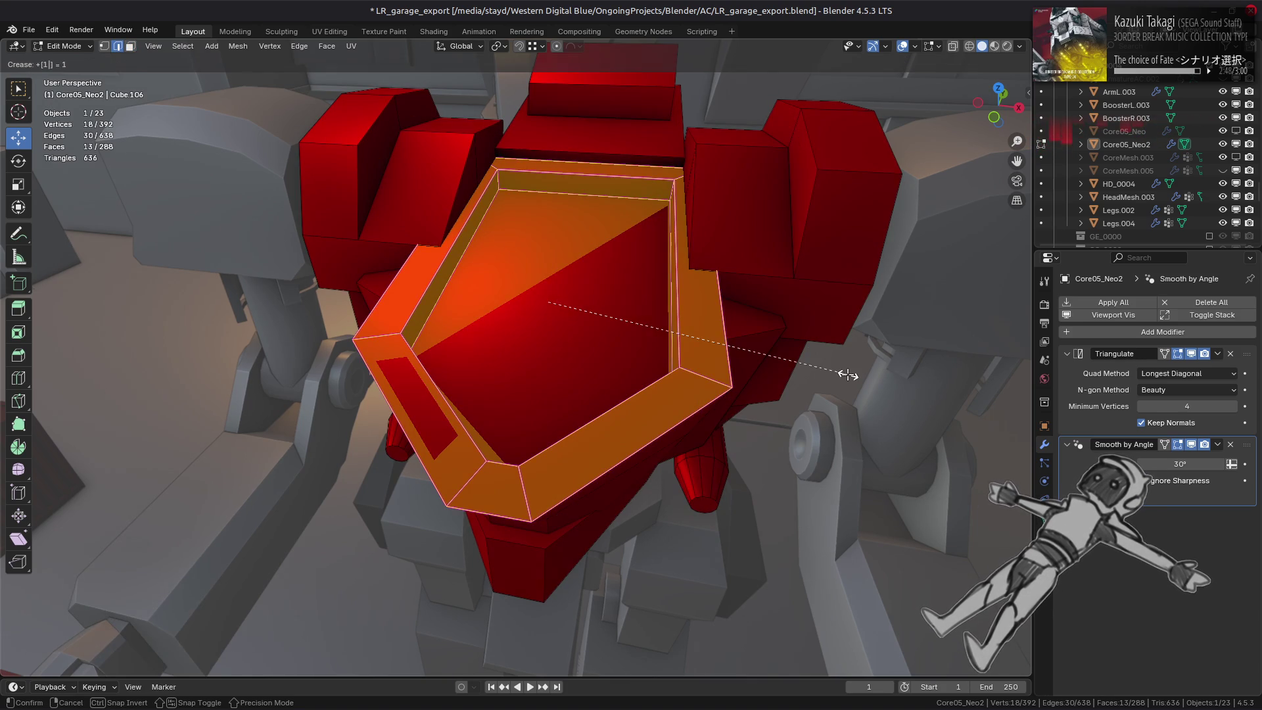
{"action": "key", "text": "Return"}
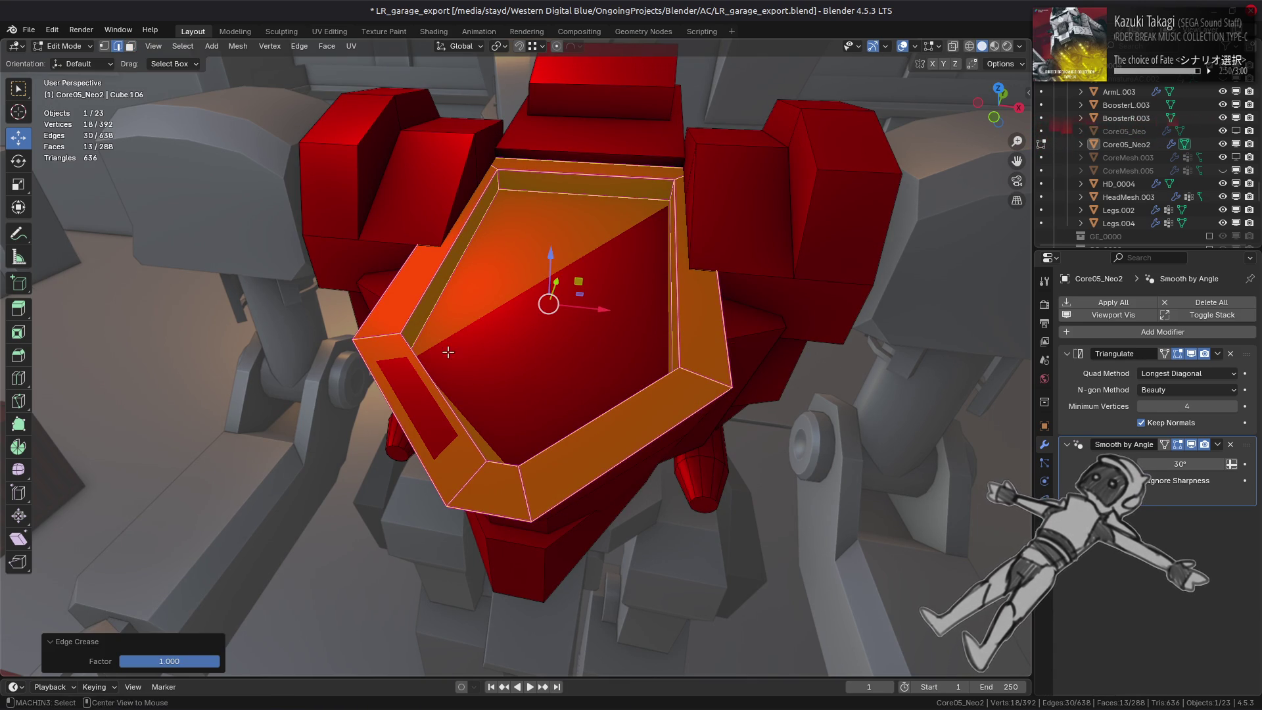
{"action": "left_click", "coordinate": [648, 361], "text": "ctrl+alt"}
{"action": "key", "text": "shift+e"}
{"action": "type", "text": "1"}
{"action": "key", "text": "Return"}
{"action": "key", "text": "alt+a"}
{"action": "mouse_move", "coordinate": [647, 361]}
{"action": "middle_mouse_down"}
{"action": "mouse_move", "coordinate": [607, 374]}
{"action": "mouse_move", "coordinate": [727, 366]}
{"action": "middle_mouse_up"}
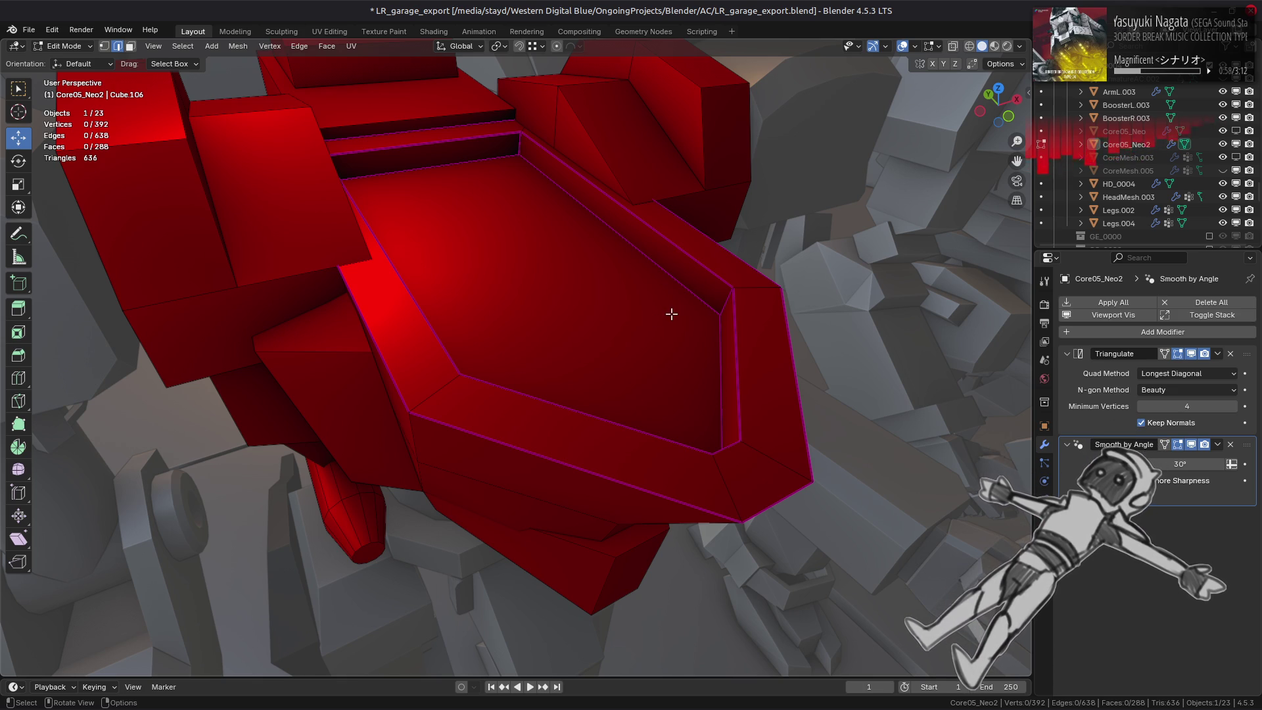
{"action": "left_click", "coordinate": [682, 258]}
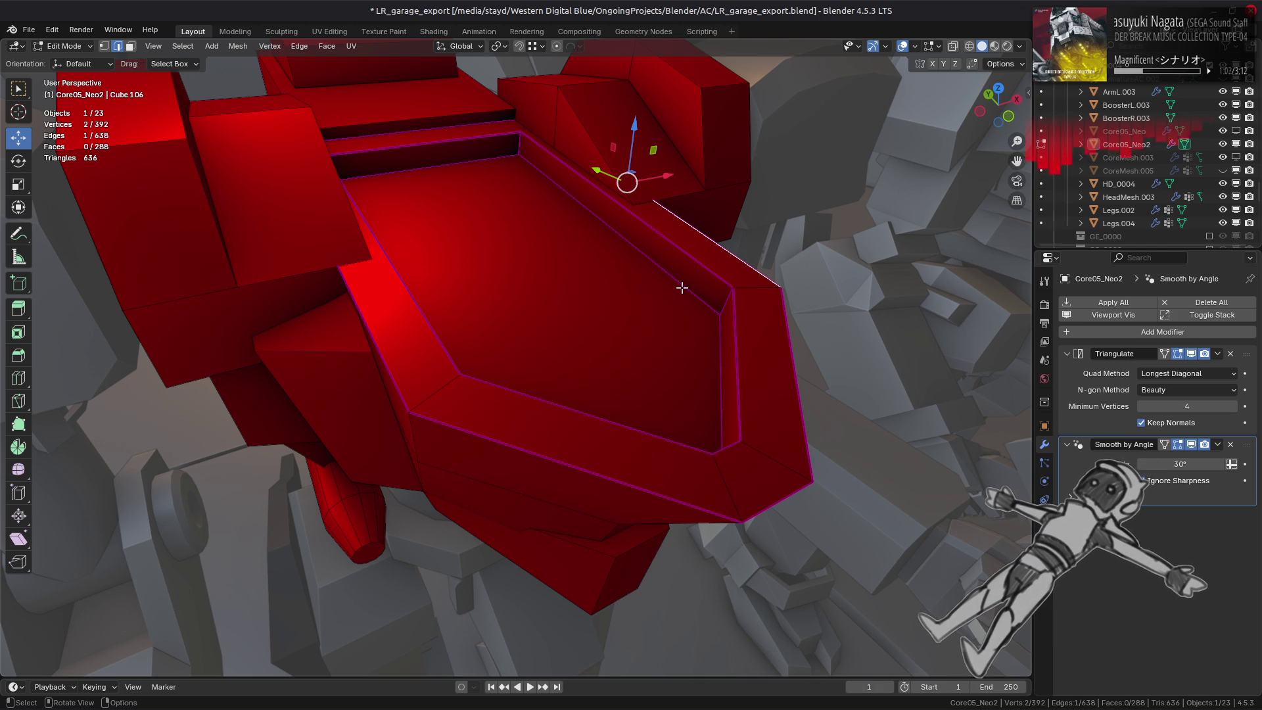
{"action": "left_click", "coordinate": [1021, 46]}
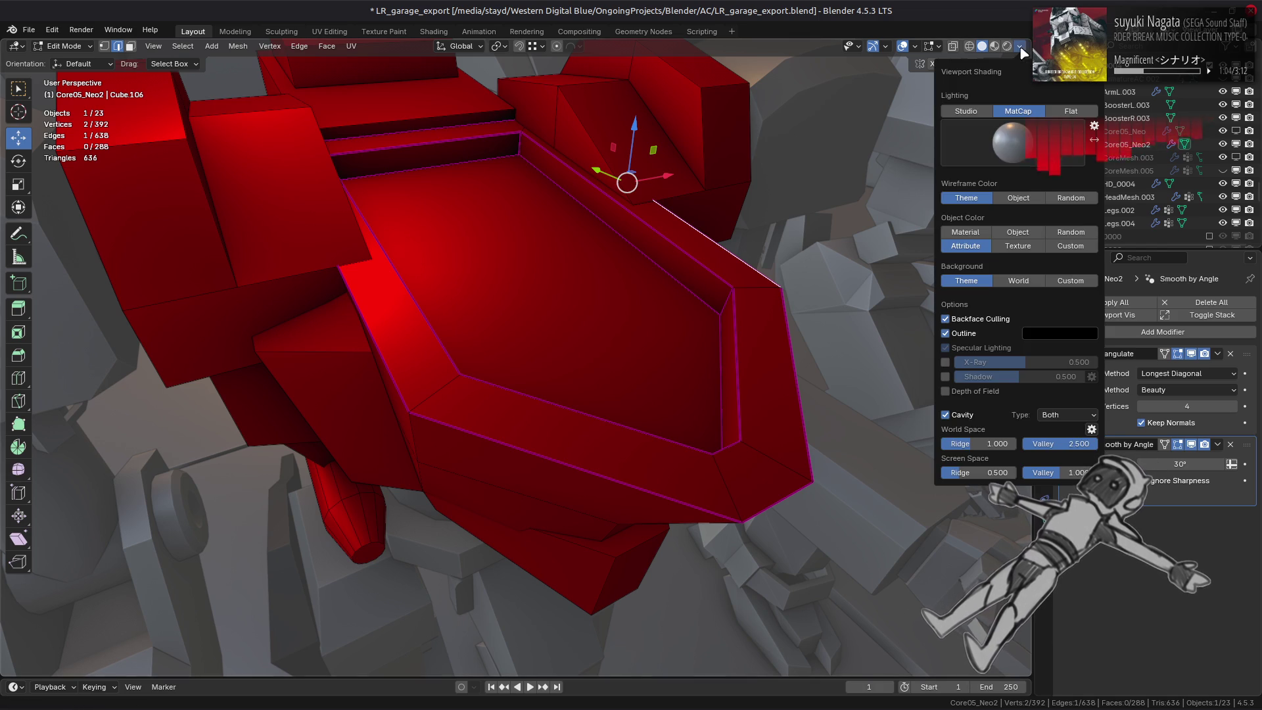
{"action": "left_click", "coordinate": [1001, 246]}
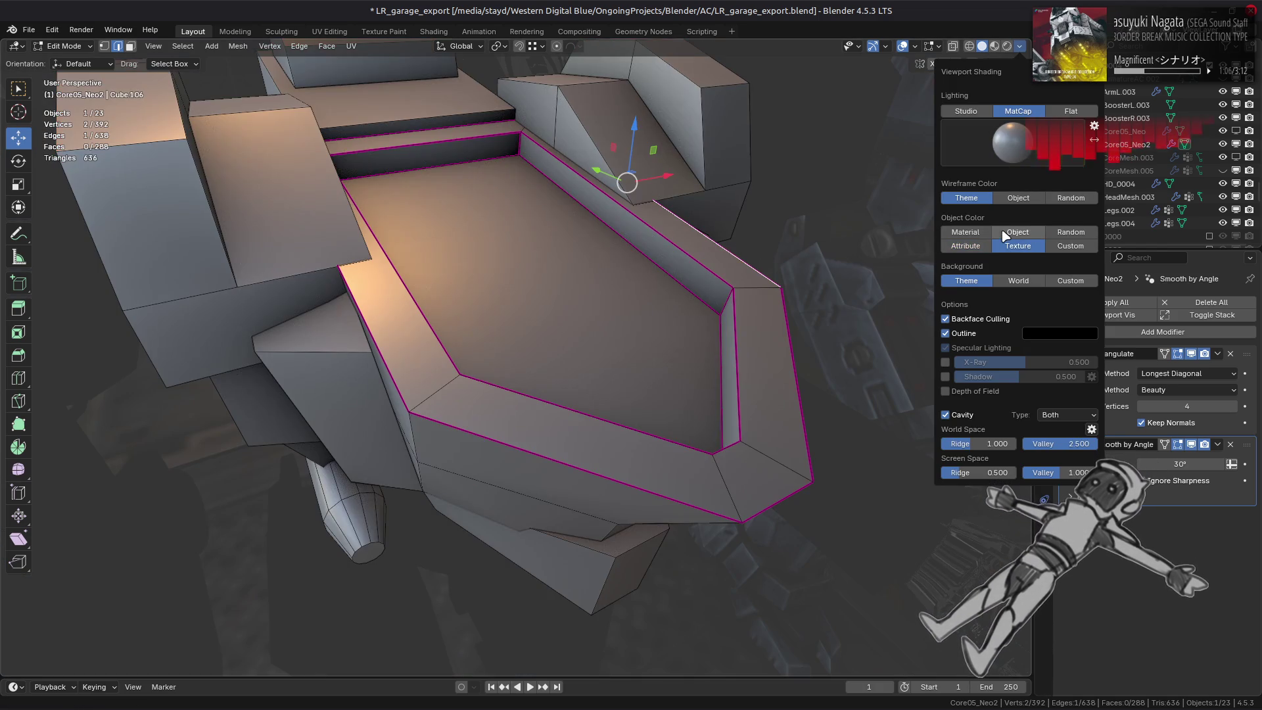
{"action": "left_click", "coordinate": [976, 233]}
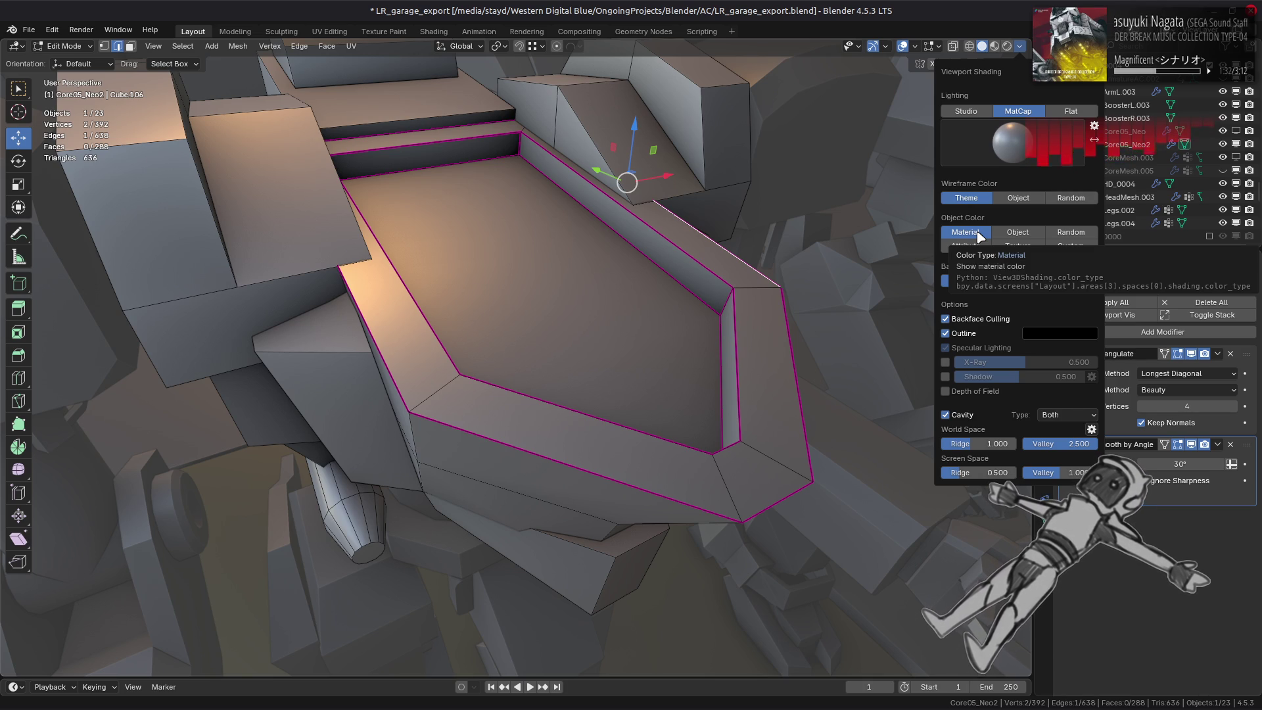
{"action": "left_click", "coordinate": [976, 247]}
{"action": "left_click", "coordinate": [1026, 233]}
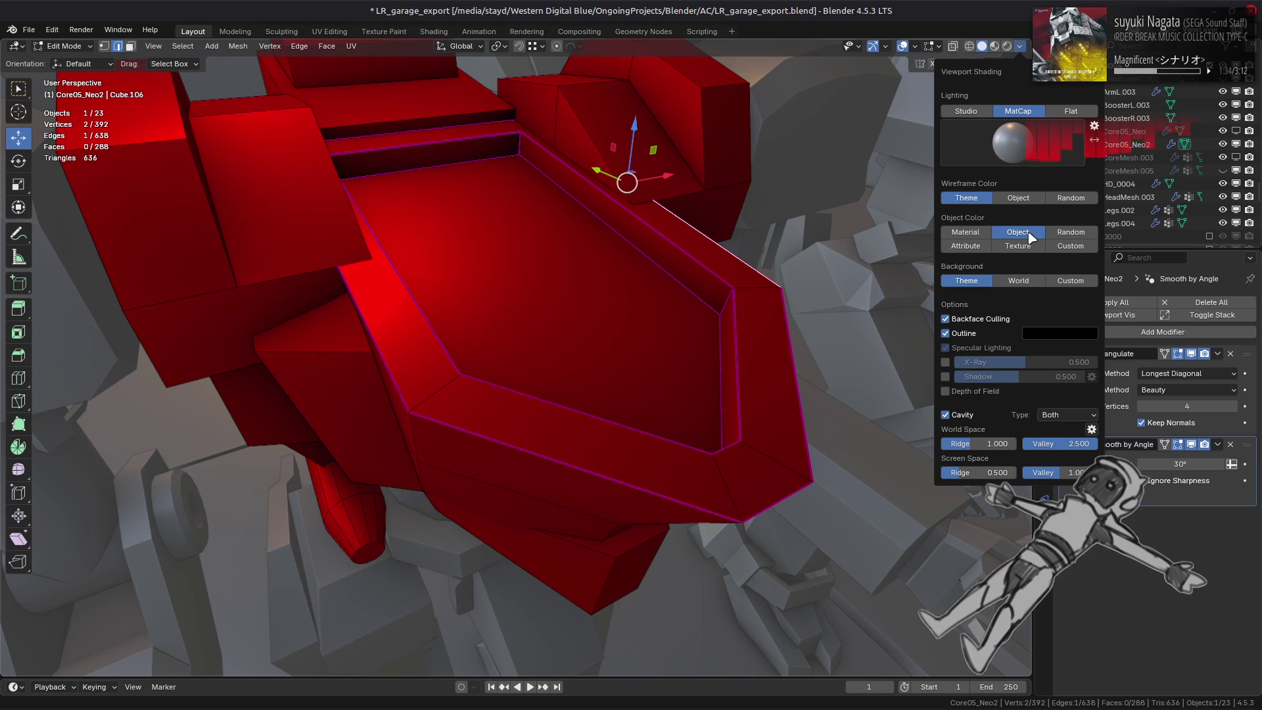
{"action": "left_click", "coordinate": [981, 247]}
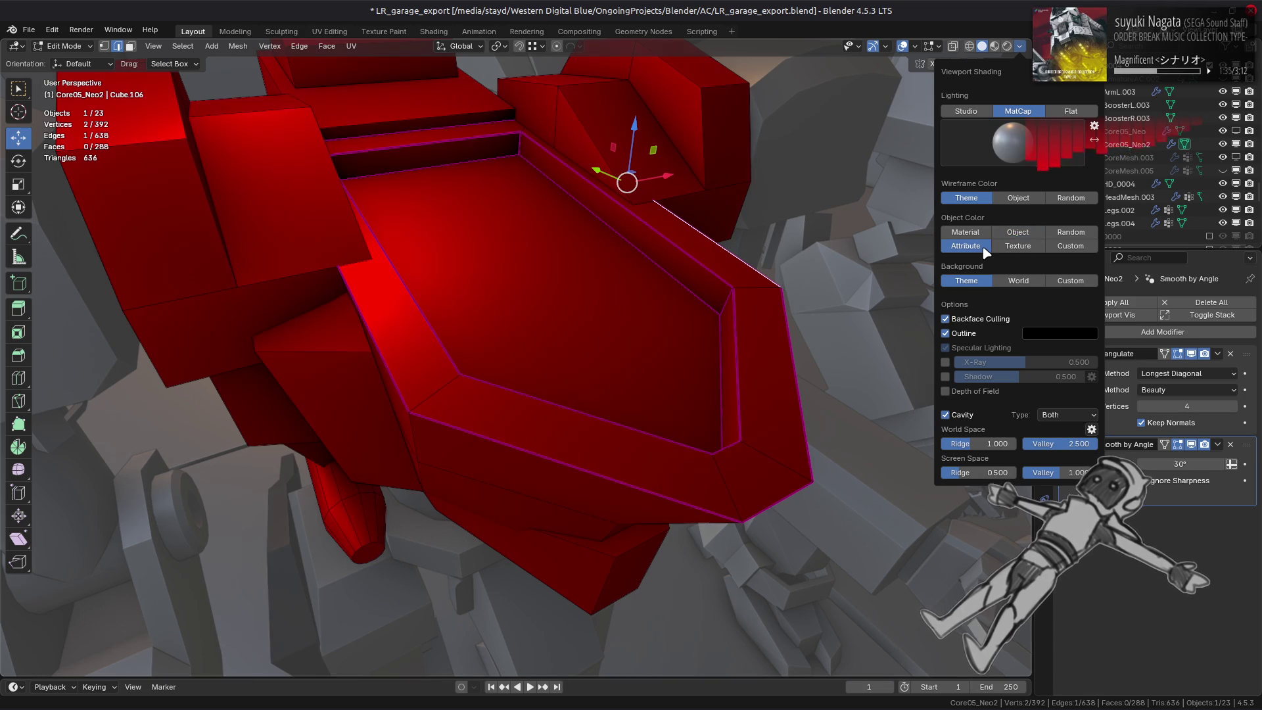
{"action": "left_click", "coordinate": [1019, 245]}
{"action": "left_click", "coordinate": [1070, 246]}
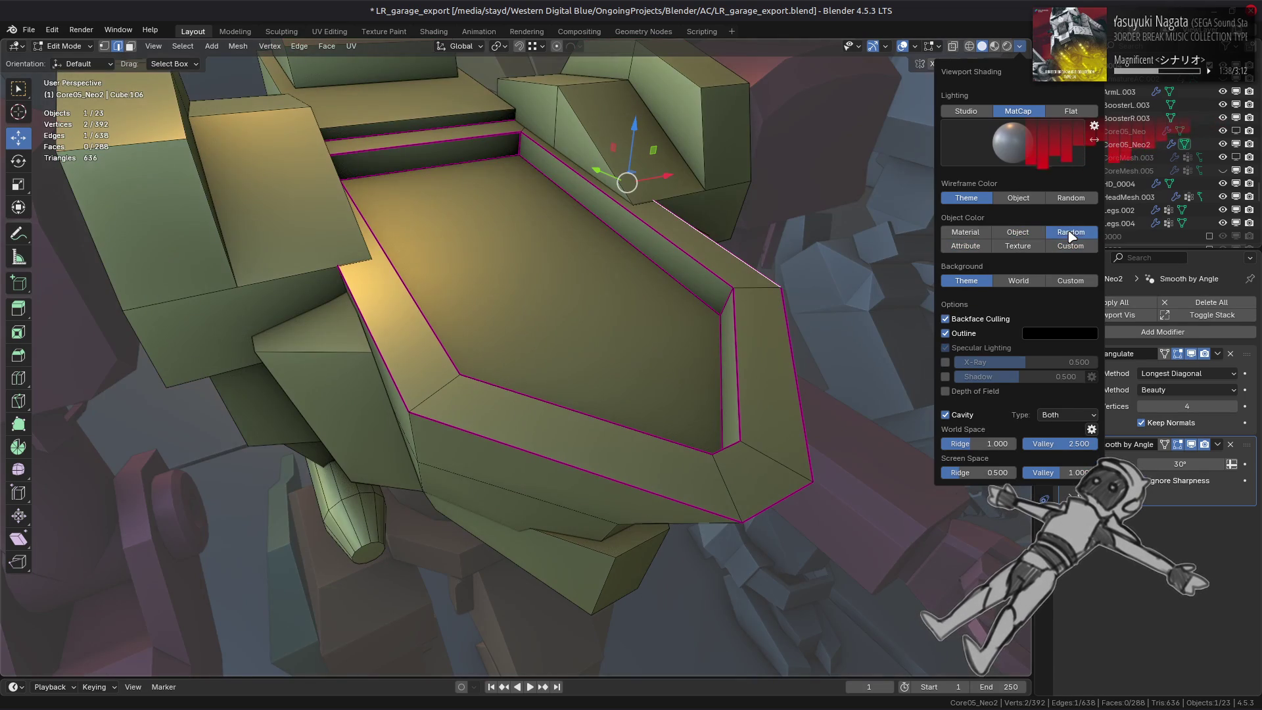
{"action": "left_click", "coordinate": [1030, 236]}
{"action": "left_click", "coordinate": [972, 247]}
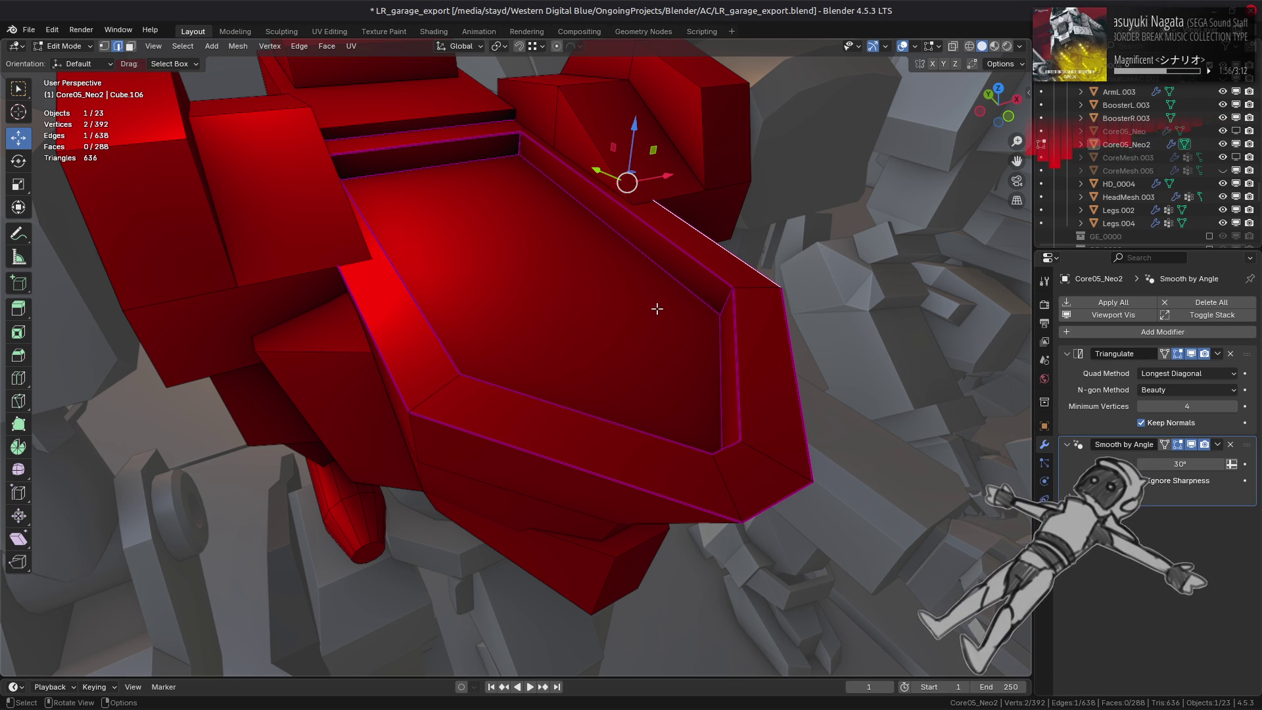
{"action": "key", "text": "ctrl+s"}
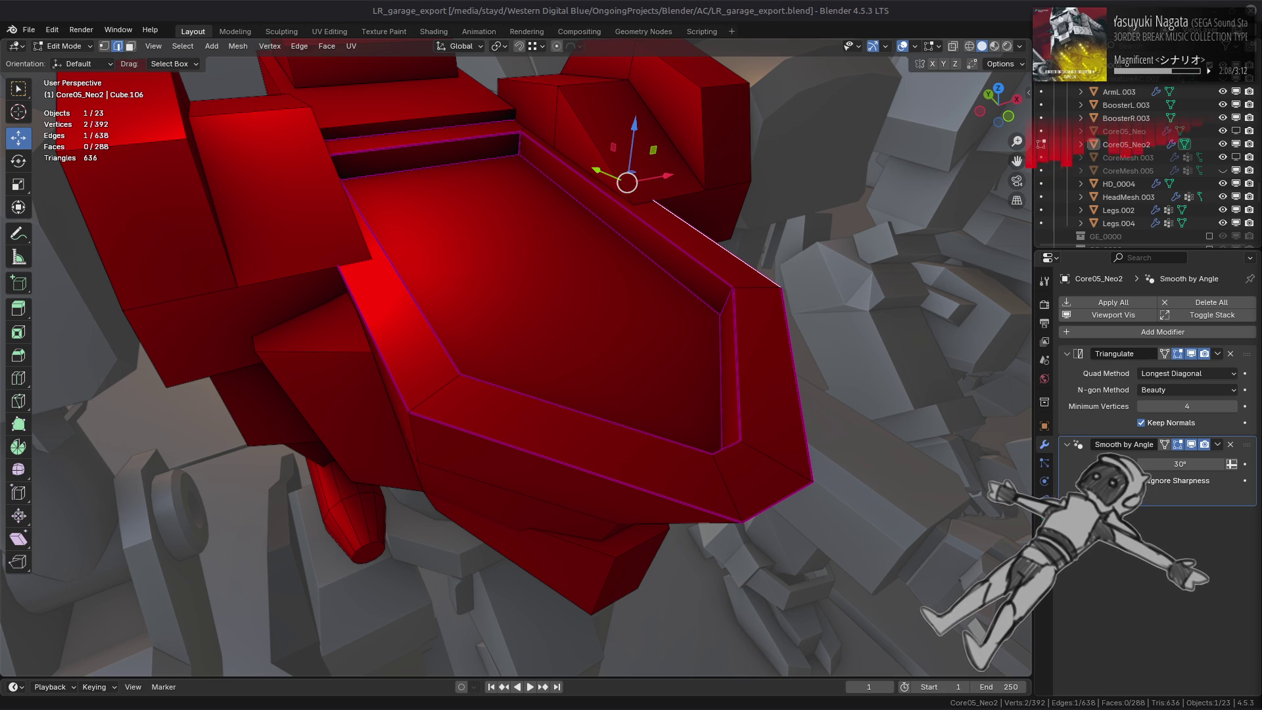
Return to the Firefox reference image of the two inset mesh shapes.
{"action": "key", "text": "alt+Tab"}
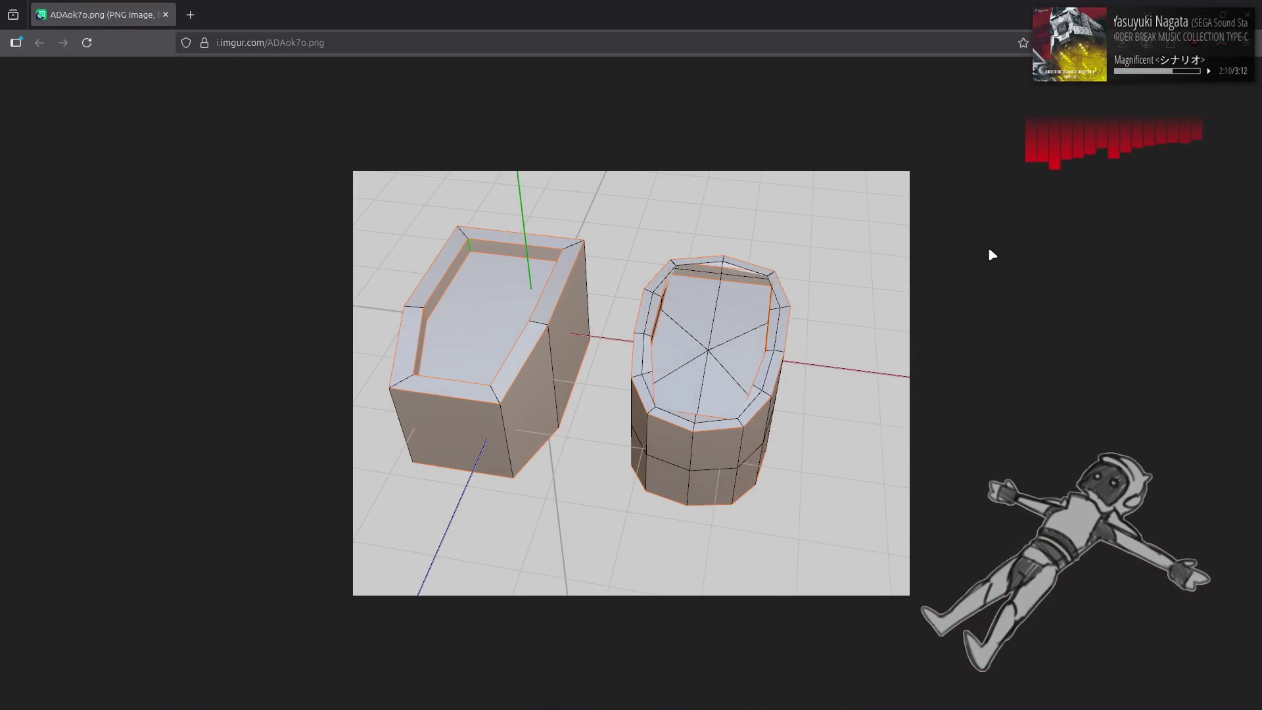
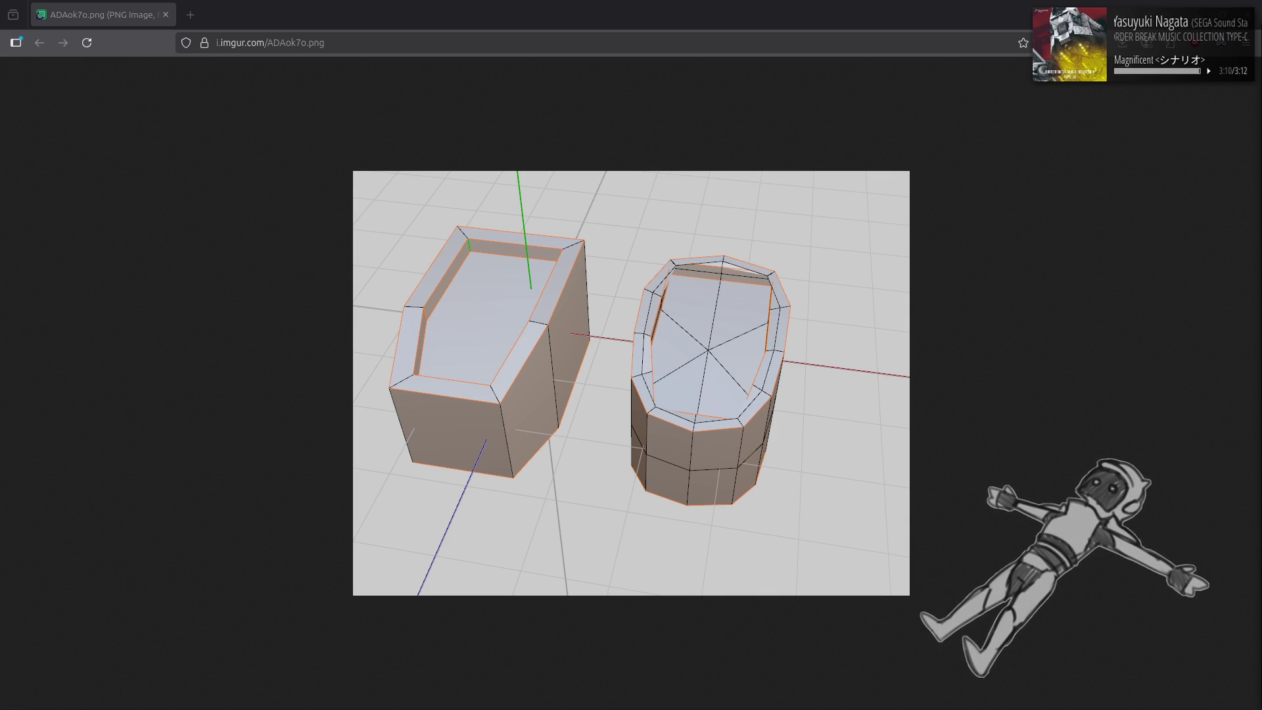
Switch from the Firefox reference image back to the Blender scene.
{"action": "key", "text": "alt+Tab"}
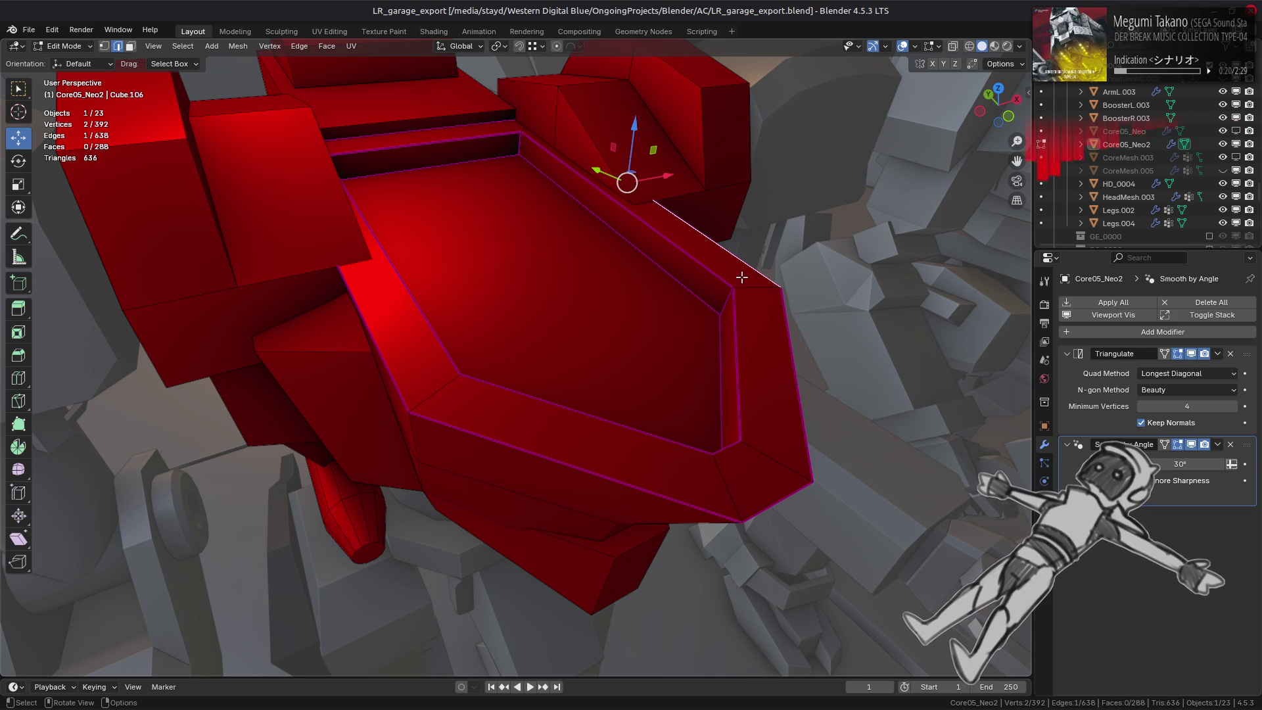
Inspect the chest rim by selecting and deselecting its face ring and a trough-corner vertex from several angles.
{"action": "middle_click_drag", "start_coordinate": [747, 277], "coordinate": [701, 274]}
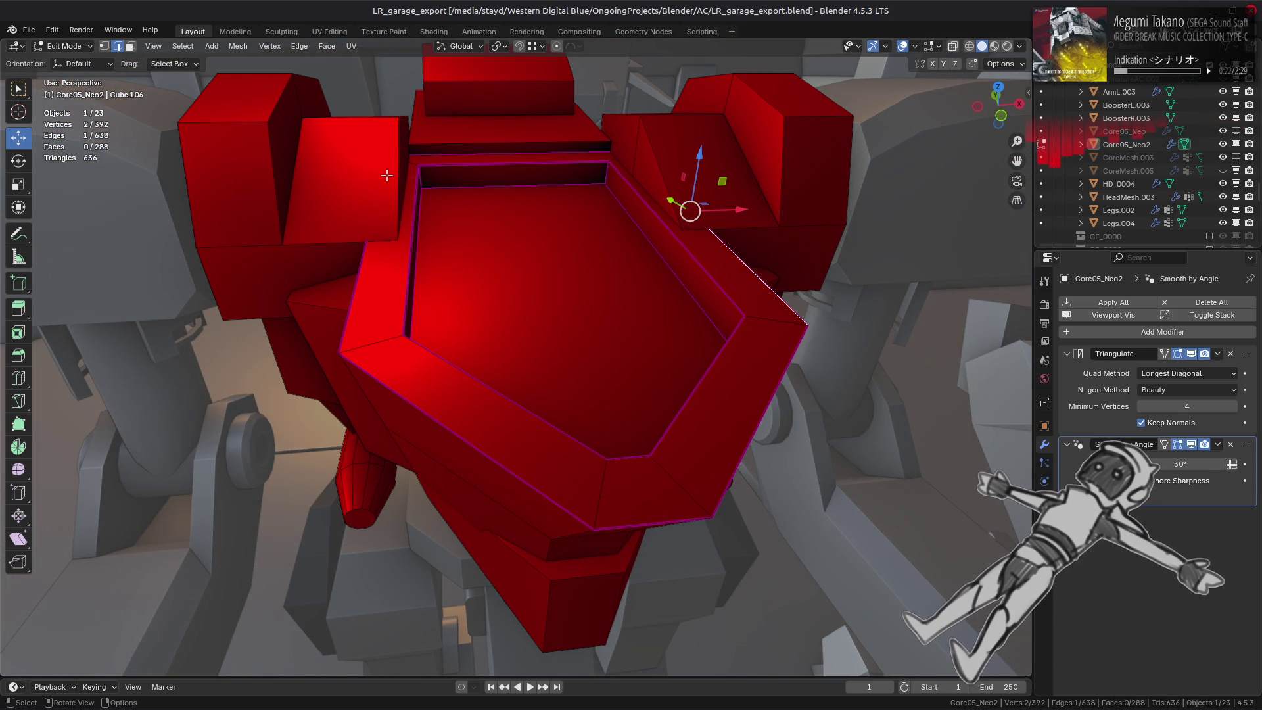
{"action": "key", "text": "ctrl+z"}
{"action": "left_click", "coordinate": [367, 345], "text": "alt"}
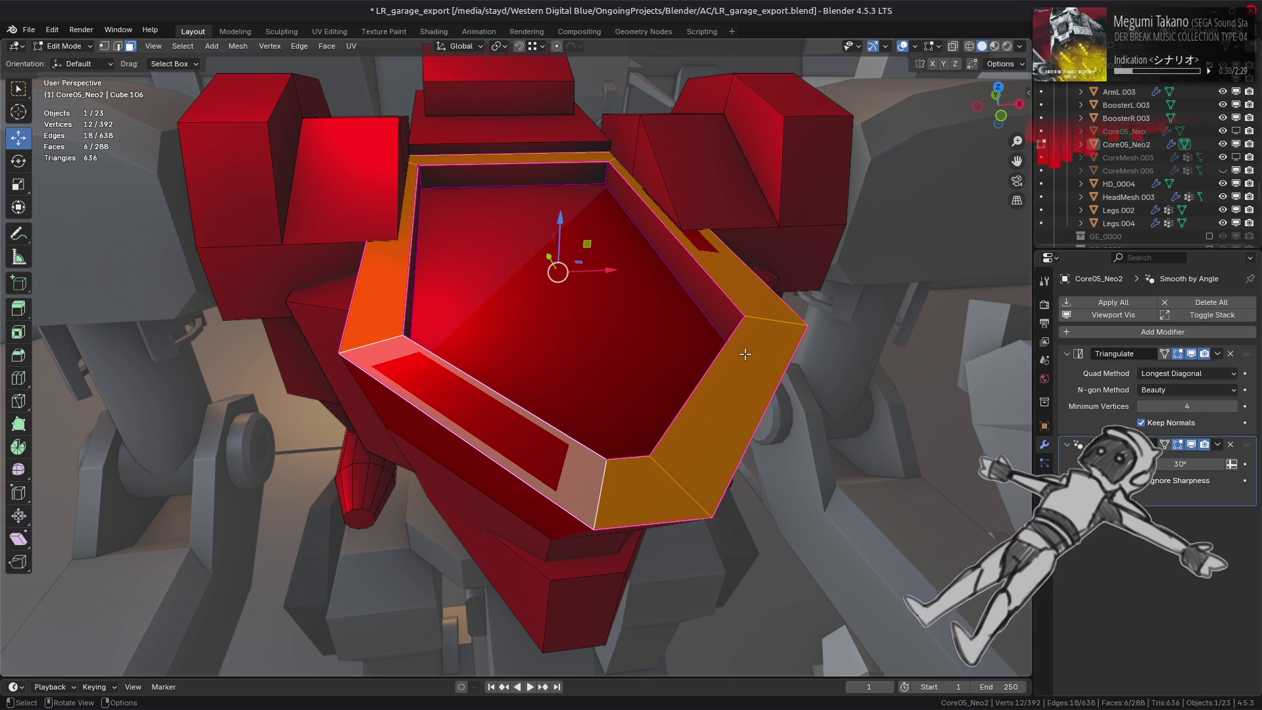
{"action": "scroll", "coordinate": [735, 350], "scroll_direction": "up", "scroll_amount": 2}
{"action": "mouse_move", "coordinate": [721, 344]}
{"action": "middle_mouse_down"}
{"action": "mouse_move", "coordinate": [798, 325]}
{"action": "mouse_move", "coordinate": [756, 334]}
{"action": "middle_mouse_up"}
{"action": "key", "text": "alt+a"}
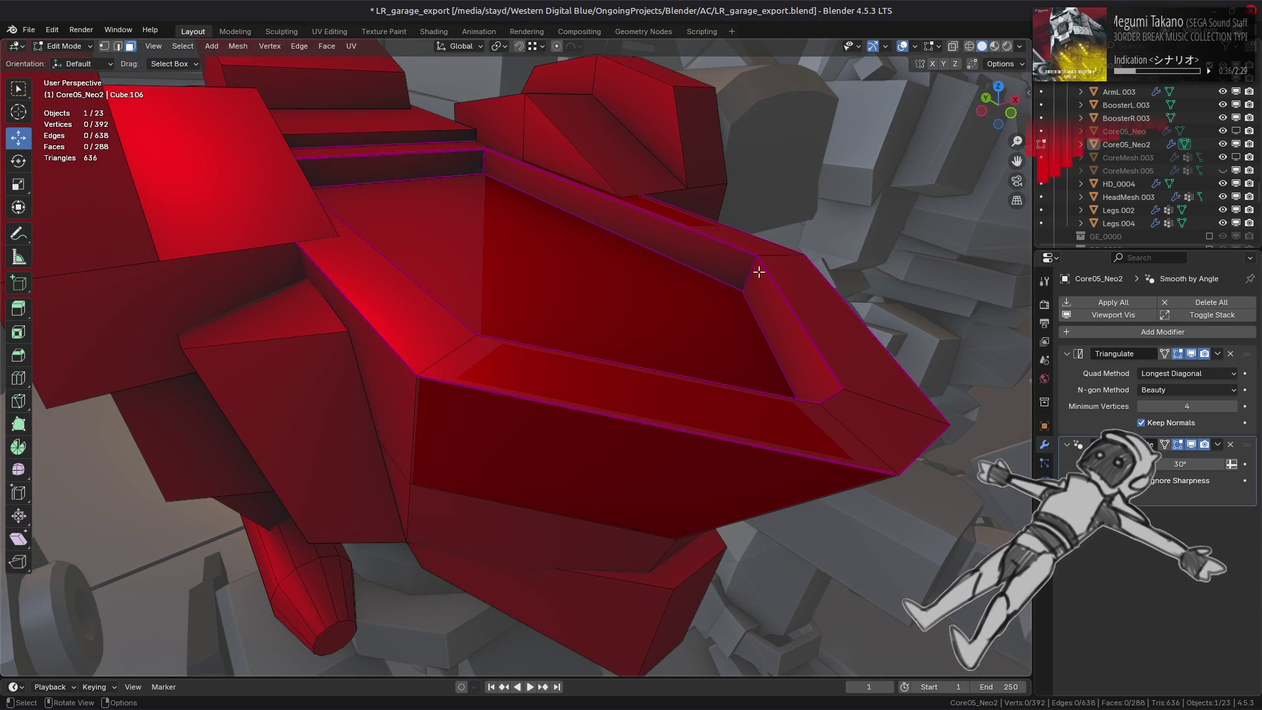
{"action": "key", "text": "1"}
{"action": "left_click", "coordinate": [756, 255]}
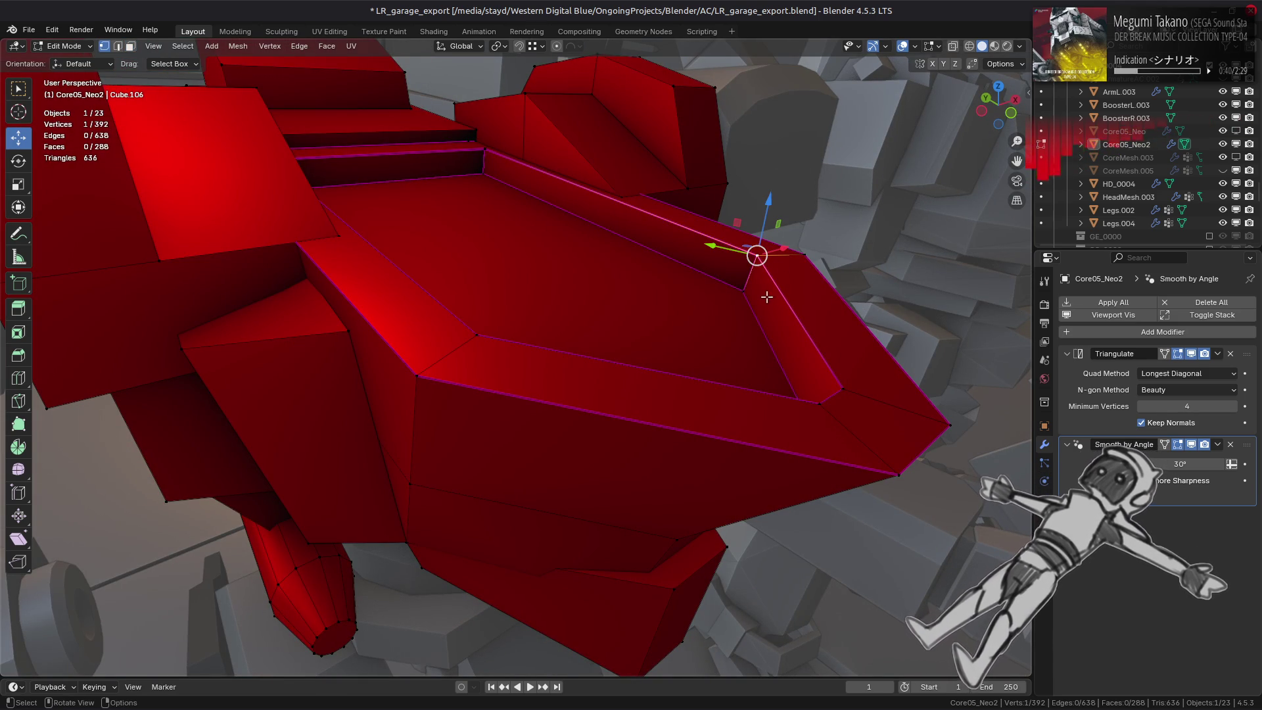
{"action": "left_click", "coordinate": [761, 296]}
Trial-move two rim vertices, undo it, deselect everything and return the core to Object Mode.
{"action": "mouse_move", "coordinate": [755, 302]}
{"action": "middle_mouse_down"}
{"action": "mouse_move", "coordinate": [759, 271]}
{"action": "mouse_move", "coordinate": [682, 286]}
{"action": "middle_mouse_up"}
{"action": "left_click", "coordinate": [654, 250]}
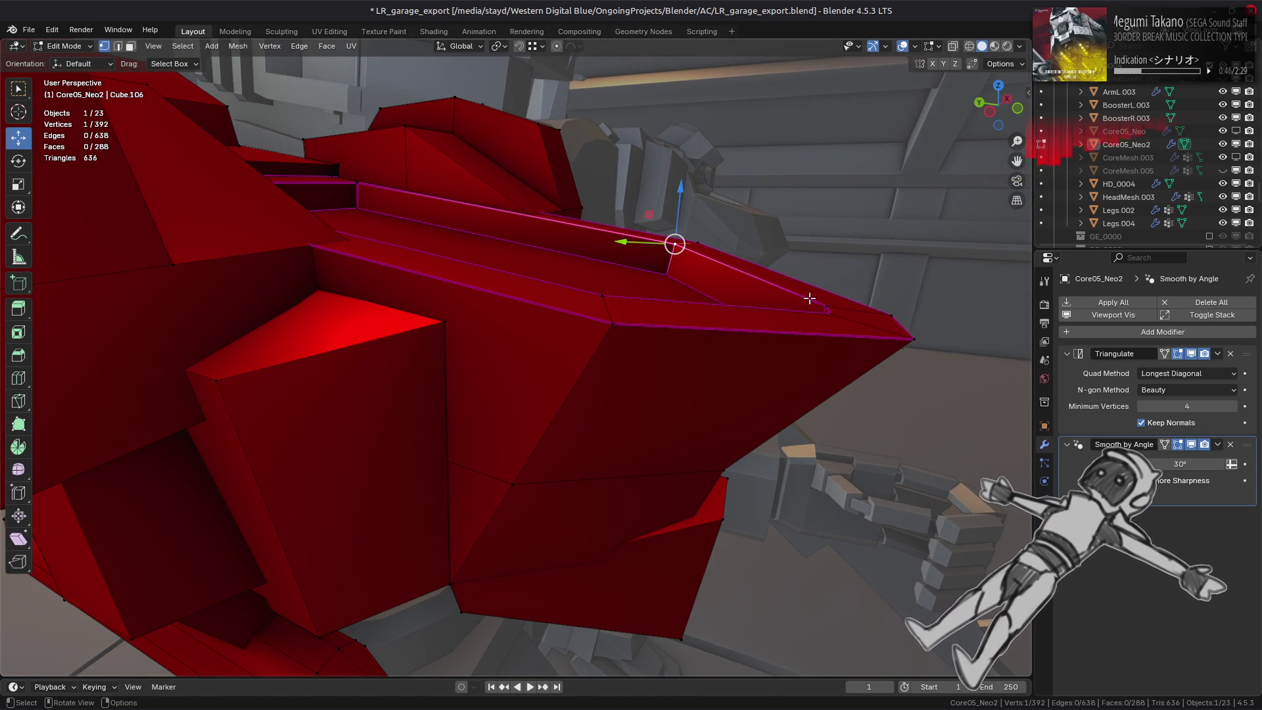
{"action": "left_click", "coordinate": [691, 244], "text": "shift"}
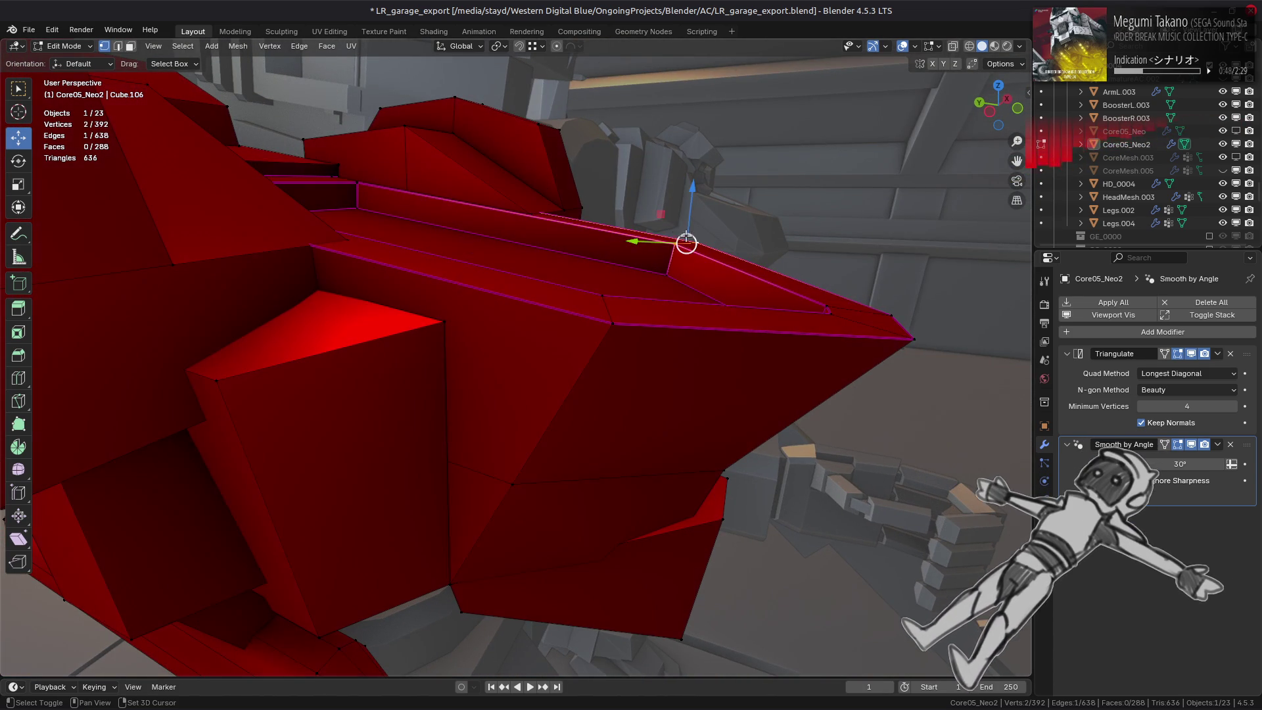
{"action": "key", "text": "g"}
{"action": "left_click", "coordinate": [690, 247]}
{"action": "key", "text": "ctrl+z"}
{"action": "key", "text": "alt+a"}
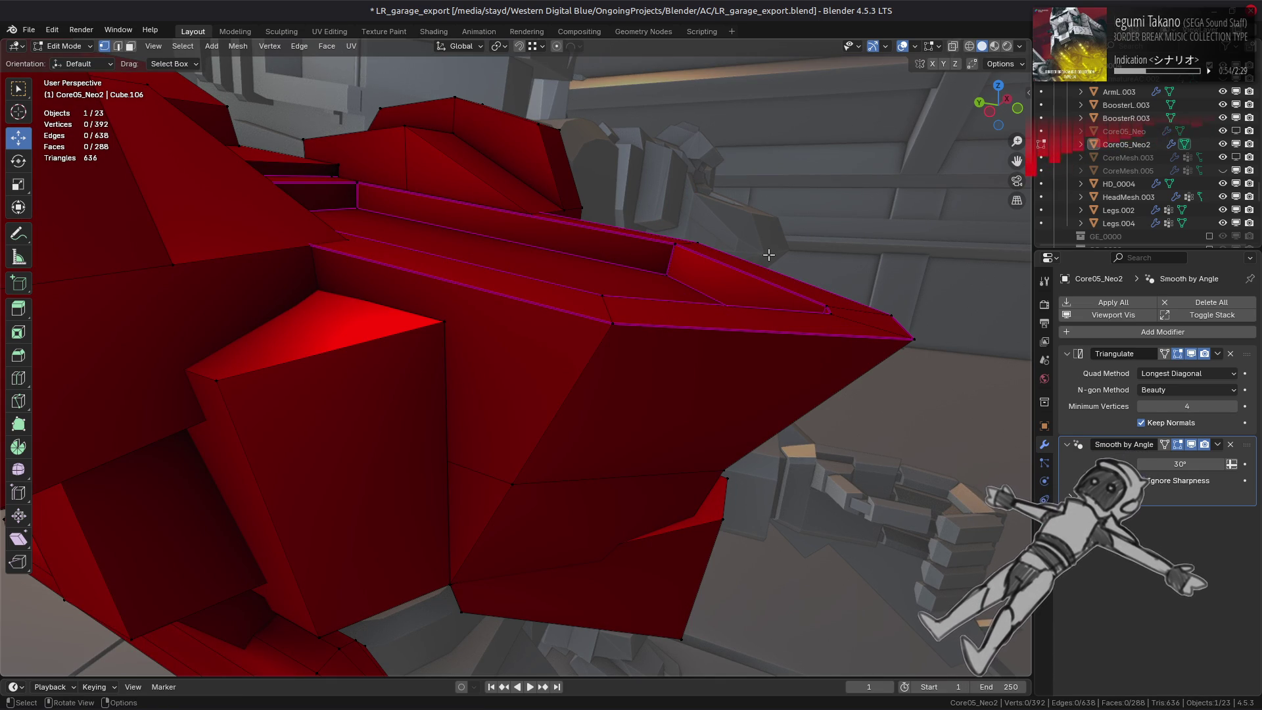
{"action": "middle_click_drag", "start_coordinate": [769, 255], "coordinate": [676, 262]}
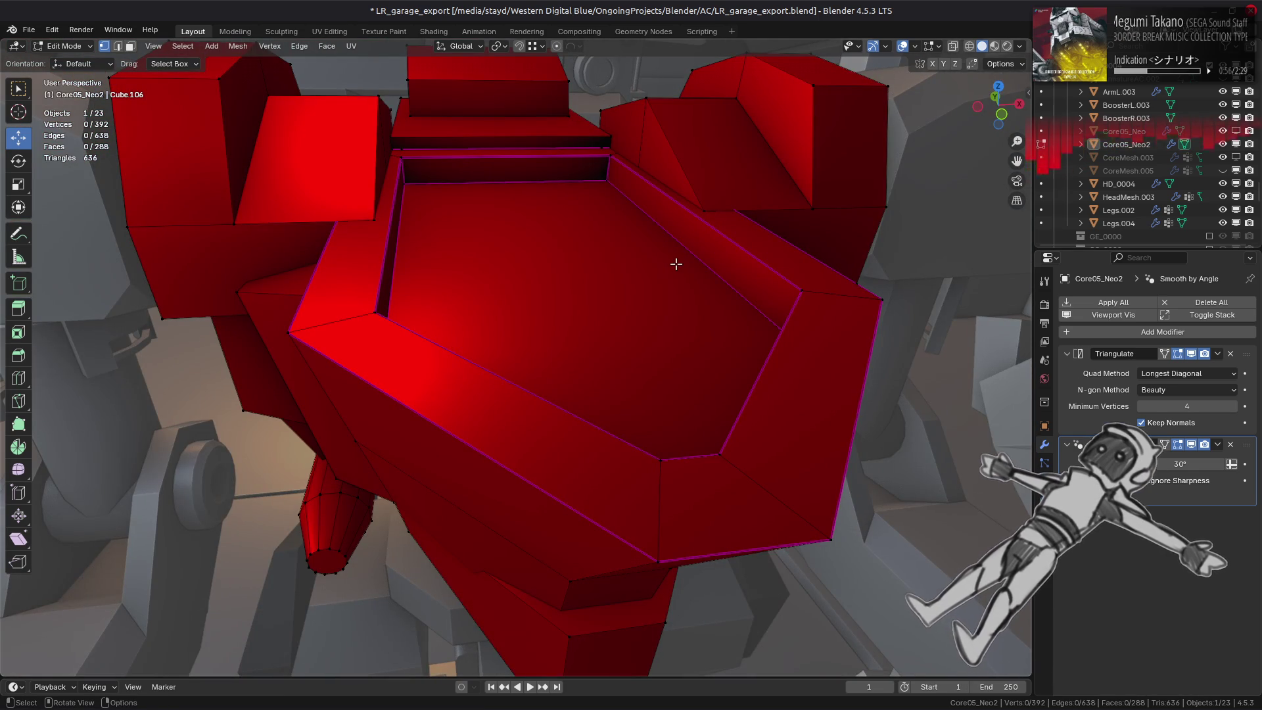
{"action": "scroll", "coordinate": [674, 263], "scroll_direction": "down", "scroll_amount": 5}
{"action": "key", "text": "Tab"}
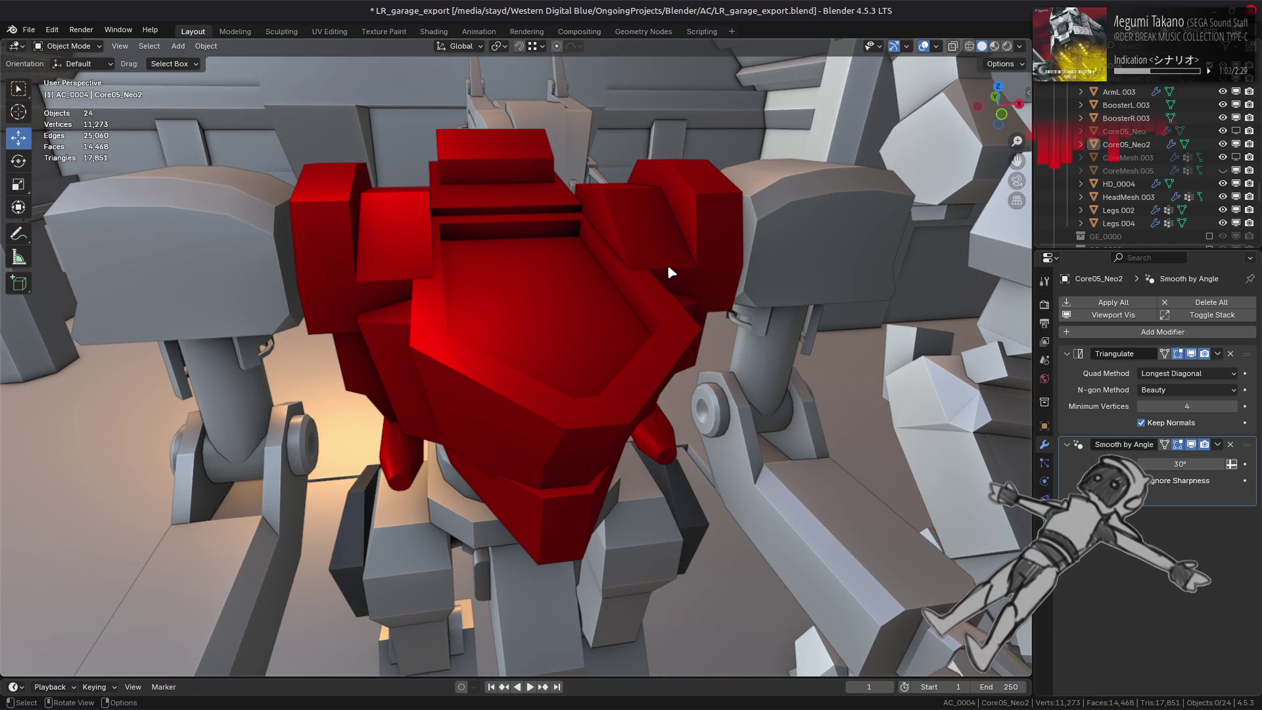
Undo back past the inset rim to a flat chest face, re-enter Edit Mode and select a front face.
{"action": "key", "text": "Tab"}
{"action": "key", "text": "ctrl+z"}
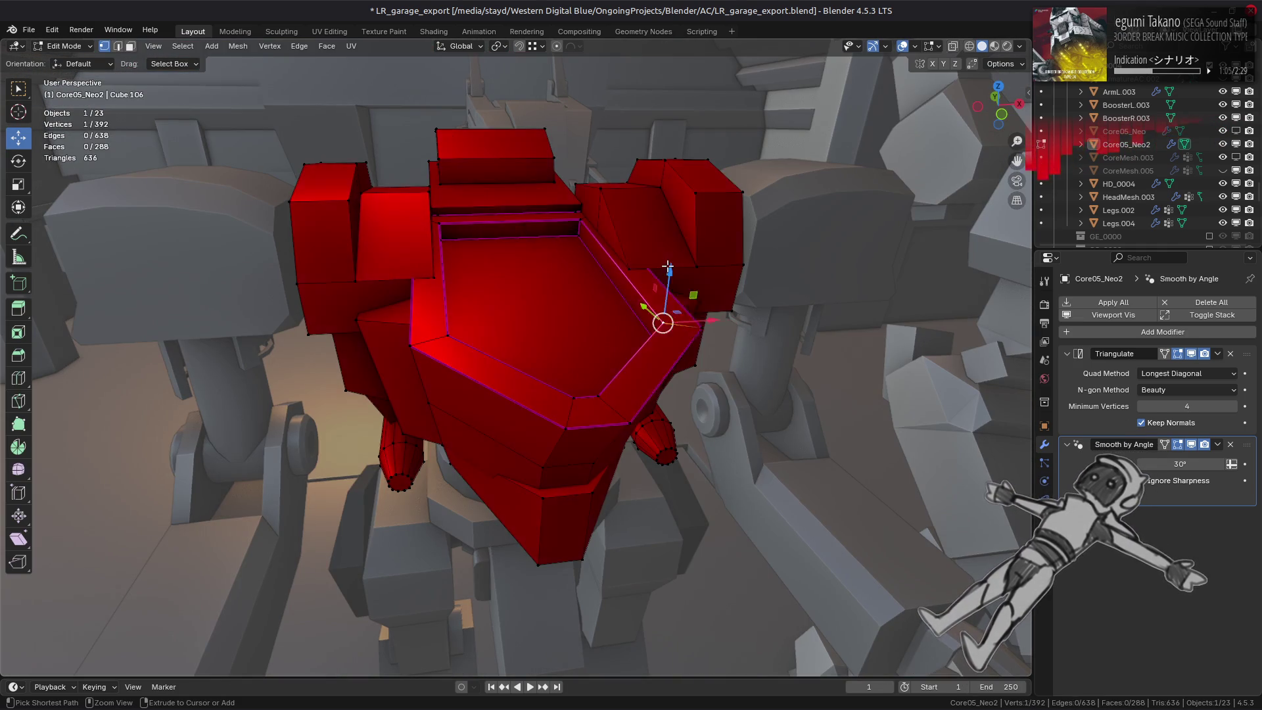
{"action": "key", "text": "ctrl+z"}
{"action": "key", "text": "ctrl+z"}
{"action": "key", "text": "ctrl+z"}
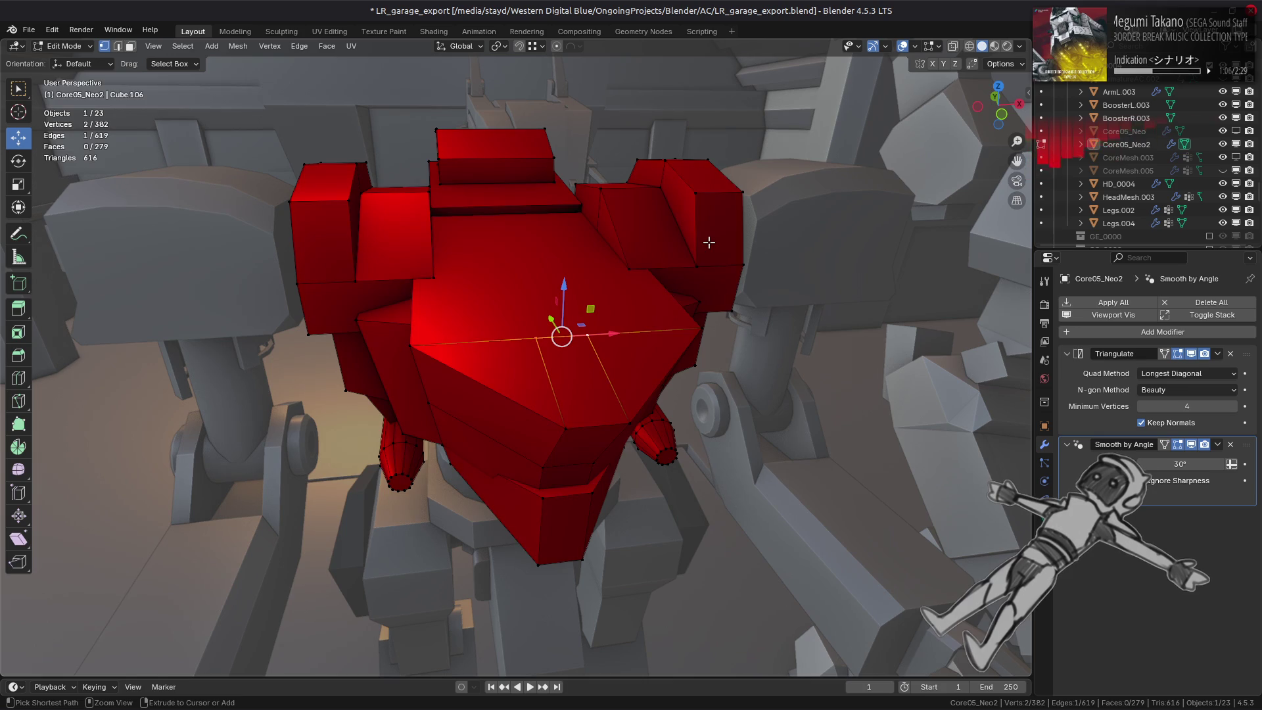
{"action": "key", "text": "ctrl+z"}
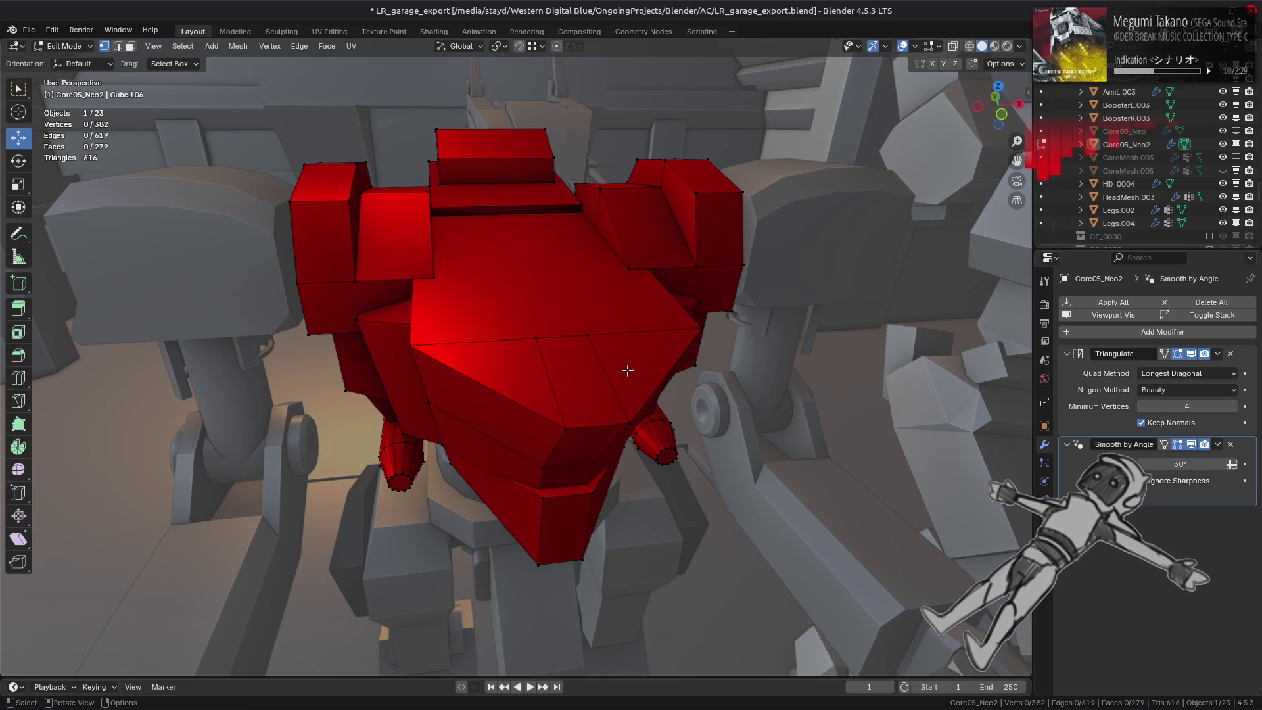
{"action": "key", "text": "ctrl+z"}
{"action": "key", "text": "Tab"}
{"action": "mouse_move", "coordinate": [632, 358]}
{"action": "middle_mouse_down"}
{"action": "mouse_move", "coordinate": [638, 292]}
{"action": "mouse_move", "coordinate": [591, 348]}
{"action": "middle_mouse_up"}
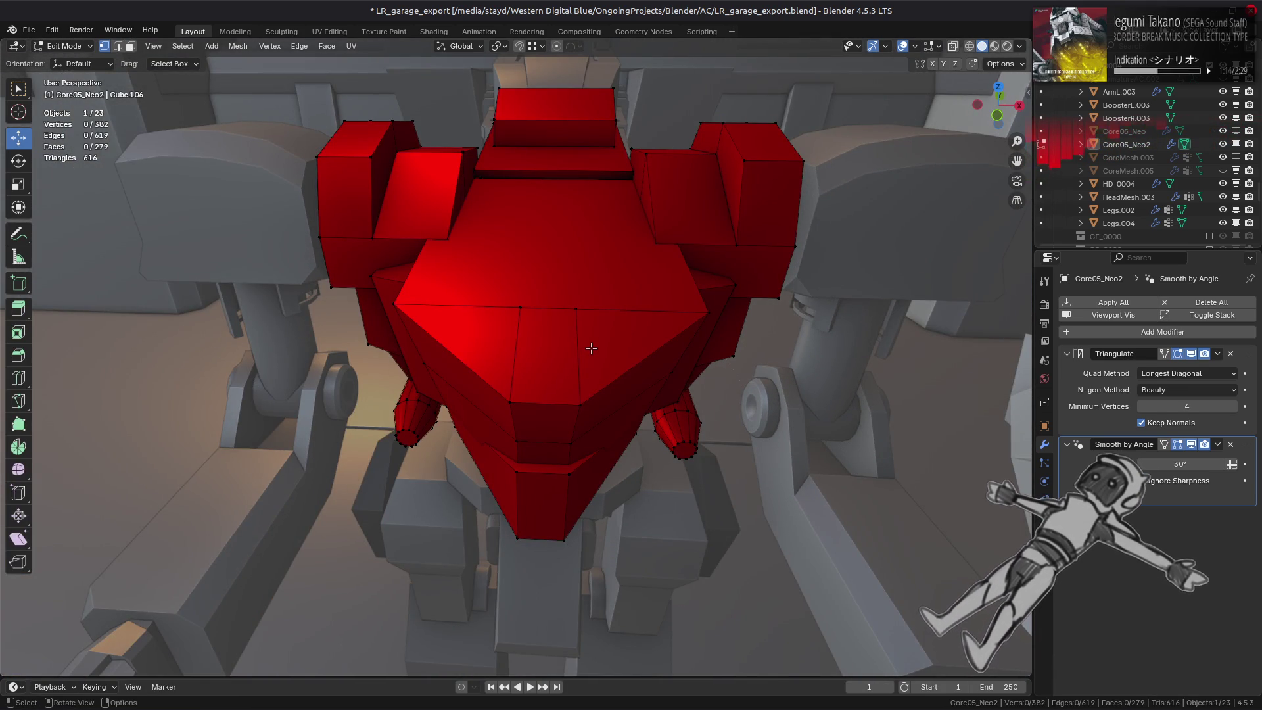
{"action": "mouse_move", "coordinate": [591, 347]}
{"action": "middle_mouse_down"}
{"action": "mouse_move", "coordinate": [726, 326]}
{"action": "mouse_move", "coordinate": [581, 302]}
{"action": "middle_mouse_up"}
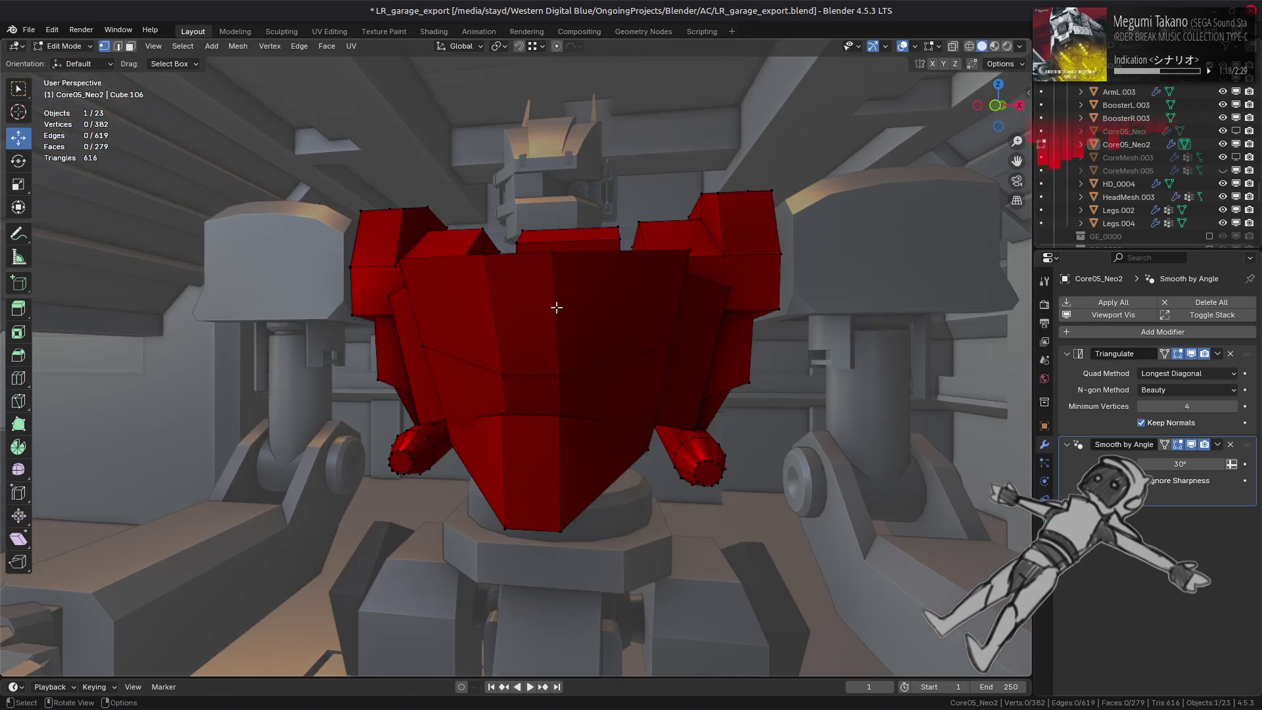
{"action": "left_click", "coordinate": [450, 342]}
Select the three-face row across the chest, undo a trial merge, and run MESHmachine Fuse on it.
{"action": "left_click", "coordinate": [612, 315], "text": "ctrl"}
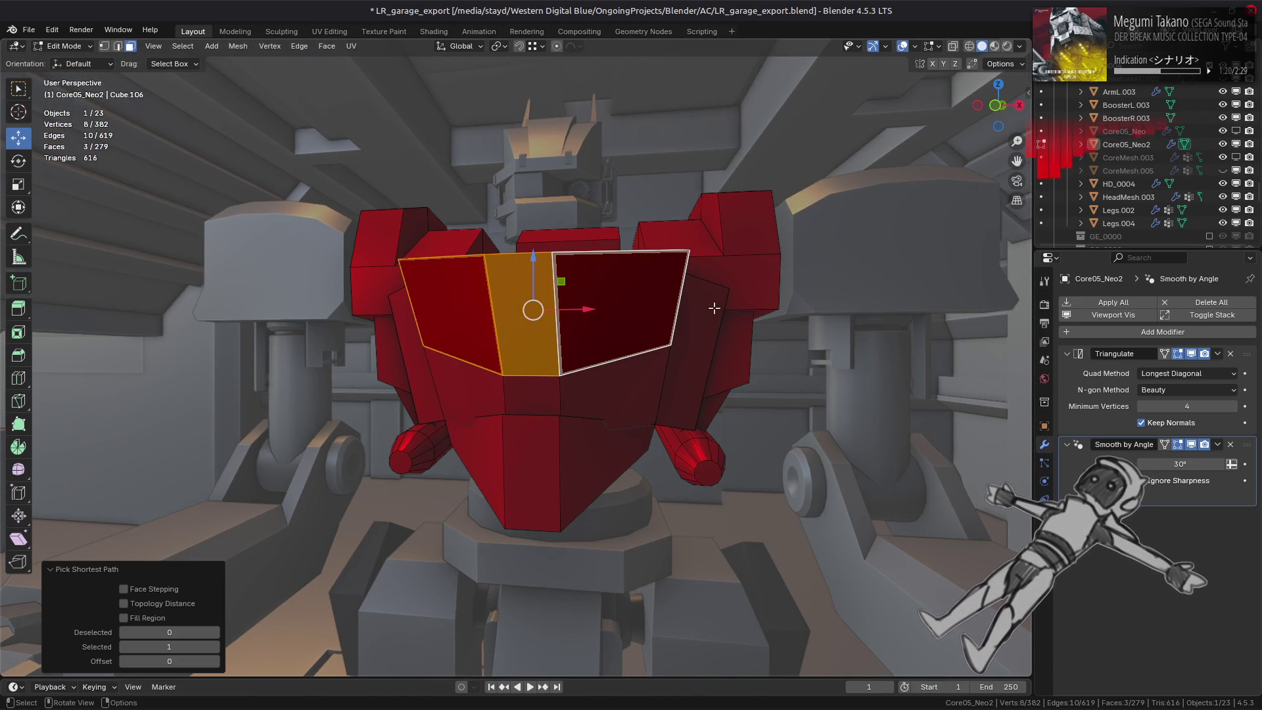
{"action": "key", "text": "y"}
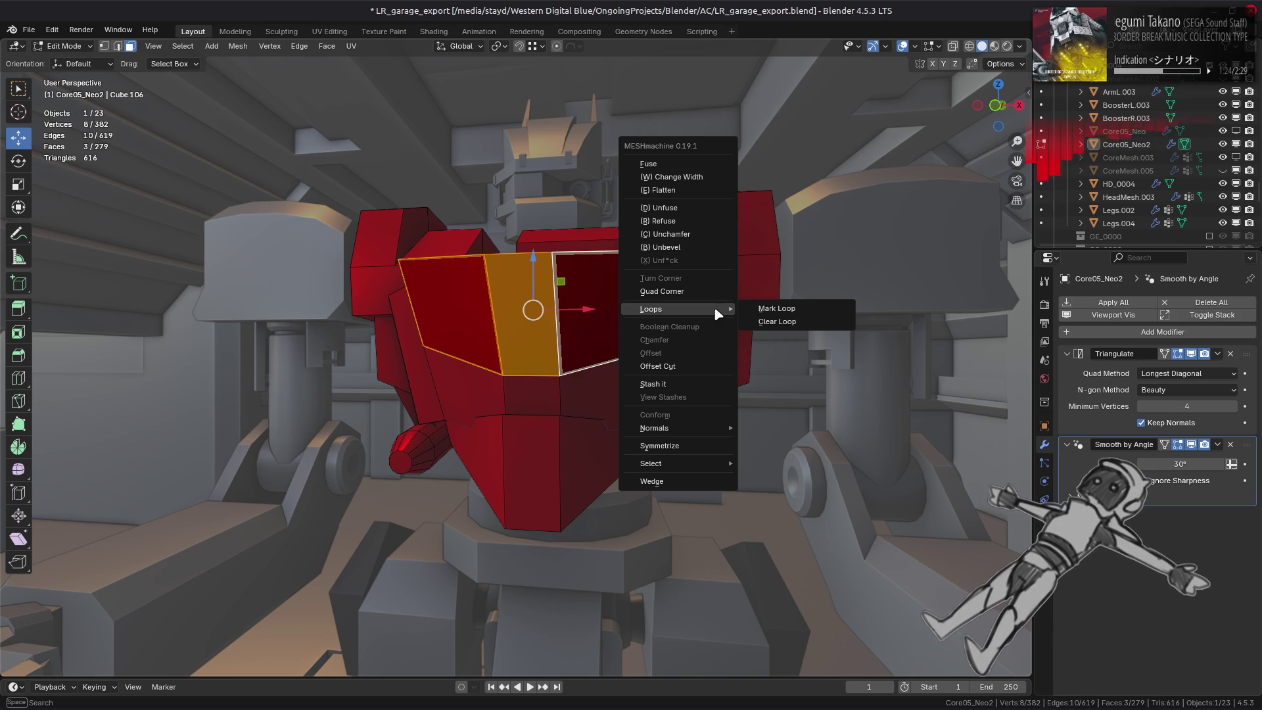
{"action": "mouse_move", "coordinate": [655, 428]}
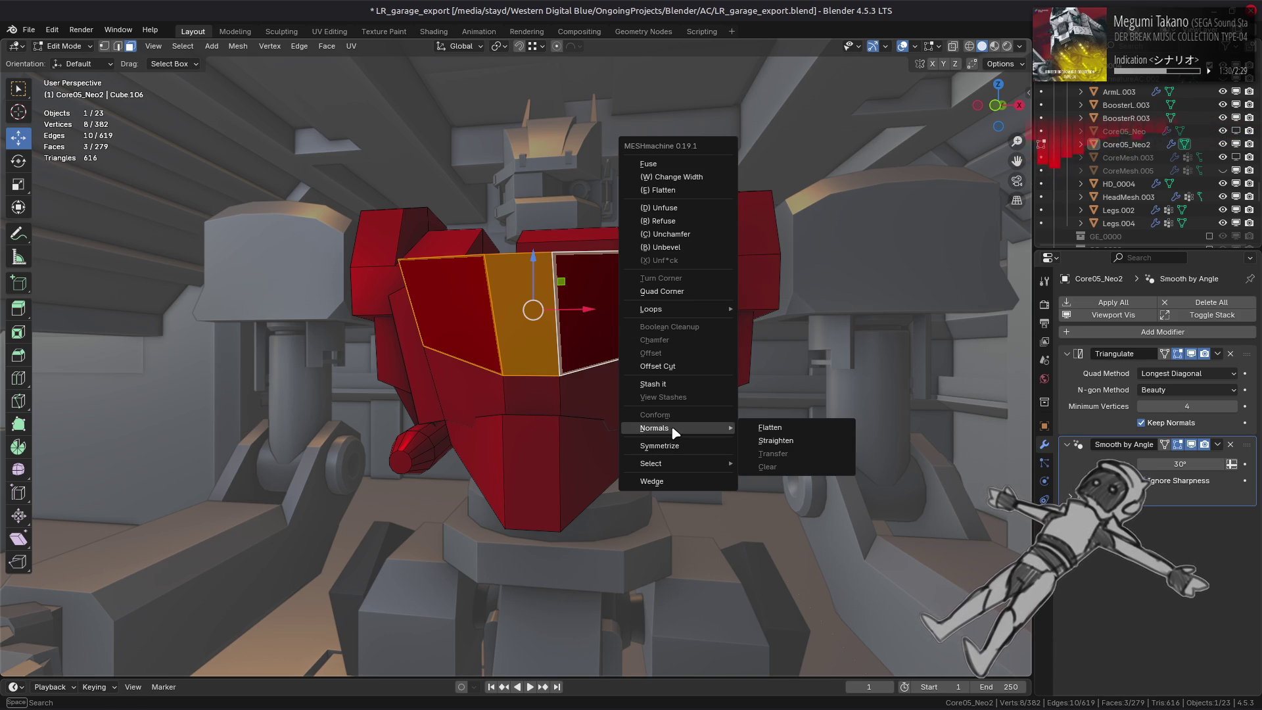
{"action": "mouse_move", "coordinate": [533, 318]}
{"action": "middle_mouse_down"}
{"action": "mouse_move", "coordinate": [517, 344]}
{"action": "mouse_move", "coordinate": [701, 352]}
{"action": "middle_mouse_up"}
{"action": "key", "text": "ctrl+x"}
{"action": "key", "text": "ctrl+z"}
{"action": "key", "text": "y"}
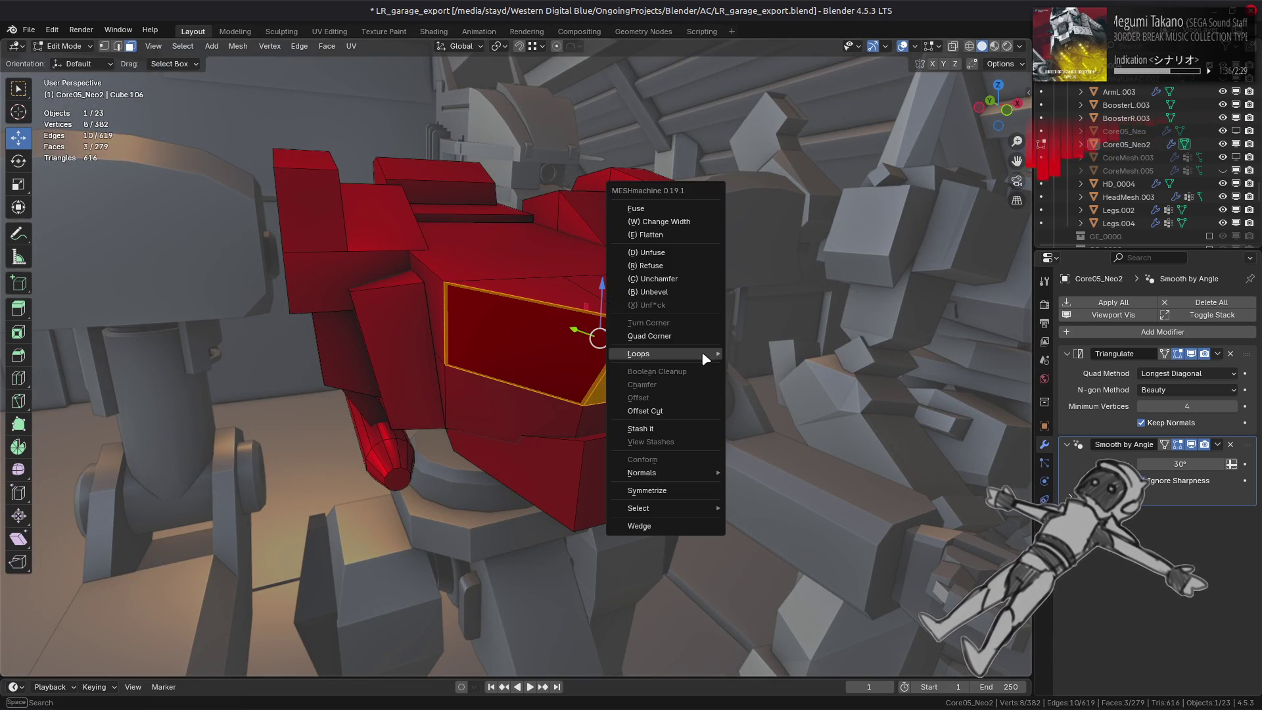
{"action": "left_click", "coordinate": [701, 352]}
{"action": "scroll", "coordinate": [700, 351], "scroll_direction": "up", "scroll_amount": 2}
{"action": "scroll", "coordinate": [702, 352], "scroll_direction": "up", "scroll_amount": 1}
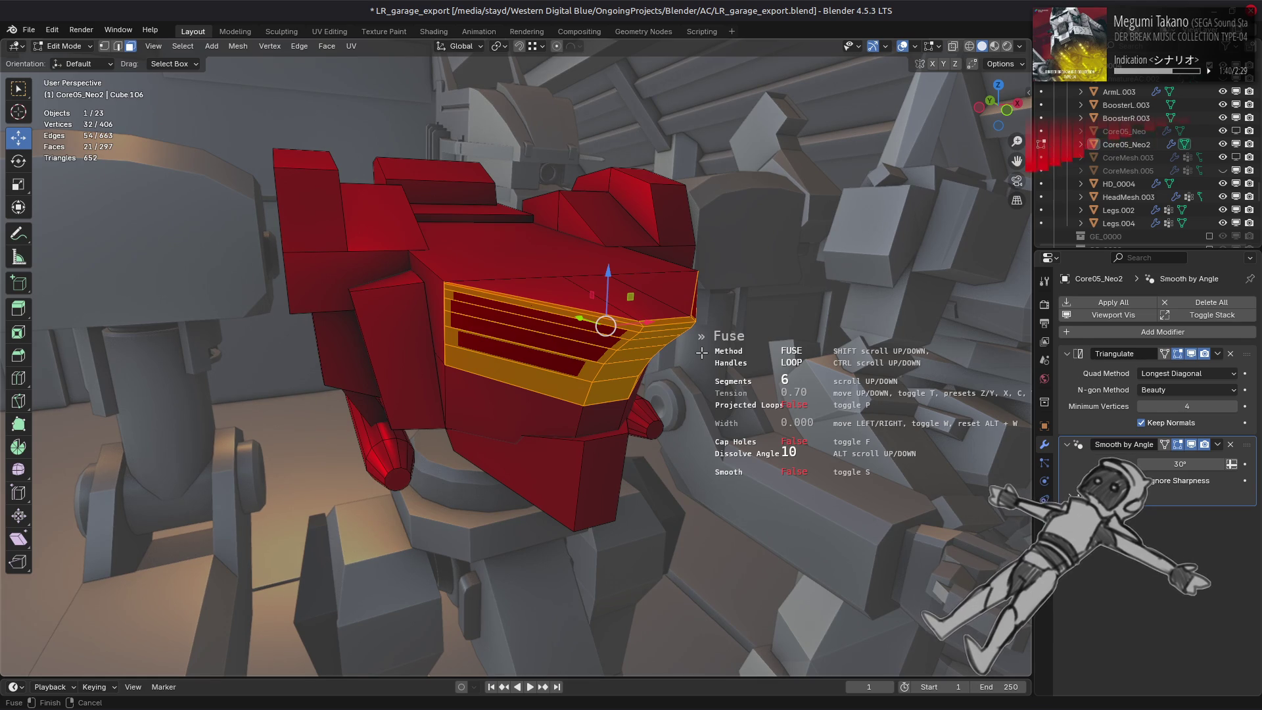
{"action": "scroll", "coordinate": [701, 353], "scroll_direction": "up", "scroll_amount": 1, "text": "ctrl"}
{"action": "scroll", "coordinate": [702, 352], "scroll_direction": "down", "scroll_amount": 1, "text": "ctrl"}
{"action": "scroll", "coordinate": [701, 352], "scroll_direction": "up", "scroll_amount": 1, "text": "ctrl"}
{"action": "scroll", "coordinate": [701, 352], "scroll_direction": "down", "scroll_amount": 1, "text": "ctrl"}
{"action": "scroll", "coordinate": [701, 352], "scroll_direction": "up", "scroll_amount": 1, "text": "ctrl"}
{"action": "scroll", "coordinate": [701, 352], "scroll_direction": "down", "scroll_amount": 1, "text": "ctrl"}
{"action": "scroll", "coordinate": [702, 352], "scroll_direction": "up", "scroll_amount": 1, "text": "shift"}
{"action": "scroll", "coordinate": [702, 353], "scroll_direction": "down", "scroll_amount": 1, "text": "shift"}
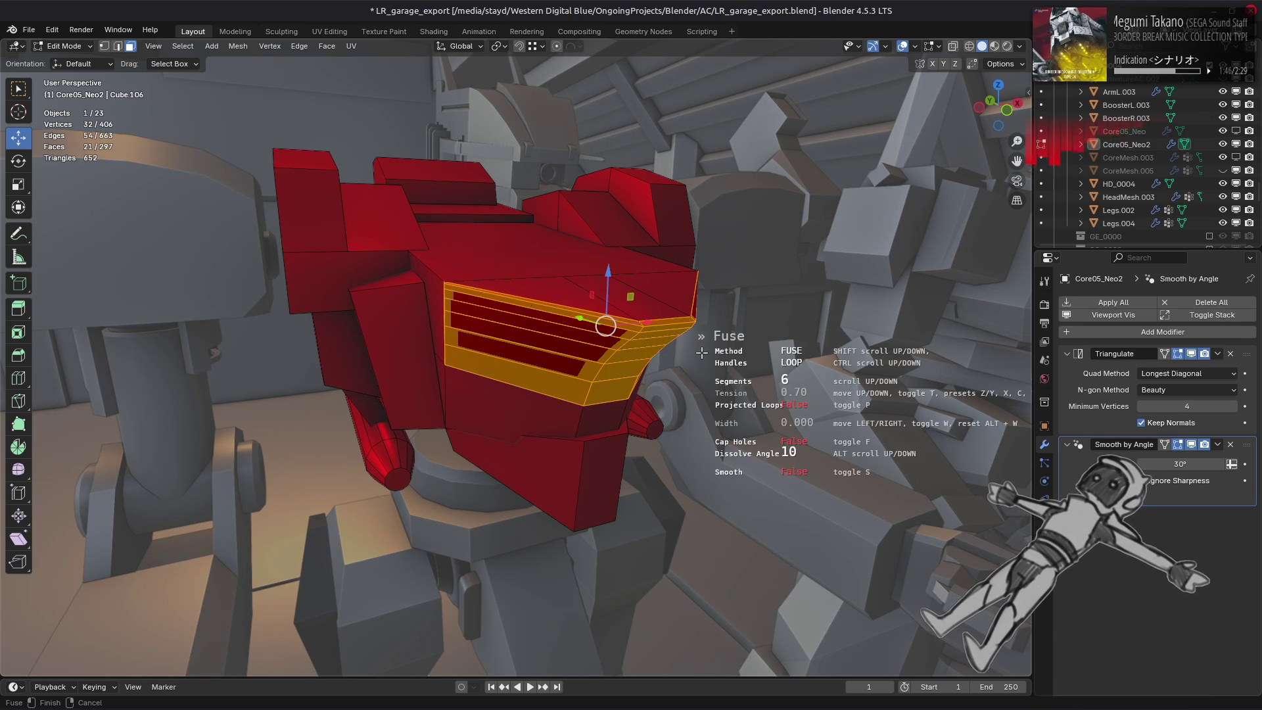
{"action": "scroll", "coordinate": [701, 351], "scroll_direction": "up", "scroll_amount": 1, "text": "ctrl"}
{"action": "scroll", "coordinate": [701, 352], "scroll_direction": "down", "scroll_amount": 1, "text": "ctrl"}
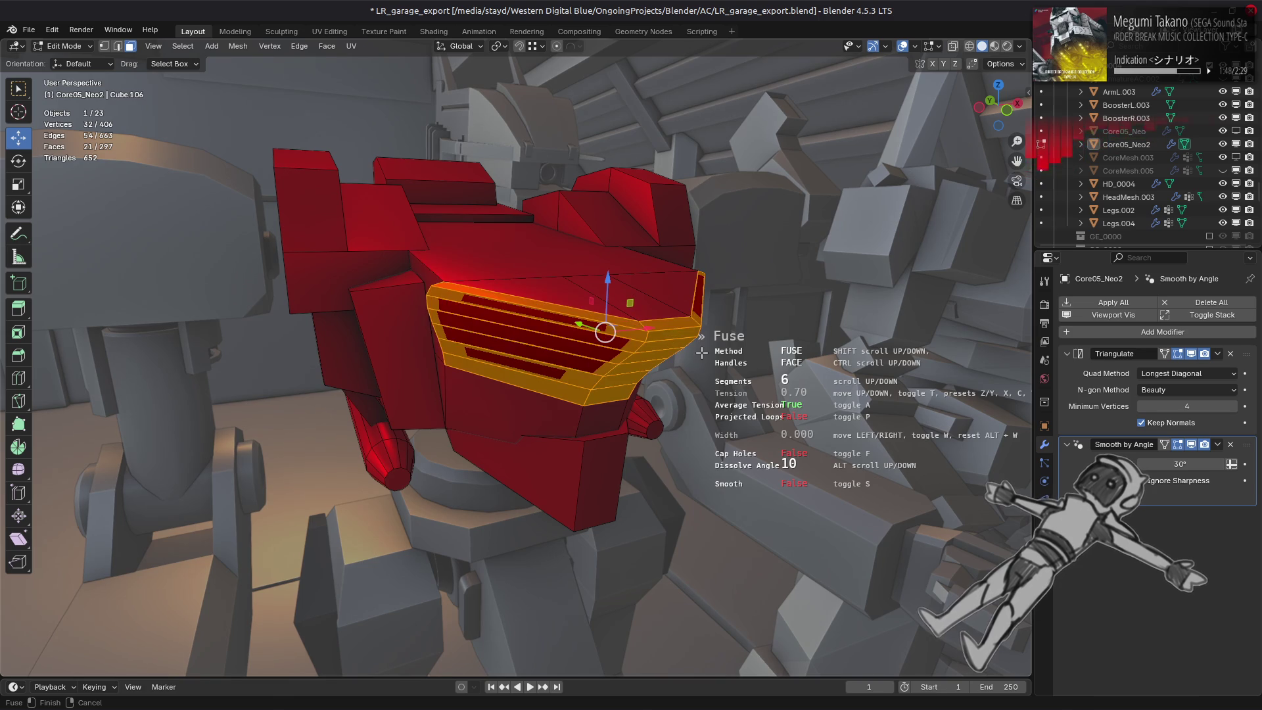
{"action": "scroll", "coordinate": [701, 353], "scroll_direction": "up", "scroll_amount": 1, "text": "ctrl"}
{"action": "scroll", "coordinate": [702, 352], "scroll_direction": "down", "scroll_amount": 1, "text": "ctrl"}
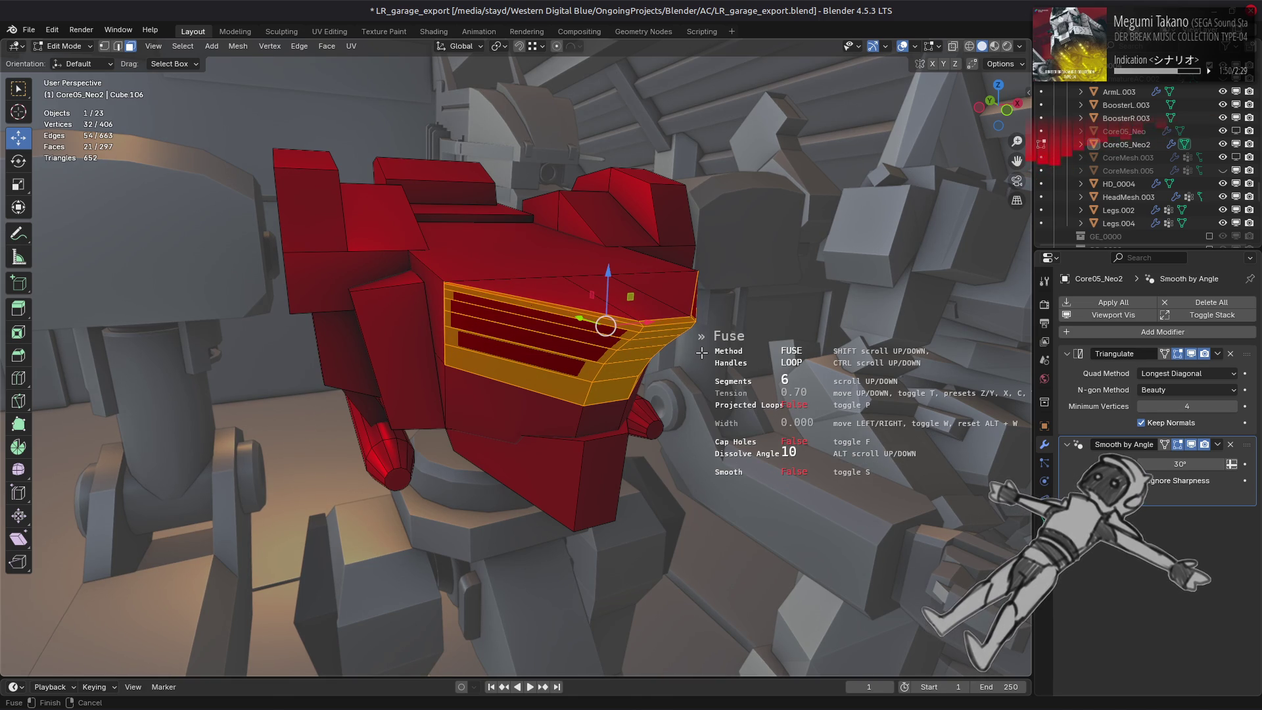
{"action": "scroll", "coordinate": [701, 352], "scroll_direction": "up", "scroll_amount": 1, "text": "ctrl"}
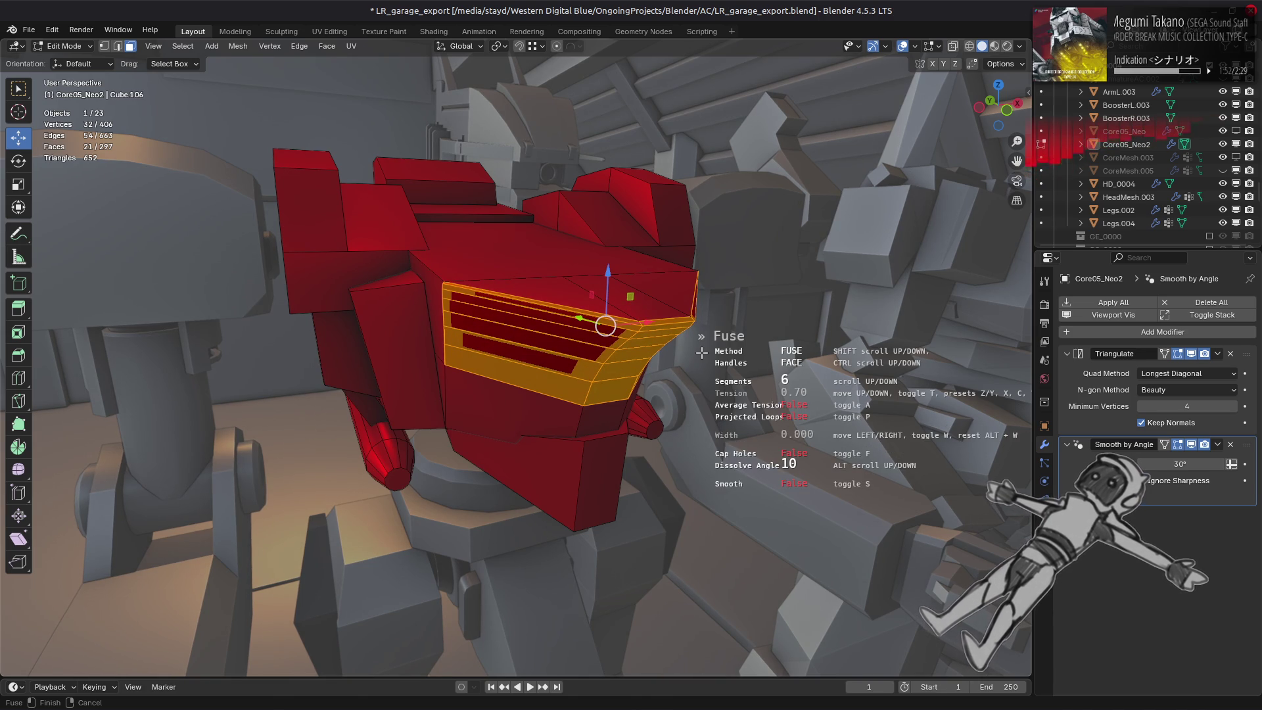
{"action": "scroll", "coordinate": [701, 352], "scroll_direction": "down", "scroll_amount": 1, "text": "ctrl"}
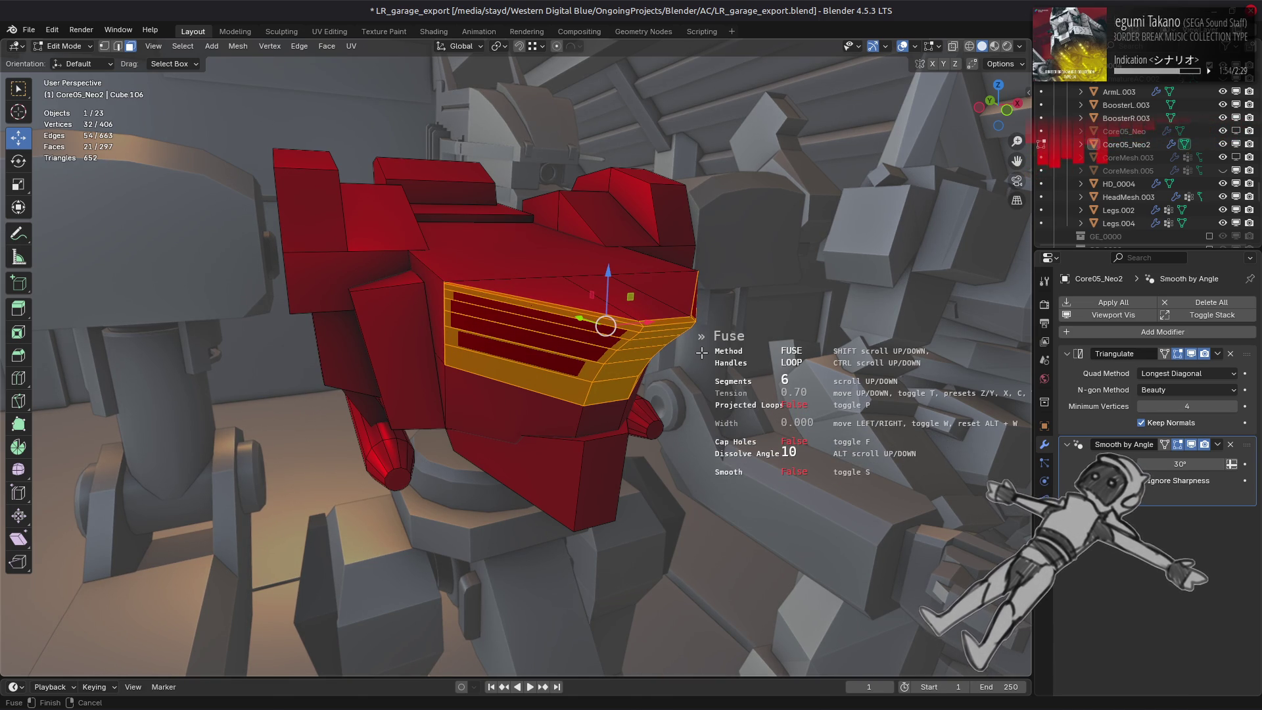
In the Fuse HUD, try Cap Holes, Smooth and Projected Loops toggles on the six-segment bevel.
{"action": "key", "text": "f"}
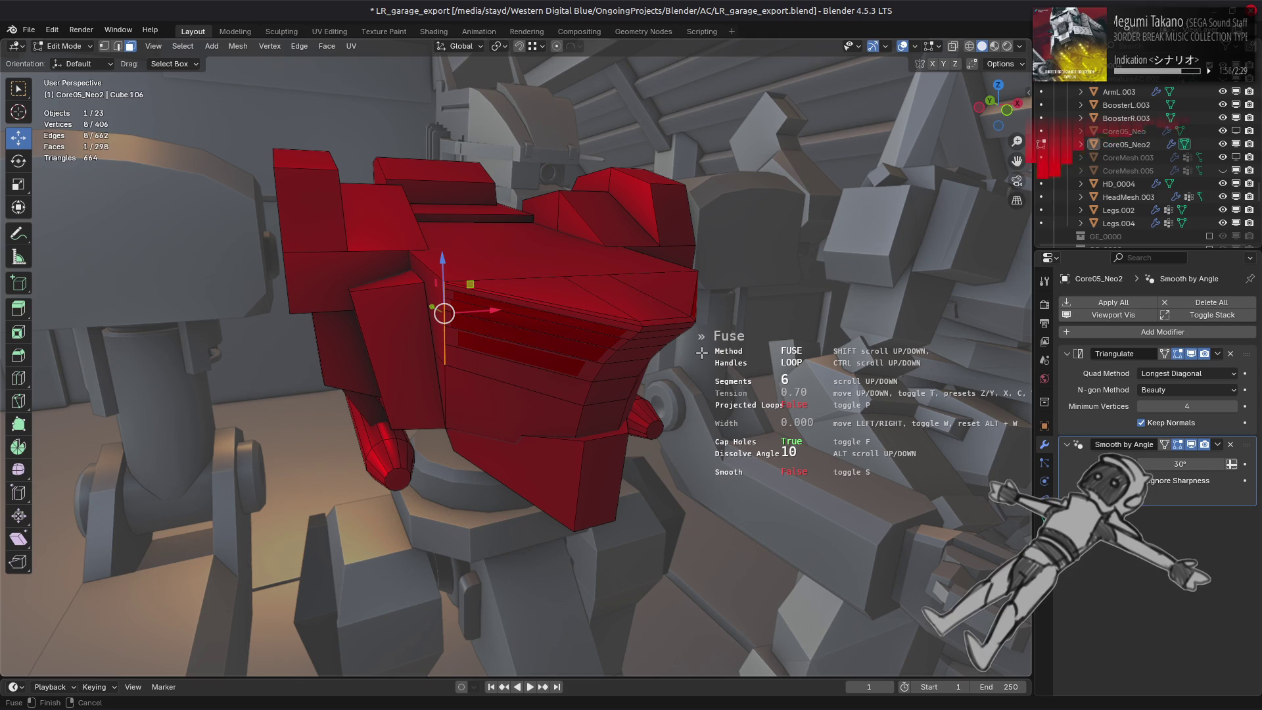
{"action": "key", "text": "f"}
{"action": "key", "text": "f"}
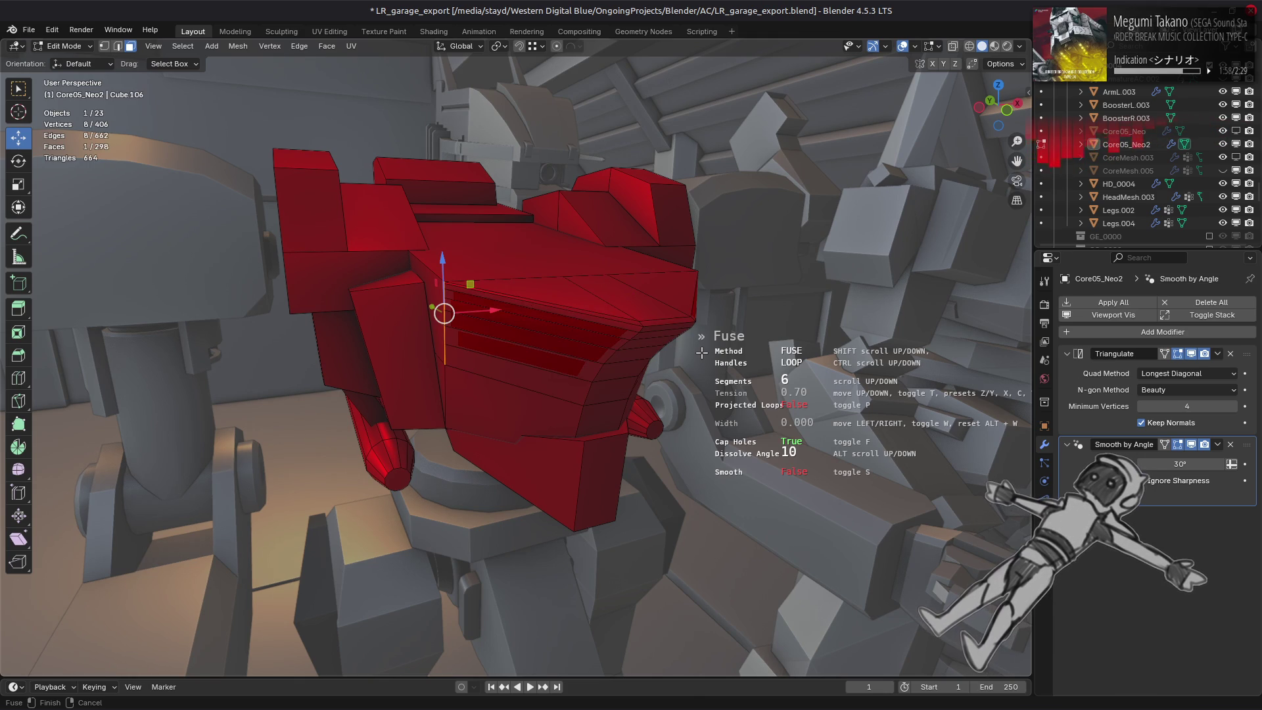
{"action": "key", "text": "f"}
{"action": "key", "text": "s"}
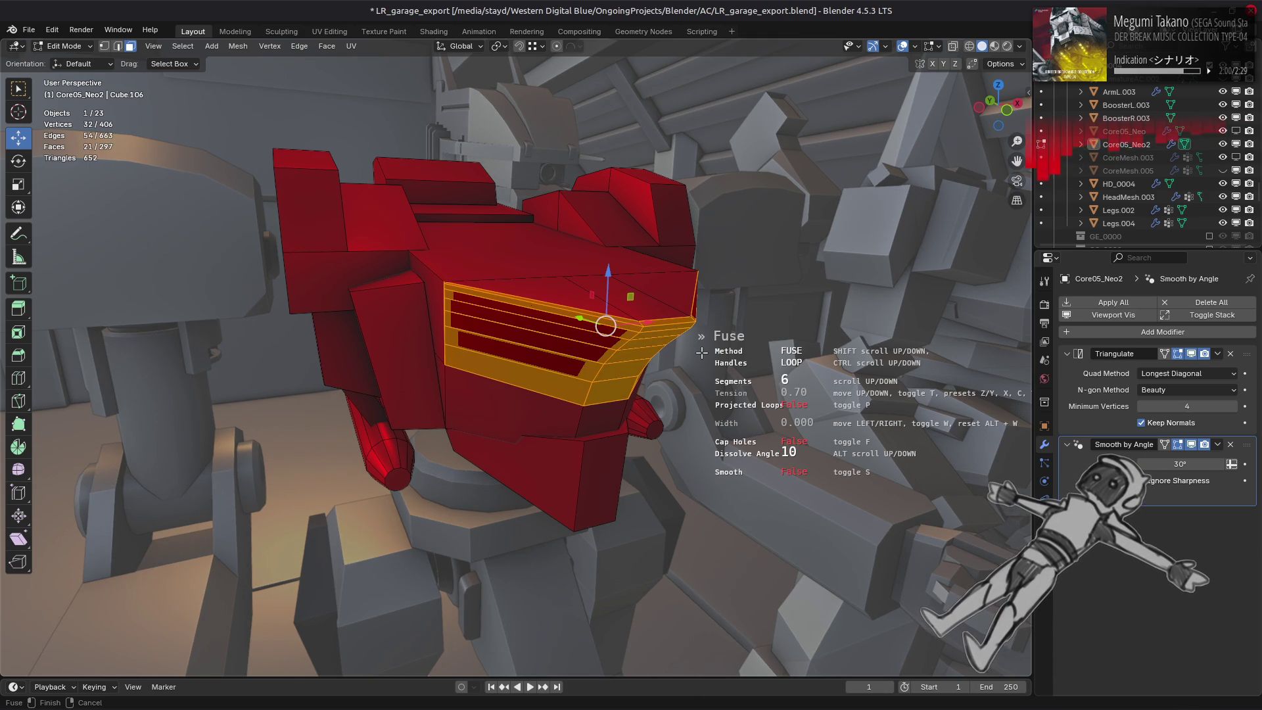
{"action": "middle_click_drag", "start_coordinate": [701, 352], "coordinate": [604, 375]}
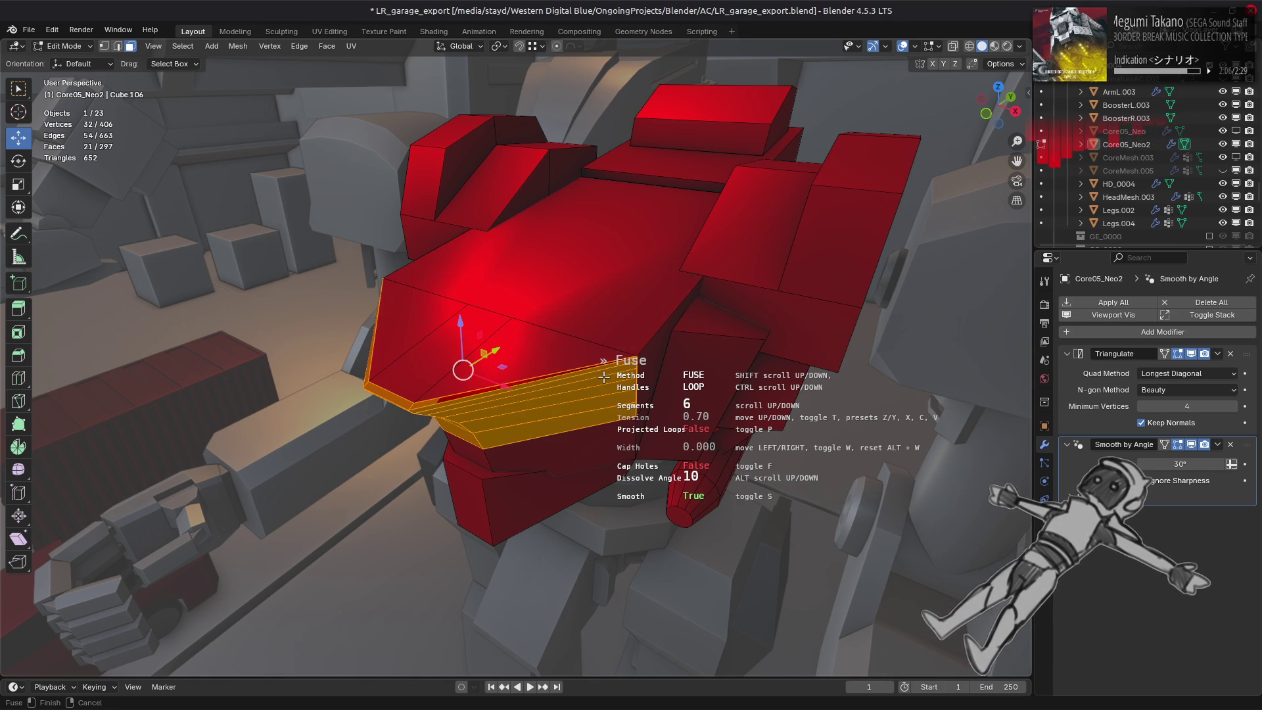
{"action": "key", "text": "s"}
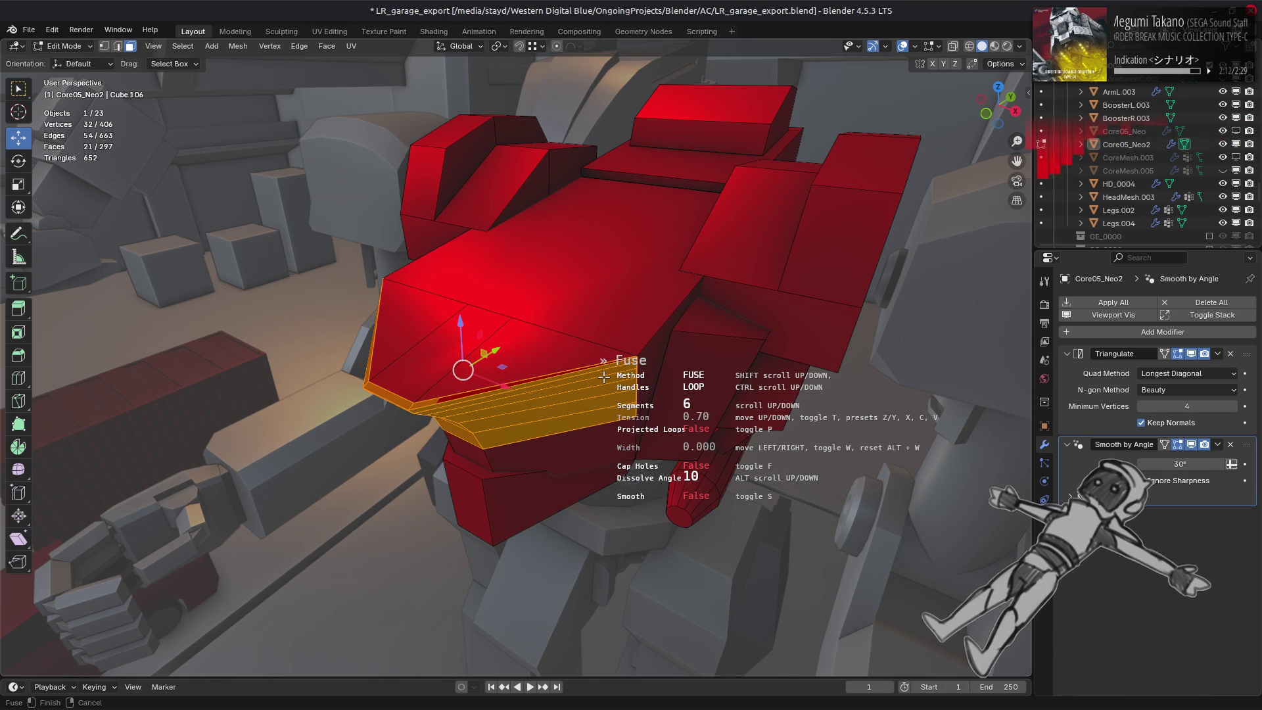
{"action": "key", "text": "p"}
{"action": "mouse_move", "coordinate": [604, 376]}
{"action": "middle_mouse_down"}
{"action": "mouse_move", "coordinate": [721, 335]}
{"action": "mouse_move", "coordinate": [660, 327]}
{"action": "middle_mouse_up"}
{"action": "key", "text": "p"}
{"action": "key", "text": "p"}
Compare the fuse with and without Projected Loops from front orthographic and side views.
{"action": "key", "text": "KP_1"}
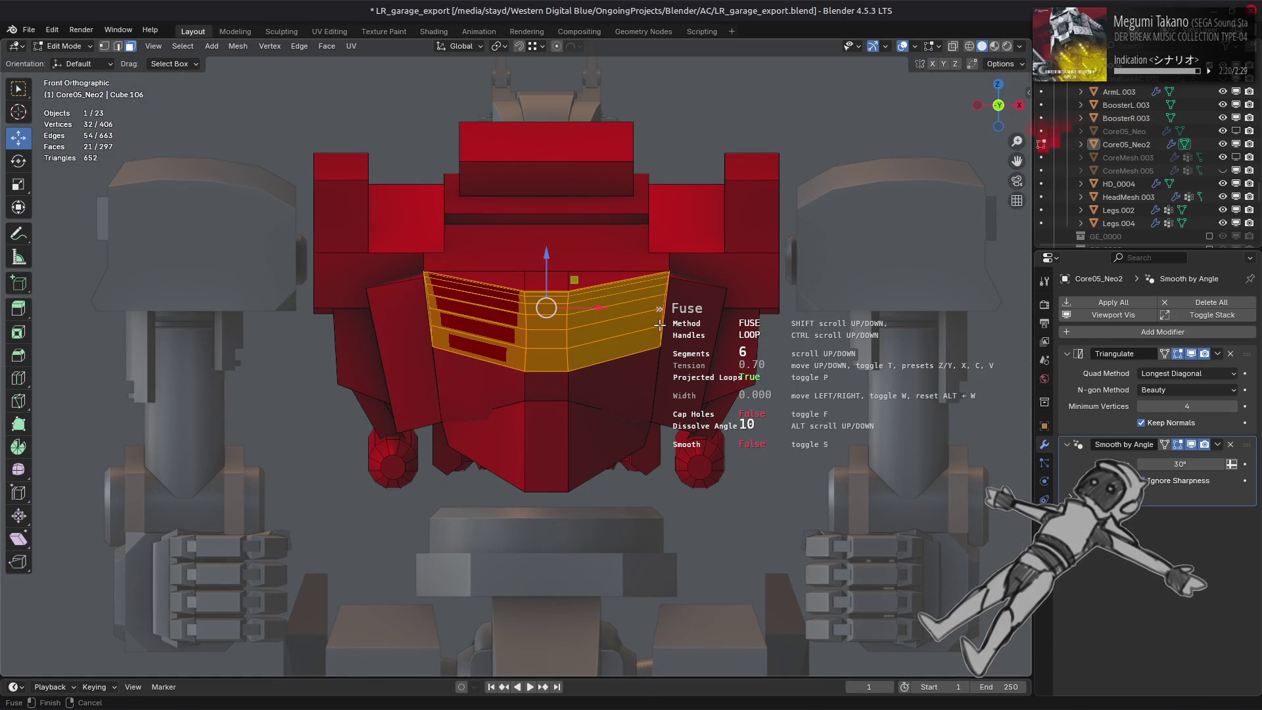
{"action": "key", "text": "p"}
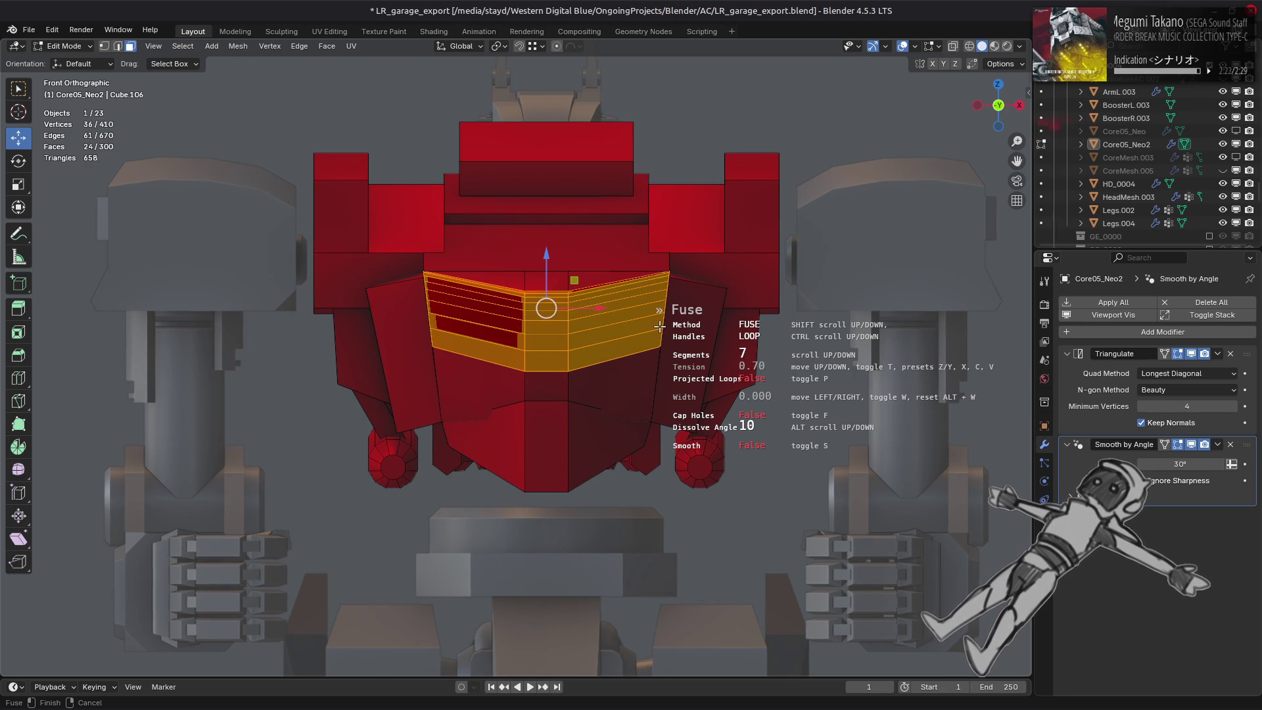
{"action": "key", "text": "p"}
{"action": "key", "text": "p"}
{"action": "key", "text": "p"}
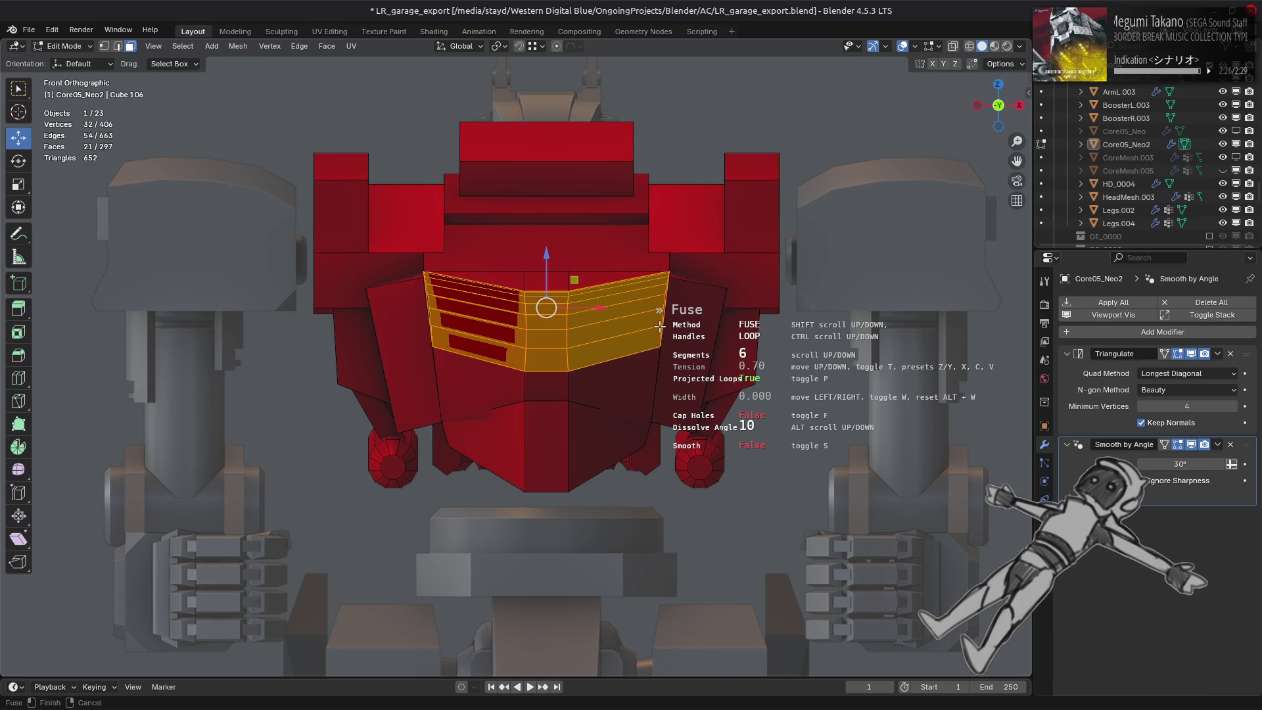
{"action": "key", "text": "p"}
{"action": "key", "text": "p"}
{"action": "key", "text": "p"}
{"action": "mouse_move", "coordinate": [660, 328]}
{"action": "middle_mouse_down"}
{"action": "mouse_move", "coordinate": [621, 365]}
{"action": "mouse_move", "coordinate": [651, 375]}
{"action": "middle_mouse_up"}
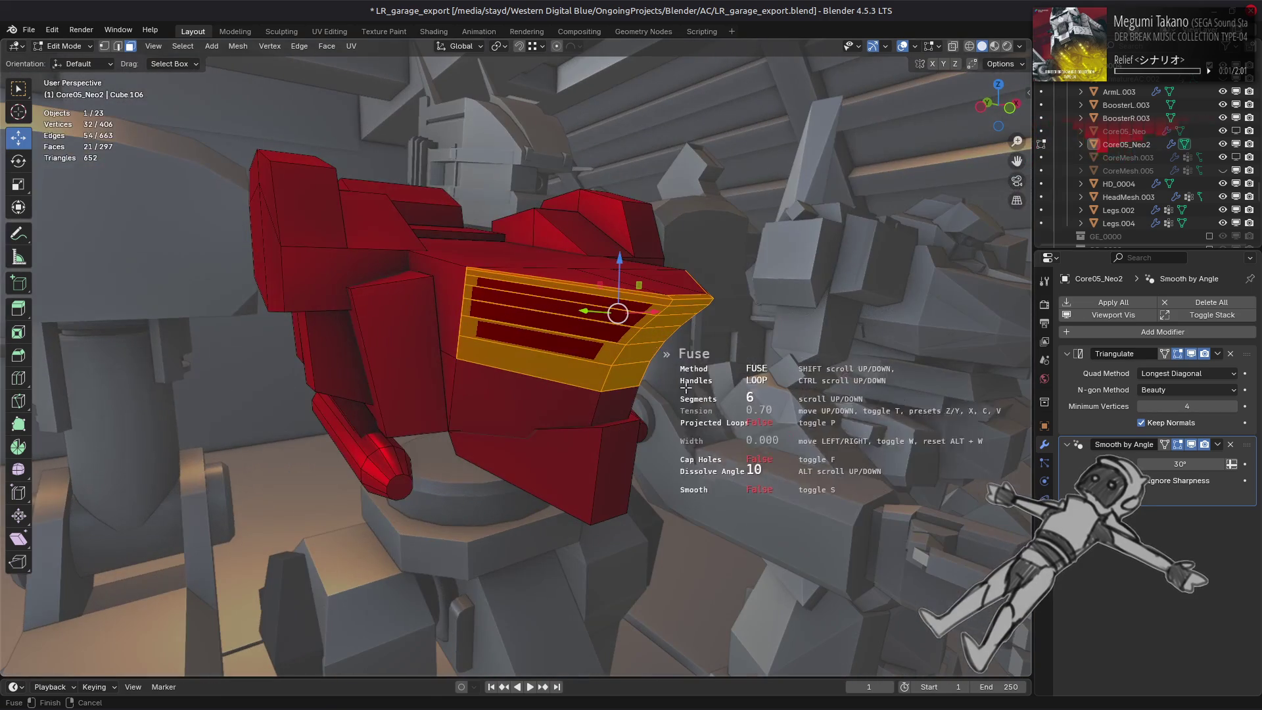
{"action": "key", "text": "p"}
{"action": "key", "text": "p"}
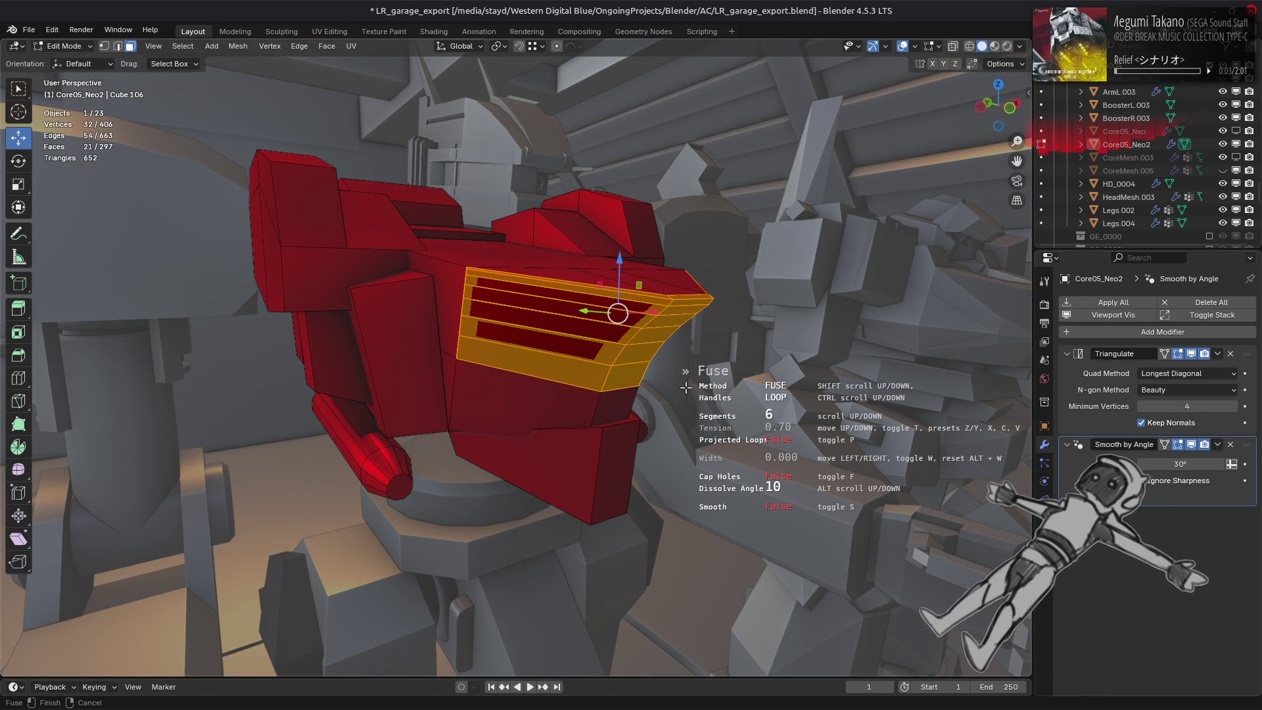
{"action": "scroll", "coordinate": [686, 387], "scroll_direction": "down", "scroll_amount": 3}
{"action": "scroll", "coordinate": [685, 386], "scroll_direction": "down", "scroll_amount": 1}
{"action": "scroll", "coordinate": [685, 387], "scroll_direction": "down", "scroll_amount": 1}
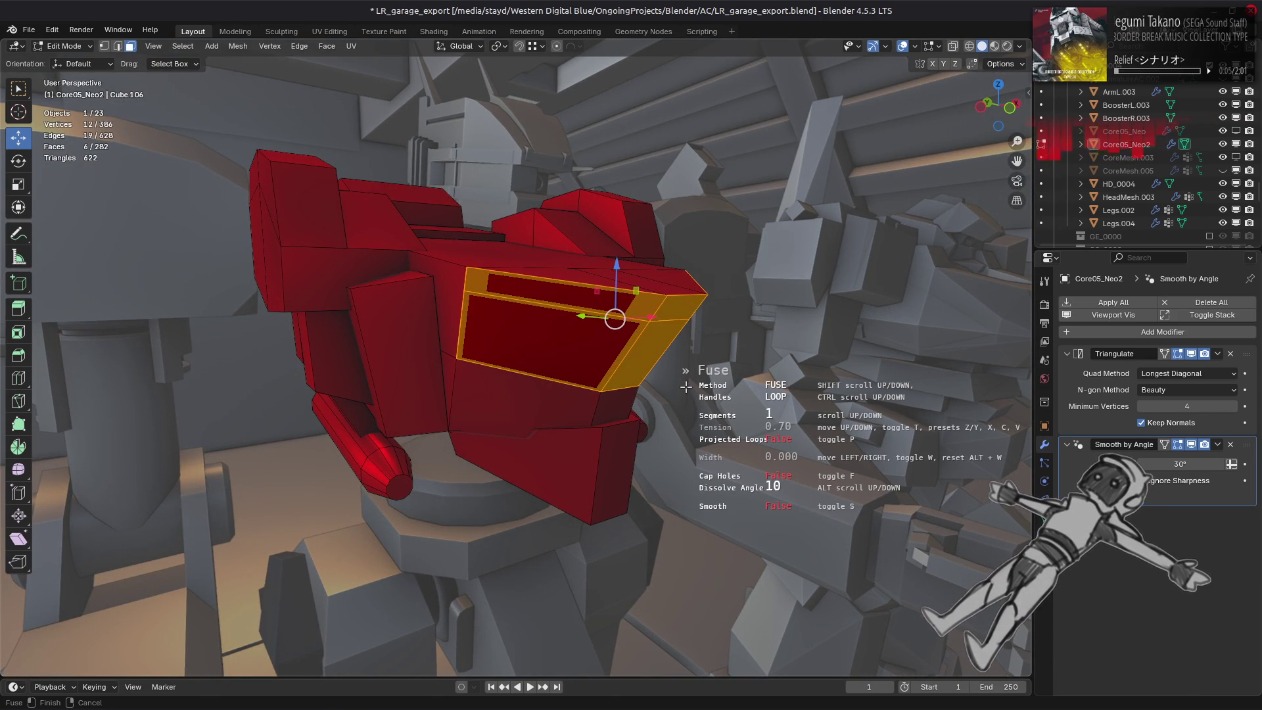
{"action": "scroll", "coordinate": [686, 386], "scroll_direction": "up", "scroll_amount": 1}
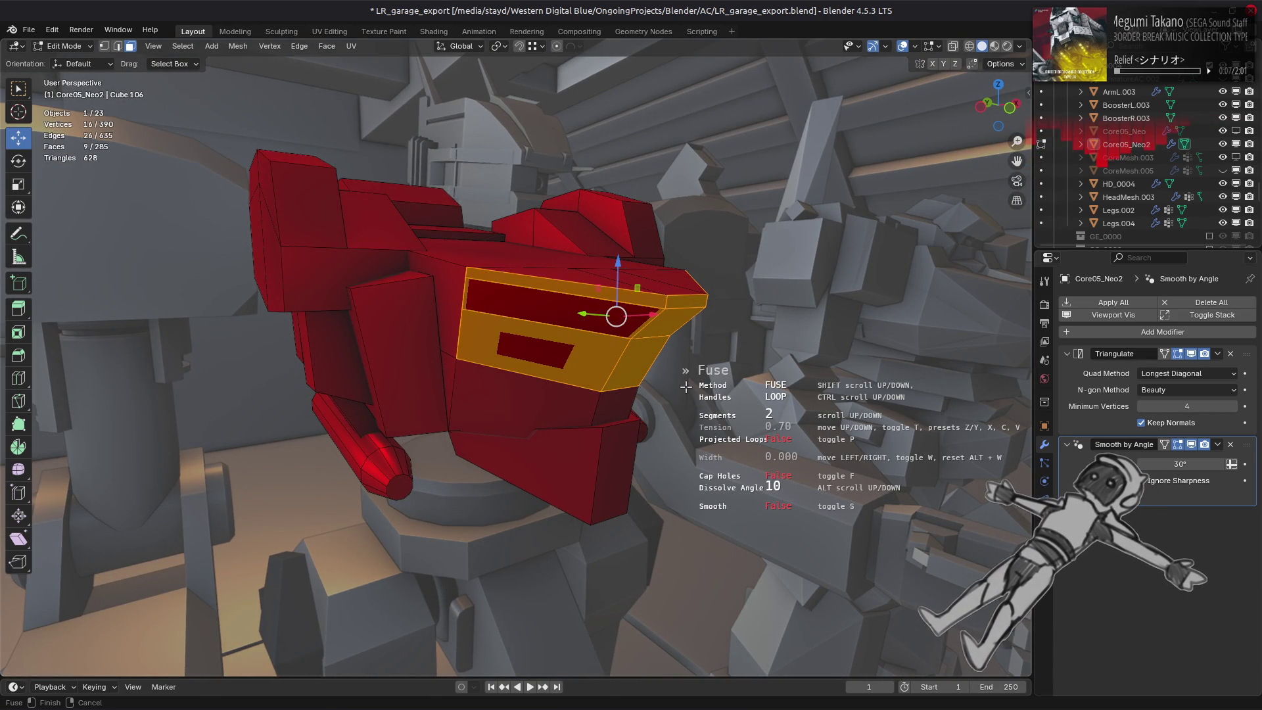
{"action": "scroll", "coordinate": [685, 386], "scroll_direction": "up", "scroll_amount": 1, "text": "ctrl"}
{"action": "scroll", "coordinate": [686, 386], "scroll_direction": "down", "scroll_amount": 1}
{"action": "scroll", "coordinate": [686, 387], "scroll_direction": "down", "scroll_amount": 1, "text": "ctrl"}
{"action": "scroll", "coordinate": [685, 387], "scroll_direction": "up", "scroll_amount": 1, "text": "ctrl"}
{"action": "scroll", "coordinate": [685, 387], "scroll_direction": "down", "scroll_amount": 1, "text": "ctrl"}
{"action": "scroll", "coordinate": [685, 387], "scroll_direction": "up", "scroll_amount": 1}
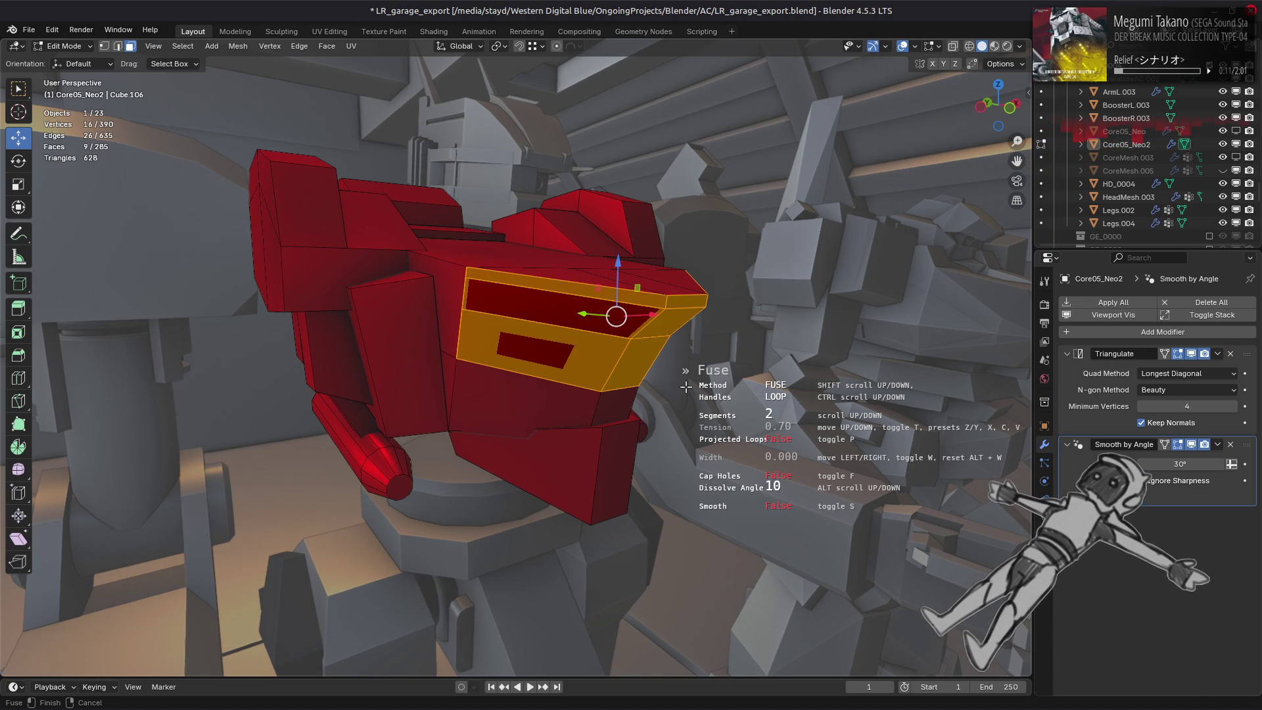
{"action": "scroll", "coordinate": [685, 387], "scroll_direction": "up", "scroll_amount": 3}
{"action": "scroll", "coordinate": [686, 387], "scroll_direction": "up", "scroll_amount": 3}
{"action": "scroll", "coordinate": [685, 386], "scroll_direction": "up", "scroll_amount": 6}
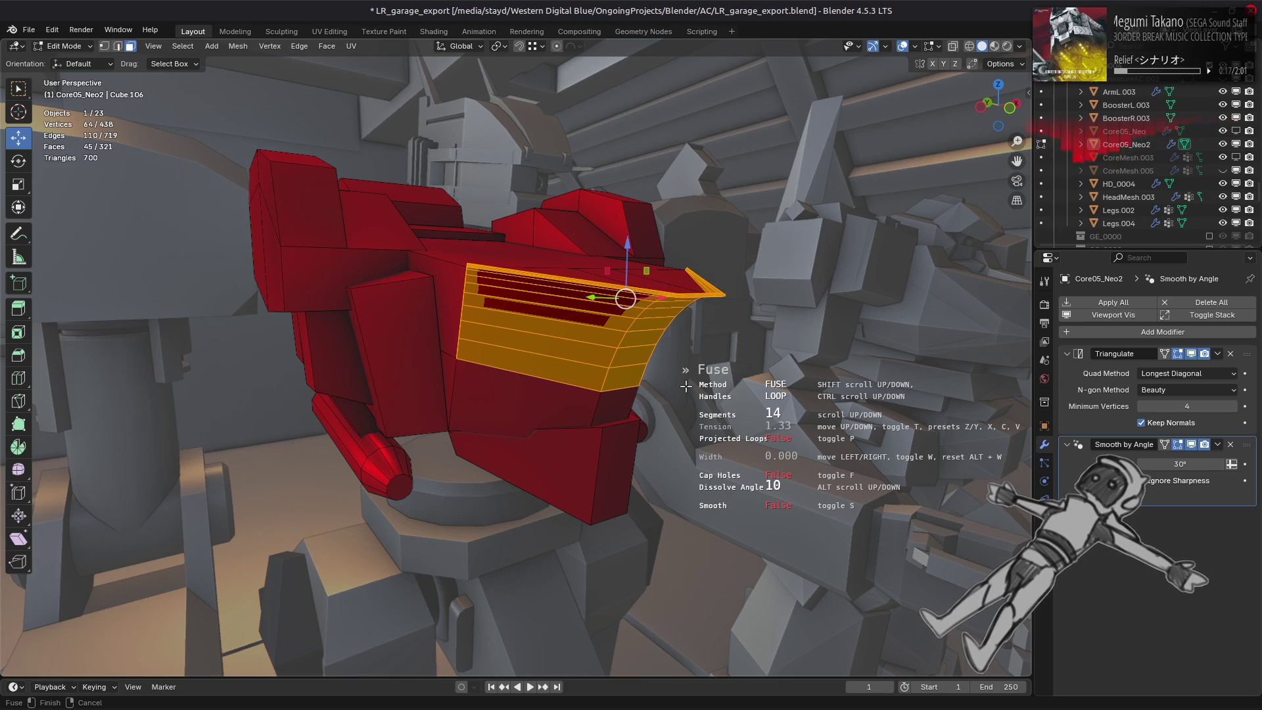
Reset the fuse tension to 1.00, confirm the 14-segment Fuse and return to Object Mode.
{"action": "key", "text": "c"}
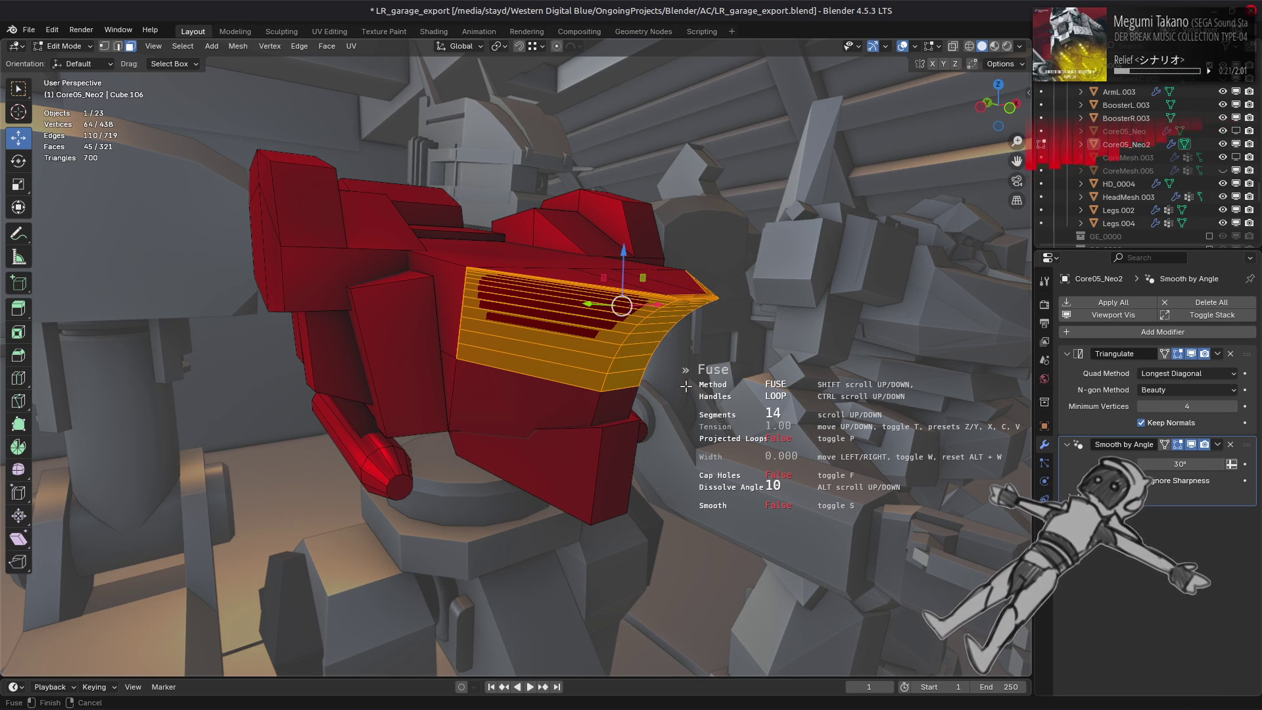
{"action": "key", "text": "Return"}
{"action": "key", "text": "Tab"}
{"action": "mouse_move", "coordinate": [685, 386]}
{"action": "middle_mouse_down"}
{"action": "mouse_move", "coordinate": [617, 394]}
{"action": "mouse_move", "coordinate": [631, 392]}
{"action": "mouse_move", "coordinate": [526, 381]}
{"action": "mouse_move", "coordinate": [537, 390]}
{"action": "middle_mouse_up"}
{"action": "scroll", "coordinate": [612, 395], "scroll_direction": "up", "scroll_amount": 5}
{"action": "scroll", "coordinate": [606, 398], "scroll_direction": "up", "scroll_amount": 2}
{"action": "scroll", "coordinate": [603, 390], "scroll_direction": "down", "scroll_amount": 5}
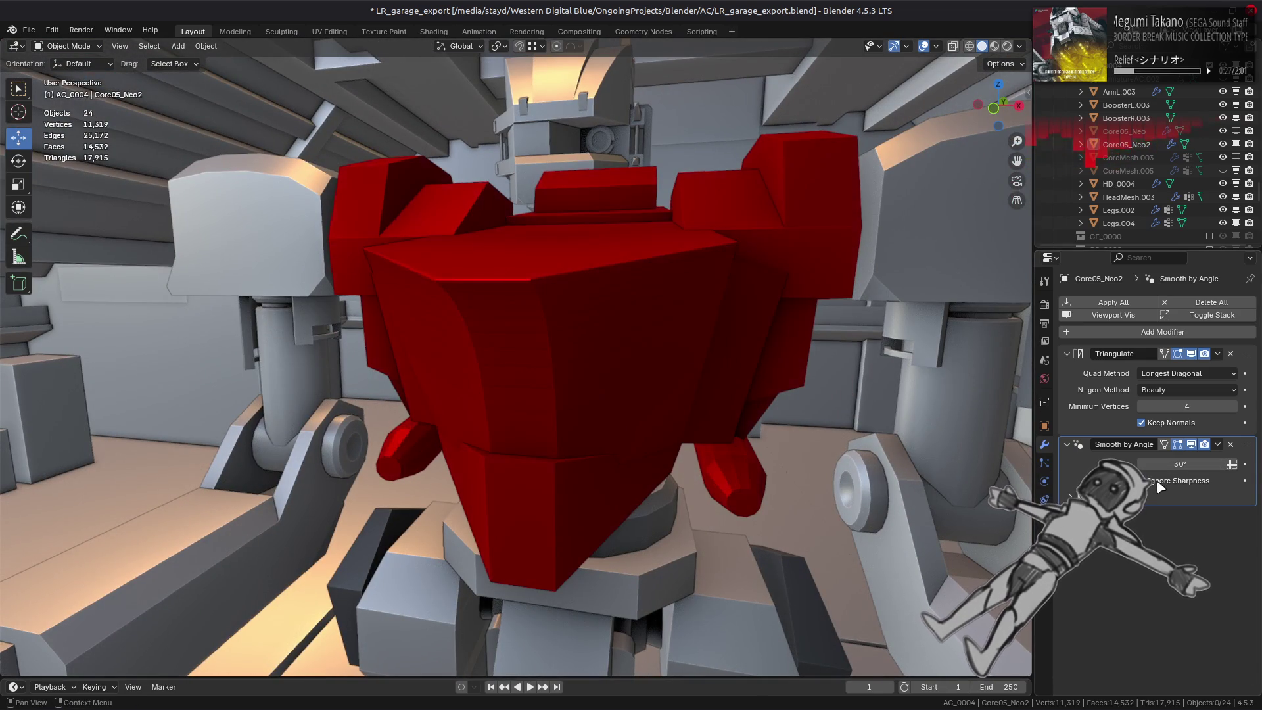
Lower the Smooth by Angle modifier's angle from 30° to about 22.9°.
{"action": "mouse_move", "coordinate": [730, 462]}
{"action": "middle_mouse_down"}
{"action": "mouse_move", "coordinate": [744, 428]}
{"action": "mouse_move", "coordinate": [779, 411]}
{"action": "mouse_move", "coordinate": [719, 414]}
{"action": "middle_mouse_up"}
{"action": "mouse_move", "coordinate": [1180, 463]}
{"action": "left_mouse_down"}
{"action": "mouse_move", "coordinate": [1125, 464]}
{"action": "mouse_move", "coordinate": [1180, 464]}
{"action": "left_mouse_up"}
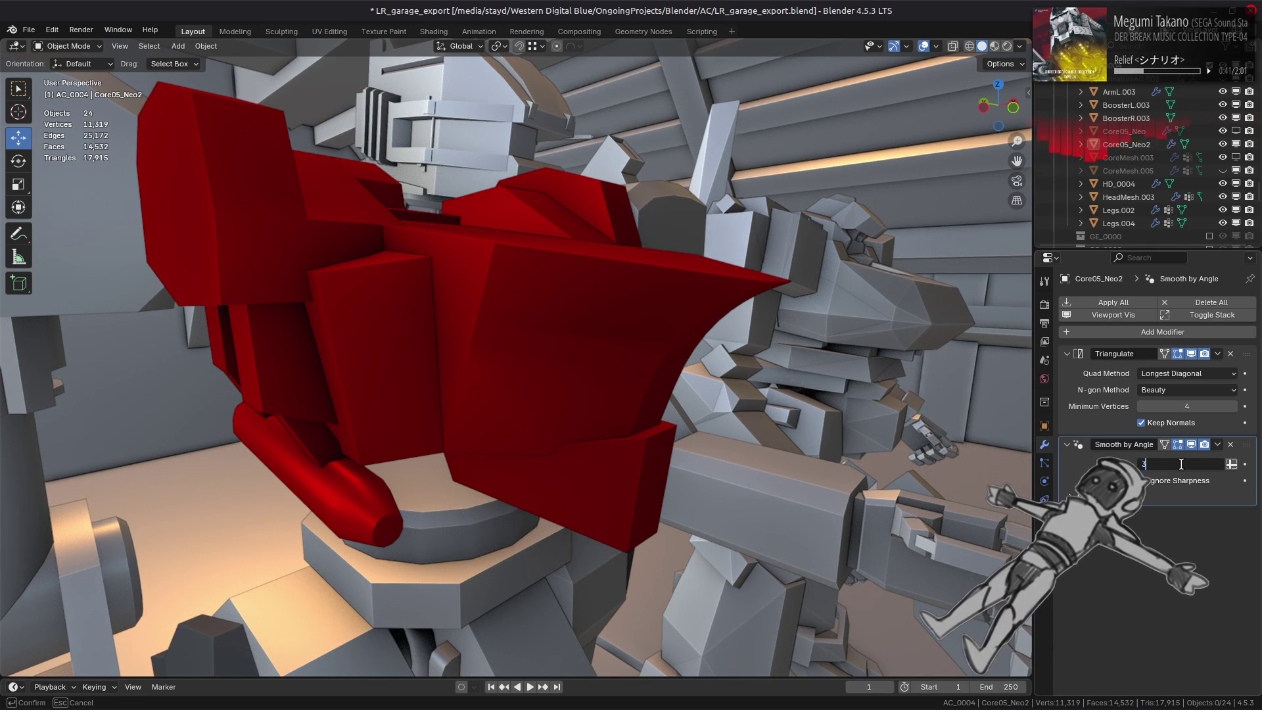
Try smoothing angles 37° and 37.5°, settle back on 30°, and reopen the chest core for mesh editing.
{"action": "left_click", "coordinate": [1181, 464]}
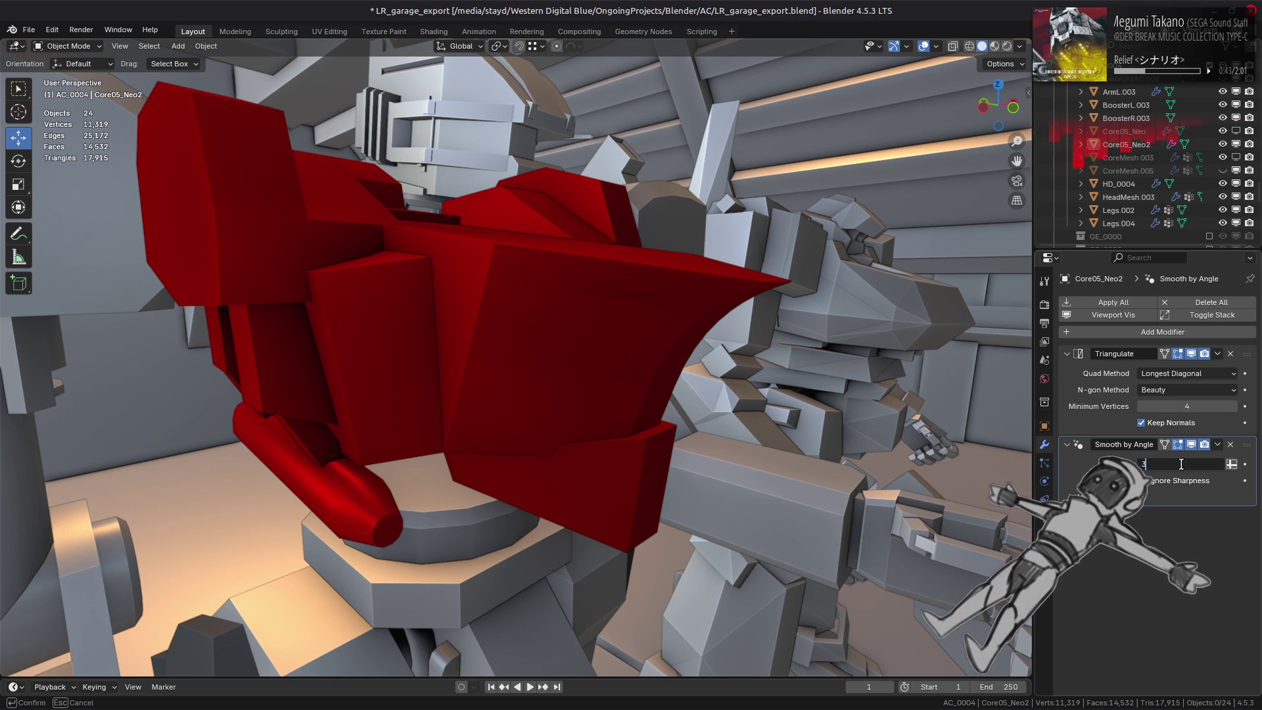
{"action": "key", "text": "Return"}
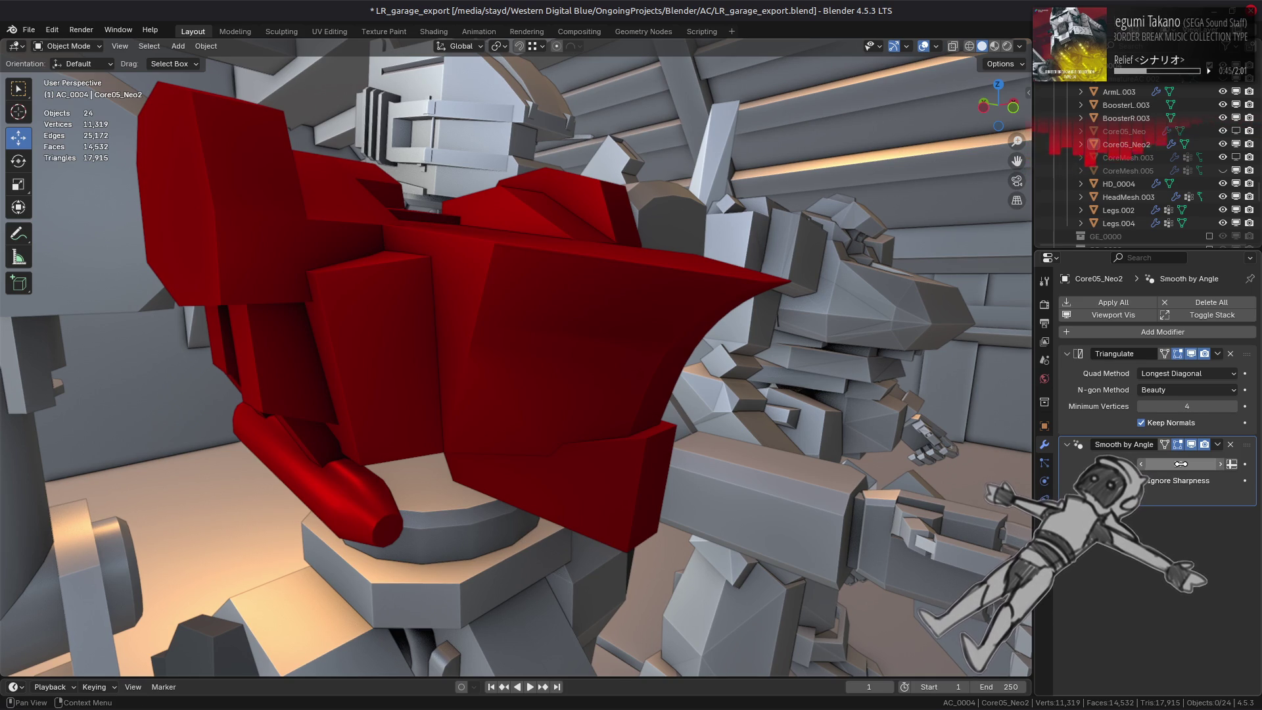
{"action": "left_click", "coordinate": [1180, 464]}
{"action": "type", "text": "3"}
{"action": "key", "text": "Return"}
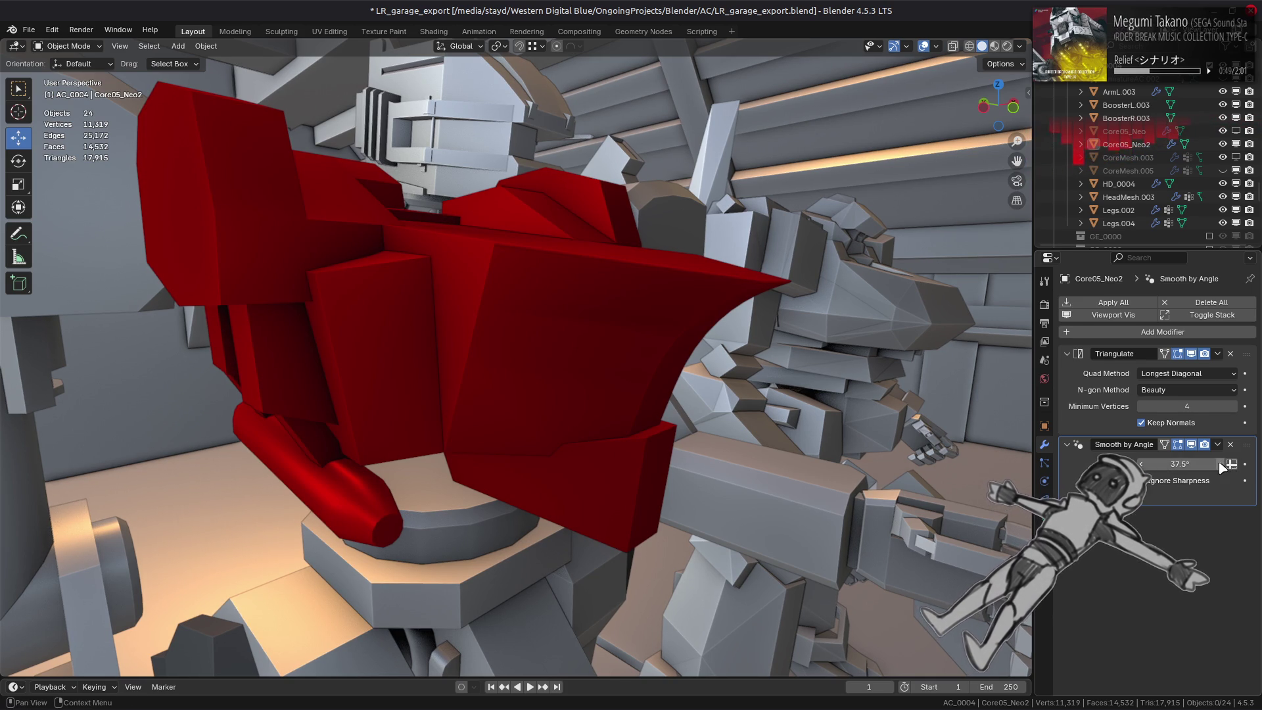
{"action": "left_click", "coordinate": [1184, 463]}
{"action": "type", "text": "0"}
{"action": "key", "text": "Return"}
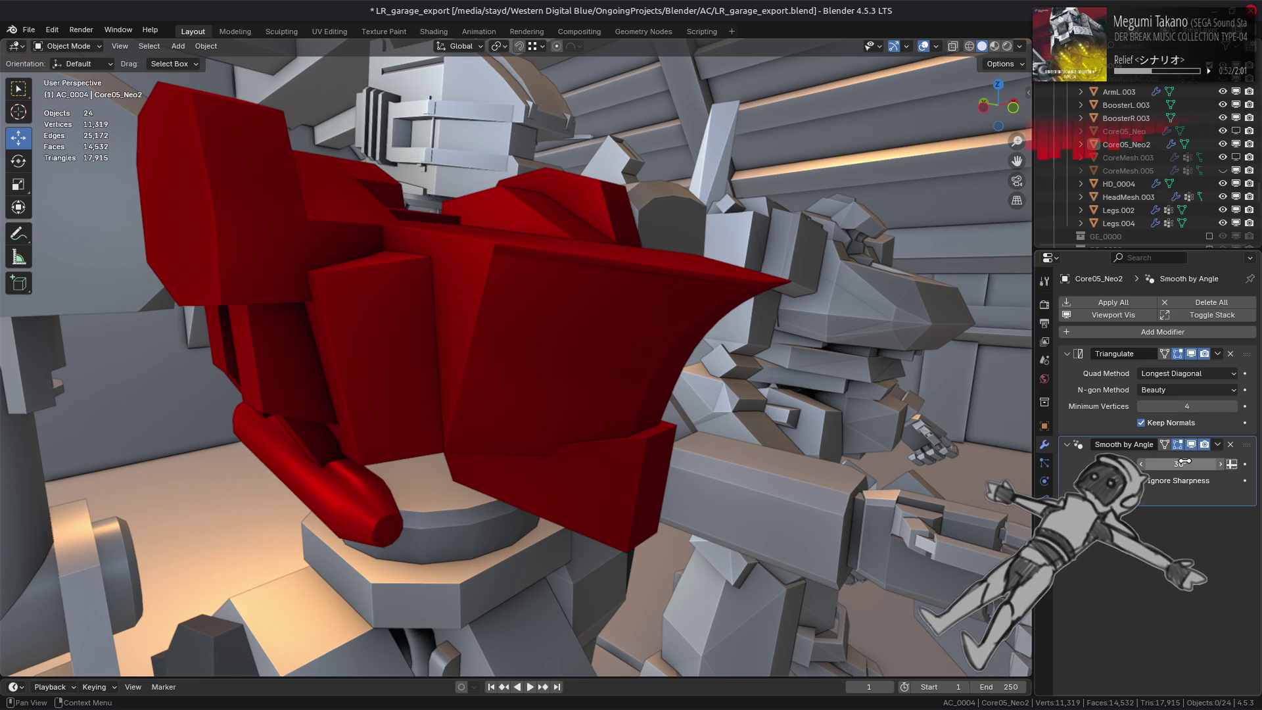
{"action": "key", "text": "ctrl+z"}
{"action": "key", "text": "ctrl+z"}
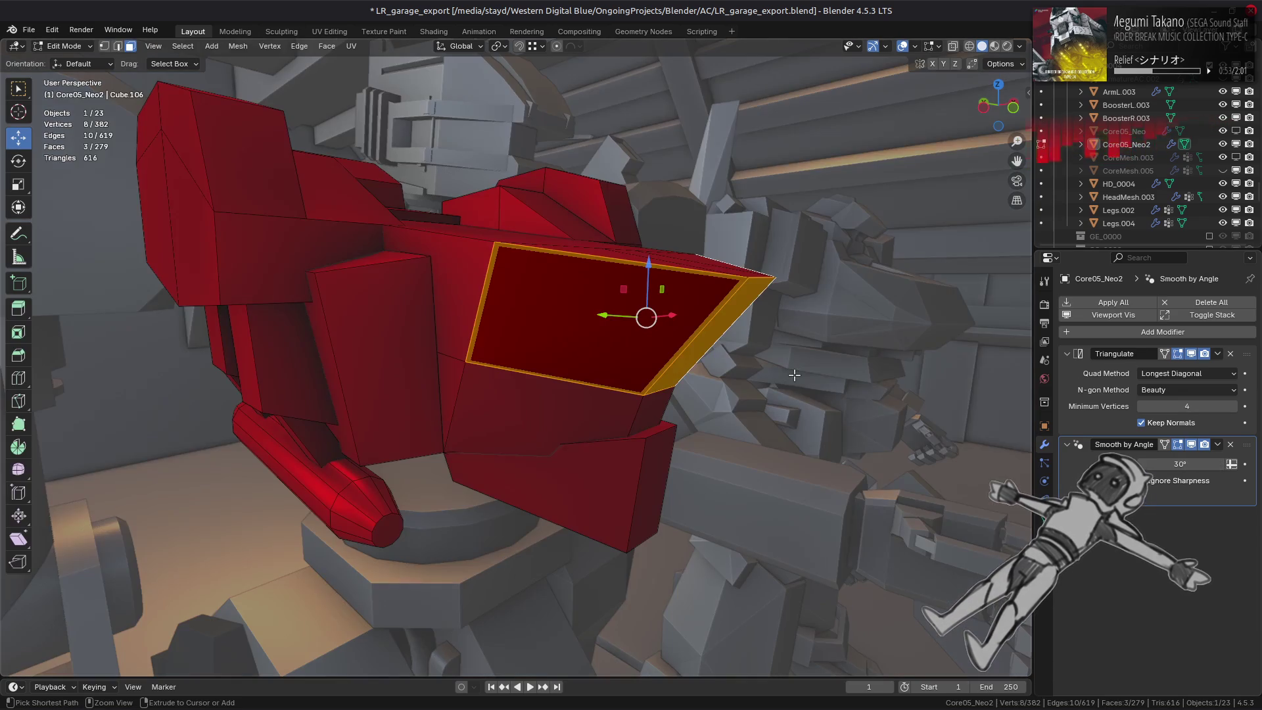
{"action": "key", "text": "ctrl+z"}
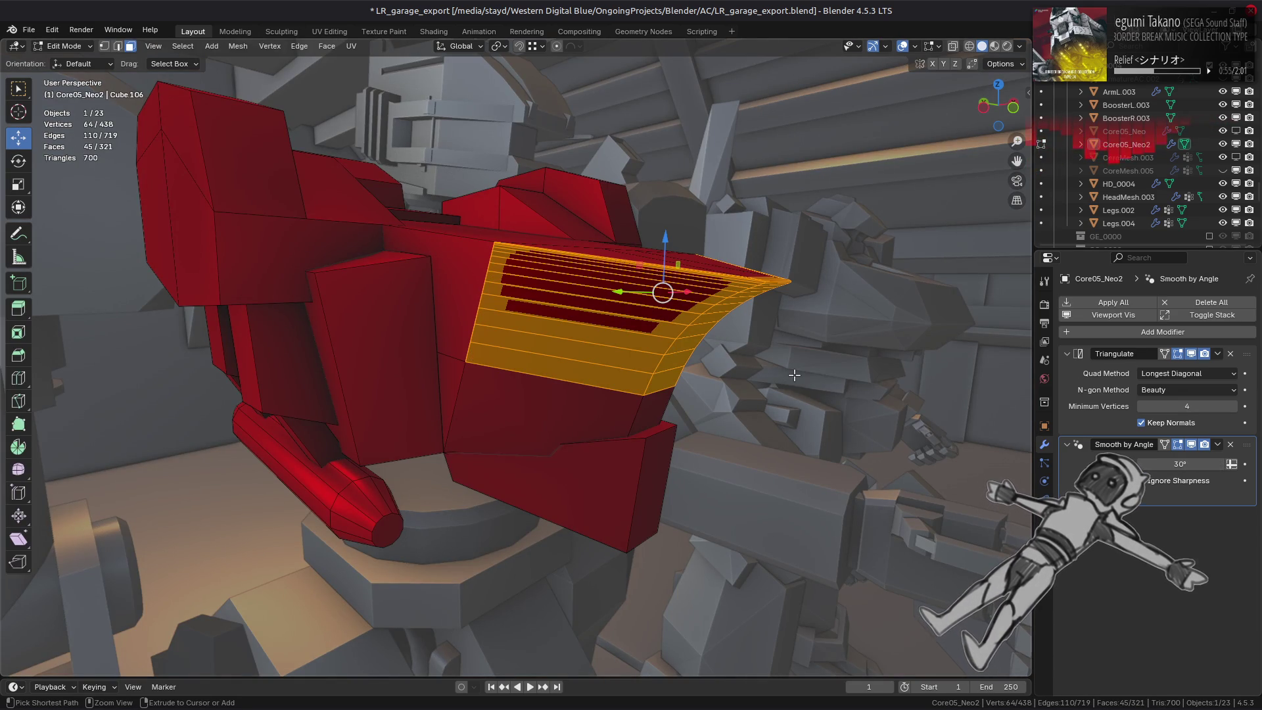
Select the fused grille faces on the chest plate and check them from Object Mode.
{"action": "key", "text": "ctrl+z"}
{"action": "key", "text": "ctrl+shift+z"}
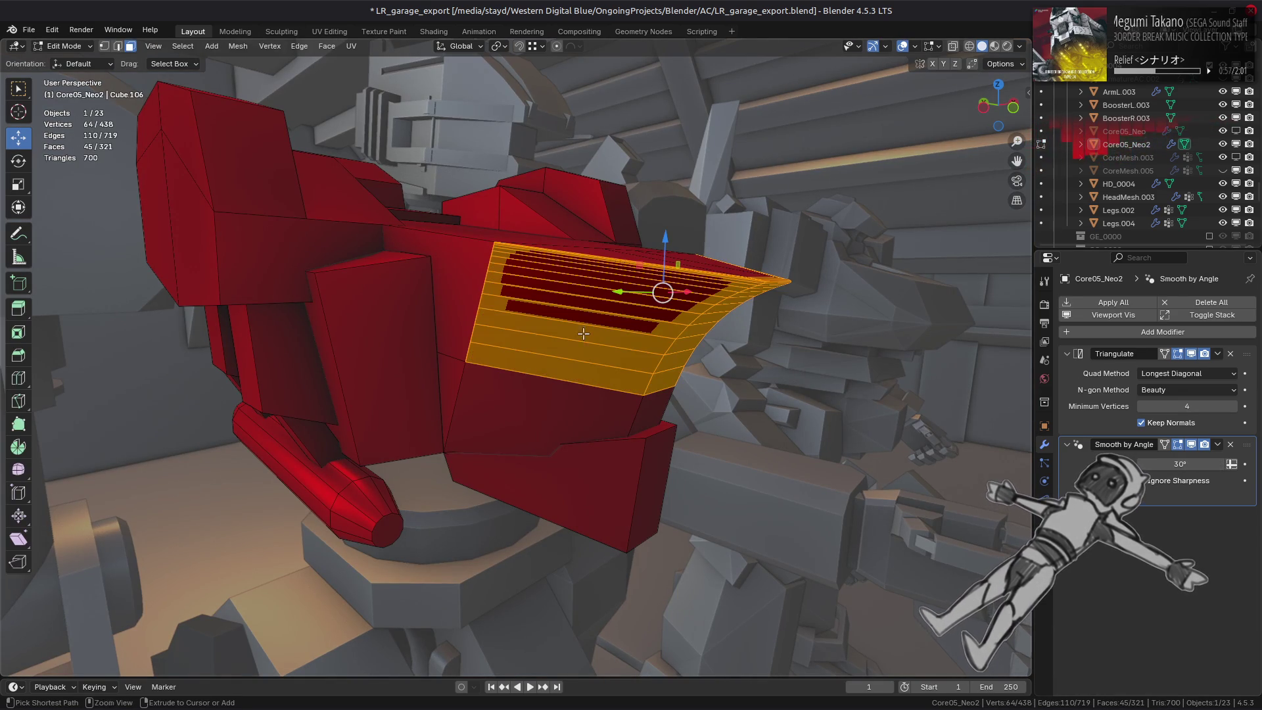
{"action": "left_click", "coordinate": [442, 294]}
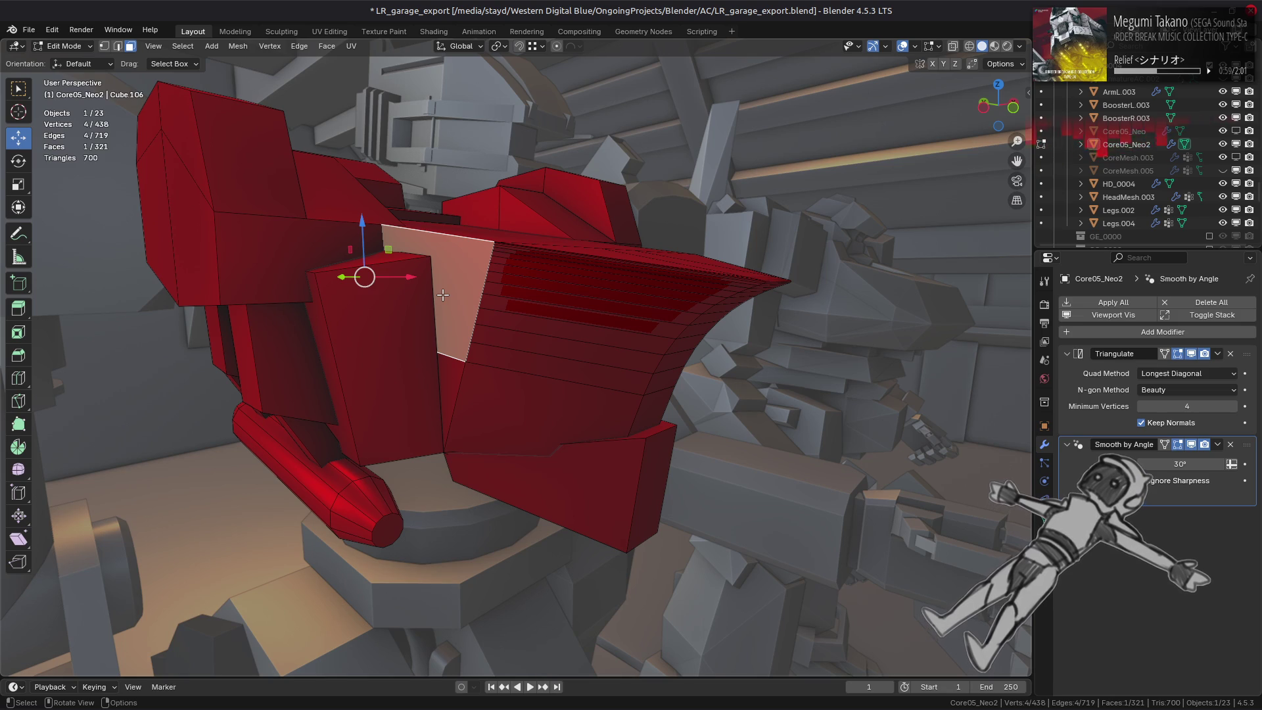
{"action": "scroll", "coordinate": [442, 294], "scroll_direction": "up", "scroll_amount": 1}
{"action": "scroll", "coordinate": [463, 301], "scroll_direction": "up", "scroll_amount": 2}
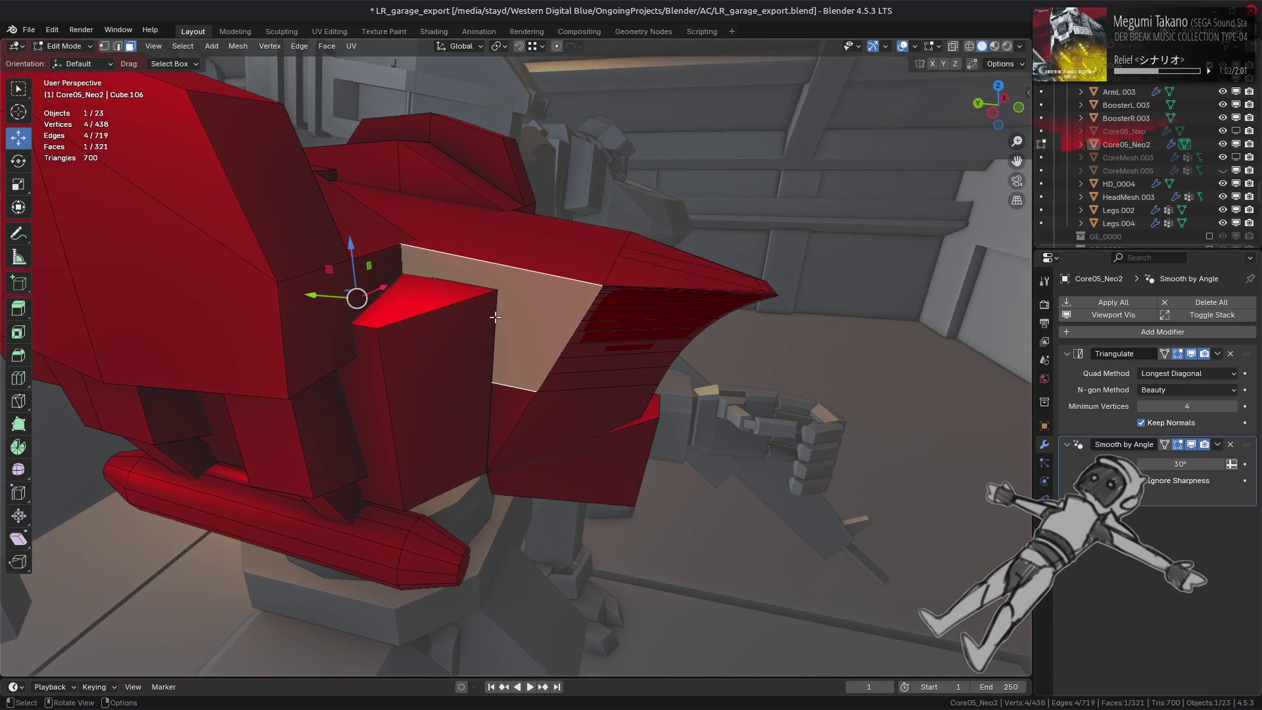
{"action": "scroll", "coordinate": [496, 316], "scroll_direction": "up", "scroll_amount": 1}
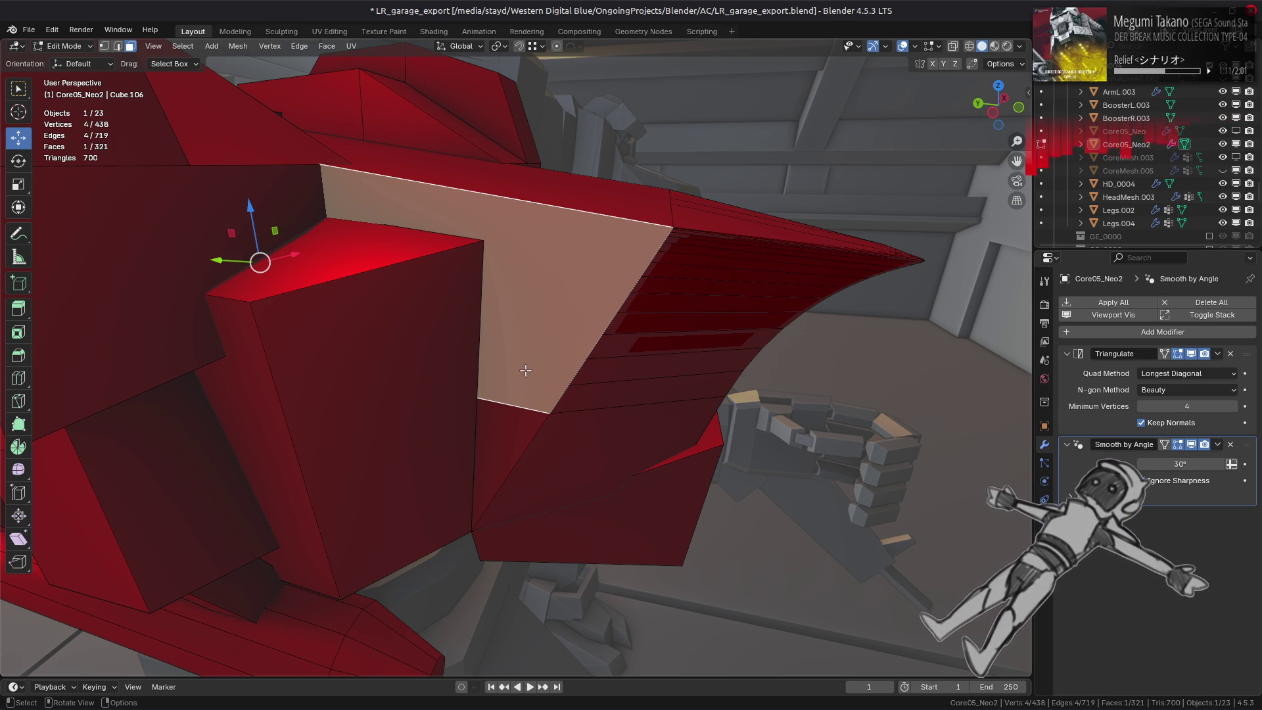
{"action": "key", "text": "Tab"}
{"action": "mouse_move", "coordinate": [526, 369]}
{"action": "middle_mouse_down"}
{"action": "mouse_move", "coordinate": [447, 331]}
{"action": "mouse_move", "coordinate": [431, 344]}
{"action": "mouse_move", "coordinate": [535, 366]}
{"action": "mouse_move", "coordinate": [666, 330]}
{"action": "middle_mouse_up"}
{"action": "scroll", "coordinate": [447, 340], "scroll_direction": "down", "scroll_amount": 3}
{"action": "key", "text": "Tab"}
Dissolve the full grille plate into one flat face and start selecting faces for a new Fuse.
{"action": "key", "text": "ctrl+z"}
{"action": "key", "text": "ctrl+shift+z"}
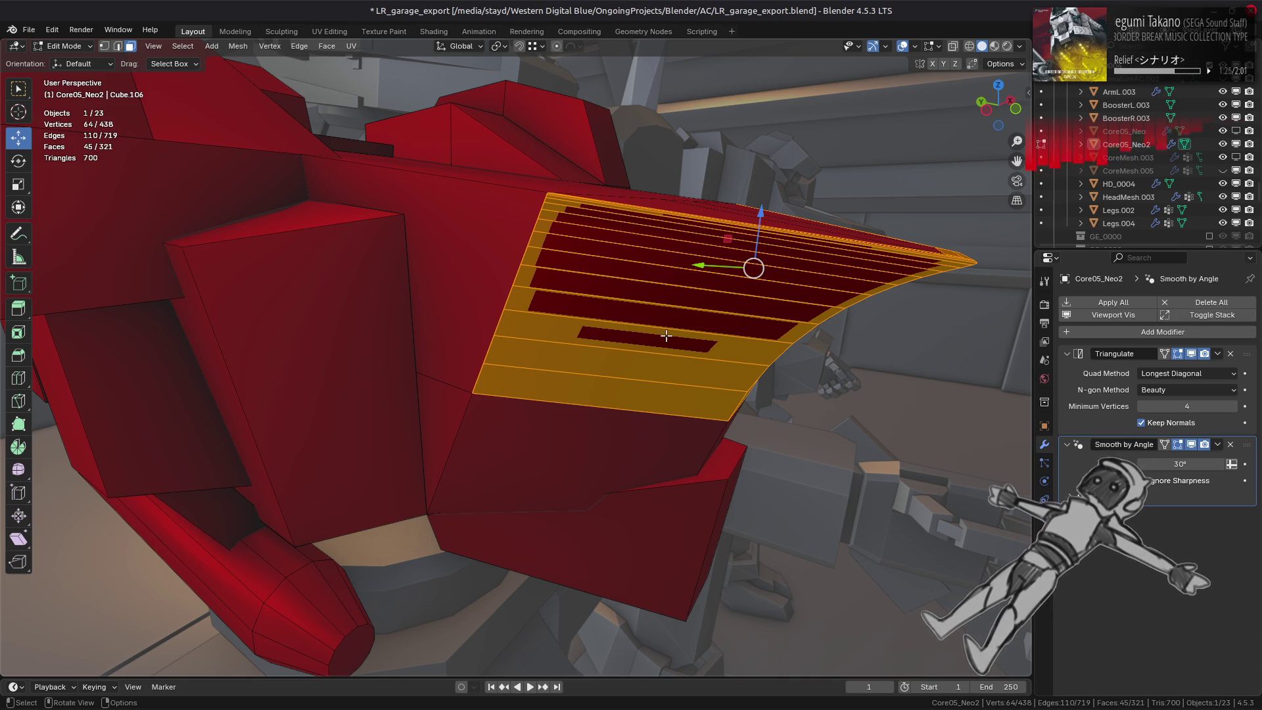
{"action": "key", "text": "ctrl+x"}
{"action": "mouse_move", "coordinate": [570, 329]}
{"action": "middle_mouse_down"}
{"action": "mouse_move", "coordinate": [497, 331]}
{"action": "mouse_move", "coordinate": [646, 306]}
{"action": "middle_mouse_up"}
{"action": "left_click", "coordinate": [497, 330], "text": "shift"}
Run Fuse on the selected chest faces from the context menu and view the result.
{"action": "right_click", "coordinate": [647, 305]}
{"action": "left_click", "coordinate": [710, 305]}
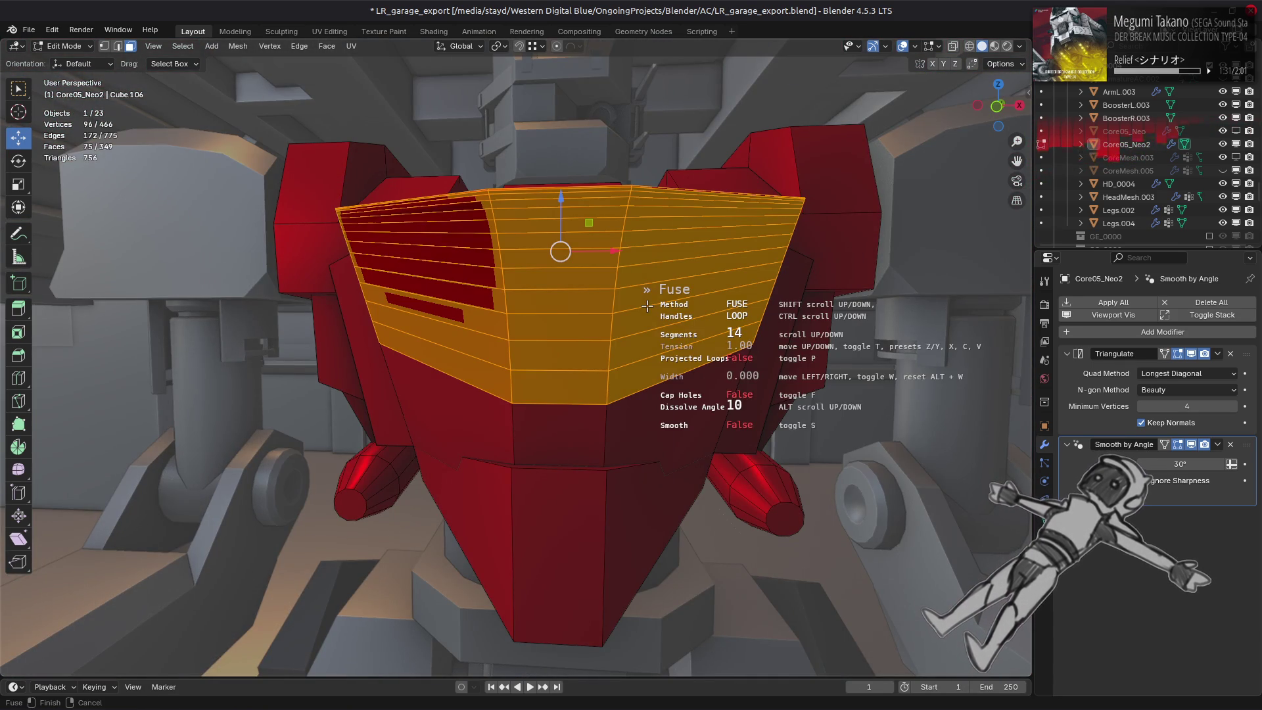
{"action": "mouse_move", "coordinate": [537, 321]}
{"action": "middle_mouse_down"}
{"action": "mouse_move", "coordinate": [576, 339]}
{"action": "mouse_move", "coordinate": [559, 336]}
{"action": "middle_mouse_up"}
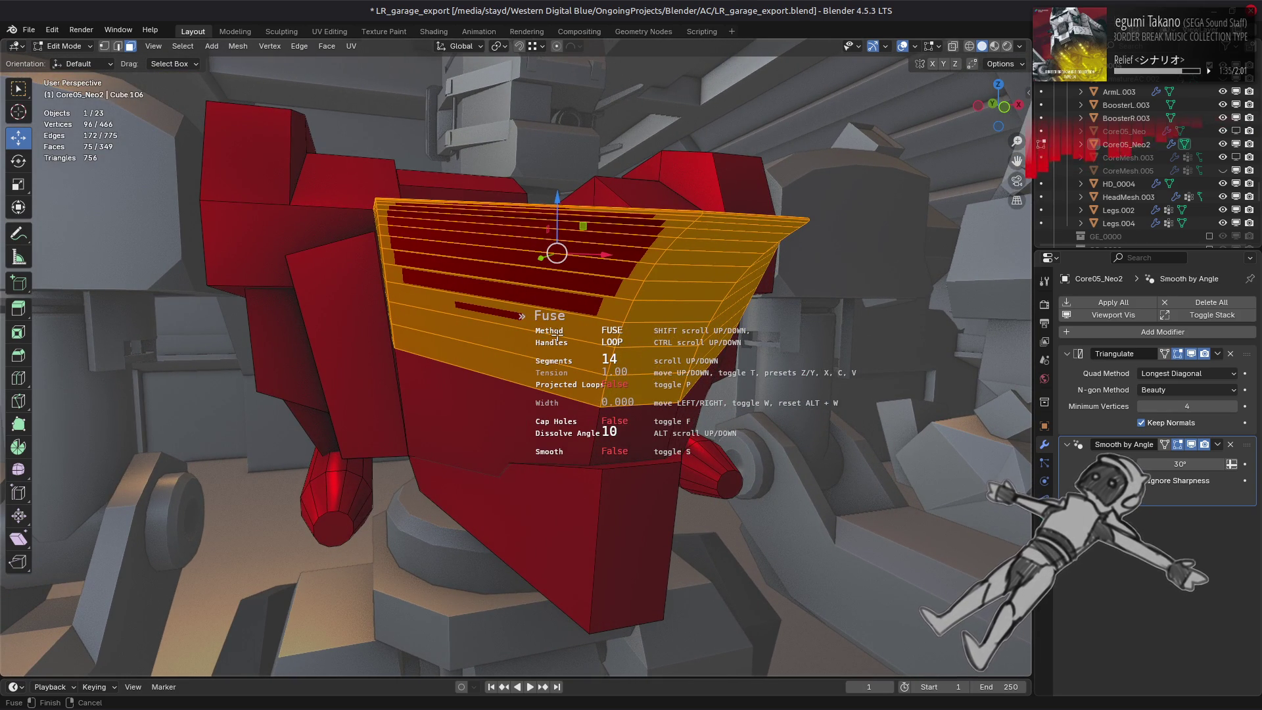
{"action": "scroll", "coordinate": [555, 334], "scroll_direction": "down", "scroll_amount": 6}
{"action": "scroll", "coordinate": [555, 333], "scroll_direction": "down", "scroll_amount": 5}
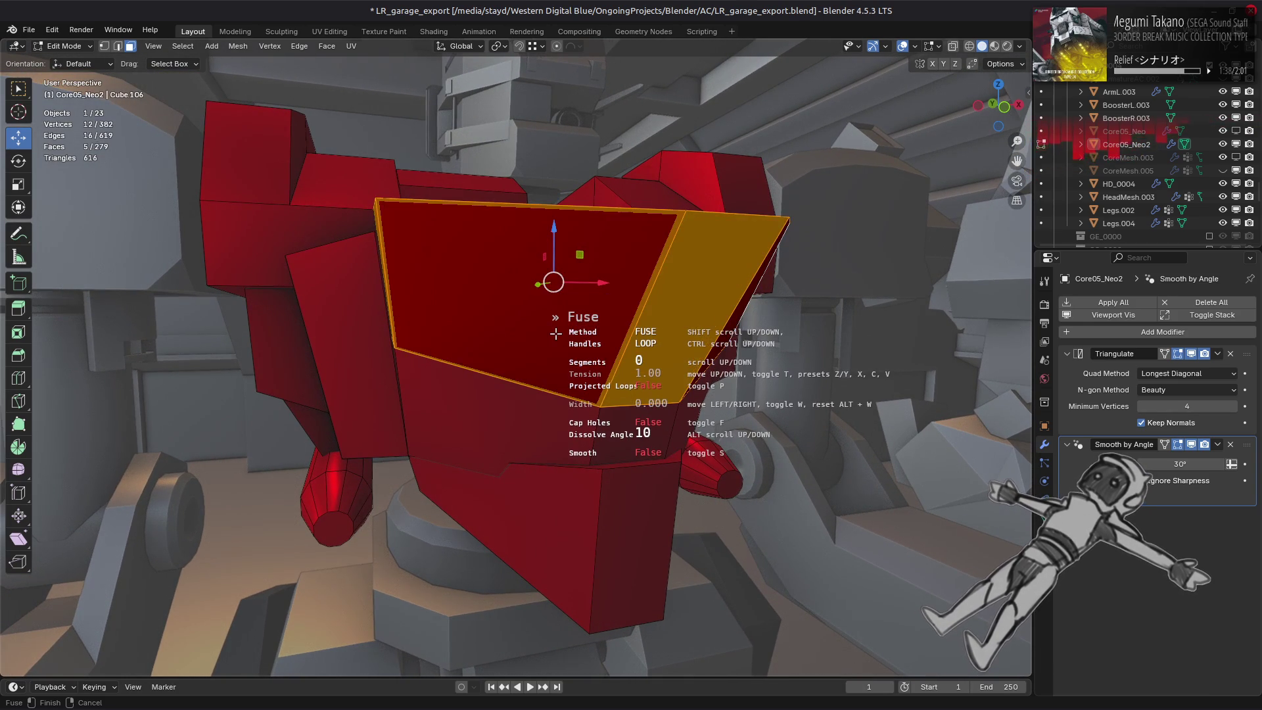
{"action": "scroll", "coordinate": [554, 334], "scroll_direction": "down", "scroll_amount": 2}
{"action": "scroll", "coordinate": [555, 334], "scroll_direction": "up", "scroll_amount": 4}
{"action": "scroll", "coordinate": [555, 333], "scroll_direction": "down", "scroll_amount": 3}
{"action": "scroll", "coordinate": [556, 333], "scroll_direction": "up", "scroll_amount": 2}
{"action": "scroll", "coordinate": [556, 333], "scroll_direction": "up", "scroll_amount": 3}
{"action": "scroll", "coordinate": [555, 333], "scroll_direction": "up", "scroll_amount": 3}
{"action": "scroll", "coordinate": [554, 334], "scroll_direction": "down", "scroll_amount": 5}
{"action": "scroll", "coordinate": [556, 333], "scroll_direction": "down", "scroll_amount": 4}
{"action": "scroll", "coordinate": [555, 333], "scroll_direction": "up", "scroll_amount": 2}
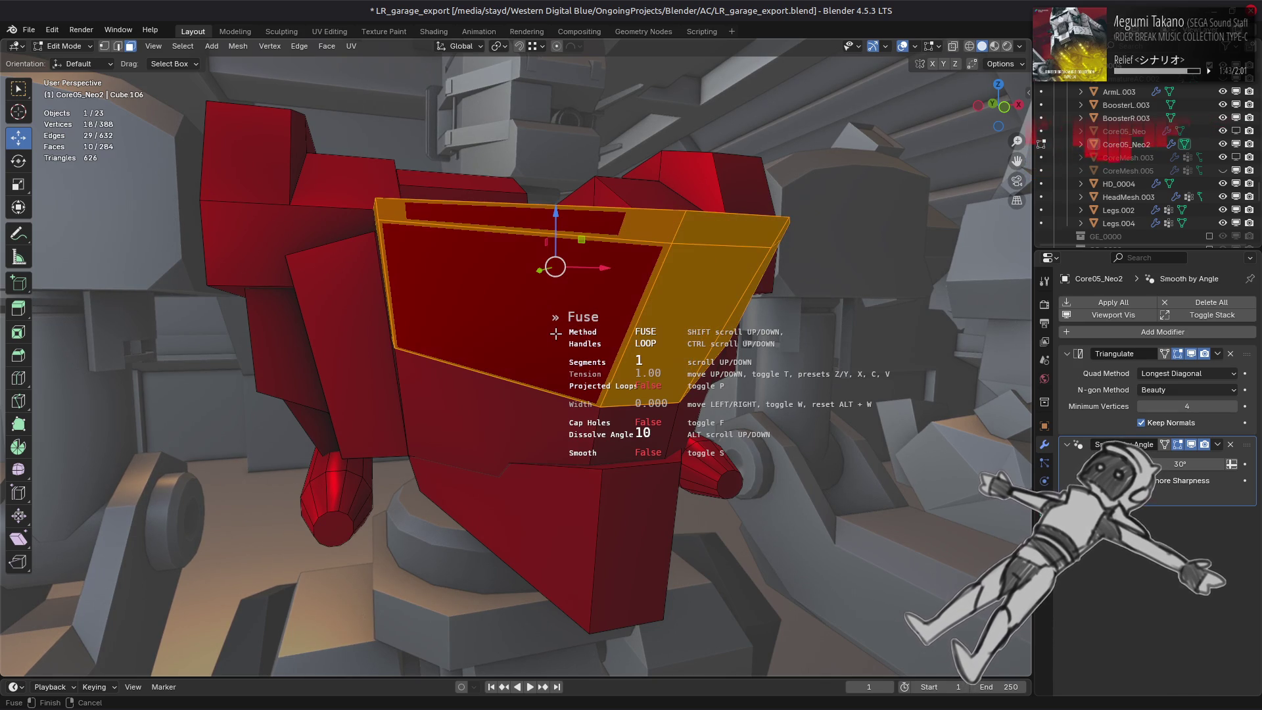
{"action": "scroll", "coordinate": [555, 333], "scroll_direction": "down", "scroll_amount": 1}
{"action": "scroll", "coordinate": [555, 333], "scroll_direction": "up", "scroll_amount": 1}
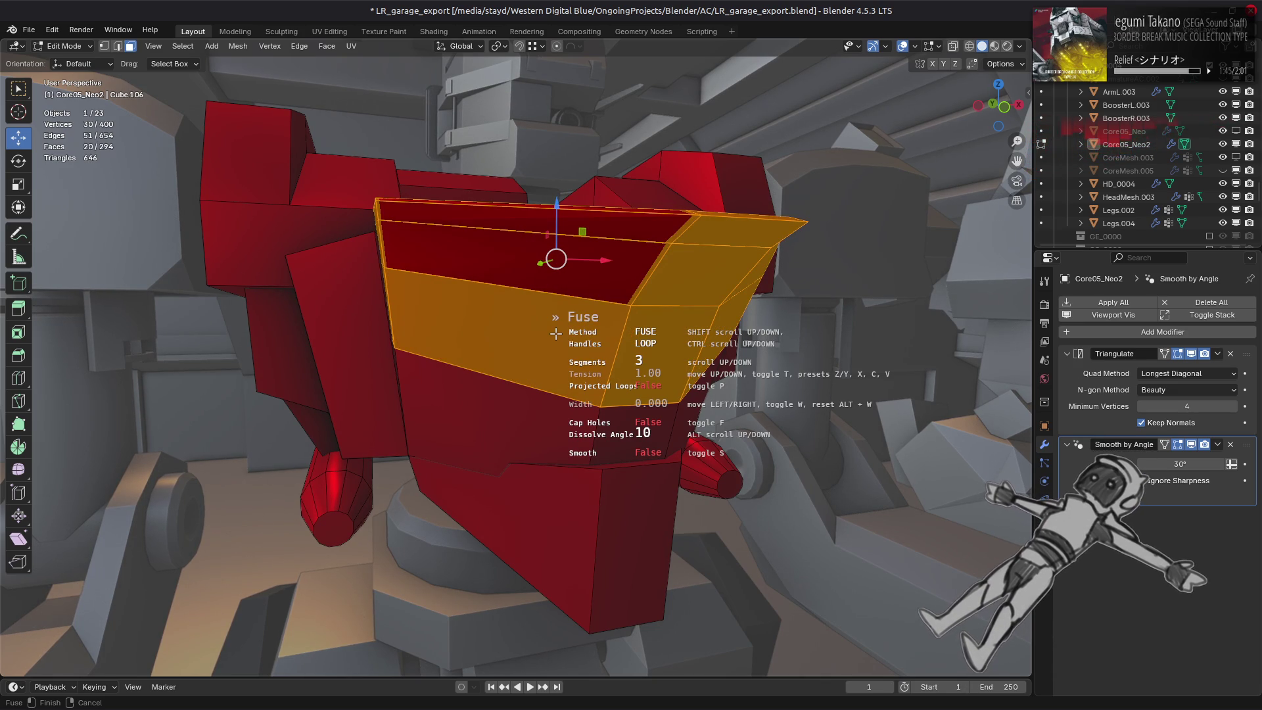
{"action": "scroll", "coordinate": [556, 333], "scroll_direction": "up", "scroll_amount": 2}
{"action": "scroll", "coordinate": [556, 334], "scroll_direction": "up", "scroll_amount": 2}
{"action": "scroll", "coordinate": [555, 334], "scroll_direction": "up", "scroll_amount": 2}
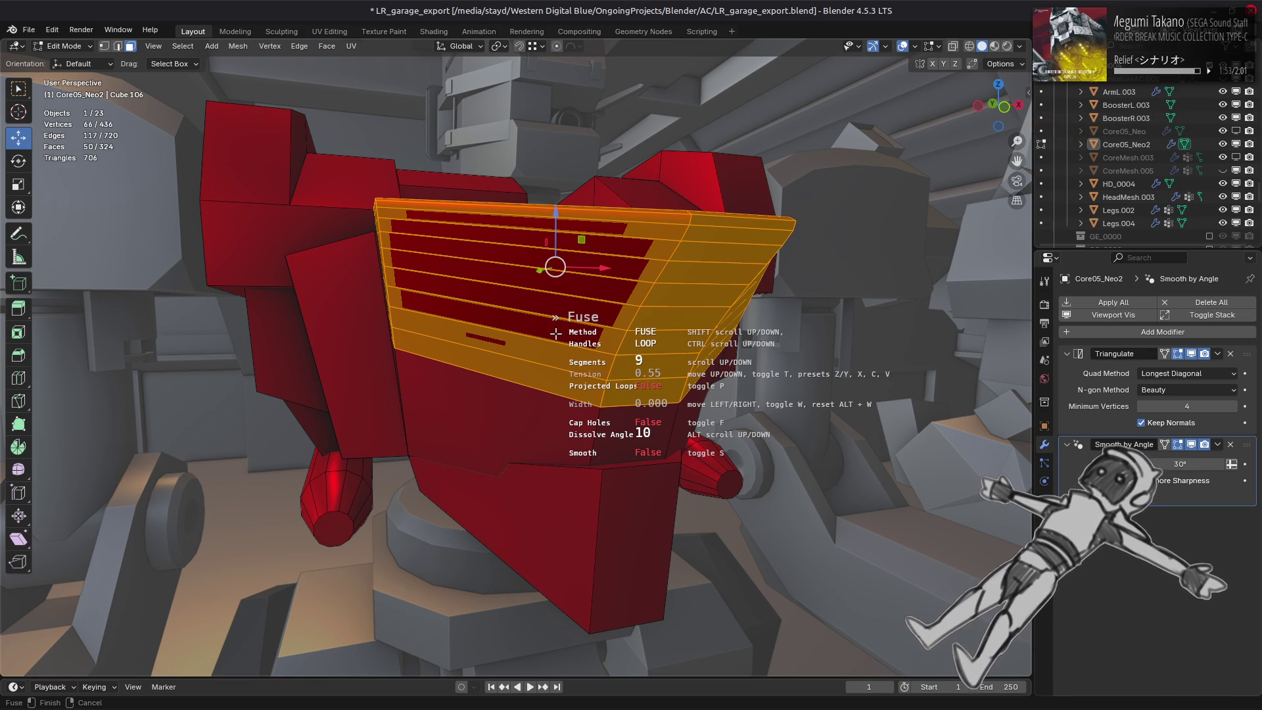
{"action": "middle_click_drag", "start_coordinate": [555, 333], "coordinate": [574, 363]}
{"action": "scroll", "coordinate": [573, 364], "scroll_direction": "down", "scroll_amount": 5}
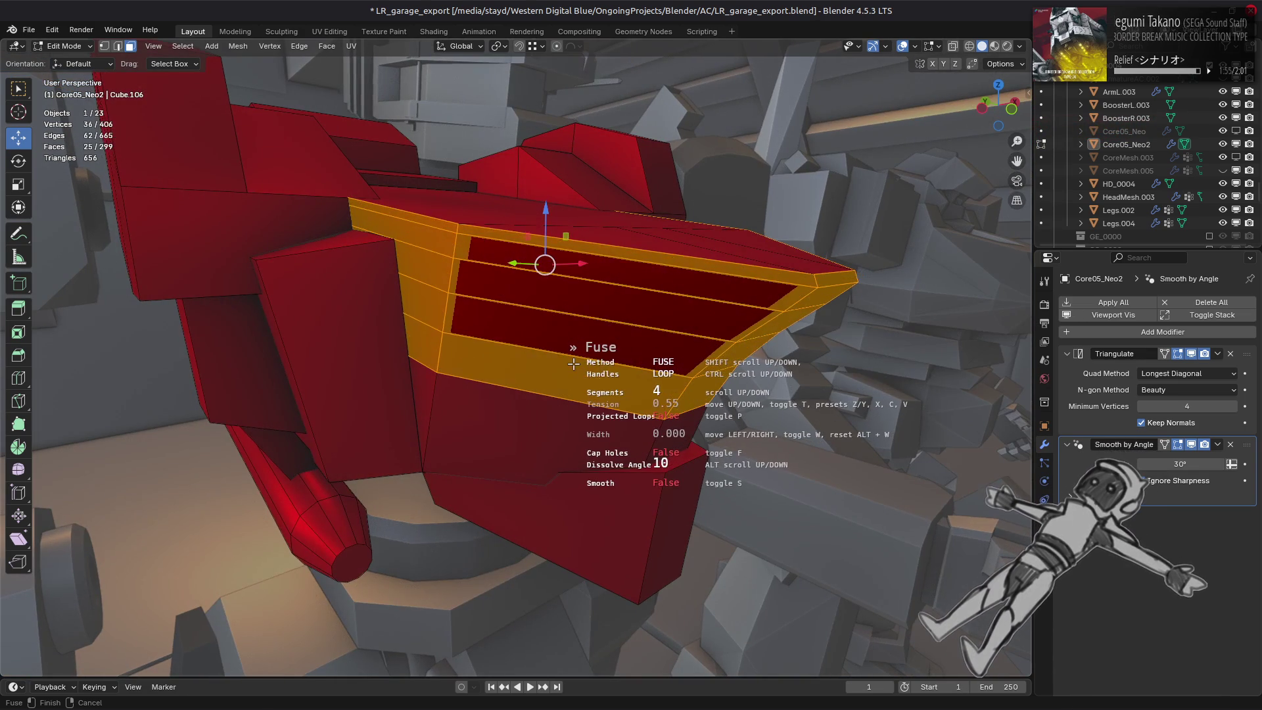
{"action": "scroll", "coordinate": [573, 364], "scroll_direction": "down", "scroll_amount": 2}
{"action": "scroll", "coordinate": [572, 364], "scroll_direction": "down", "scroll_amount": 1}
{"action": "scroll", "coordinate": [573, 364], "scroll_direction": "up", "scroll_amount": 1}
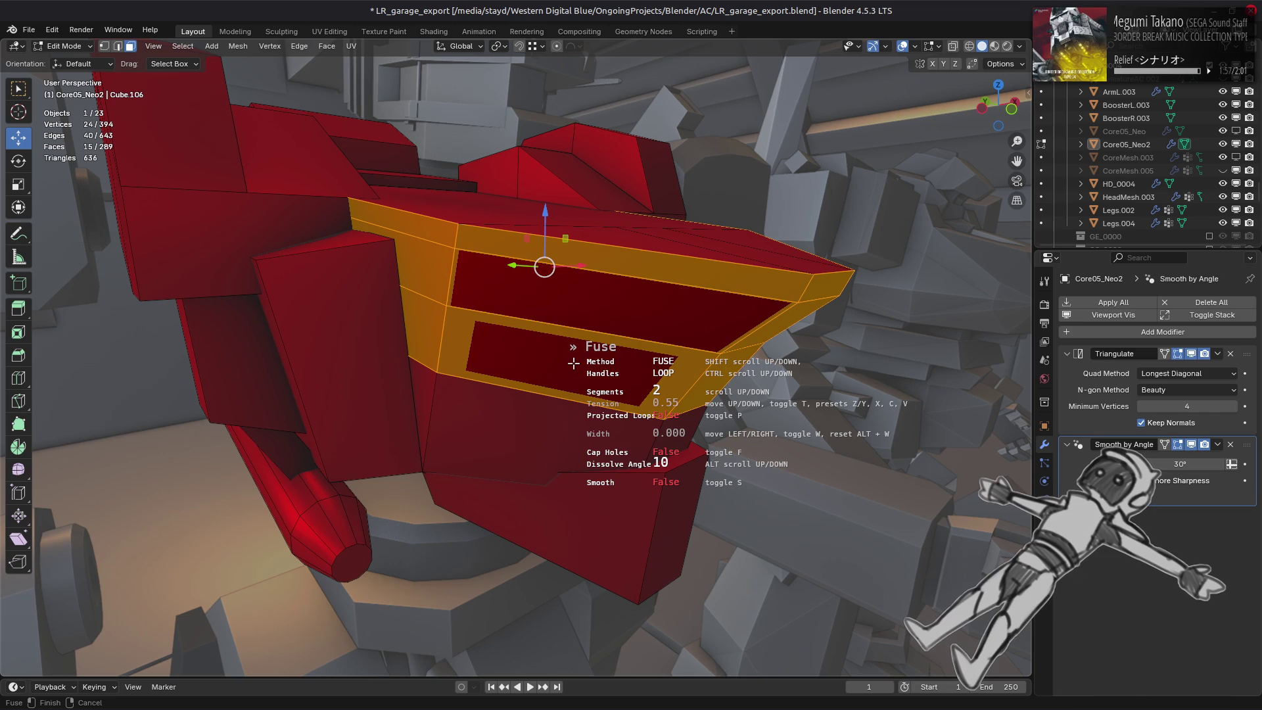
Raise the bridge tension through 0.70 to 1.33, then reset it to 1.00.
{"action": "key", "text": "x"}
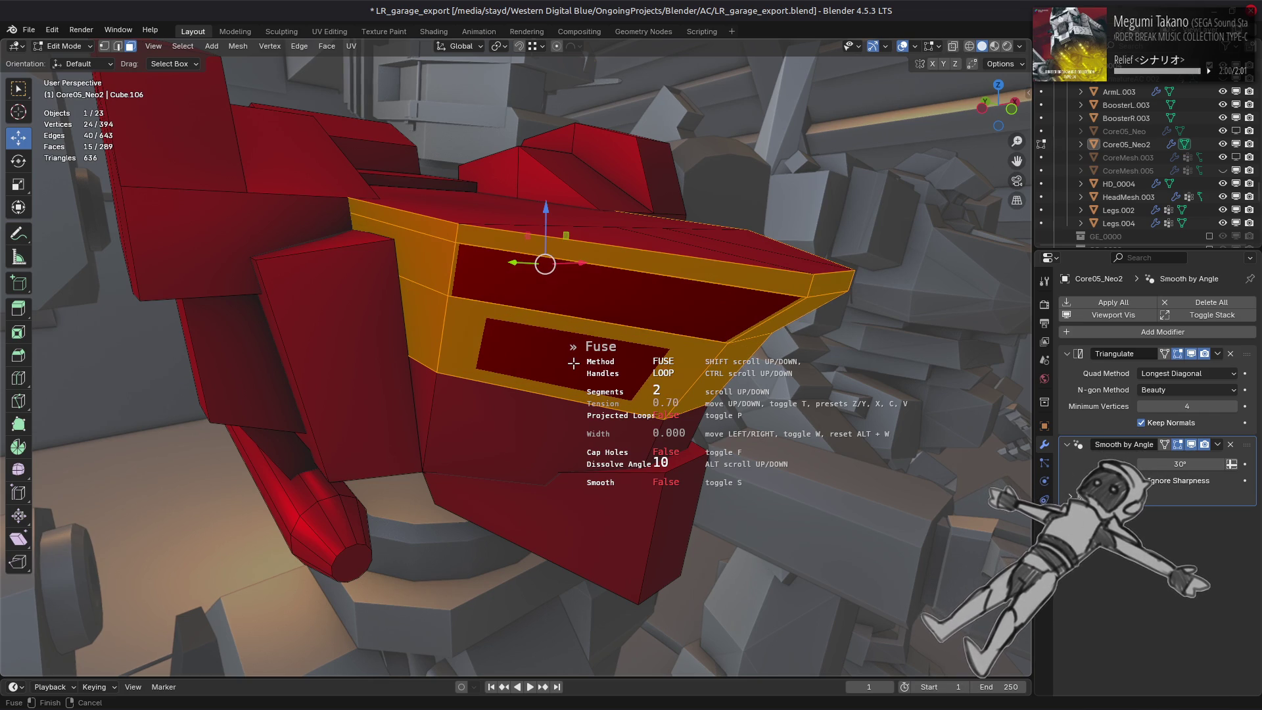
{"action": "key", "text": "c"}
{"action": "key", "text": "v"}
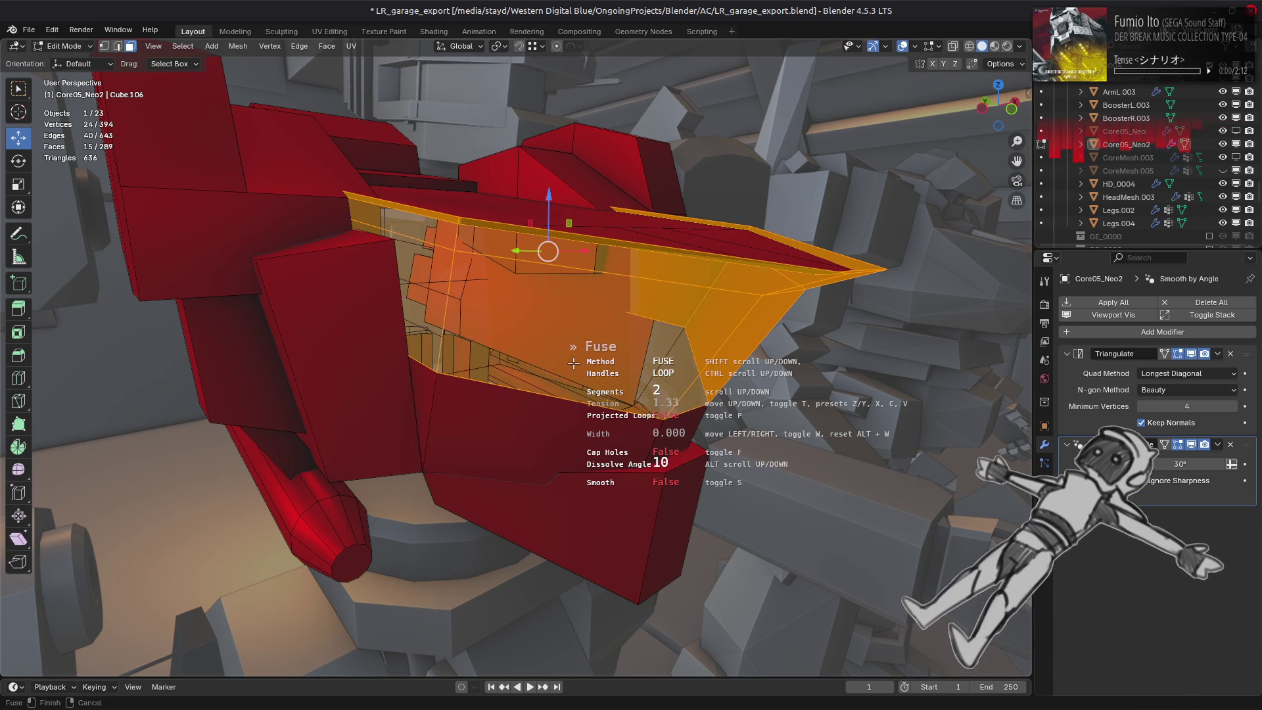
{"action": "key", "text": "c"}
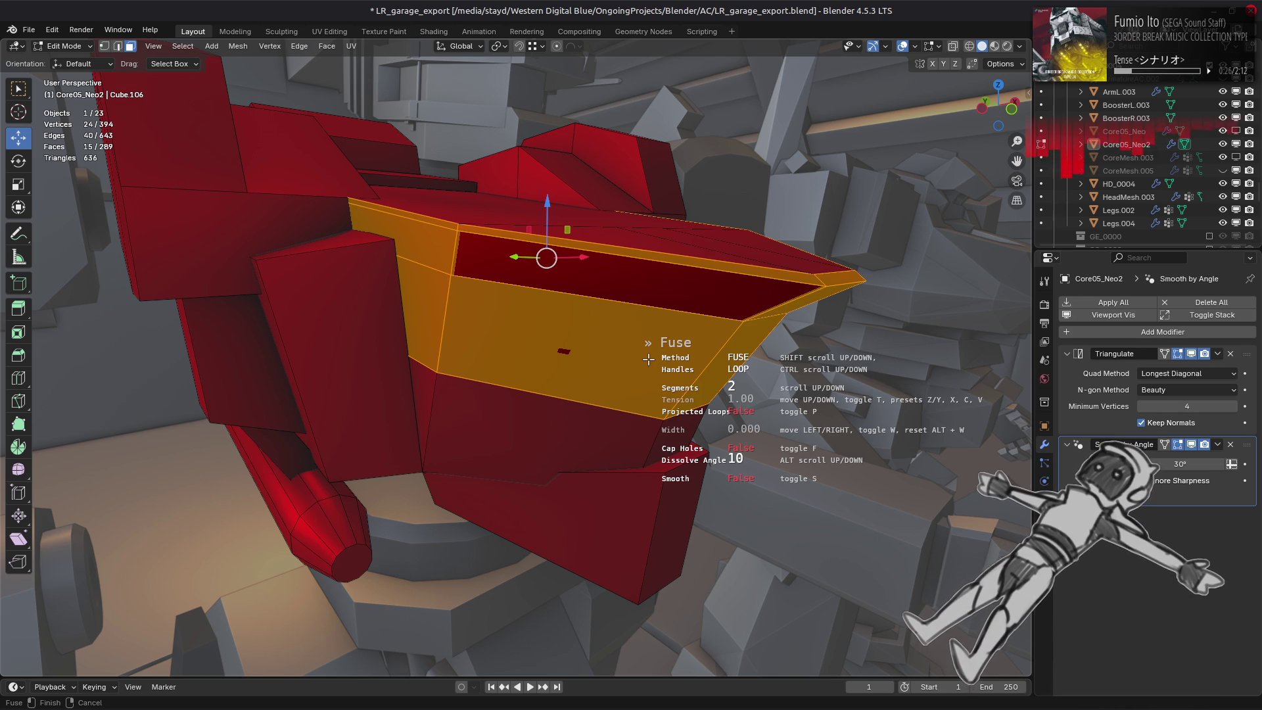
{"action": "scroll", "coordinate": [648, 359], "scroll_direction": "up", "scroll_amount": 1}
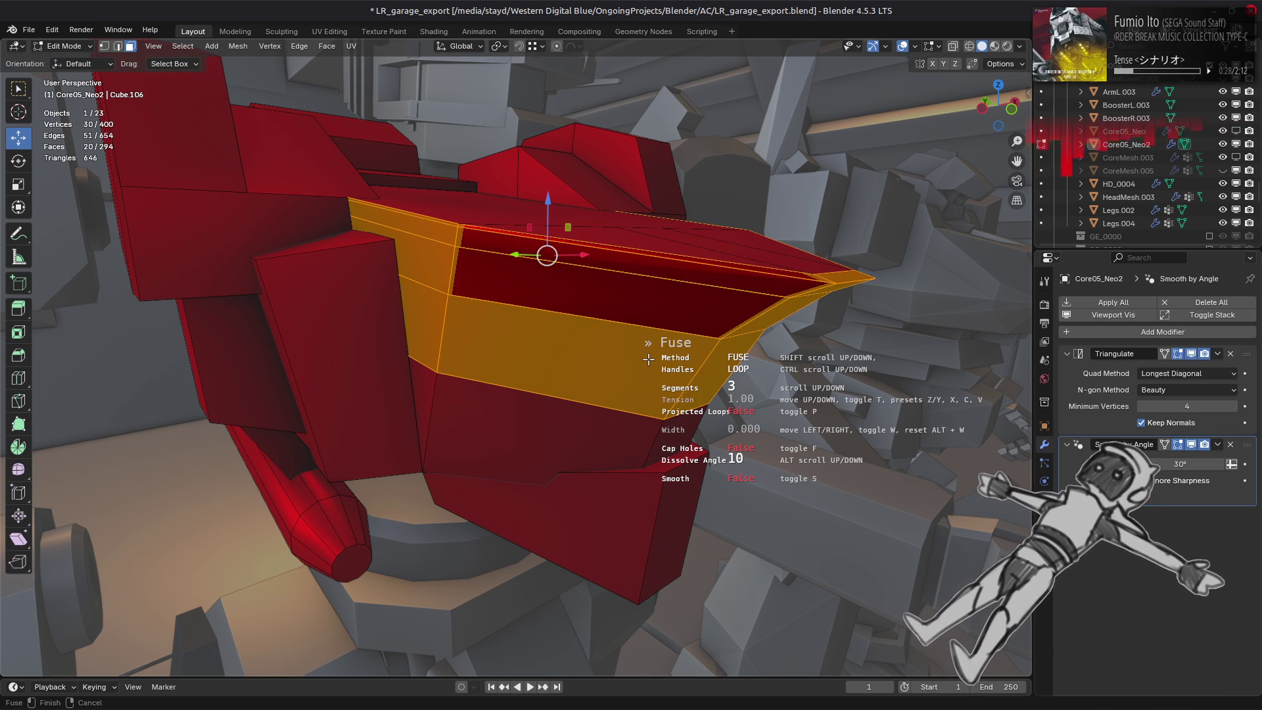
{"action": "scroll", "coordinate": [647, 360], "scroll_direction": "up", "scroll_amount": 2}
{"action": "scroll", "coordinate": [648, 359], "scroll_direction": "up", "scroll_amount": 3}
{"action": "scroll", "coordinate": [648, 359], "scroll_direction": "up", "scroll_amount": 2}
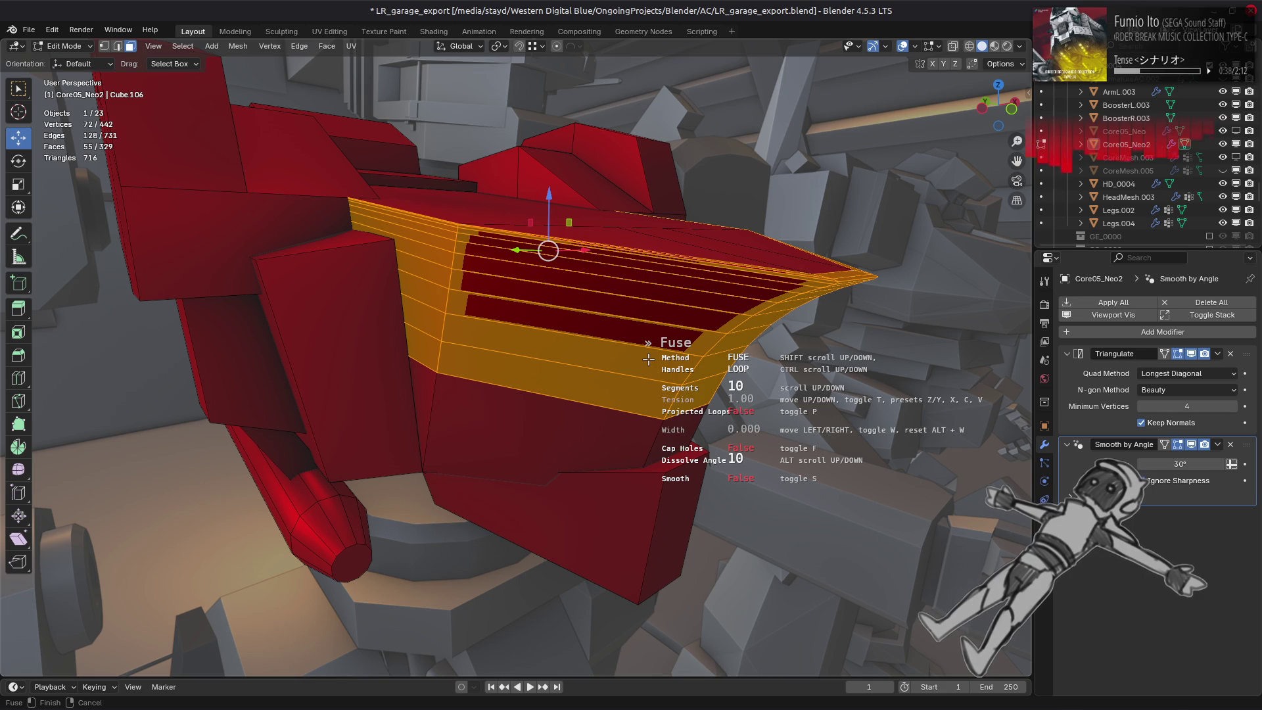
Reset the chest bridge Fuse tension repeatedly while inspecting it from several angles, leaving it uncommitted.
{"action": "middle_click_drag", "start_coordinate": [648, 359], "coordinate": [643, 374]}
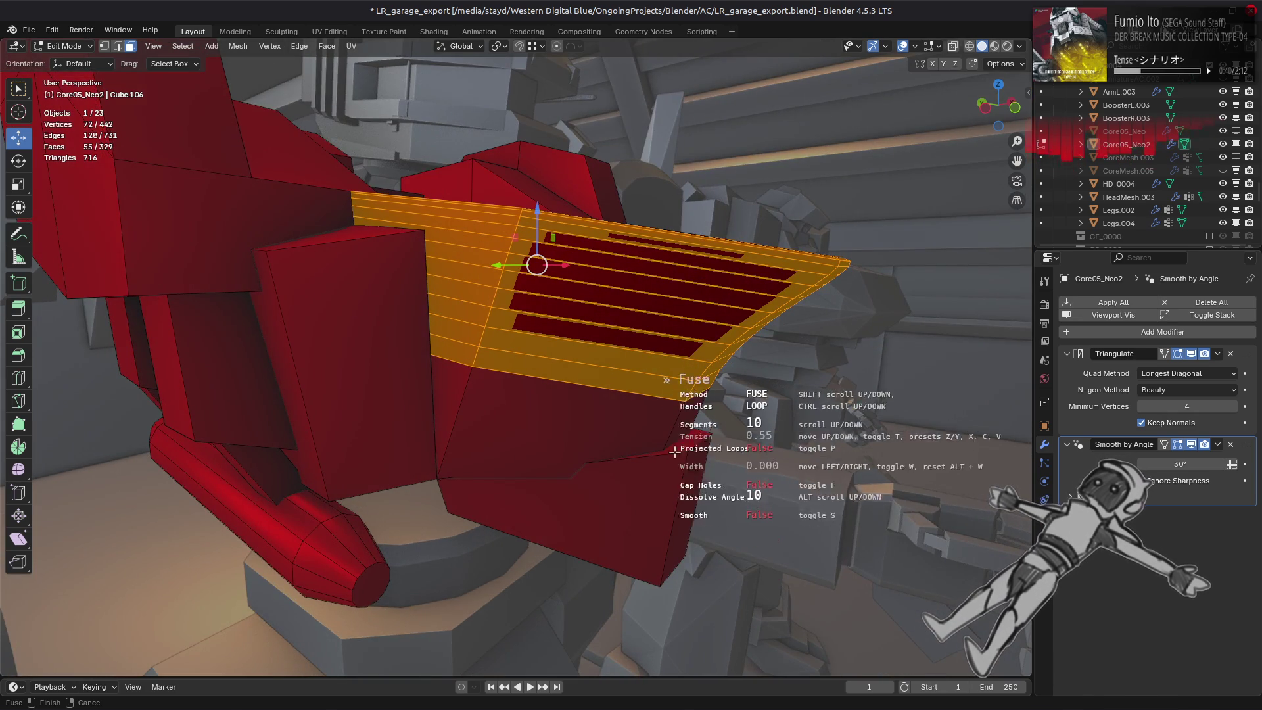
{"action": "key", "text": "t"}
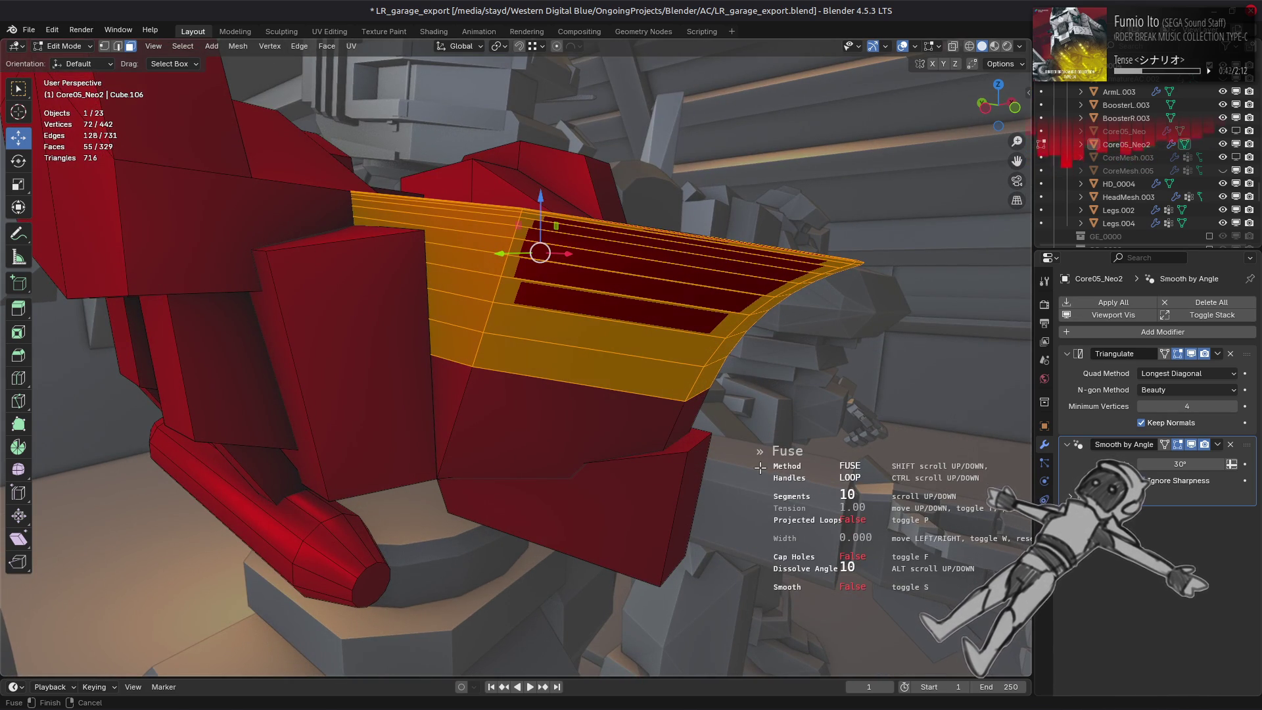
{"action": "middle_click_drag", "start_coordinate": [760, 467], "coordinate": [763, 455]}
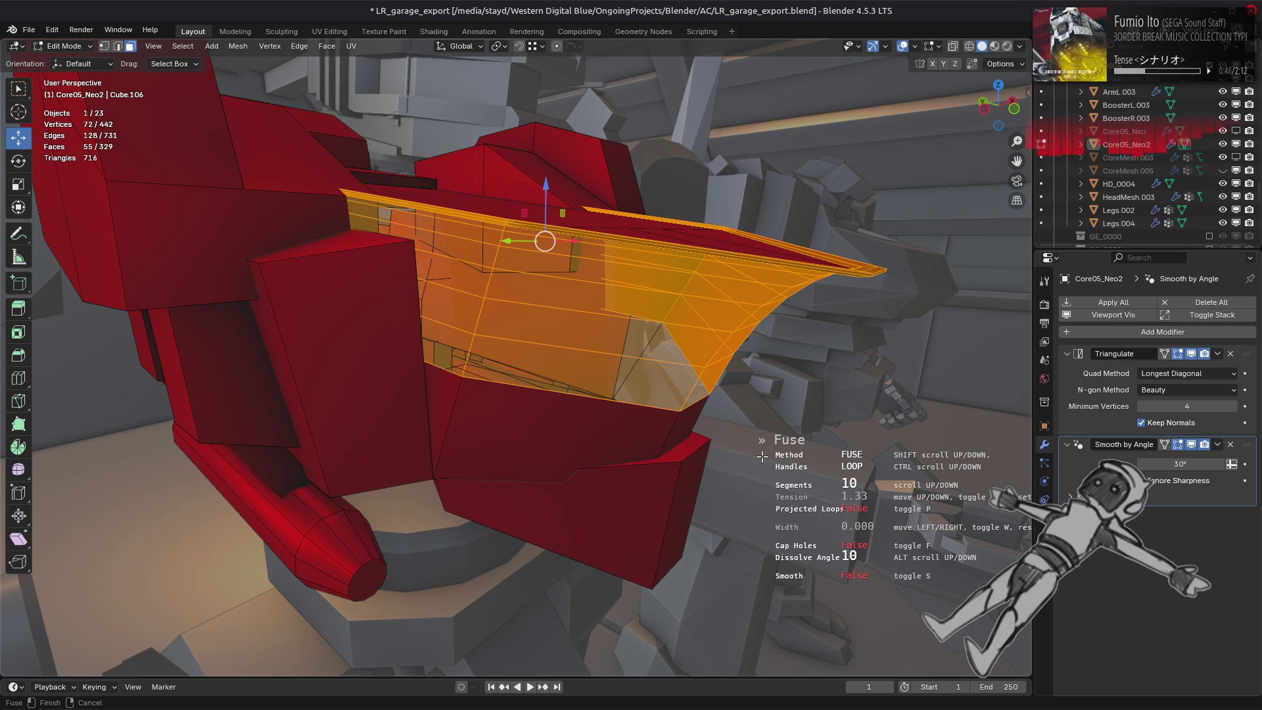
{"action": "key", "text": "t"}
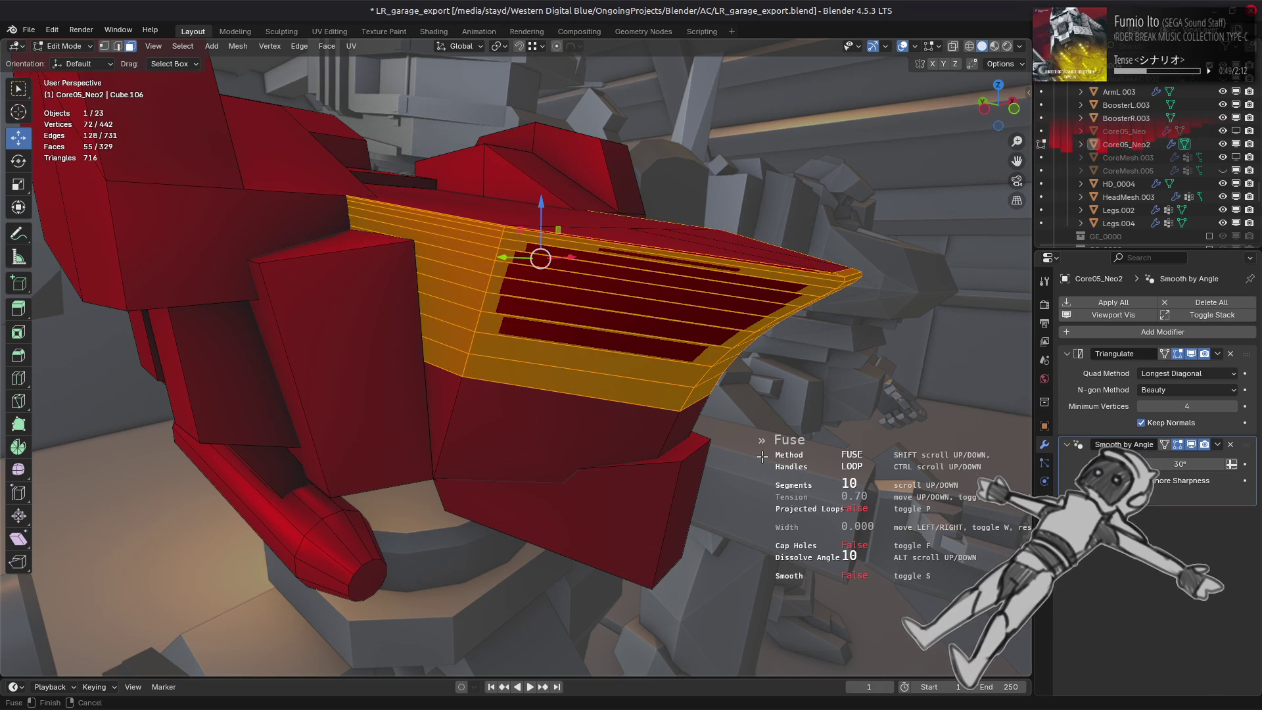
{"action": "middle_click_drag", "start_coordinate": [762, 456], "coordinate": [772, 451]}
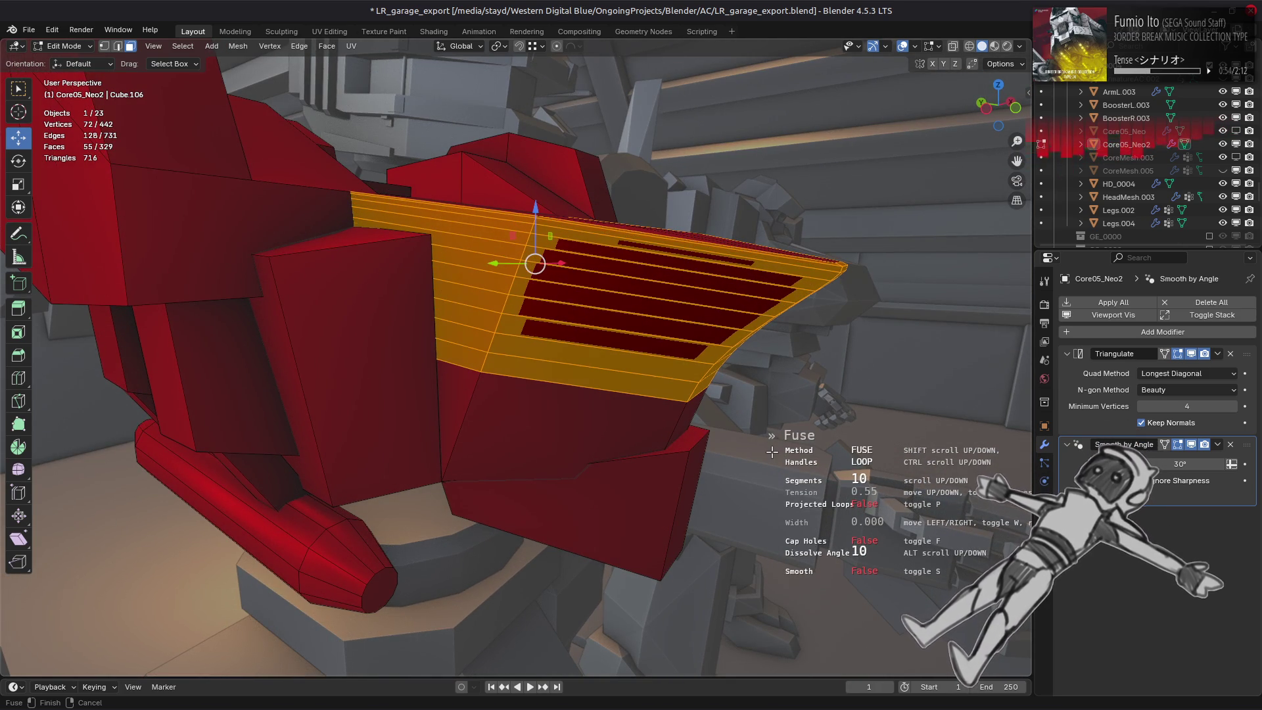
{"action": "key", "text": "t"}
{"action": "scroll", "coordinate": [772, 451], "scroll_direction": "down", "scroll_amount": 3}
{"action": "scroll", "coordinate": [772, 450], "scroll_direction": "down", "scroll_amount": 4}
{"action": "scroll", "coordinate": [772, 451], "scroll_direction": "down", "scroll_amount": 2}
{"action": "scroll", "coordinate": [772, 451], "scroll_direction": "up", "scroll_amount": 1}
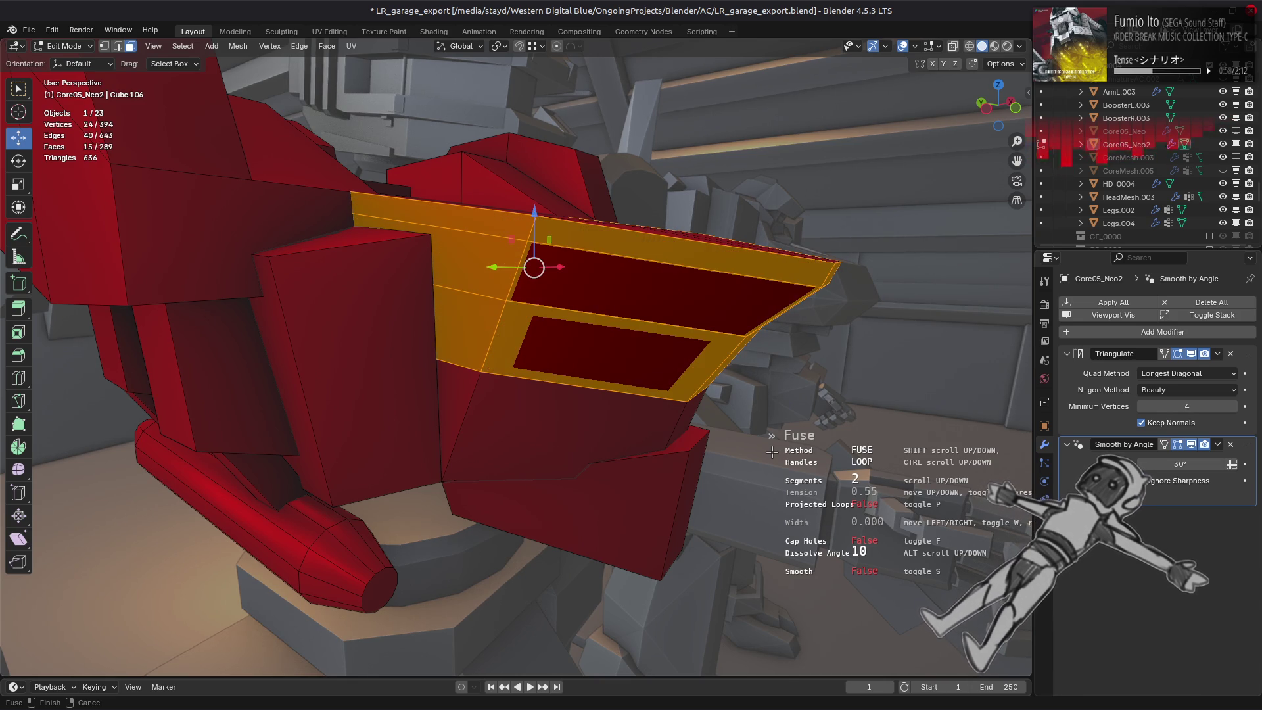
{"action": "scroll", "coordinate": [771, 450], "scroll_direction": "up", "scroll_amount": 1}
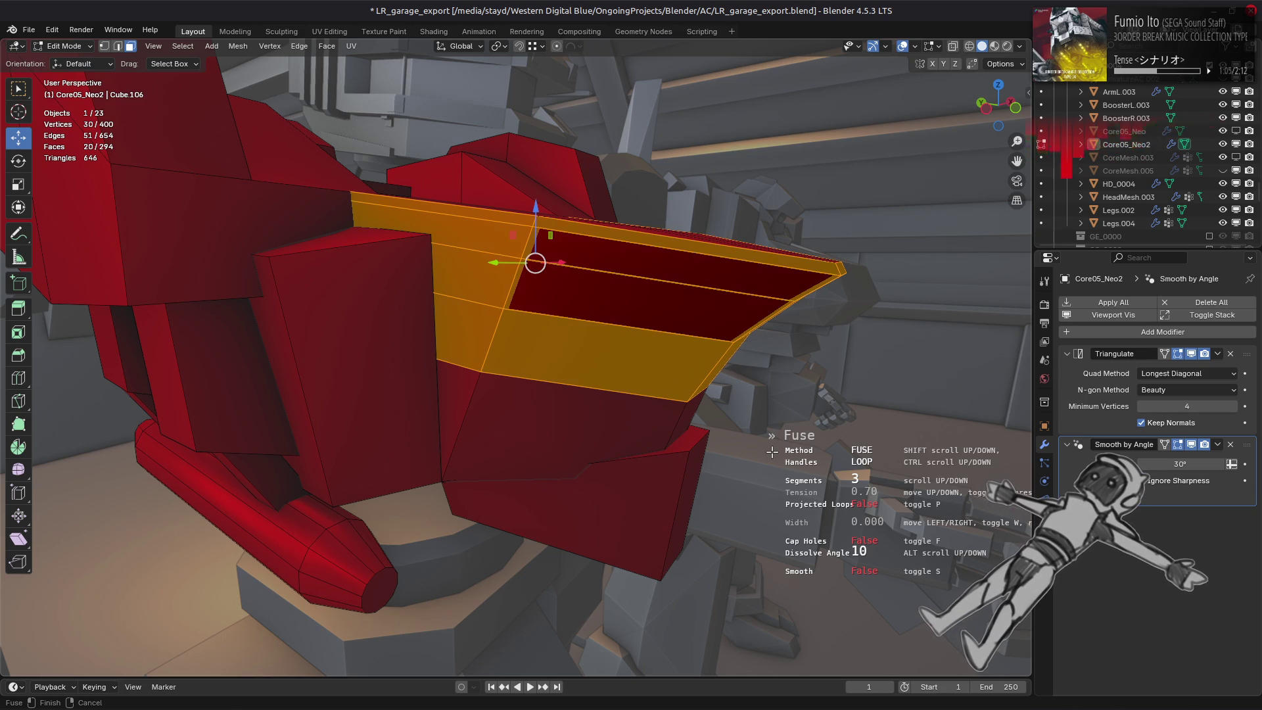
{"action": "scroll", "coordinate": [772, 450], "scroll_direction": "up", "scroll_amount": 1}
{"action": "scroll", "coordinate": [772, 451], "scroll_direction": "down", "scroll_amount": 1}
{"action": "scroll", "coordinate": [772, 451], "scroll_direction": "down", "scroll_amount": 1}
{"action": "scroll", "coordinate": [771, 451], "scroll_direction": "down", "scroll_amount": 1}
{"action": "scroll", "coordinate": [772, 450], "scroll_direction": "down", "scroll_amount": 1}
{"action": "scroll", "coordinate": [773, 451], "scroll_direction": "up", "scroll_amount": 1}
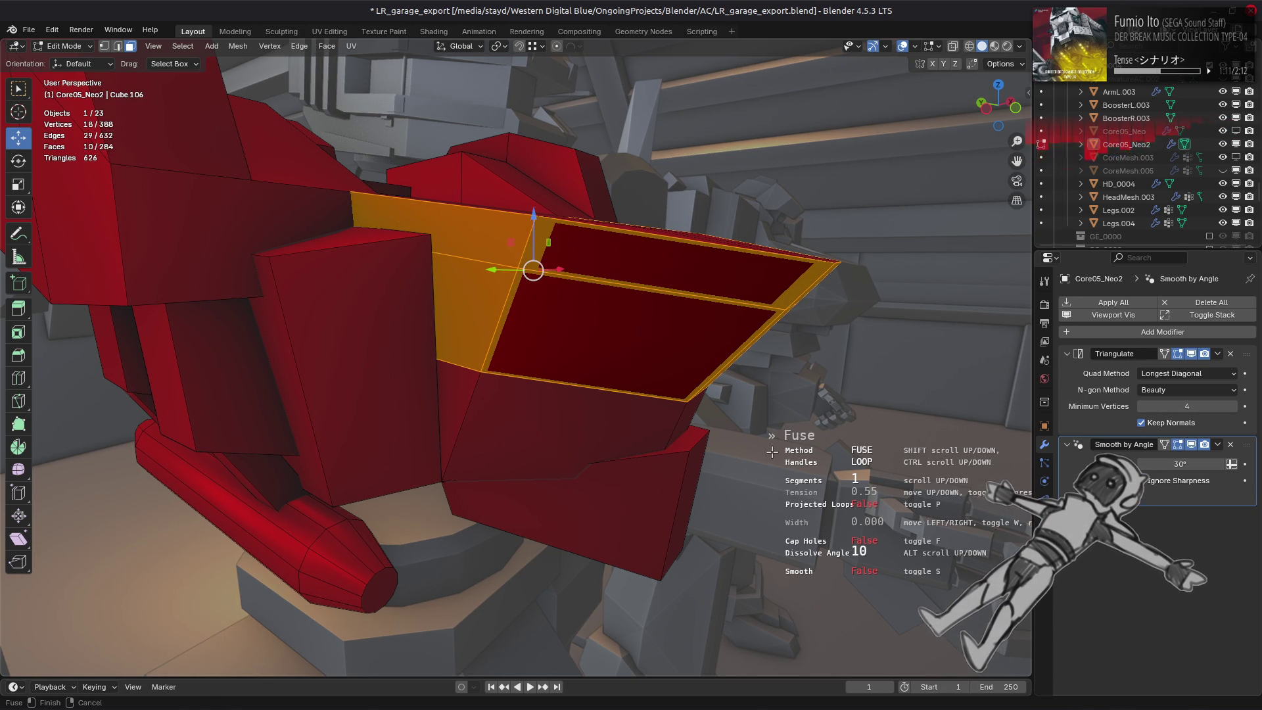
{"action": "scroll", "coordinate": [772, 450], "scroll_direction": "up", "scroll_amount": 1}
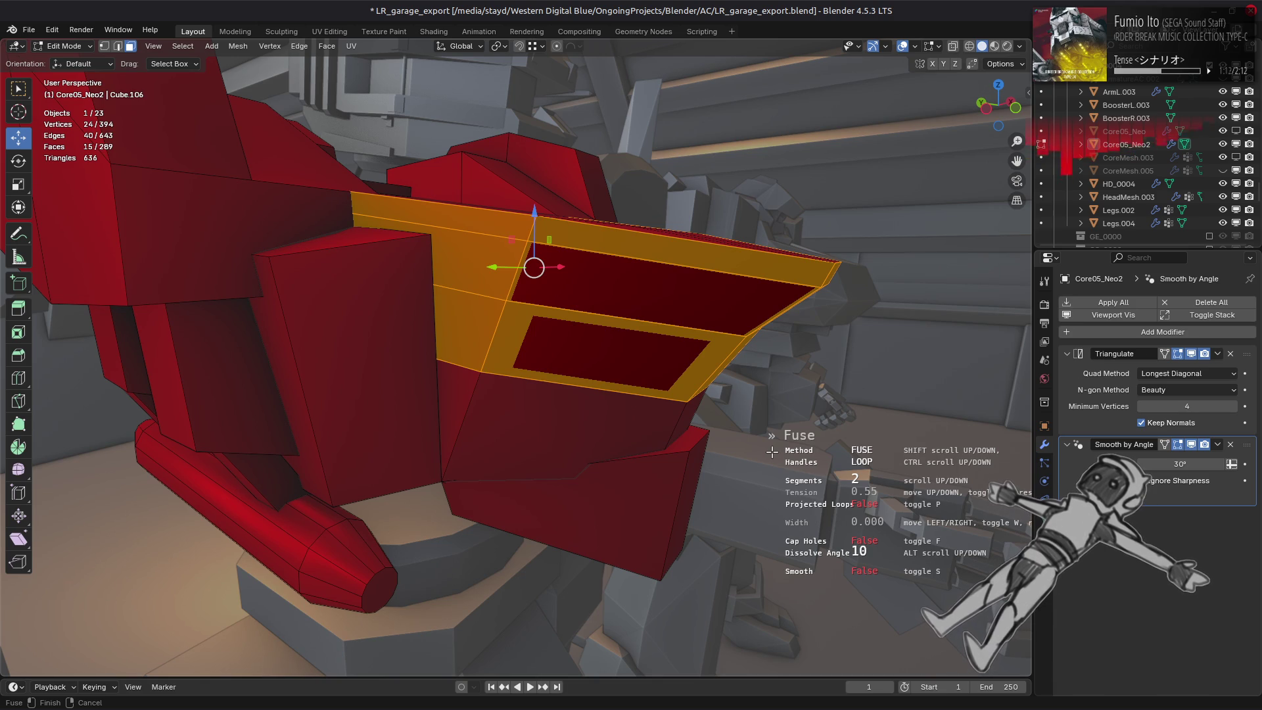
{"action": "scroll", "coordinate": [772, 451], "scroll_direction": "up", "scroll_amount": 1}
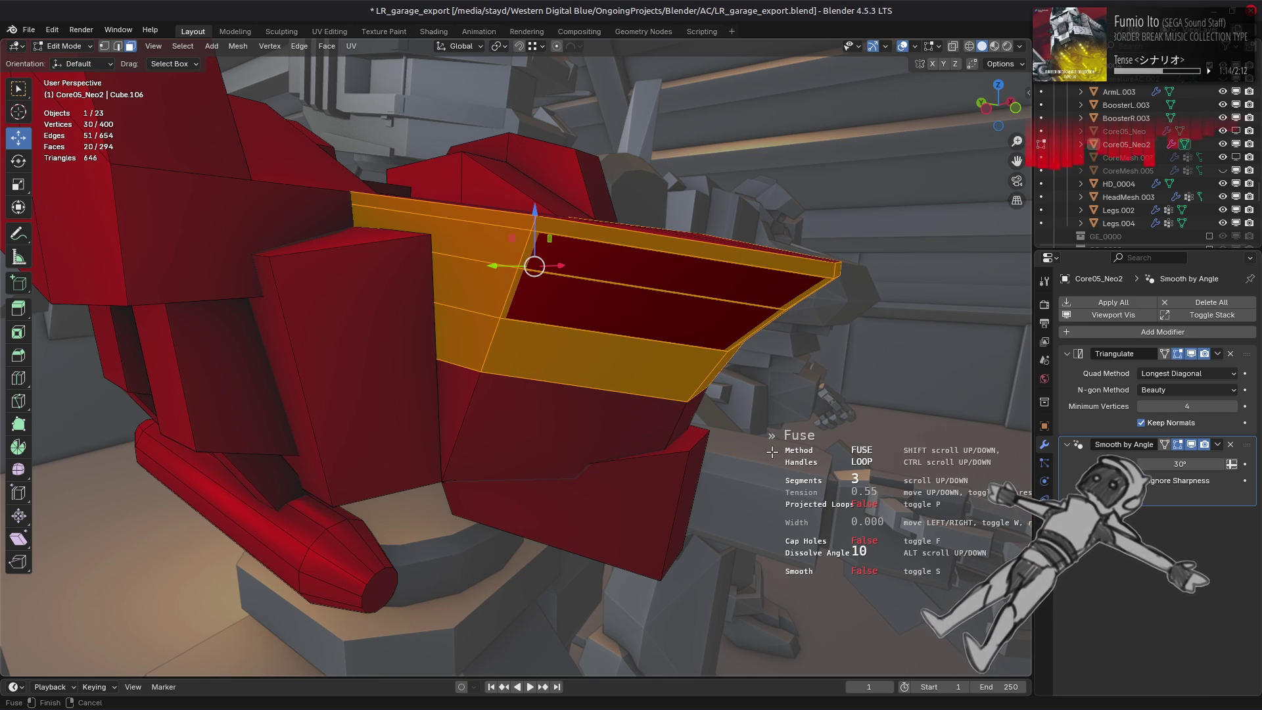
Commit the chest-front Fuse bridge and return the core to object mode.
{"action": "left_click", "coordinate": [772, 450]}
{"action": "key", "text": "Tab"}
{"action": "mouse_move", "coordinate": [772, 450]}
{"action": "middle_mouse_down"}
{"action": "mouse_move", "coordinate": [775, 465]}
{"action": "mouse_move", "coordinate": [650, 470]}
{"action": "mouse_move", "coordinate": [603, 450]}
{"action": "middle_mouse_up"}
Drag the Smooth by Angle modifier's angle down to 0° so the core shades faceted.
{"action": "left_click_drag", "start_coordinate": [1177, 465], "coordinate": [1164, 464]}
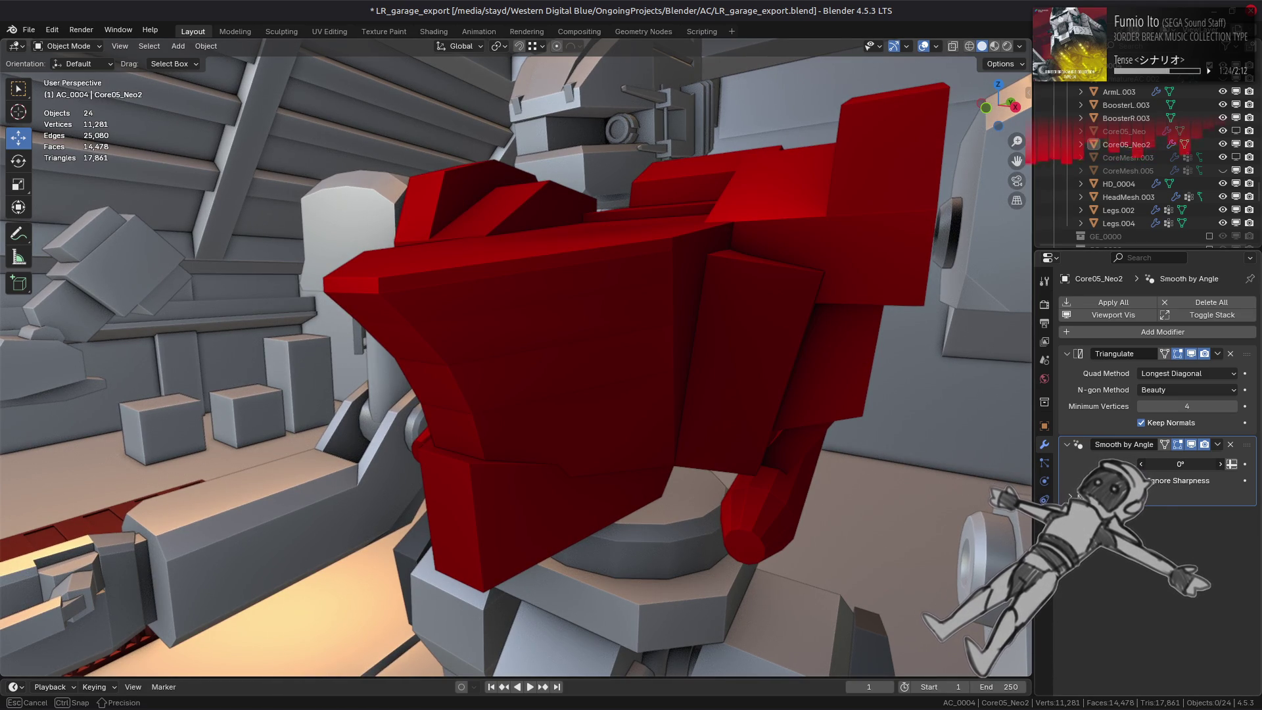
{"action": "left_click_drag", "start_coordinate": [1178, 465], "coordinate": [1164, 465]}
{"action": "mouse_move", "coordinate": [930, 479]}
{"action": "middle_mouse_down"}
{"action": "mouse_move", "coordinate": [928, 430]}
{"action": "mouse_move", "coordinate": [910, 443]}
{"action": "mouse_move", "coordinate": [914, 385]}
{"action": "mouse_move", "coordinate": [910, 409]}
{"action": "middle_mouse_up"}
{"action": "left_click_drag", "start_coordinate": [1177, 465], "coordinate": [1169, 465]}
{"action": "middle_click_drag", "start_coordinate": [834, 464], "coordinate": [824, 483]}
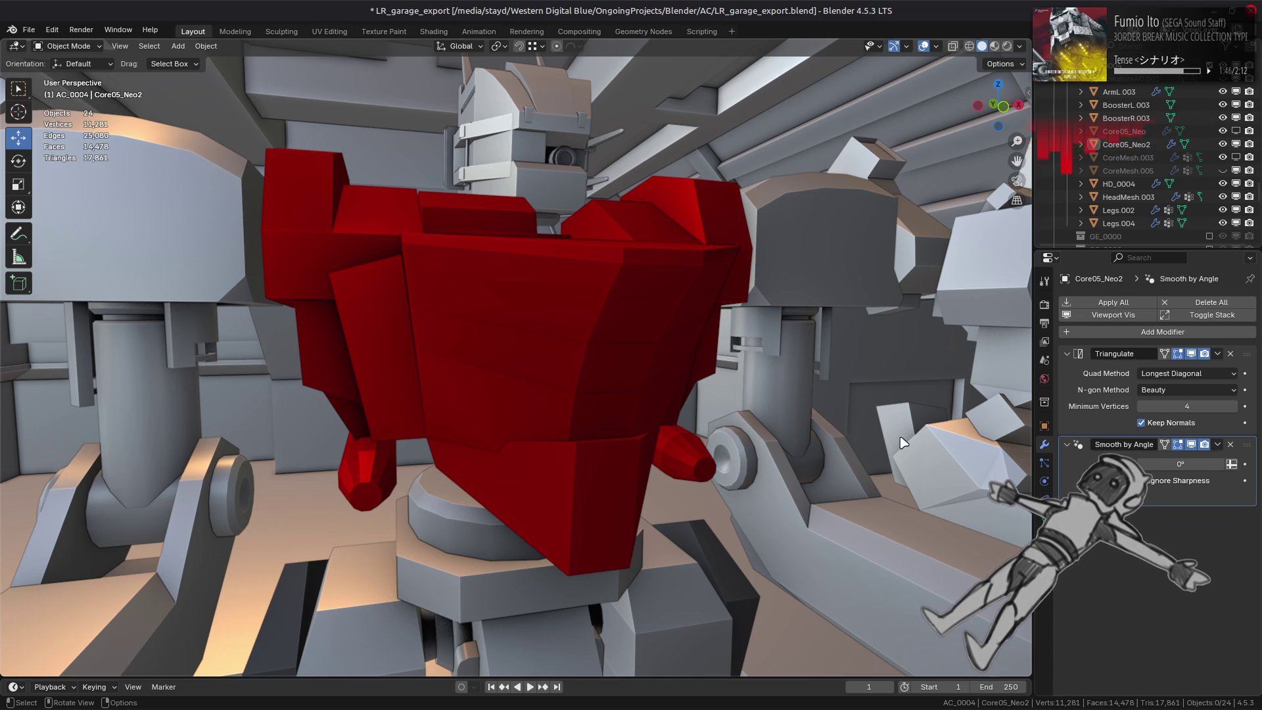
Set the Smooth by Angle angle back to 30°, then enter edit mode with nothing selected in edge mode.
{"action": "left_click", "coordinate": [1192, 469]}
{"action": "type", "text": "3"}
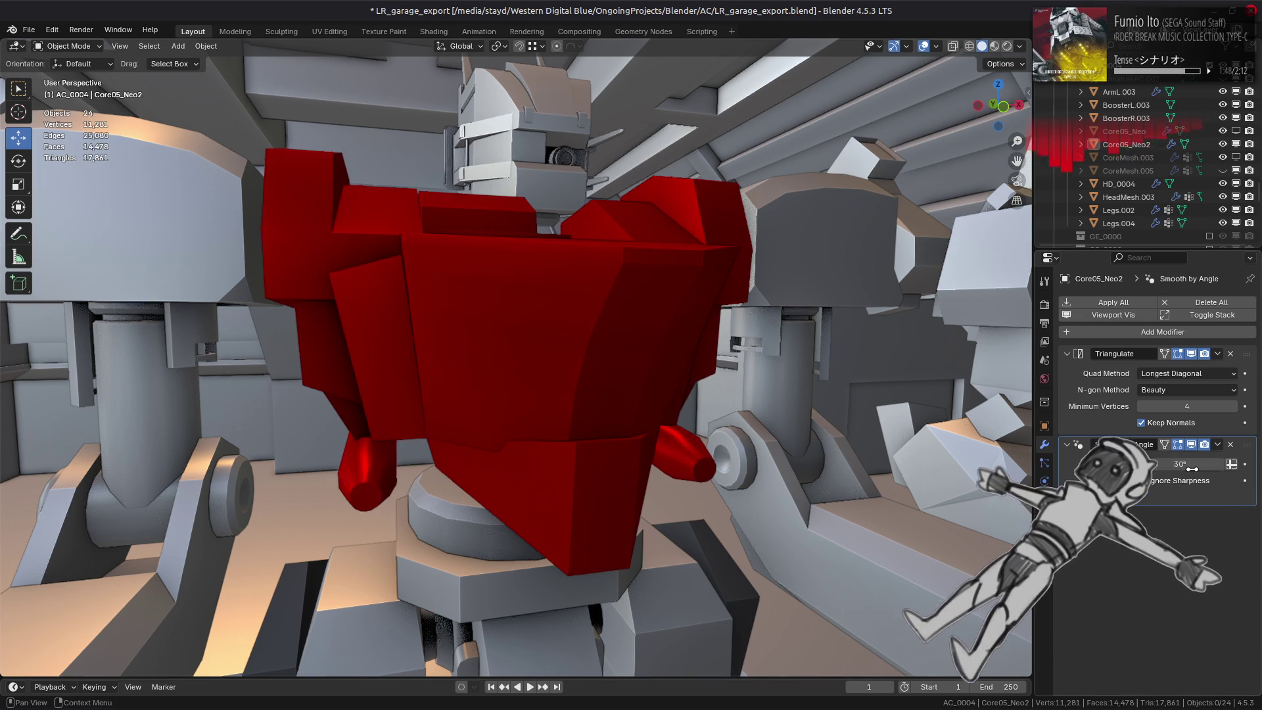
{"action": "key", "text": "Return"}
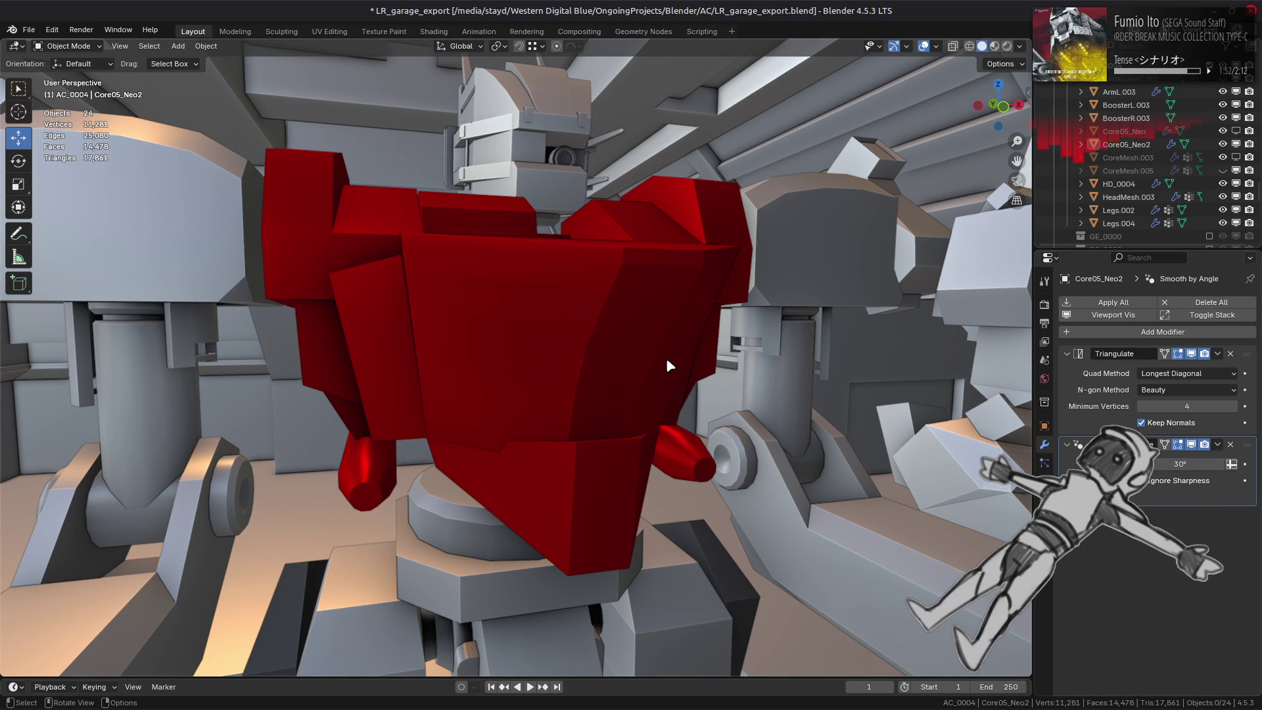
{"action": "middle_click_drag", "start_coordinate": [668, 366], "coordinate": [671, 382]}
{"action": "key", "text": "Tab"}
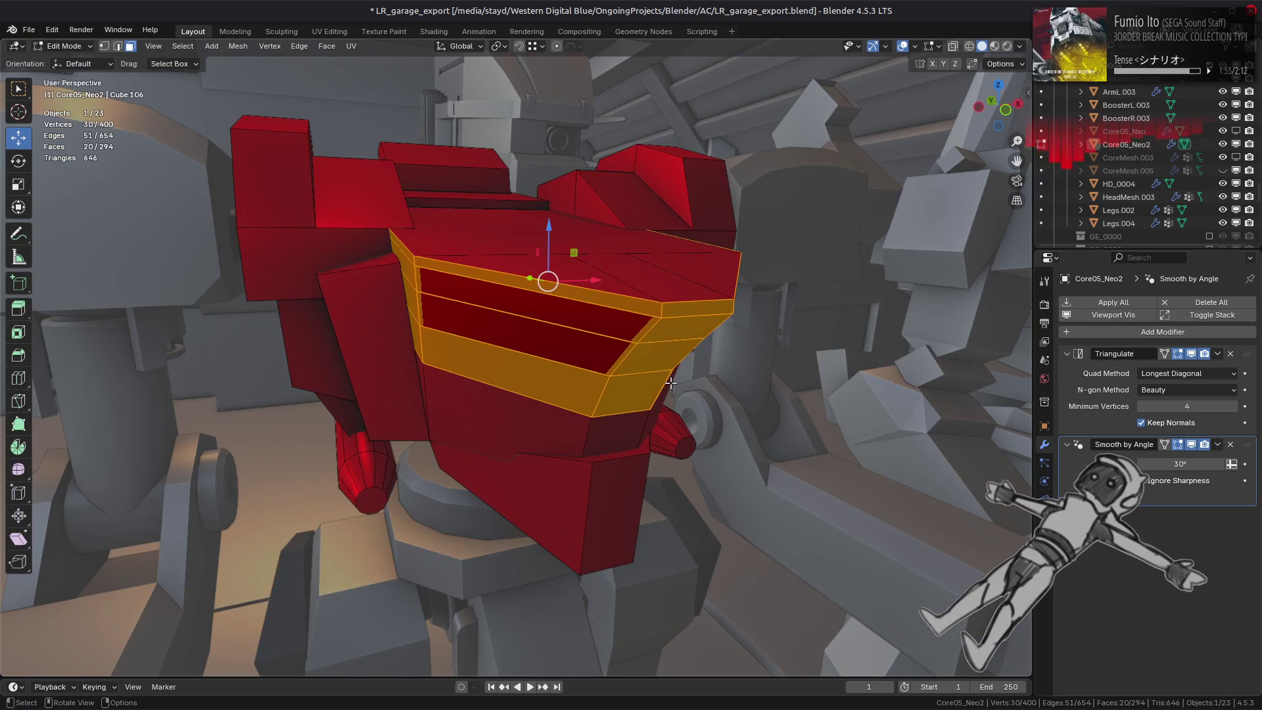
{"action": "key", "text": "alt+a"}
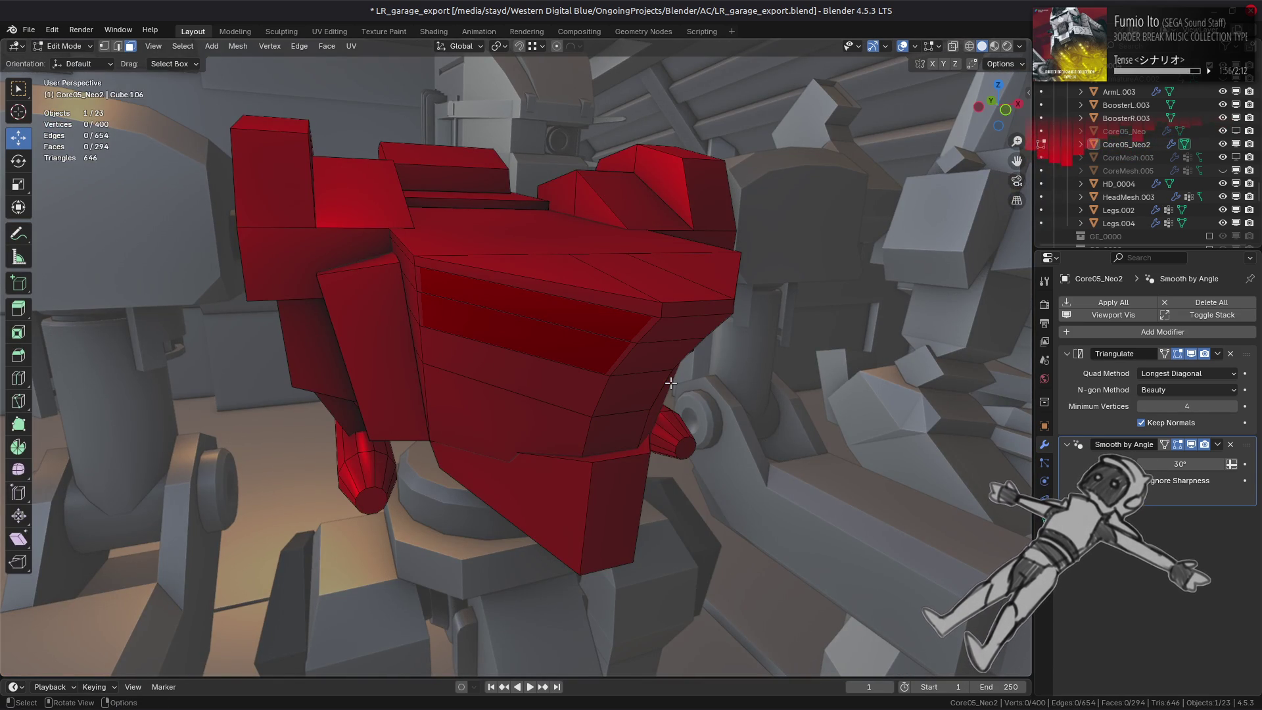
{"action": "key", "text": "2"}
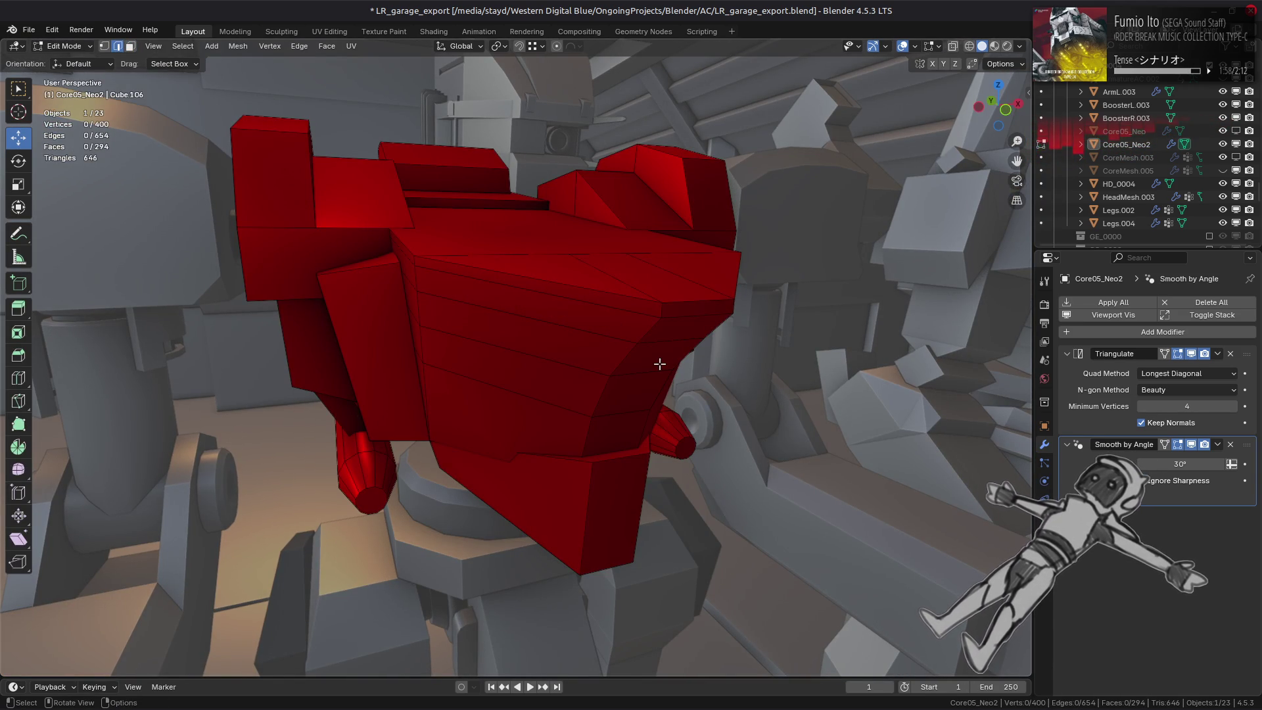
Remove the Smooth by Angle modifier from the chest core.
{"action": "key", "text": "Tab"}
{"action": "left_click", "coordinate": [1229, 444]}
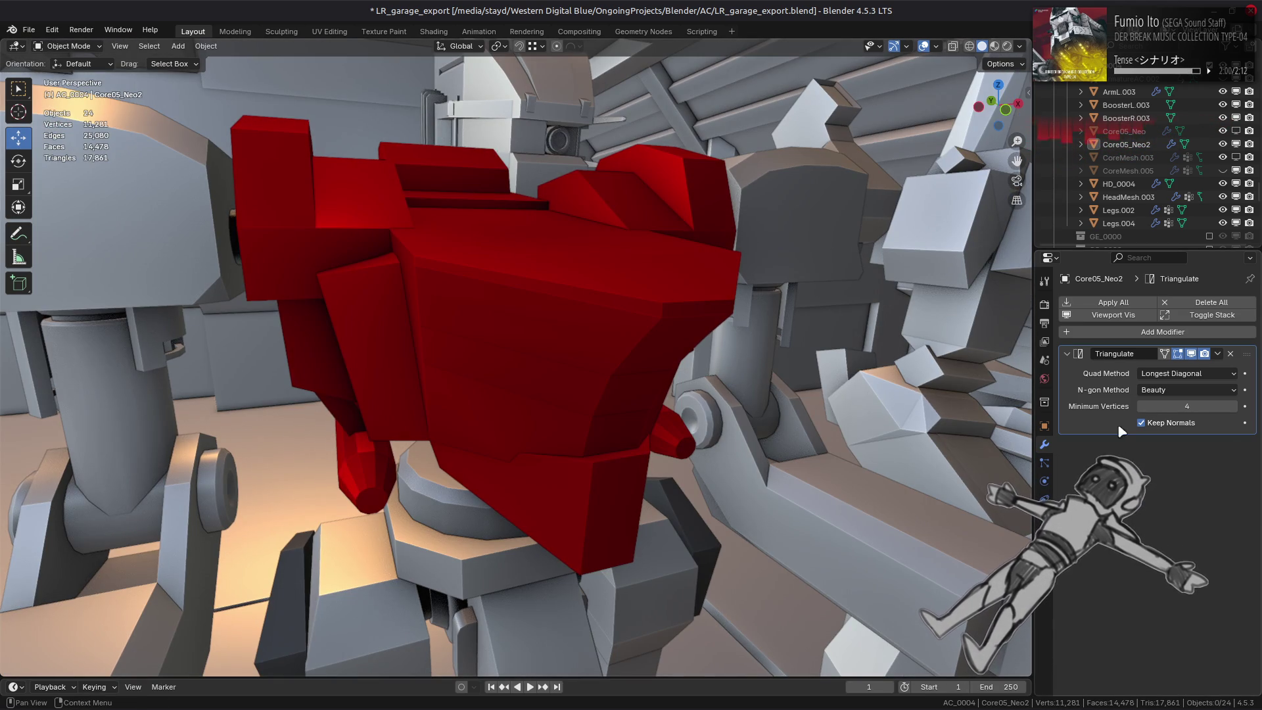
{"action": "middle_click_drag", "start_coordinate": [768, 383], "coordinate": [796, 375]}
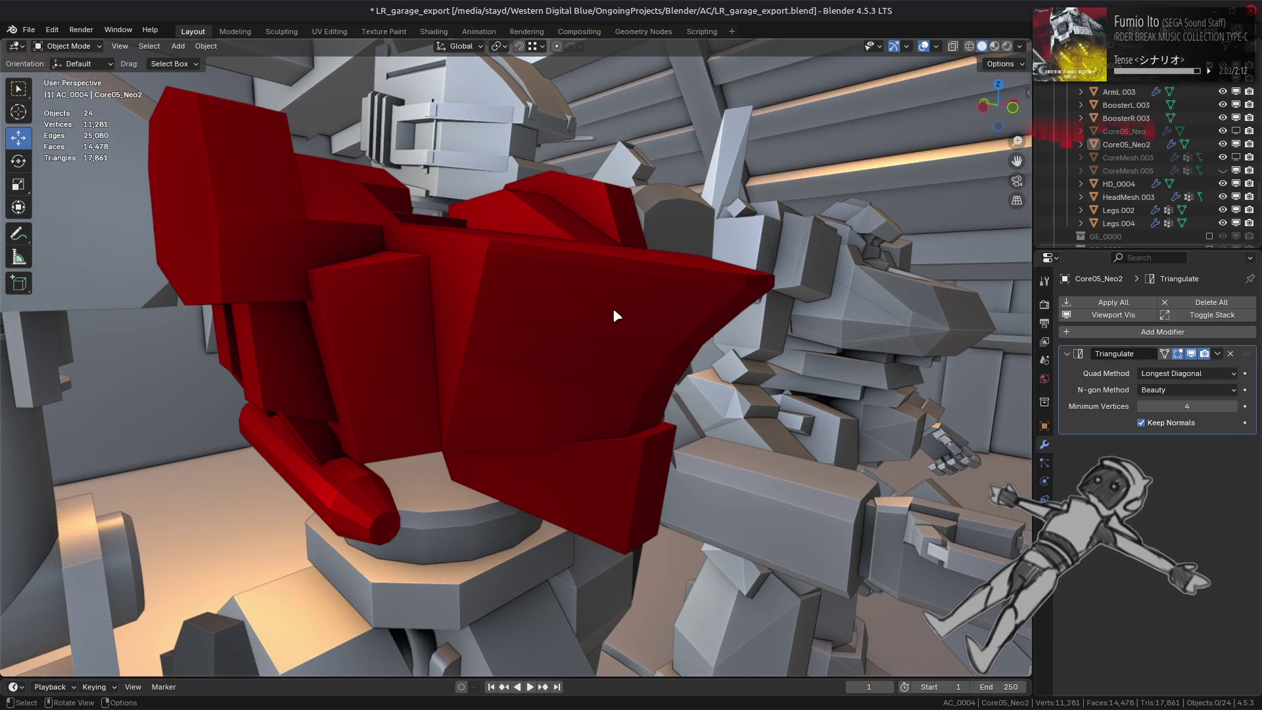
Set every face of the chest mesh to flat shading via Mesh > Shading.
{"action": "key", "text": "Tab"}
{"action": "key", "text": "a"}
{"action": "left_click", "coordinate": [238, 46]}
{"action": "mouse_move", "coordinate": [260, 280]}
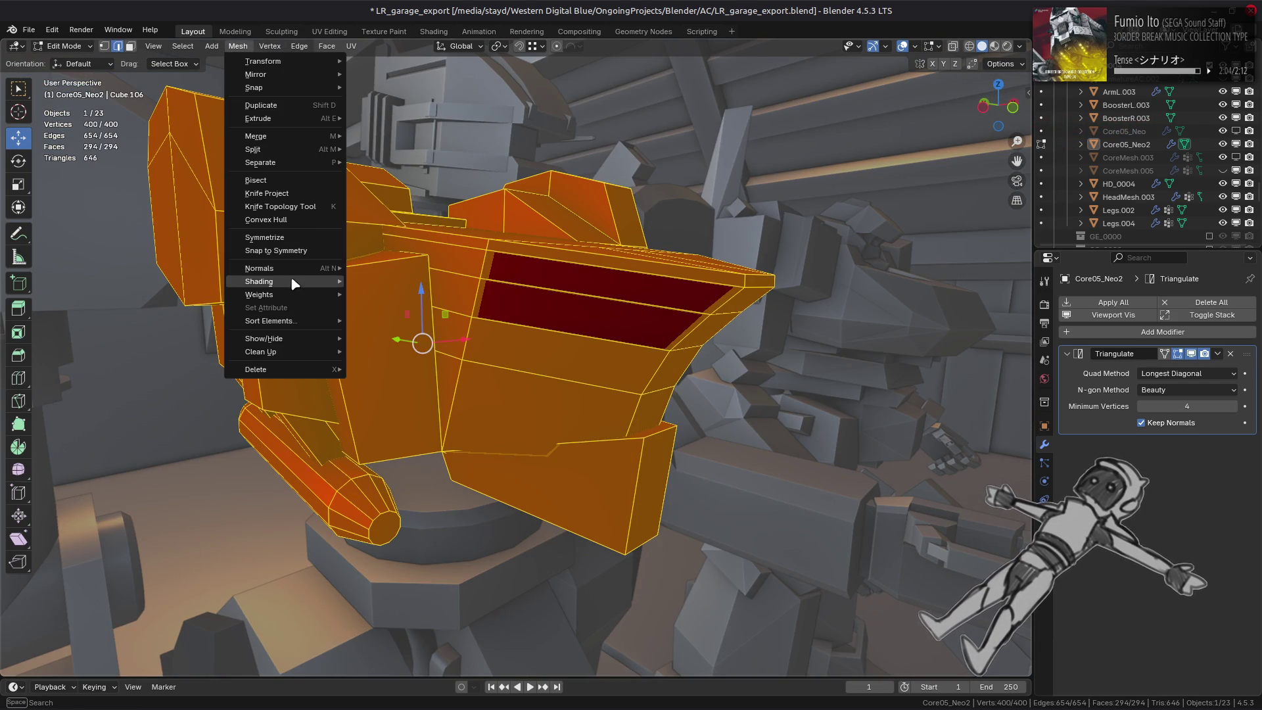
{"action": "left_click", "coordinate": [399, 296]}
{"action": "key", "text": "Tab"}
{"action": "mouse_move", "coordinate": [564, 285]}
{"action": "middle_mouse_down"}
{"action": "mouse_move", "coordinate": [483, 241]}
{"action": "mouse_move", "coordinate": [443, 278]}
{"action": "mouse_move", "coordinate": [376, 274]}
{"action": "mouse_move", "coordinate": [845, 338]}
{"action": "middle_mouse_up"}
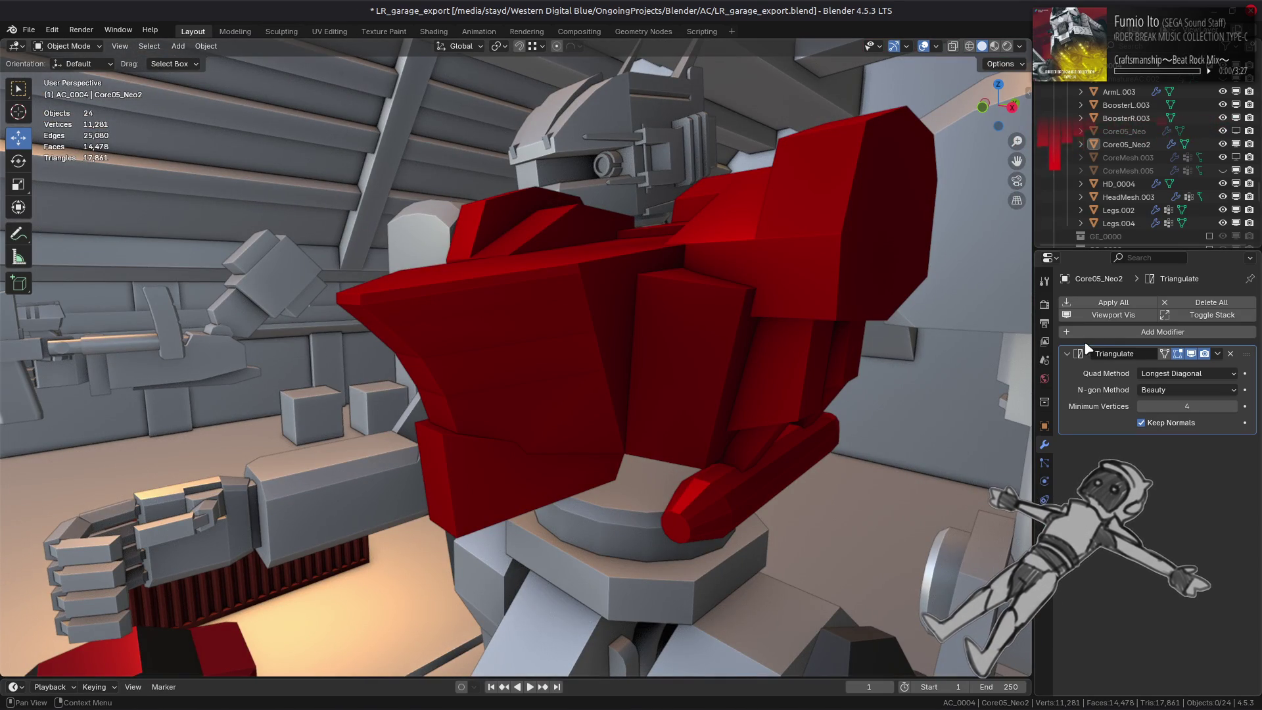
Select the linked front chest block from a top face and hide everything else.
{"action": "key", "text": "Tab"}
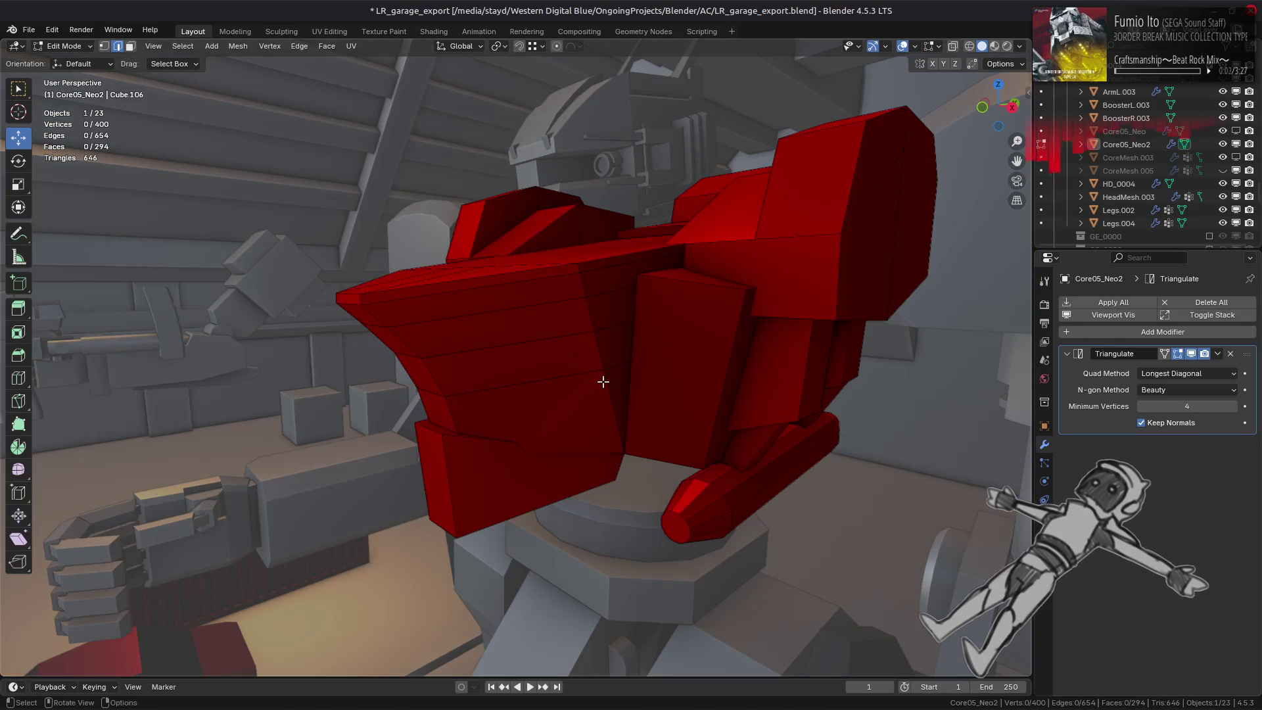
{"action": "mouse_move", "coordinate": [603, 382]}
{"action": "middle_mouse_down"}
{"action": "mouse_move", "coordinate": [625, 374]}
{"action": "mouse_move", "coordinate": [566, 372]}
{"action": "mouse_move", "coordinate": [637, 369]}
{"action": "mouse_move", "coordinate": [654, 389]}
{"action": "middle_mouse_up"}
{"action": "left_click", "coordinate": [595, 317]}
{"action": "key", "text": "ctrl+l"}
{"action": "key", "text": "shift+h"}
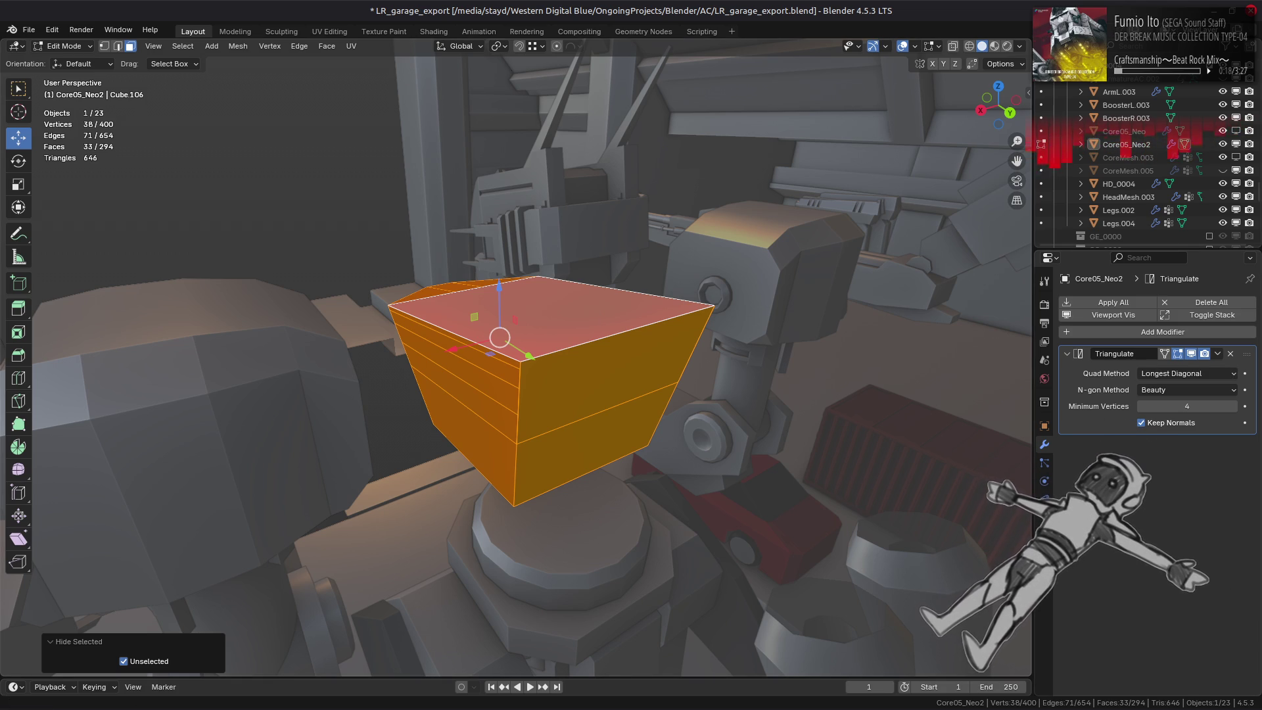
{"action": "middle_click_drag", "start_coordinate": [592, 375], "coordinate": [664, 324]}
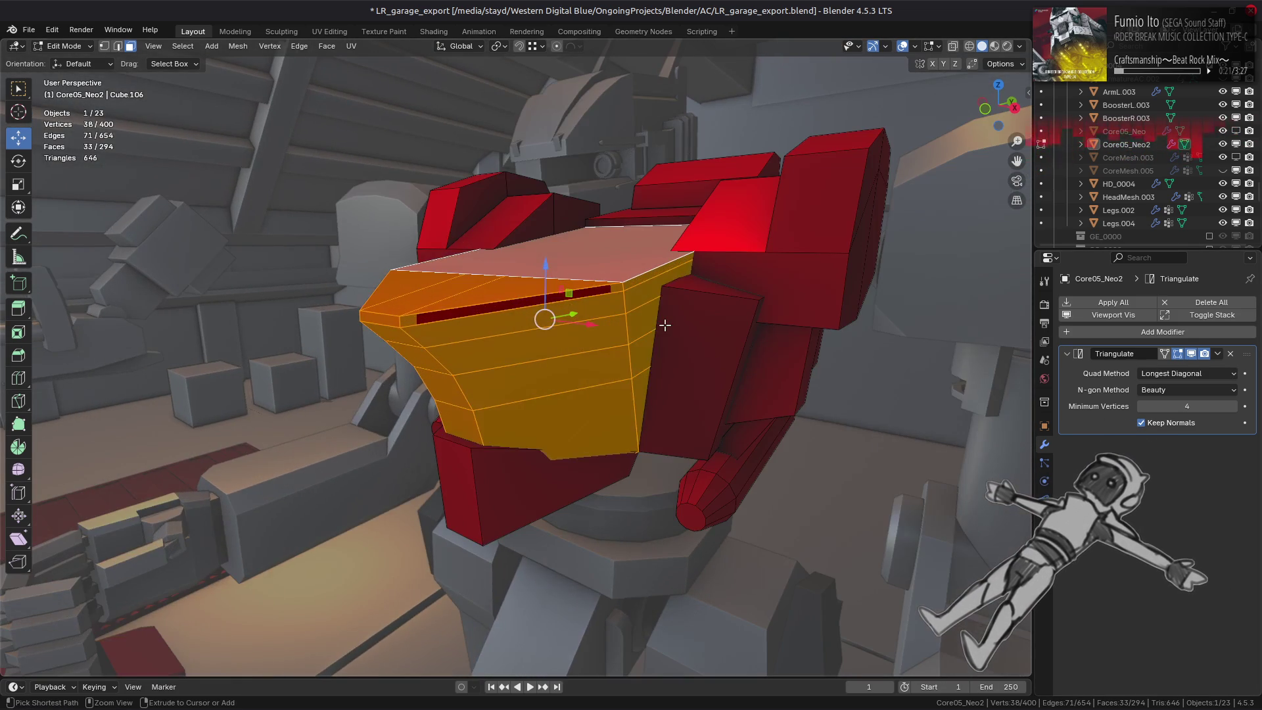
Reveal the hidden parts of the chest core and clear the mesh selection.
{"action": "key", "text": "alt+a"}
{"action": "key", "text": "Tab"}
{"action": "key", "text": "Tab"}
{"action": "key", "text": "a"}
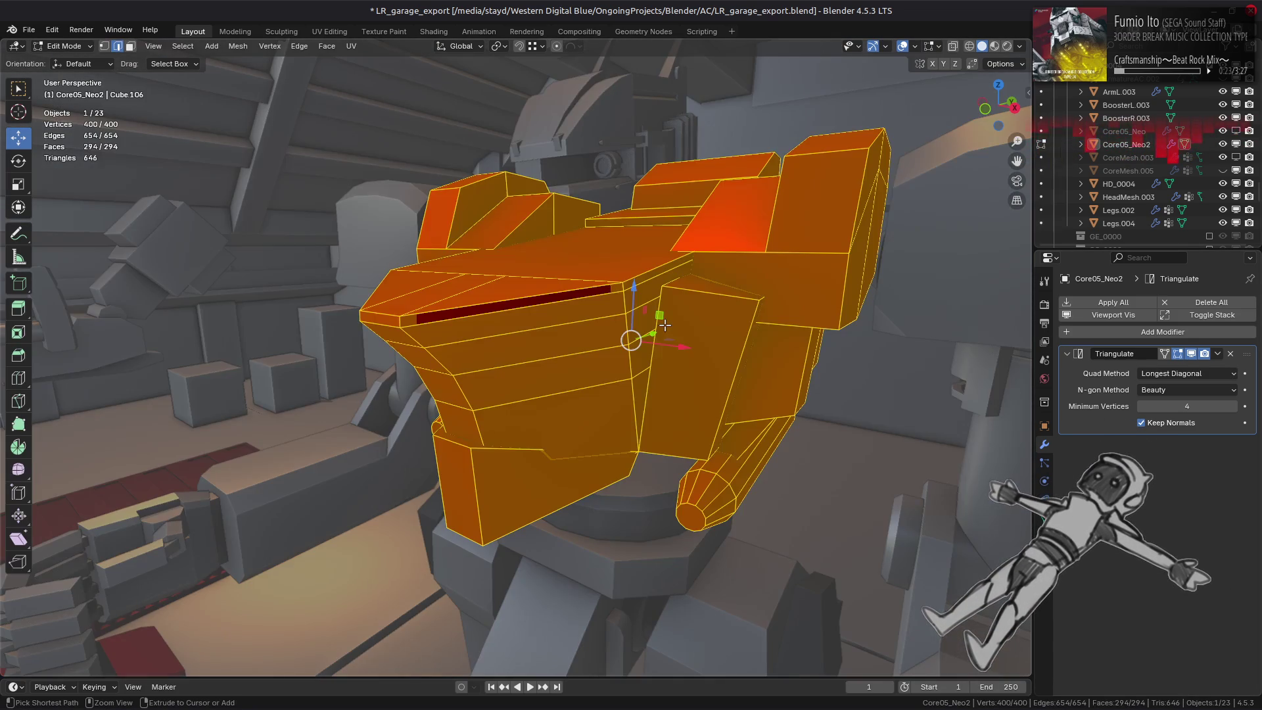
{"action": "key", "text": "alt+a"}
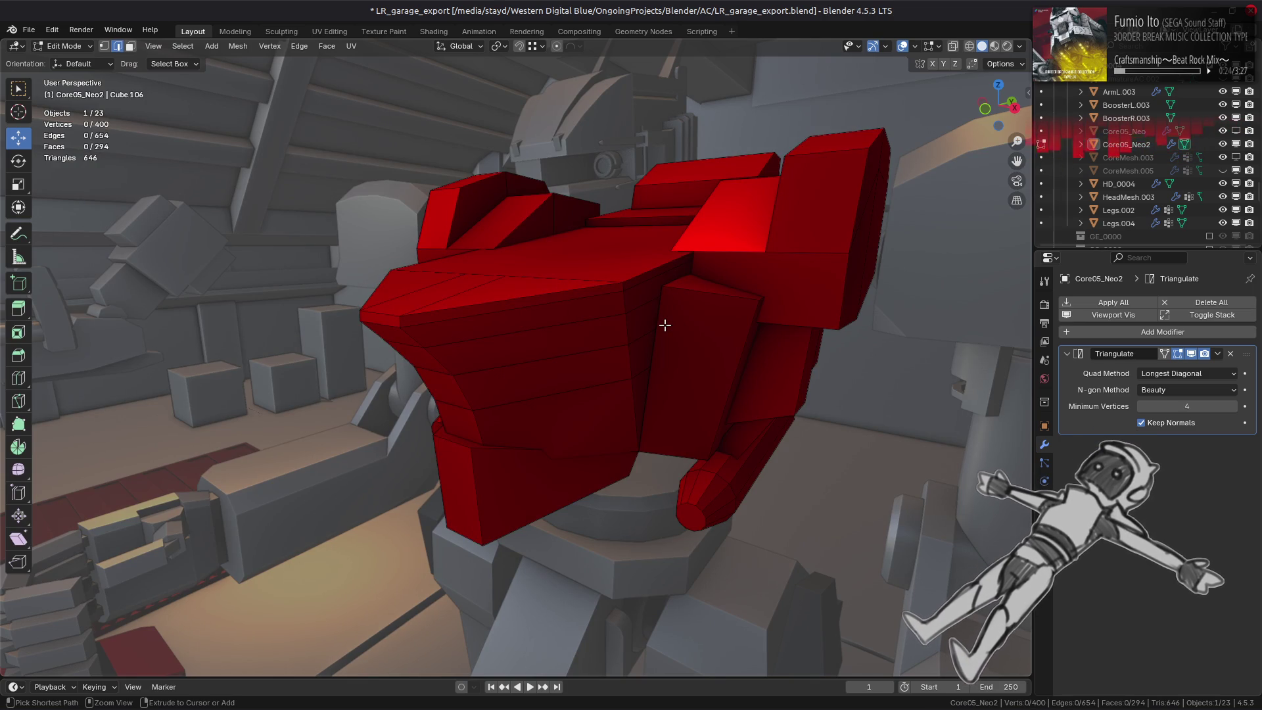
{"action": "key", "text": "Tab"}
{"action": "key", "text": "Tab"}
{"action": "key", "text": "Tab"}
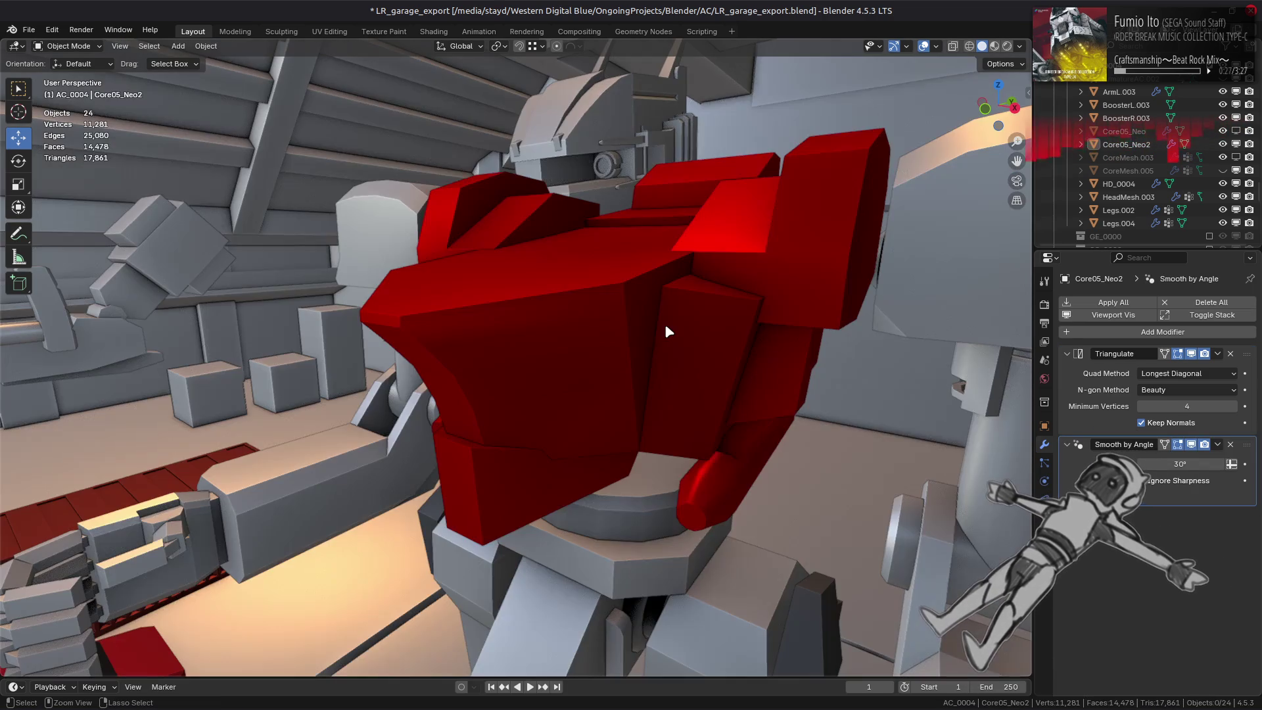
{"action": "key", "text": "Tab"}
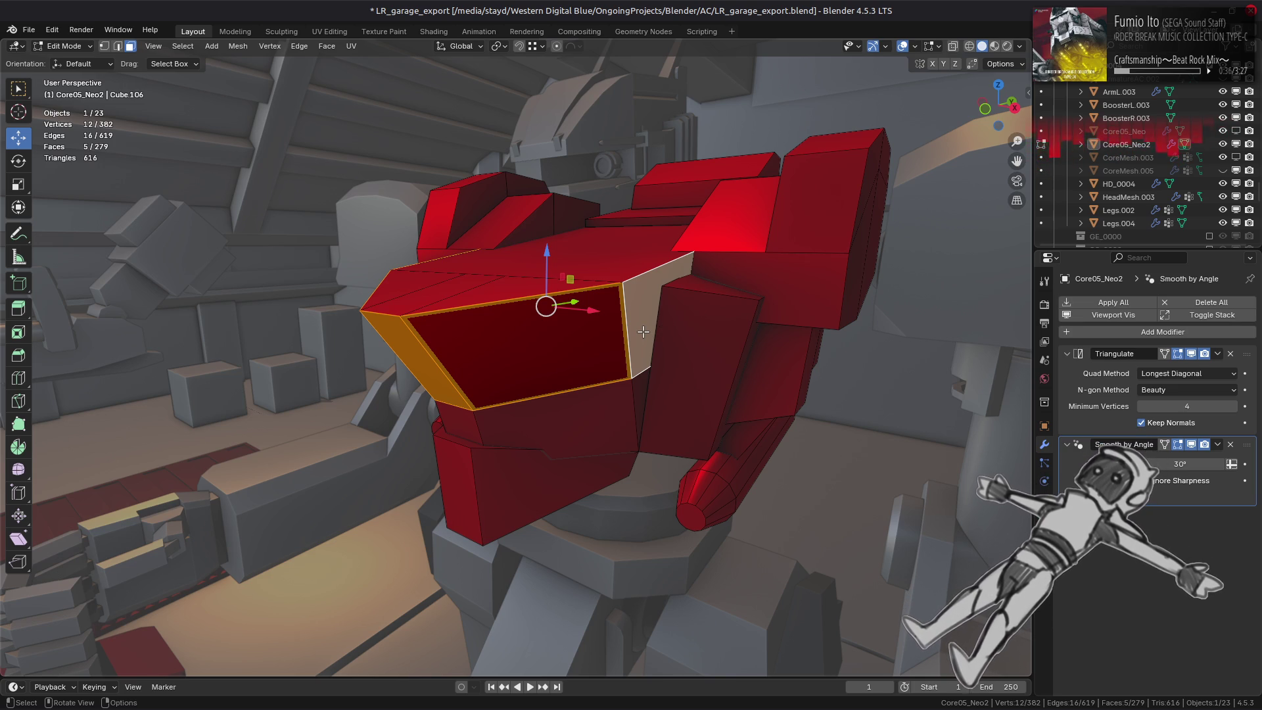
Isolate the linked chest core part by hiding everything unselected.
{"action": "key", "text": "ctrl+l"}
{"action": "key", "text": "shift+h"}
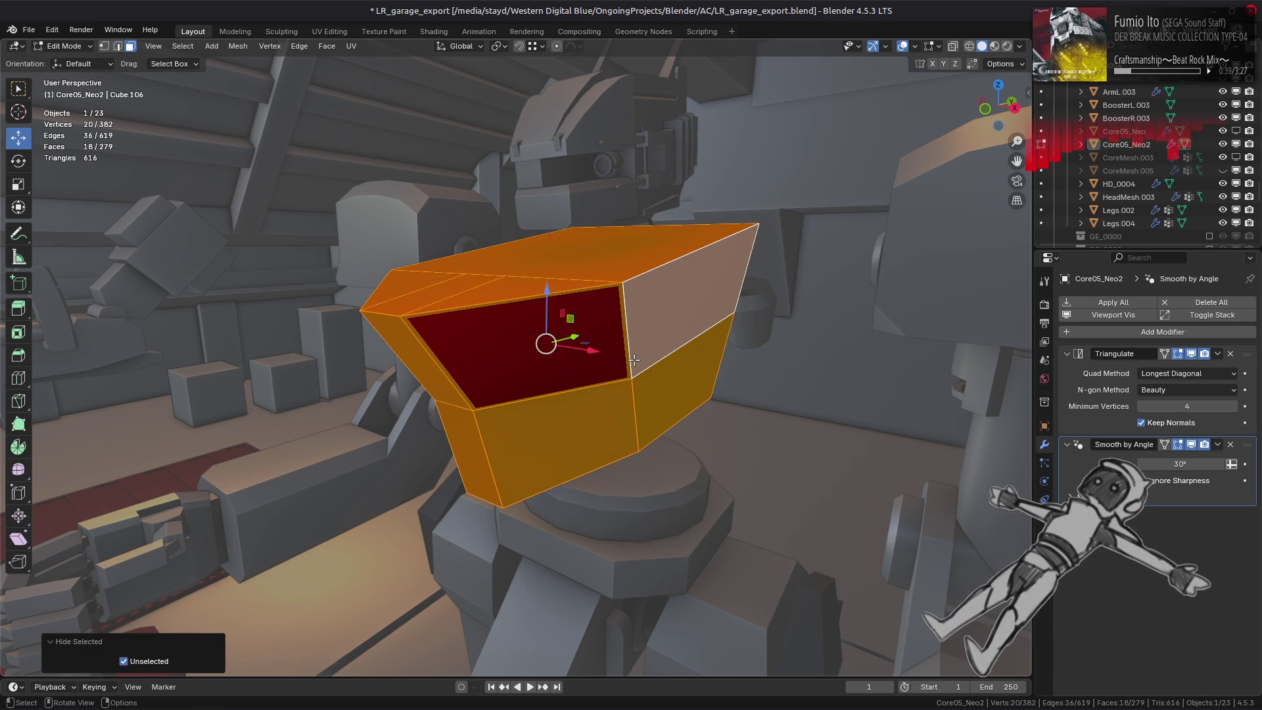
{"action": "key", "text": "alt+a"}
Round the face ring framing the front panel with a three-segment MESHmachine Fuse and confirm.
{"action": "left_click", "coordinate": [623, 357], "text": "alt"}
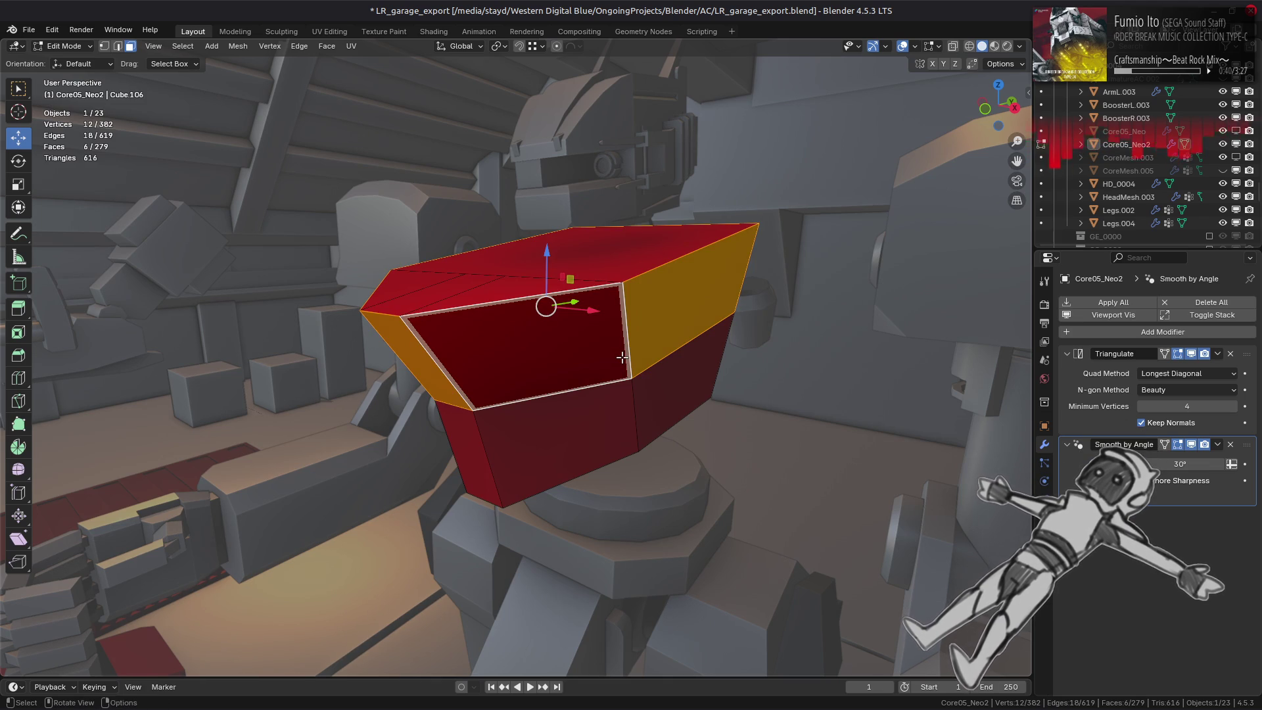
{"action": "middle_click_drag", "start_coordinate": [623, 356], "coordinate": [696, 326]}
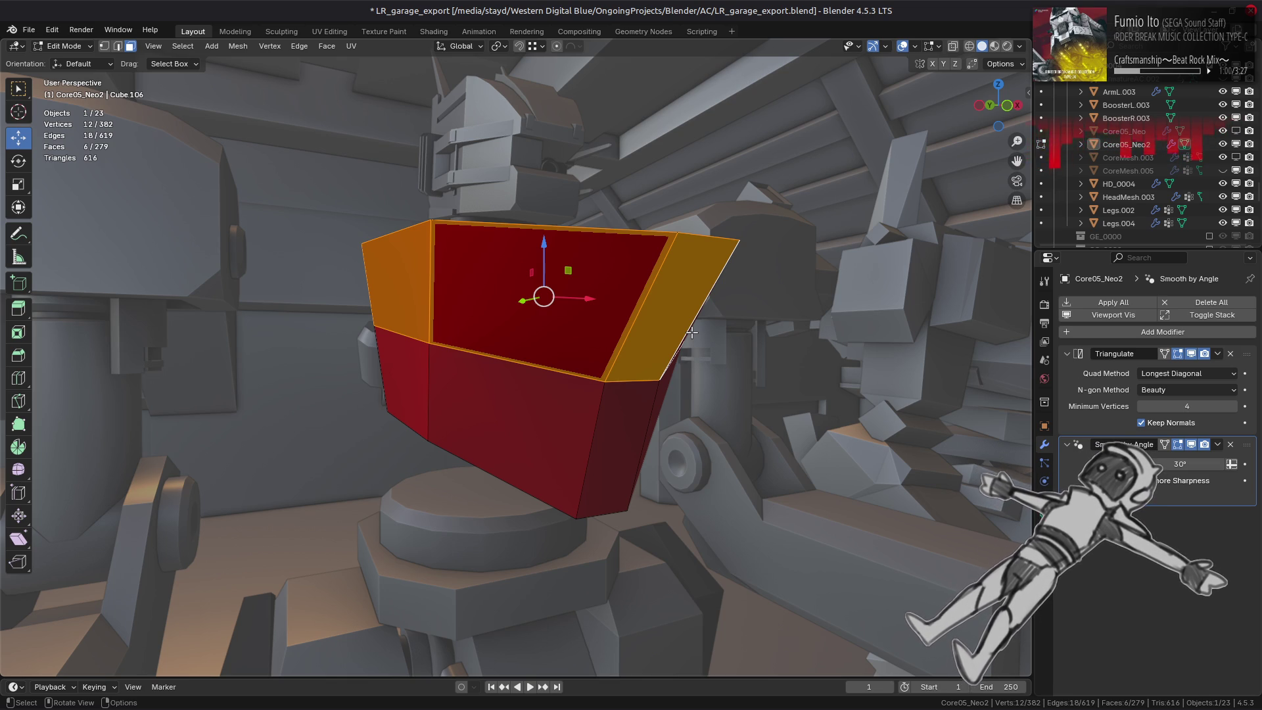
{"action": "middle_click_drag", "start_coordinate": [691, 332], "coordinate": [674, 348]}
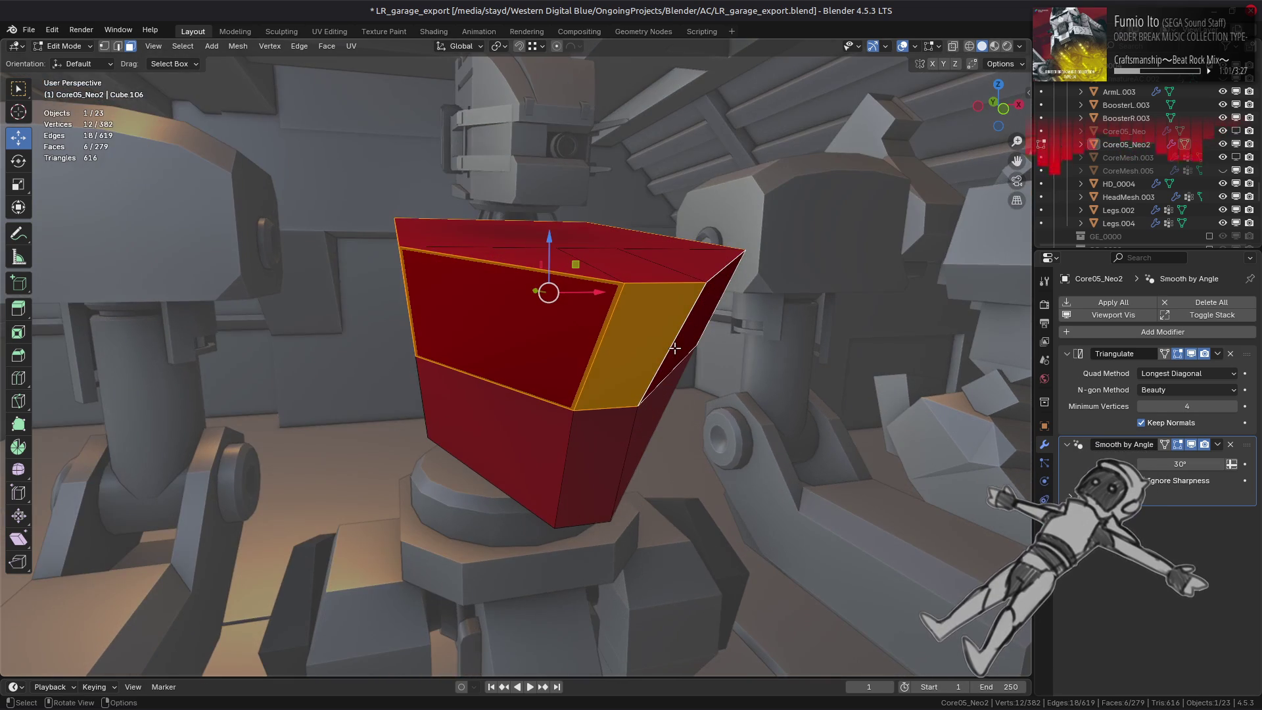
{"action": "key", "text": "y"}
{"action": "key", "text": "f"}
{"action": "left_click", "coordinate": [711, 358]}
{"action": "middle_click_drag", "start_coordinate": [635, 383], "coordinate": [654, 392]}
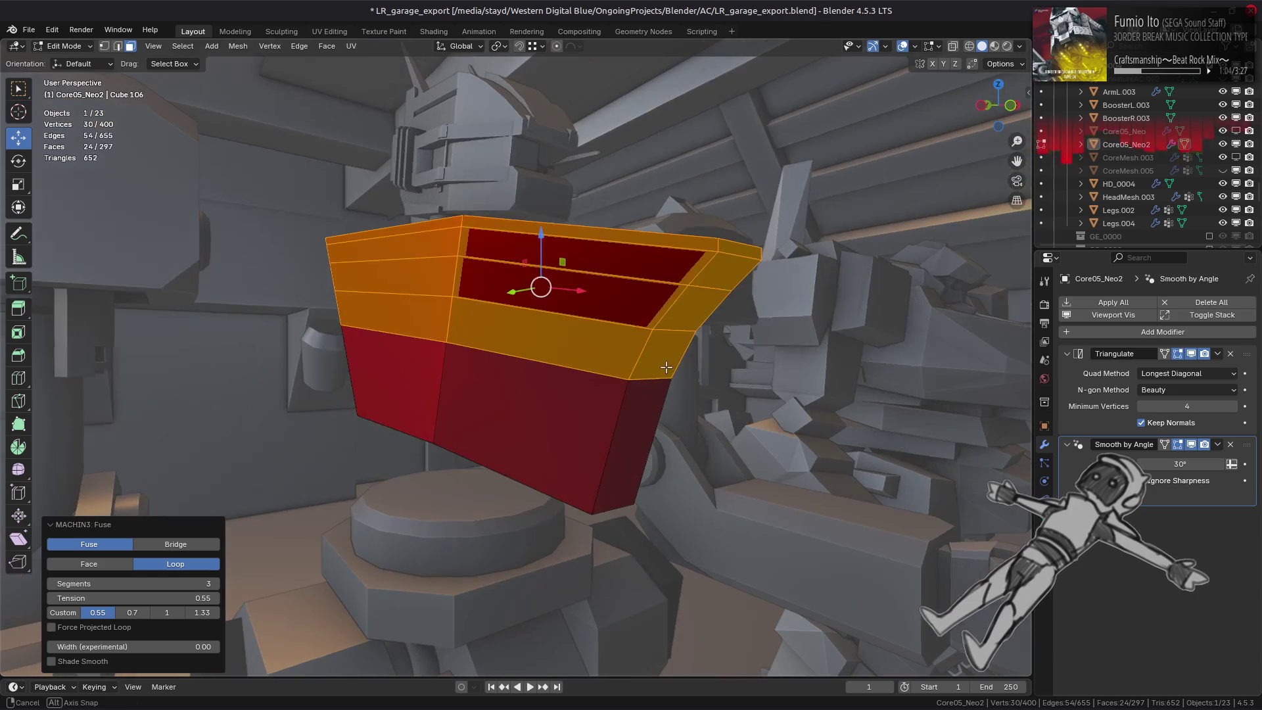
{"action": "left_click", "coordinate": [654, 394], "text": "alt"}
{"action": "key", "text": "y"}
{"action": "key", "text": "f"}
{"action": "mouse_move", "coordinate": [759, 365]}
{"action": "middle_mouse_down"}
{"action": "mouse_move", "coordinate": [499, 370]}
{"action": "mouse_move", "coordinate": [724, 371]}
{"action": "mouse_move", "coordinate": [612, 344]}
{"action": "mouse_move", "coordinate": [608, 387]}
{"action": "middle_mouse_up"}
{"action": "scroll", "coordinate": [608, 387], "scroll_direction": "up", "scroll_amount": 3}
{"action": "key", "text": "KP_1"}
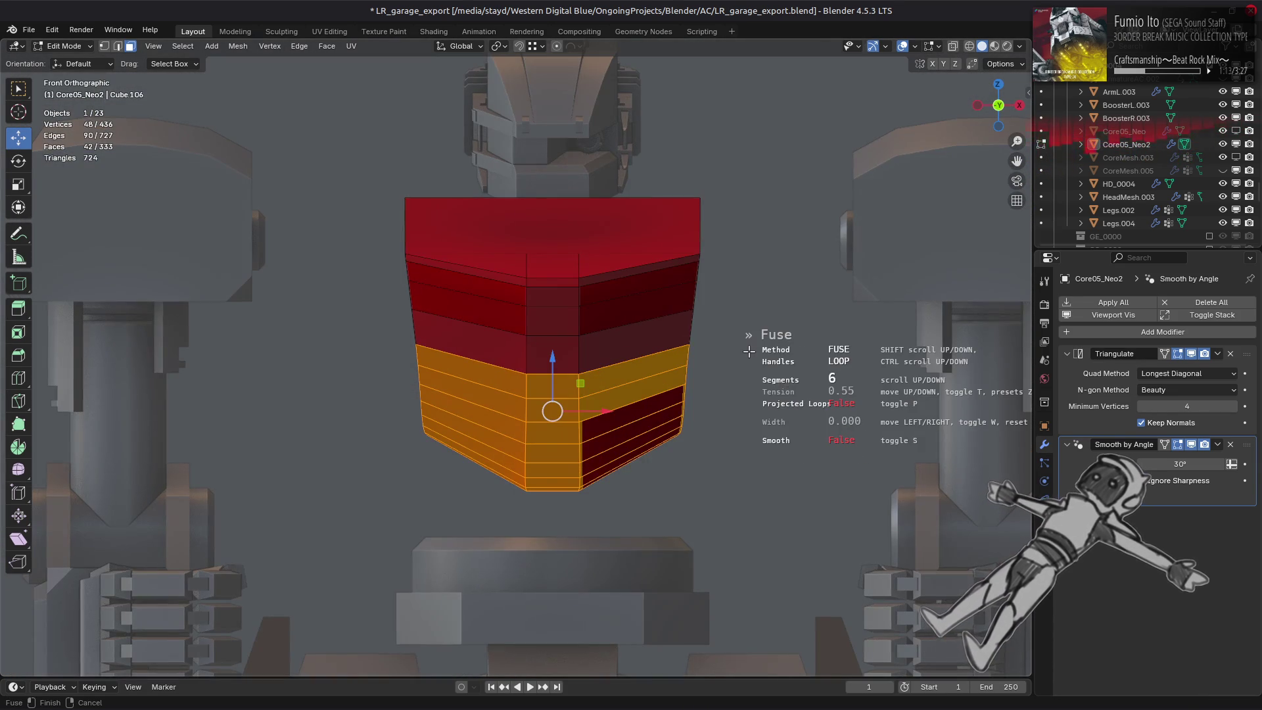
{"action": "left_click", "coordinate": [748, 351]}
{"action": "key", "text": "ctrl+z"}
{"action": "key", "text": "ctrl+shift+z"}
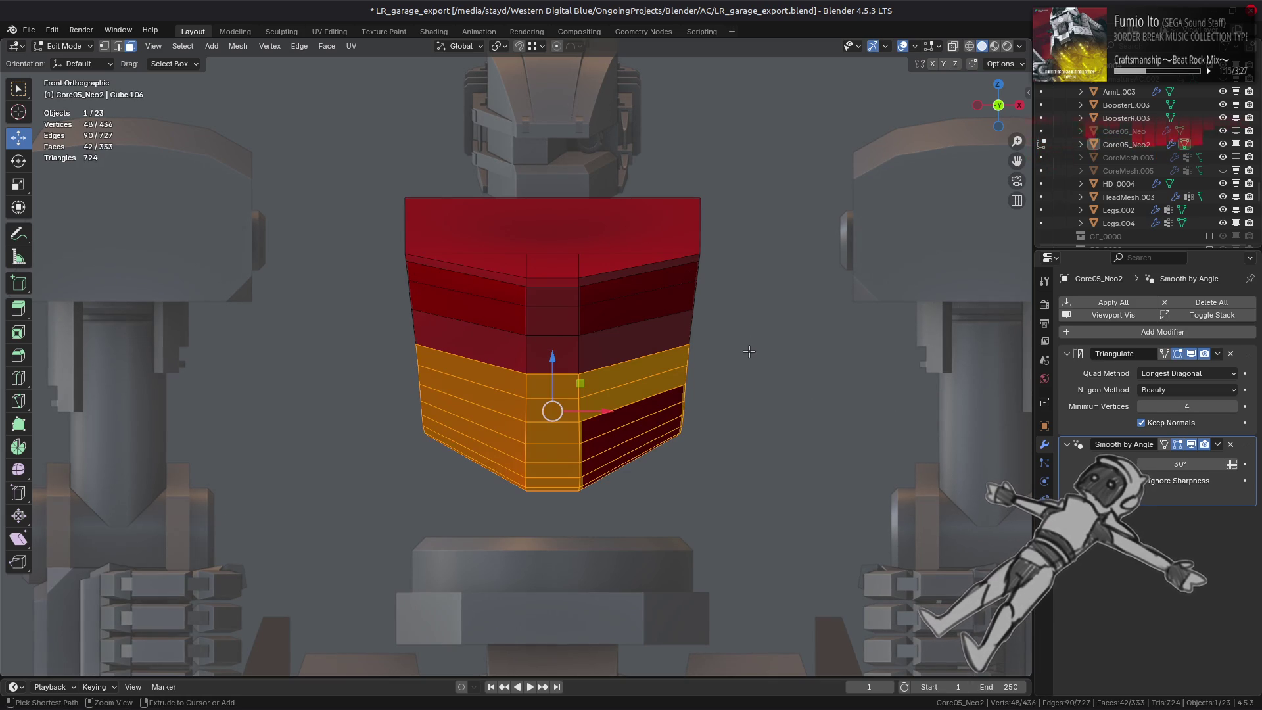
{"action": "key", "text": "ctrl+z"}
{"action": "key", "text": "ctrl+shift+z"}
{"action": "key", "text": "ctrl+z"}
{"action": "key", "text": "ctrl+e"}
{"action": "left_click", "coordinate": [749, 352]}
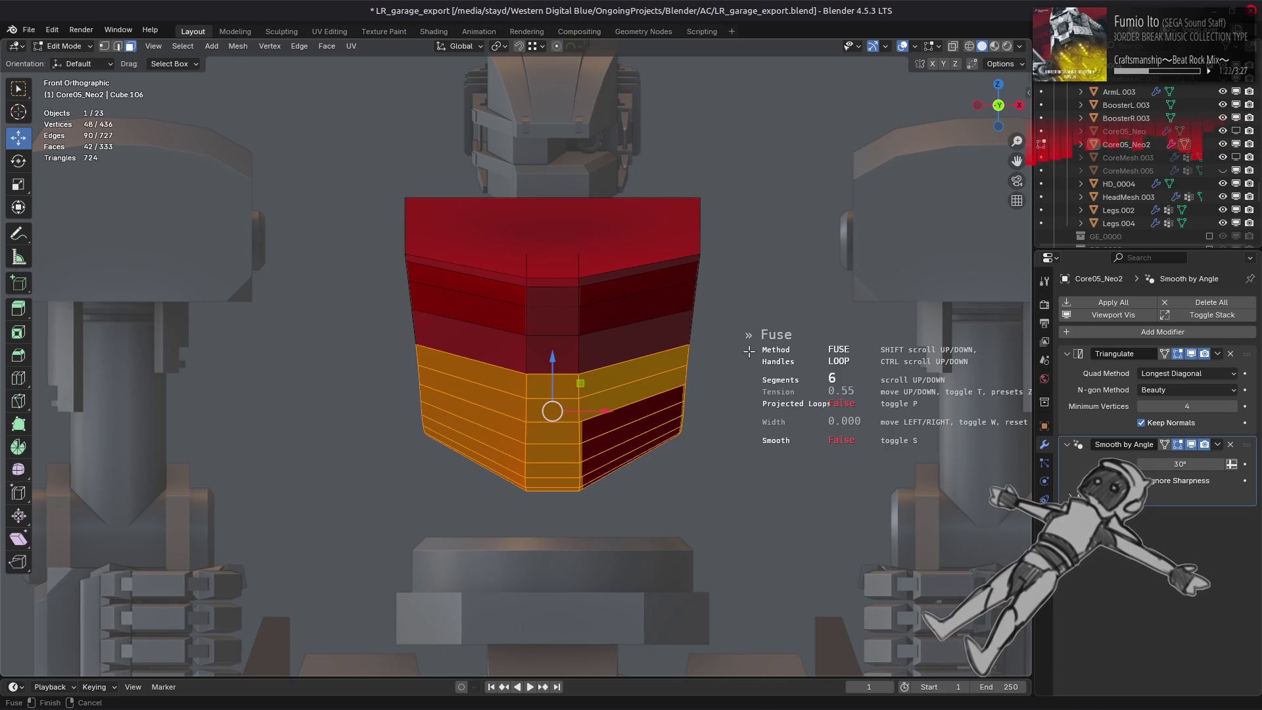
{"action": "key", "text": "p"}
{"action": "key", "text": "p"}
{"action": "key", "text": "p"}
{"action": "key", "text": "p"}
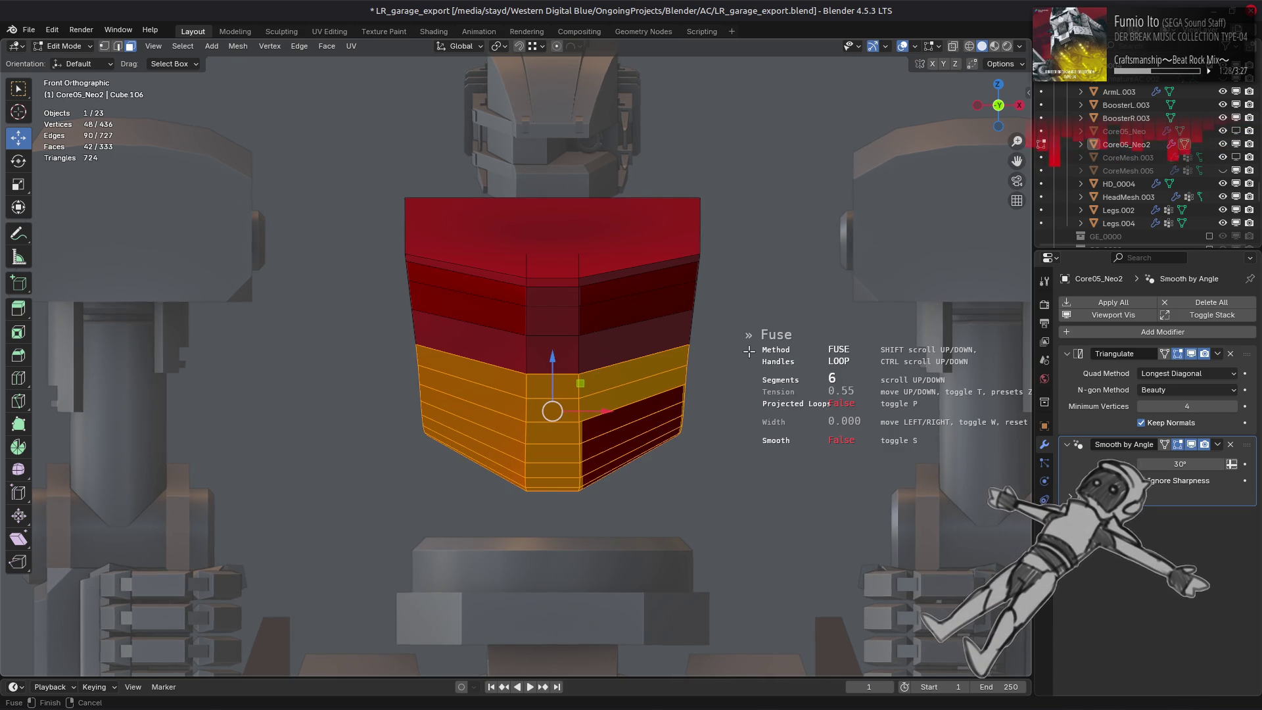
{"action": "scroll", "coordinate": [749, 351], "scroll_direction": "up", "scroll_amount": 1, "text": "ctrl"}
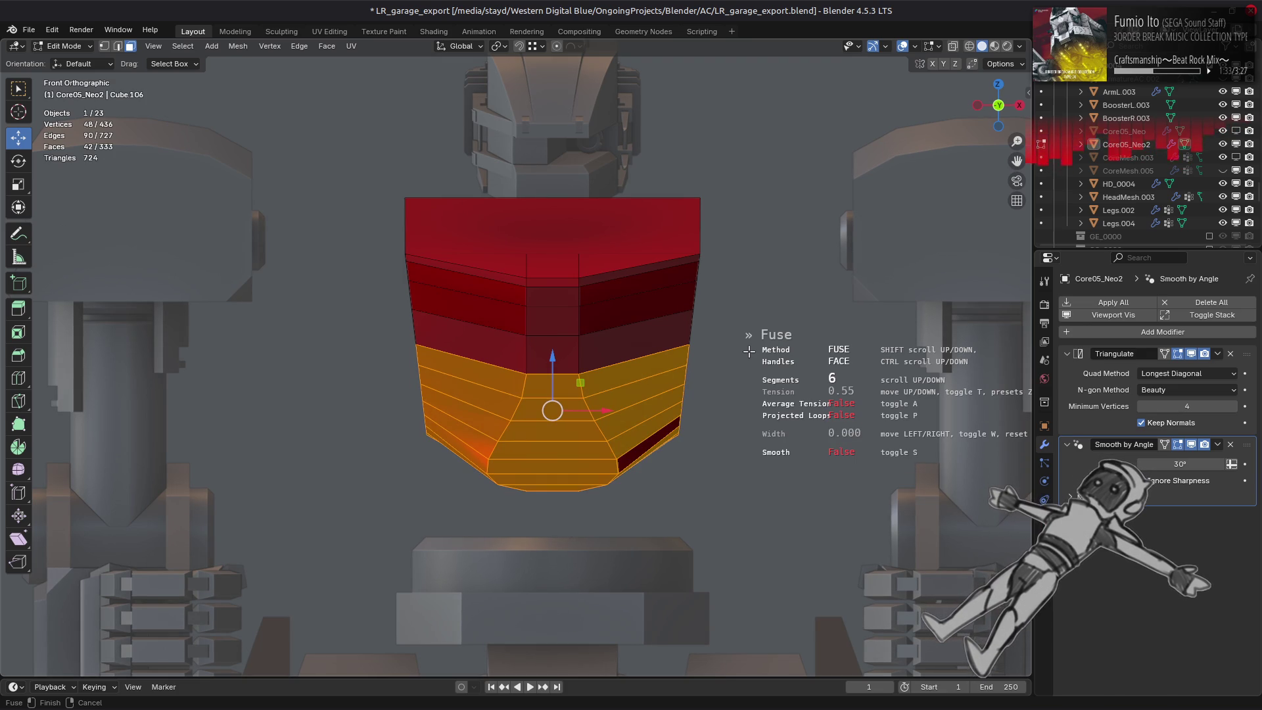
{"action": "scroll", "coordinate": [750, 351], "scroll_direction": "down", "scroll_amount": 1, "text": "ctrl"}
{"action": "left_click", "coordinate": [749, 351]}
{"action": "key", "text": "ctrl+z"}
{"action": "middle_click_drag", "start_coordinate": [750, 351], "coordinate": [517, 295]}
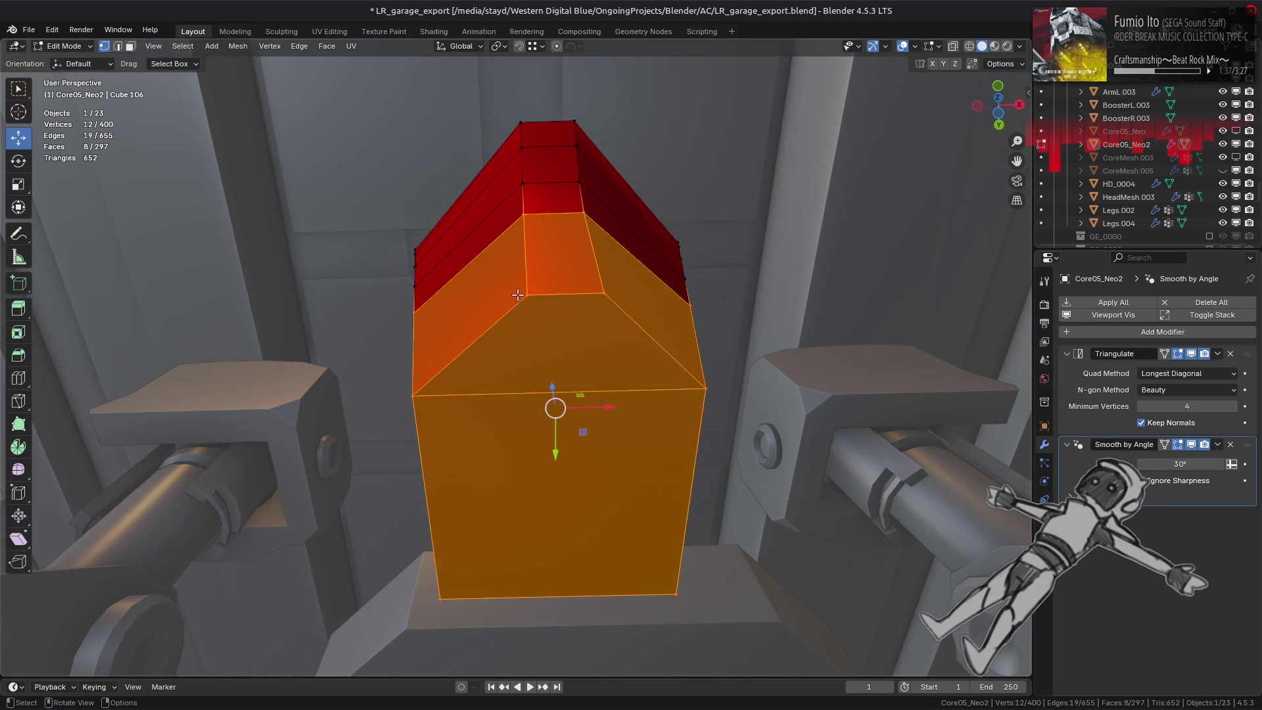
Subdivide the core's horizontal front edge with 2 cuts.
{"action": "key", "text": "2"}
{"action": "left_click", "coordinate": [527, 376]}
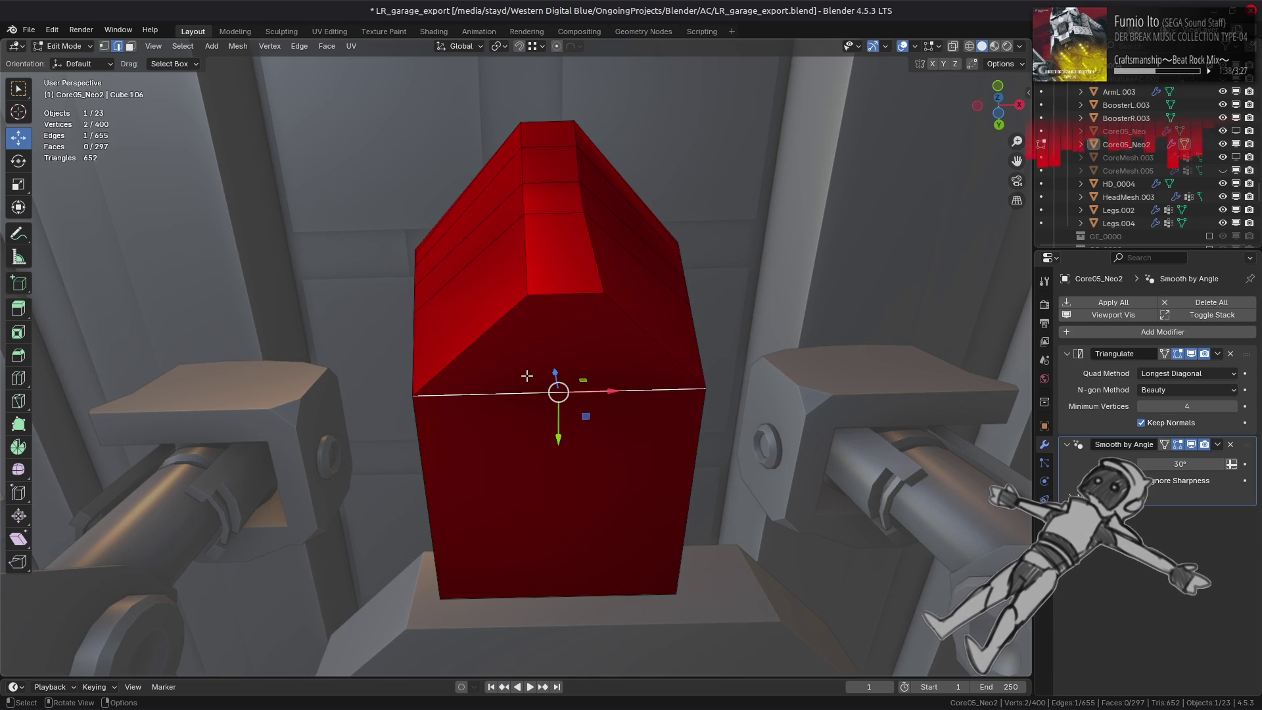
{"action": "key", "text": "1"}
{"action": "left_click", "coordinate": [527, 294]}
{"action": "key", "text": "2"}
{"action": "left_click", "coordinate": [533, 400]}
{"action": "right_click", "coordinate": [532, 401]}
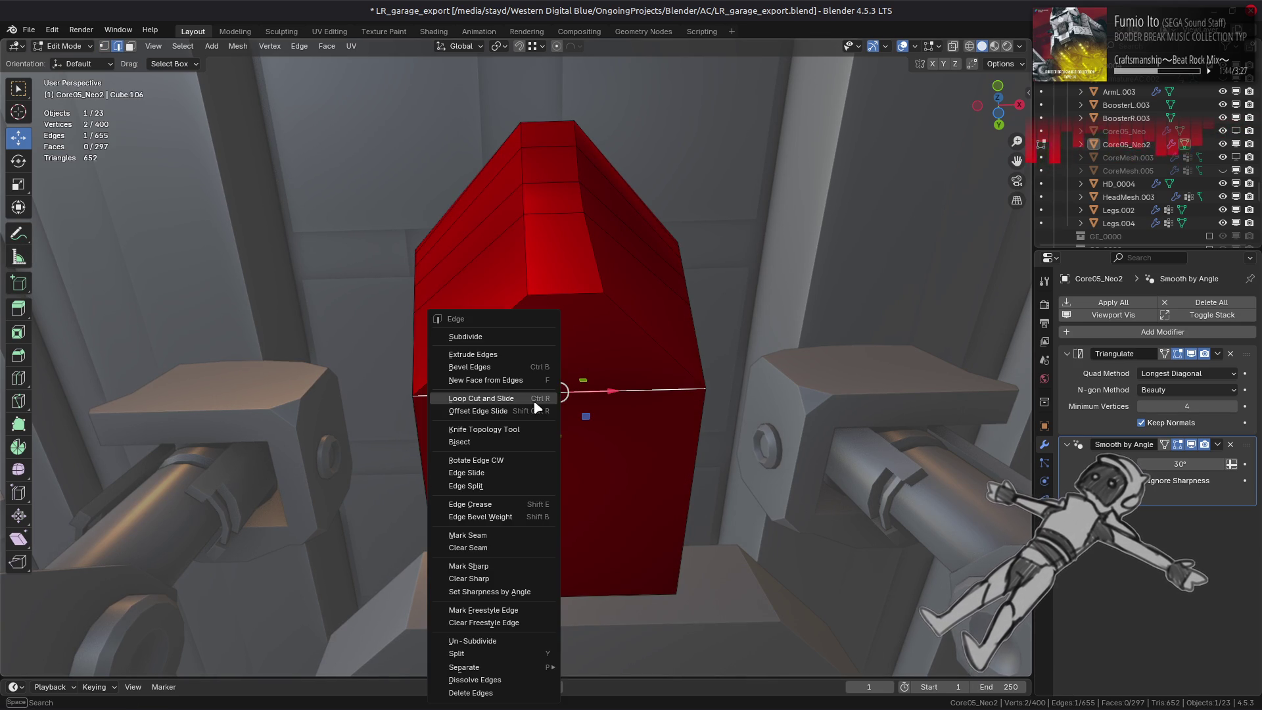
{"action": "left_click", "coordinate": [493, 337]}
{"action": "left_click", "coordinate": [218, 574]}
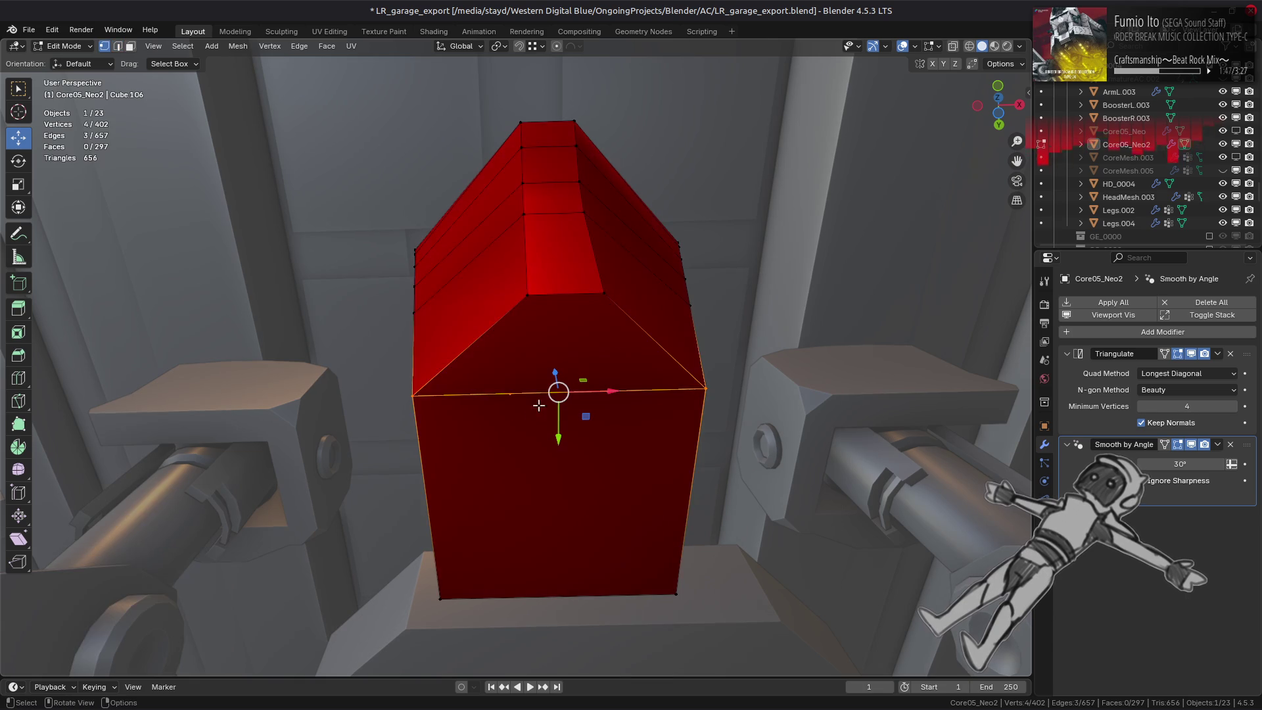
Slide the two new vertices along the edge and connect them to the corners with new edges (J).
{"action": "key", "text": "1"}
{"action": "left_click", "coordinate": [510, 394]}
{"action": "key", "text": "shift+v"}
{"action": "left_click", "coordinate": [527, 292]}
{"action": "key", "text": "shift+v"}
{"action": "left_click", "coordinate": [597, 293]}
{"action": "left_click", "coordinate": [527, 295], "text": "shift"}
{"action": "left_click", "coordinate": [527, 393], "text": "shift"}
{"action": "key", "text": "j"}
Select the lower face loop and start a Fuse on it, viewed straight-on from the front.
{"action": "key", "text": "alt+a"}
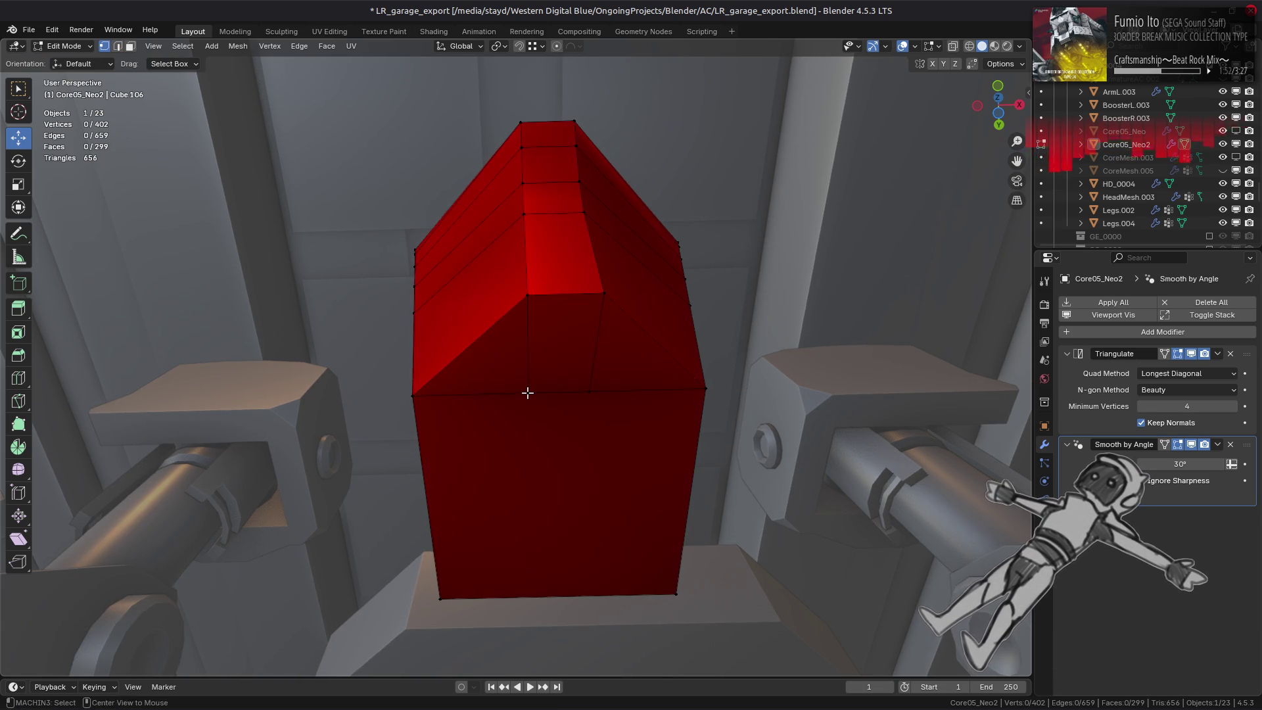
{"action": "key", "text": "2"}
{"action": "key", "text": "3"}
{"action": "middle_click_drag", "start_coordinate": [443, 305], "coordinate": [563, 318]}
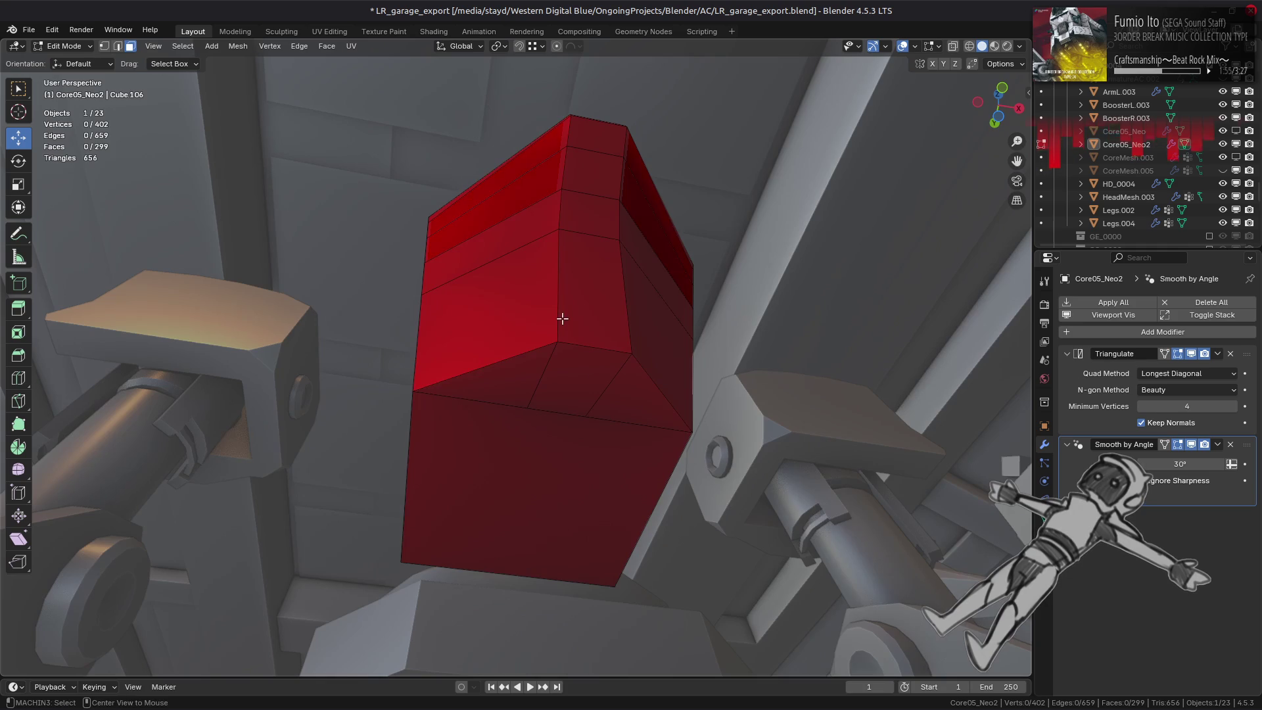
{"action": "left_click", "coordinate": [424, 340], "text": "alt"}
{"action": "middle_click_drag", "start_coordinate": [424, 340], "coordinate": [415, 355]}
{"action": "right_click", "coordinate": [415, 356]}
{"action": "left_click", "coordinate": [416, 356]}
{"action": "key", "text": "KP_1"}
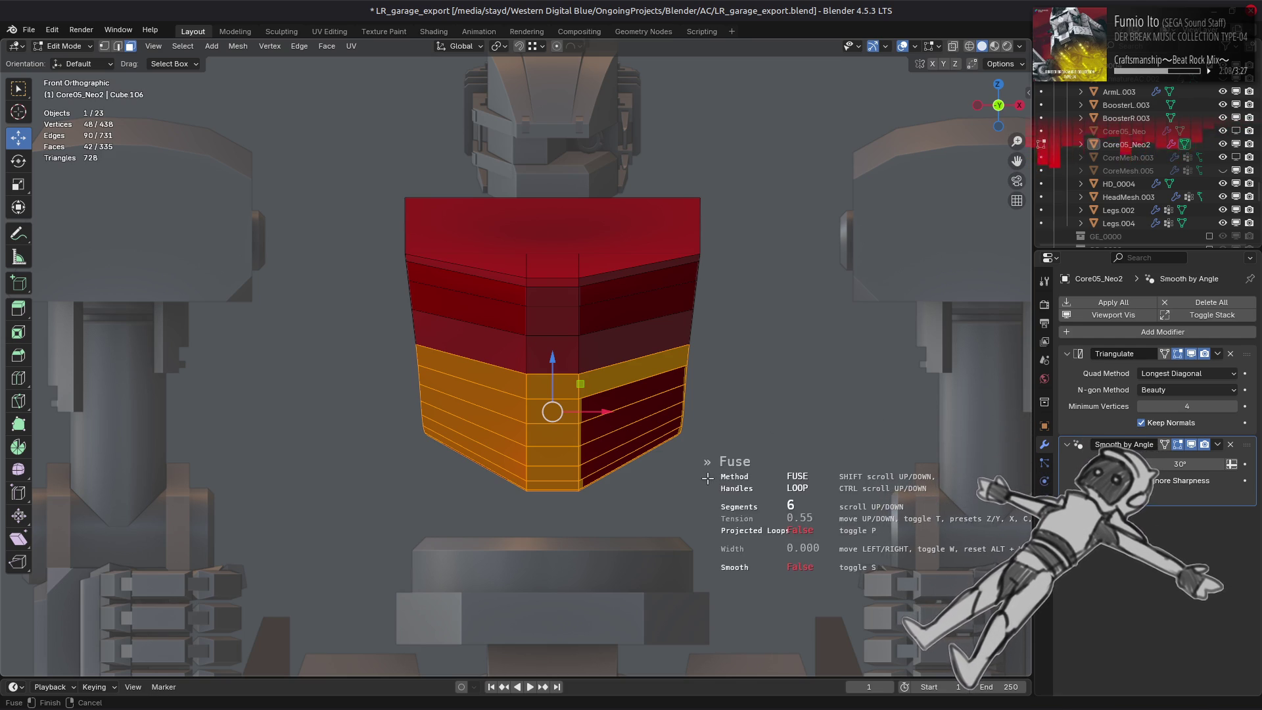
{"action": "scroll", "coordinate": [708, 478], "scroll_direction": "down", "scroll_amount": 1, "text": "shift"}
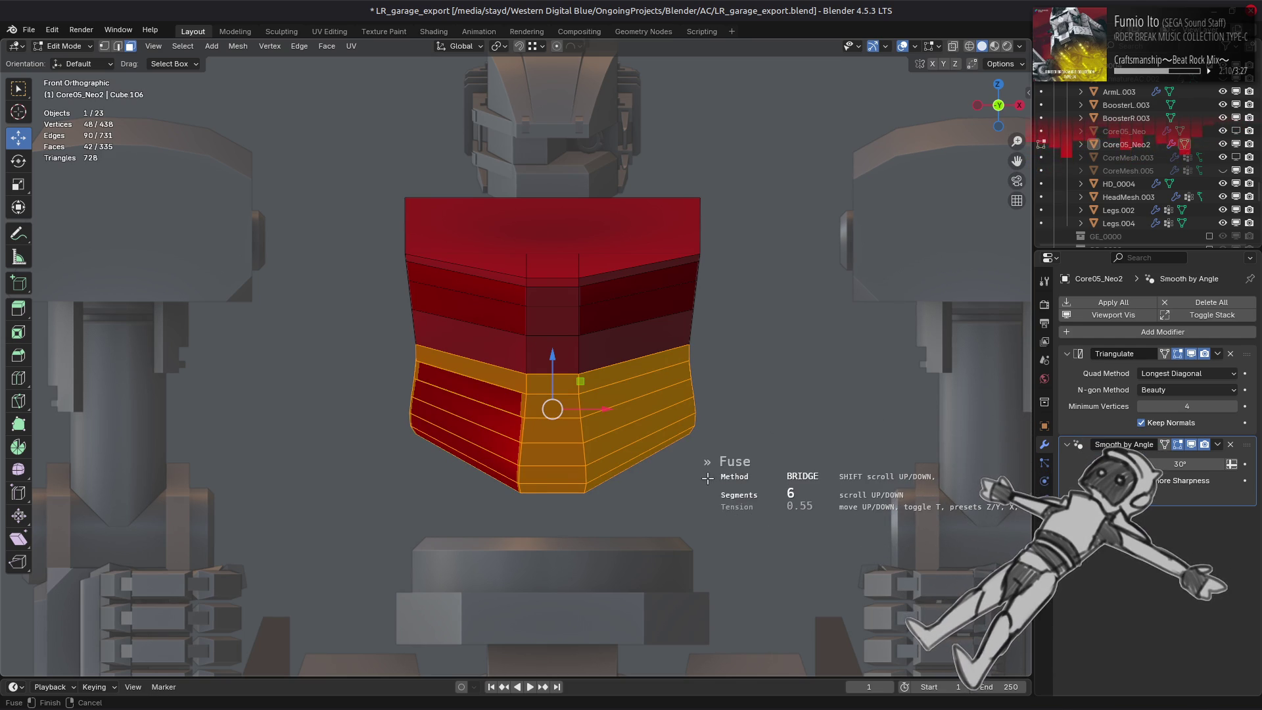
{"action": "scroll", "coordinate": [708, 477], "scroll_direction": "down", "scroll_amount": 1, "text": "shift"}
{"action": "scroll", "coordinate": [707, 478], "scroll_direction": "down", "scroll_amount": 1, "text": "shift"}
{"action": "scroll", "coordinate": [707, 478], "scroll_direction": "down", "scroll_amount": 1, "text": "shift"}
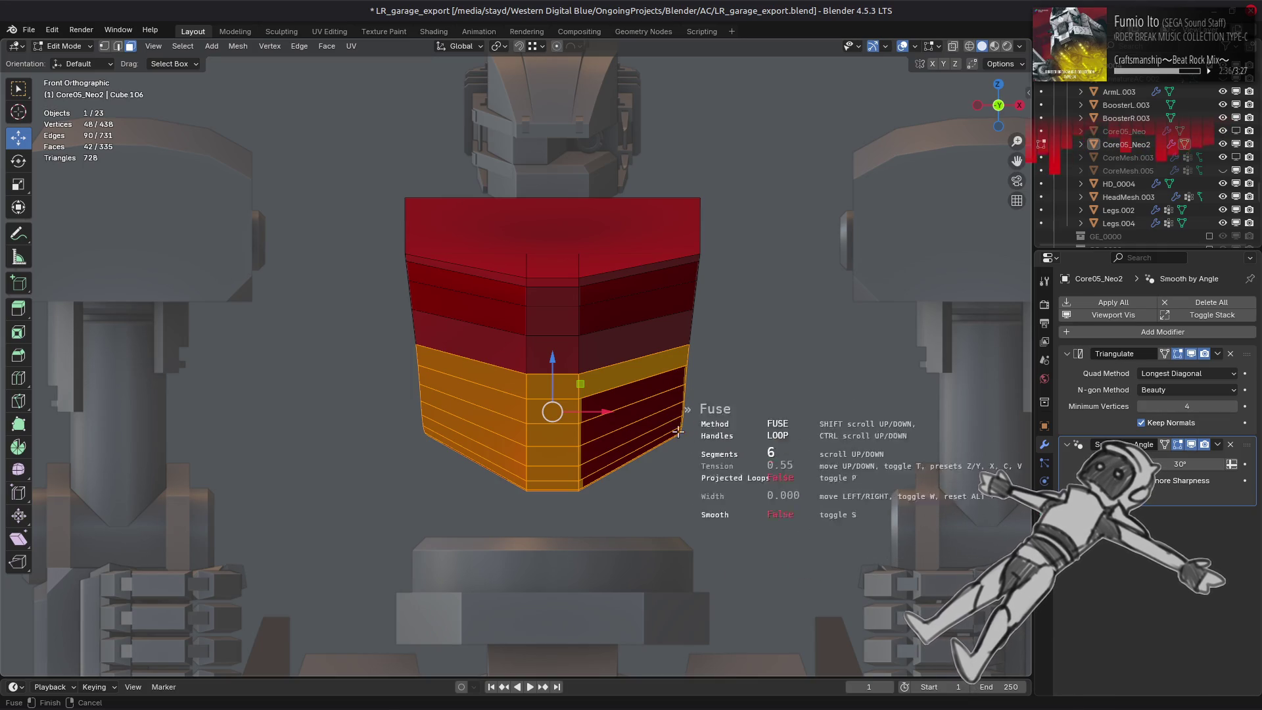
{"action": "scroll", "coordinate": [719, 473], "scroll_direction": "down", "scroll_amount": 1, "text": "ctrl"}
{"action": "scroll", "coordinate": [719, 474], "scroll_direction": "down", "scroll_amount": 1, "text": "ctrl"}
{"action": "scroll", "coordinate": [719, 474], "scroll_direction": "up", "scroll_amount": 1, "text": "ctrl"}
Commit the lower-band Fuse at three segments and return to object mode facing the robot's front.
{"action": "key", "text": "a"}
{"action": "key", "text": "a"}
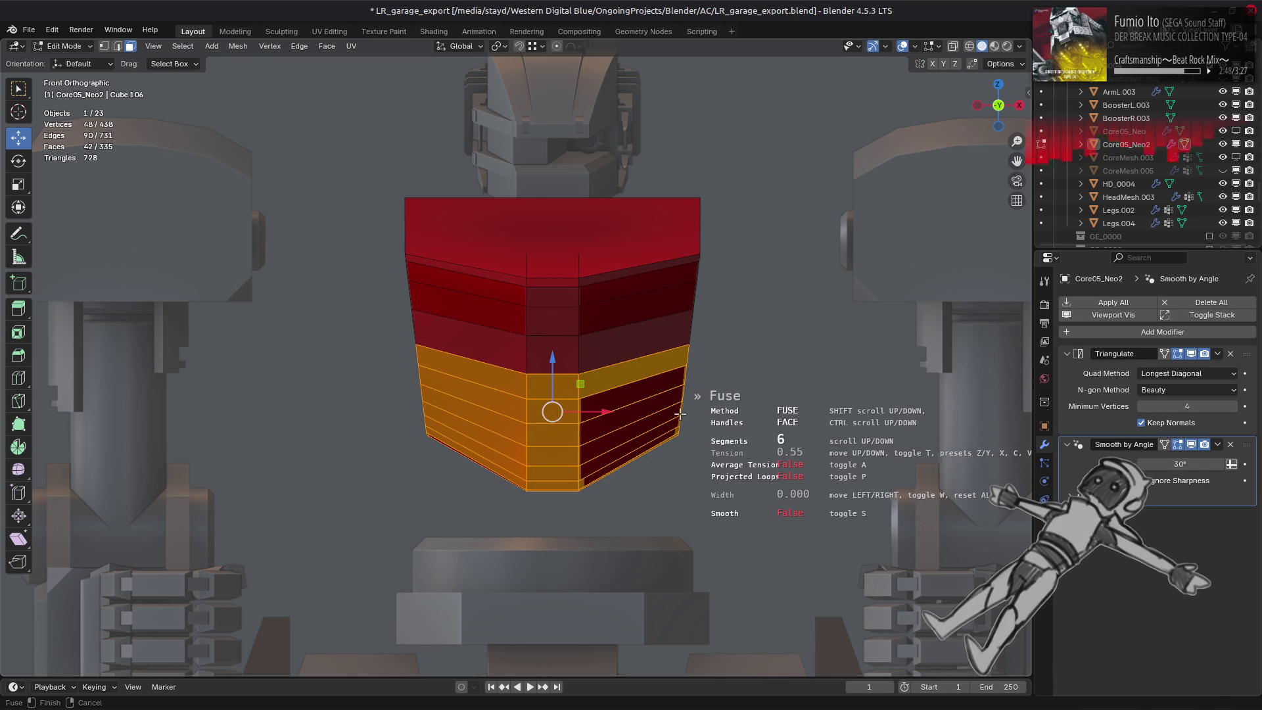
{"action": "middle_click_drag", "start_coordinate": [695, 413], "coordinate": [576, 407]}
{"action": "scroll", "coordinate": [794, 447], "scroll_direction": "down", "scroll_amount": 3}
{"action": "scroll", "coordinate": [794, 446], "scroll_direction": "down", "scroll_amount": 3}
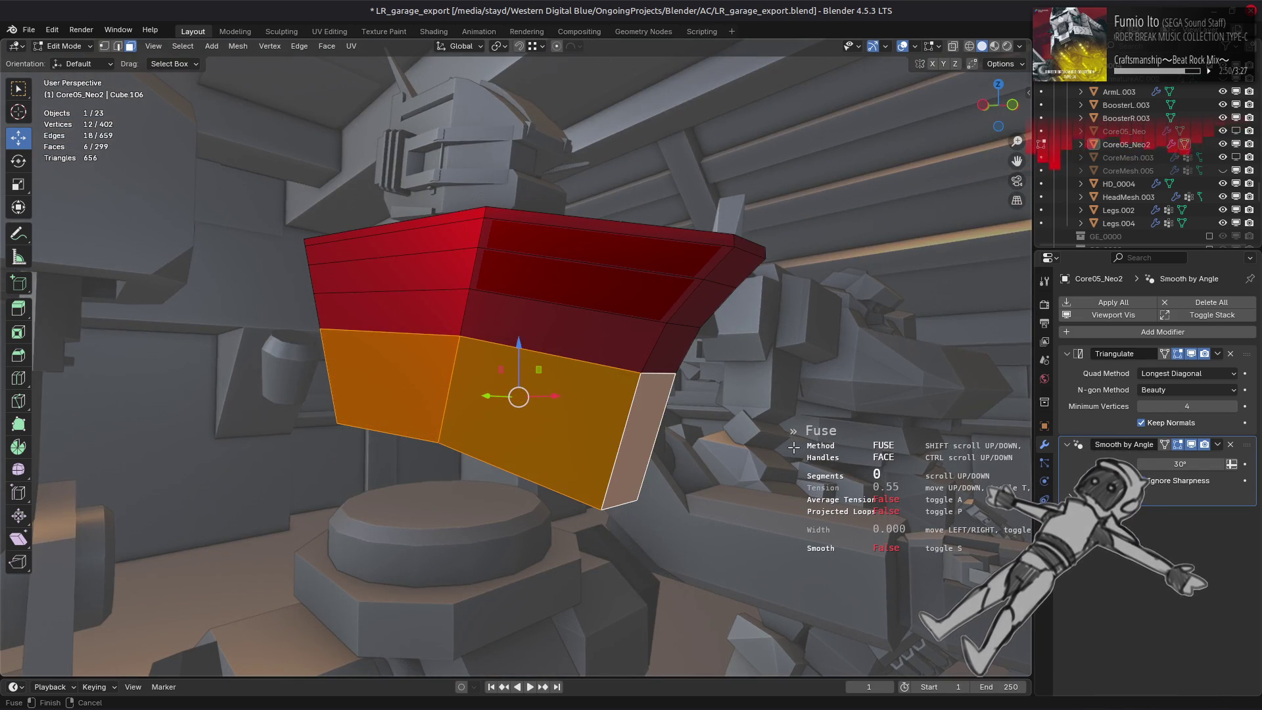
{"action": "scroll", "coordinate": [794, 447], "scroll_direction": "up", "scroll_amount": 2}
{"action": "scroll", "coordinate": [794, 446], "scroll_direction": "up", "scroll_amount": 1}
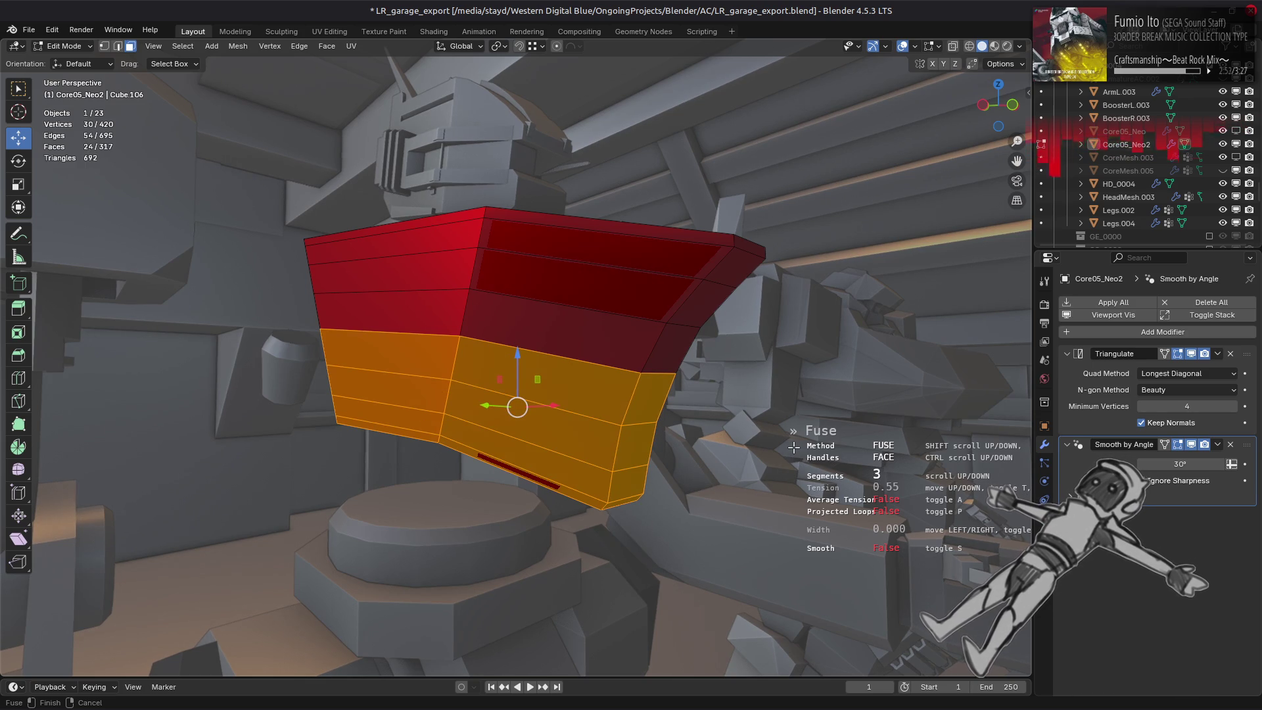
{"action": "middle_click_drag", "start_coordinate": [765, 419], "coordinate": [710, 425]}
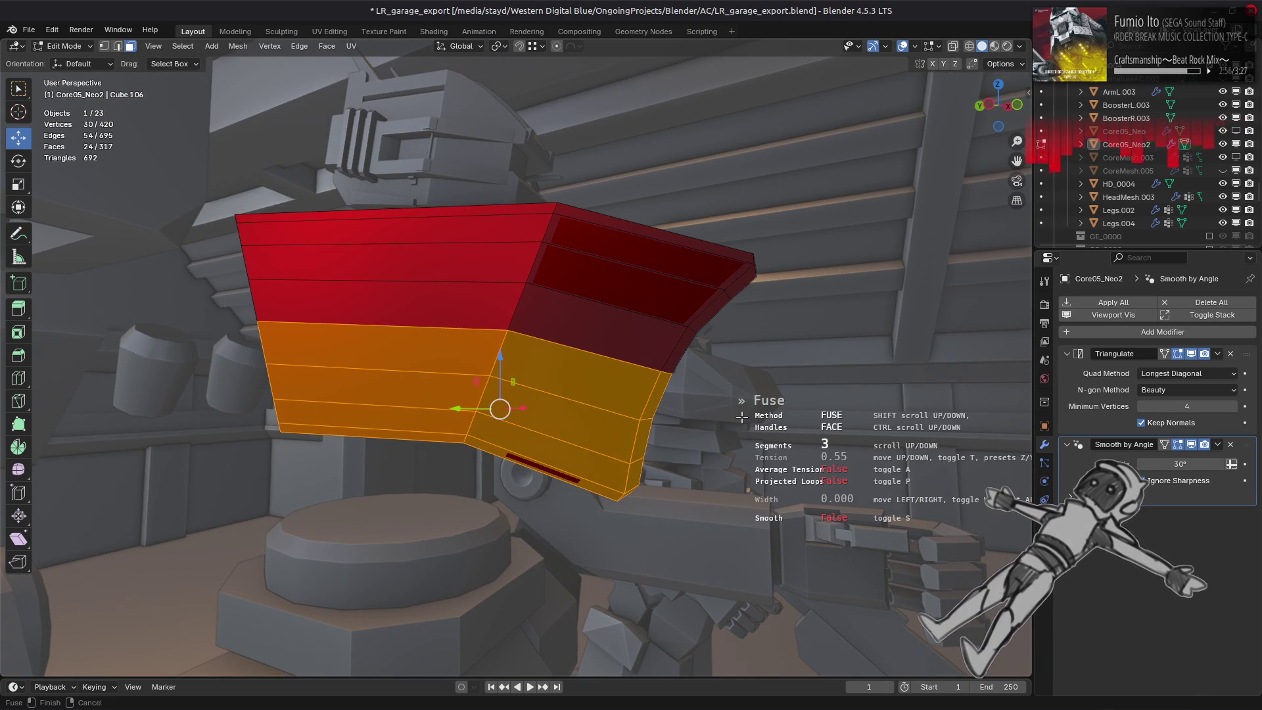
{"action": "left_click", "coordinate": [742, 416]}
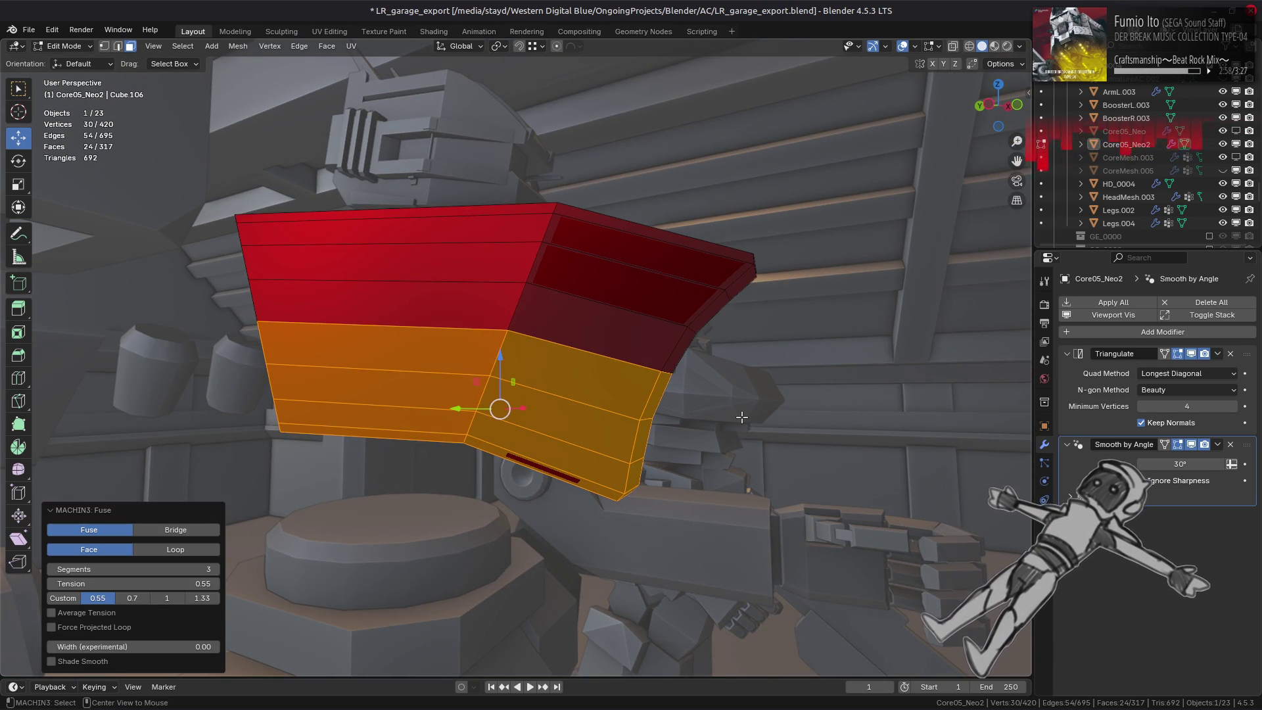
{"action": "key", "text": "Tab"}
{"action": "mouse_move", "coordinate": [728, 422]}
{"action": "middle_mouse_down"}
{"action": "mouse_move", "coordinate": [594, 425]}
{"action": "mouse_move", "coordinate": [618, 423]}
{"action": "middle_mouse_up"}
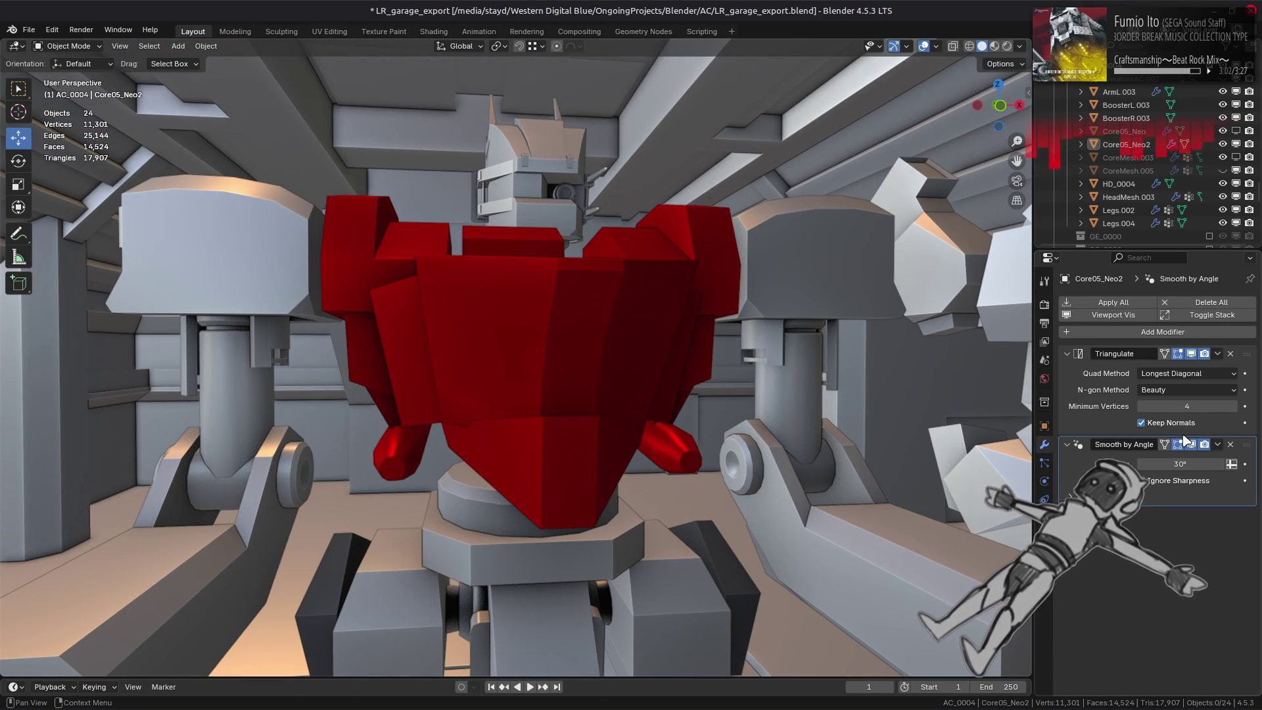
Replace Smooth by Angle with a Weighted Normal modifier with Keep Sharp enabled.
{"action": "left_click", "coordinate": [1229, 444]}
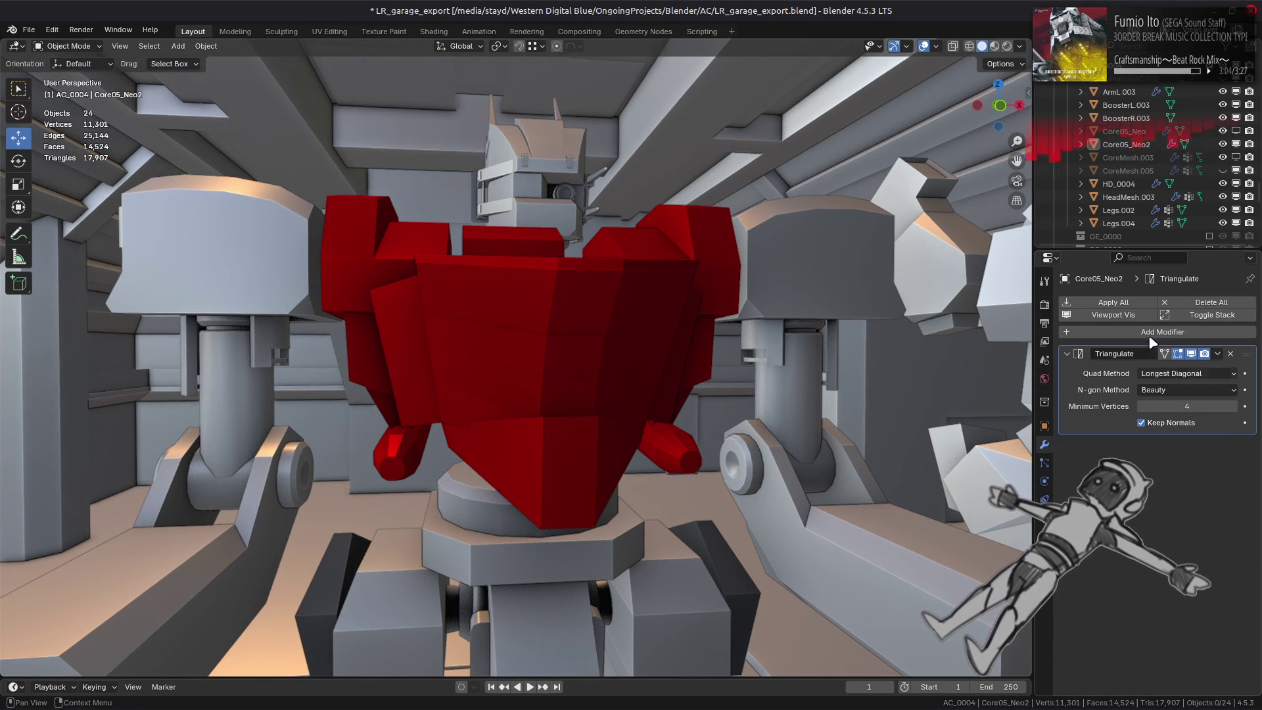
{"action": "left_click", "coordinate": [1152, 336]}
{"action": "mouse_move", "coordinate": [1090, 359]}
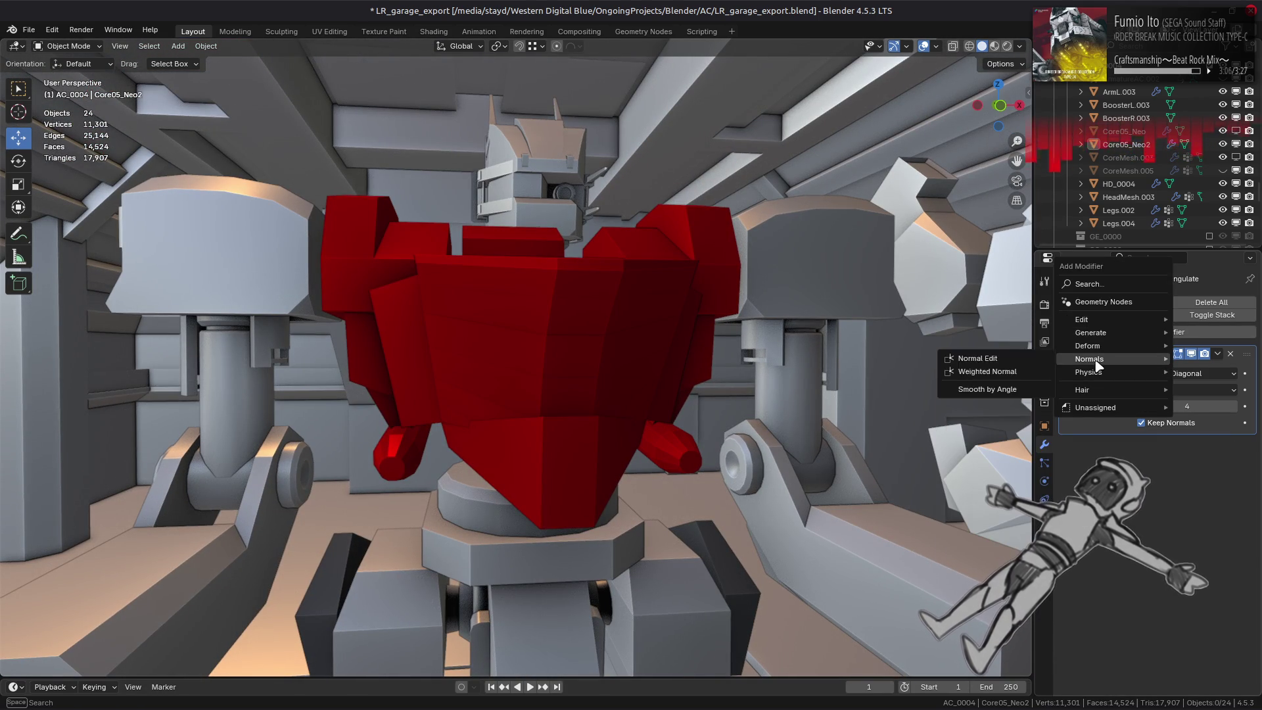
{"action": "left_click", "coordinate": [1010, 376]}
{"action": "left_click", "coordinate": [1167, 516]}
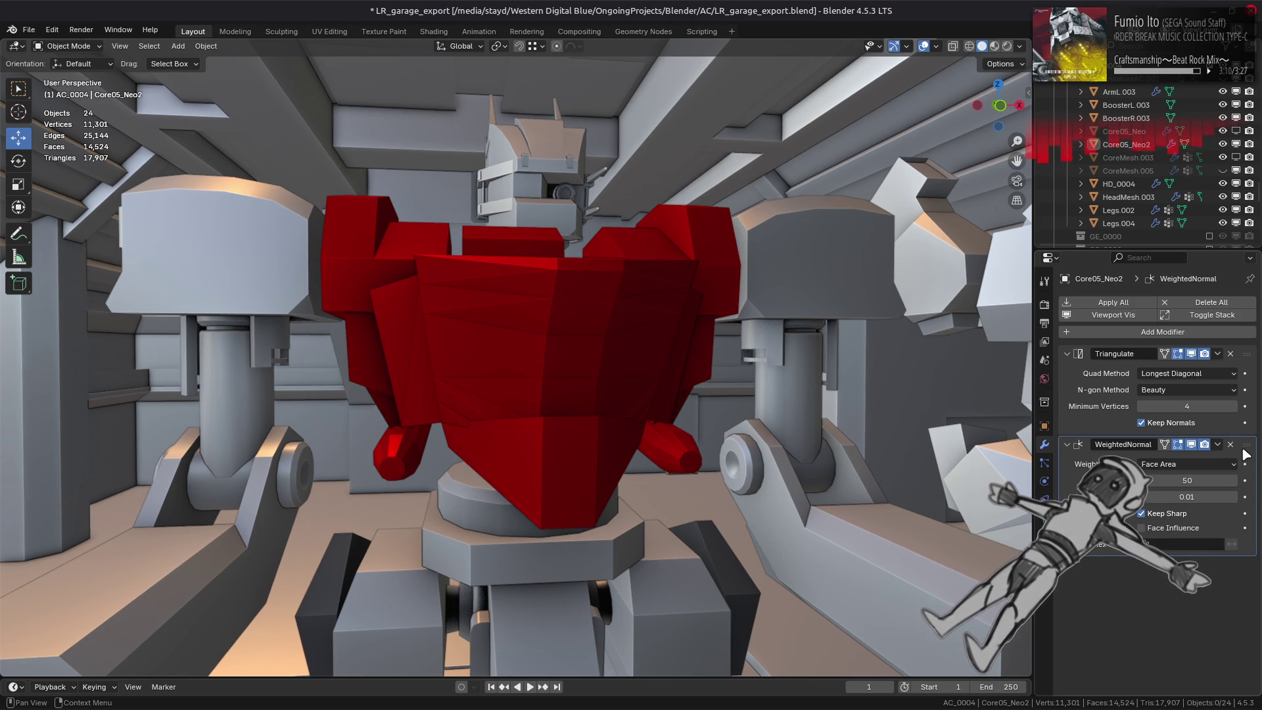
Enter edit mode on the core and reveal all its hidden geometry.
{"action": "key", "text": "Tab"}
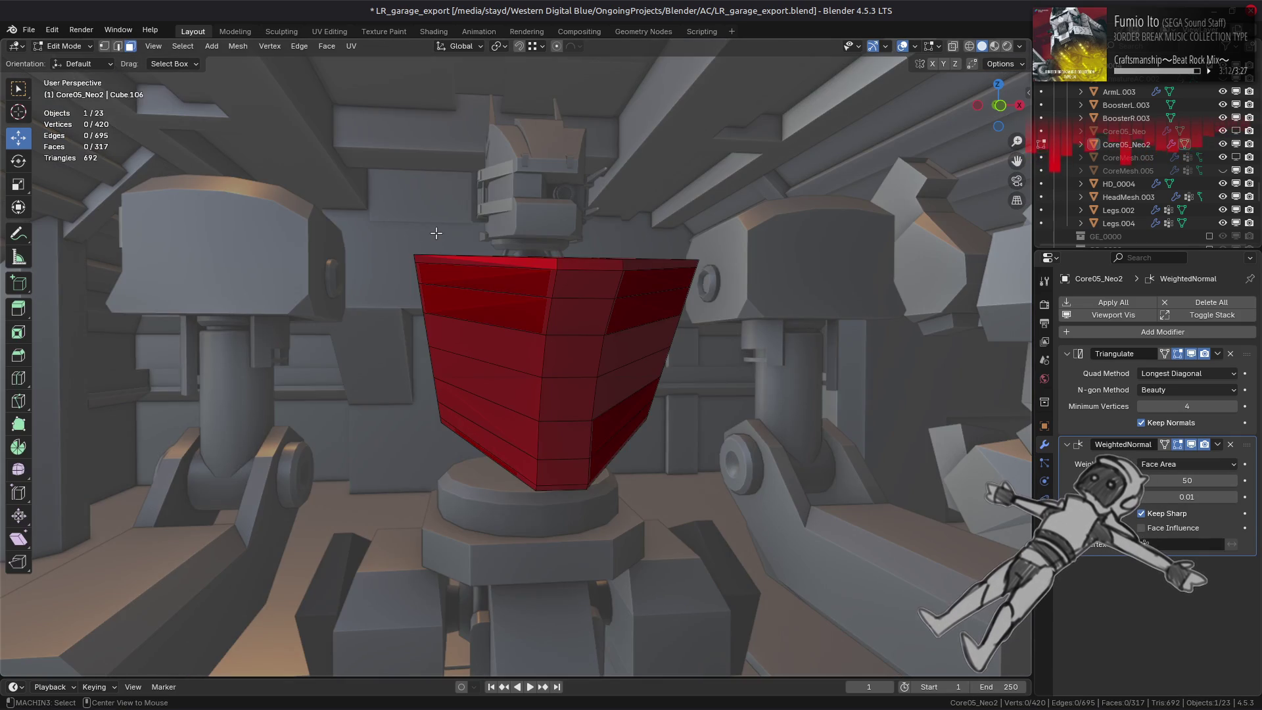
{"action": "key", "text": "alt+h"}
{"action": "left_click", "coordinate": [238, 48]}
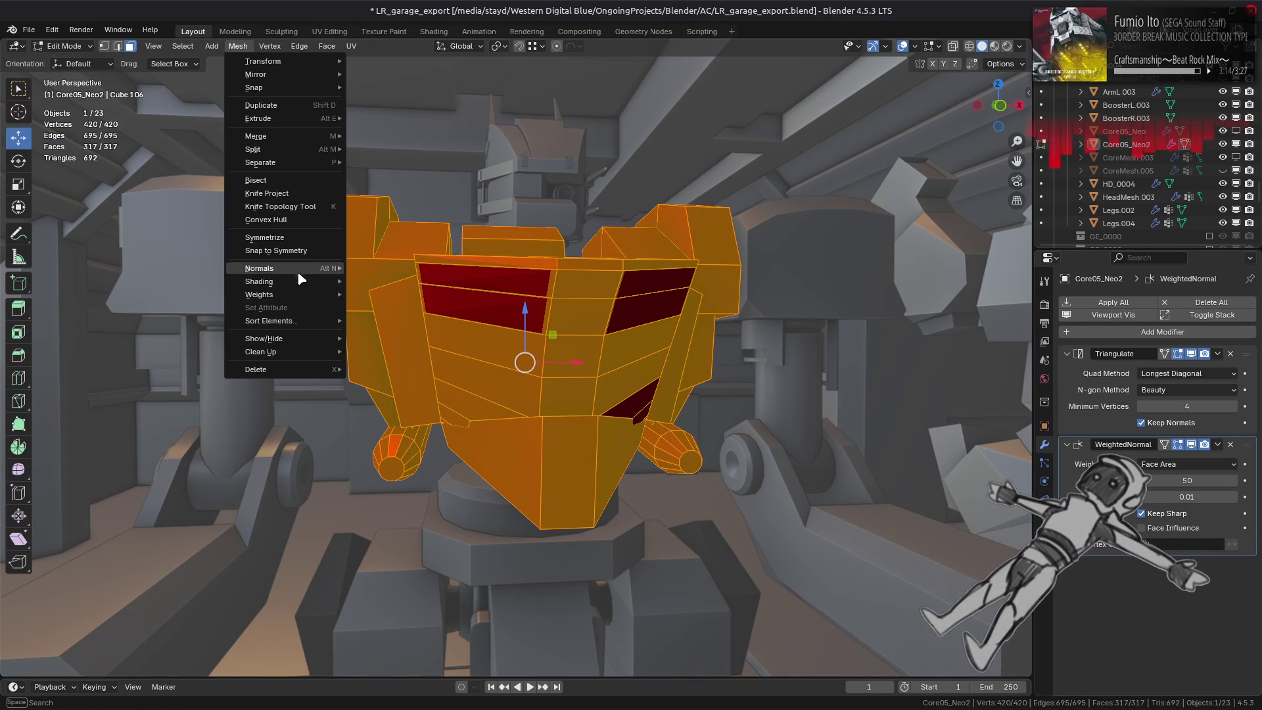
Shade the whole chest mesh smooth via Mesh > Shading.
{"action": "left_click", "coordinate": [462, 302]}
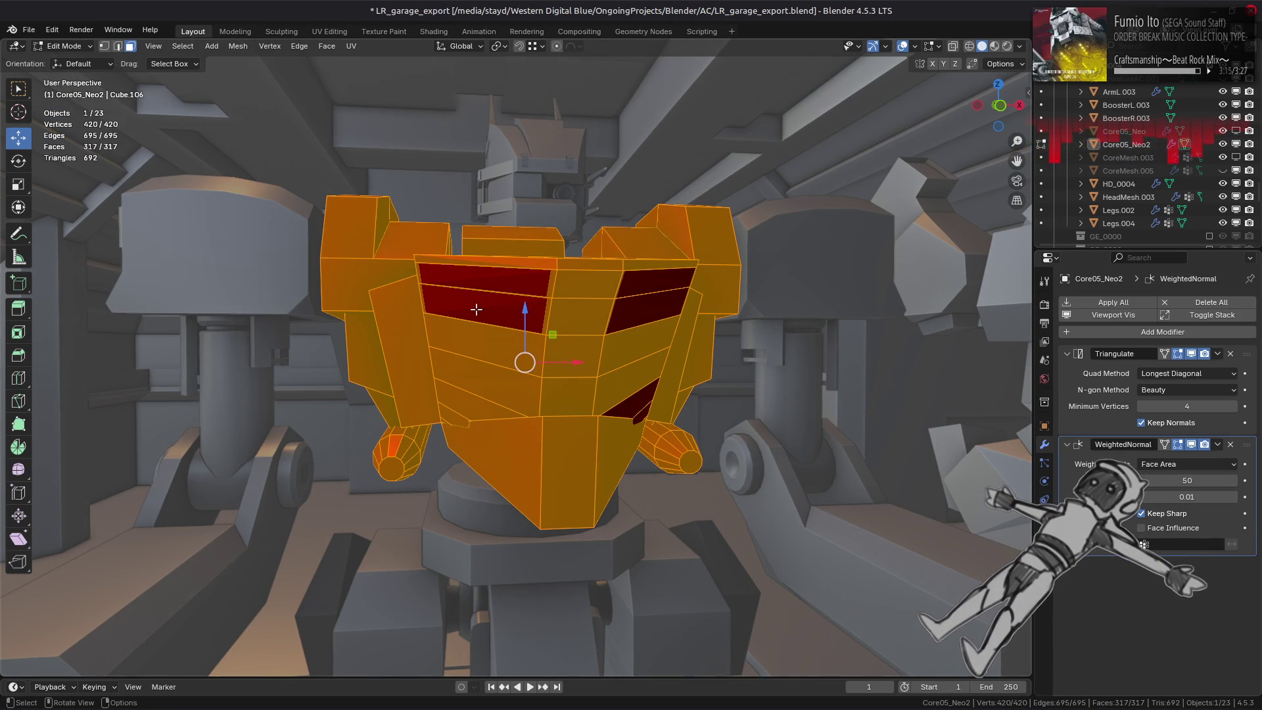
{"action": "left_click", "coordinate": [238, 46]}
{"action": "left_click", "coordinate": [452, 301]}
Select every edge of the core and mark them all sharp.
{"action": "key", "text": "alt+a"}
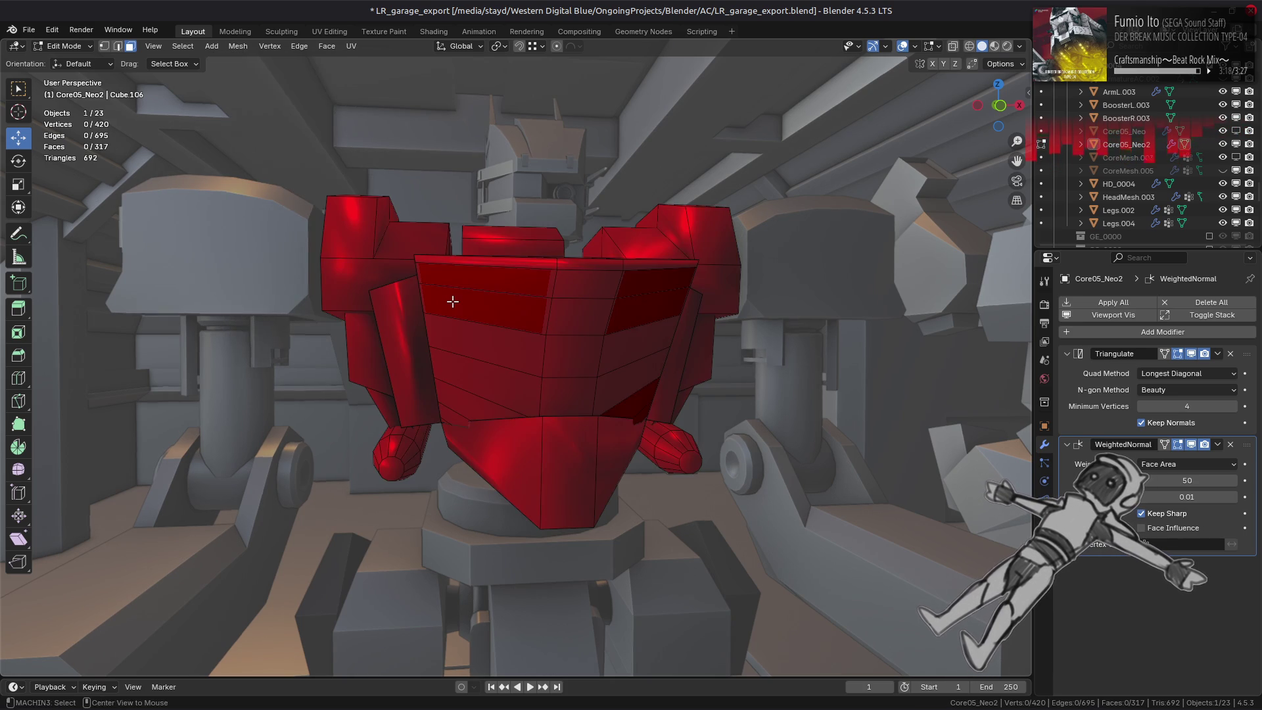
{"action": "key", "text": "2"}
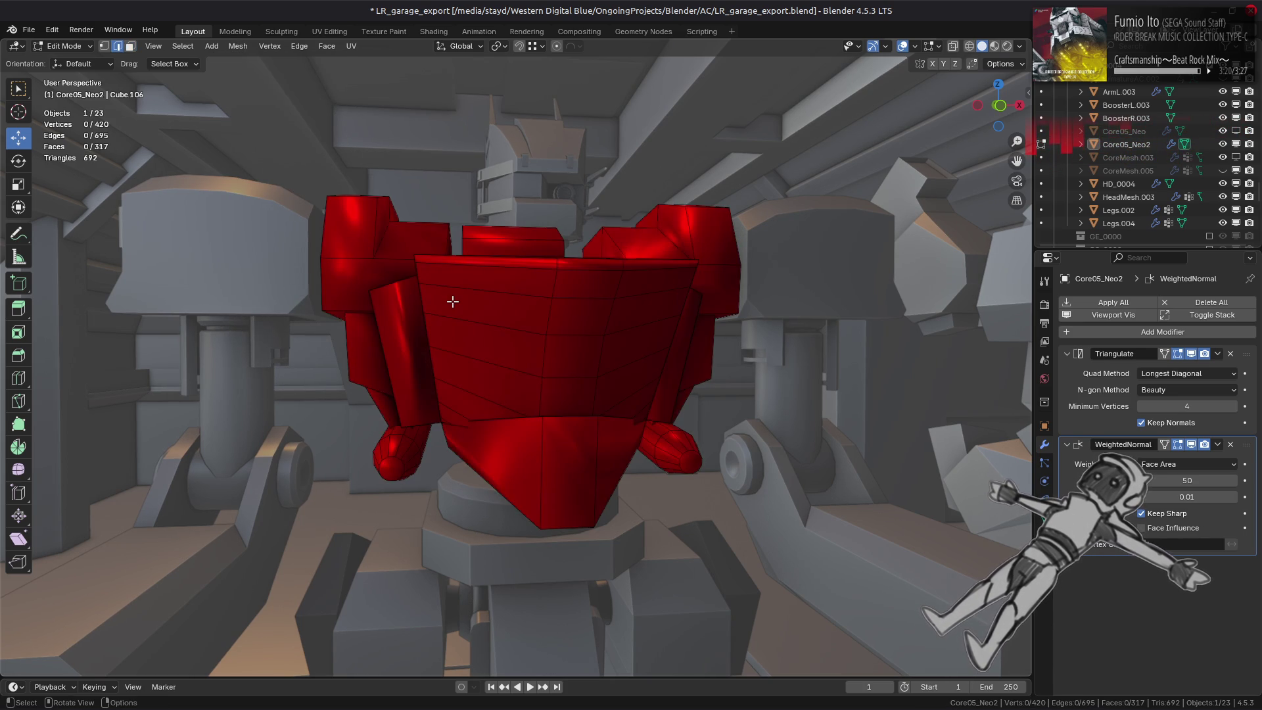
{"action": "key", "text": "a"}
{"action": "key", "text": "ctrl+e"}
{"action": "left_click", "coordinate": [292, 491]}
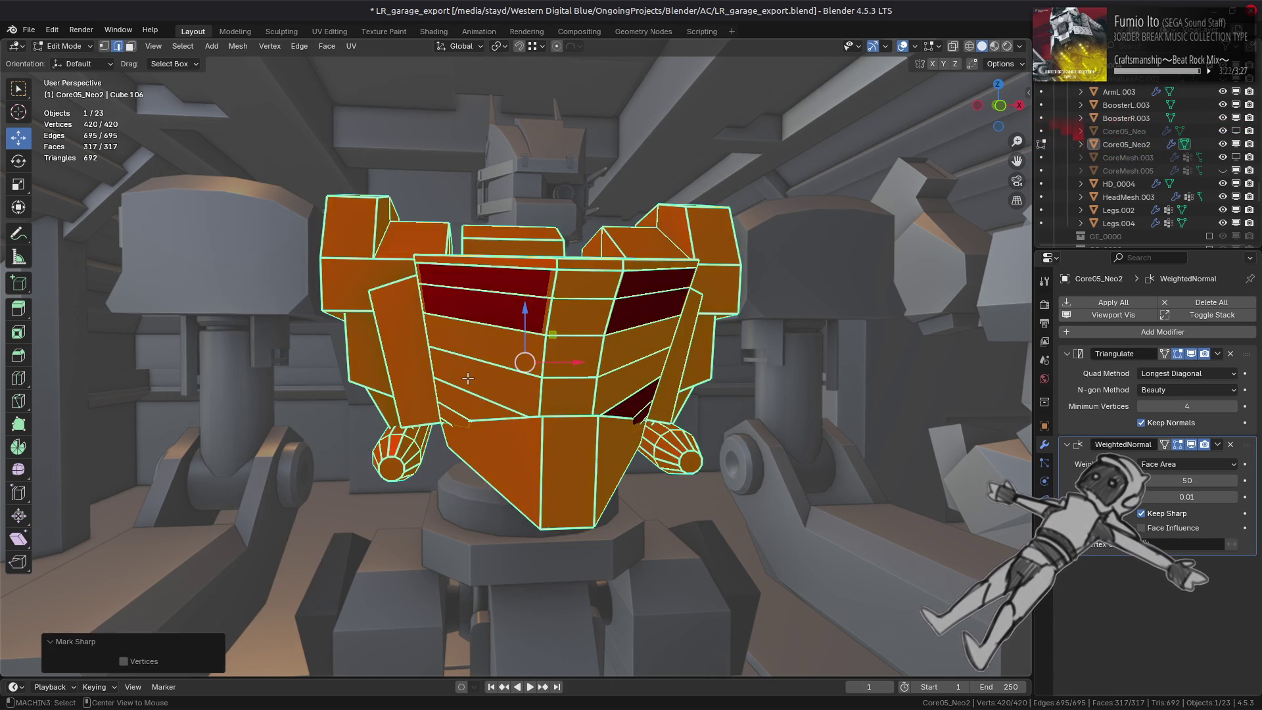
Clear sharpness from three edge loops on the core's front.
{"action": "key", "text": "alt+a"}
{"action": "left_click", "coordinate": [501, 316], "text": "alt+shift"}
{"action": "left_click", "coordinate": [502, 352], "text": "alt+shift"}
{"action": "left_click", "coordinate": [504, 382], "text": "alt+shift"}
{"action": "mouse_move", "coordinate": [504, 385]}
{"action": "middle_mouse_down"}
{"action": "mouse_move", "coordinate": [514, 422]}
{"action": "mouse_move", "coordinate": [507, 366]}
{"action": "mouse_move", "coordinate": [539, 416]}
{"action": "middle_mouse_up"}
{"action": "scroll", "coordinate": [508, 366], "scroll_direction": "up", "scroll_amount": 2}
{"action": "right_click", "coordinate": [537, 415]}
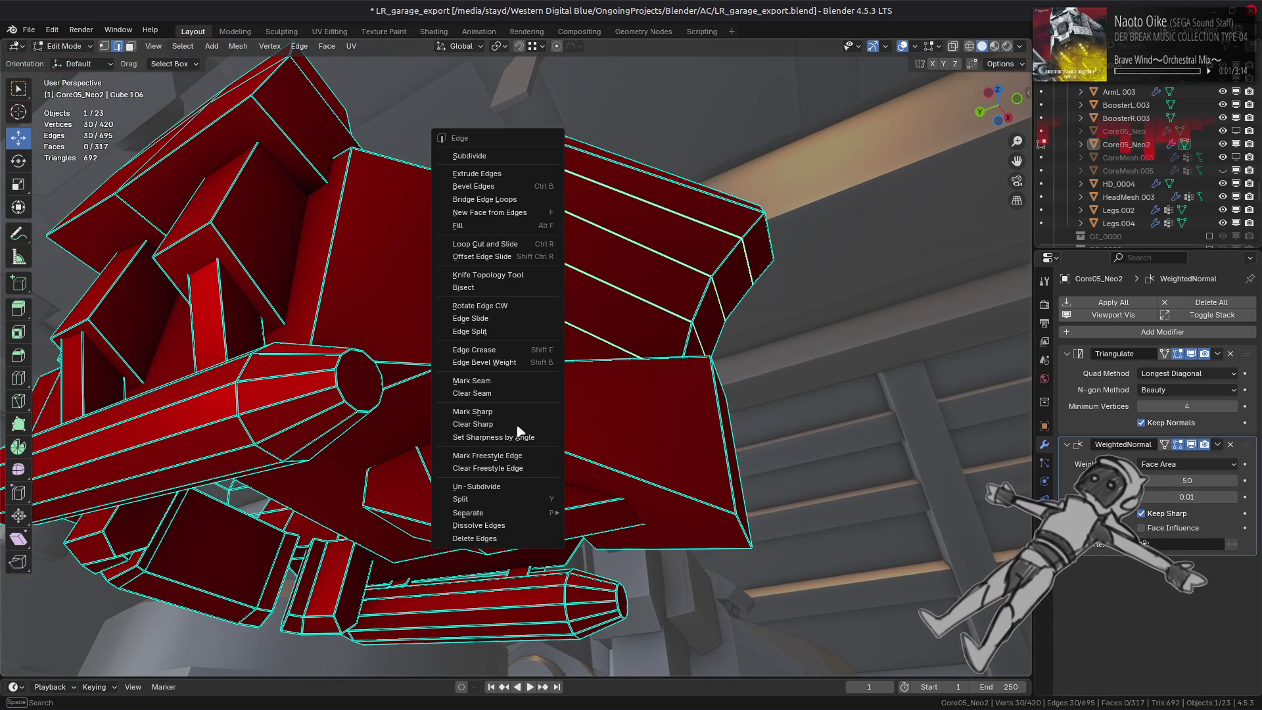
{"action": "left_click", "coordinate": [531, 430]}
{"action": "key", "text": "alt+a"}
Mark the four side cylinder edge rings sharp again.
{"action": "left_click", "coordinate": [243, 382], "text": "ctrl+alt"}
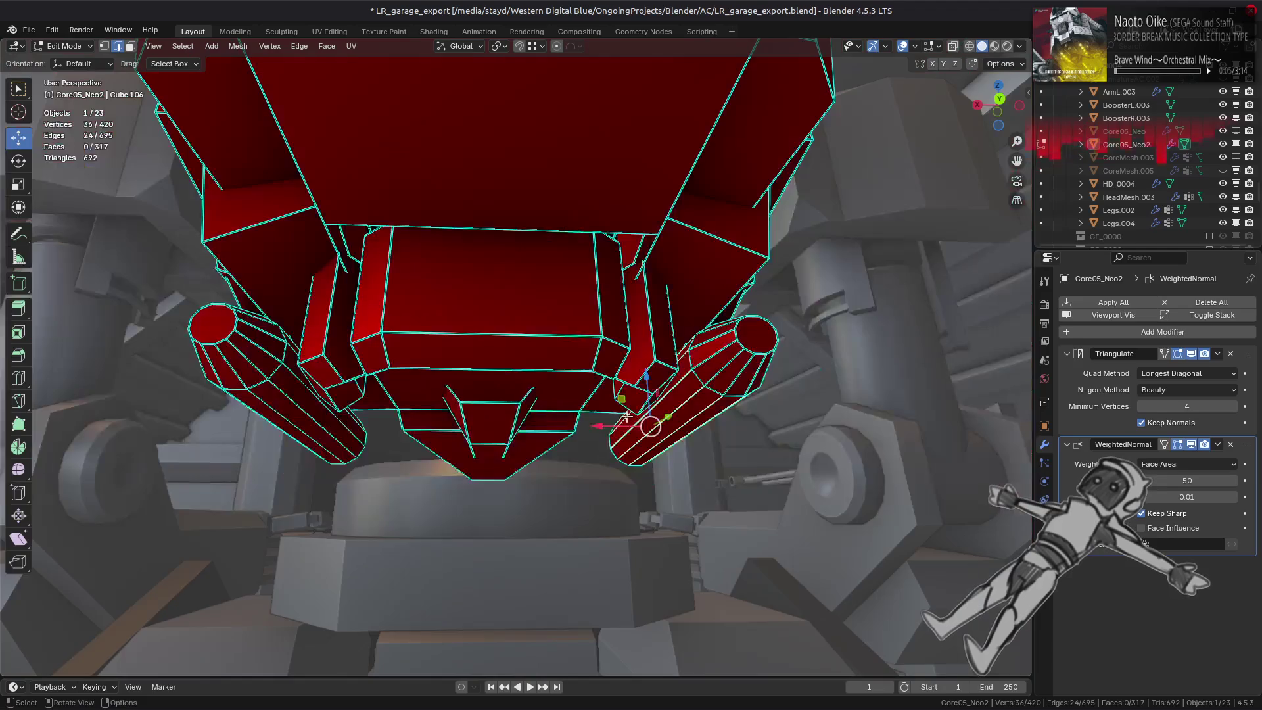
{"action": "left_click", "coordinate": [581, 419], "text": "ctrl+alt+shift"}
{"action": "mouse_move", "coordinate": [289, 402]}
{"action": "middle_mouse_down"}
{"action": "mouse_move", "coordinate": [591, 424]}
{"action": "mouse_move", "coordinate": [460, 437]}
{"action": "mouse_move", "coordinate": [624, 452]}
{"action": "middle_mouse_up"}
{"action": "left_click", "coordinate": [459, 437], "text": "ctrl+alt+shift"}
{"action": "left_click", "coordinate": [625, 451], "text": "ctrl+alt+shift"}
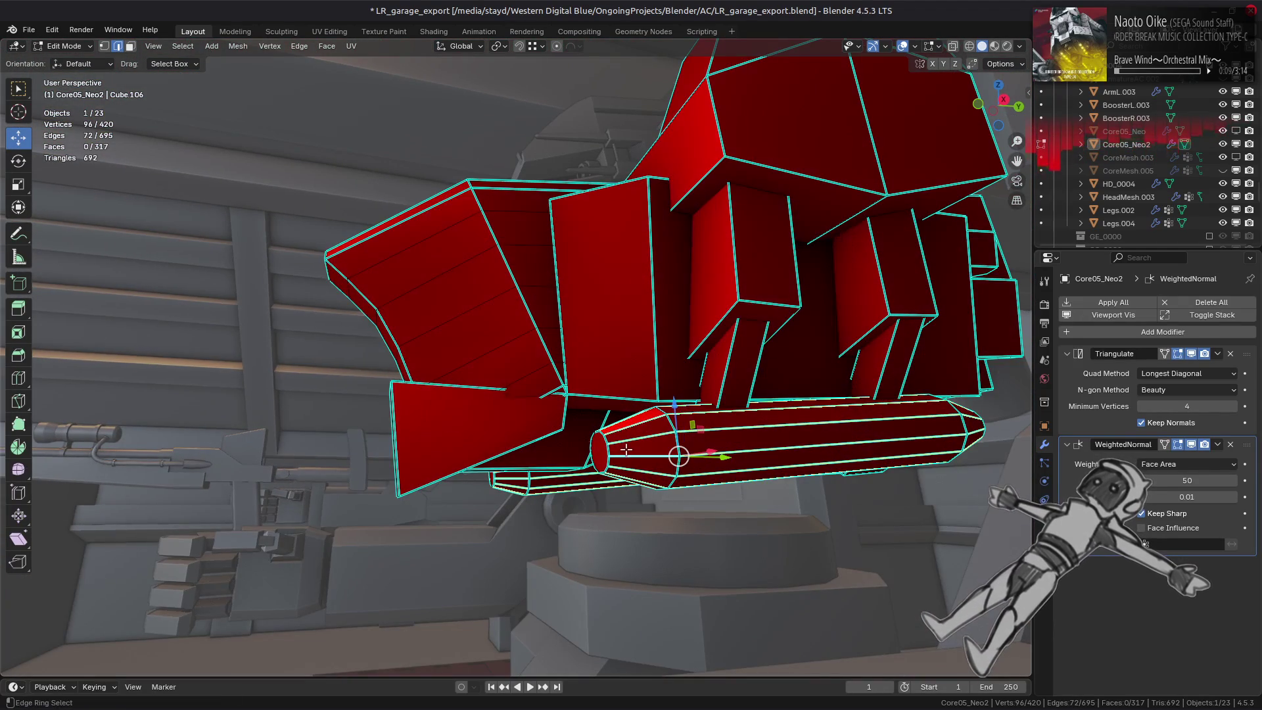
{"action": "right_click", "coordinate": [435, 423]}
{"action": "left_click", "coordinate": [434, 410]}
Return to object mode and orbit to check the weighted-normal shading on the core.
{"action": "key", "text": "Tab"}
{"action": "scroll", "coordinate": [435, 410], "scroll_direction": "down", "scroll_amount": 5}
{"action": "mouse_move", "coordinate": [500, 374]}
{"action": "middle_mouse_down"}
{"action": "mouse_move", "coordinate": [620, 382]}
{"action": "mouse_move", "coordinate": [541, 411]}
{"action": "middle_mouse_up"}
{"action": "key", "text": "Tab"}
{"action": "key", "text": "KP_Decimal"}
{"action": "scroll", "coordinate": [434, 376], "scroll_direction": "up", "scroll_amount": 3}
{"action": "mouse_move", "coordinate": [434, 375]}
{"action": "middle_mouse_down"}
{"action": "mouse_move", "coordinate": [542, 391]}
{"action": "mouse_move", "coordinate": [453, 296]}
{"action": "mouse_move", "coordinate": [454, 333]}
{"action": "mouse_move", "coordinate": [414, 355]}
{"action": "middle_mouse_up"}
{"action": "key", "text": "Tab"}
{"action": "scroll", "coordinate": [458, 327], "scroll_direction": "down", "scroll_amount": 4}
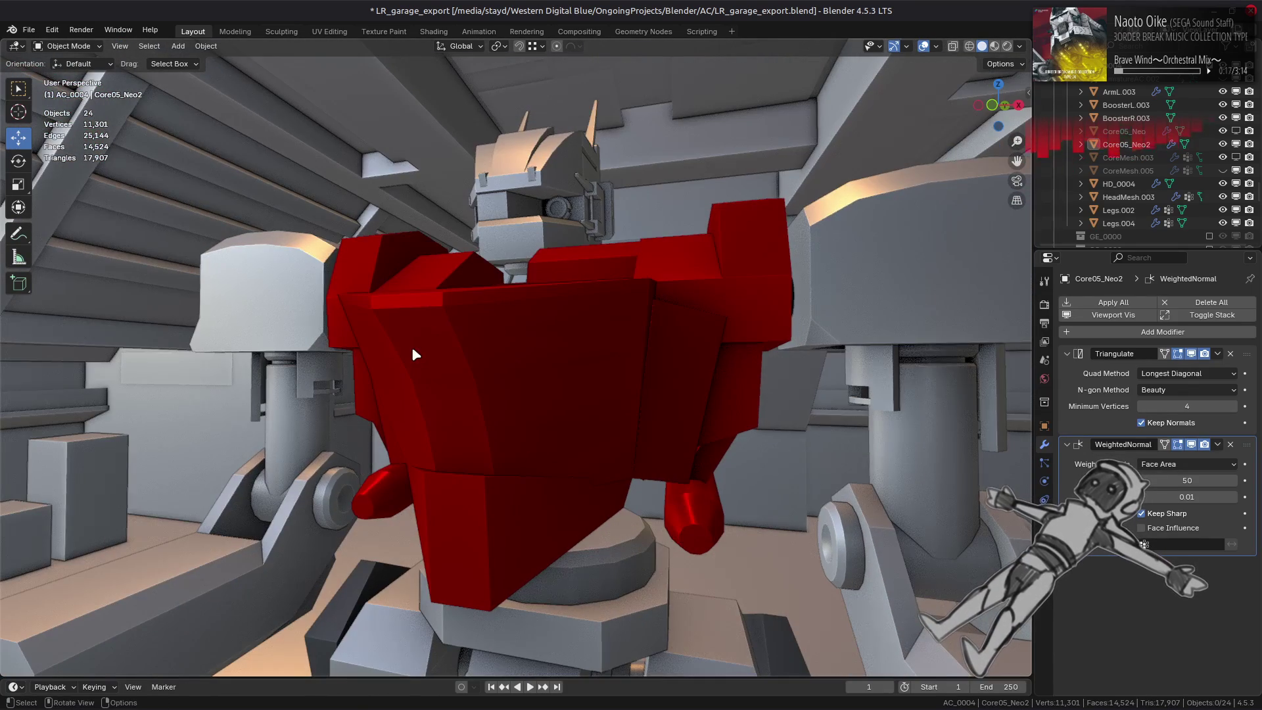
{"action": "left_click", "coordinate": [1169, 464]}
{"action": "left_click", "coordinate": [1171, 495]}
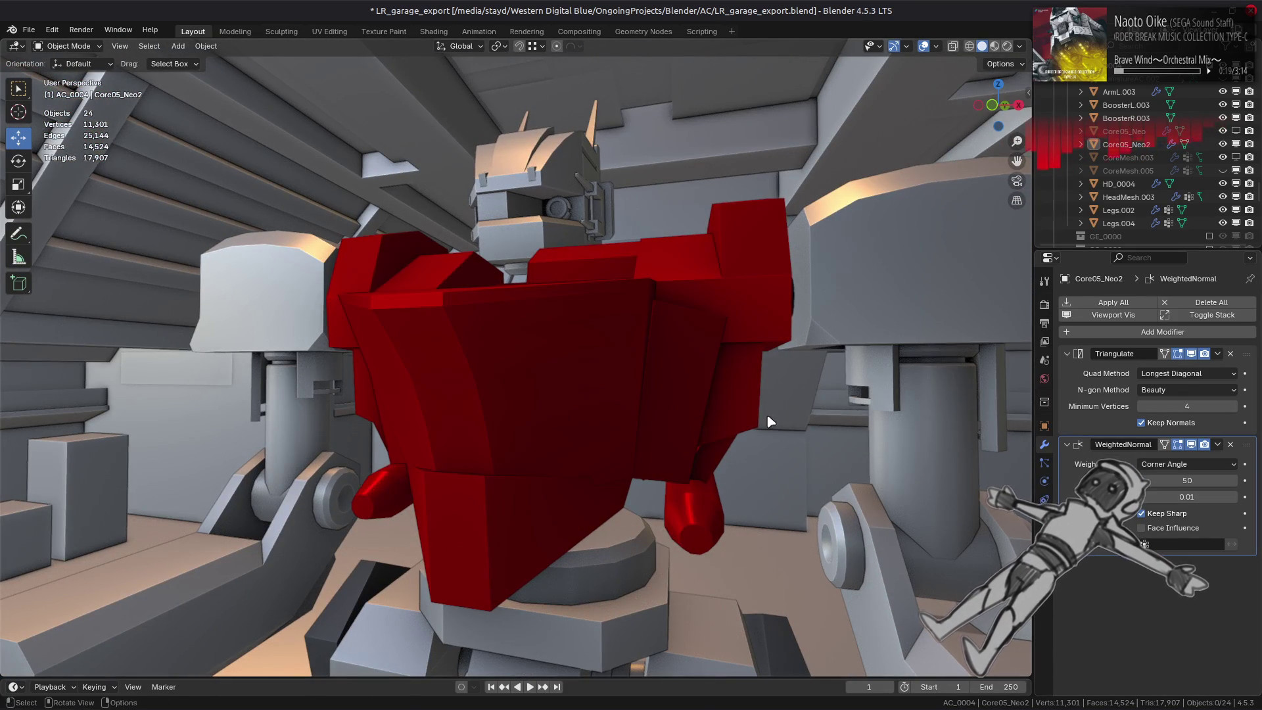
{"action": "middle_click_drag", "start_coordinate": [761, 422], "coordinate": [826, 379]}
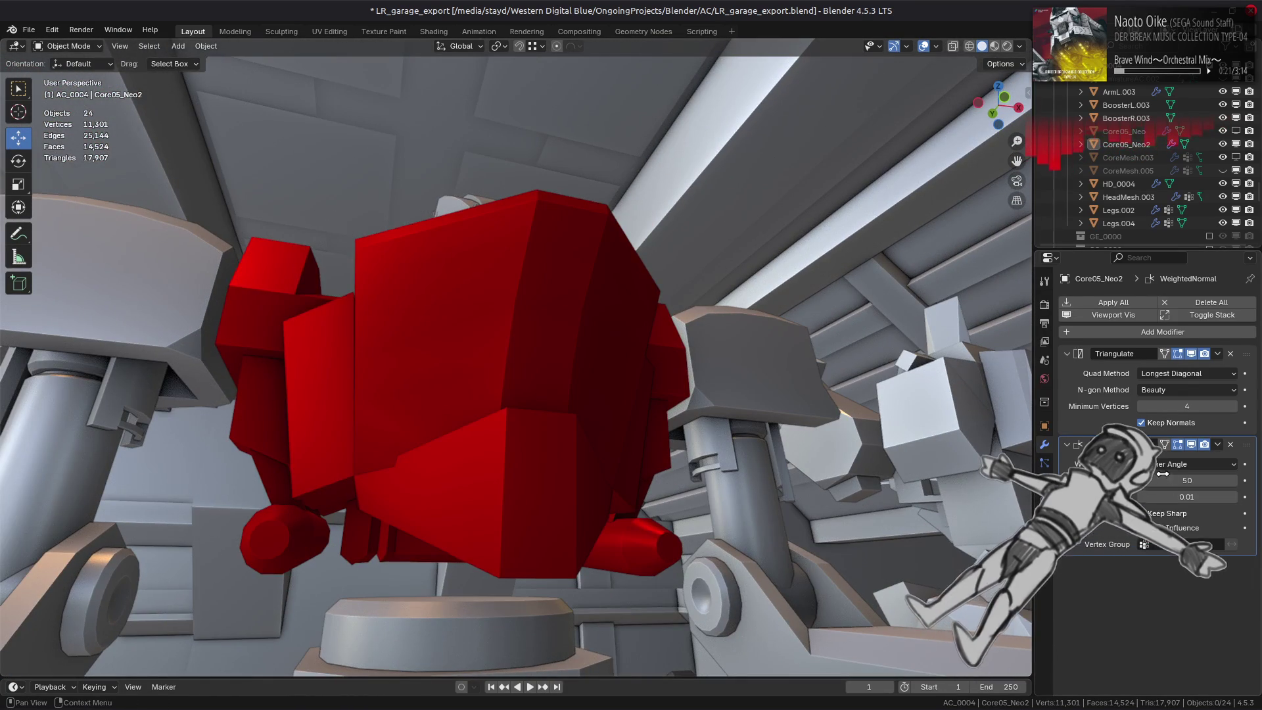
{"action": "left_click", "coordinate": [1168, 464]}
{"action": "left_click", "coordinate": [1164, 478]}
{"action": "middle_click_drag", "start_coordinate": [887, 443], "coordinate": [839, 326]}
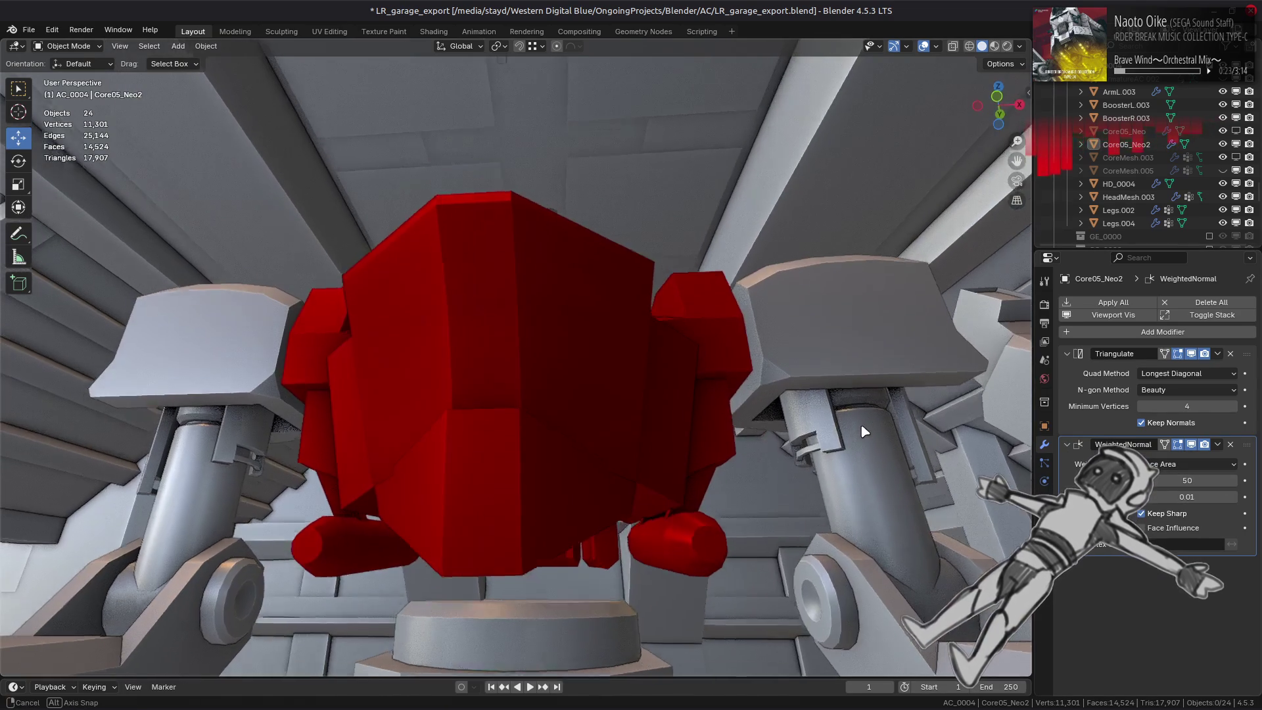
{"action": "left_click", "coordinate": [1171, 464]}
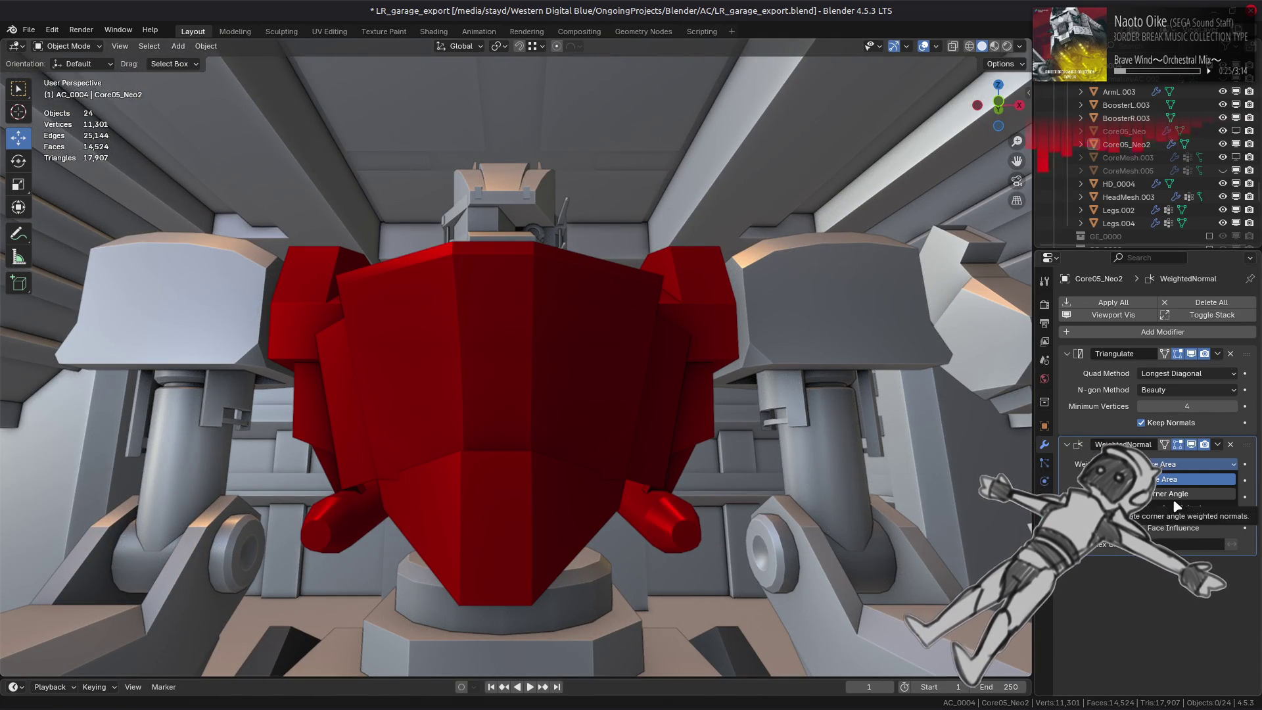
{"action": "left_click", "coordinate": [1166, 494]}
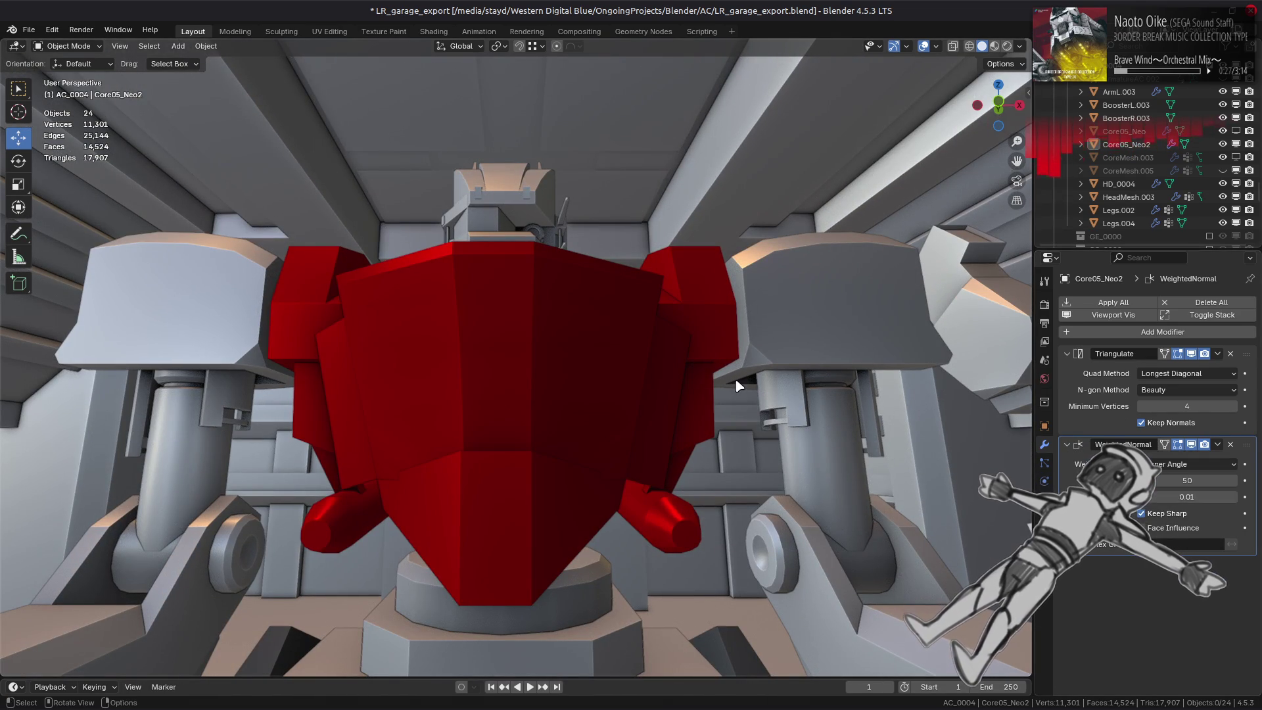
{"action": "mouse_move", "coordinate": [720, 405]}
{"action": "middle_mouse_down"}
{"action": "mouse_move", "coordinate": [744, 396]}
{"action": "mouse_move", "coordinate": [915, 440]}
{"action": "middle_mouse_up"}
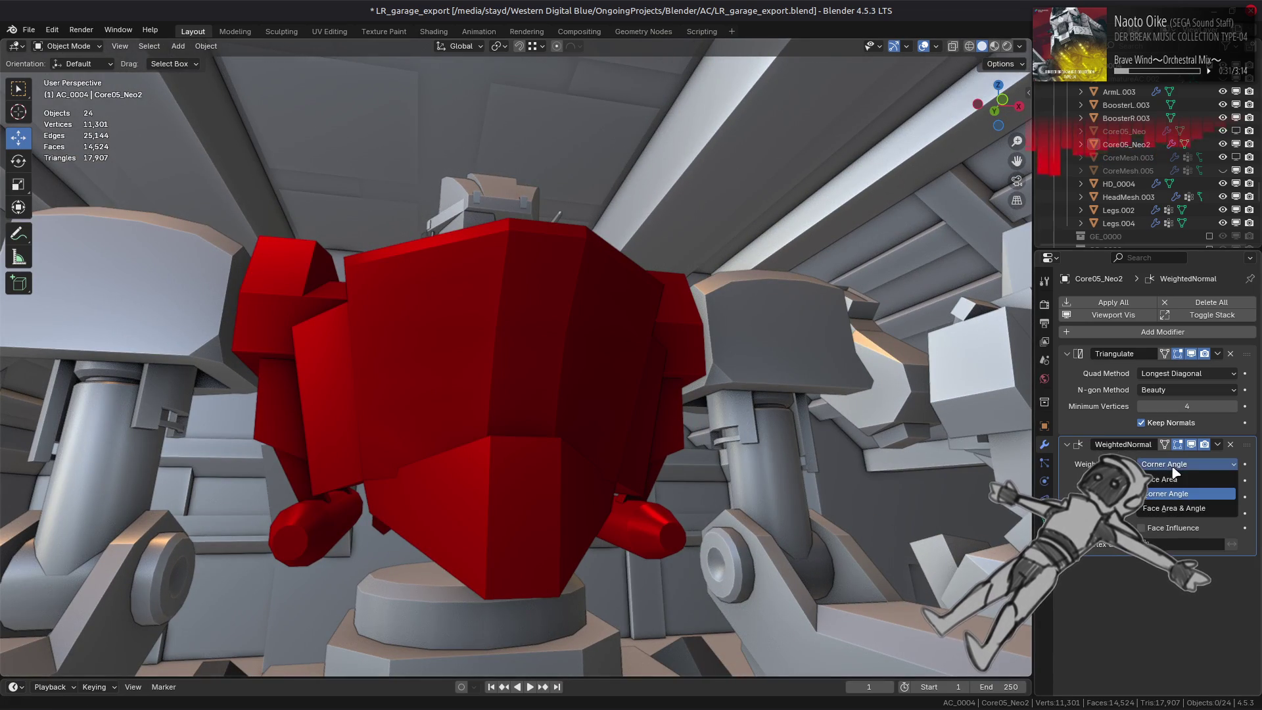
{"action": "left_click", "coordinate": [1189, 463]}
{"action": "left_click", "coordinate": [1184, 464]}
{"action": "left_click", "coordinate": [1176, 501]}
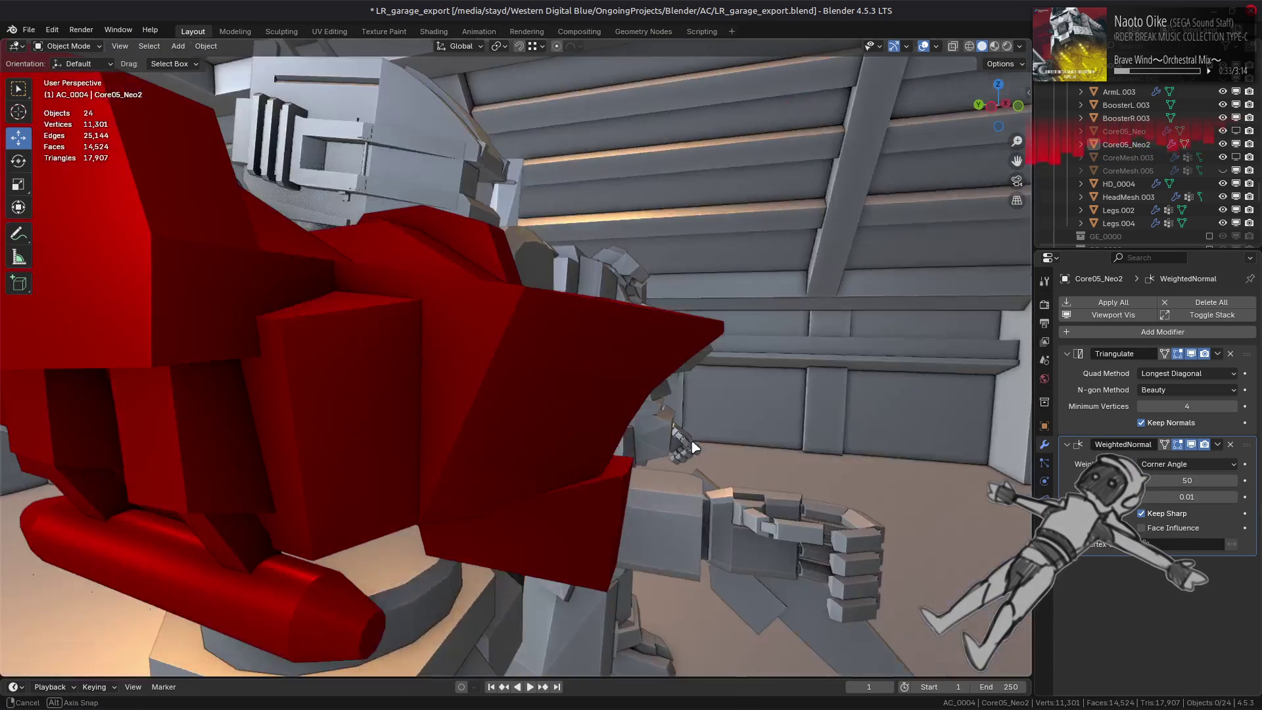
{"action": "key", "text": "Tab"}
{"action": "mouse_move", "coordinate": [552, 395]}
{"action": "middle_mouse_down"}
{"action": "mouse_move", "coordinate": [524, 382]}
{"action": "mouse_move", "coordinate": [555, 358]}
{"action": "mouse_move", "coordinate": [394, 217]}
{"action": "middle_mouse_up"}
{"action": "key", "text": "Tab"}
{"action": "key", "text": "Tab"}
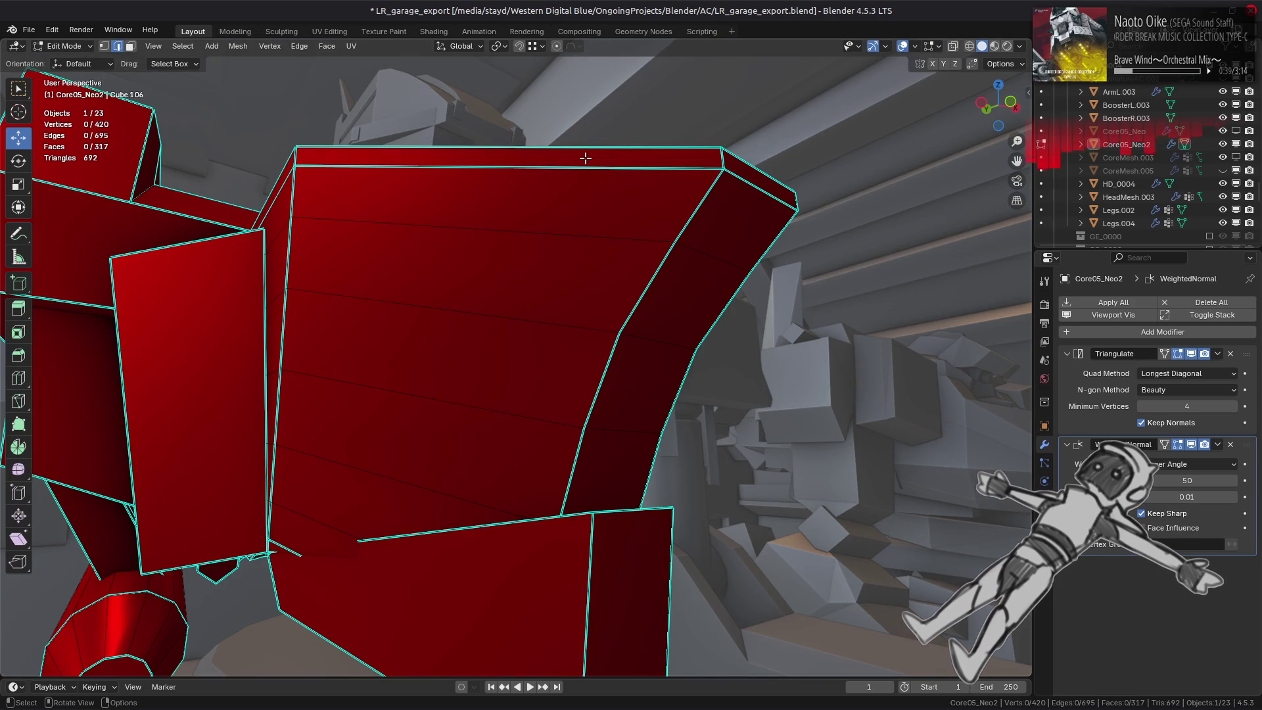
{"action": "key", "text": "Tab"}
{"action": "left_click", "coordinate": [1189, 464]}
{"action": "left_click", "coordinate": [1186, 481]}
{"action": "key", "text": "KP_Decimal"}
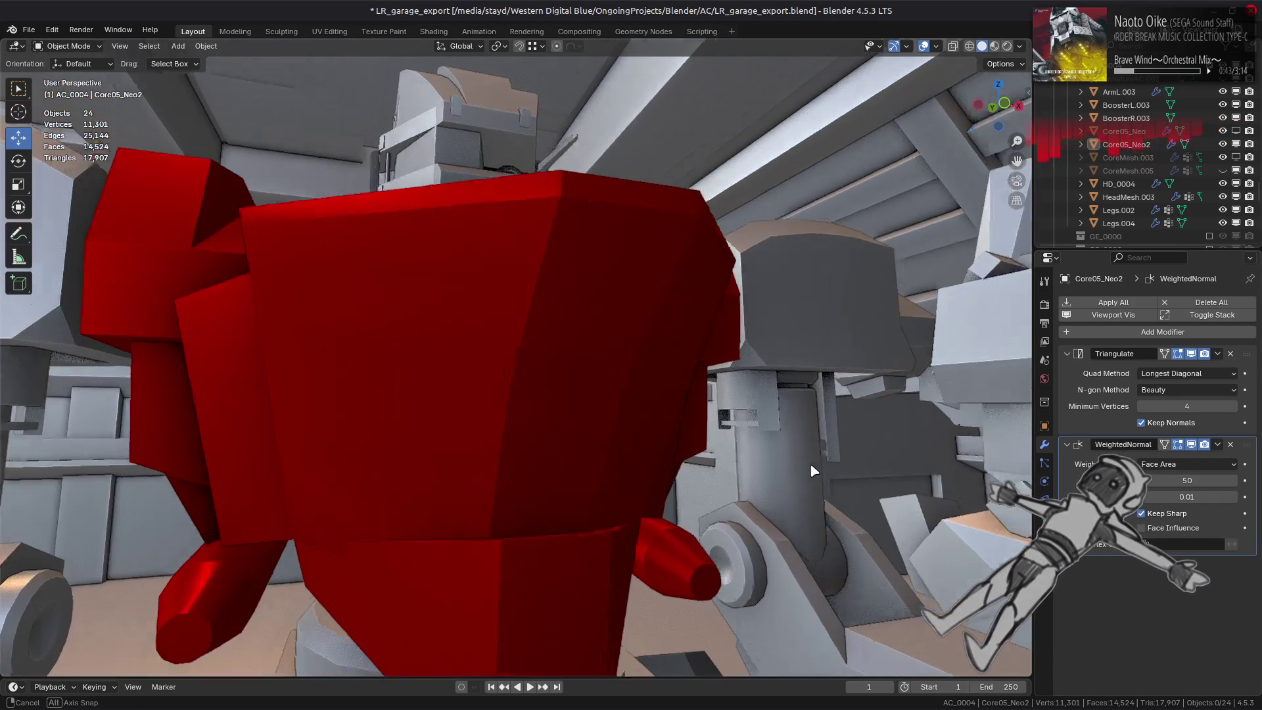
{"action": "key", "text": "Tab"}
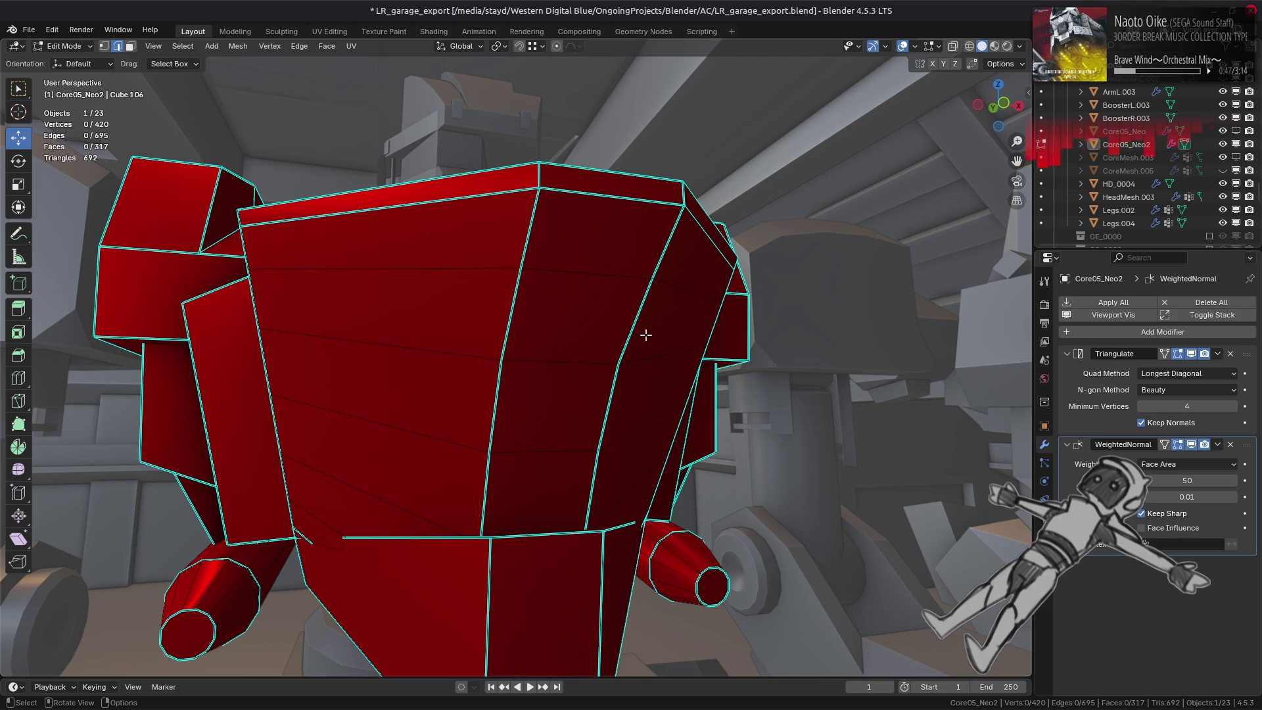
{"action": "key", "text": "Tab"}
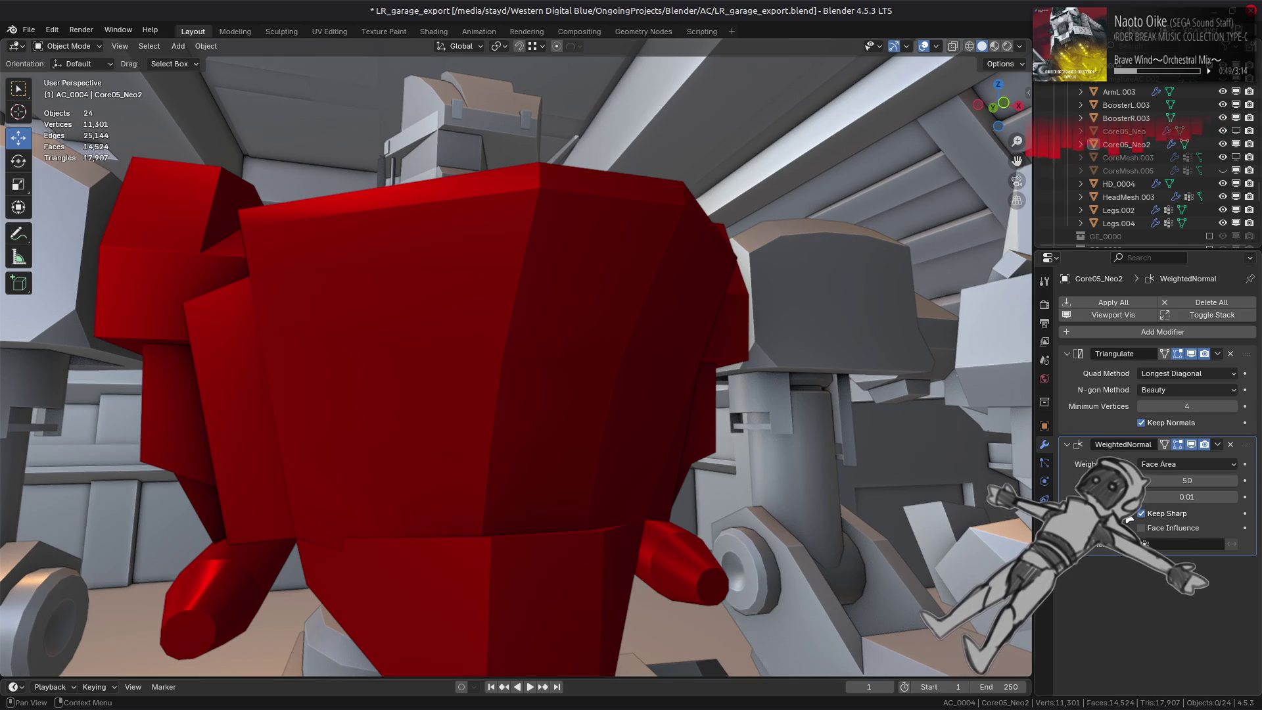
Try Face Area and Corner Angle weighting and keep custom normals when triangulating.
{"action": "left_click", "coordinate": [1183, 464]}
{"action": "left_click", "coordinate": [1178, 483]}
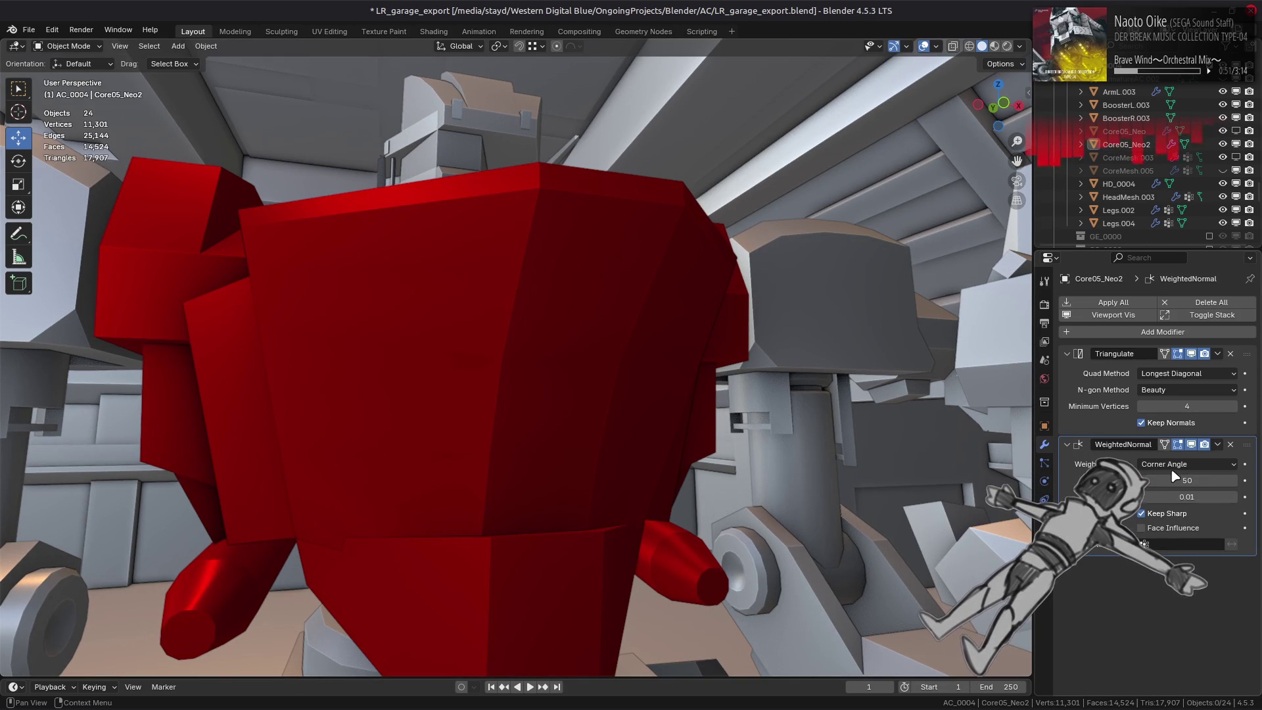
{"action": "left_click", "coordinate": [1183, 463]}
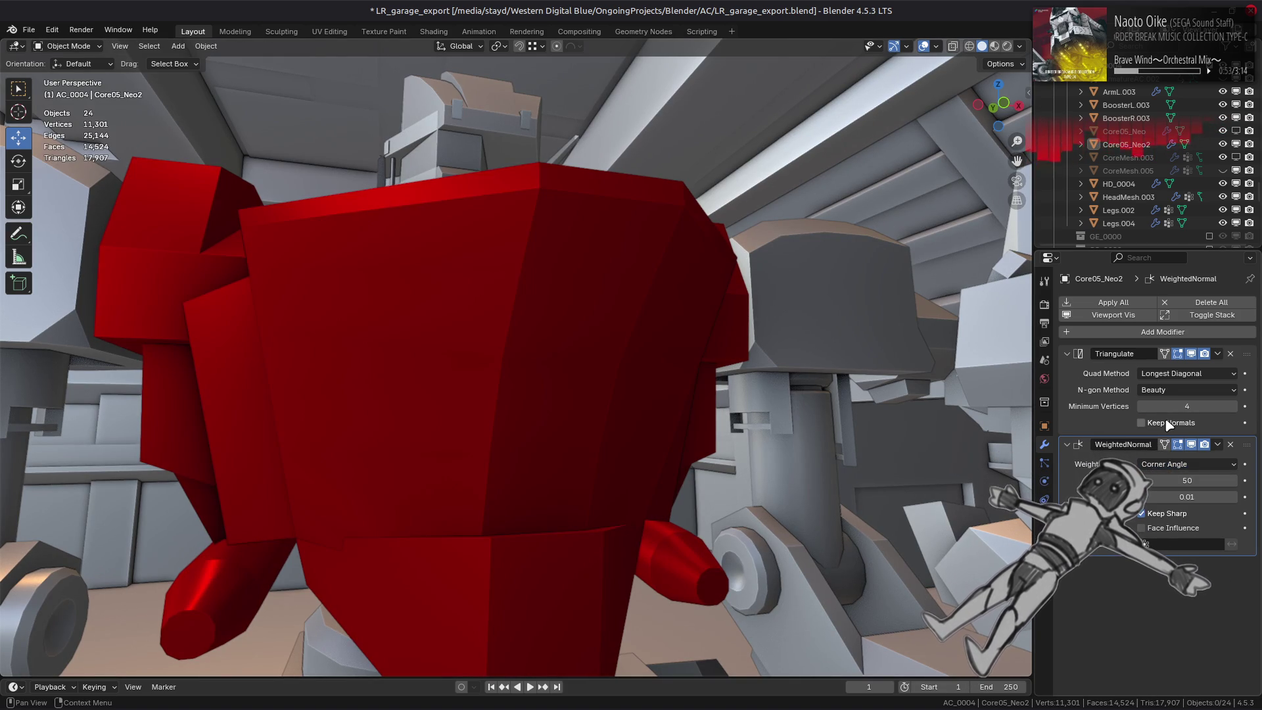
{"action": "left_click", "coordinate": [1168, 424]}
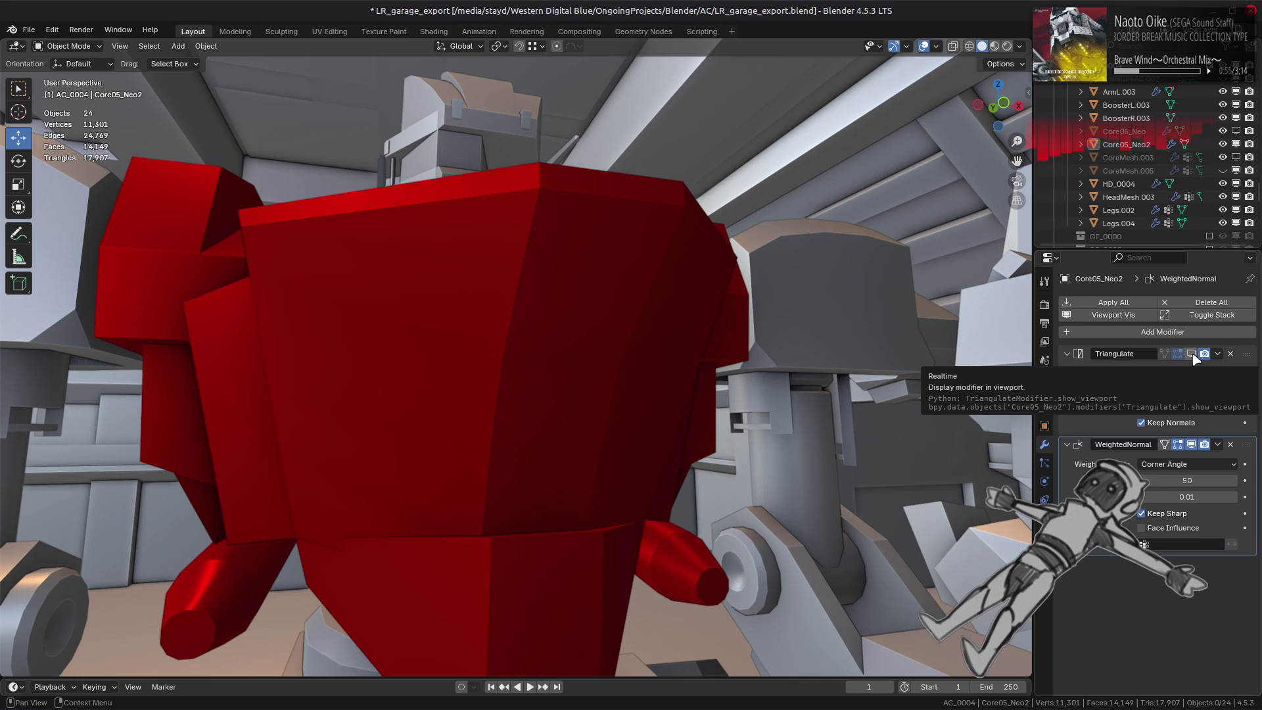
{"action": "left_click", "coordinate": [1184, 463]}
{"action": "left_click", "coordinate": [1178, 463]}
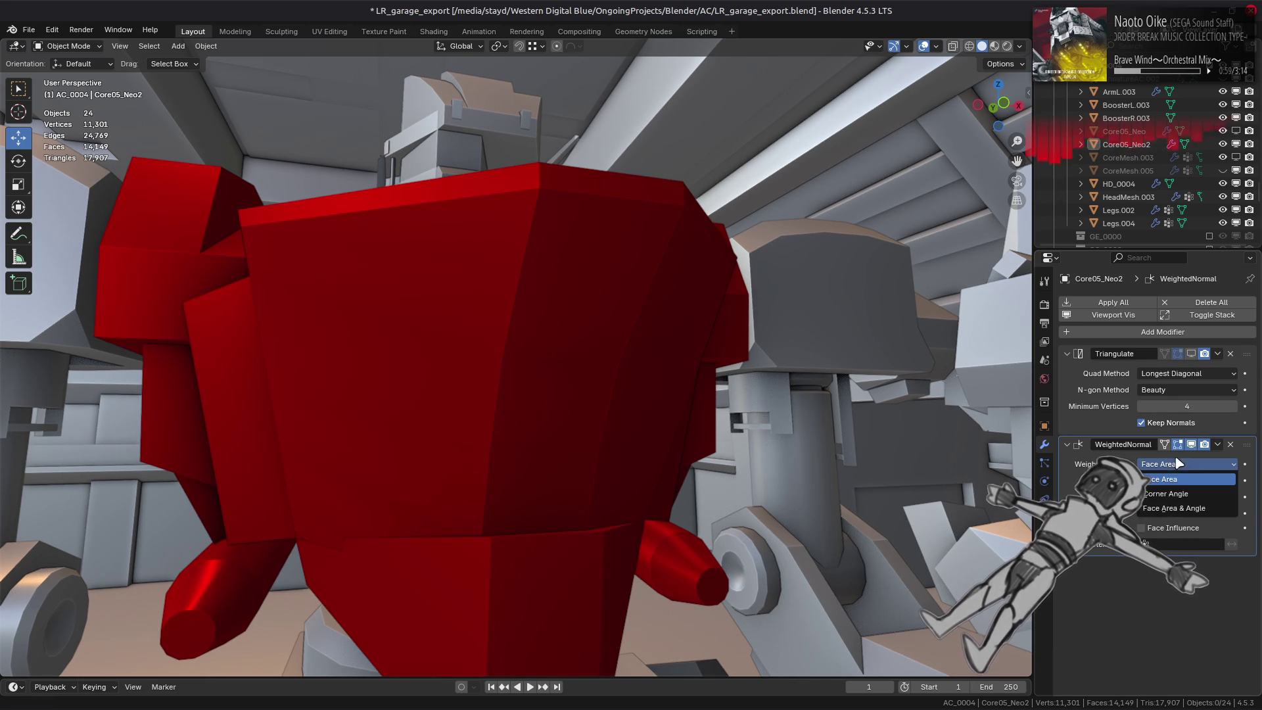
{"action": "left_click", "coordinate": [1172, 496]}
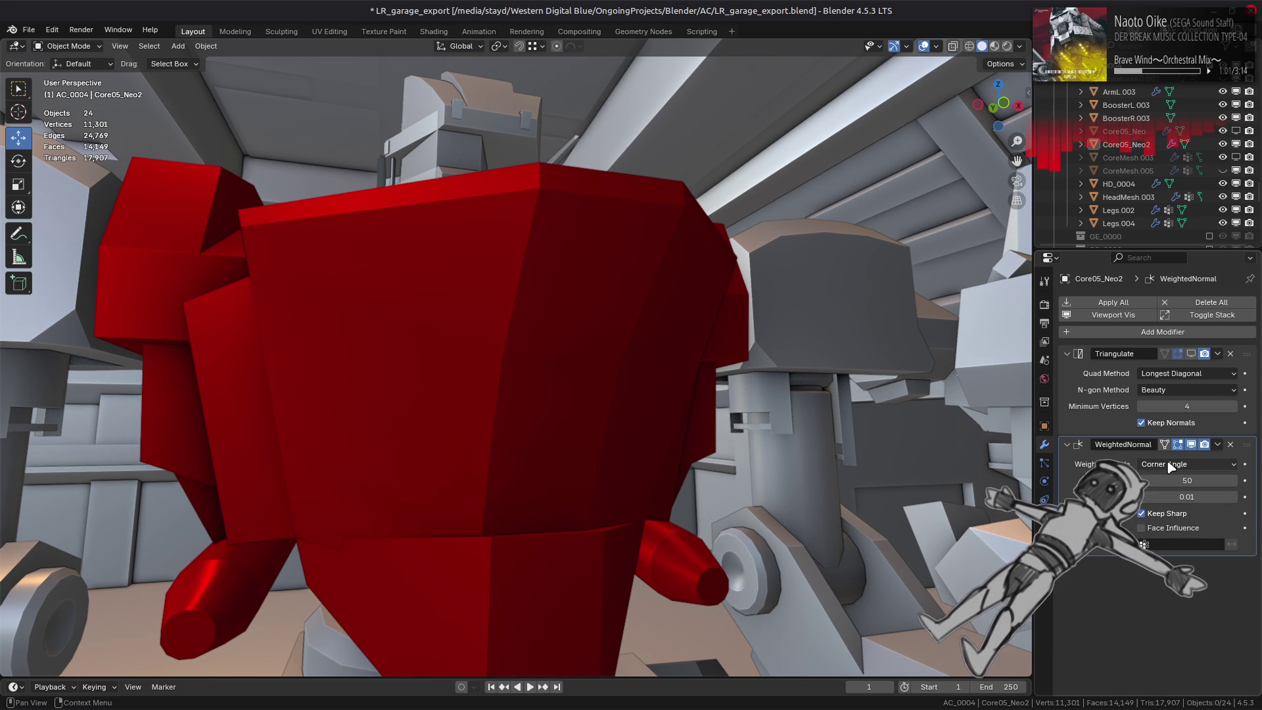
Set the Triangulate modifier's quad method to Beauty.
{"action": "mouse_move", "coordinate": [710, 473]}
{"action": "middle_mouse_down"}
{"action": "mouse_move", "coordinate": [687, 477]}
{"action": "mouse_move", "coordinate": [467, 378]}
{"action": "middle_mouse_up"}
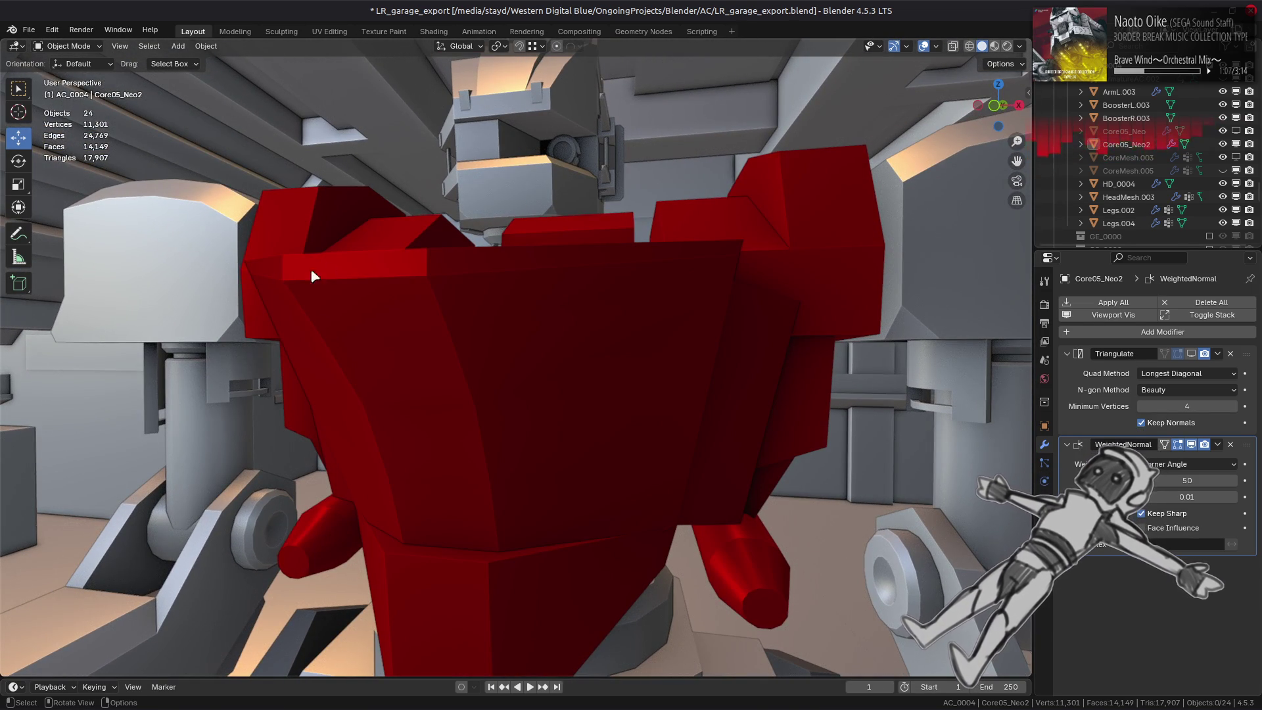
{"action": "middle_click_drag", "start_coordinate": [779, 428], "coordinate": [1169, 356]}
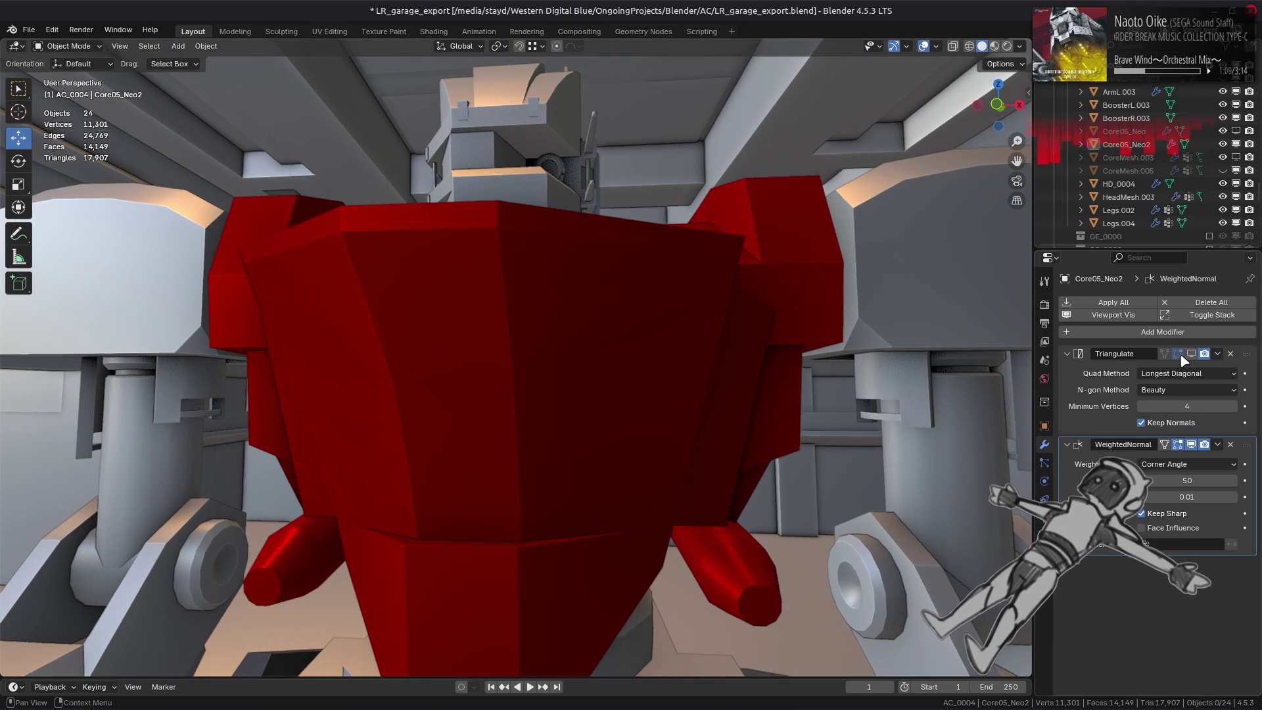
{"action": "left_click", "coordinate": [1187, 377]}
{"action": "middle_click_drag", "start_coordinate": [1015, 424], "coordinate": [1051, 449]}
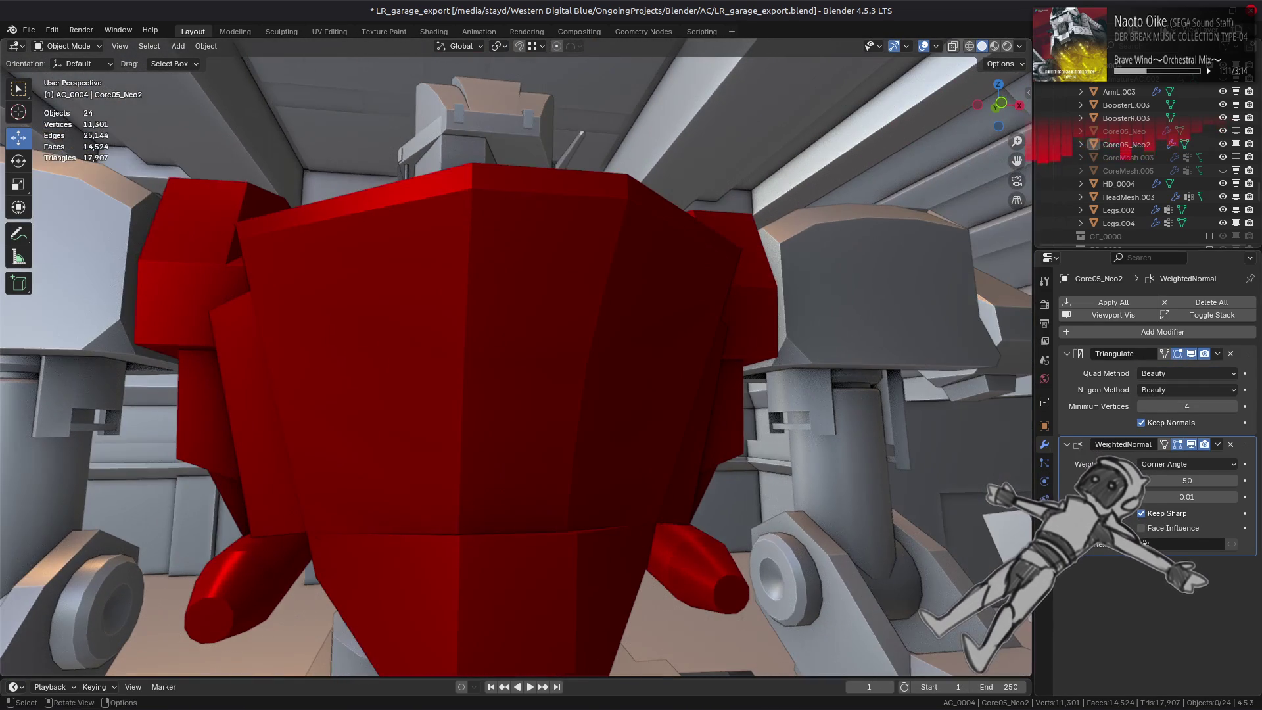
Cycle Weighted Normal through Face Area and Face Area & Angle, finishing on Corner Angle.
{"action": "left_click", "coordinate": [1171, 467]}
{"action": "left_click", "coordinate": [1171, 506]}
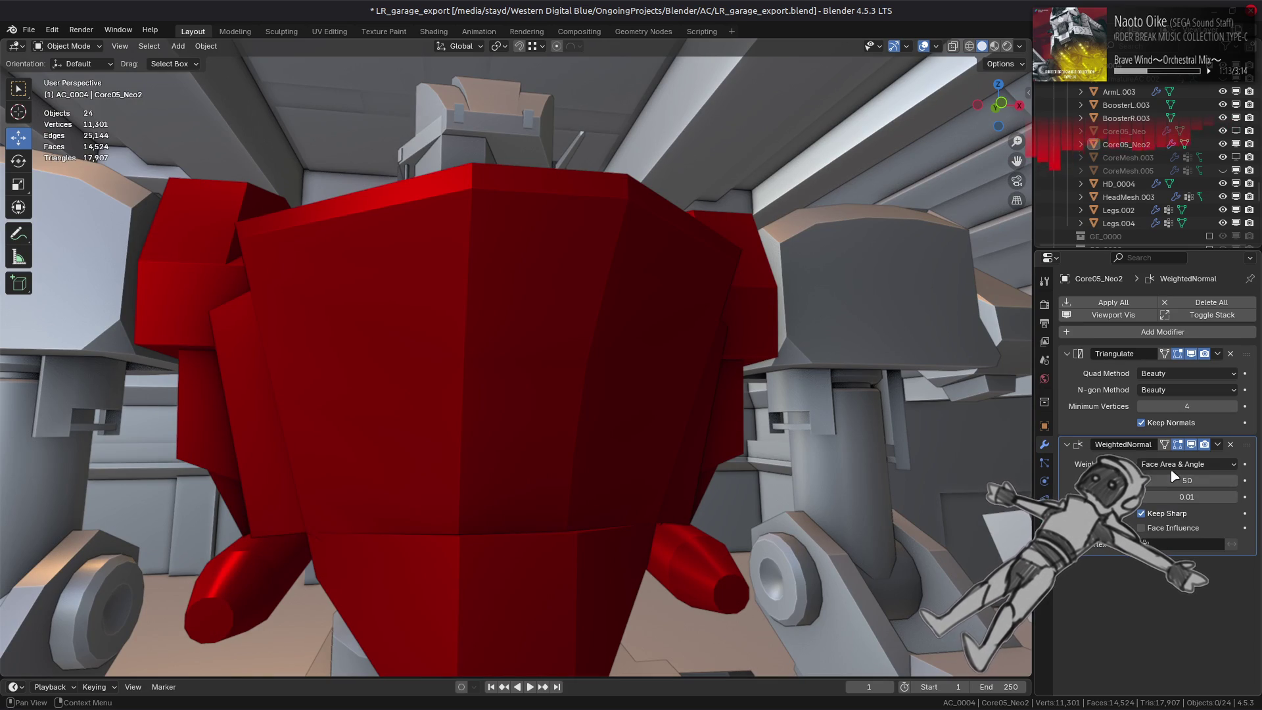
{"action": "left_click", "coordinate": [1174, 464]}
{"action": "left_click", "coordinate": [1174, 464]}
{"action": "left_click", "coordinate": [1173, 493]}
{"action": "left_click", "coordinate": [1174, 464]}
{"action": "left_click", "coordinate": [1173, 507]}
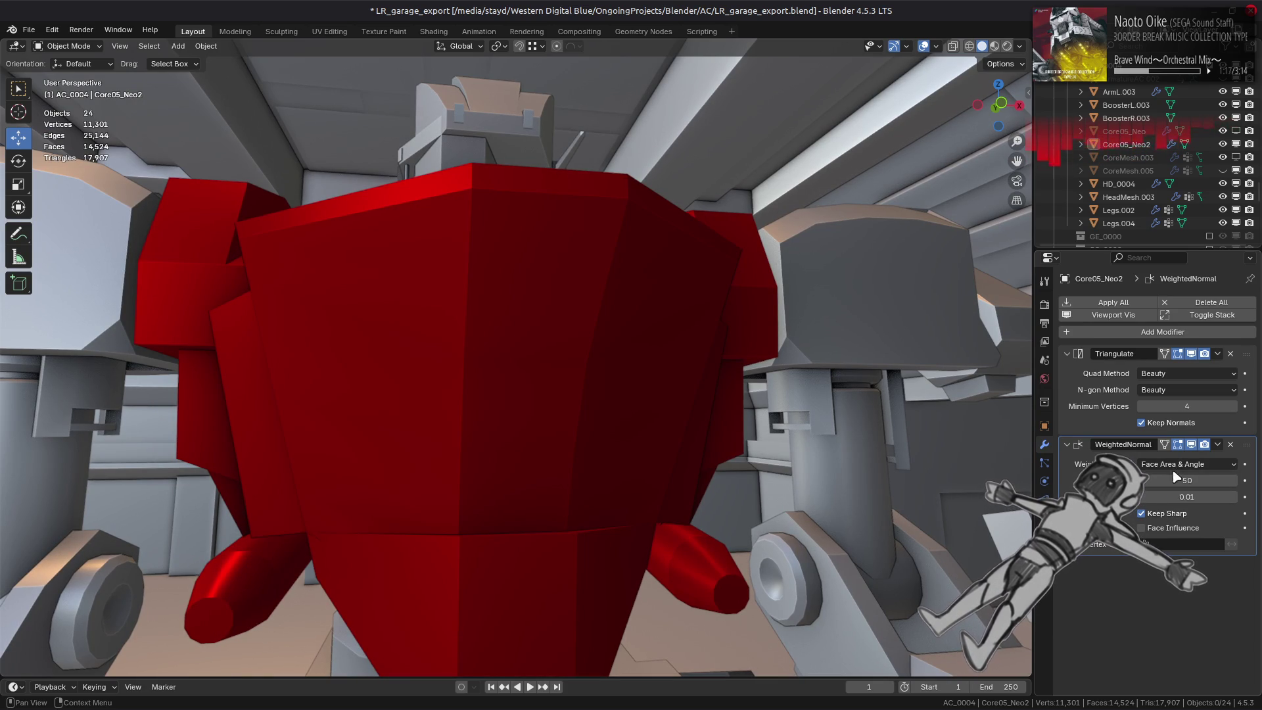
{"action": "left_click", "coordinate": [1178, 464]}
{"action": "left_click", "coordinate": [1173, 494]}
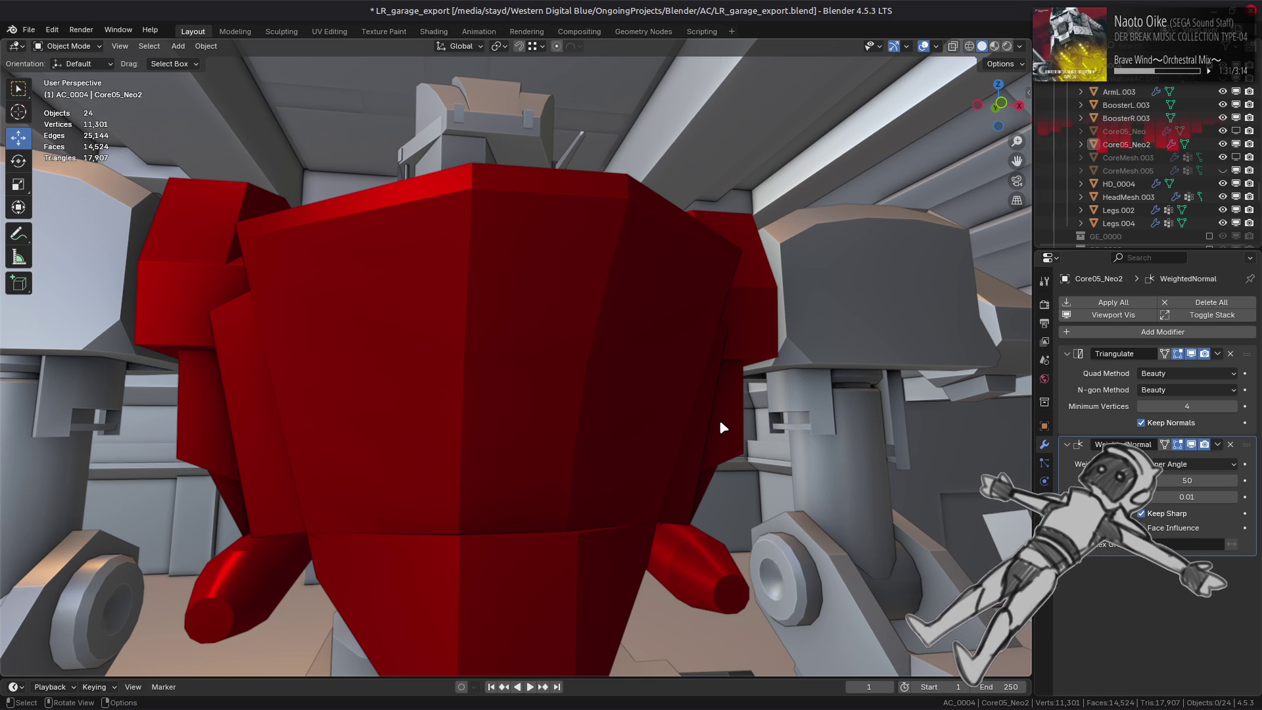
Compare Core05_Neo2 against the older CoreMesh.003 and CoreMesh.005 chests, leaving only the red core visible.
{"action": "mouse_move", "coordinate": [650, 461]}
{"action": "middle_mouse_down"}
{"action": "mouse_move", "coordinate": [506, 444]}
{"action": "mouse_move", "coordinate": [555, 451]}
{"action": "middle_mouse_up"}
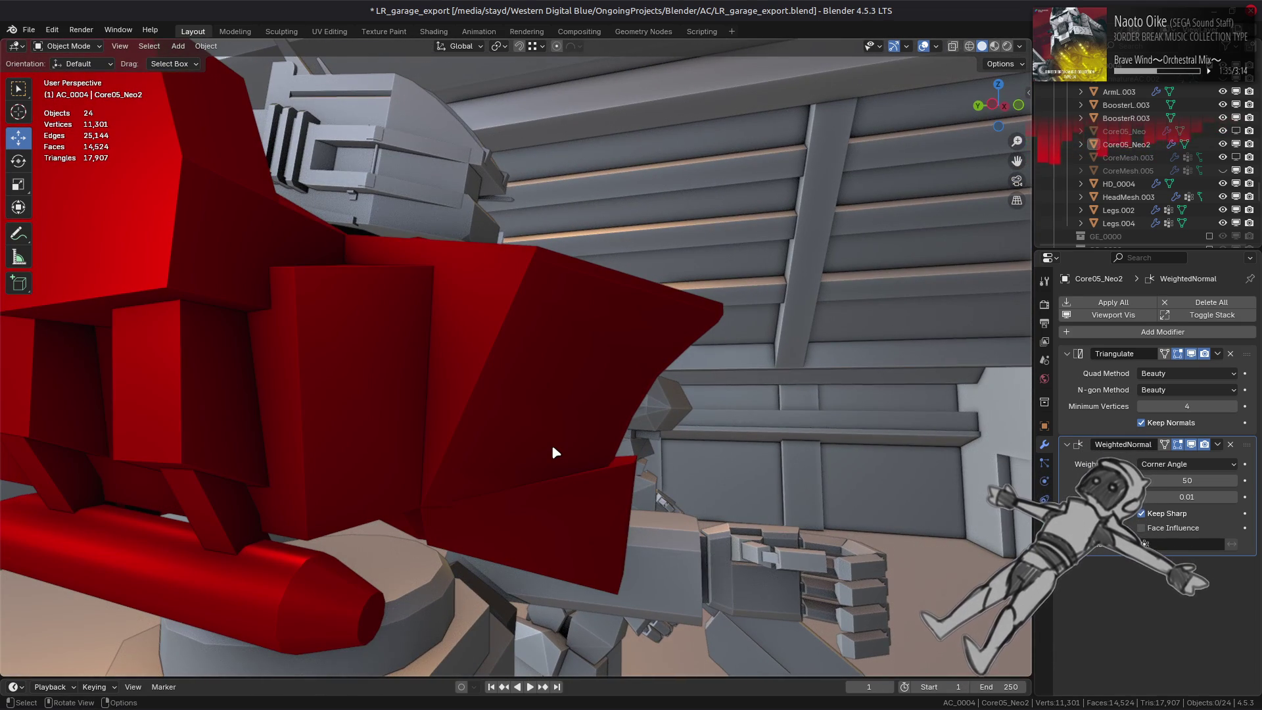
{"action": "mouse_move", "coordinate": [551, 445]}
{"action": "middle_mouse_down"}
{"action": "mouse_move", "coordinate": [493, 443]}
{"action": "mouse_move", "coordinate": [534, 420]}
{"action": "middle_mouse_up"}
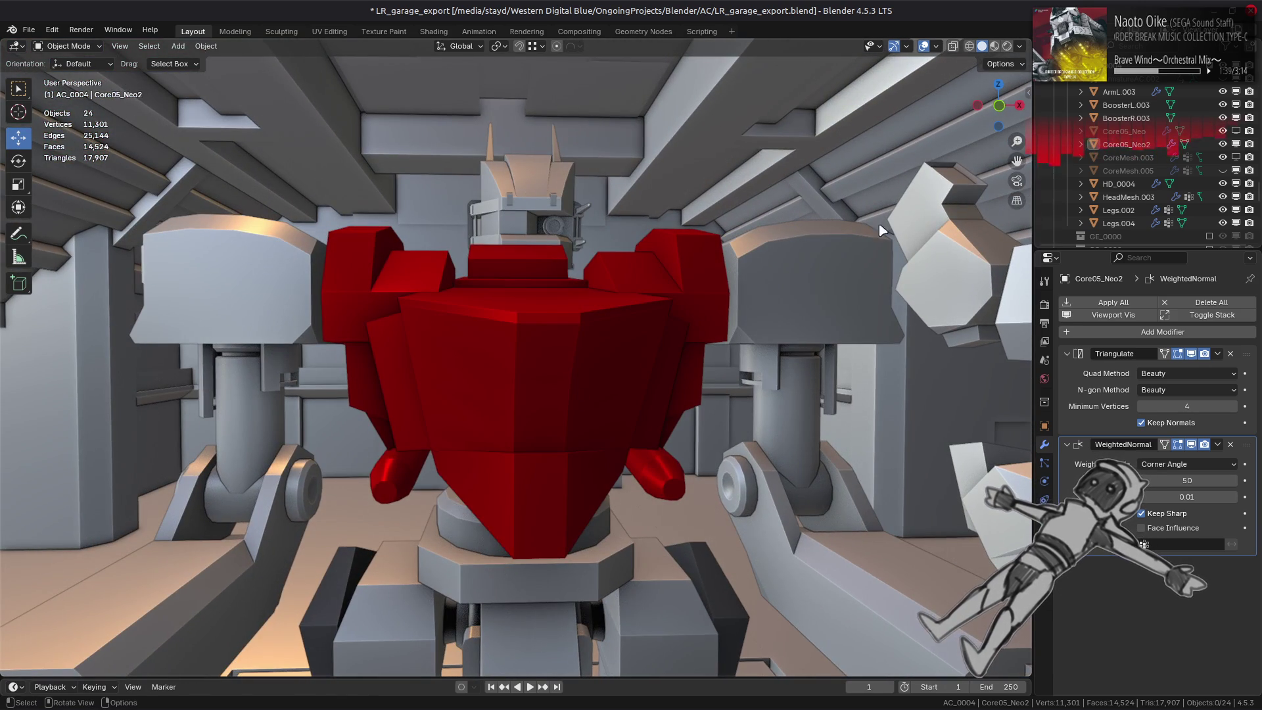
{"action": "left_click", "coordinate": [1223, 157]}
{"action": "left_click", "coordinate": [1224, 144]}
{"action": "scroll", "coordinate": [884, 228], "scroll_direction": "down", "scroll_amount": 3}
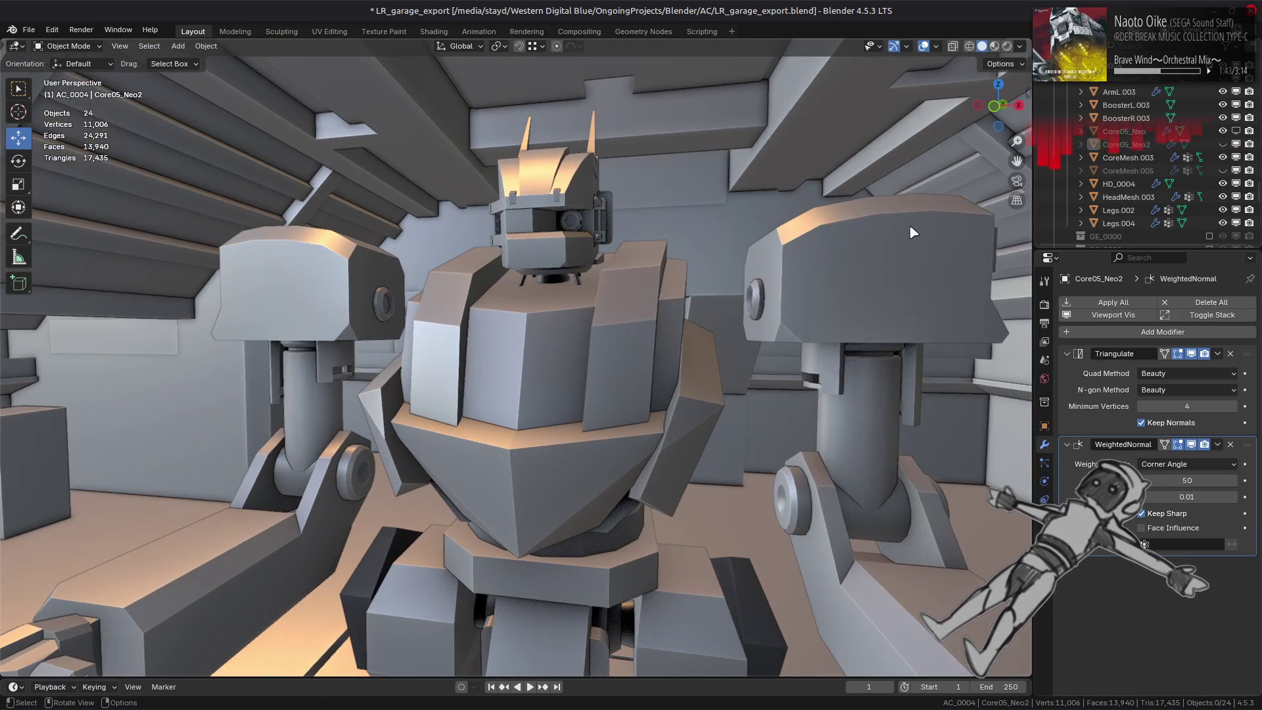
{"action": "left_click", "coordinate": [1223, 157]}
{"action": "middle_click_drag", "start_coordinate": [822, 254], "coordinate": [709, 259]}
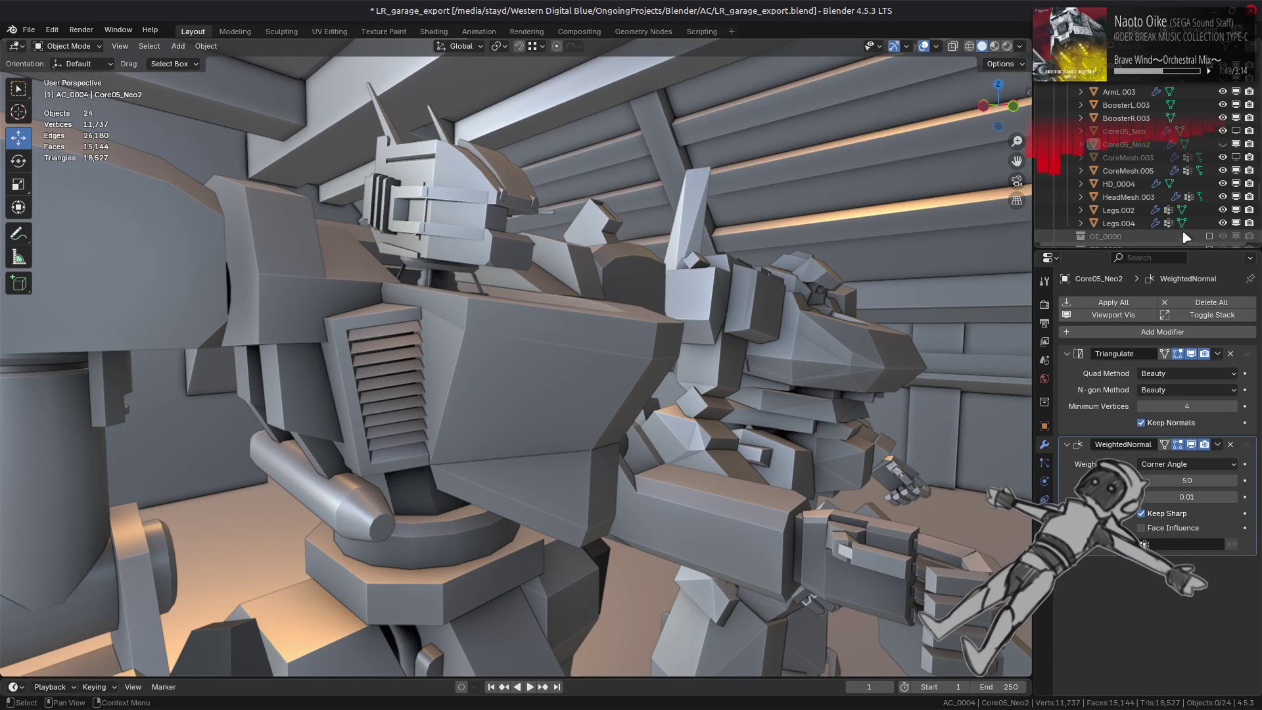
{"action": "left_click", "coordinate": [1223, 170]}
{"action": "left_click", "coordinate": [1223, 145]}
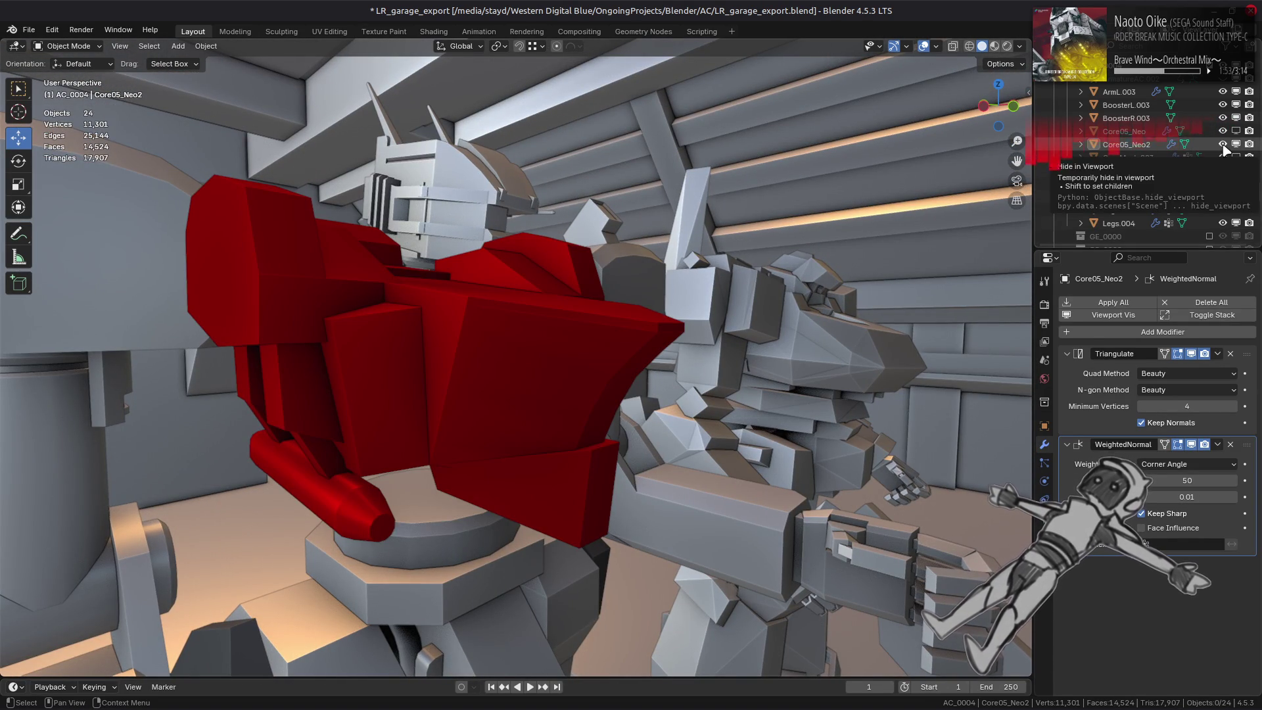
Enter Edit Mode on the red chest core from a front view.
{"action": "mouse_move", "coordinate": [592, 316]}
{"action": "middle_mouse_down"}
{"action": "mouse_move", "coordinate": [659, 307]}
{"action": "mouse_move", "coordinate": [586, 304]}
{"action": "middle_mouse_up"}
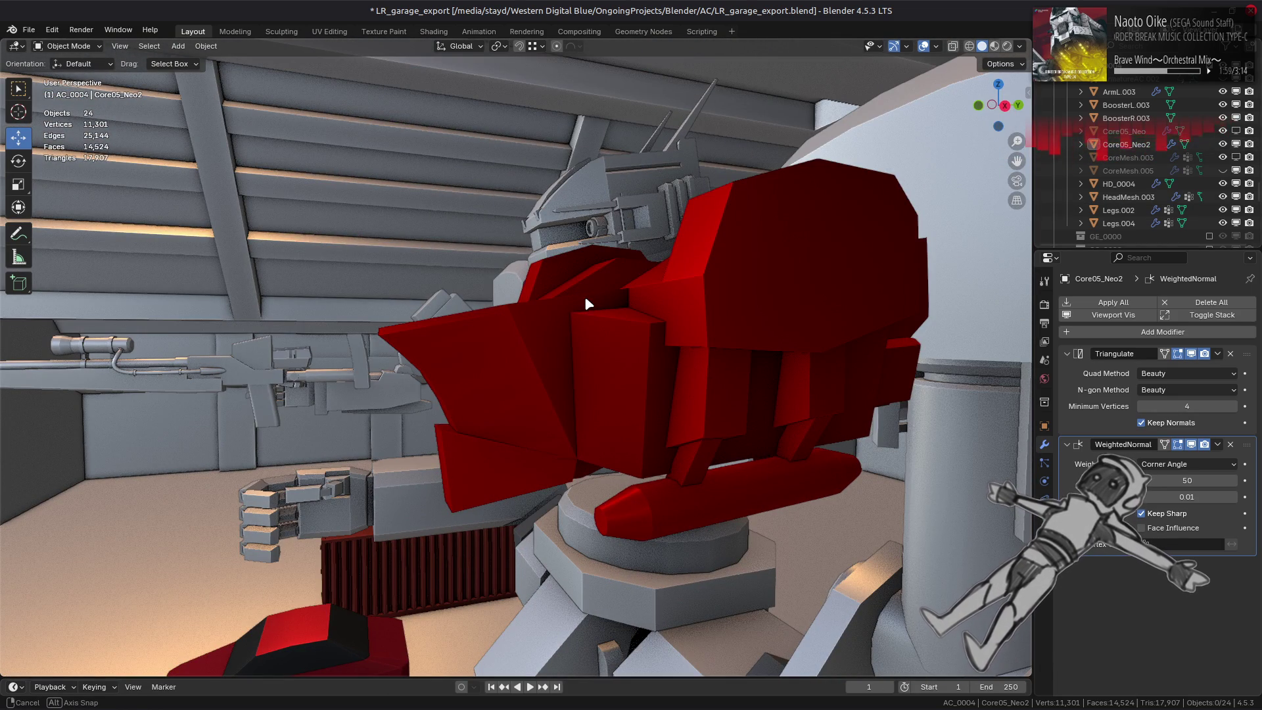
{"action": "mouse_move", "coordinate": [585, 296]}
{"action": "middle_mouse_down"}
{"action": "mouse_move", "coordinate": [677, 344]}
{"action": "mouse_move", "coordinate": [740, 431]}
{"action": "mouse_move", "coordinate": [626, 381]}
{"action": "middle_mouse_up"}
{"action": "key", "text": "Tab"}
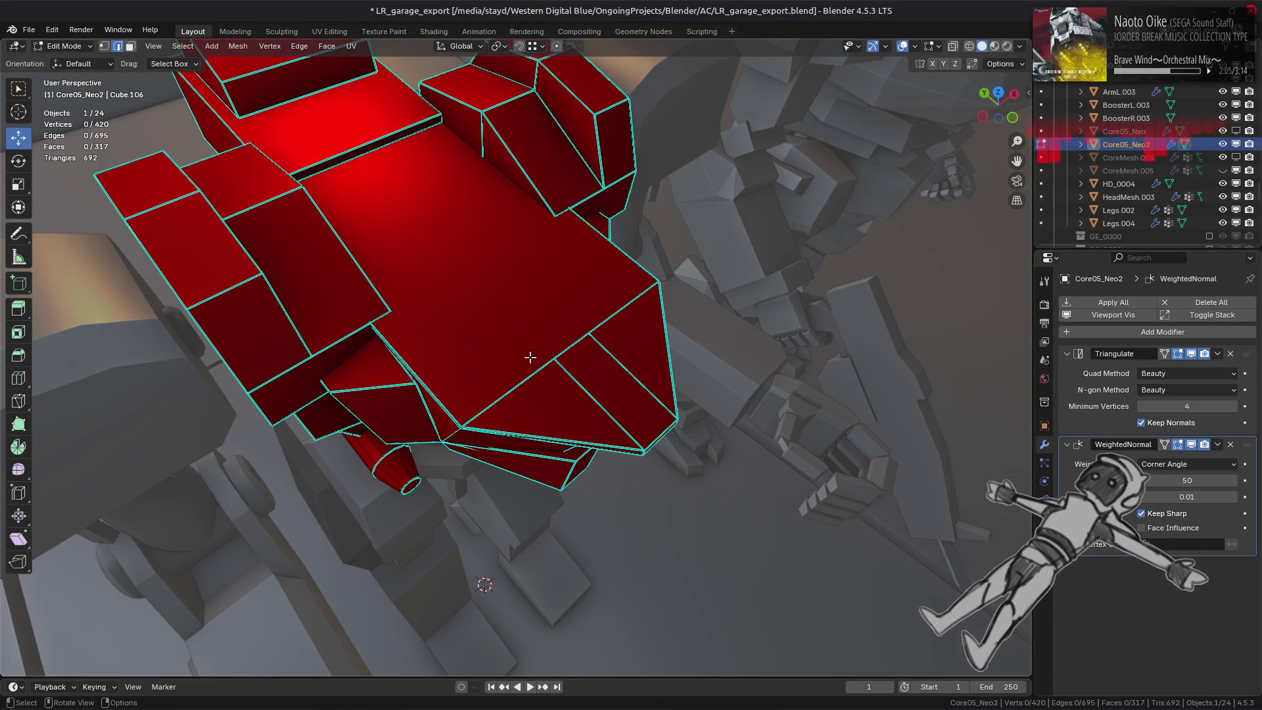
Mark the currently selected chest edges sharp via Ctrl+E.
{"action": "key", "text": "ctrl+e"}
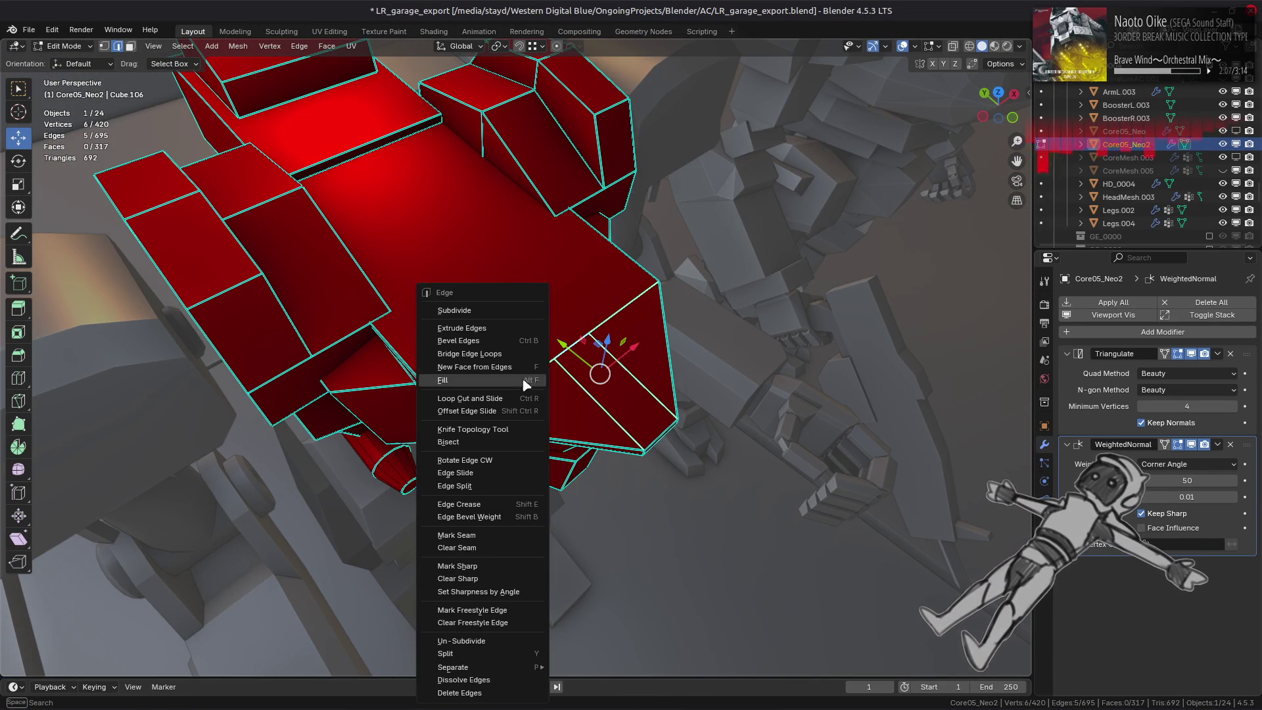
{"action": "left_click", "coordinate": [489, 569]}
{"action": "mouse_move", "coordinate": [484, 578]}
{"action": "middle_mouse_down"}
{"action": "mouse_move", "coordinate": [560, 406]}
{"action": "mouse_move", "coordinate": [644, 387]}
{"action": "mouse_move", "coordinate": [572, 357]}
{"action": "mouse_move", "coordinate": [694, 445]}
{"action": "middle_mouse_up"}
{"action": "key", "text": "Tab"}
{"action": "key", "text": "Tab"}
Mark a second edge loop and another side edge of the chest sharp, clearing the selection after each.
{"action": "left_click", "coordinate": [696, 199], "text": "alt+shift"}
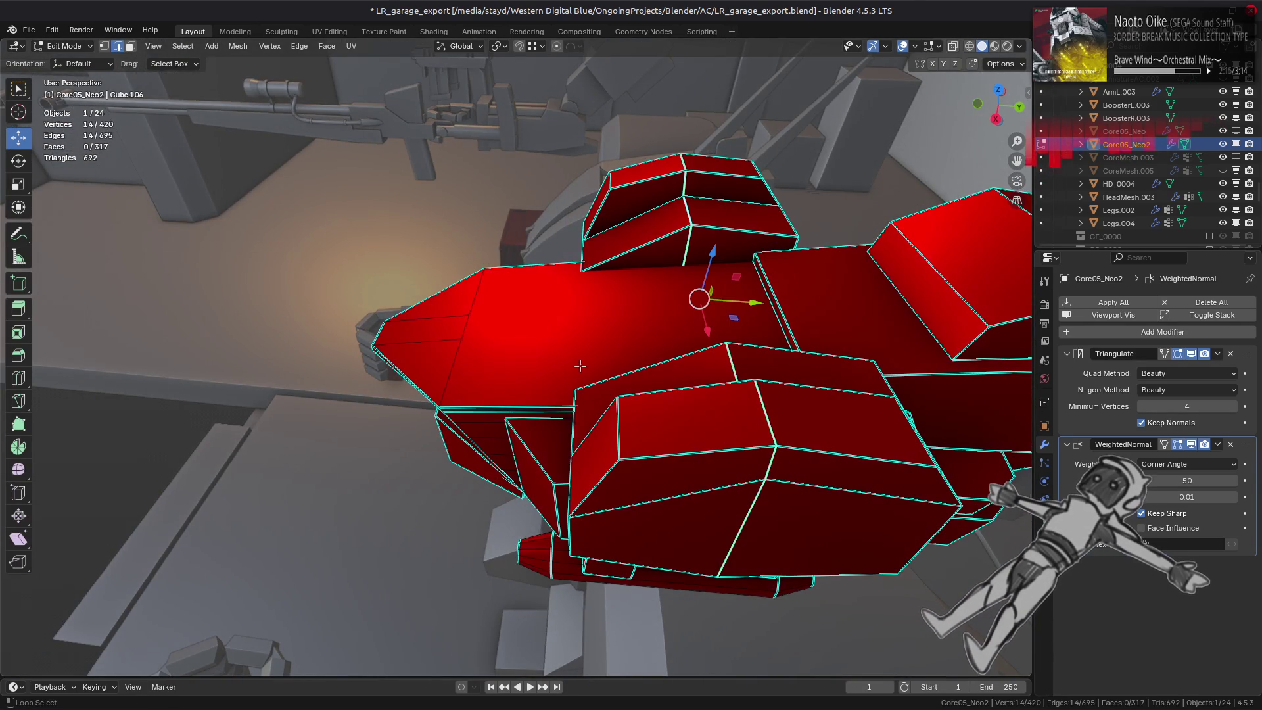
{"action": "key", "text": "ctrl+e"}
{"action": "left_click", "coordinate": [556, 373]}
{"action": "key", "text": "alt+a"}
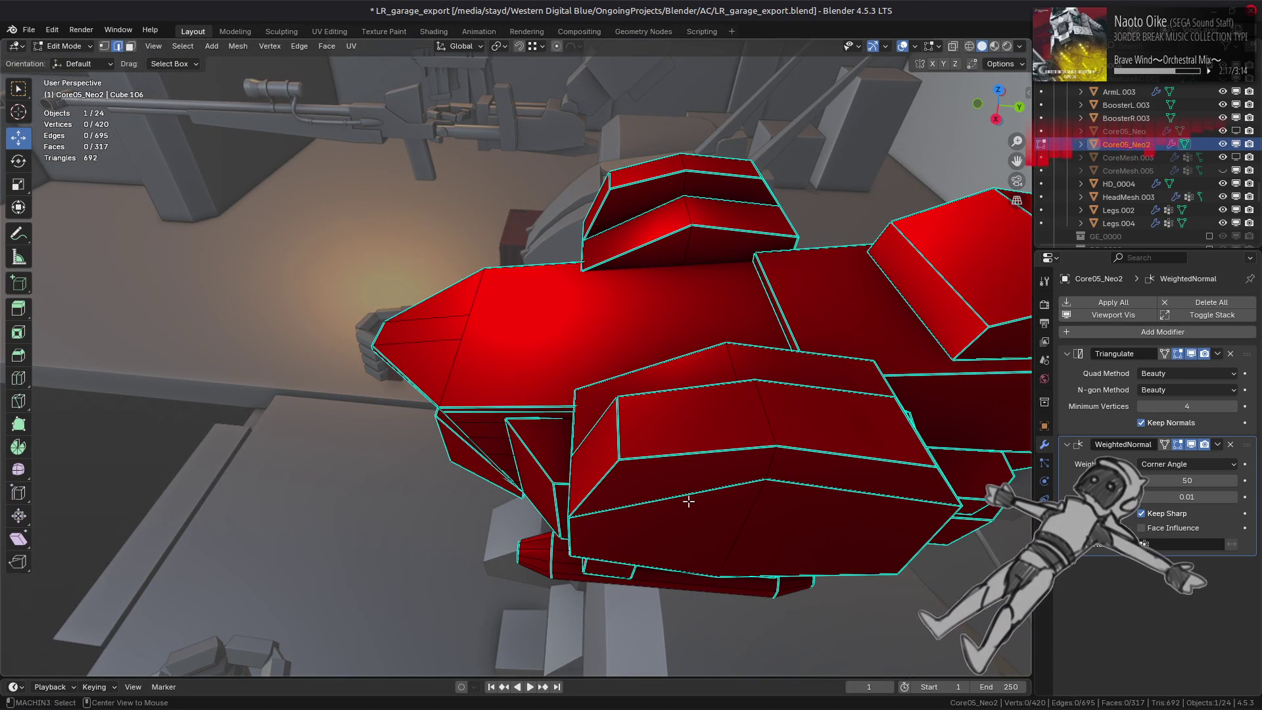
{"action": "left_click", "coordinate": [816, 485], "text": "shift"}
{"action": "middle_click_drag", "start_coordinate": [815, 485], "coordinate": [375, 342]}
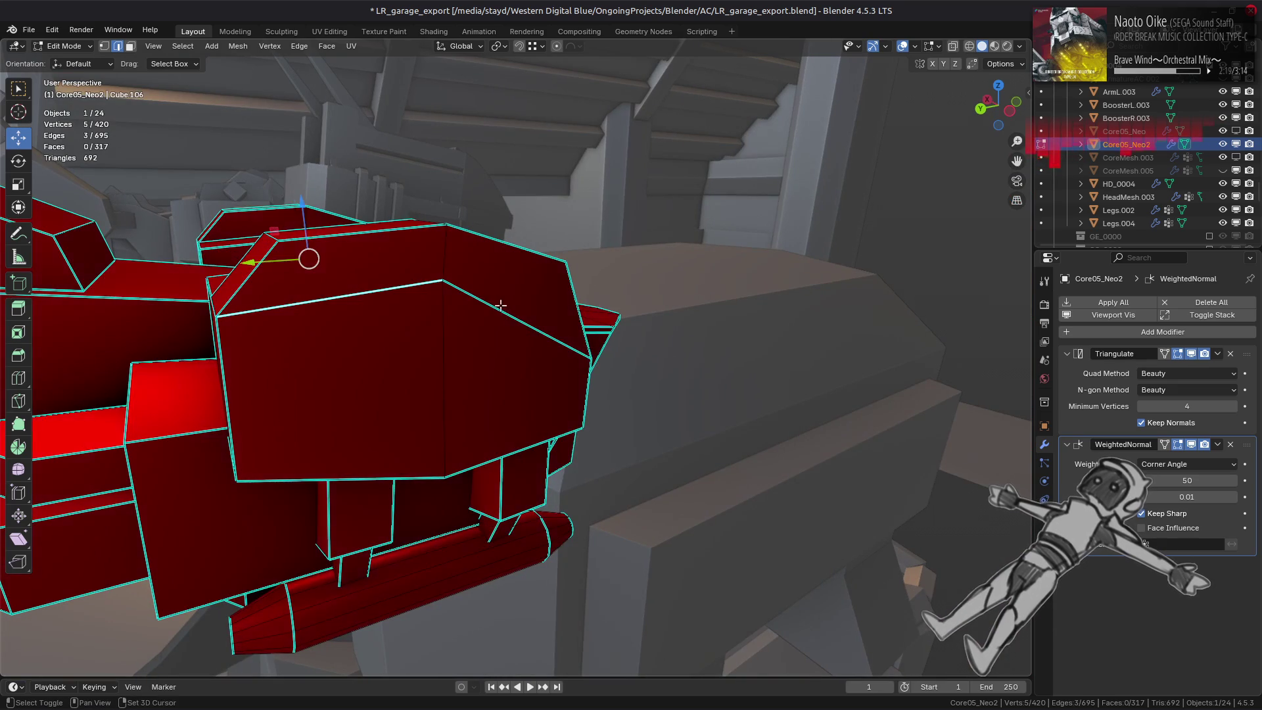
{"action": "key", "text": "ctrl+e"}
{"action": "left_click", "coordinate": [563, 428]}
{"action": "key", "text": "alt+a"}
Mark an upper chest edge sharp and return to Object Mode.
{"action": "middle_click_drag", "start_coordinate": [491, 365], "coordinate": [381, 415]}
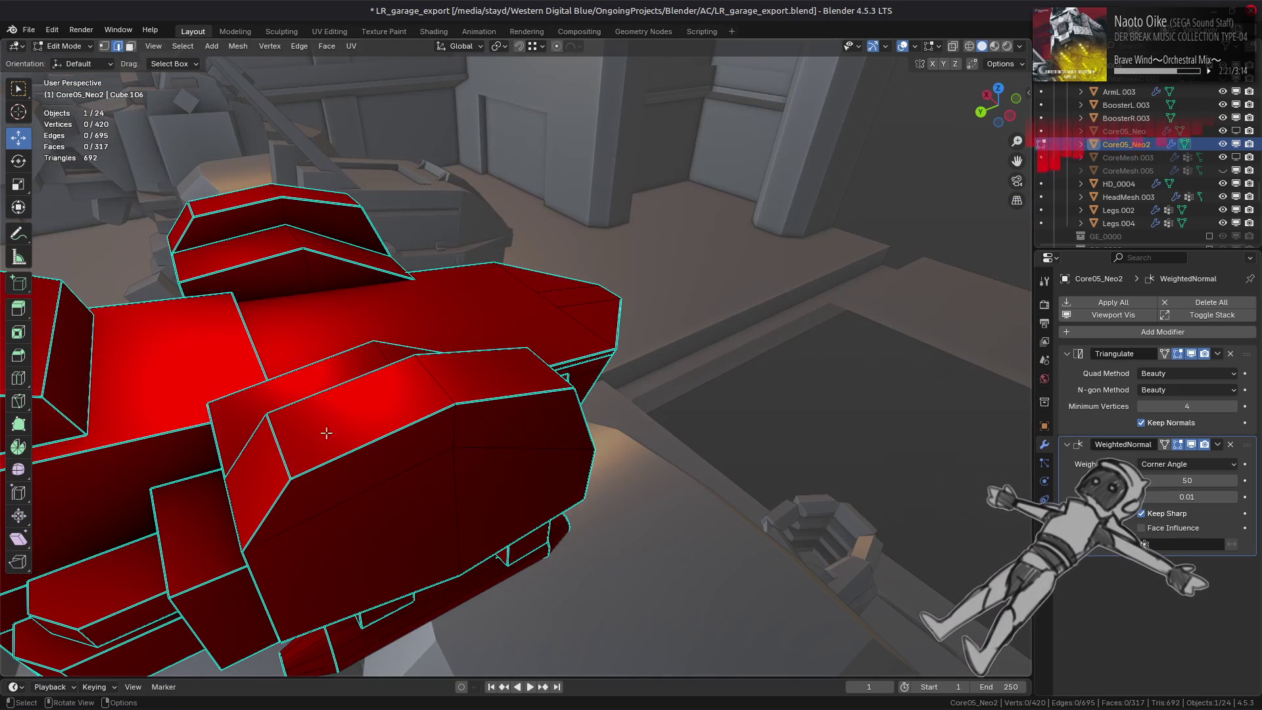
{"action": "middle_click_drag", "start_coordinate": [456, 386], "coordinate": [808, 391]}
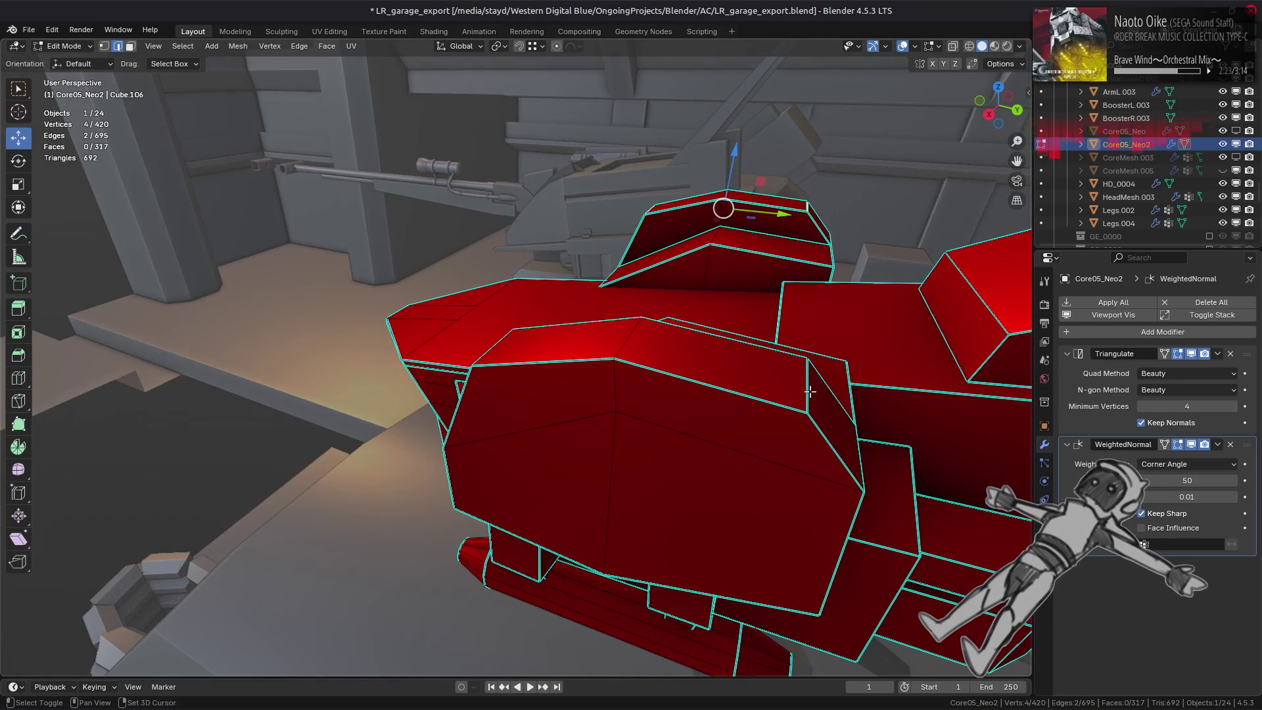
{"action": "middle_click_drag", "start_coordinate": [649, 398], "coordinate": [690, 397]}
{"action": "left_click", "coordinate": [696, 395], "text": "shift"}
{"action": "key", "text": "ctrl+e"}
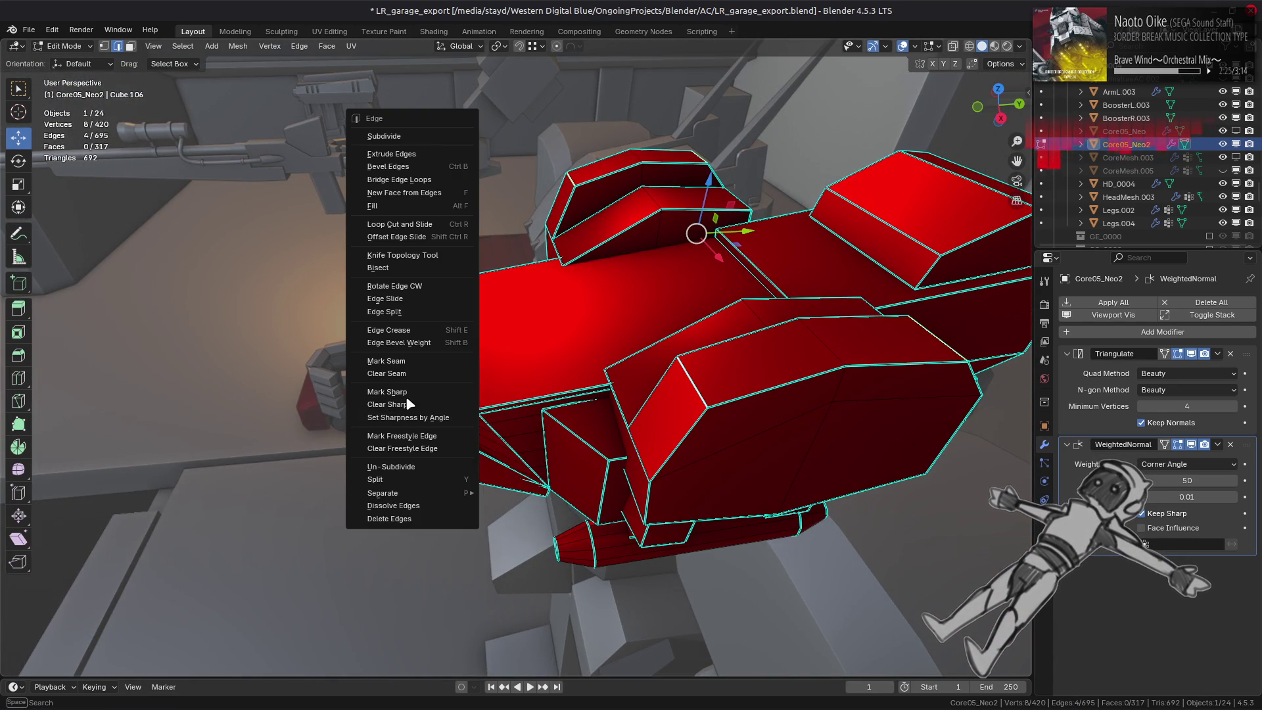
{"action": "left_click", "coordinate": [408, 405]}
{"action": "key", "text": "Tab"}
{"action": "middle_click_drag", "start_coordinate": [693, 231], "coordinate": [431, 356]}
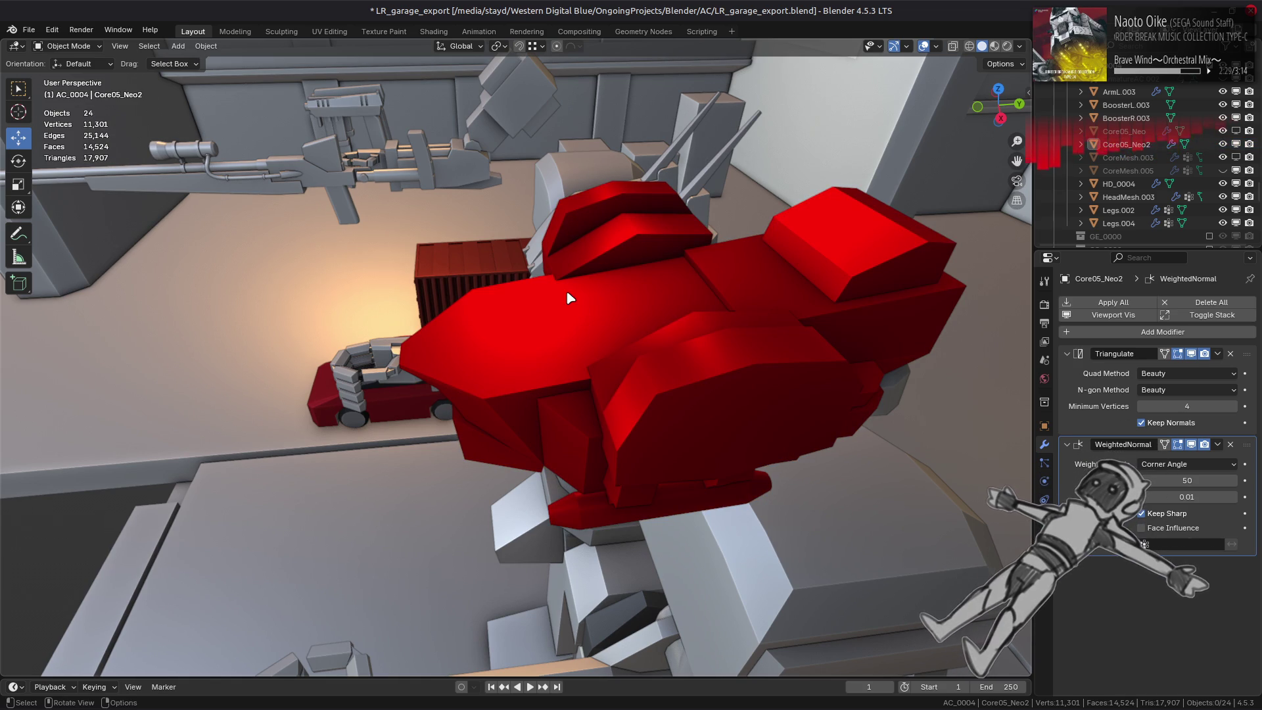
Look around the mech, select the red chest core and enter Edit Mode on it.
{"action": "mouse_move", "coordinate": [550, 295]}
{"action": "middle_mouse_down"}
{"action": "mouse_move", "coordinate": [664, 259]}
{"action": "mouse_move", "coordinate": [567, 334]}
{"action": "mouse_move", "coordinate": [410, 312]}
{"action": "middle_mouse_up"}
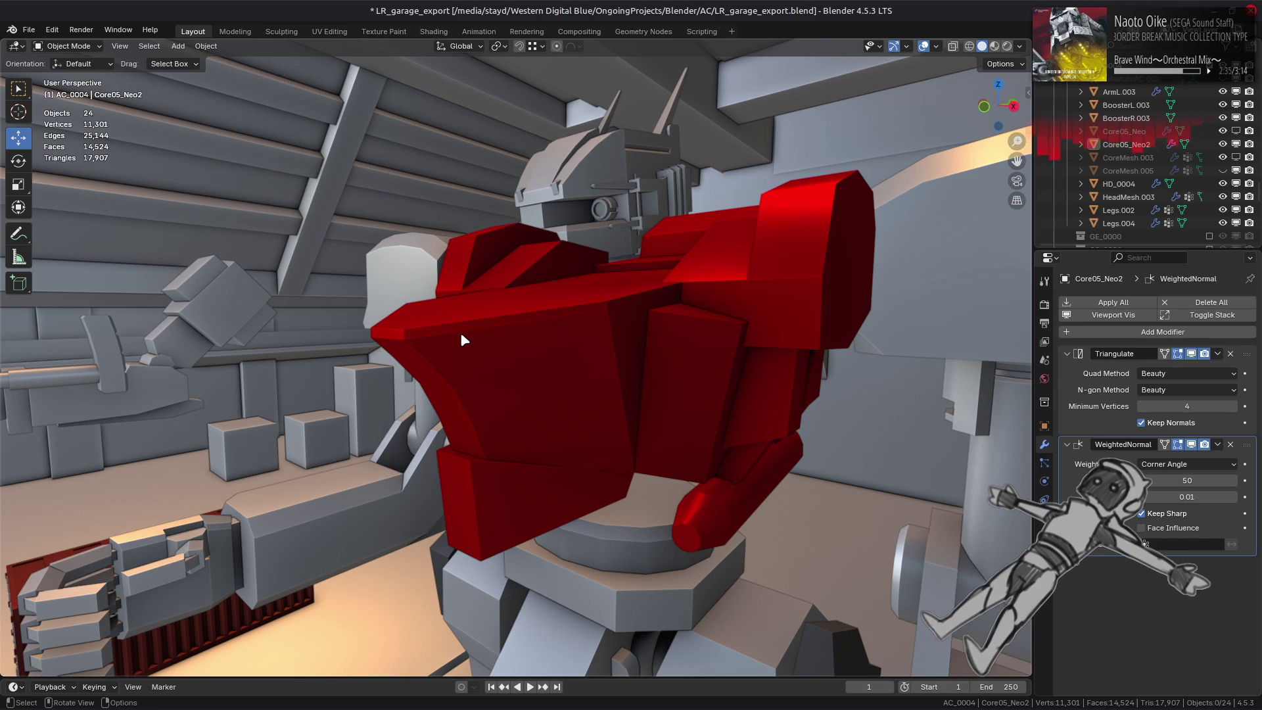
{"action": "middle_click_drag", "start_coordinate": [403, 336], "coordinate": [552, 296]}
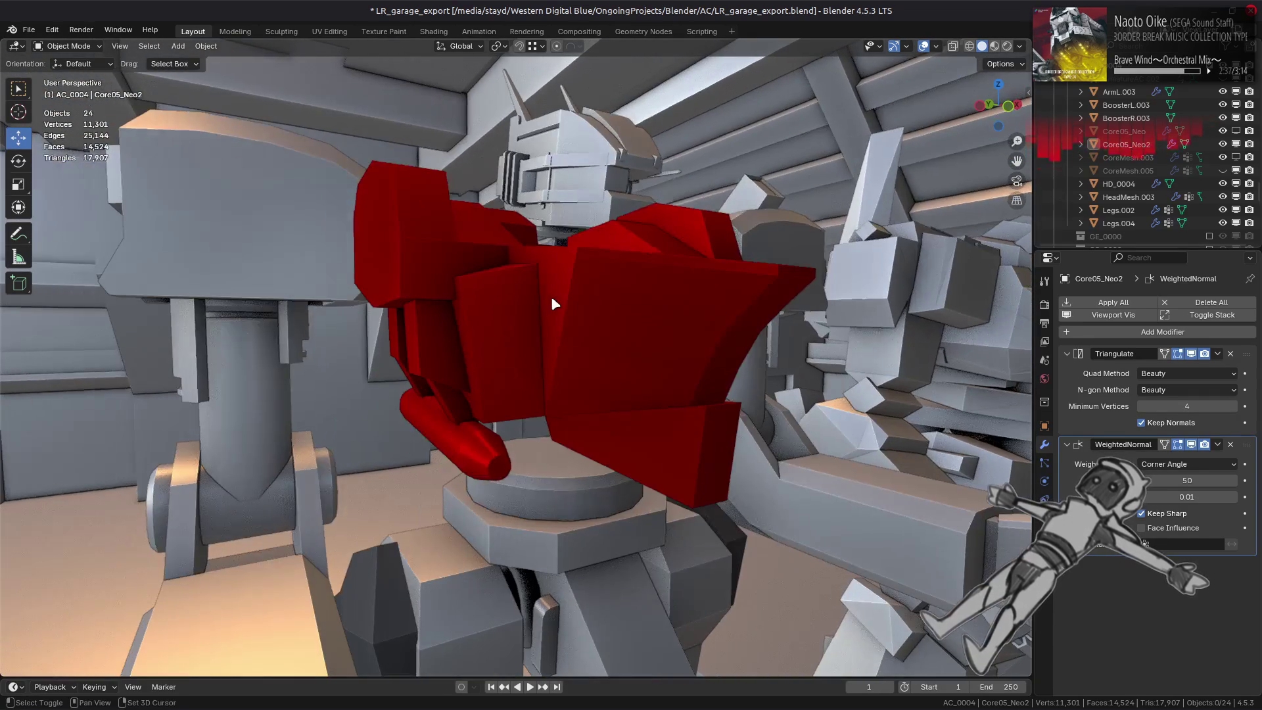
{"action": "mouse_move", "coordinate": [500, 332]}
{"action": "middle_mouse_down"}
{"action": "mouse_move", "coordinate": [708, 338]}
{"action": "mouse_move", "coordinate": [635, 361]}
{"action": "middle_mouse_up"}
{"action": "mouse_move", "coordinate": [506, 315]}
{"action": "middle_mouse_down"}
{"action": "mouse_move", "coordinate": [459, 330]}
{"action": "mouse_move", "coordinate": [460, 352]}
{"action": "middle_mouse_up"}
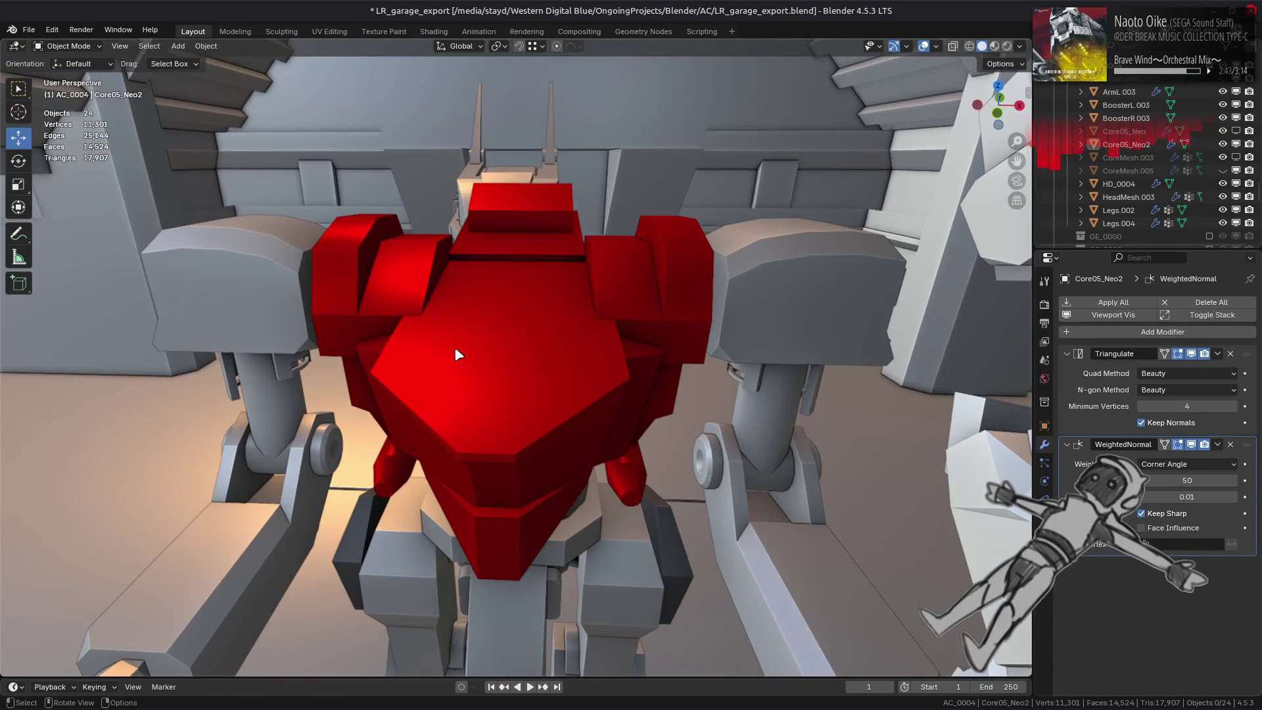
{"action": "left_click", "coordinate": [541, 365]}
{"action": "key", "text": "Tab"}
{"action": "mouse_move", "coordinate": [541, 366]}
{"action": "middle_mouse_down"}
{"action": "mouse_move", "coordinate": [493, 362]}
{"action": "mouse_move", "coordinate": [516, 326]}
{"action": "mouse_move", "coordinate": [599, 339]}
{"action": "middle_mouse_up"}
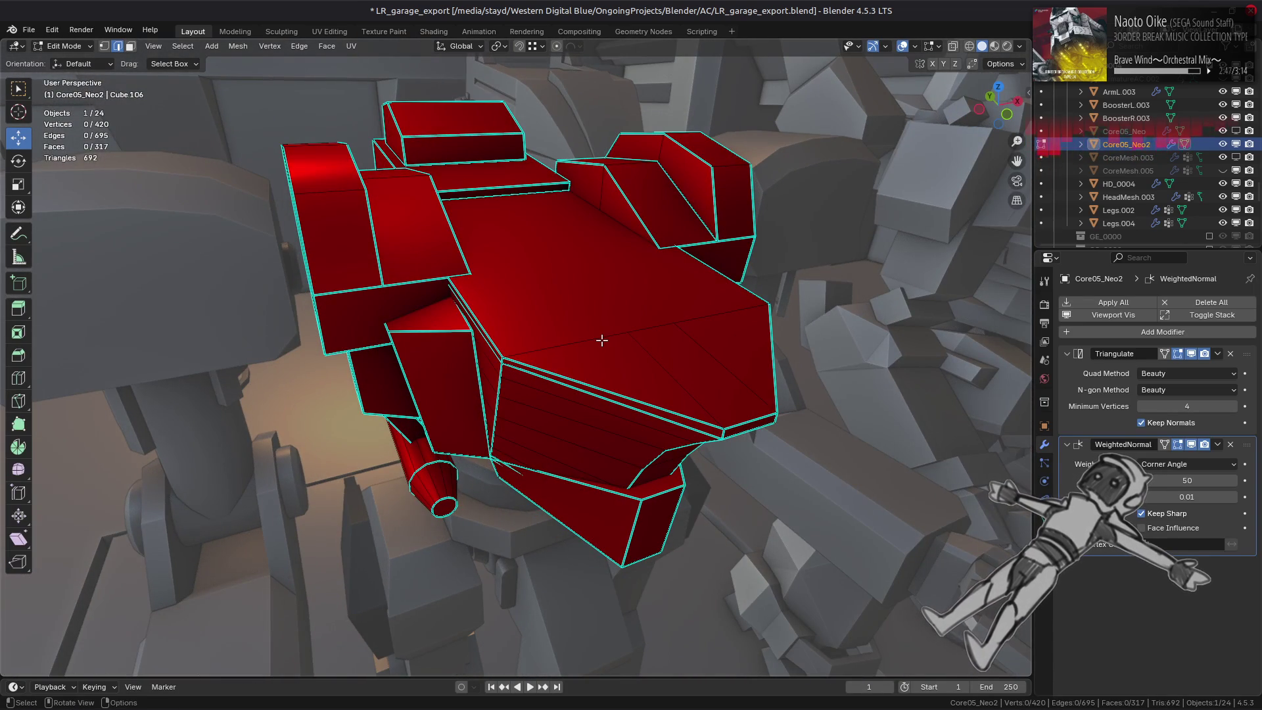
Select the top and three front chest faces and inset them by 0.1676 m.
{"action": "mouse_move", "coordinate": [601, 339]}
{"action": "middle_mouse_down"}
{"action": "mouse_move", "coordinate": [524, 341]}
{"action": "mouse_move", "coordinate": [437, 365]}
{"action": "middle_mouse_up"}
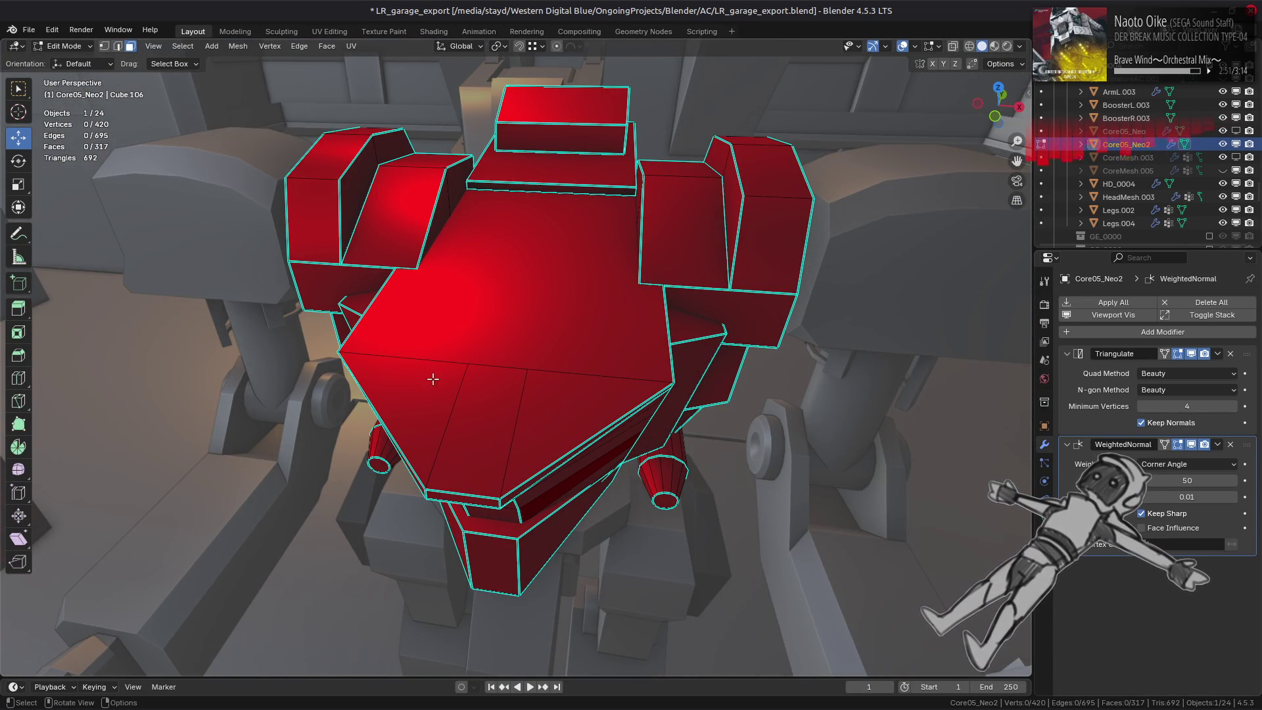
{"action": "left_click", "coordinate": [471, 331]}
{"action": "left_click", "coordinate": [439, 376], "text": "shift"}
{"action": "left_click", "coordinate": [502, 401], "text": "shift"}
{"action": "left_click", "coordinate": [611, 366], "text": "shift"}
{"action": "middle_click_drag", "start_coordinate": [610, 366], "coordinate": [691, 359]}
{"action": "key", "text": "i"}
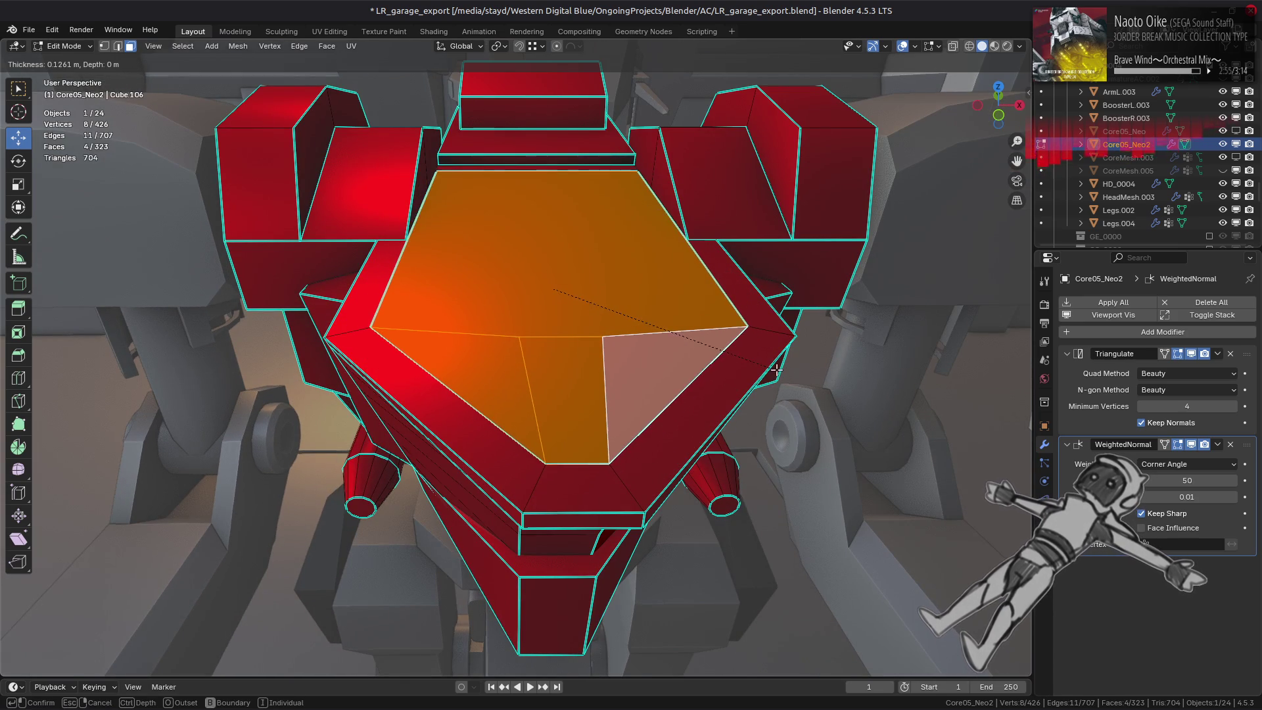
{"action": "left_click", "coordinate": [765, 366]}
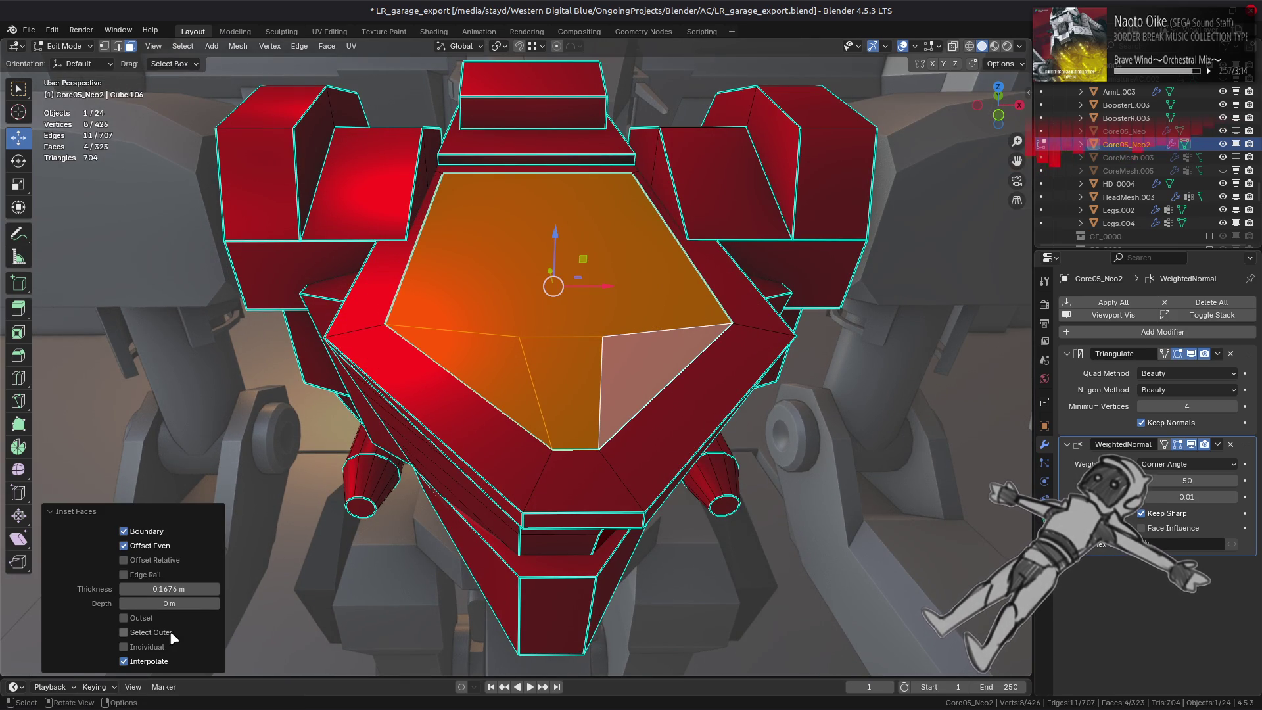
Enable Edge Rail on the inset so it follows the existing chest edges.
{"action": "left_click", "coordinate": [156, 575]}
{"action": "left_click", "coordinate": [156, 575]}
{"action": "left_click", "coordinate": [156, 575]}
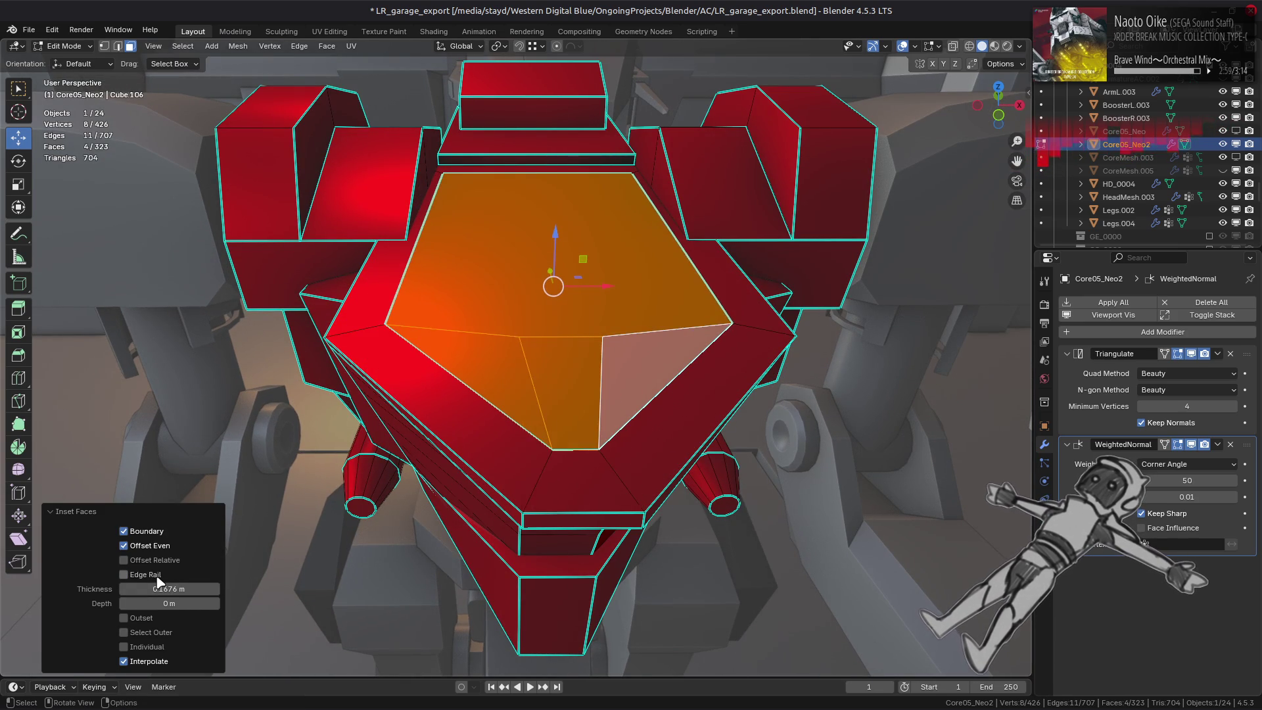
{"action": "left_click", "coordinate": [156, 575]}
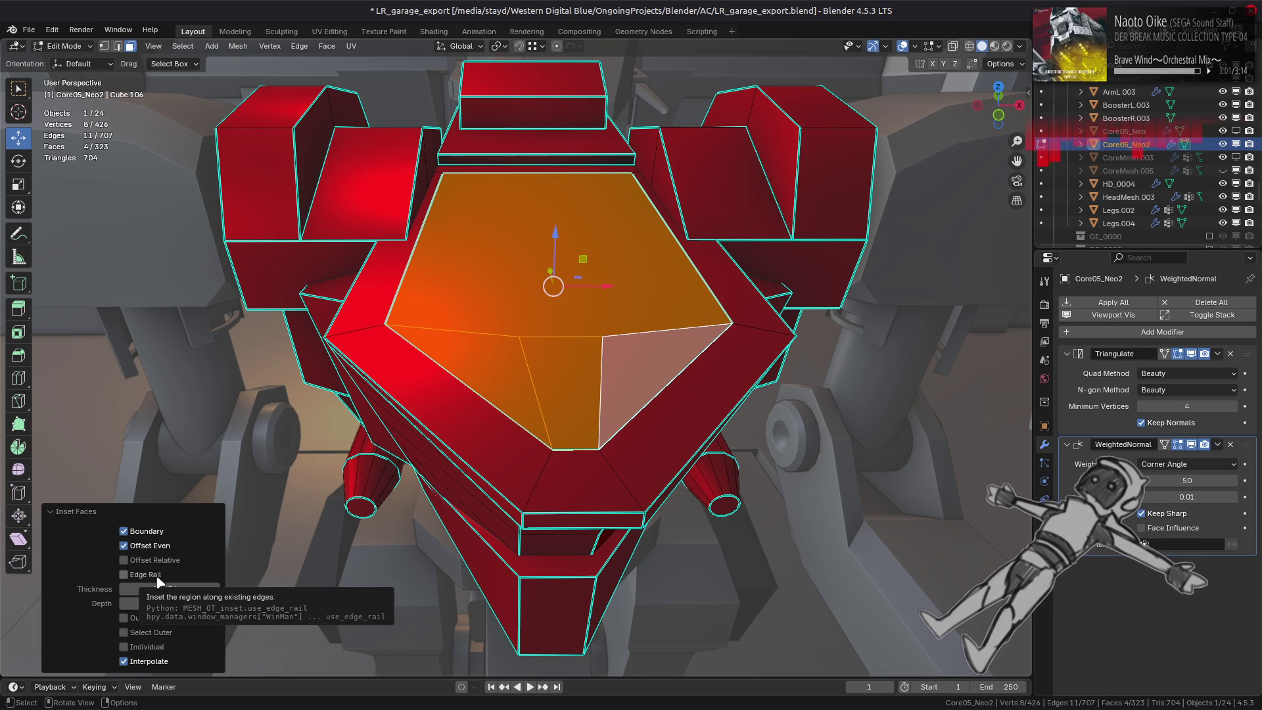
{"action": "left_click", "coordinate": [157, 576]}
{"action": "left_click", "coordinate": [157, 576]}
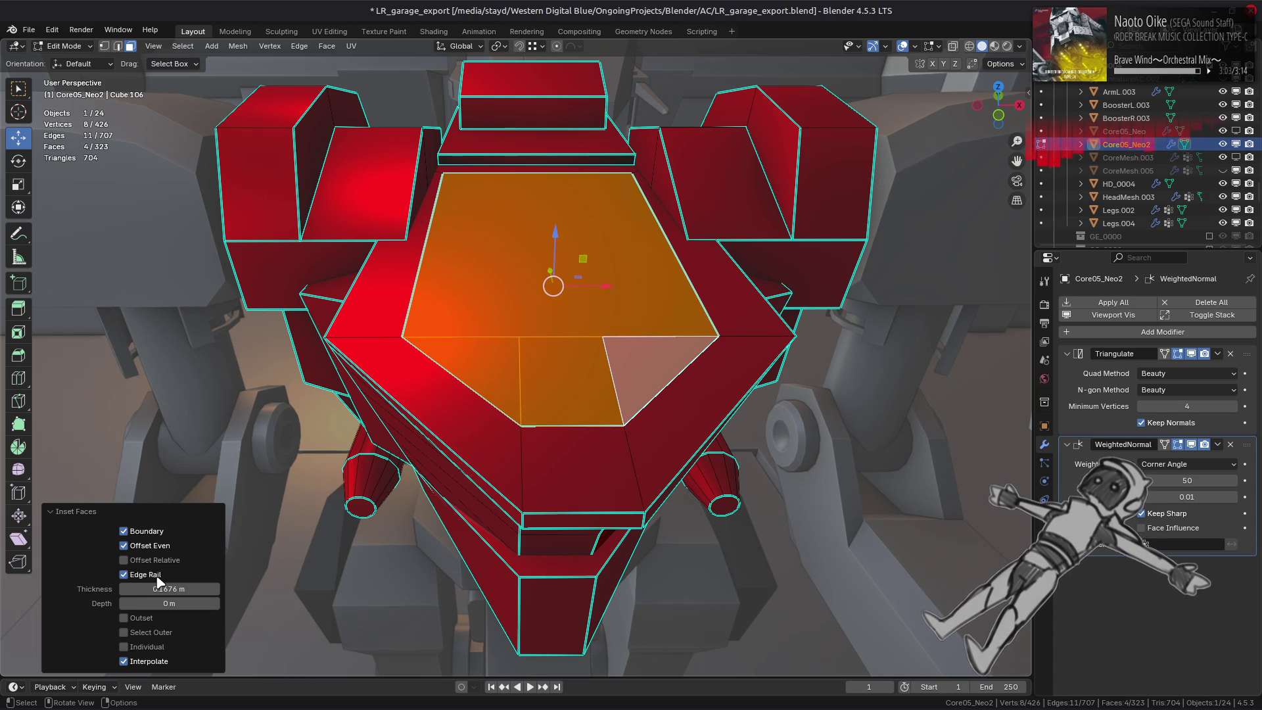
{"action": "middle_click_drag", "start_coordinate": [345, 572], "coordinate": [472, 520]}
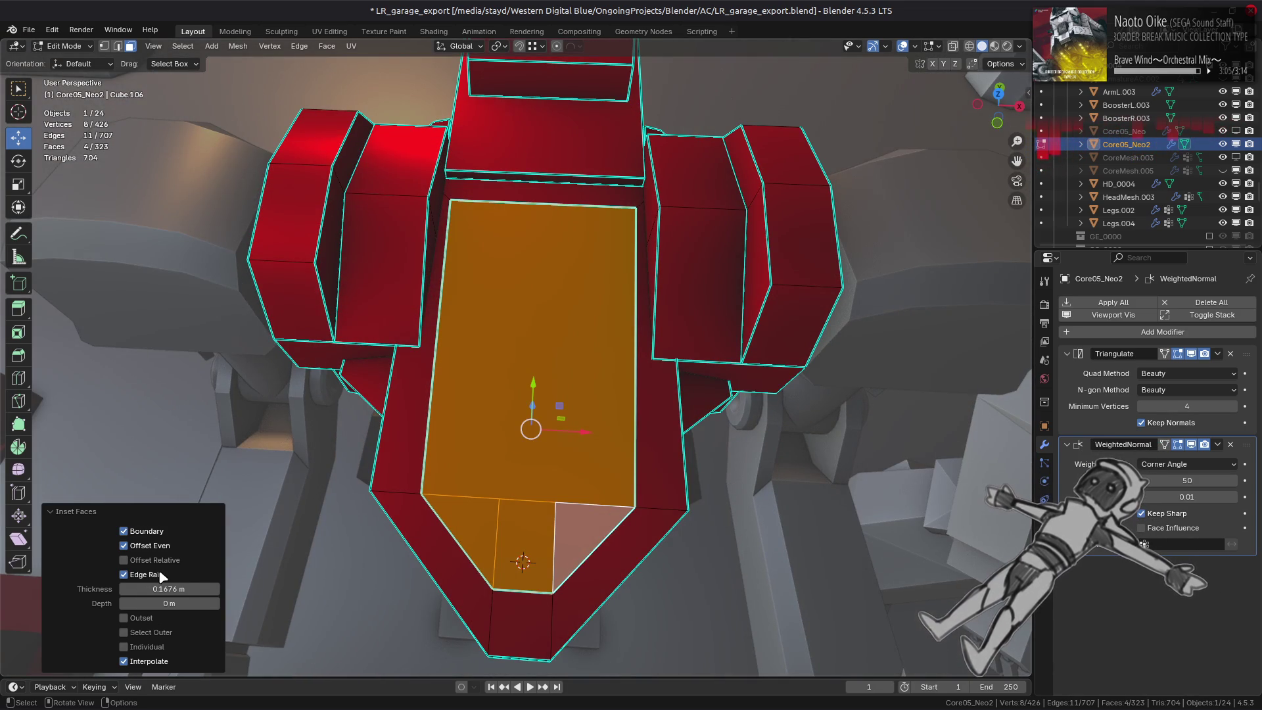
Turn off Offset Even on the inset and inspect the chest from above.
{"action": "left_click", "coordinate": [158, 550]}
{"action": "left_click", "coordinate": [124, 546]}
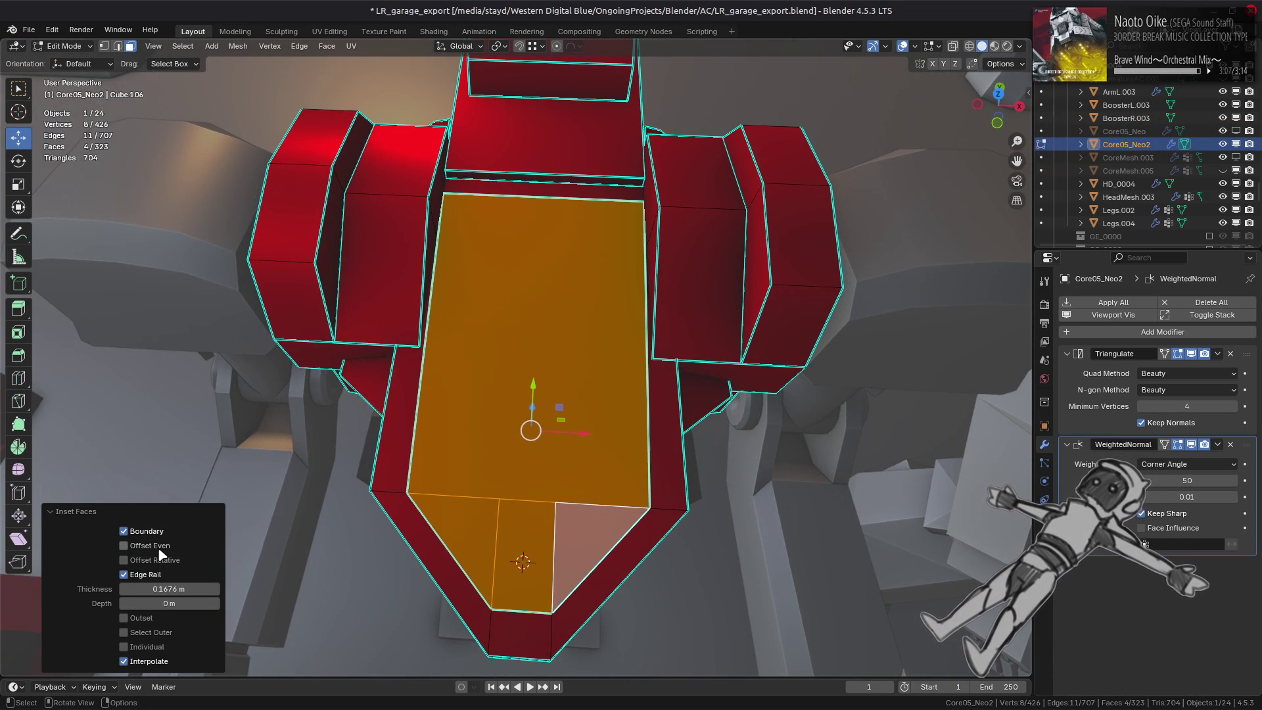
{"action": "mouse_move", "coordinate": [326, 552]}
{"action": "middle_mouse_down"}
{"action": "mouse_move", "coordinate": [484, 549]}
{"action": "mouse_move", "coordinate": [143, 562]}
{"action": "middle_mouse_up"}
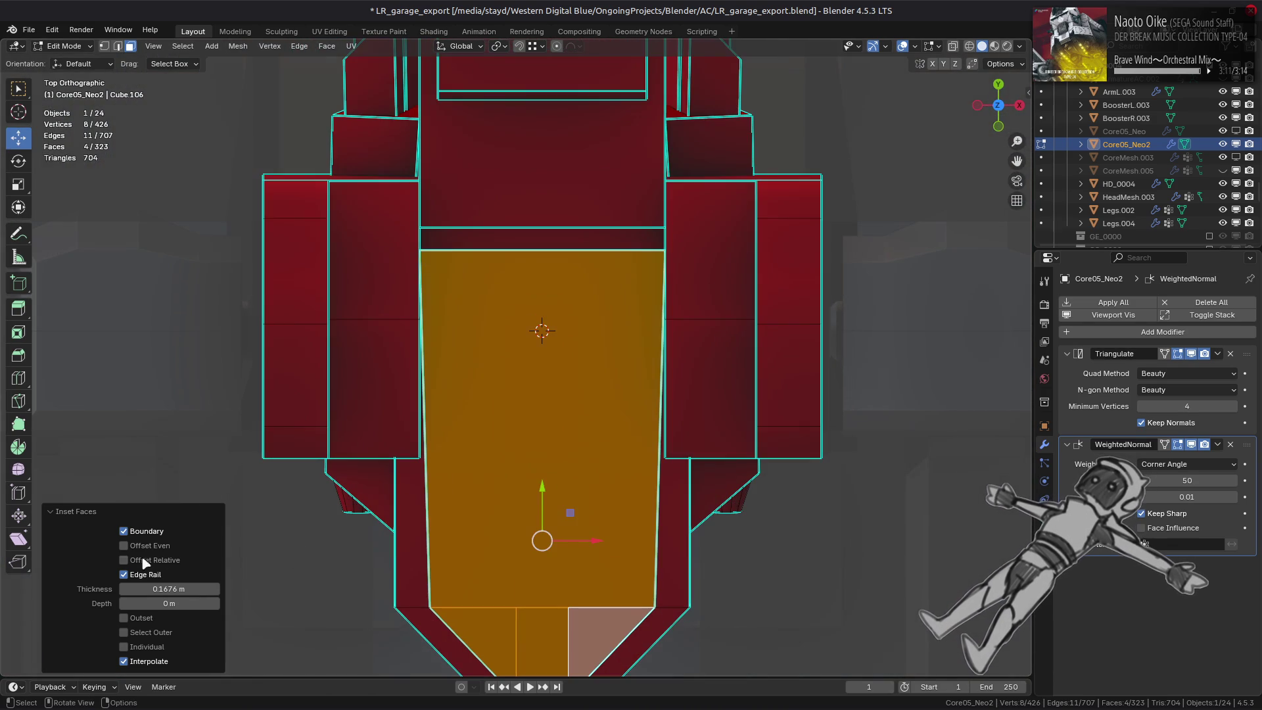
{"action": "left_click", "coordinate": [138, 546]}
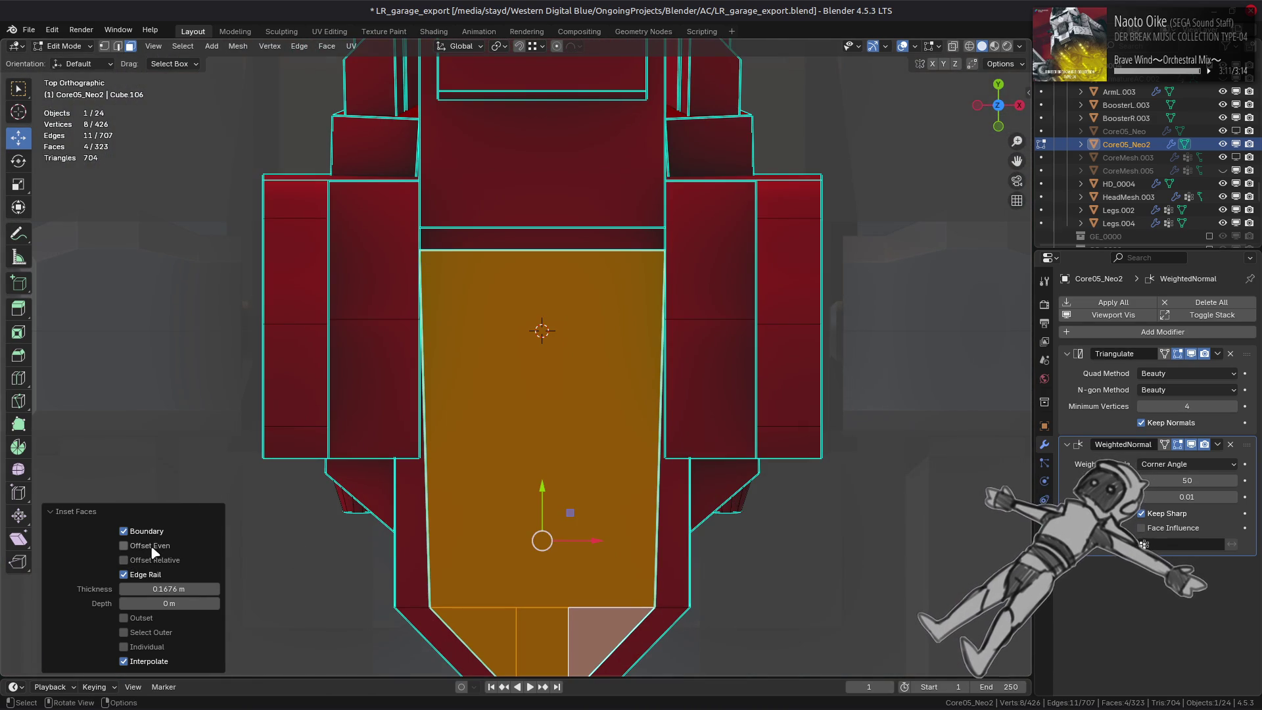
Compare the inset with Offset Even, Offset Relative and Edge Rail toggled on and off.
{"action": "left_click", "coordinate": [138, 547]}
{"action": "scroll", "coordinate": [375, 564], "scroll_direction": "down", "scroll_amount": 2}
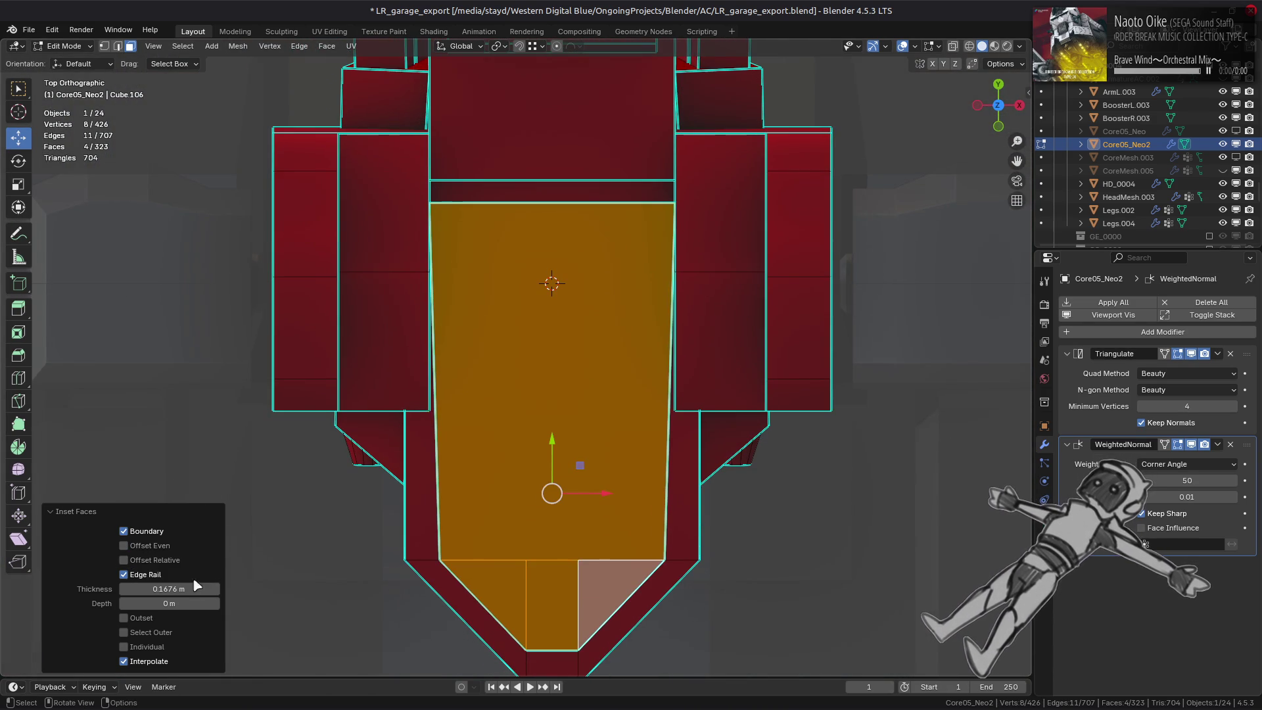
{"action": "left_click", "coordinate": [161, 547]}
{"action": "left_click", "coordinate": [163, 575]}
{"action": "left_click", "coordinate": [162, 575]}
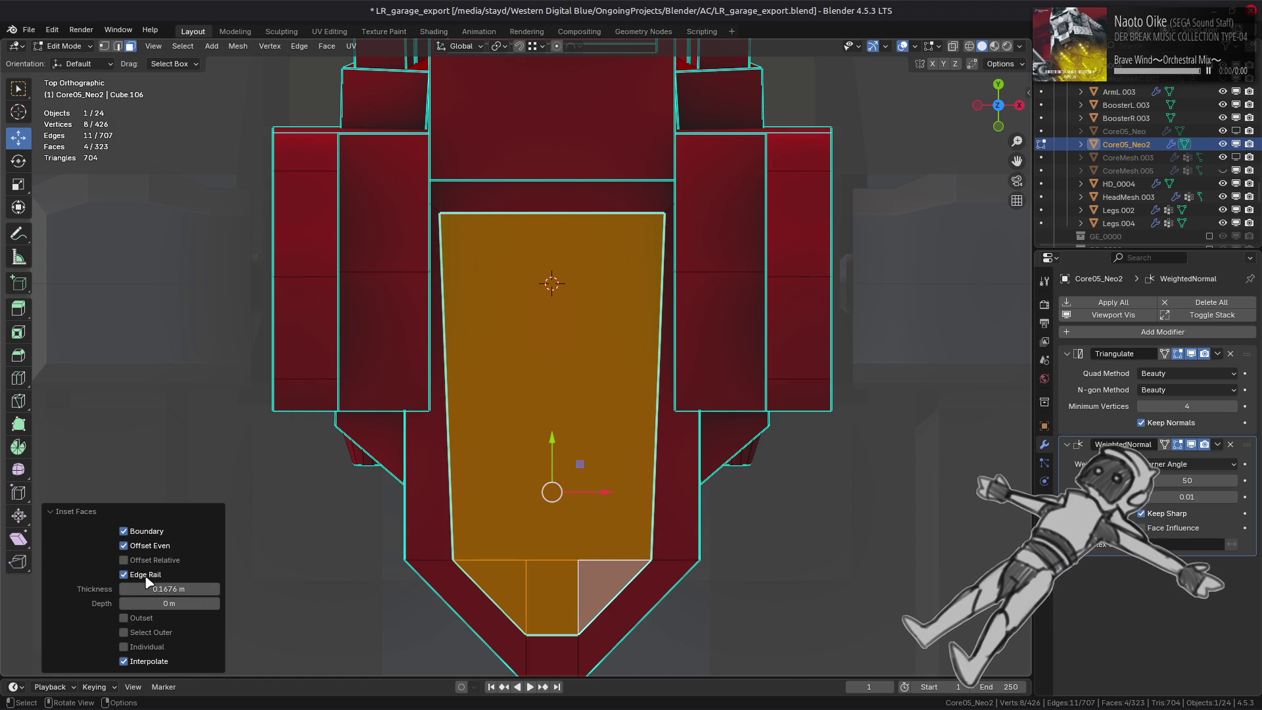
{"action": "left_click", "coordinate": [154, 561]}
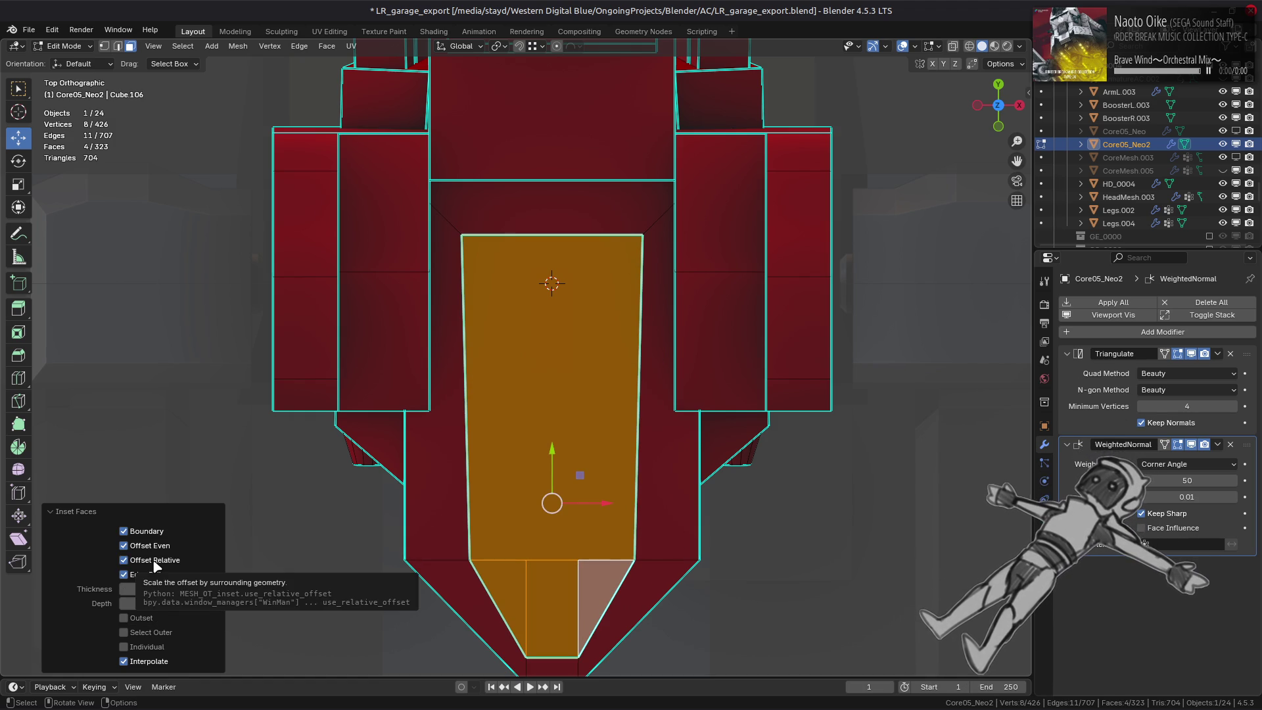
{"action": "left_click", "coordinate": [153, 550]}
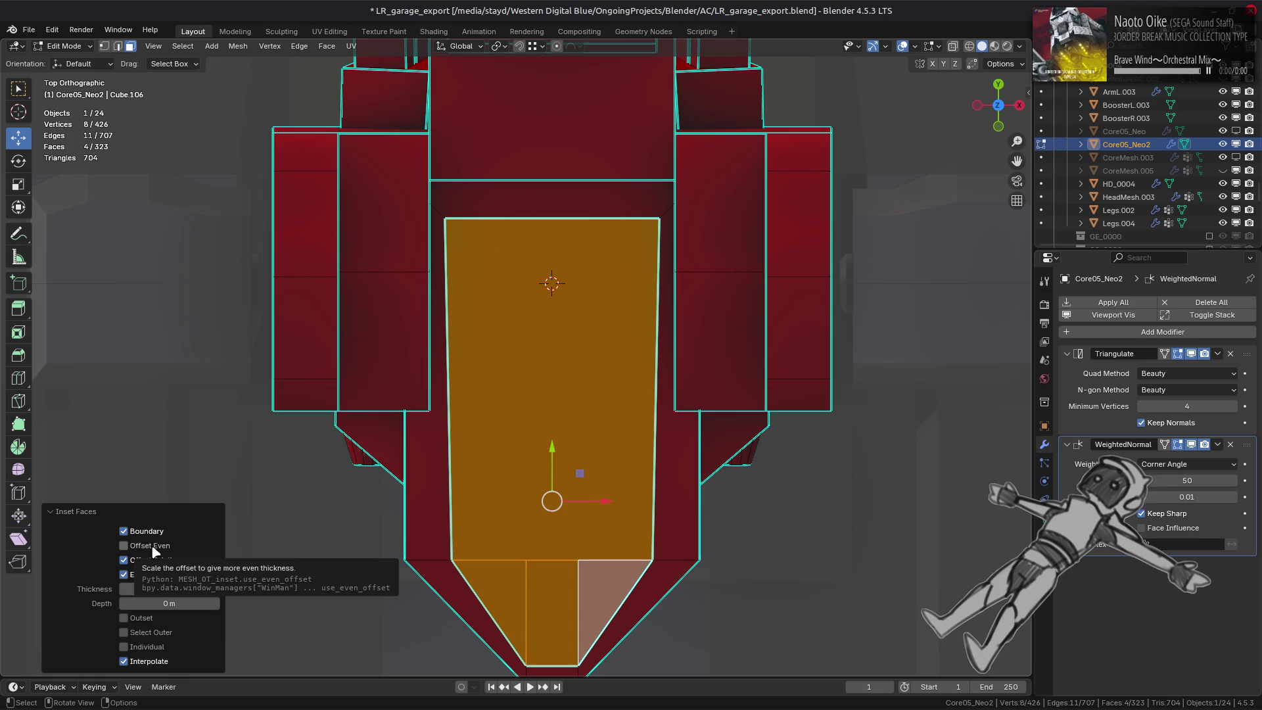
{"action": "left_click", "coordinate": [148, 575]}
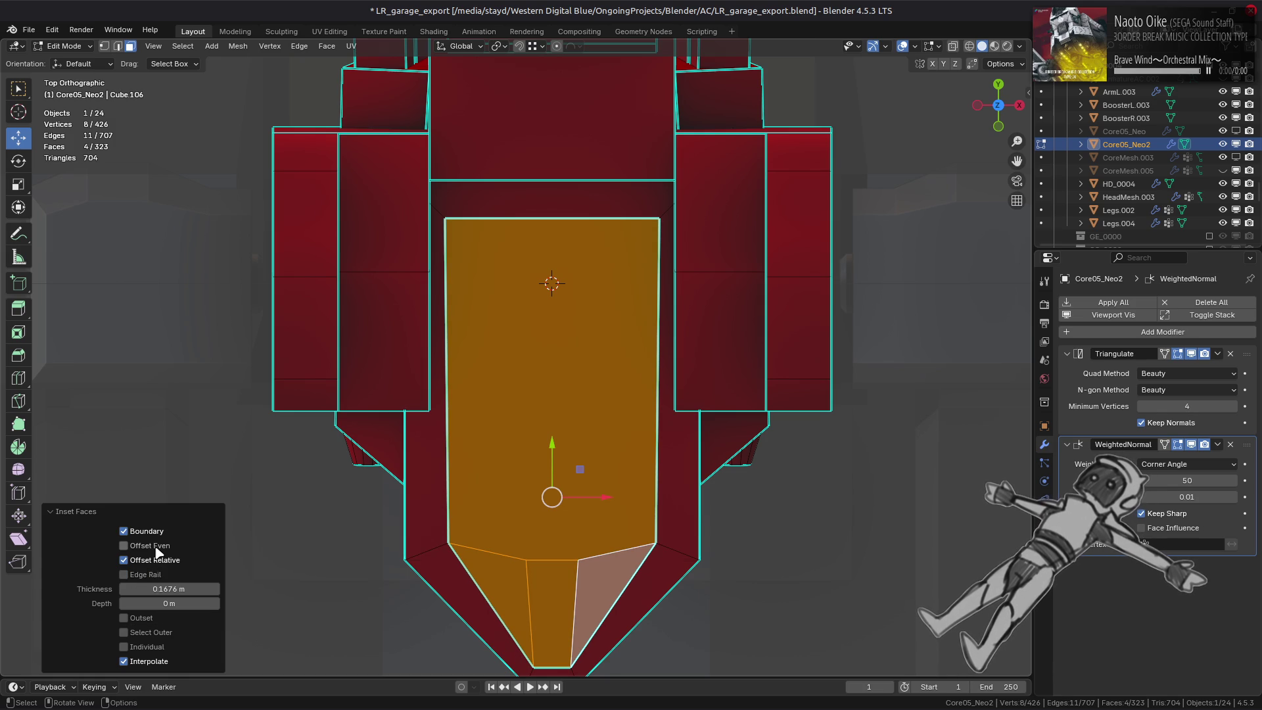
{"action": "left_click", "coordinate": [153, 547]}
{"action": "left_click", "coordinate": [156, 550]}
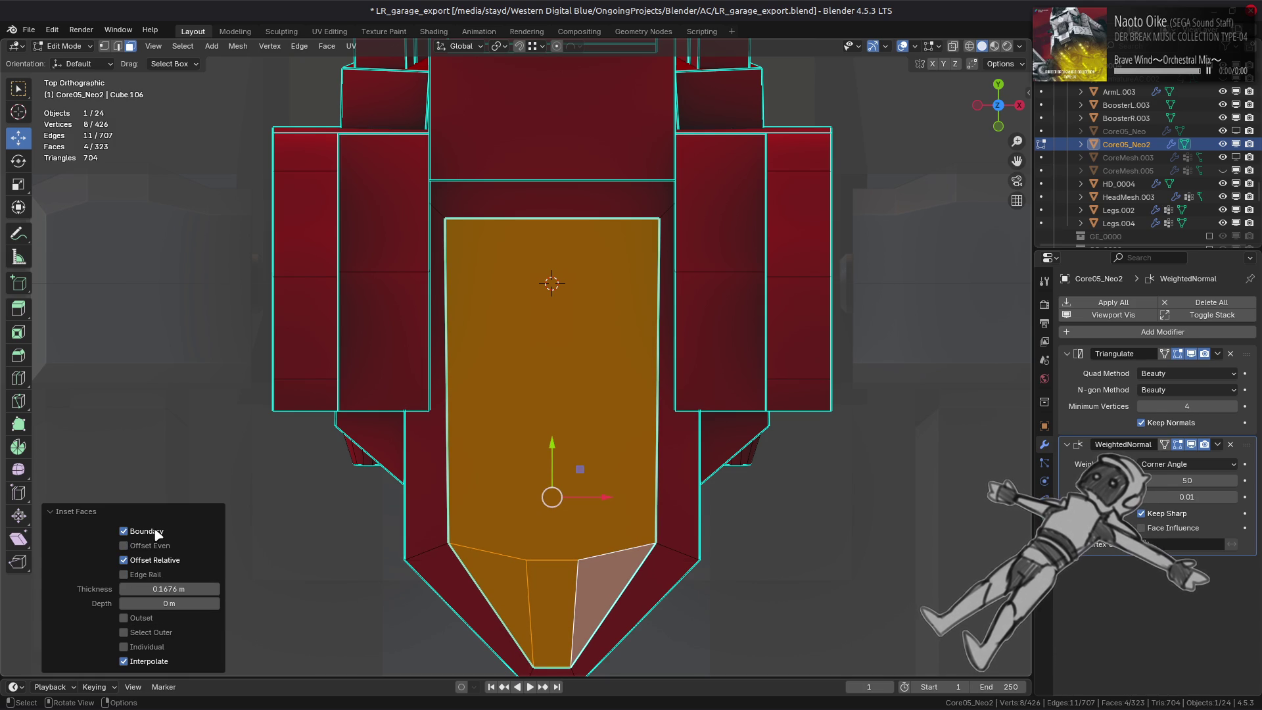
Settle on Offset Even and keep comparing the inset with and without Edge Rail.
{"action": "left_click", "coordinate": [154, 578]}
{"action": "left_click", "coordinate": [153, 578]}
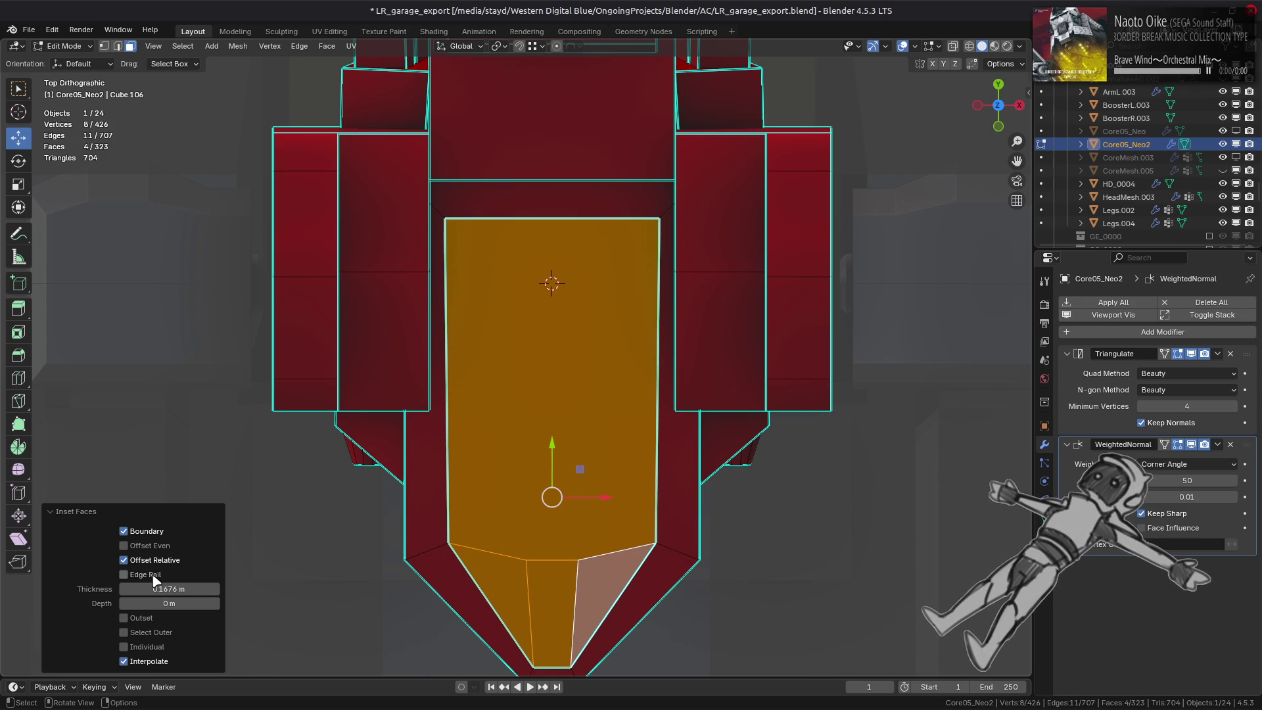
{"action": "left_click", "coordinate": [161, 547]}
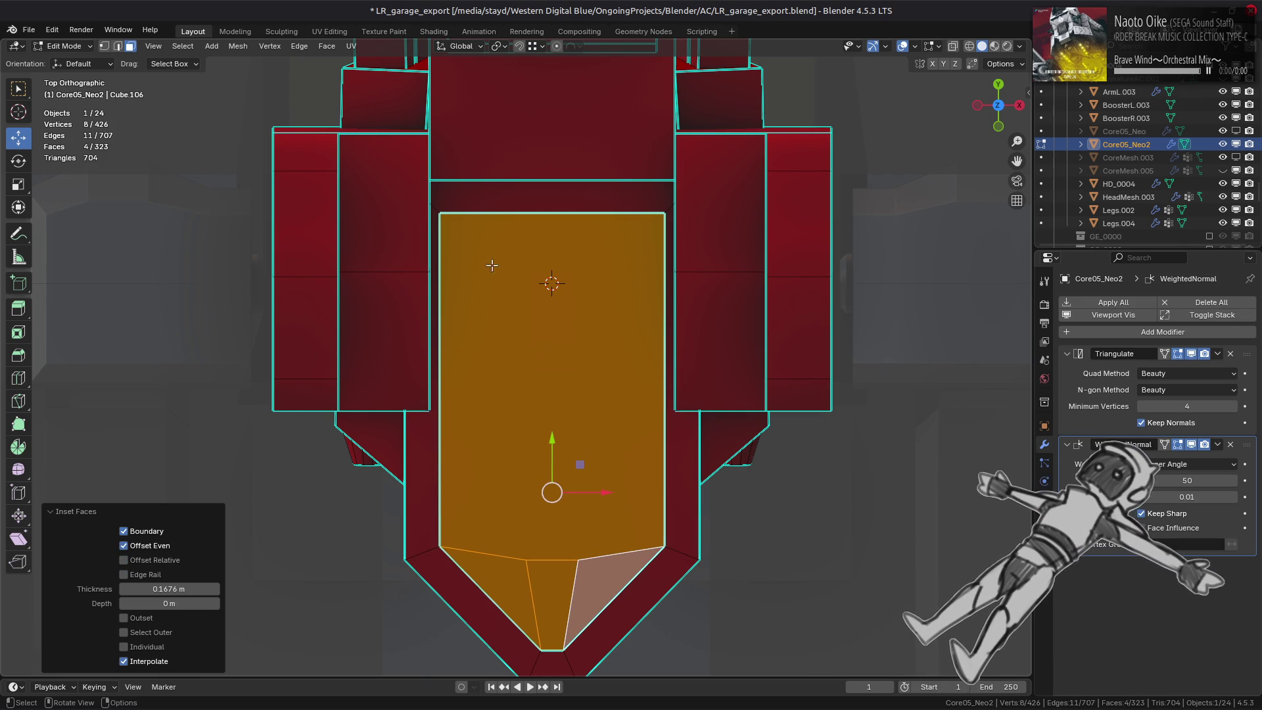
{"action": "left_click", "coordinate": [124, 574]}
{"action": "left_click", "coordinate": [125, 574]}
{"action": "left_click", "coordinate": [124, 574]}
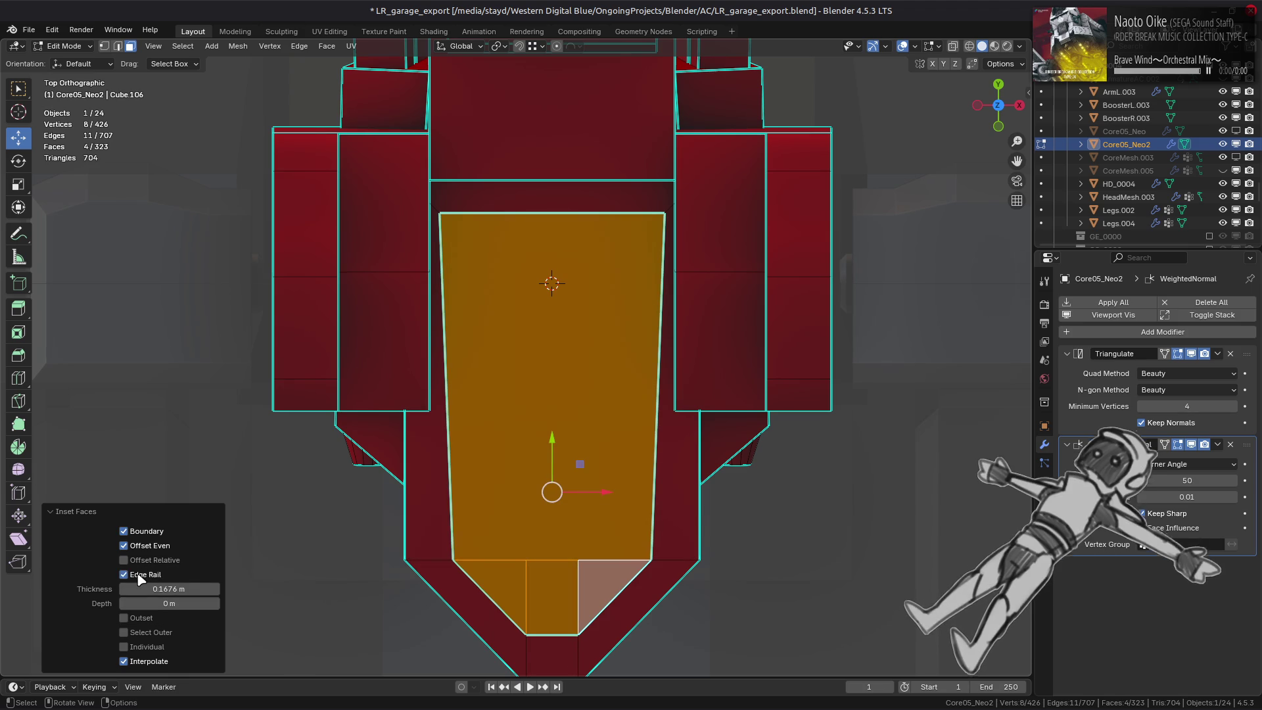
{"action": "left_click", "coordinate": [140, 576]}
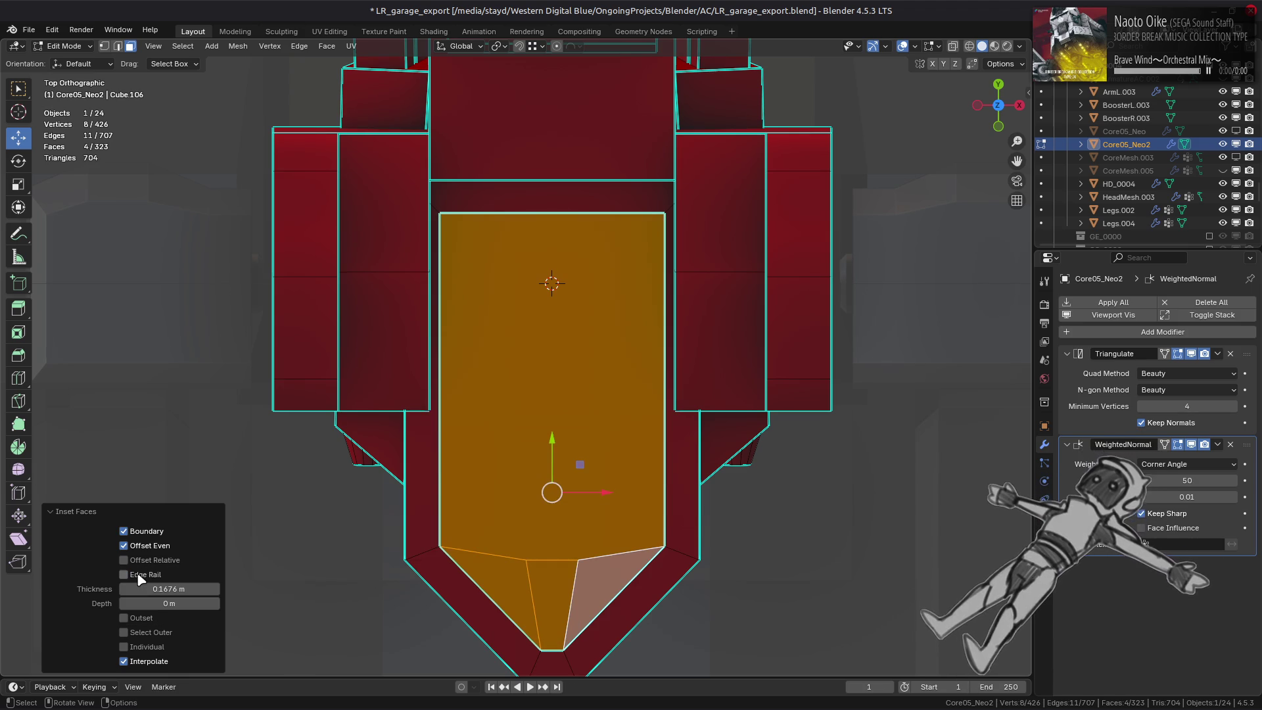
{"action": "left_click", "coordinate": [128, 574]}
{"action": "left_click", "coordinate": [129, 574]}
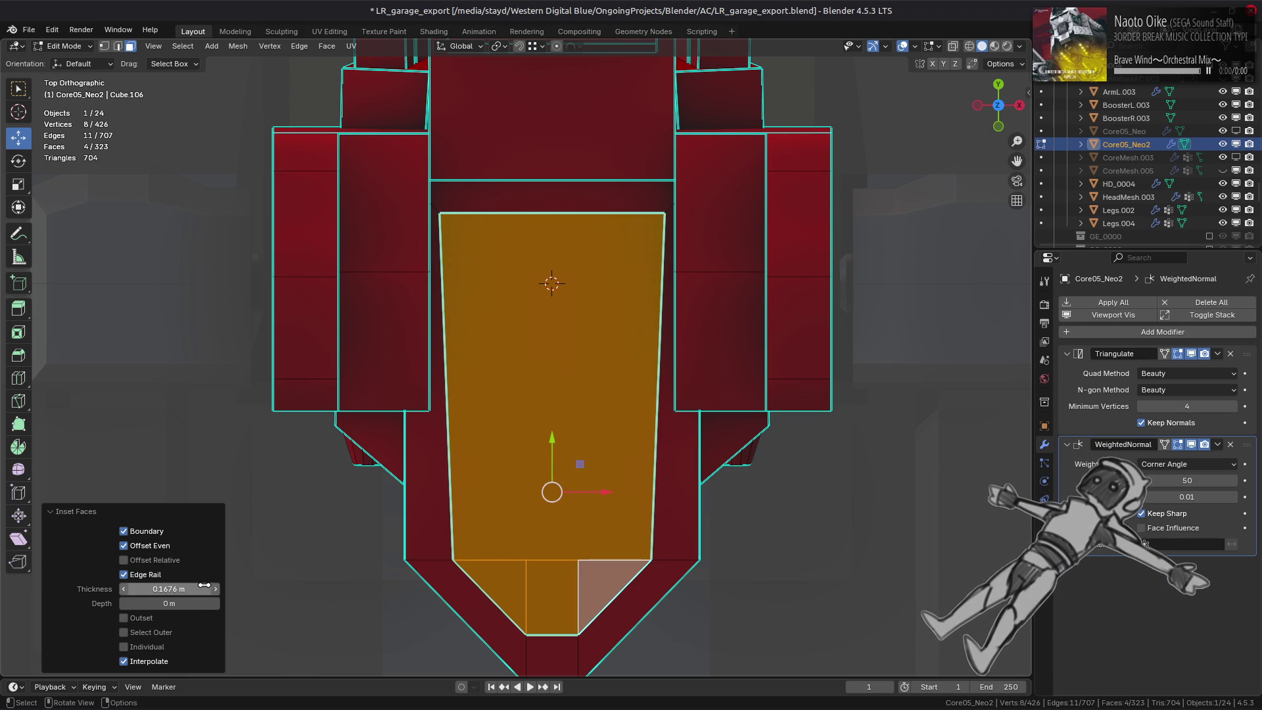
Set the inset Thickness to 0.25 m and leave Edge Rail unchecked.
{"action": "left_click", "coordinate": [202, 584]}
{"action": "type", "text": "0.25"}
{"action": "key", "text": "Return"}
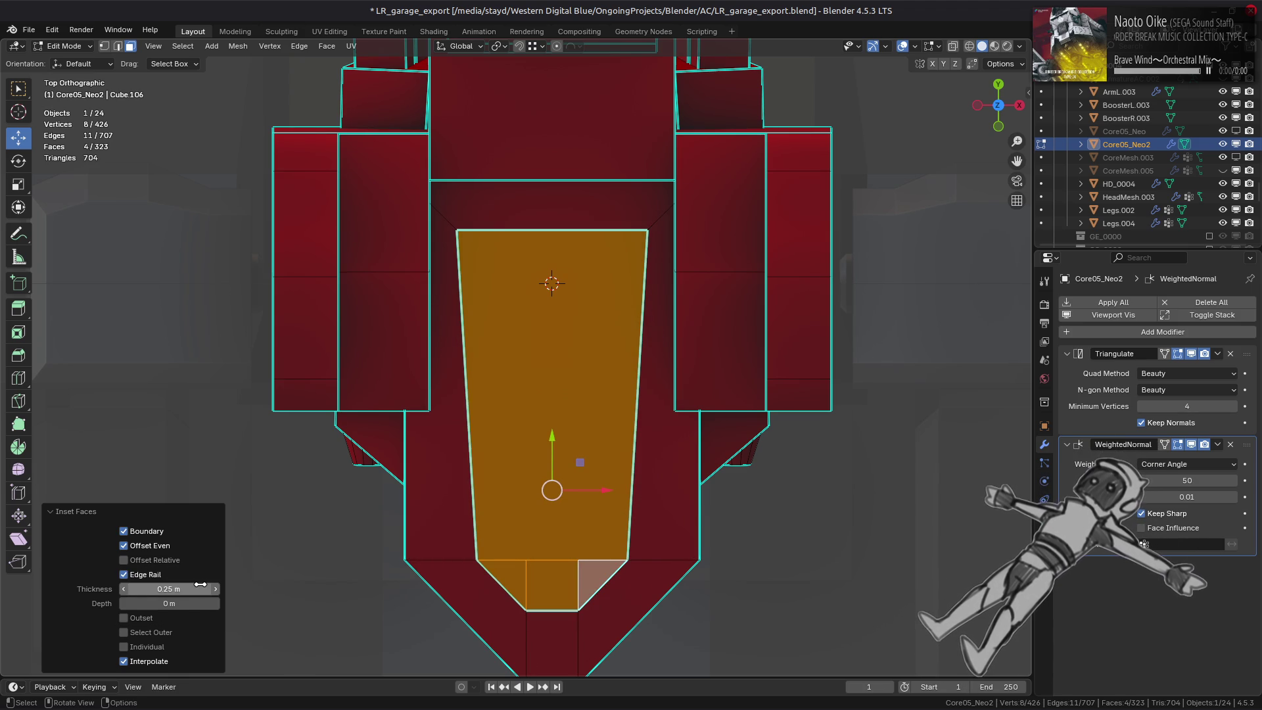
{"action": "left_click", "coordinate": [136, 574]}
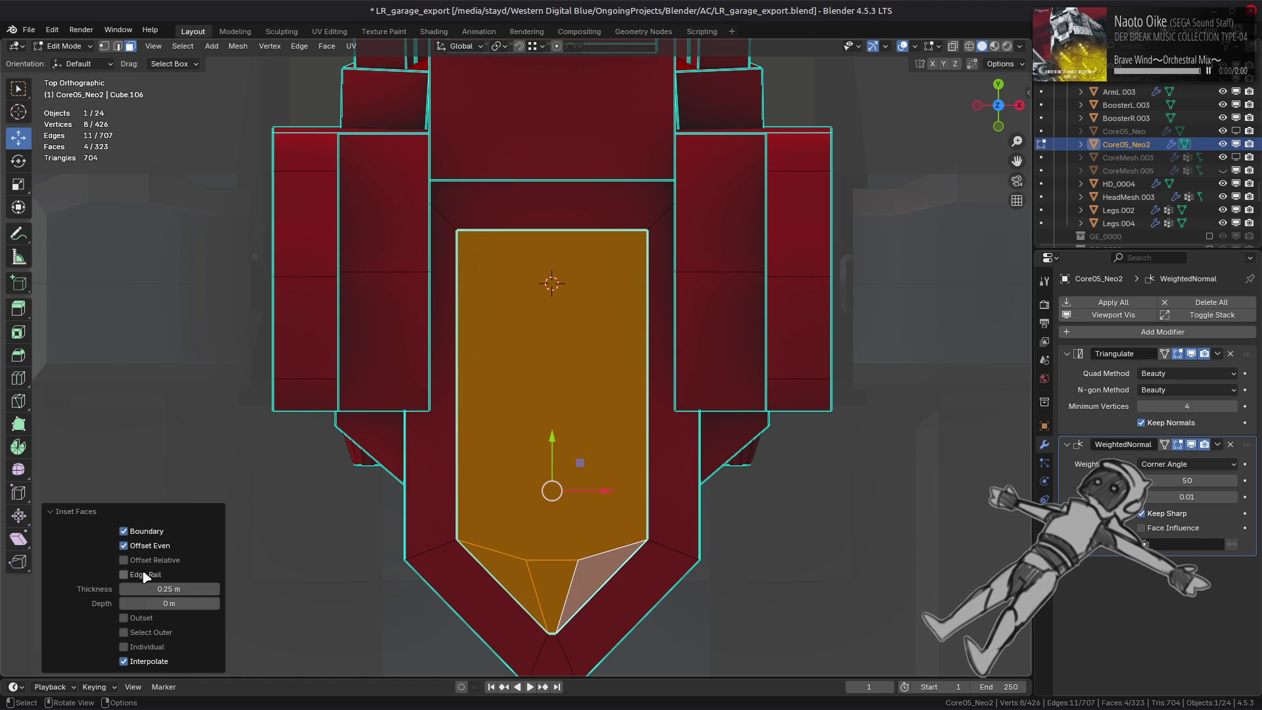
{"action": "left_click", "coordinate": [125, 575]}
{"action": "scroll", "coordinate": [430, 574], "scroll_direction": "down", "scroll_amount": 3, "text": "shift"}
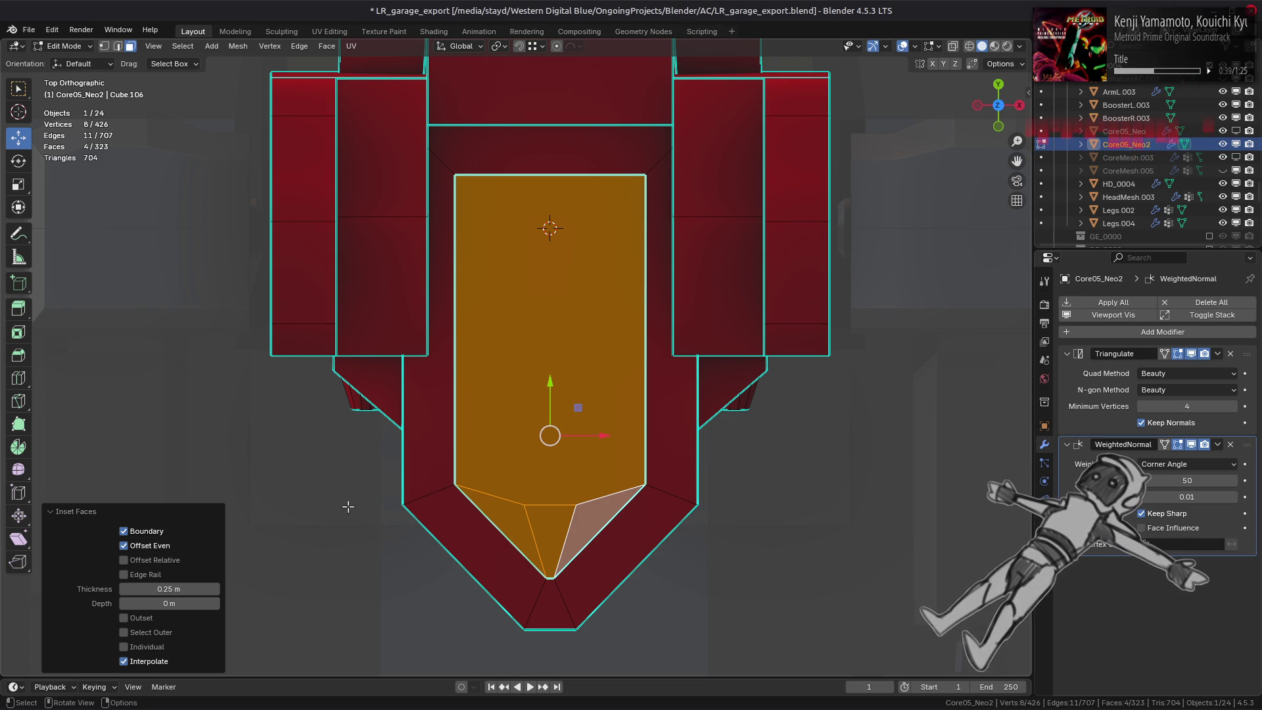
Try Offset Relative and toggle Offset Even on the 0.25 m inset, ending with Offset Even on.
{"action": "left_click", "coordinate": [154, 561]}
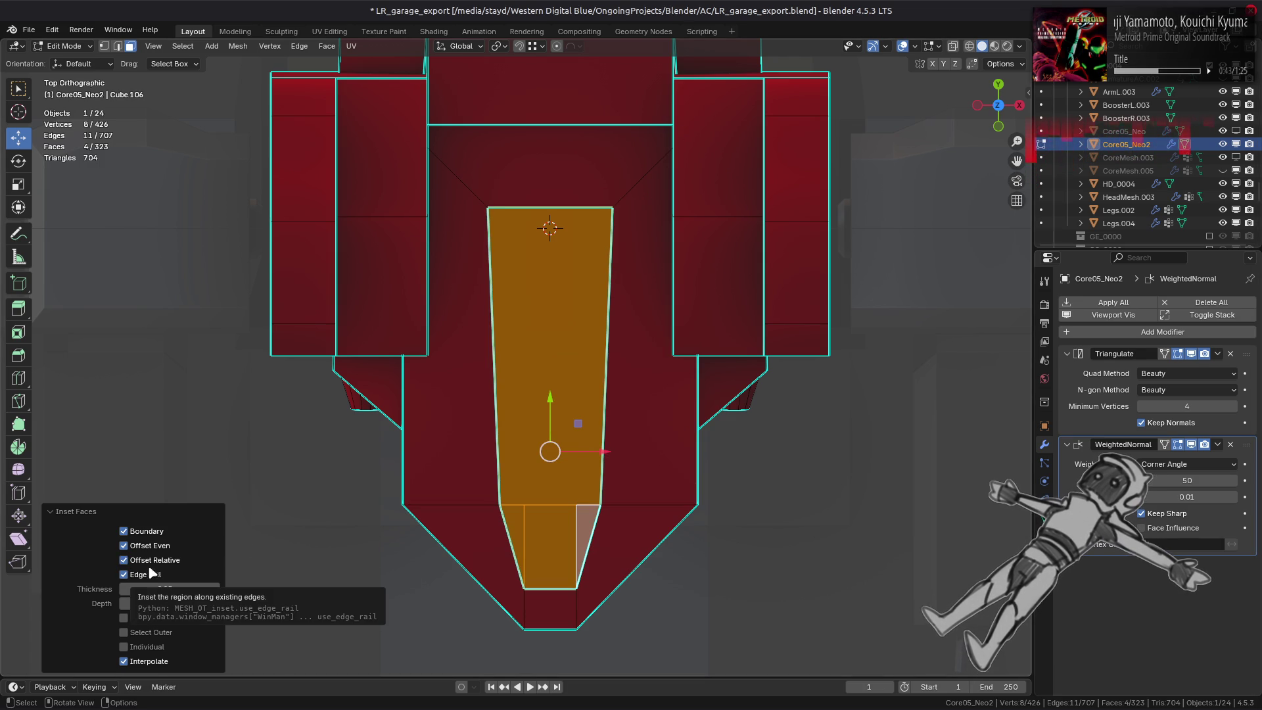
{"action": "left_click", "coordinate": [153, 548]}
{"action": "left_click", "coordinate": [155, 550]}
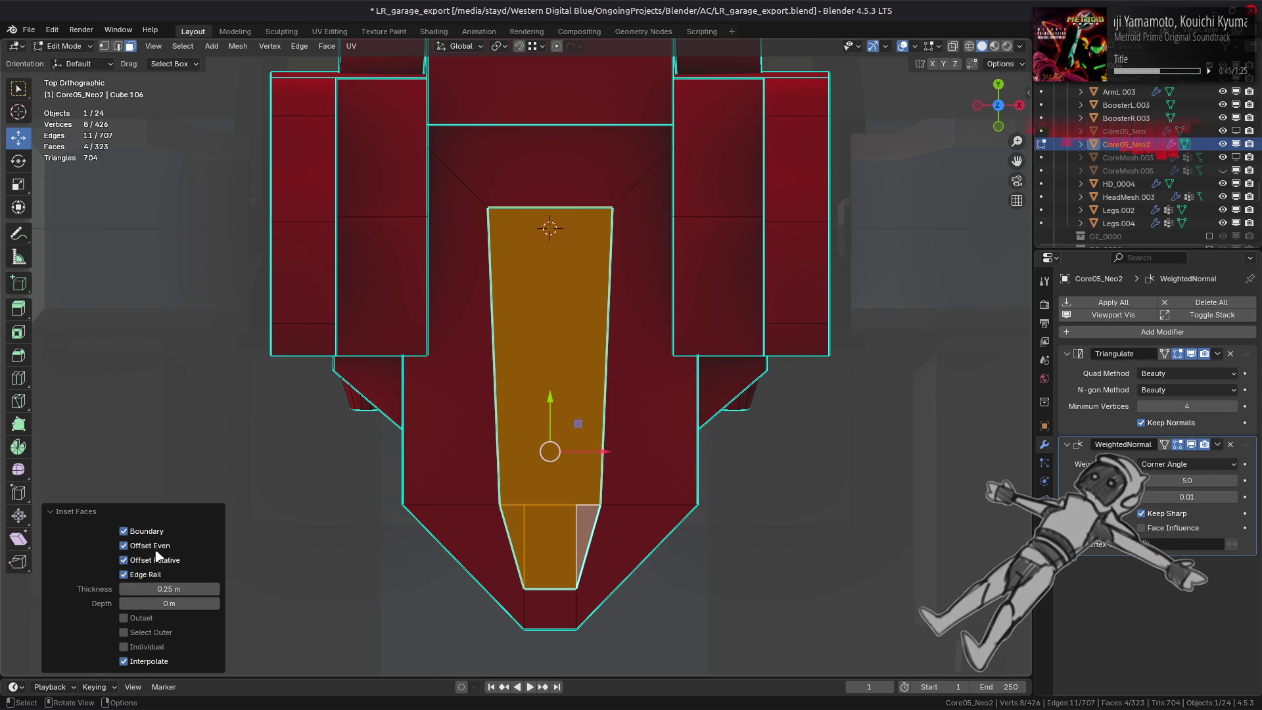
{"action": "left_click", "coordinate": [155, 551]}
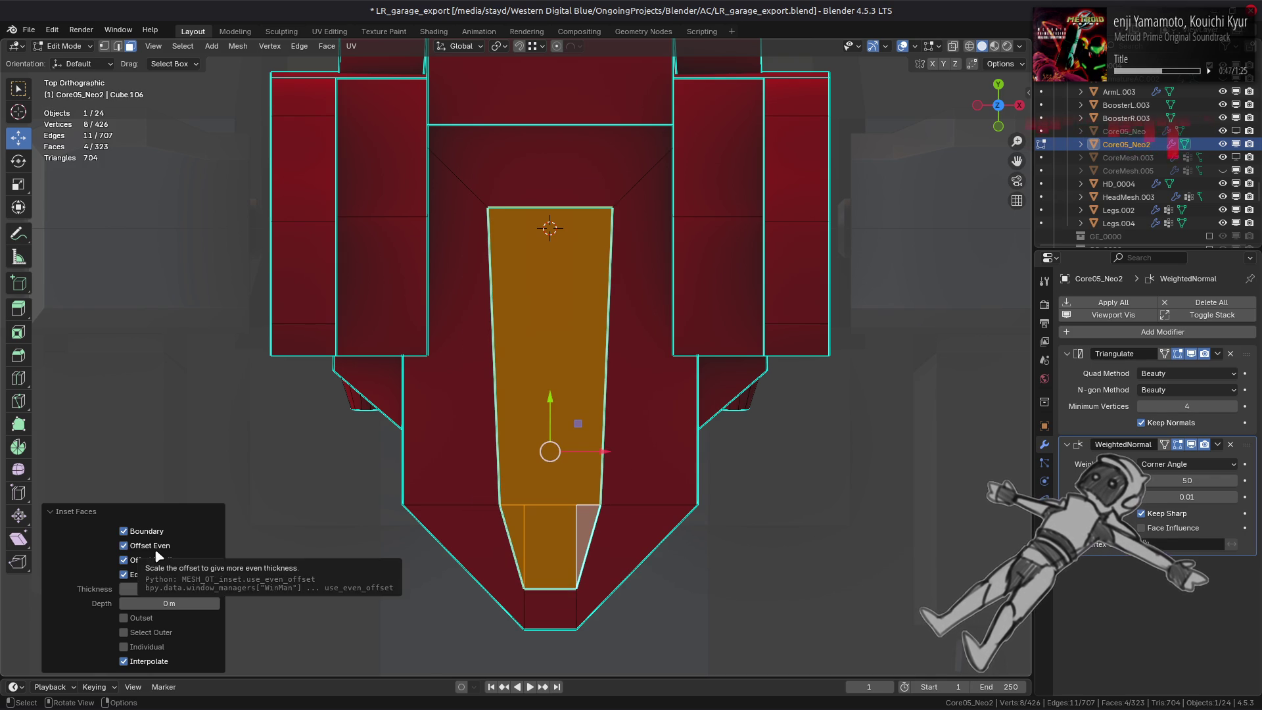
{"action": "left_click", "coordinate": [155, 551]}
{"action": "left_click", "coordinate": [155, 552]}
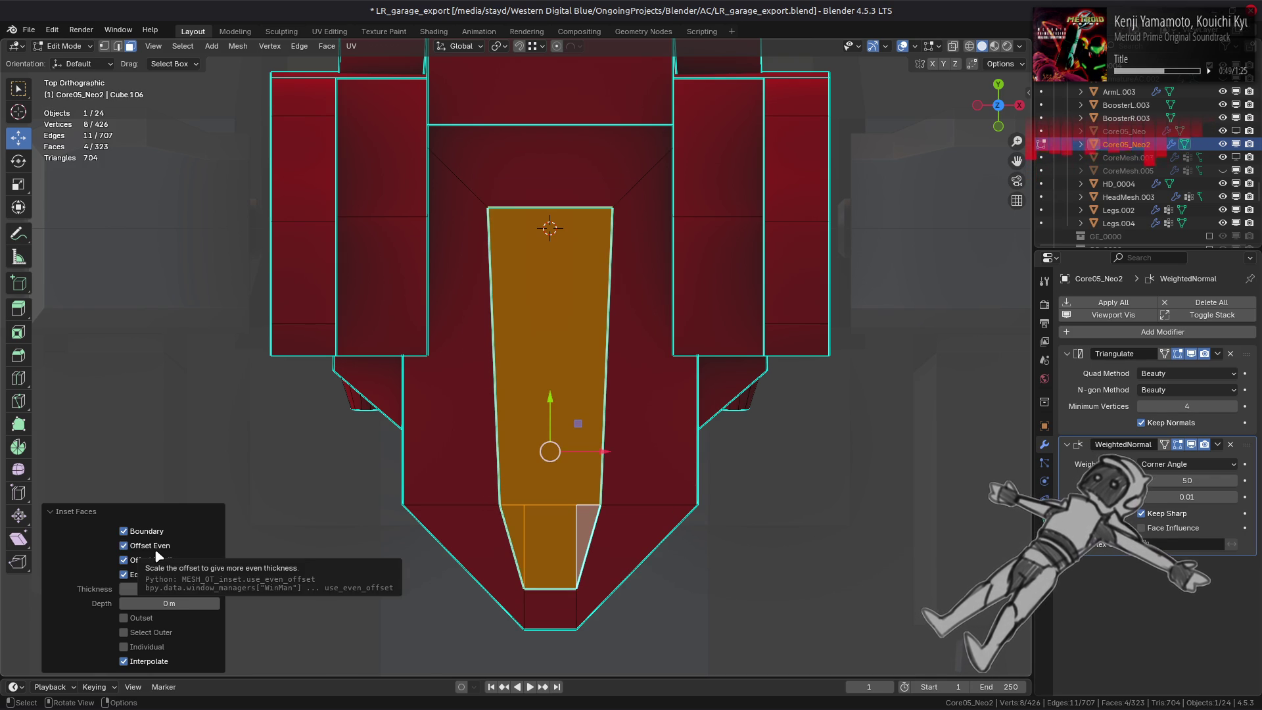
{"action": "left_click", "coordinate": [157, 579]}
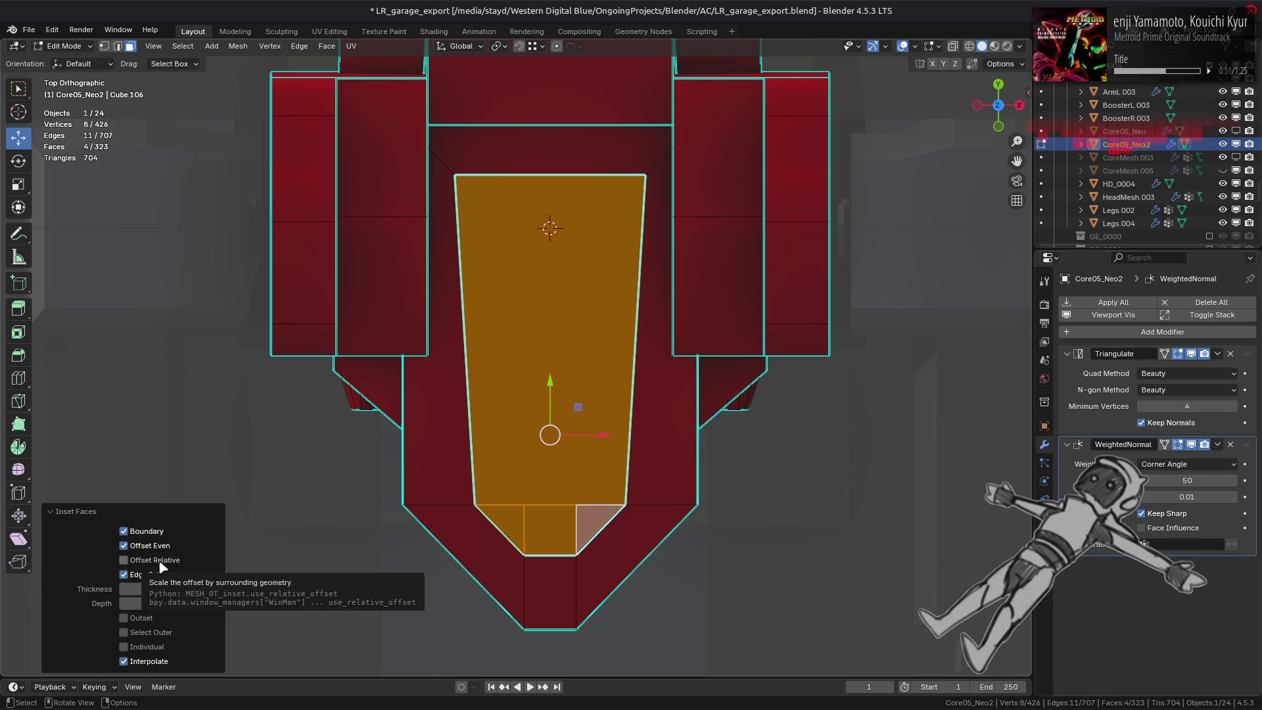
Compare the tapered Edge Rail inset shape against the plain even border.
{"action": "left_click", "coordinate": [156, 577]}
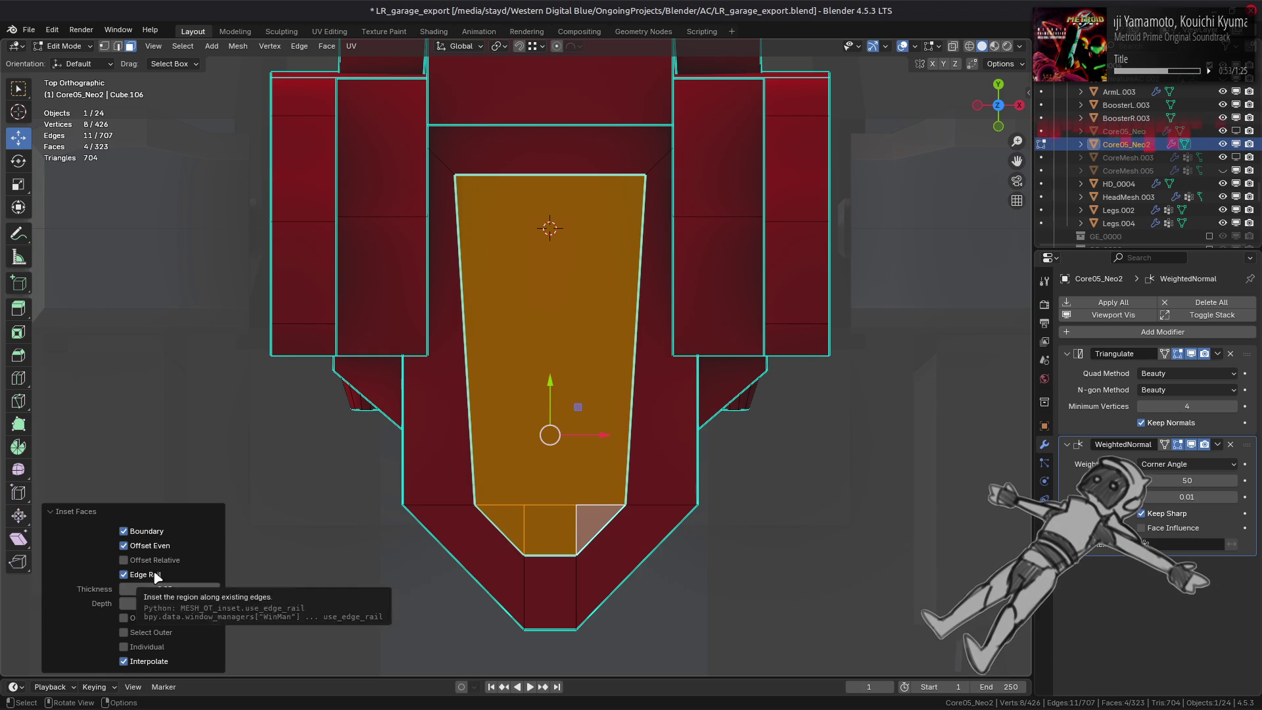
{"action": "left_click", "coordinate": [154, 576]}
{"action": "left_click", "coordinate": [154, 576]}
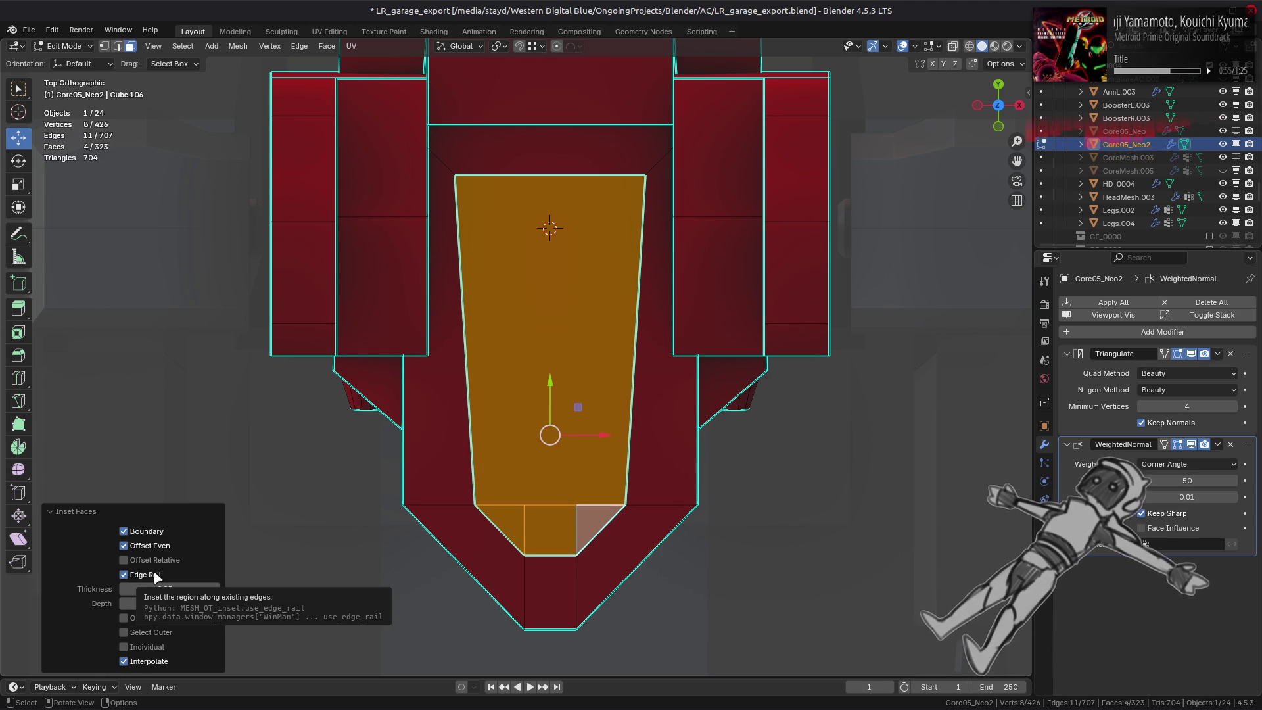
{"action": "left_click", "coordinate": [123, 573]}
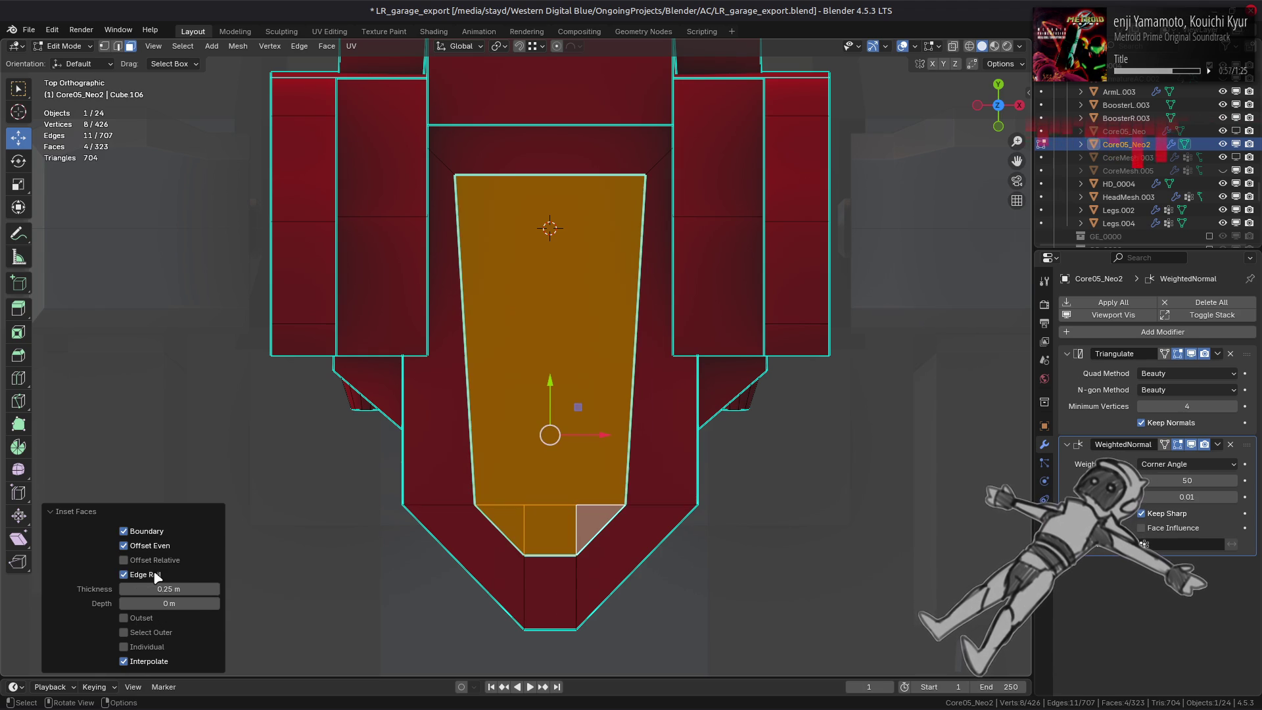
{"action": "left_click", "coordinate": [124, 574]}
{"action": "left_click", "coordinate": [155, 577]}
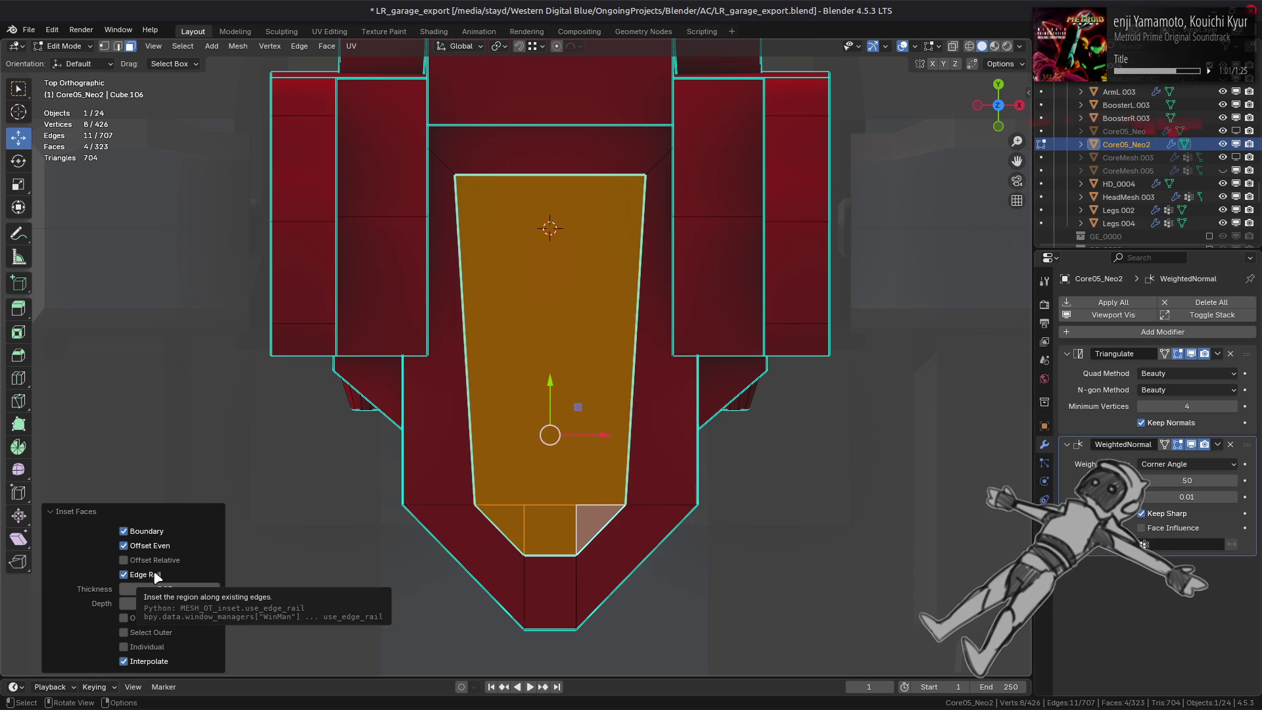
{"action": "left_click", "coordinate": [155, 576]}
{"action": "left_click", "coordinate": [155, 576]}
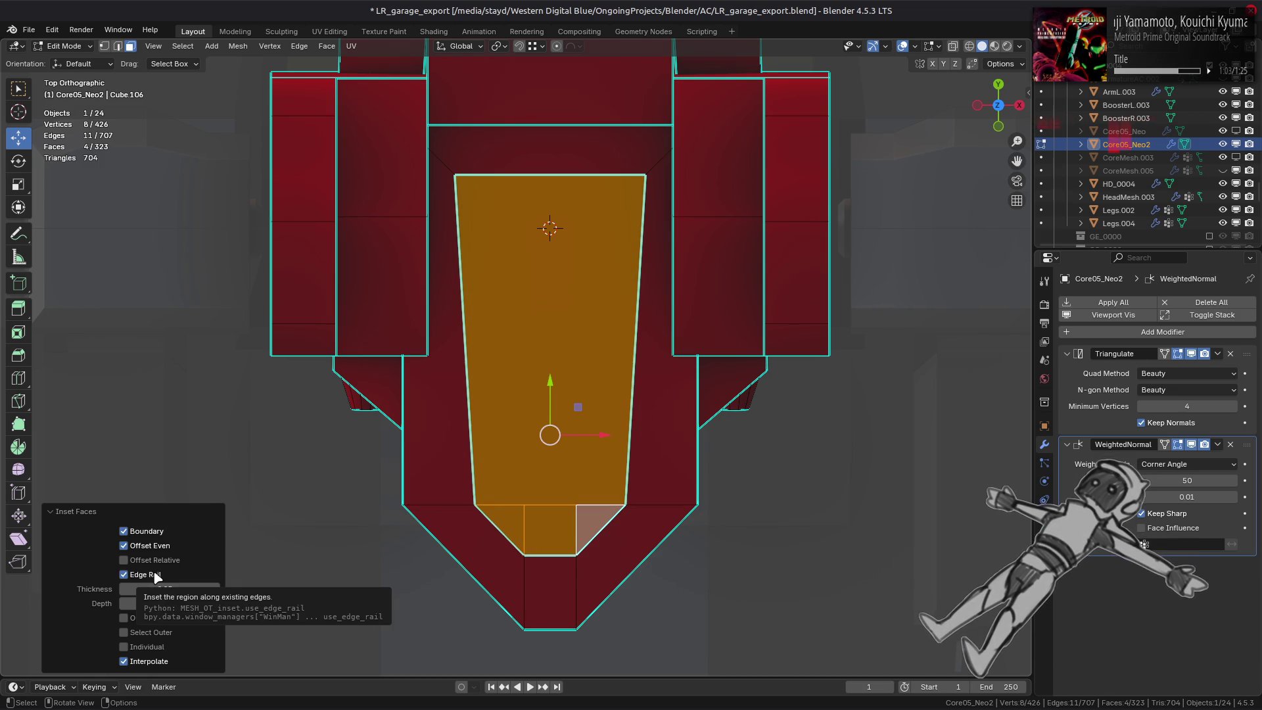
{"action": "left_click", "coordinate": [154, 577]}
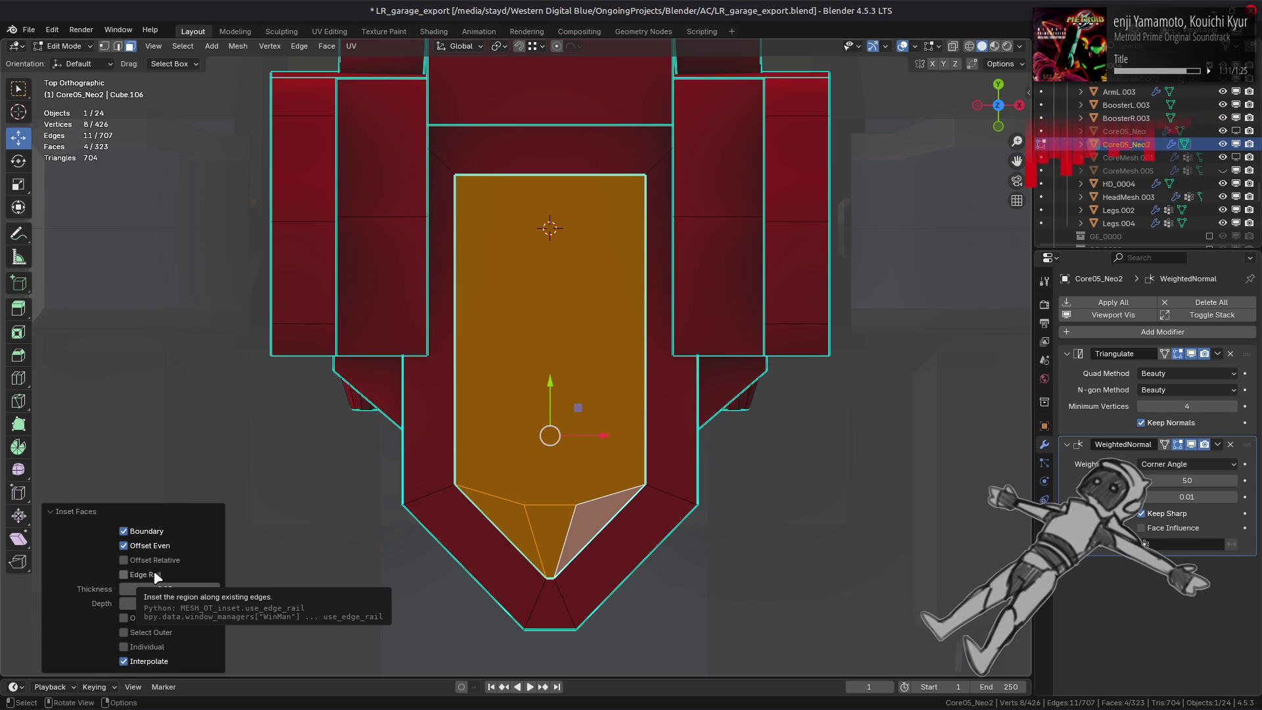
Settle on Edge Rail checked so the inset follows the existing chest edges.
{"action": "left_click", "coordinate": [155, 576]}
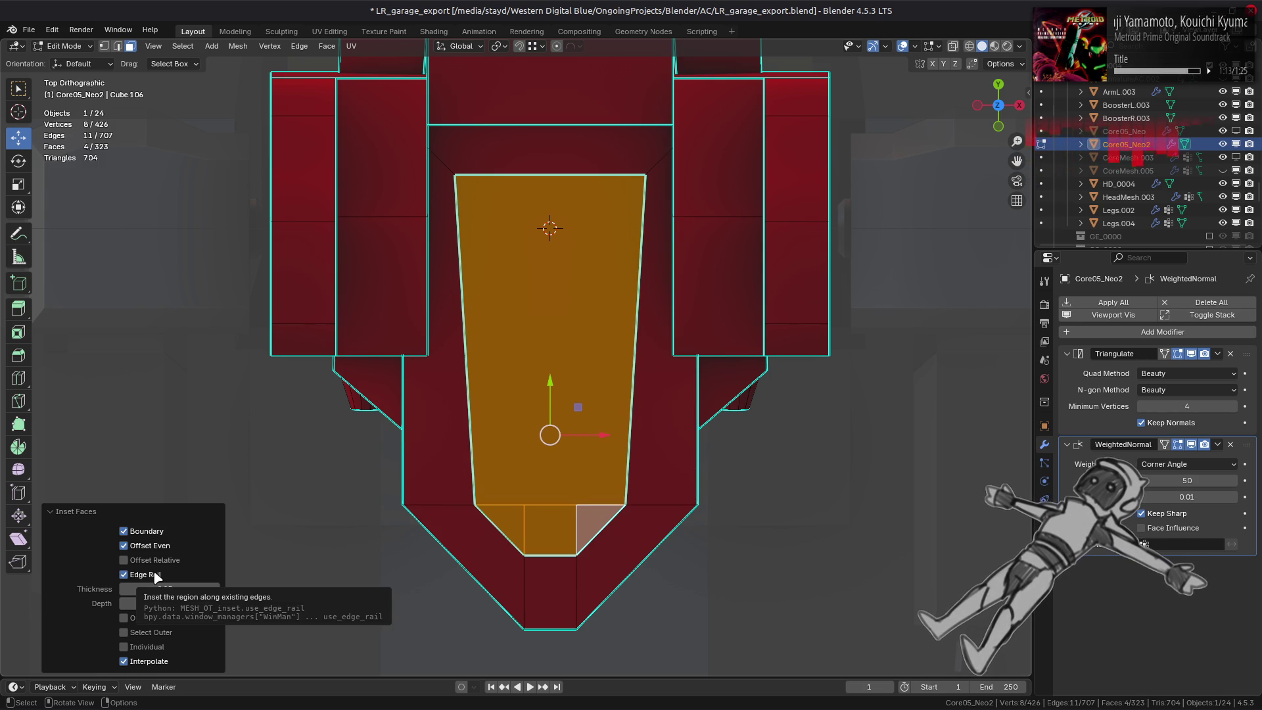
{"action": "left_click", "coordinate": [155, 577]}
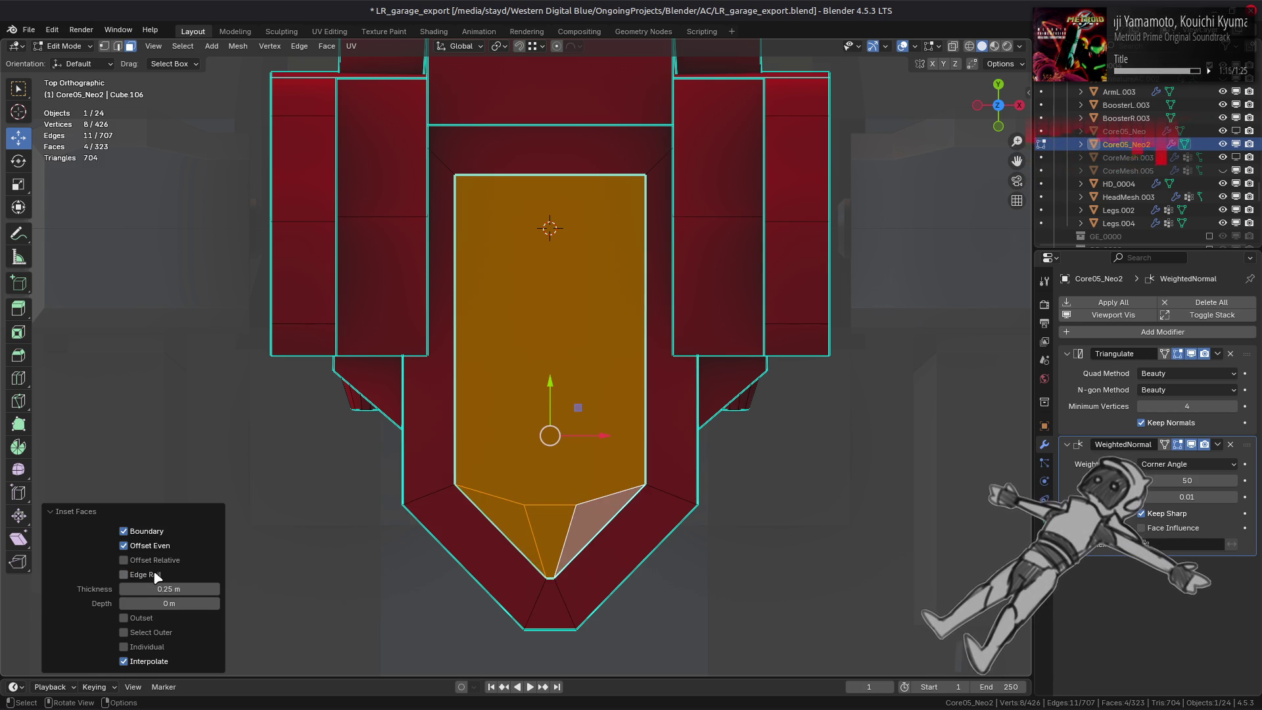
{"action": "left_click", "coordinate": [155, 576]}
{"action": "left_click", "coordinate": [155, 576]}
{"action": "left_click", "coordinate": [155, 575]}
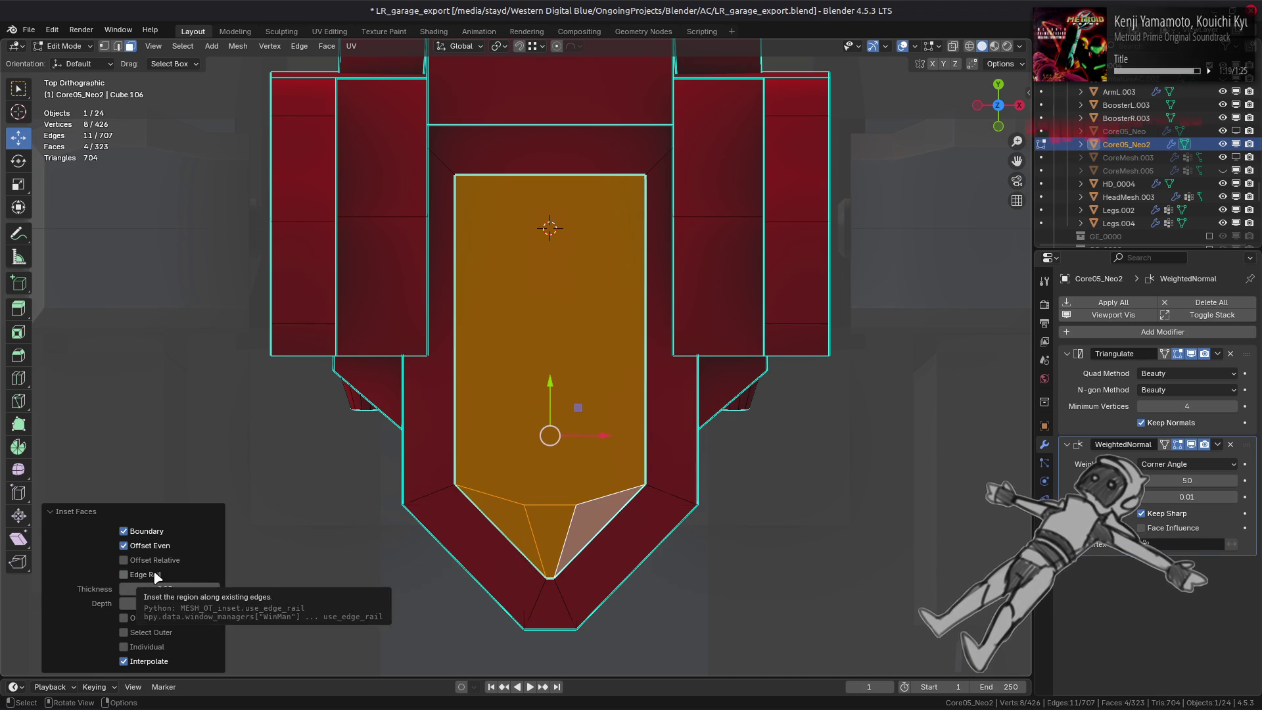
{"action": "left_click", "coordinate": [153, 574]}
{"action": "left_click", "coordinate": [154, 574]}
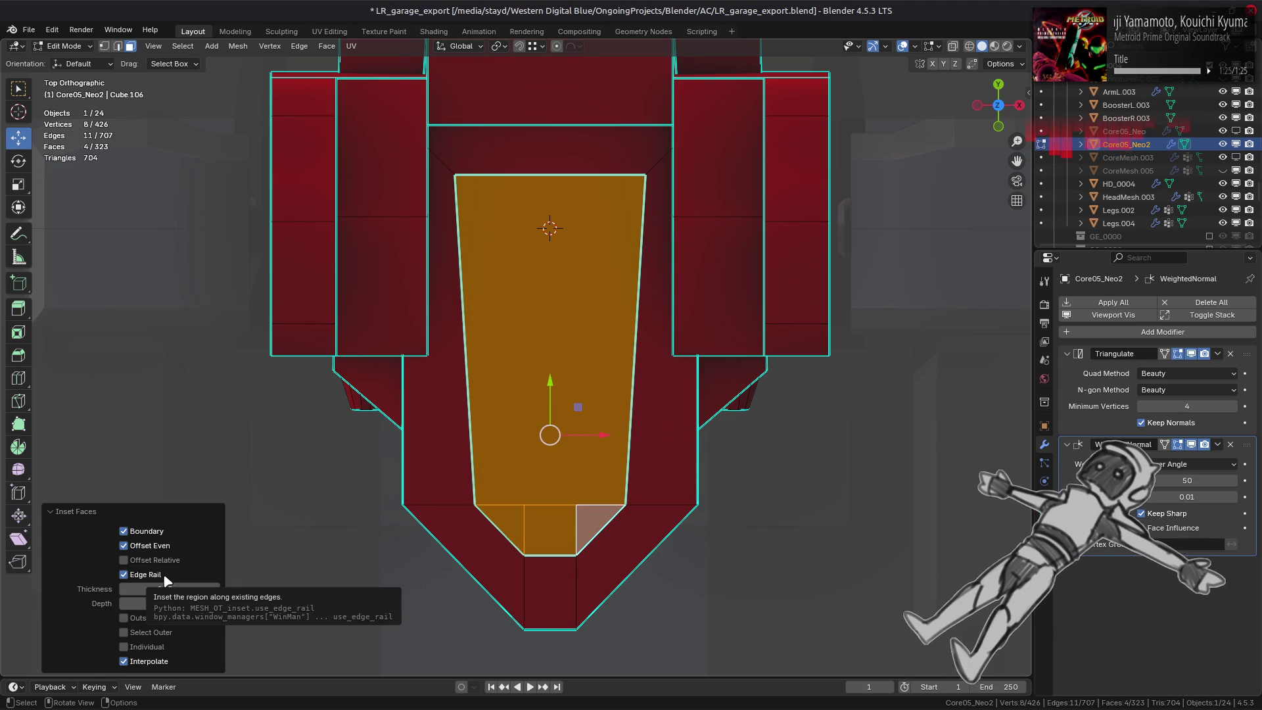
{"action": "left_click", "coordinate": [125, 575]}
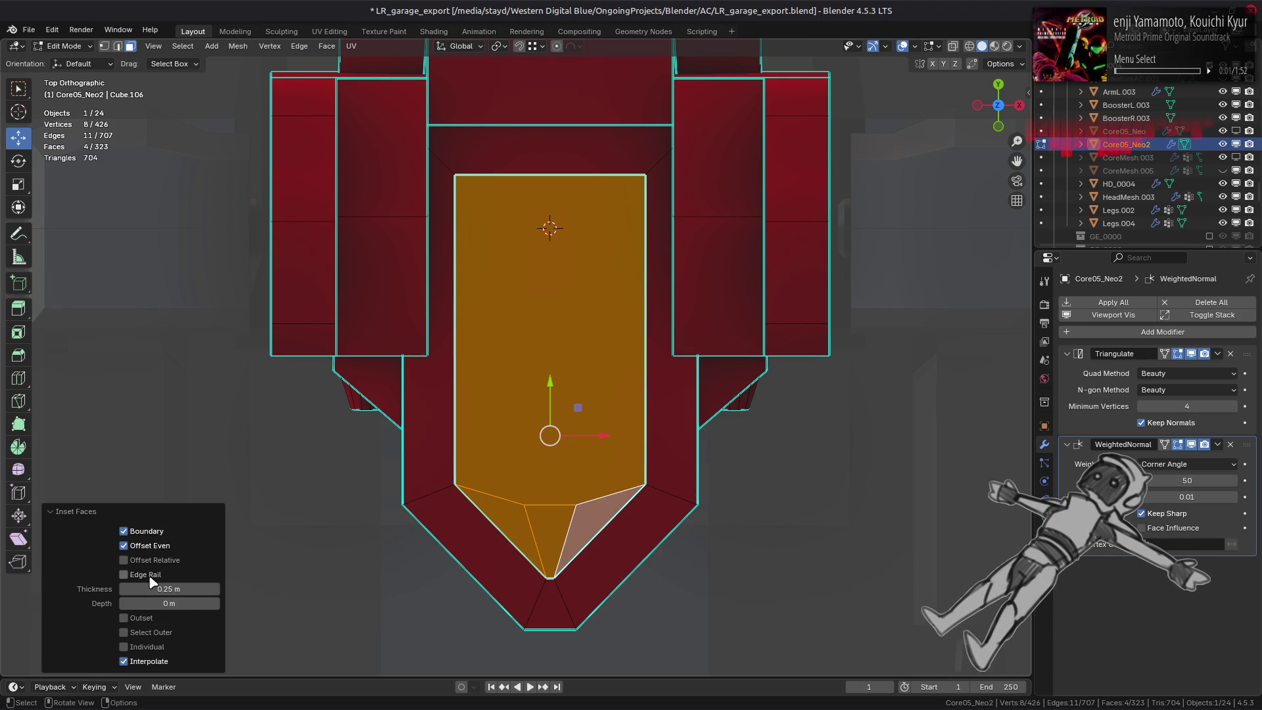
{"action": "left_click", "coordinate": [148, 575]}
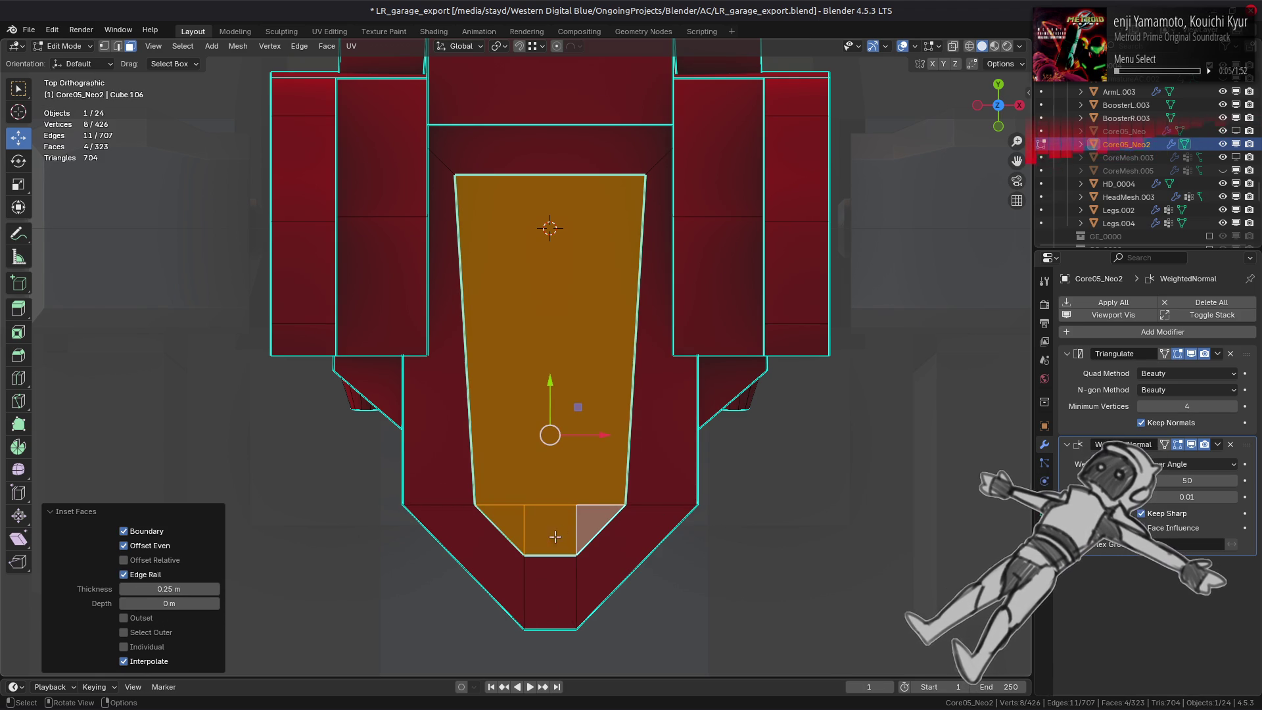
Drop Edge Rail from the inset and set its Thickness to 0.2 m.
{"action": "left_click", "coordinate": [148, 575]}
{"action": "mouse_move", "coordinate": [485, 520]}
{"action": "middle_mouse_down"}
{"action": "mouse_move", "coordinate": [454, 496]}
{"action": "mouse_move", "coordinate": [381, 481]}
{"action": "middle_mouse_up"}
{"action": "scroll", "coordinate": [363, 494], "scroll_direction": "up", "scroll_amount": 3}
{"action": "left_click", "coordinate": [158, 575]}
{"action": "scroll", "coordinate": [381, 482], "scroll_direction": "down", "scroll_amount": 2}
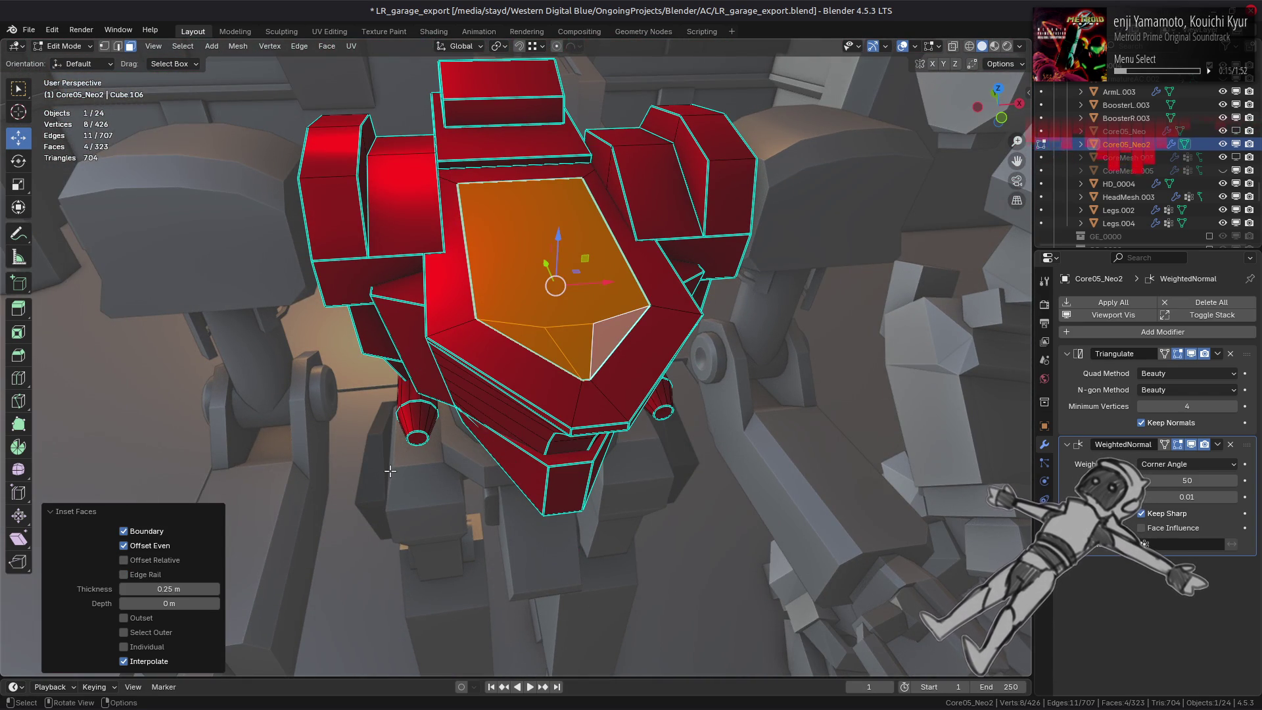
{"action": "left_click", "coordinate": [191, 587]}
{"action": "type", "text": "0.2"}
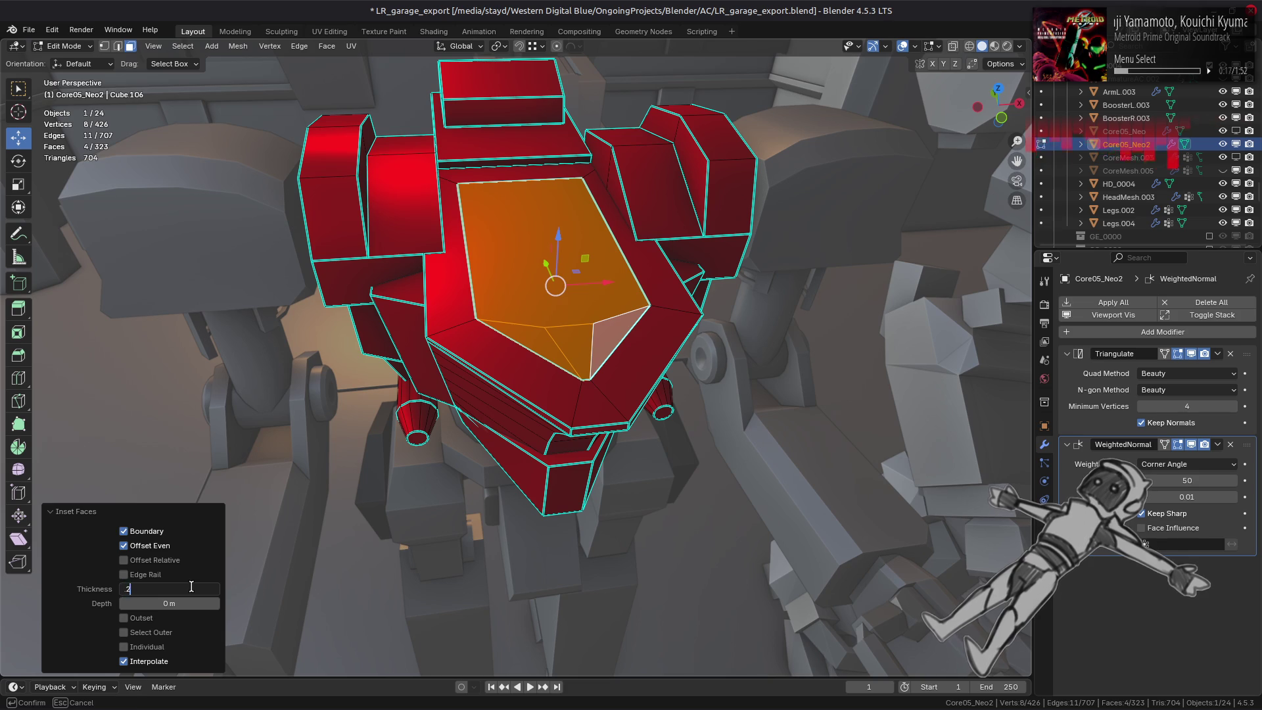
{"action": "key", "text": "Return"}
Re-enter and confirm the 0.2 m inset thickness, then select a leftover chest-face vertex.
{"action": "left_click", "coordinate": [190, 589]}
{"action": "type", "text": "1"}
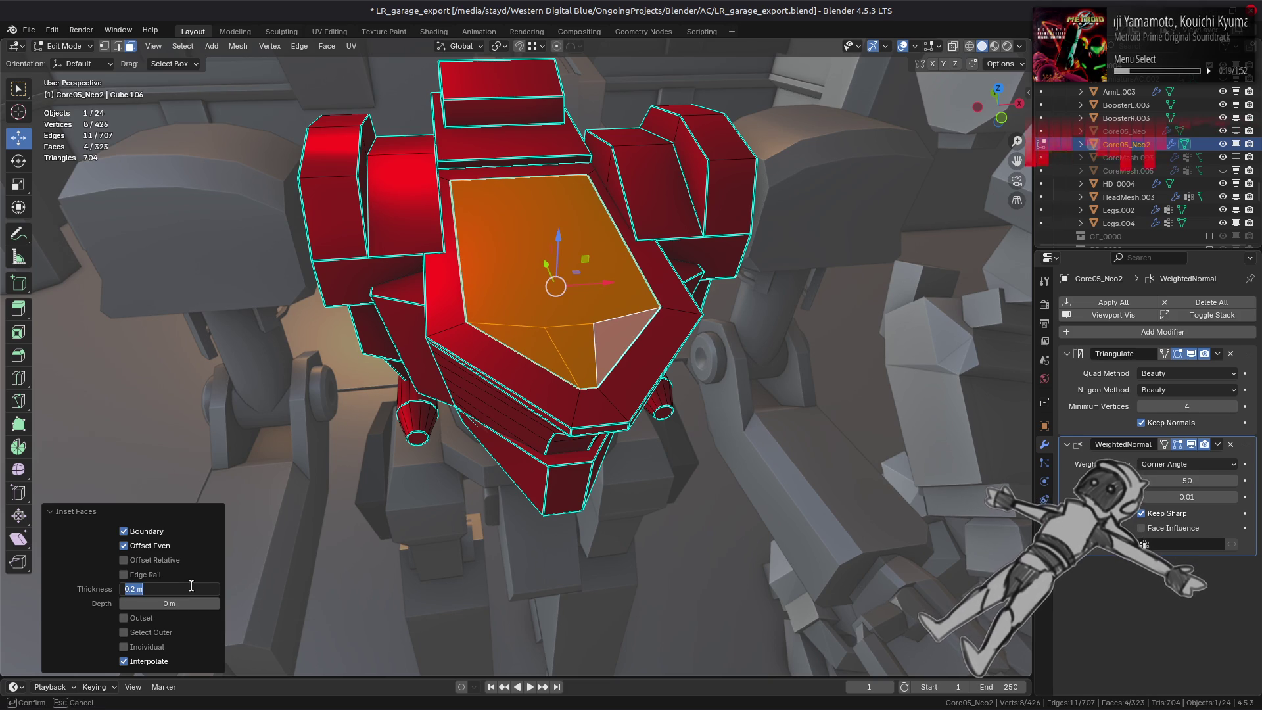
{"action": "type", "text": "5625"}
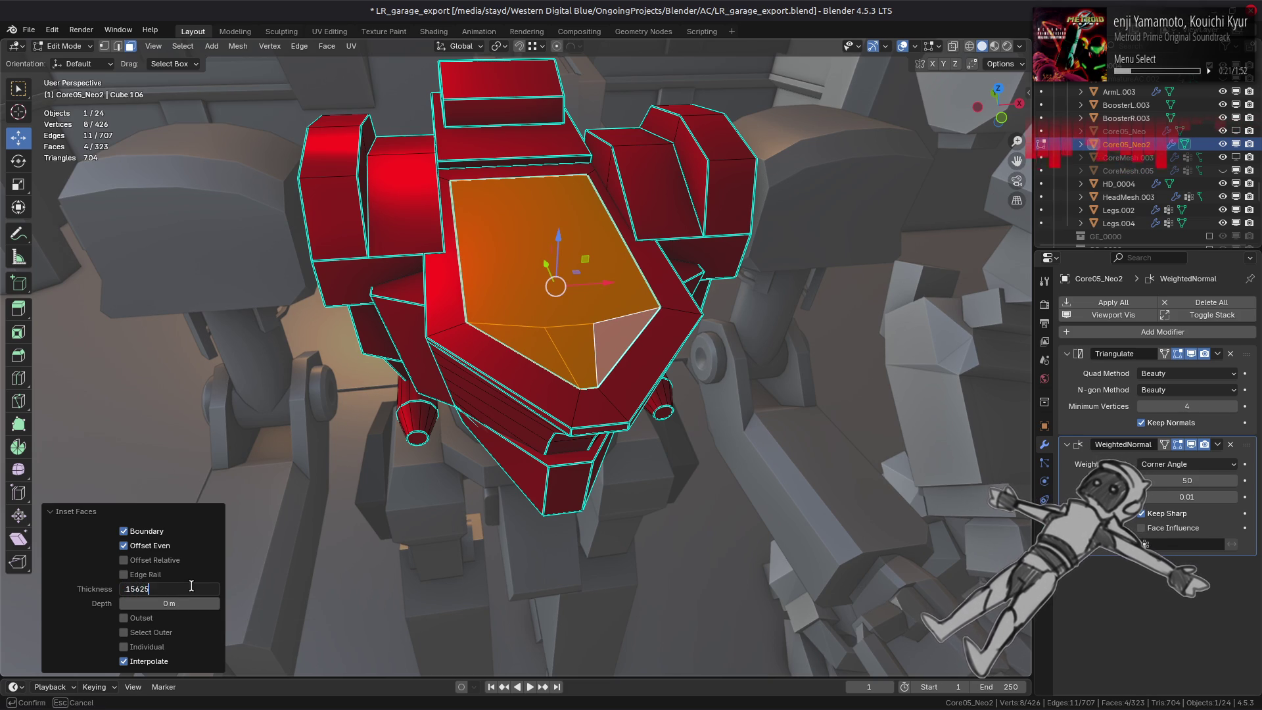
{"action": "key", "text": "Return"}
{"action": "scroll", "coordinate": [466, 378], "scroll_direction": "up", "scroll_amount": 1}
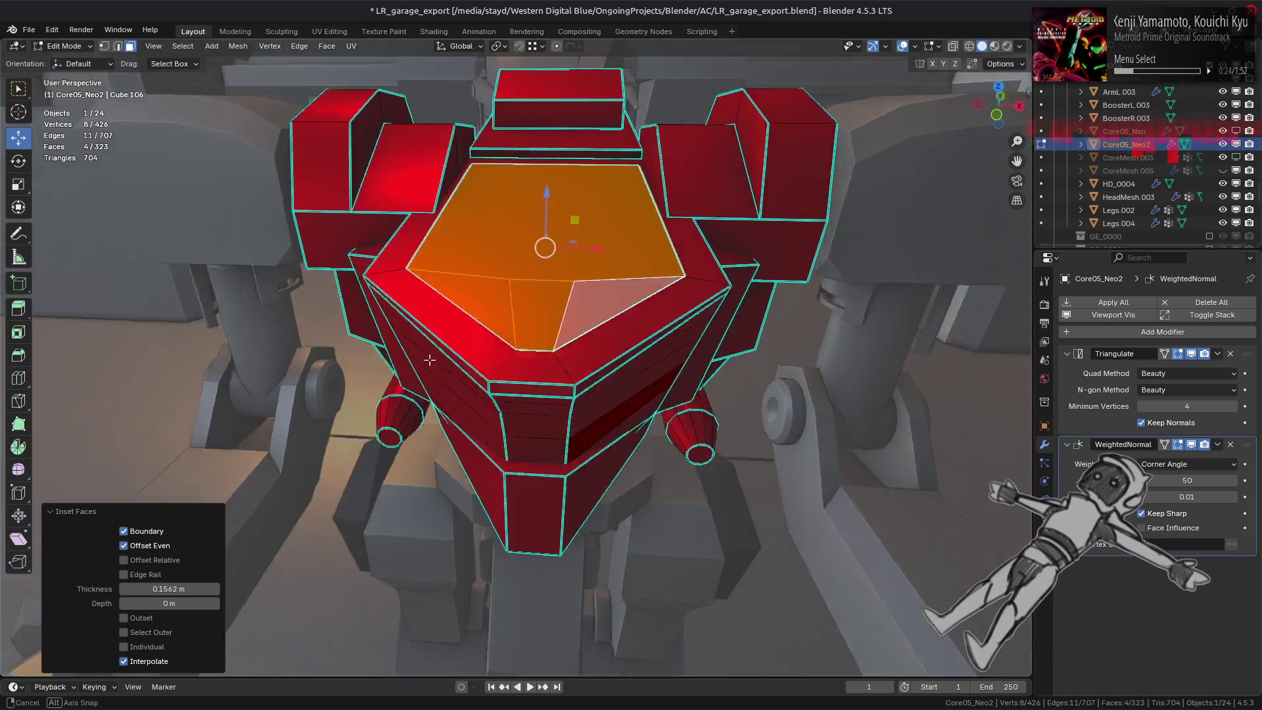
{"action": "middle_click_drag", "start_coordinate": [467, 378], "coordinate": [375, 425]}
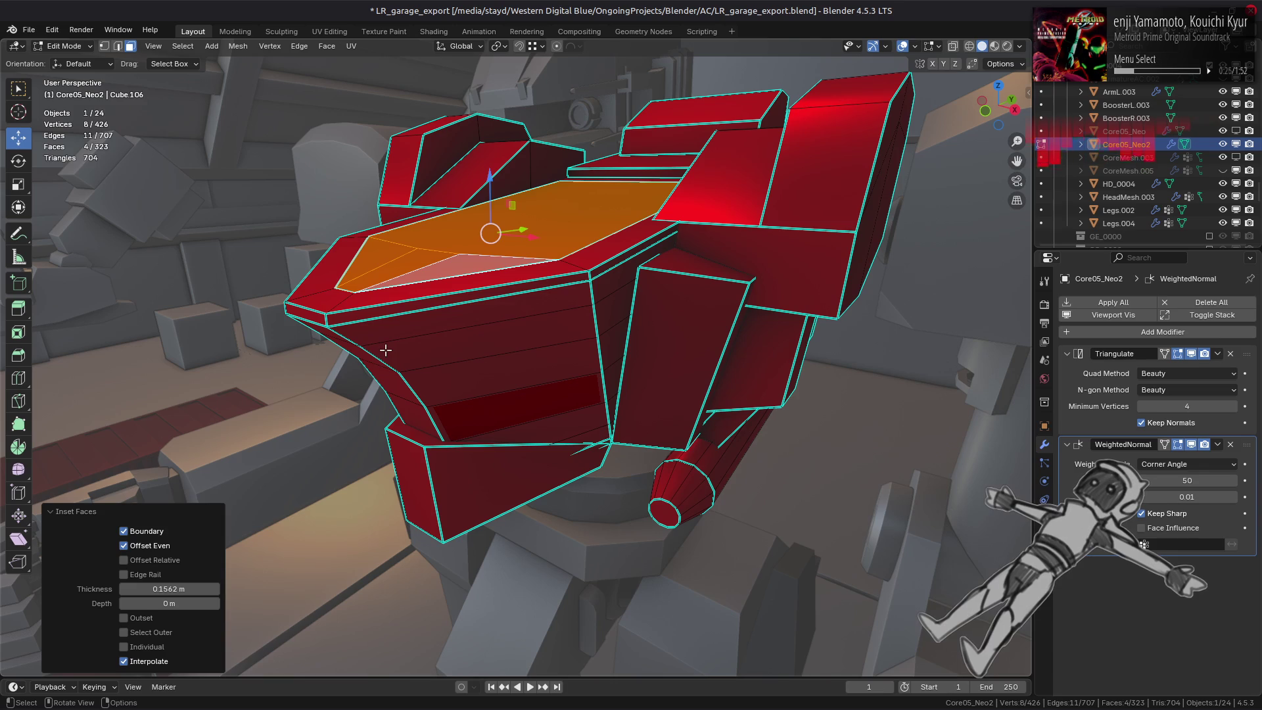
{"action": "left_click", "coordinate": [149, 588]}
{"action": "type", "text": "0.2"}
{"action": "key", "text": "Return"}
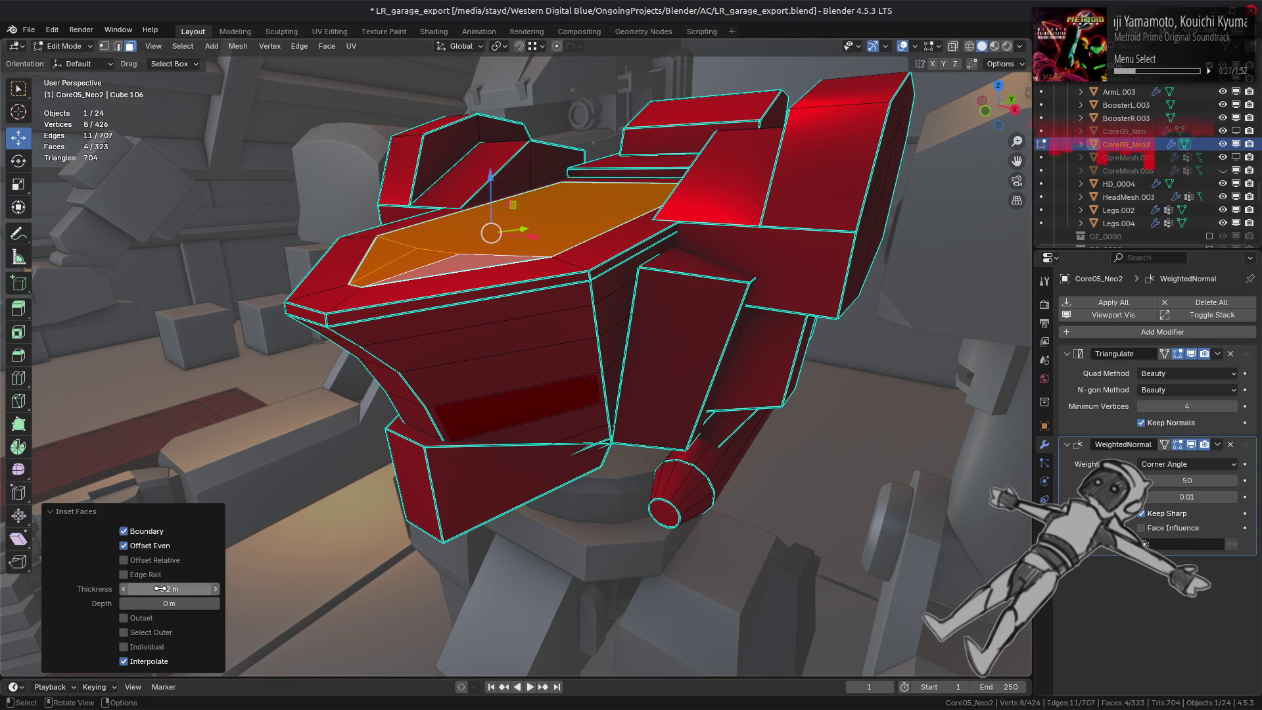
{"action": "middle_click_drag", "start_coordinate": [399, 373], "coordinate": [480, 393]}
{"action": "scroll", "coordinate": [479, 394], "scroll_direction": "up", "scroll_amount": 5}
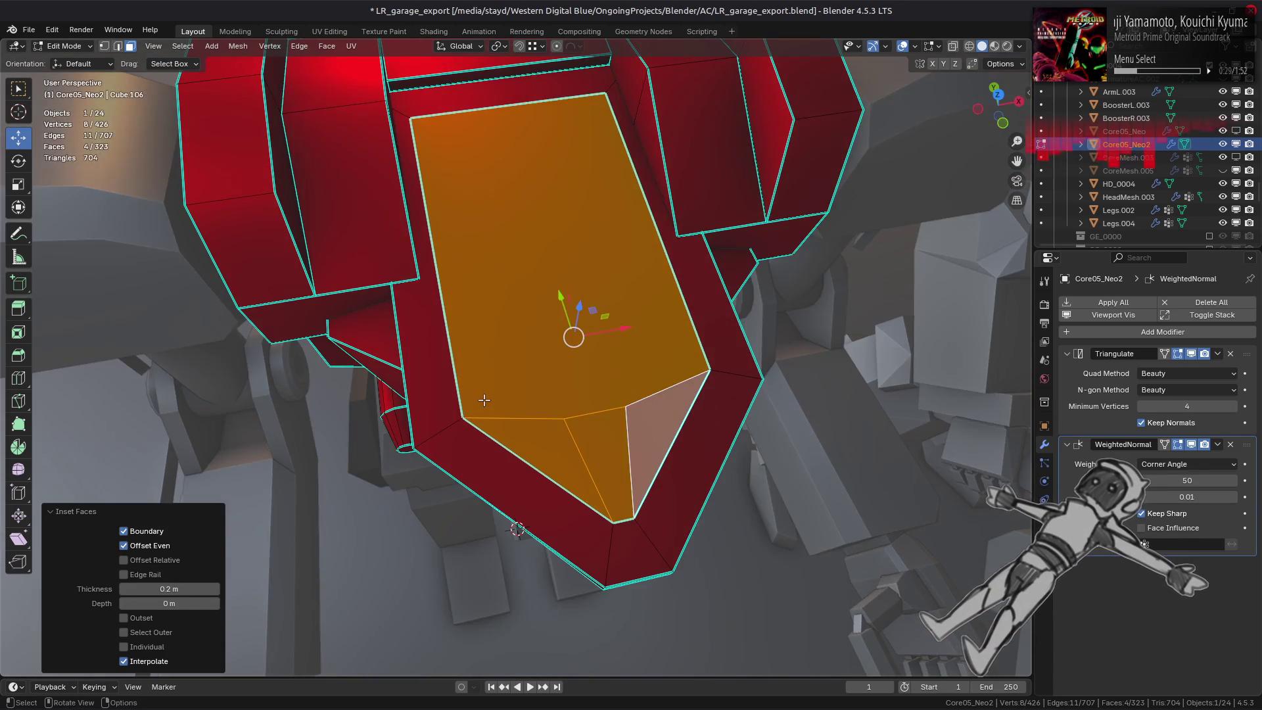
{"action": "scroll", "coordinate": [480, 394], "scroll_direction": "down", "scroll_amount": 5}
{"action": "left_click", "coordinate": [447, 382]}
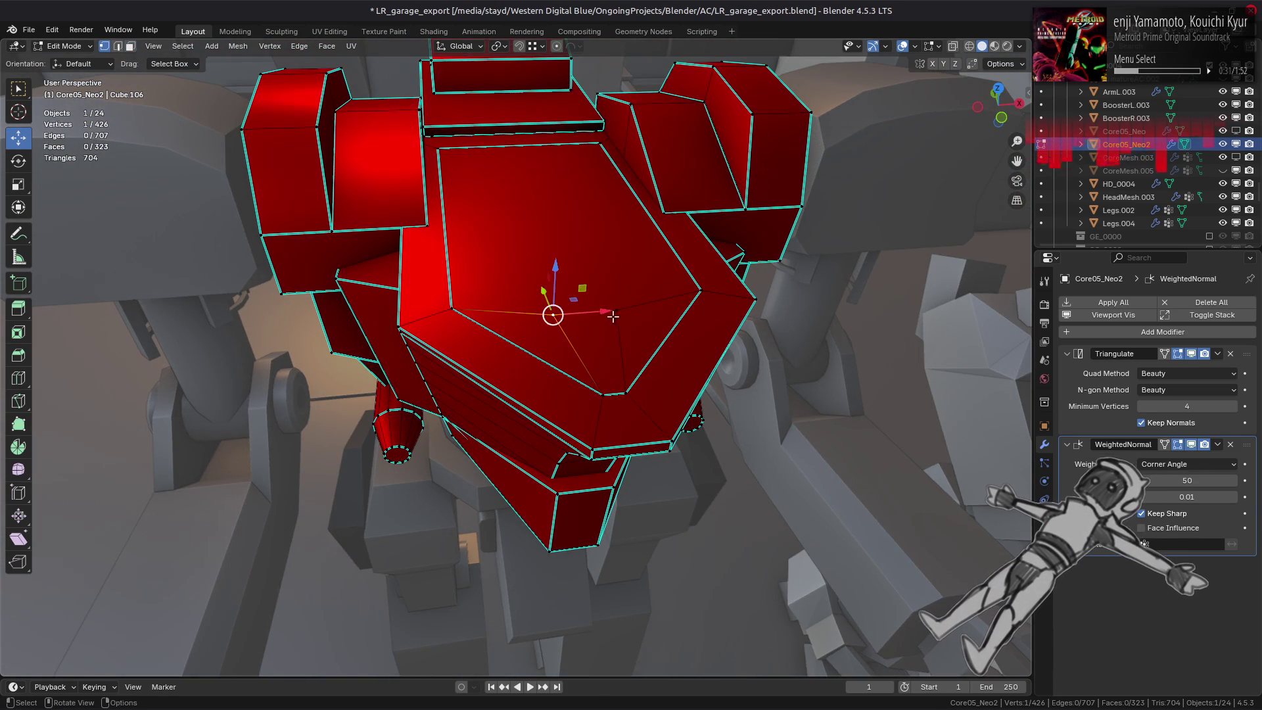
Dissolve the leftover chest-face vertices and select the centre chest face.
{"action": "right_click", "coordinate": [446, 391]}
{"action": "left_click", "coordinate": [404, 662]}
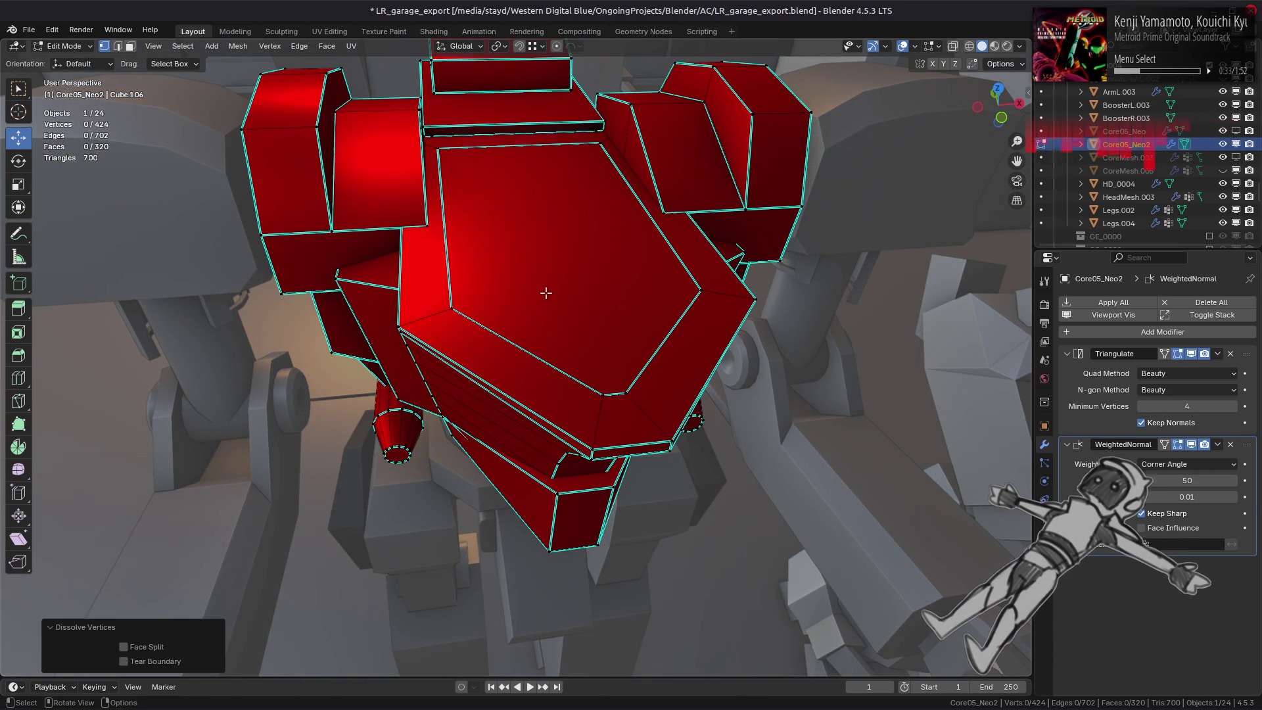
{"action": "key", "text": "3"}
{"action": "left_click", "coordinate": [623, 311]}
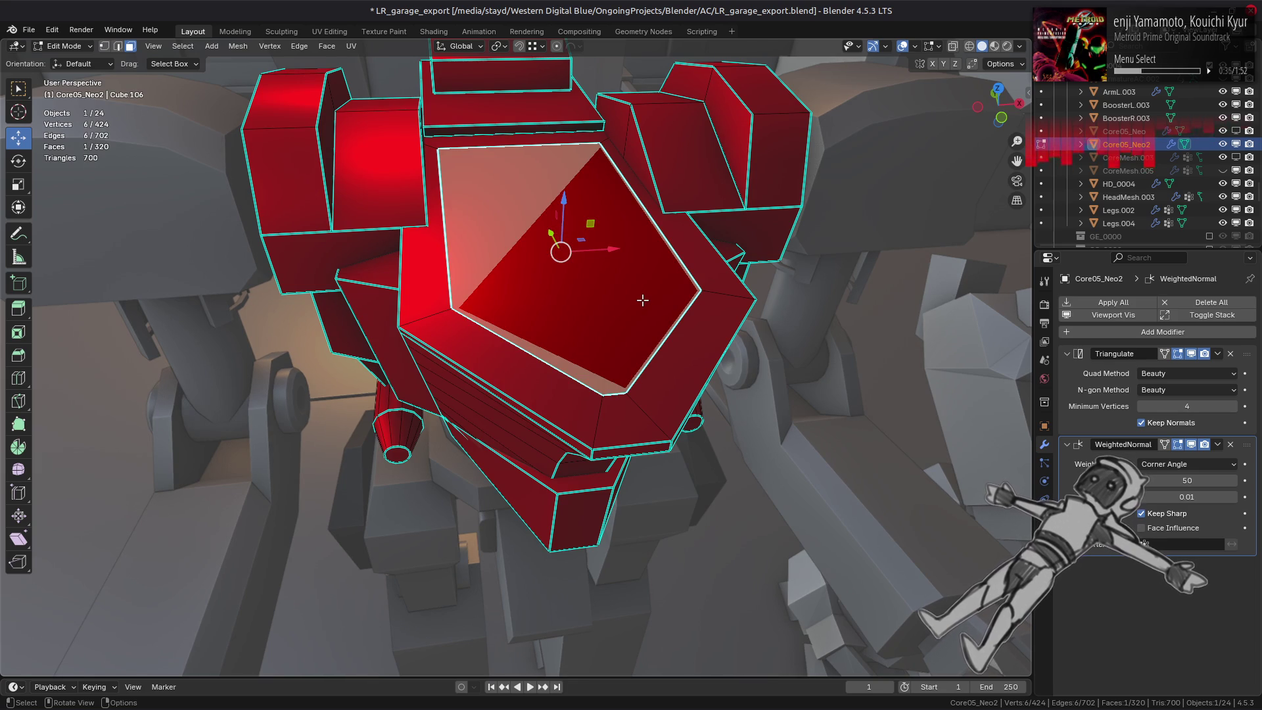
Briefly swap Core05_Neo2 for CoreMesh.005 in the Outliner to compare, then restore the red core.
{"action": "left_click", "coordinate": [1222, 145]}
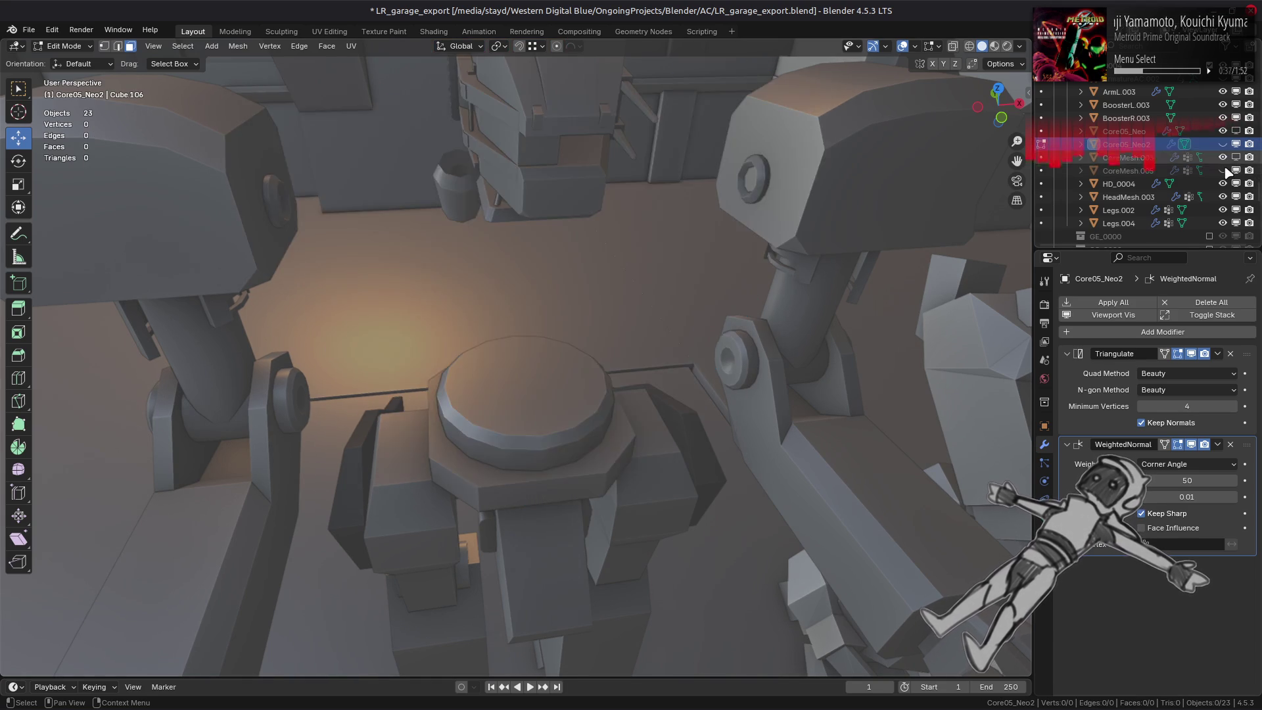
{"action": "left_click", "coordinate": [1225, 171]}
{"action": "left_click", "coordinate": [1226, 171]}
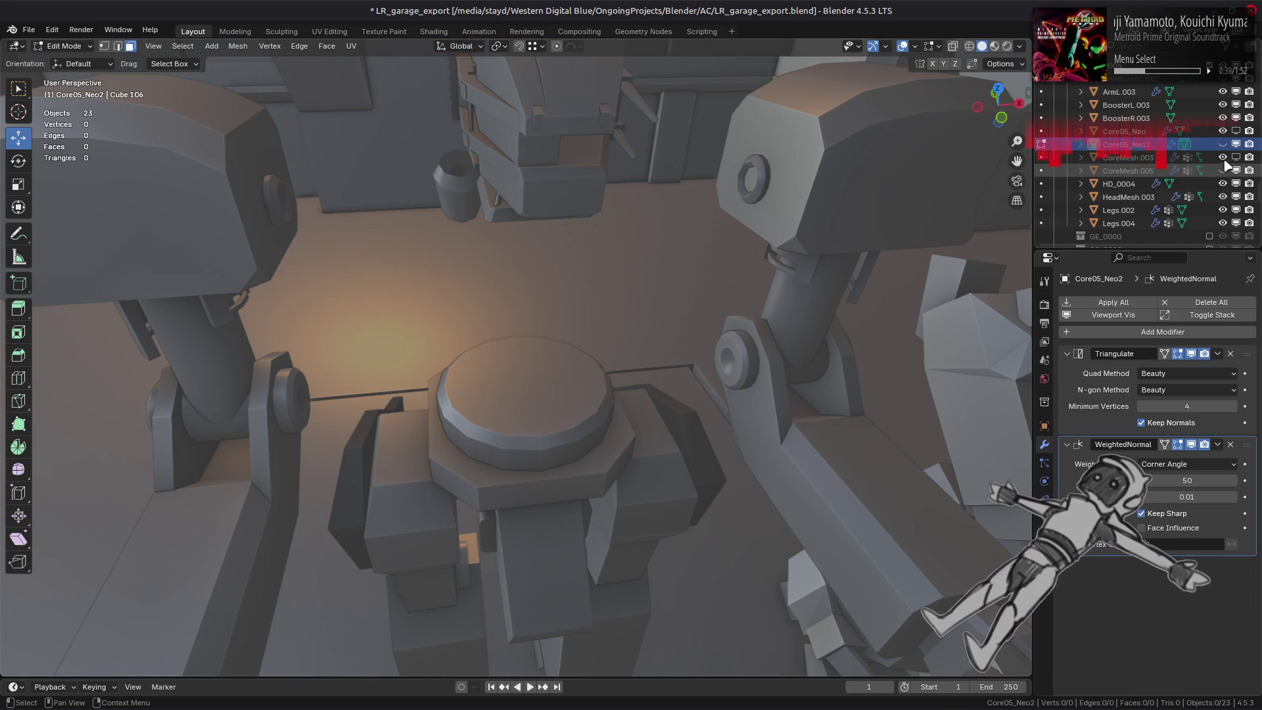
{"action": "left_click", "coordinate": [1223, 144]}
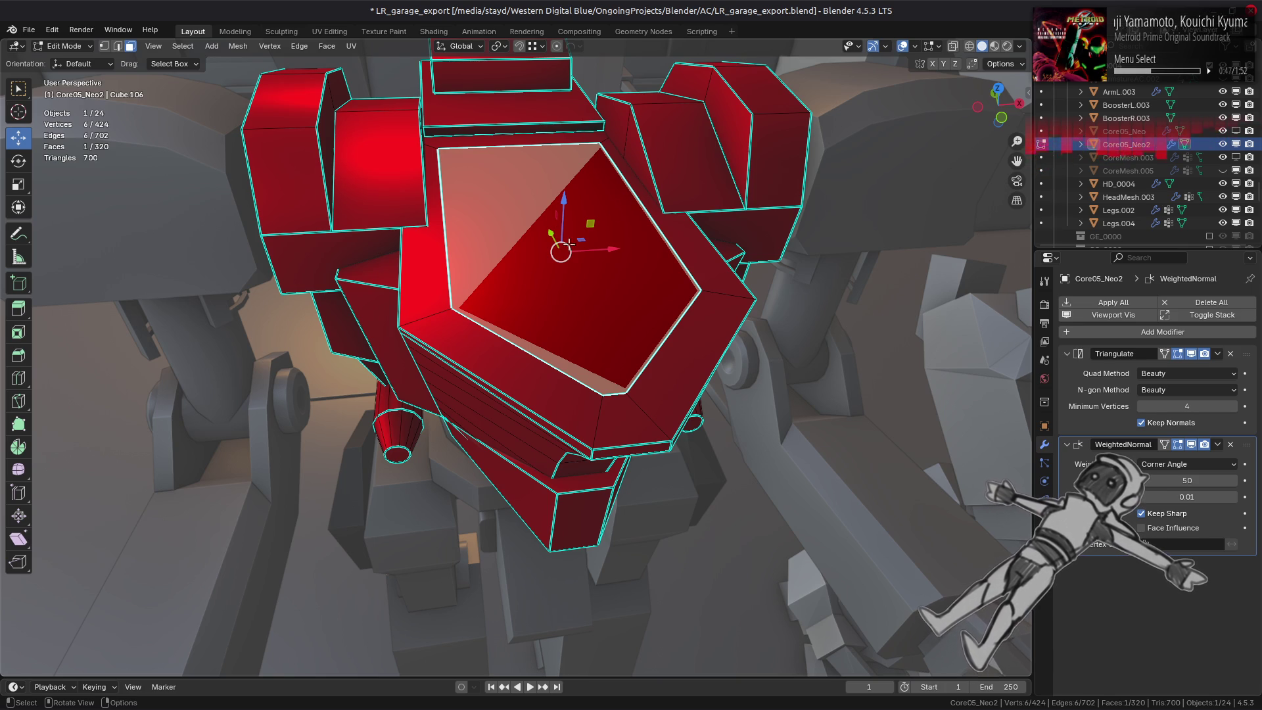
Select the linked chest block with Ctrl+L and hide the rest of the mesh with Shift+H.
{"action": "key", "text": "2"}
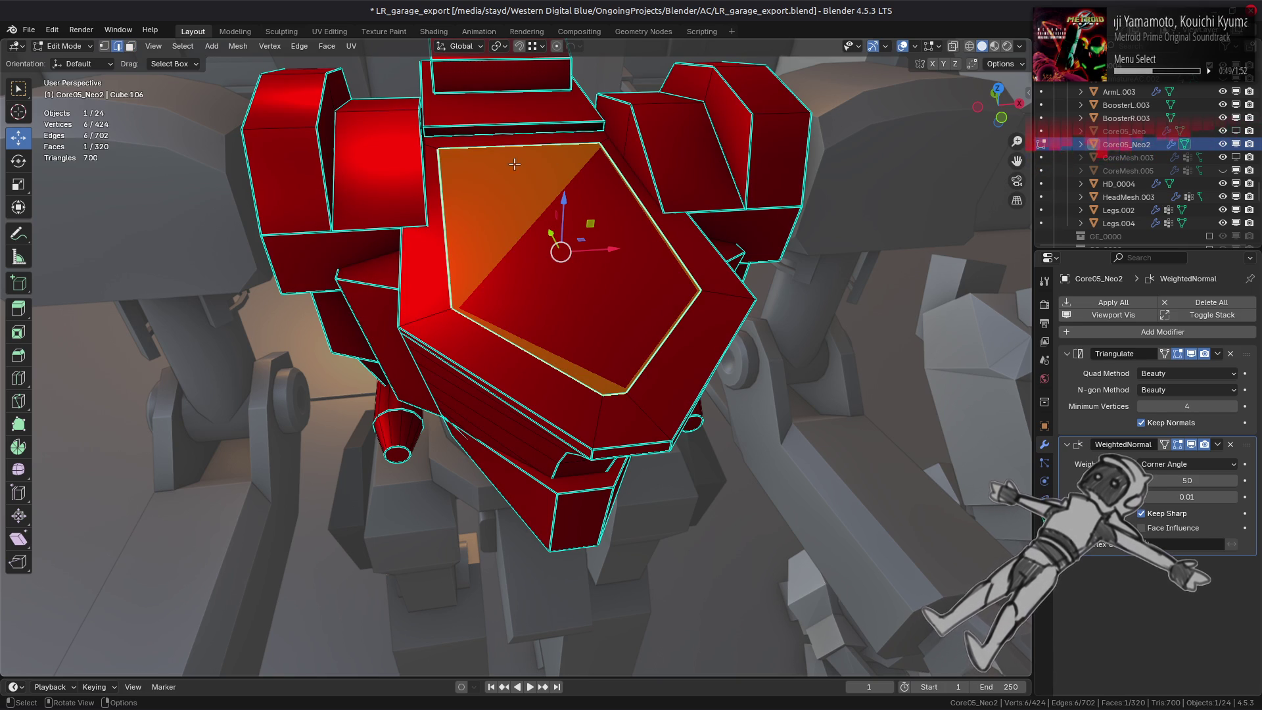
{"action": "key", "text": "ctrl+l"}
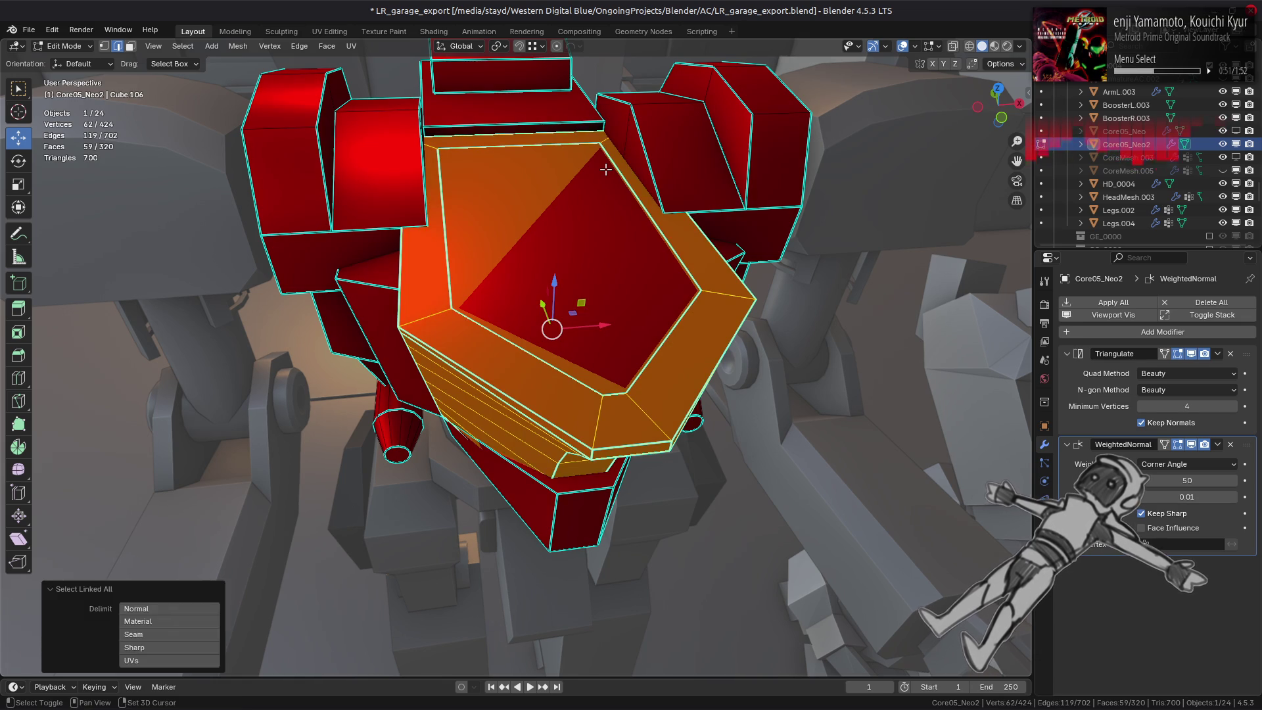
{"action": "key", "text": "shift+h"}
{"action": "left_click", "coordinate": [358, 221]}
{"action": "middle_click_drag", "start_coordinate": [358, 221], "coordinate": [738, 197]}
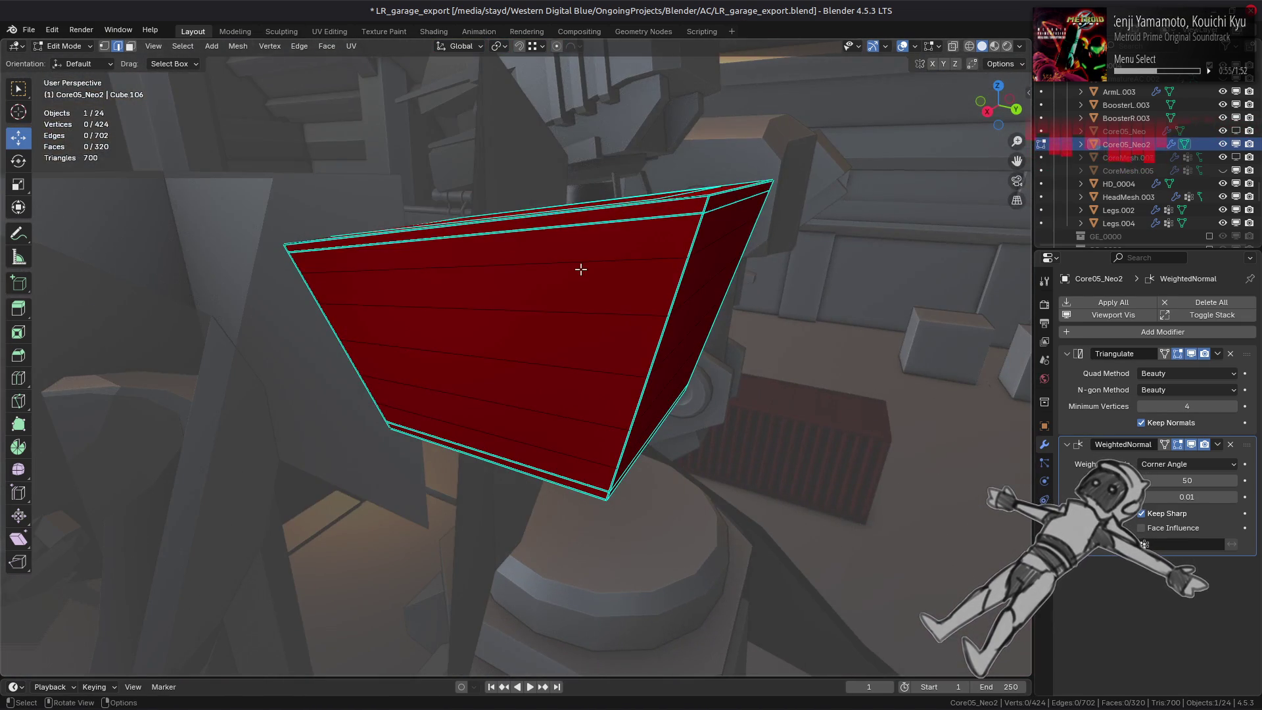
{"action": "mouse_move", "coordinate": [577, 270]}
{"action": "middle_mouse_down"}
{"action": "mouse_move", "coordinate": [464, 338]}
{"action": "mouse_move", "coordinate": [459, 395]}
{"action": "middle_mouse_up"}
{"action": "scroll", "coordinate": [458, 359], "scroll_direction": "up", "scroll_amount": 1}
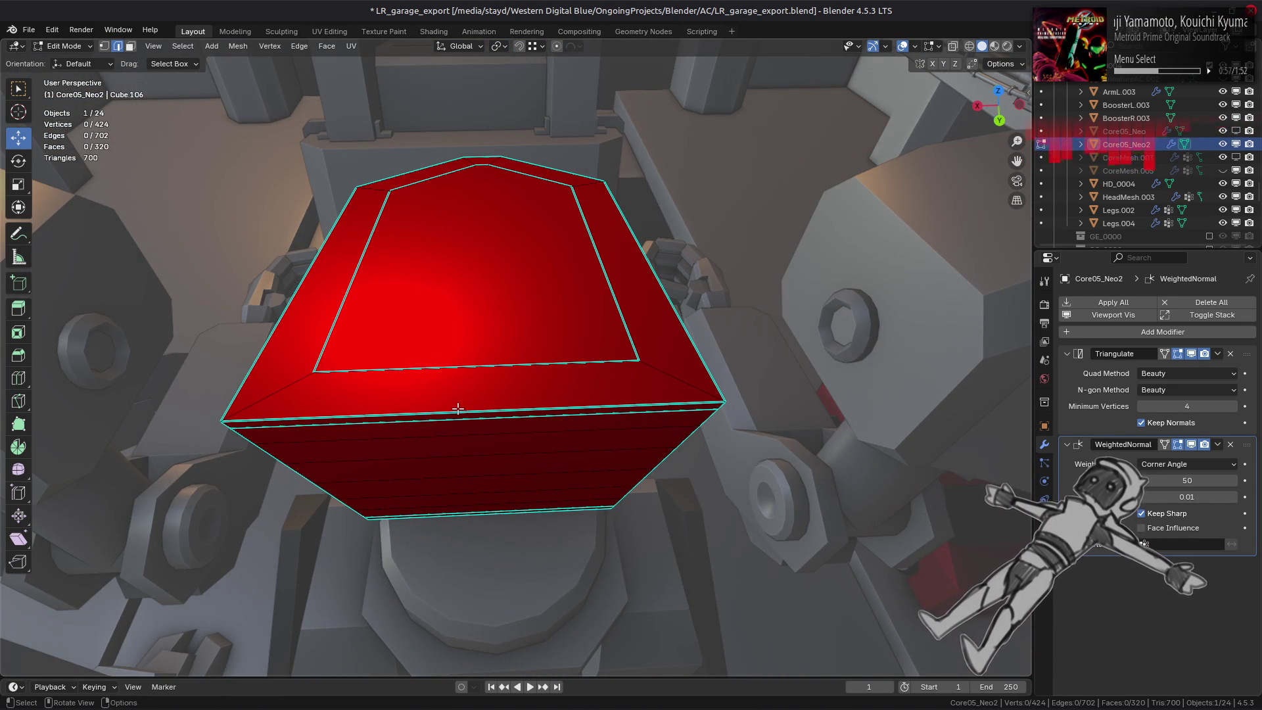
Subdivide the chest block's front top edge with 2 cuts.
{"action": "left_click", "coordinate": [457, 406]}
{"action": "right_click", "coordinate": [459, 412]}
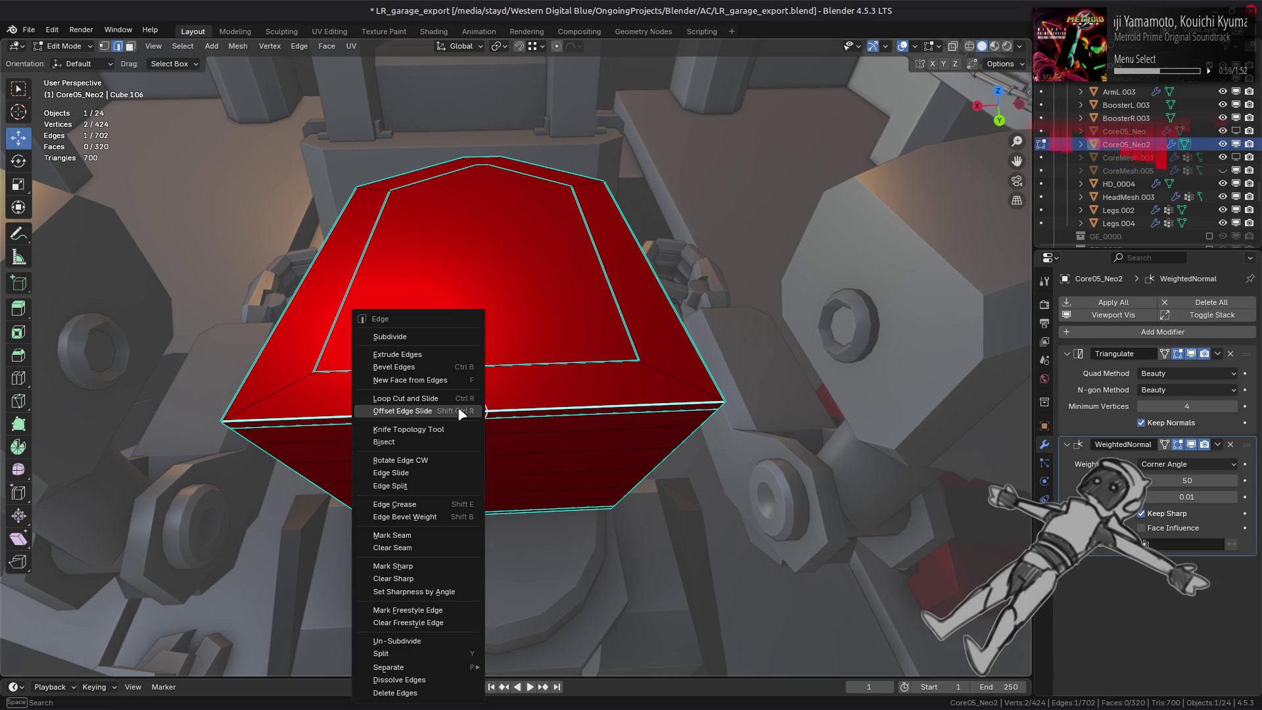
{"action": "left_click", "coordinate": [434, 338]}
{"action": "left_click", "coordinate": [215, 574]}
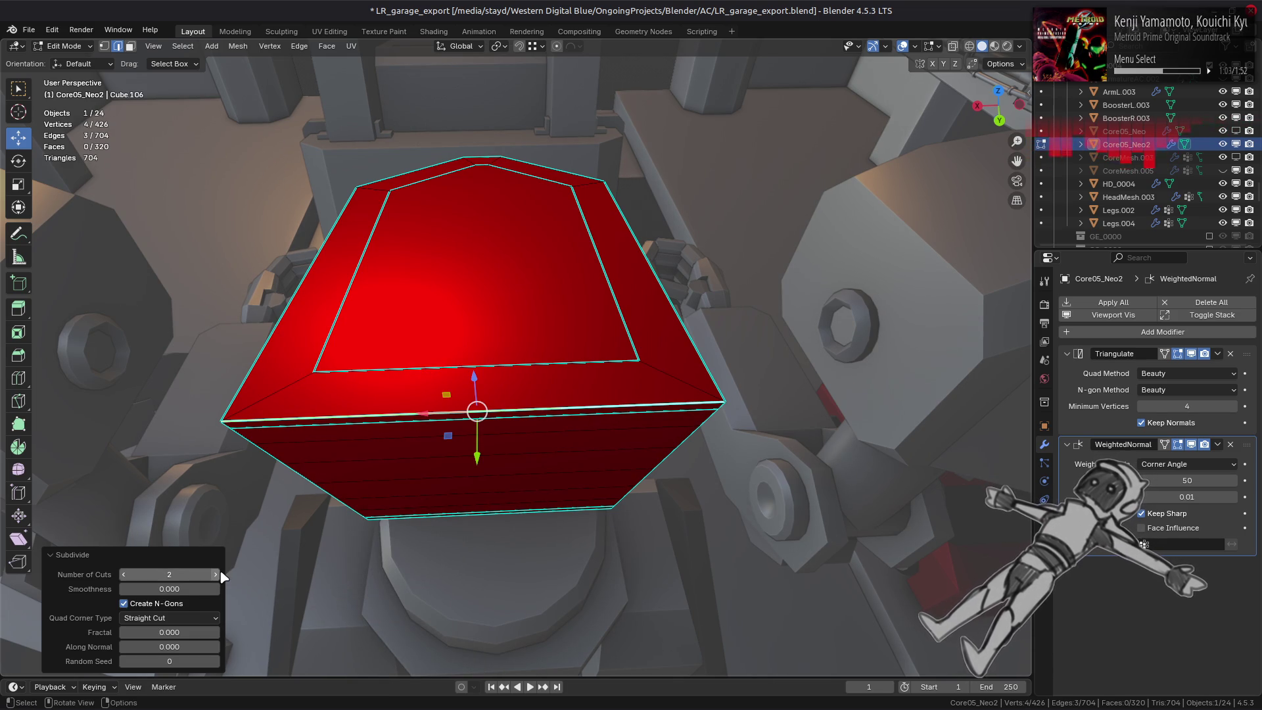
Slide the two new vertices outward along the front edge to their positions.
{"action": "key", "text": "1"}
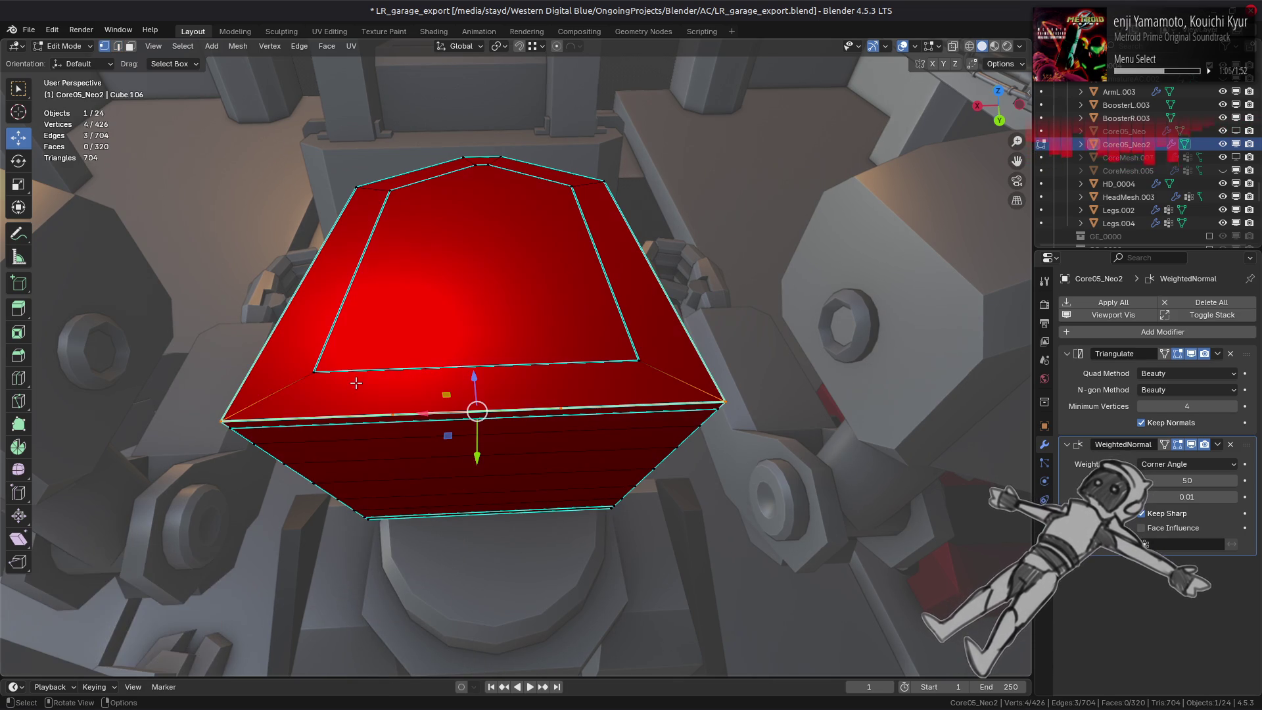
{"action": "left_click", "coordinate": [393, 413]}
{"action": "key", "text": "shift+v"}
{"action": "left_click", "coordinate": [337, 392]}
{"action": "left_click", "coordinate": [562, 408]}
{"action": "key", "text": "shift+v"}
{"action": "left_click", "coordinate": [642, 363]}
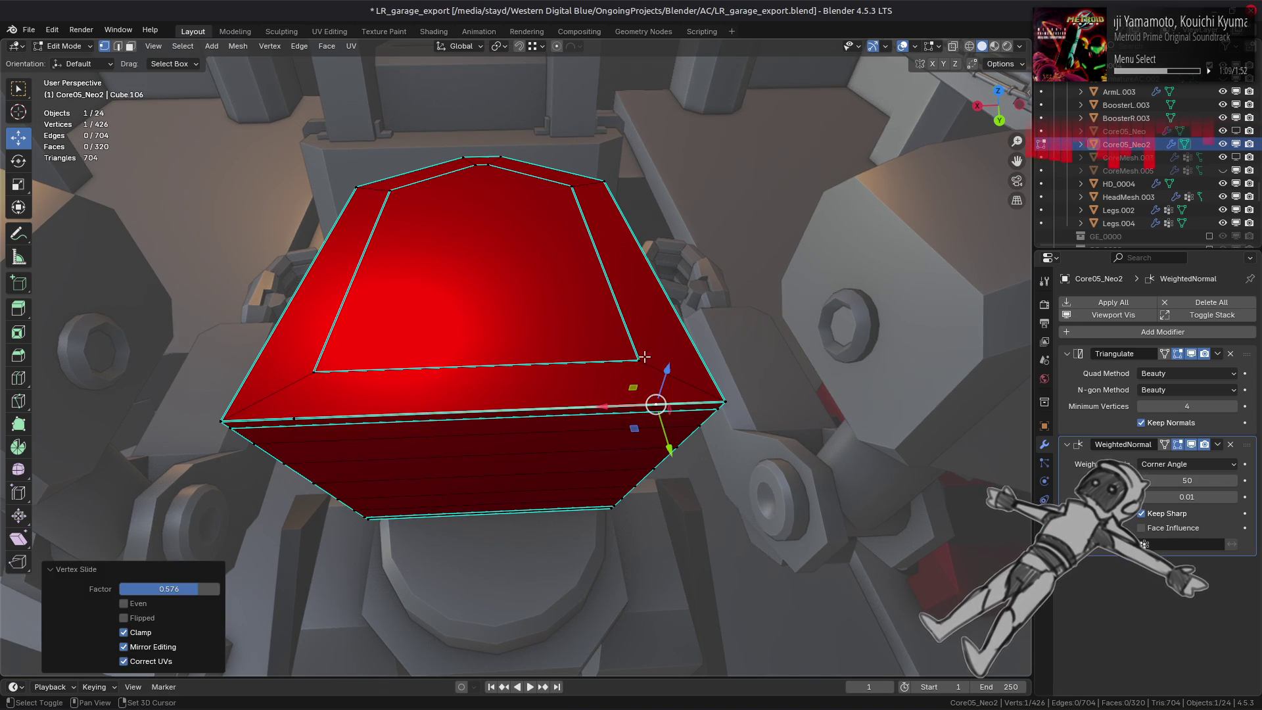
Connect each new vertex to its inset corner vertex with a new edge (J).
{"action": "left_click", "coordinate": [535, 417], "text": "shift"}
{"action": "left_click", "coordinate": [303, 407], "text": "shift"}
{"action": "key", "text": "j"}
{"action": "key", "text": "alt+a"}
Mark the two new cut edges as sharp.
{"action": "key", "text": "2"}
{"action": "left_click", "coordinate": [310, 389], "text": "shift"}
{"action": "left_click", "coordinate": [653, 393], "text": "shift"}
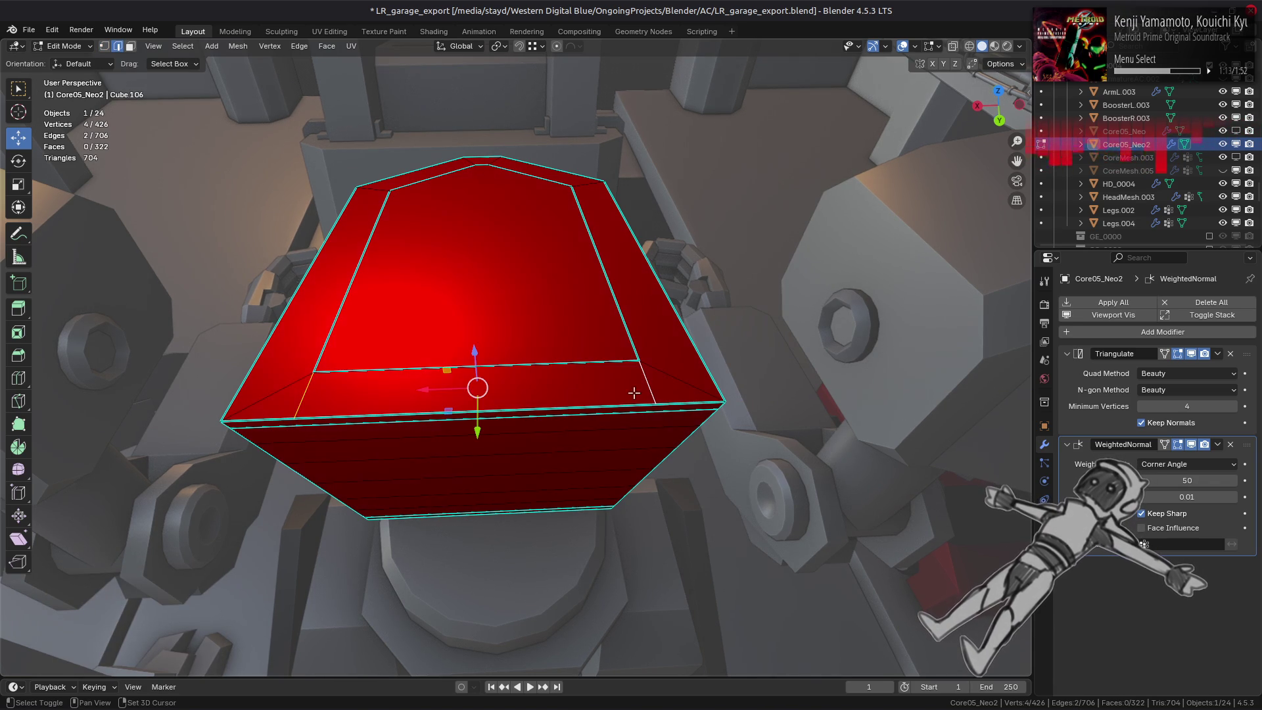
{"action": "key", "text": "ctrl+e"}
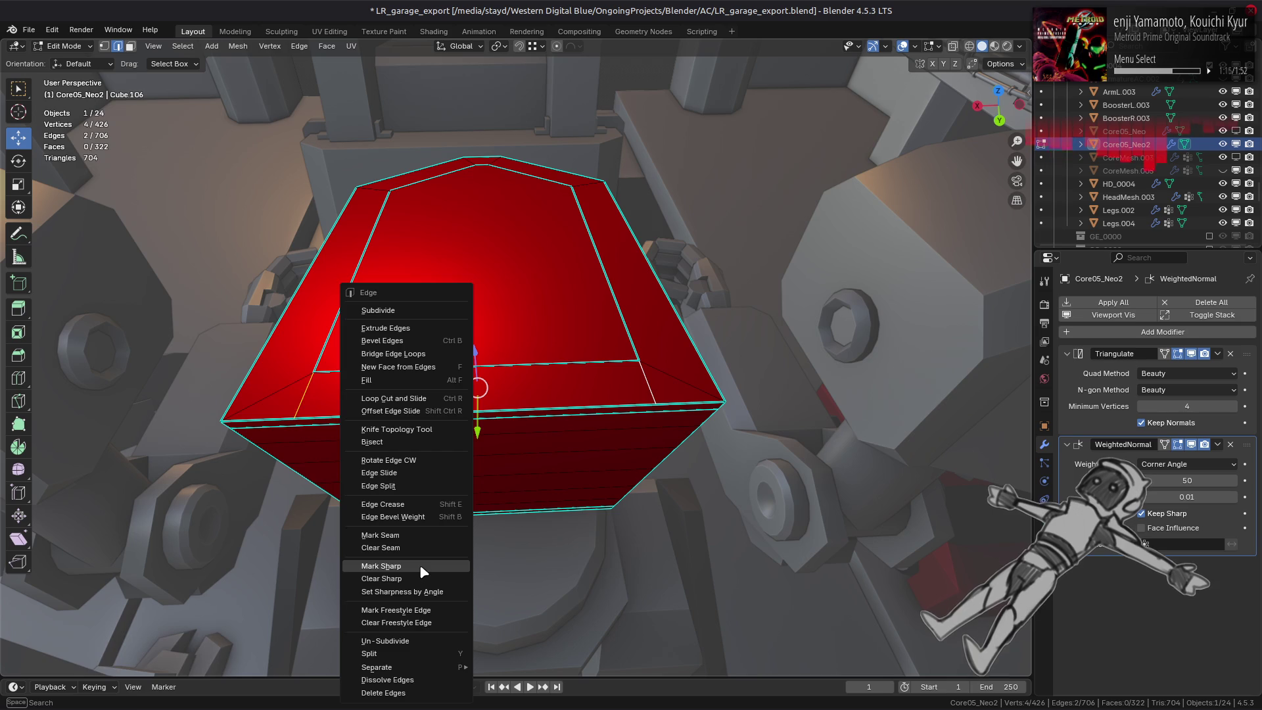
{"action": "left_click", "coordinate": [419, 567]}
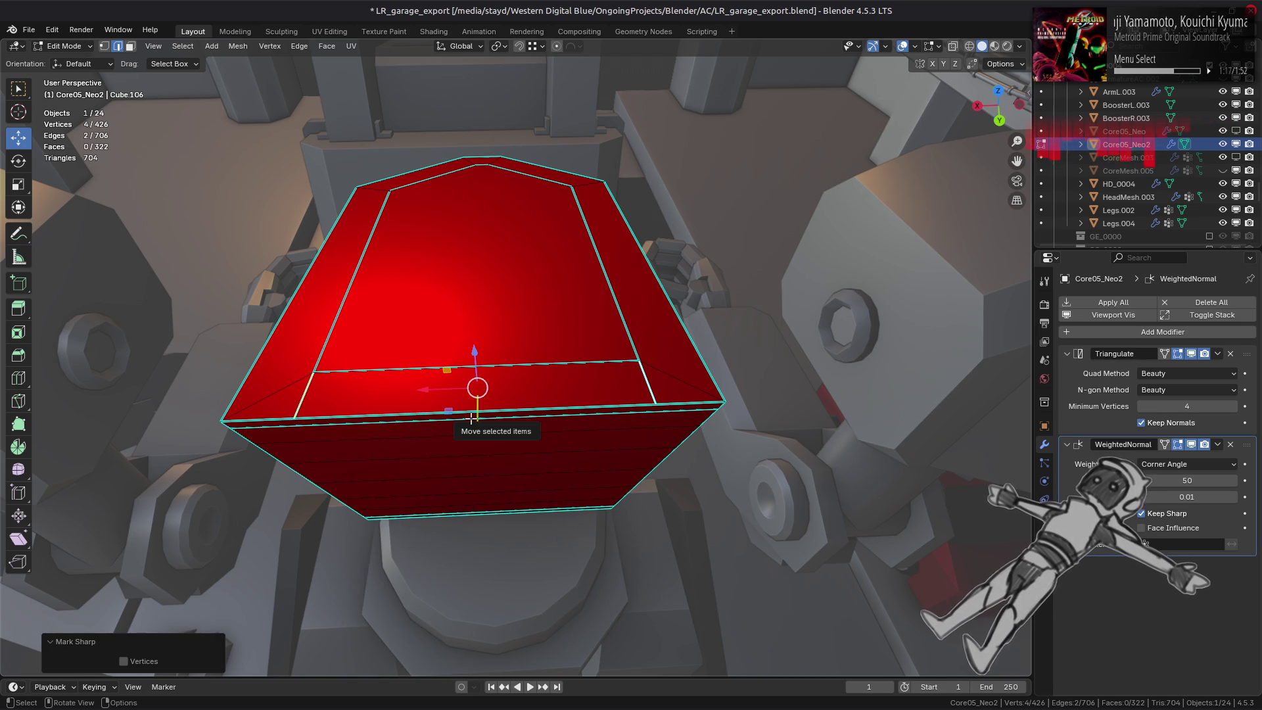
Inspect the block from above and dissolve the two new cut edges.
{"action": "middle_click_drag", "start_coordinate": [471, 420], "coordinate": [460, 387]}
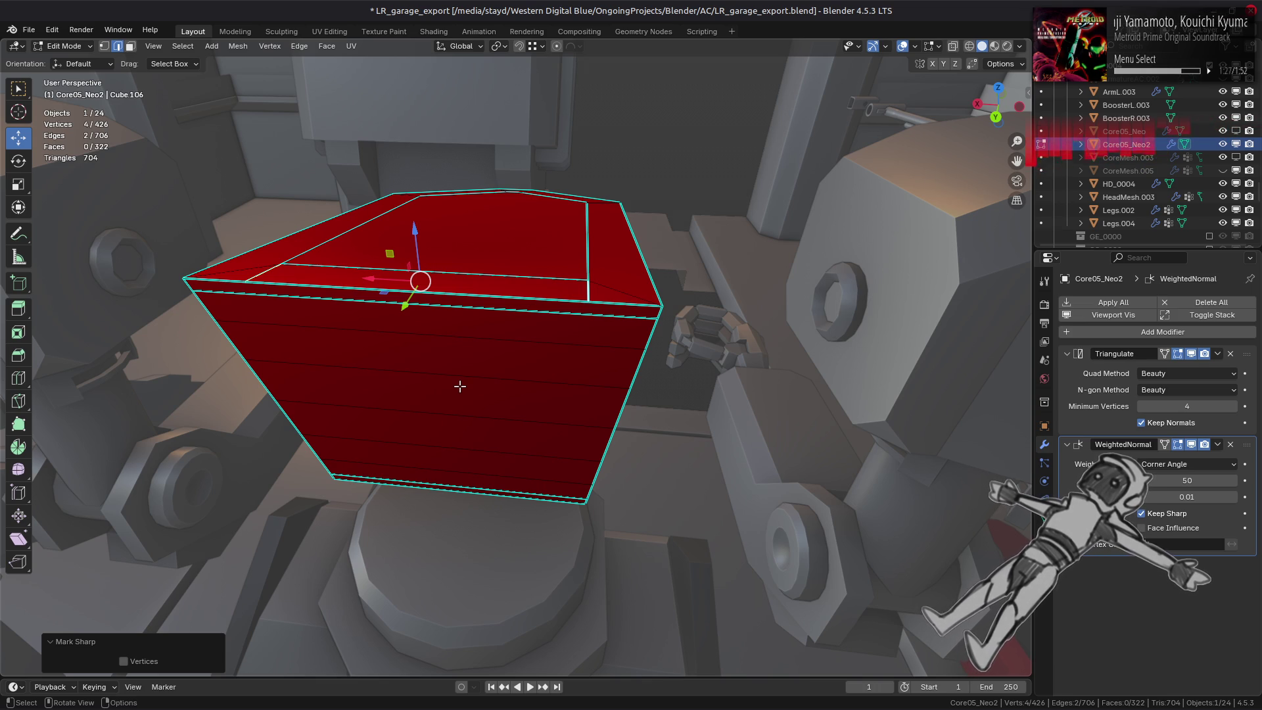
{"action": "mouse_move", "coordinate": [460, 385]}
{"action": "middle_mouse_down"}
{"action": "mouse_move", "coordinate": [654, 325]}
{"action": "mouse_move", "coordinate": [548, 373]}
{"action": "middle_mouse_up"}
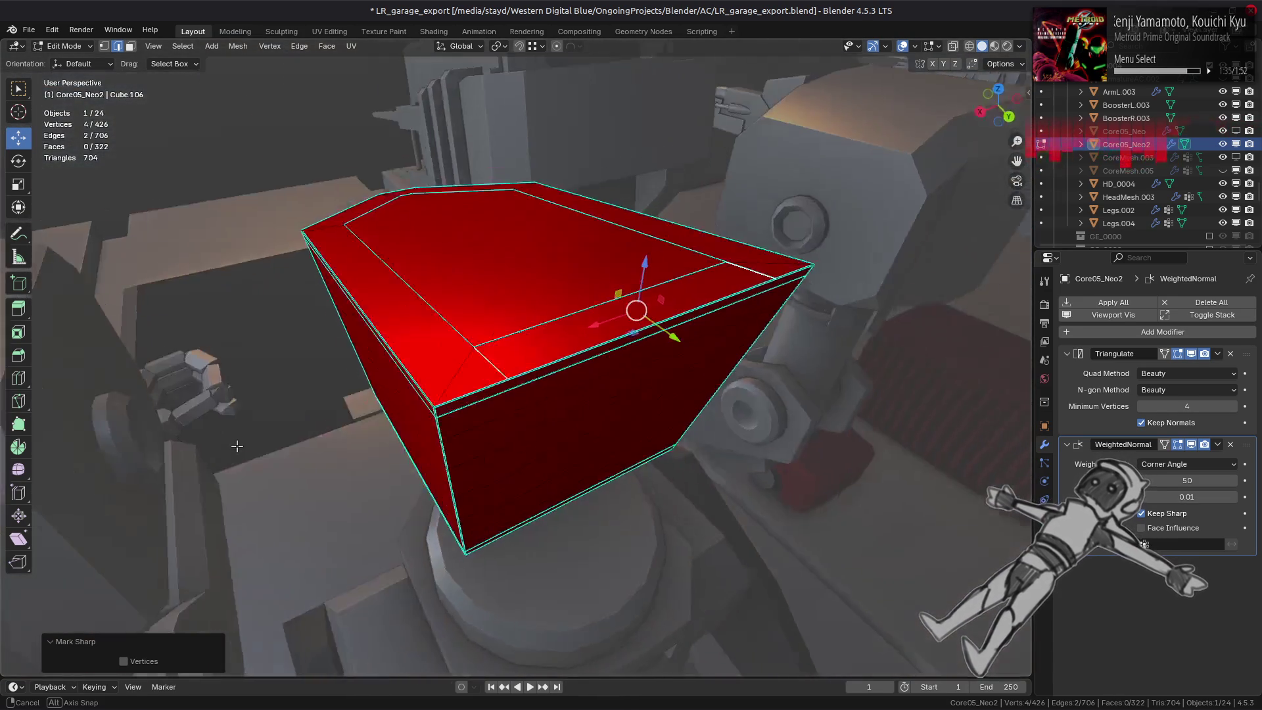
{"action": "middle_click_drag", "start_coordinate": [547, 374], "coordinate": [414, 386]}
{"action": "key", "text": "ctrl+x"}
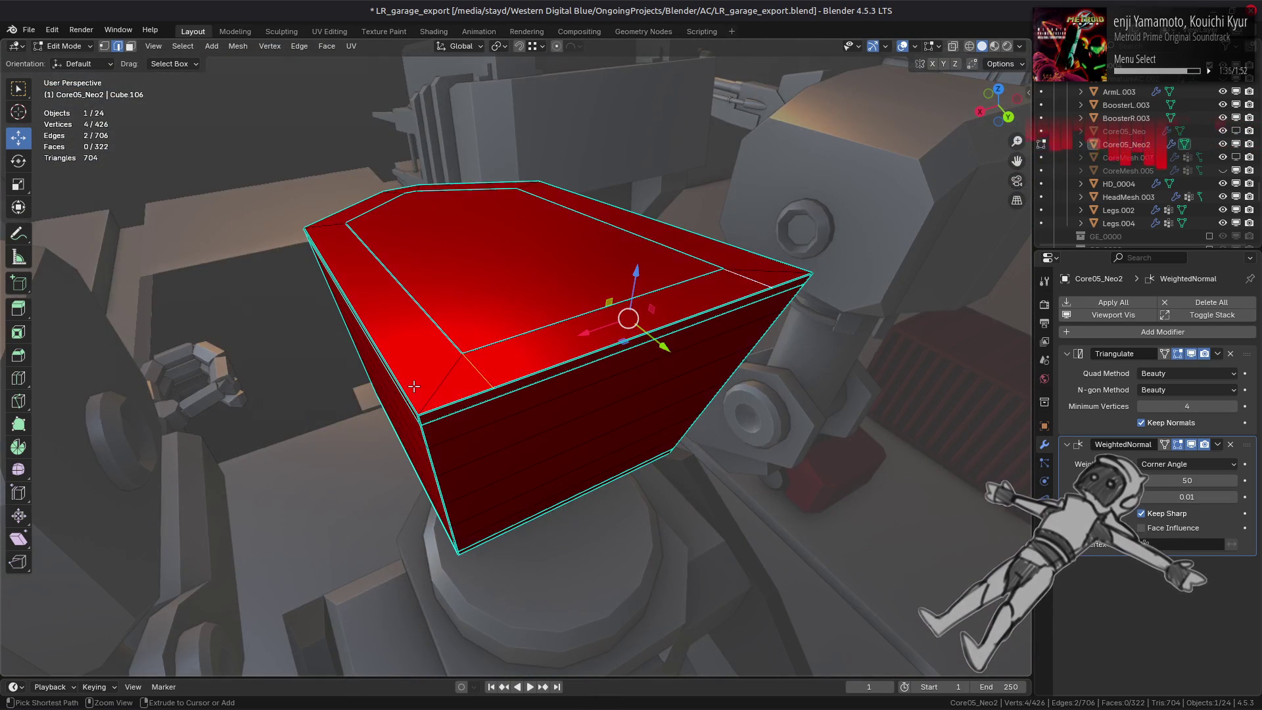
Select the front top edge path and orbit to check the cleaned inset outline.
{"action": "key", "text": "1"}
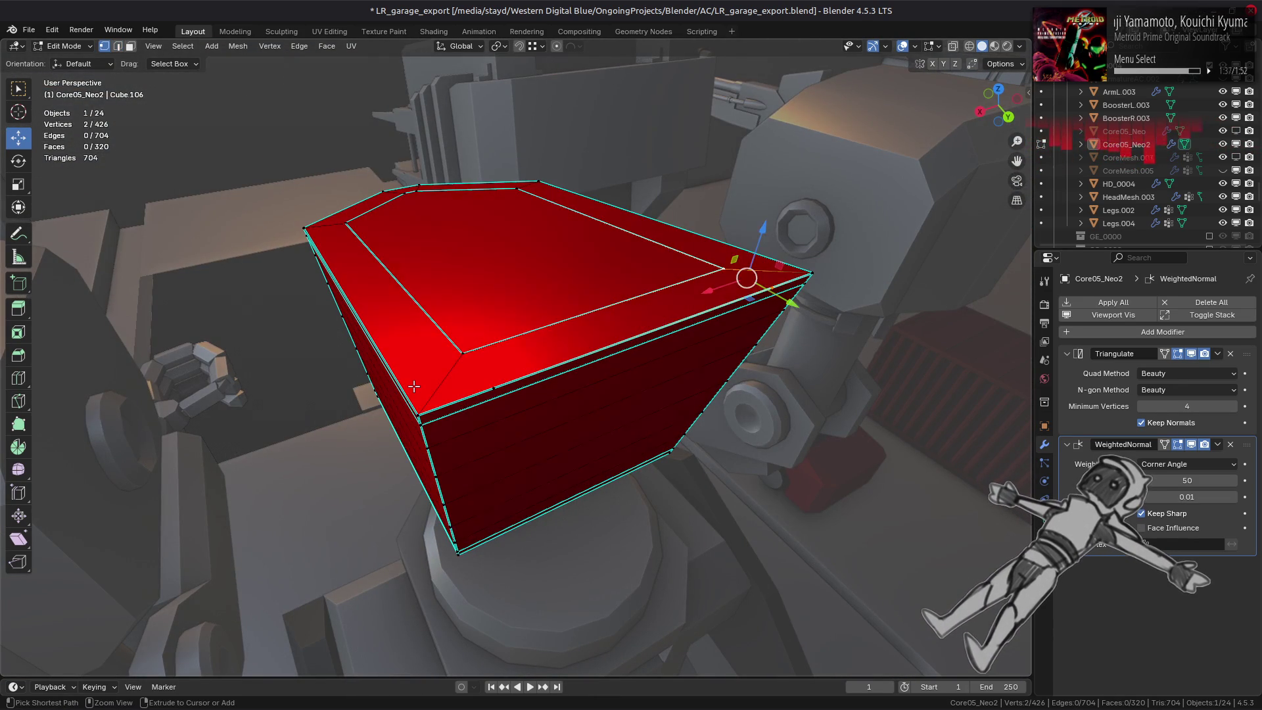
{"action": "key", "text": "2"}
{"action": "left_click", "coordinate": [413, 386], "text": "ctrl"}
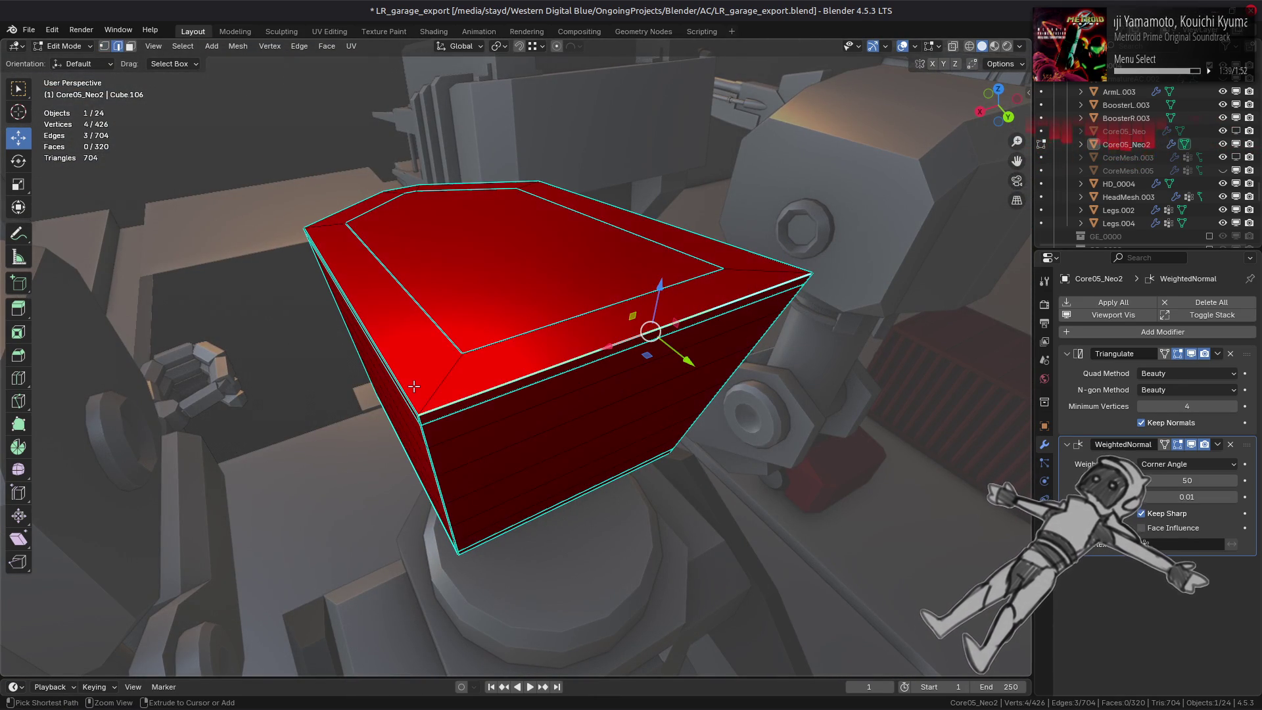
{"action": "middle_click_drag", "start_coordinate": [414, 386], "coordinate": [451, 405]}
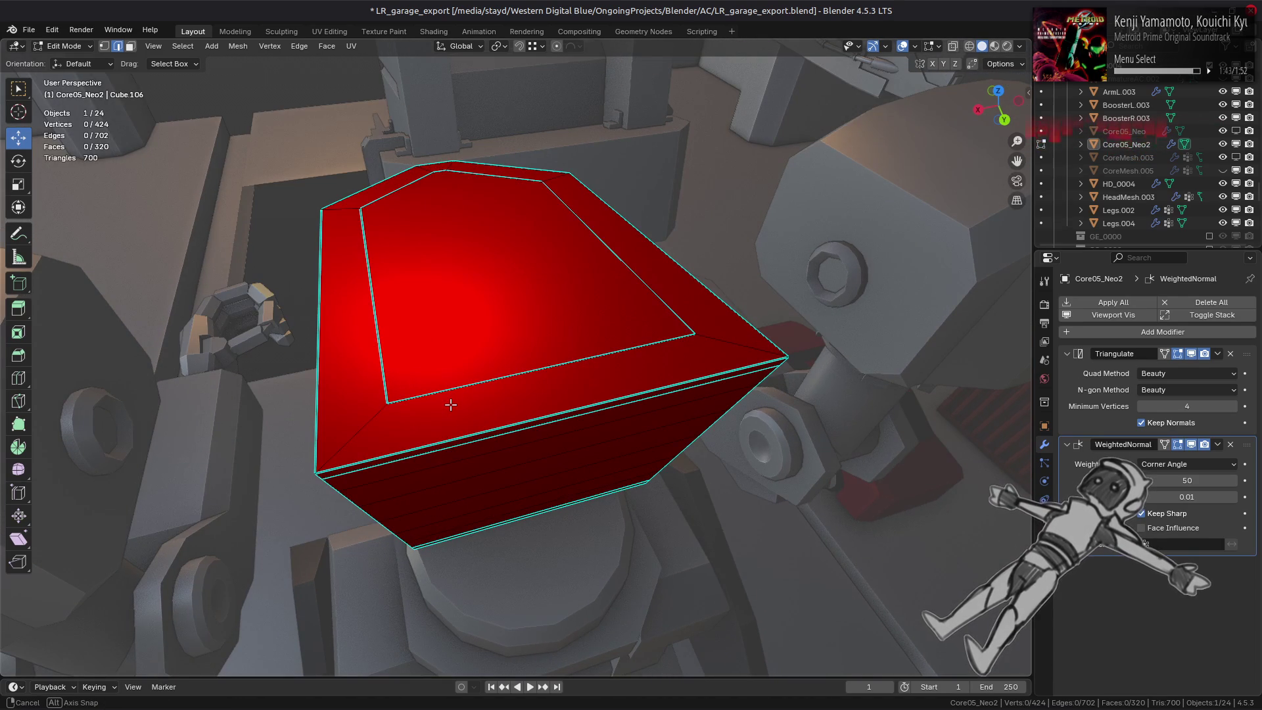
{"action": "mouse_move", "coordinate": [450, 405]}
{"action": "middle_mouse_down"}
{"action": "mouse_move", "coordinate": [431, 244]}
{"action": "mouse_move", "coordinate": [593, 296]}
{"action": "mouse_move", "coordinate": [697, 372]}
{"action": "middle_mouse_up"}
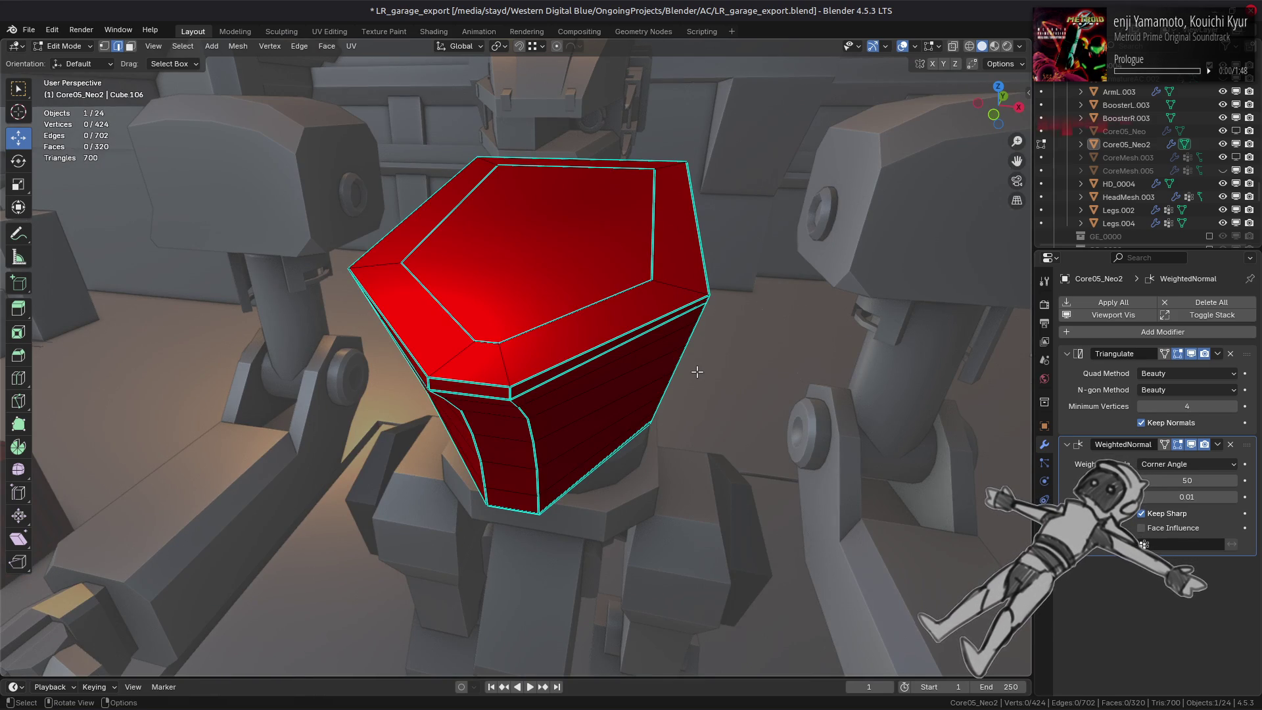
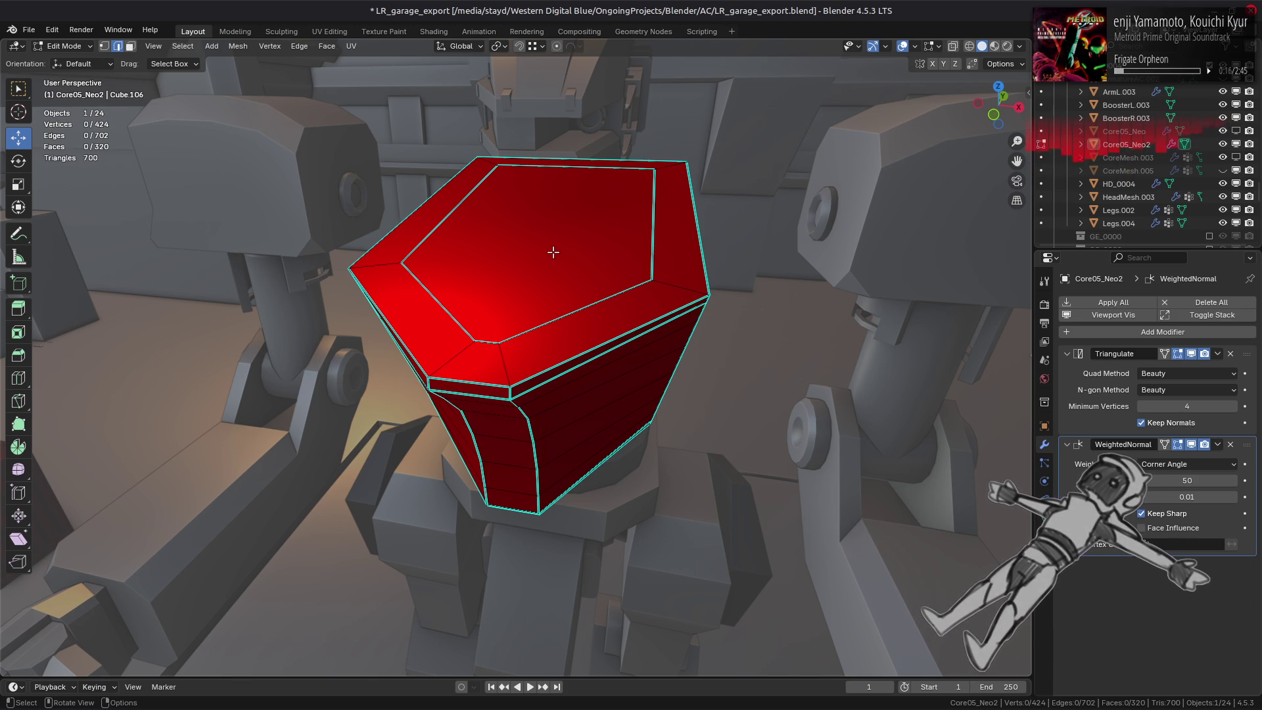
{"action": "scroll", "coordinate": [542, 264], "scroll_direction": "up", "scroll_amount": 2}
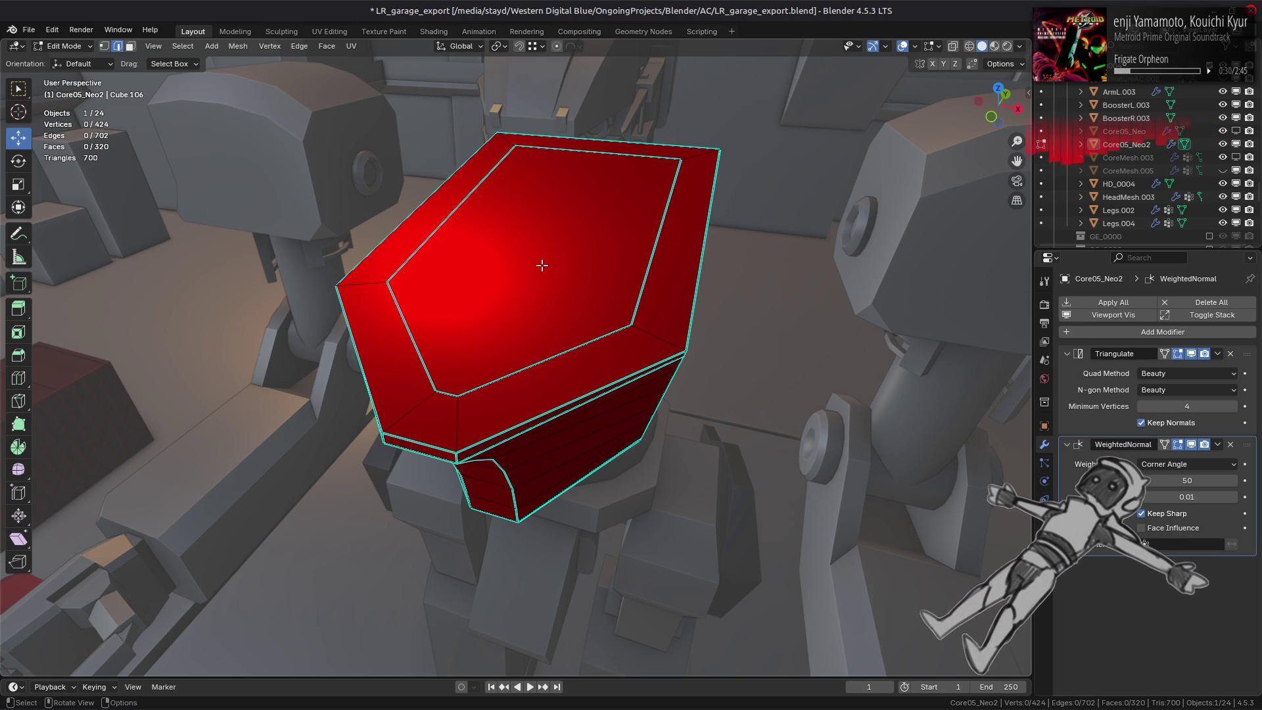
Orbit around the red chest piece to inspect it from the side, top and below.
{"action": "mouse_move", "coordinate": [657, 273]}
{"action": "middle_mouse_down"}
{"action": "mouse_move", "coordinate": [572, 260]}
{"action": "mouse_move", "coordinate": [380, 274]}
{"action": "middle_mouse_up"}
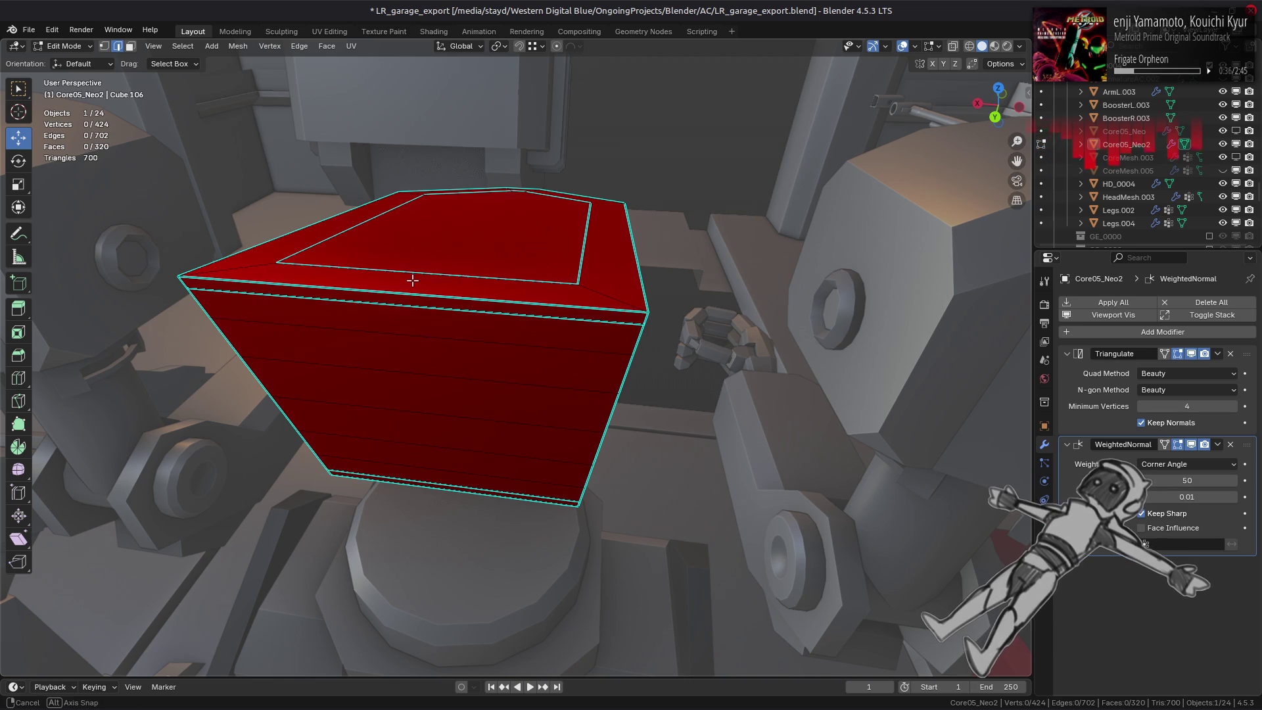
{"action": "middle_click_drag", "start_coordinate": [412, 281], "coordinate": [439, 268]}
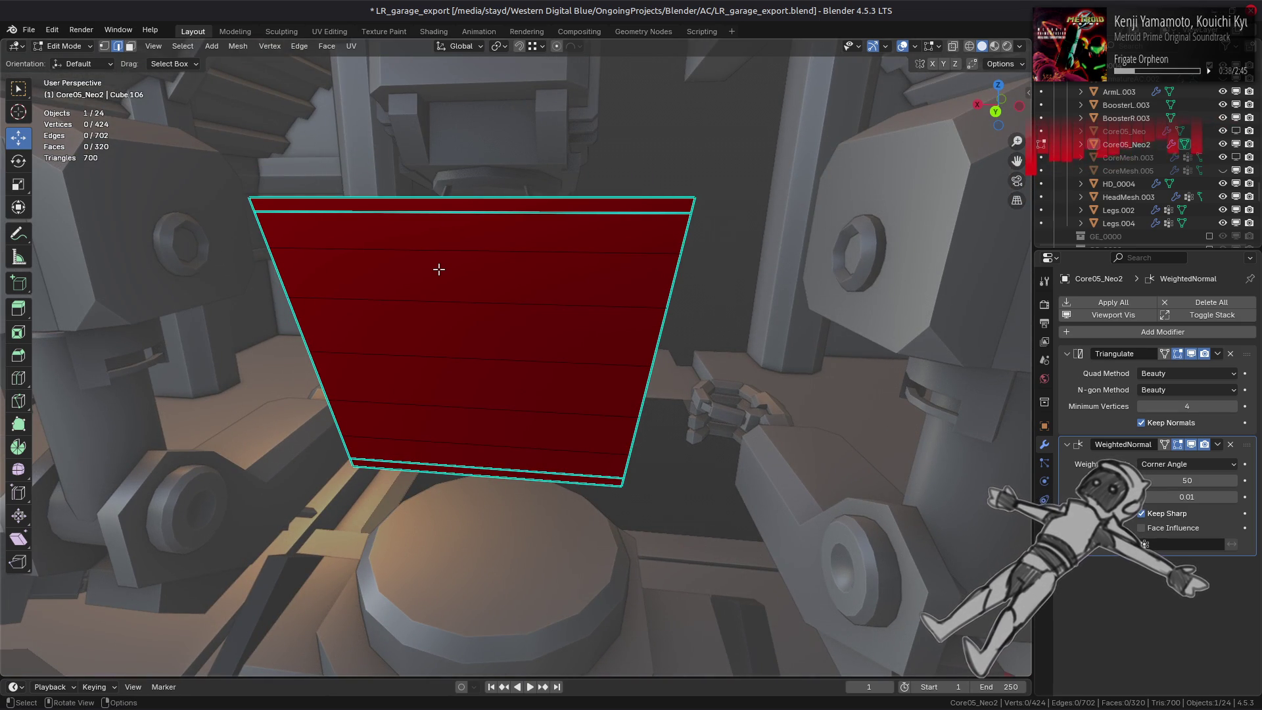
{"action": "mouse_move", "coordinate": [439, 269]}
{"action": "middle_mouse_down"}
{"action": "mouse_move", "coordinate": [411, 286]}
{"action": "mouse_move", "coordinate": [186, 250]}
{"action": "middle_mouse_up"}
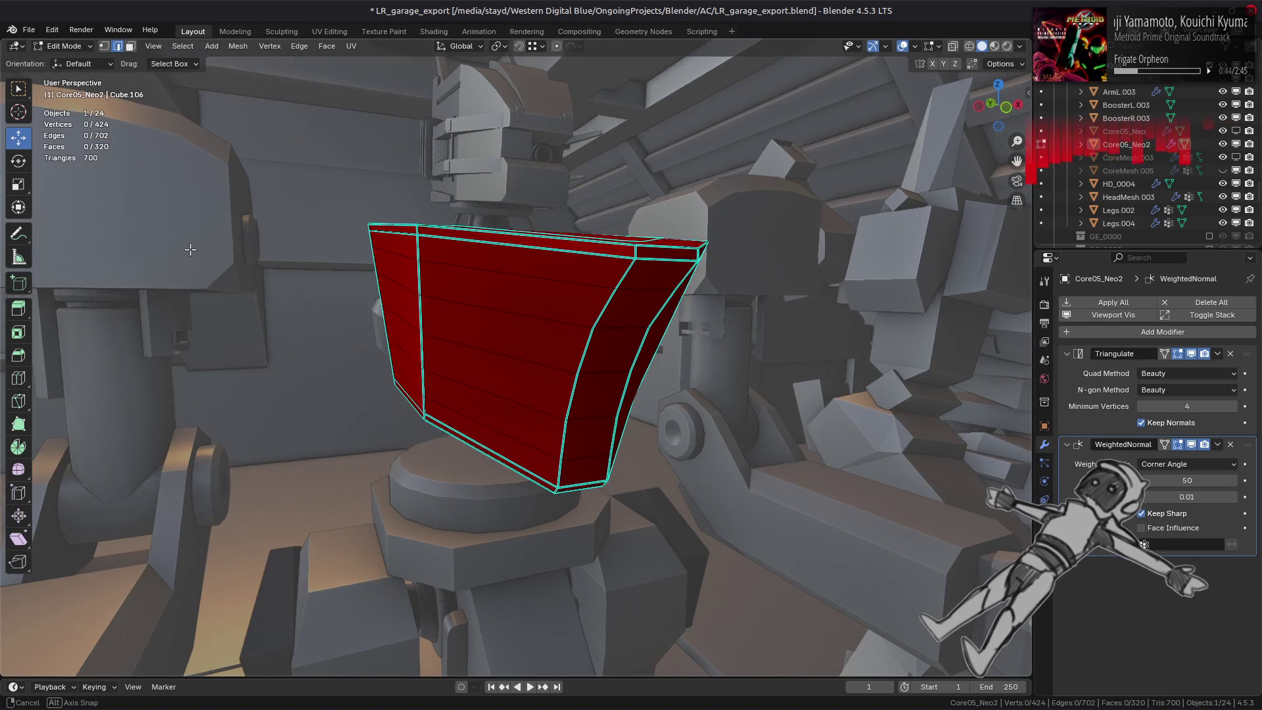
{"action": "middle_click_drag", "start_coordinate": [186, 250], "coordinate": [252, 261]}
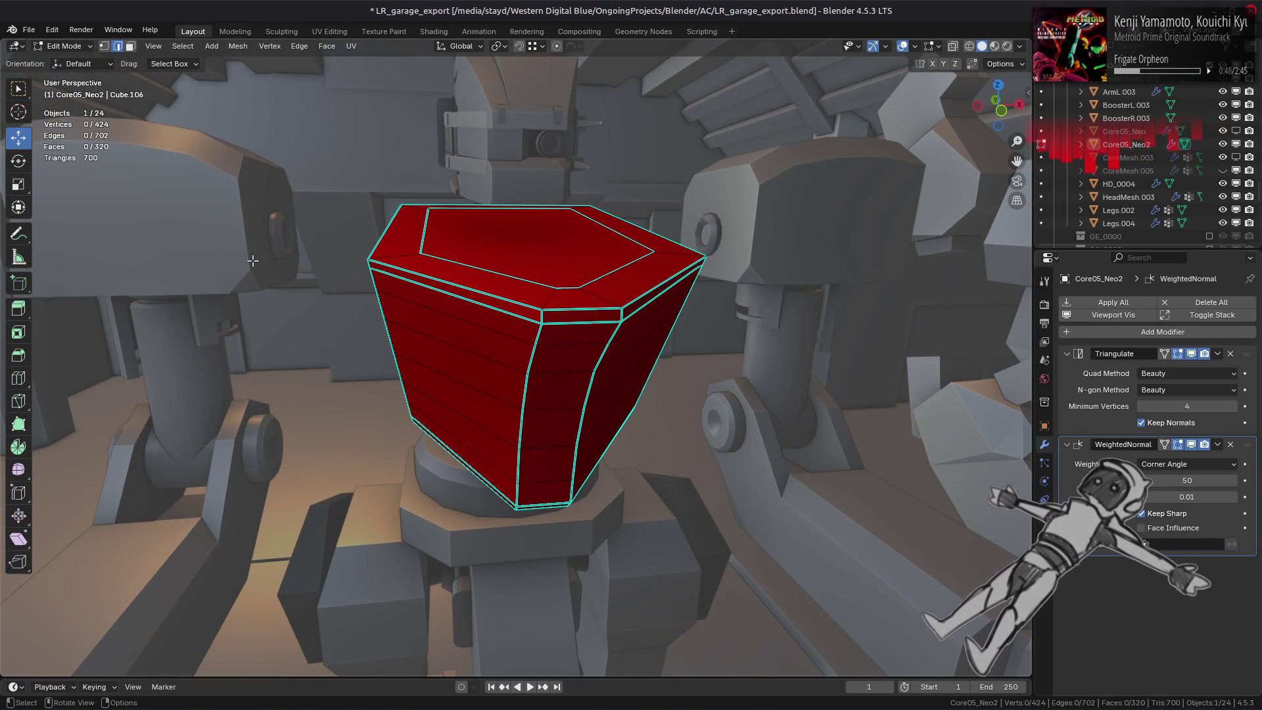
{"action": "mouse_move", "coordinate": [253, 261]}
{"action": "middle_mouse_down"}
{"action": "mouse_move", "coordinate": [499, 285]}
{"action": "mouse_move", "coordinate": [385, 269]}
{"action": "middle_mouse_up"}
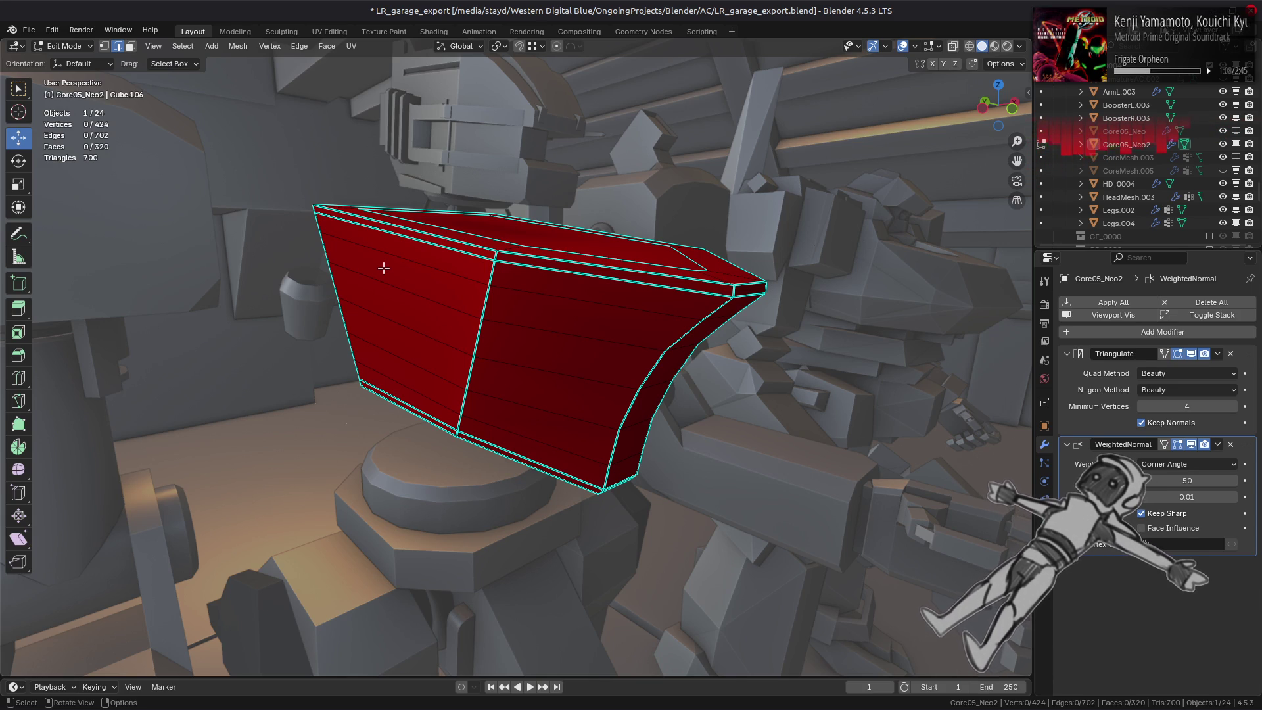
Inspect the red armor on the whole mech in Object Mode, then return to editing the chest mesh.
{"action": "key", "text": "Tab"}
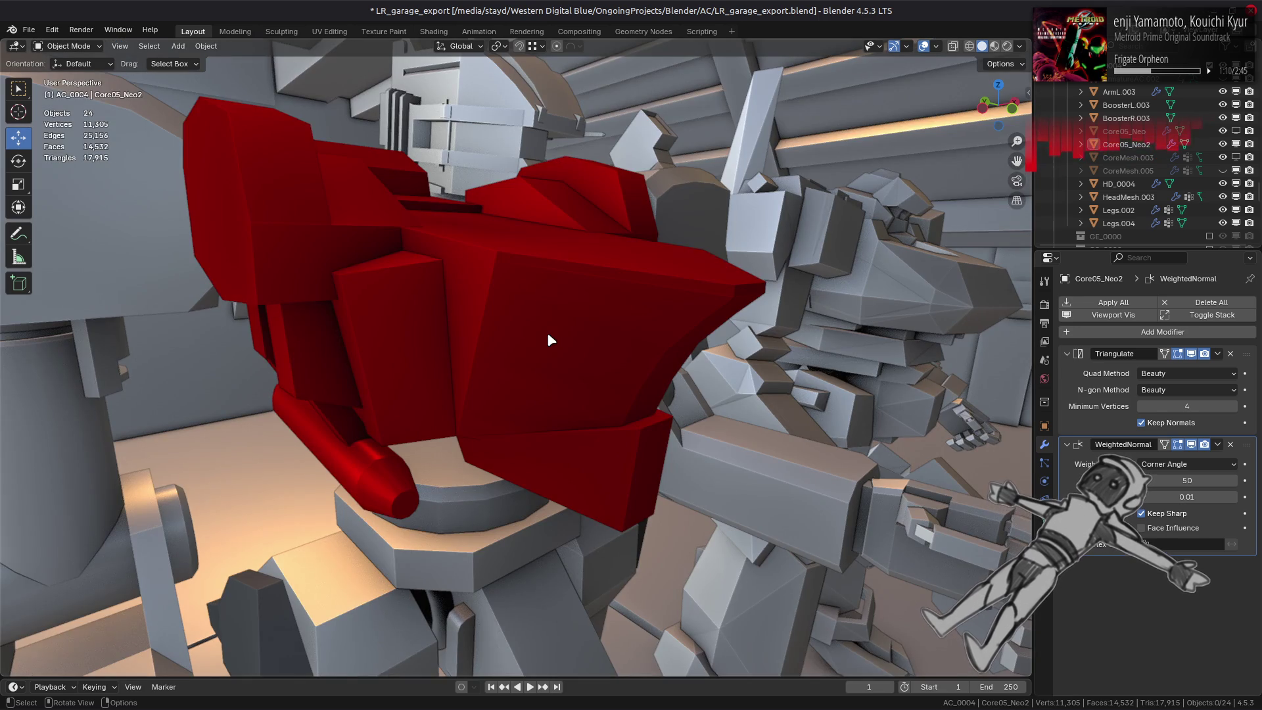
{"action": "middle_click_drag", "start_coordinate": [547, 332], "coordinate": [494, 315]}
{"action": "key", "text": "Tab"}
{"action": "key", "text": "Tab"}
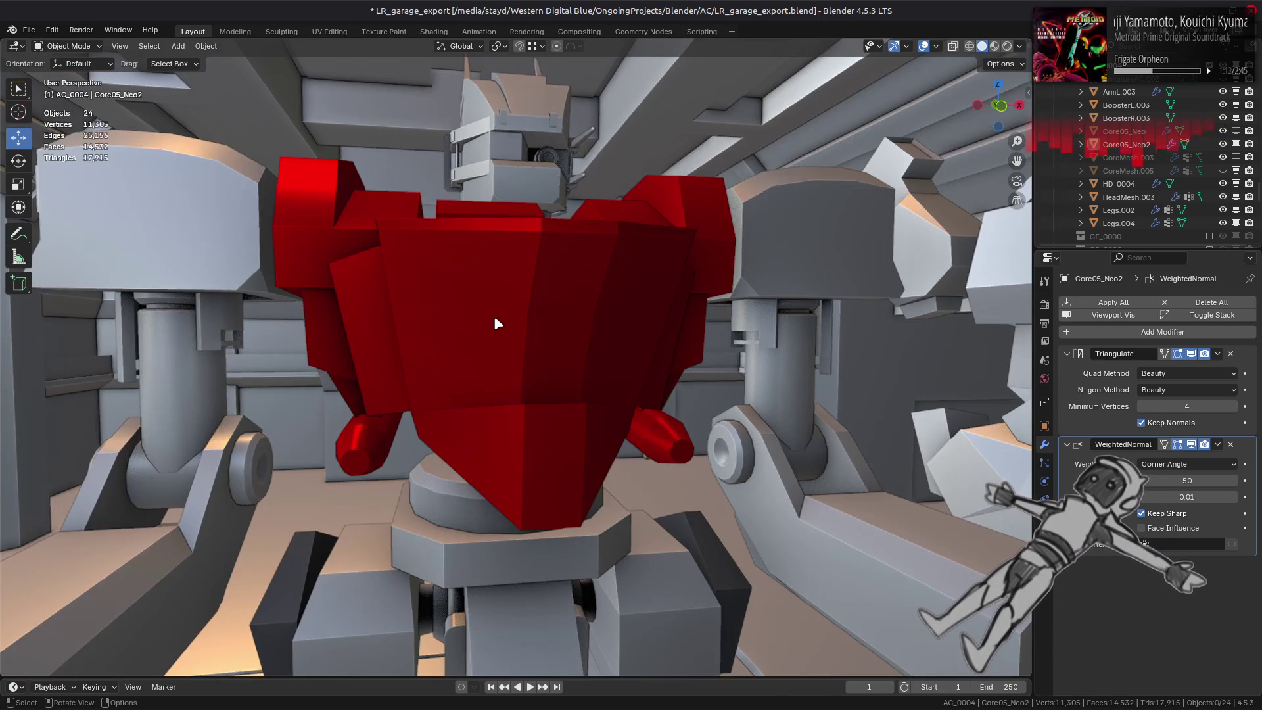
{"action": "middle_click_drag", "start_coordinate": [572, 332], "coordinate": [472, 336]}
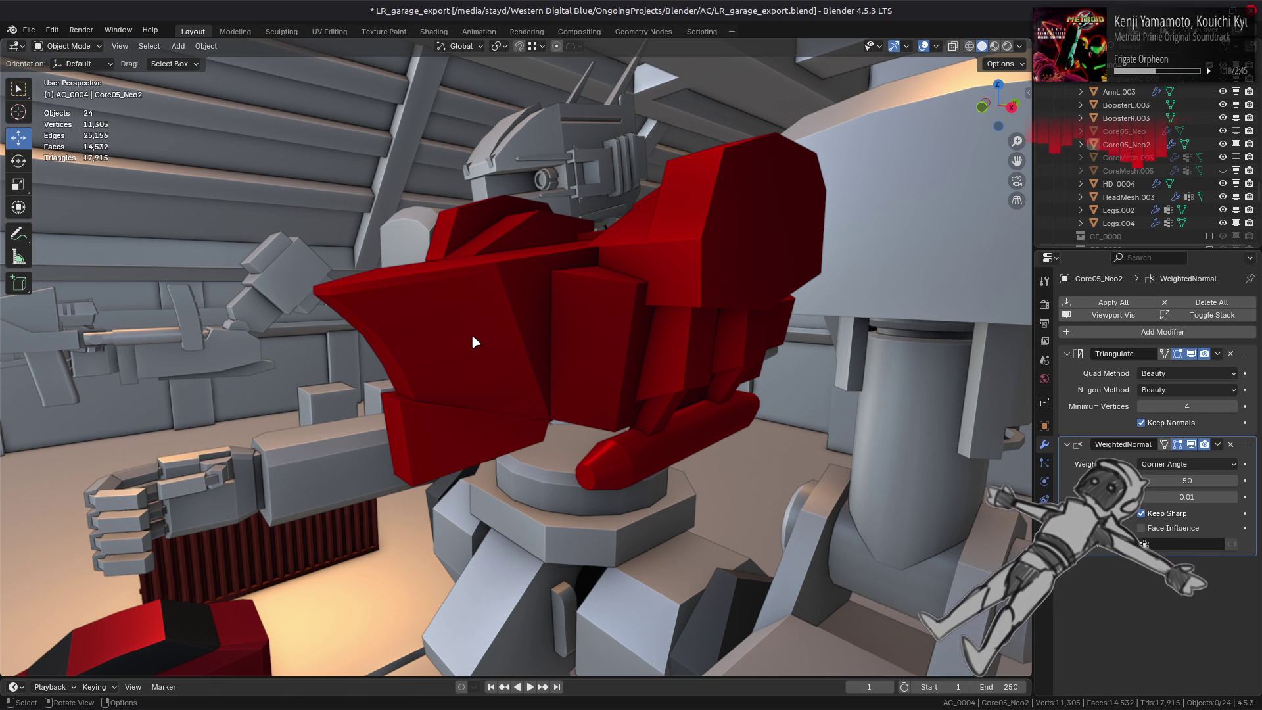
{"action": "middle_click_drag", "start_coordinate": [473, 337], "coordinate": [521, 376]}
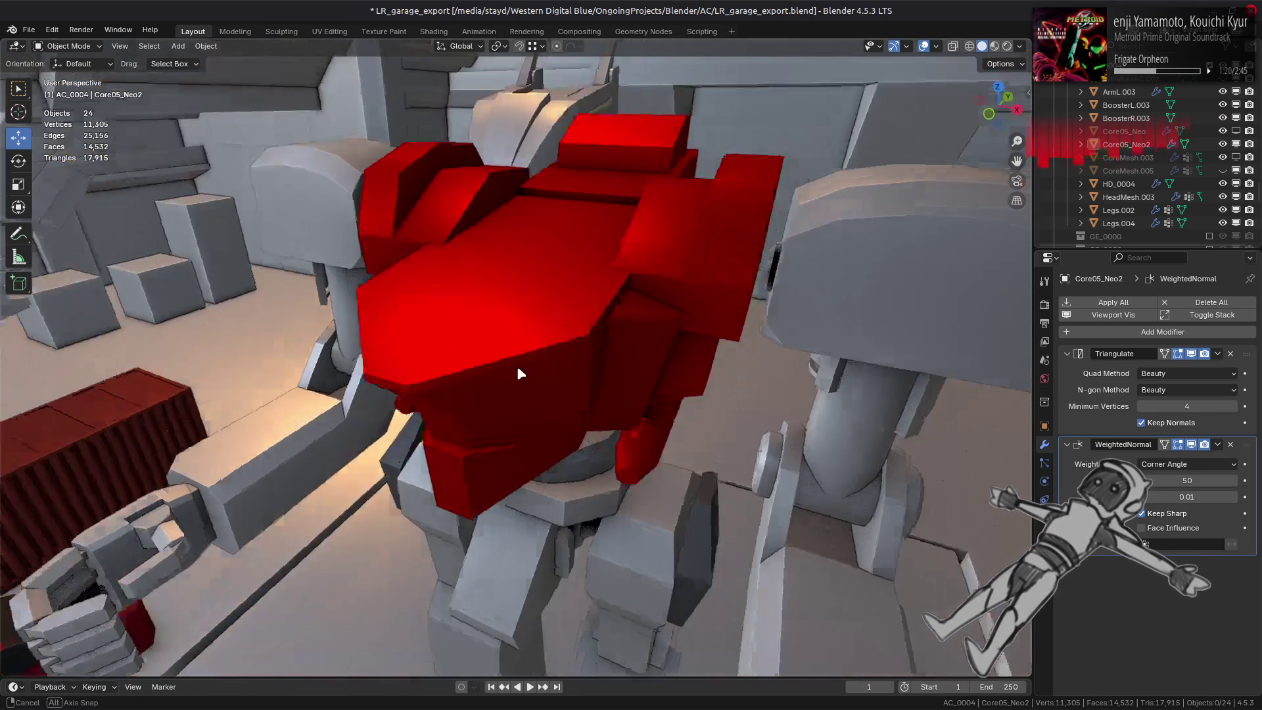
{"action": "key", "text": "Tab"}
{"action": "mouse_move", "coordinate": [700, 368]}
{"action": "middle_mouse_down"}
{"action": "mouse_move", "coordinate": [615, 375]}
{"action": "mouse_move", "coordinate": [675, 368]}
{"action": "middle_mouse_up"}
Reveal the hidden booster parts of the chest mesh with Alt+H.
{"action": "key", "text": "Tab"}
{"action": "key", "text": "alt+h"}
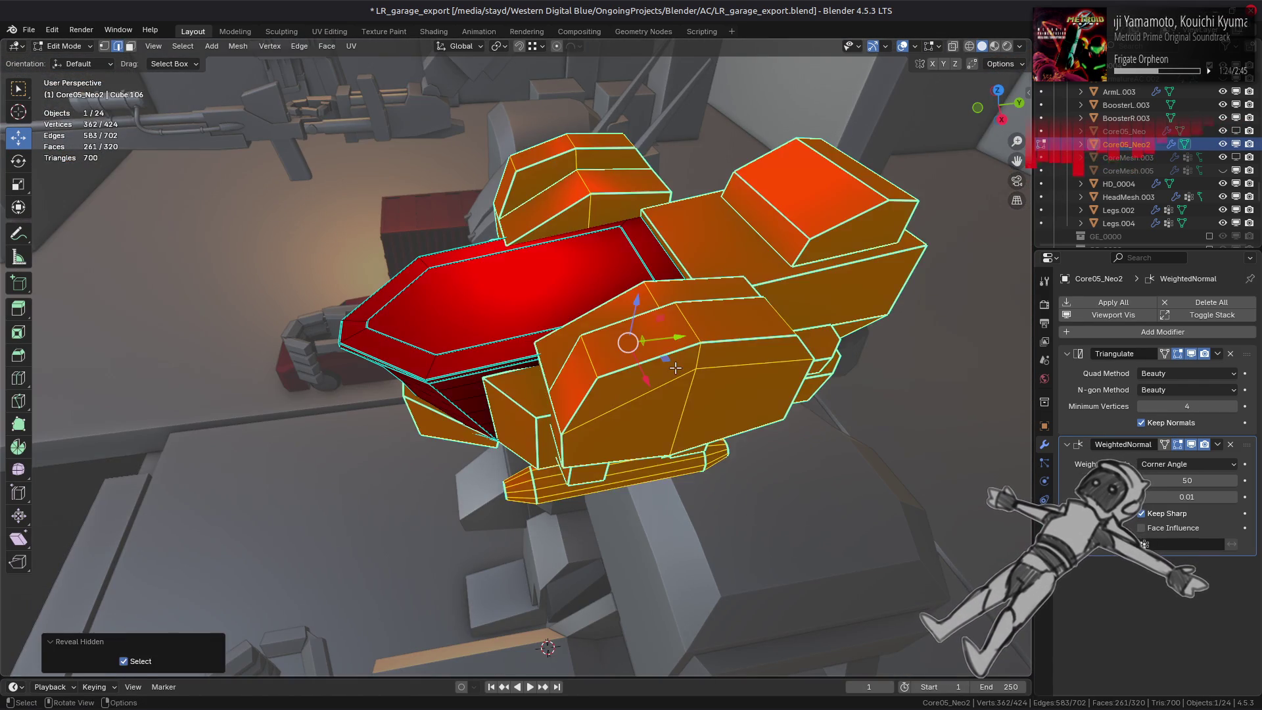
Fuse the front bevel face strip into a smooth rounded edge with MESHmachine.
{"action": "key", "text": "Tab"}
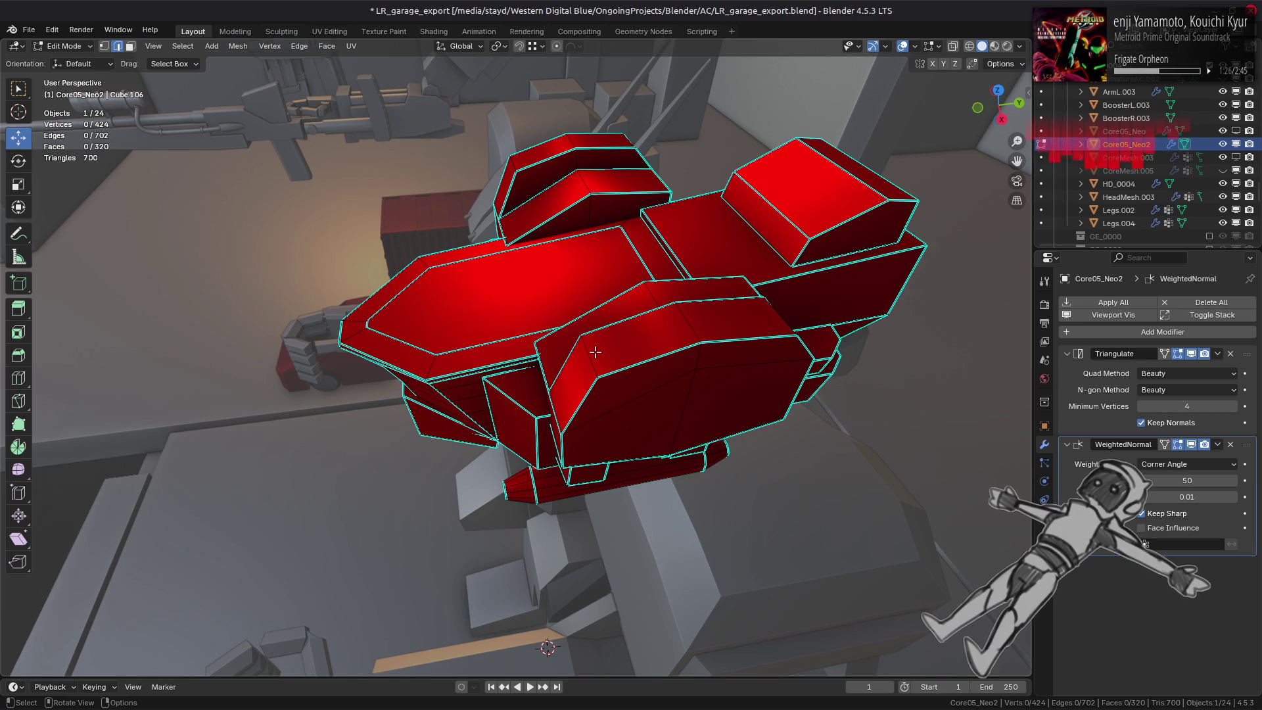
{"action": "left_click", "coordinate": [585, 358]}
{"action": "mouse_move", "coordinate": [572, 365]}
{"action": "middle_mouse_down"}
{"action": "mouse_move", "coordinate": [485, 350]}
{"action": "mouse_move", "coordinate": [647, 393]}
{"action": "mouse_move", "coordinate": [651, 380]}
{"action": "mouse_move", "coordinate": [795, 352]}
{"action": "mouse_move", "coordinate": [628, 383]}
{"action": "middle_mouse_up"}
{"action": "left_click", "coordinate": [473, 385], "text": "ctrl"}
{"action": "right_click", "coordinate": [650, 380]}
{"action": "left_click", "coordinate": [718, 377]}
{"action": "left_click", "coordinate": [795, 353]}
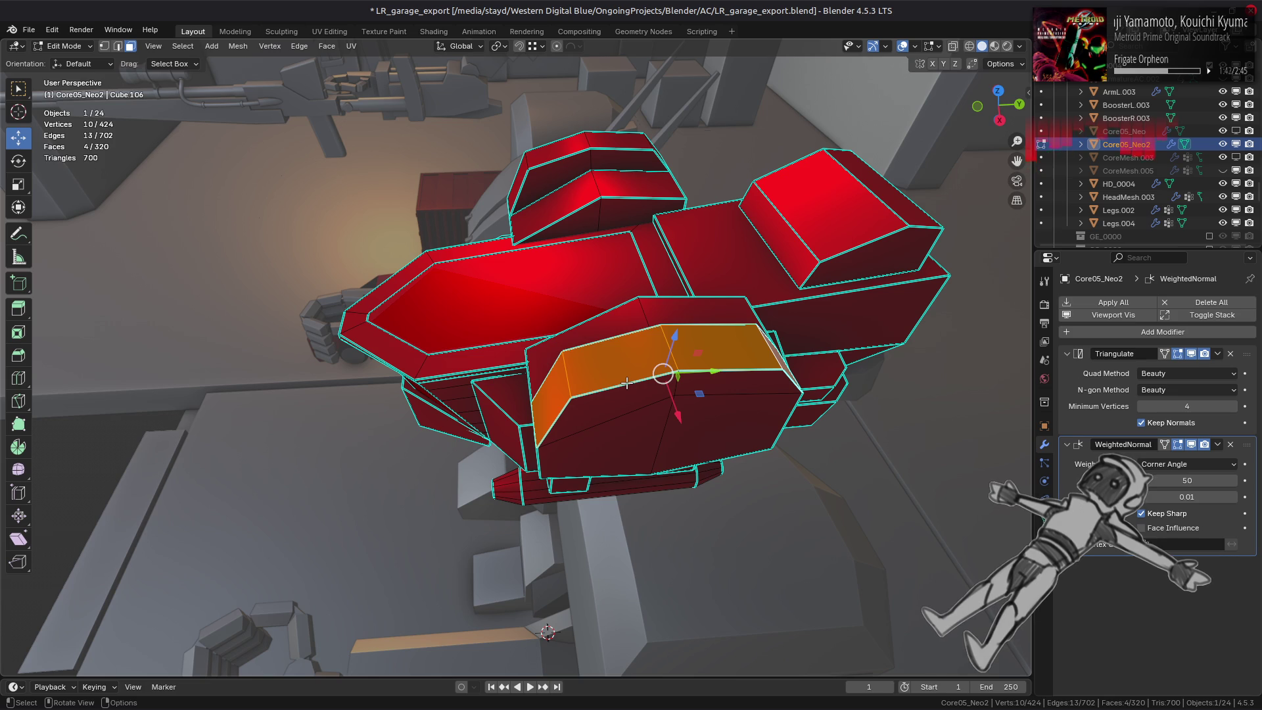
Select the top bevel face and bring up the MESHmachine tools for it.
{"action": "middle_click_drag", "start_coordinate": [628, 383], "coordinate": [634, 355]}
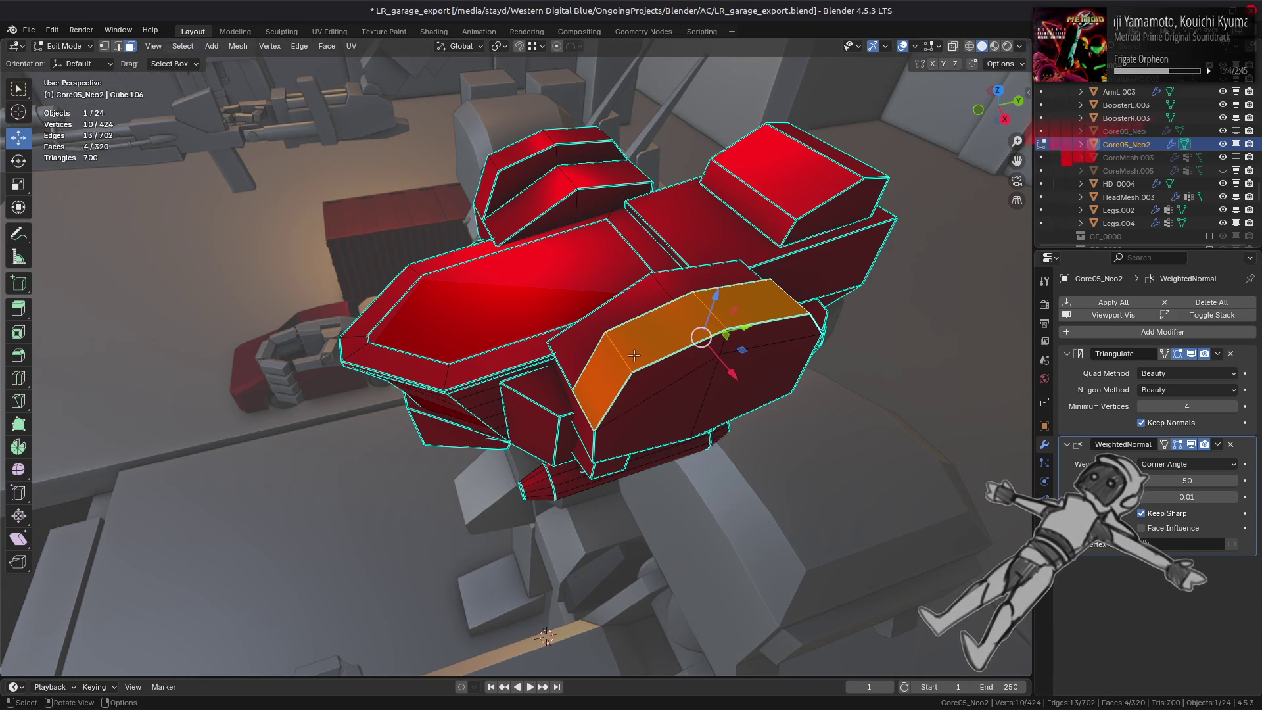
{"action": "left_click", "coordinate": [639, 350]}
{"action": "right_click", "coordinate": [639, 350]}
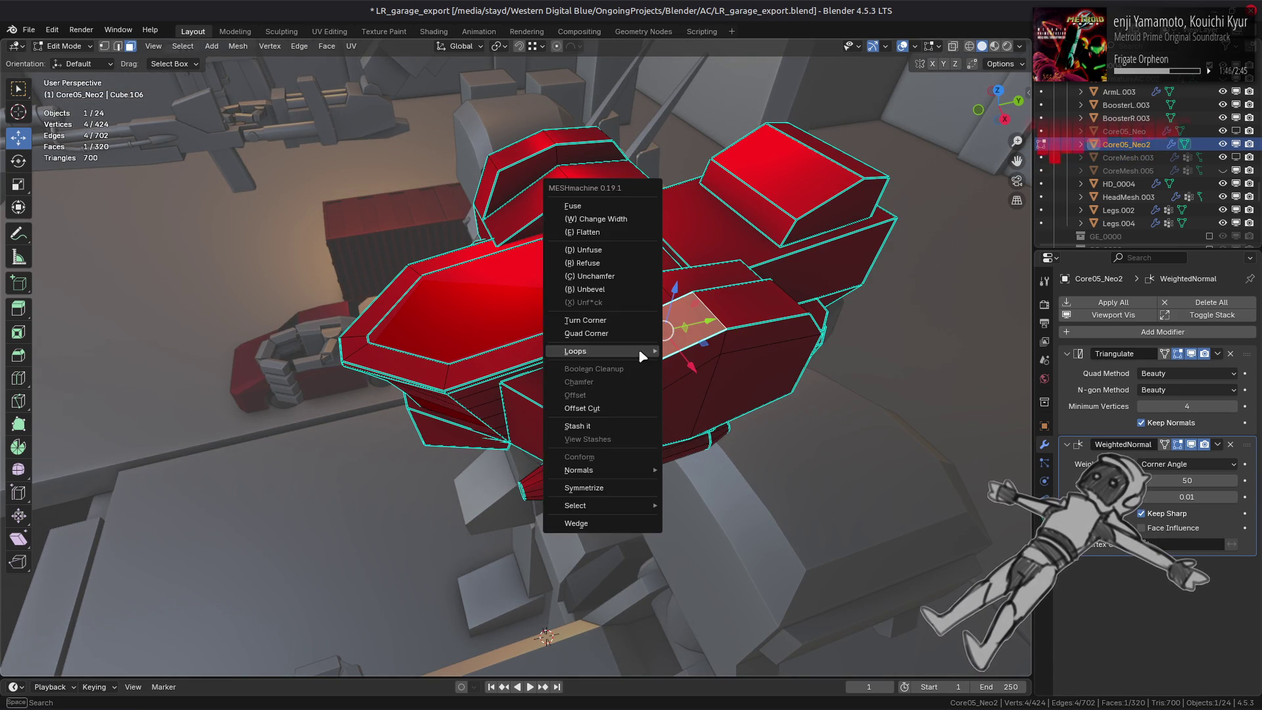
Start fusing the top bevel strip, reversing direction, disabling smoothing and capping the ends.
{"action": "left_click", "coordinate": [639, 350]}
{"action": "key", "text": "r"}
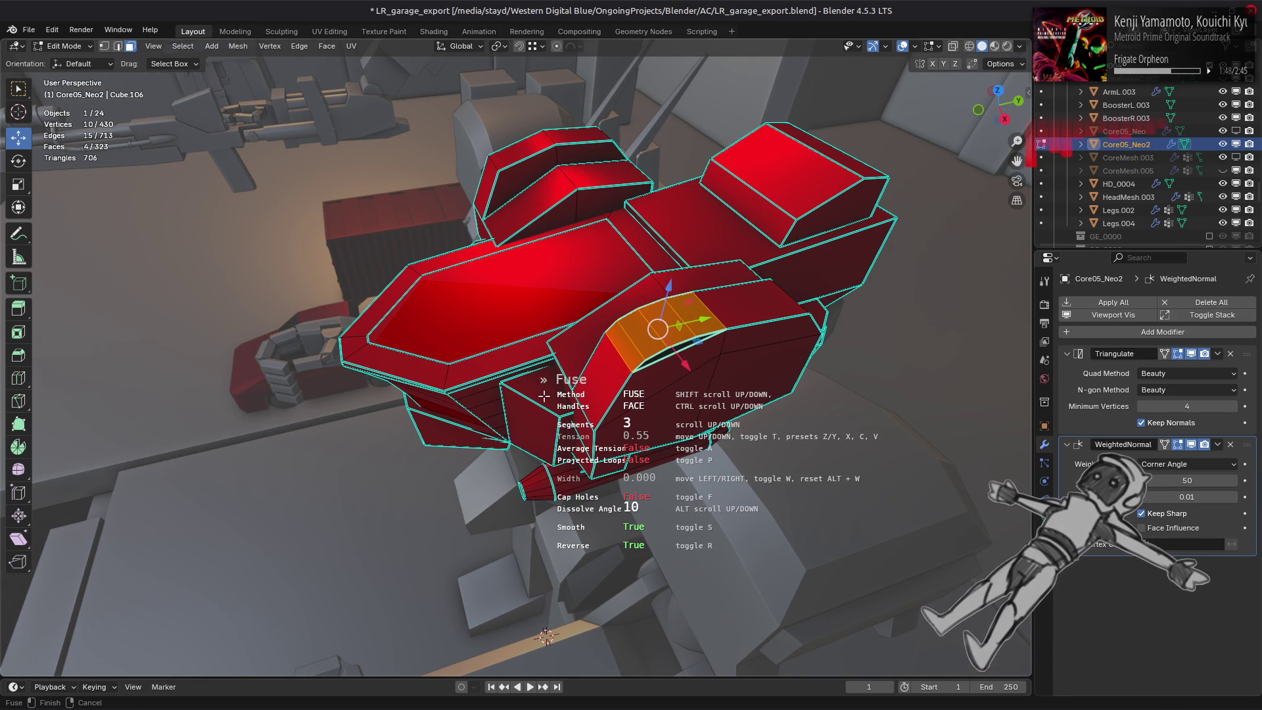
{"action": "key", "text": "s"}
{"action": "key", "text": "s"}
{"action": "key", "text": "s"}
{"action": "key", "text": "s"}
{"action": "key", "text": "s"}
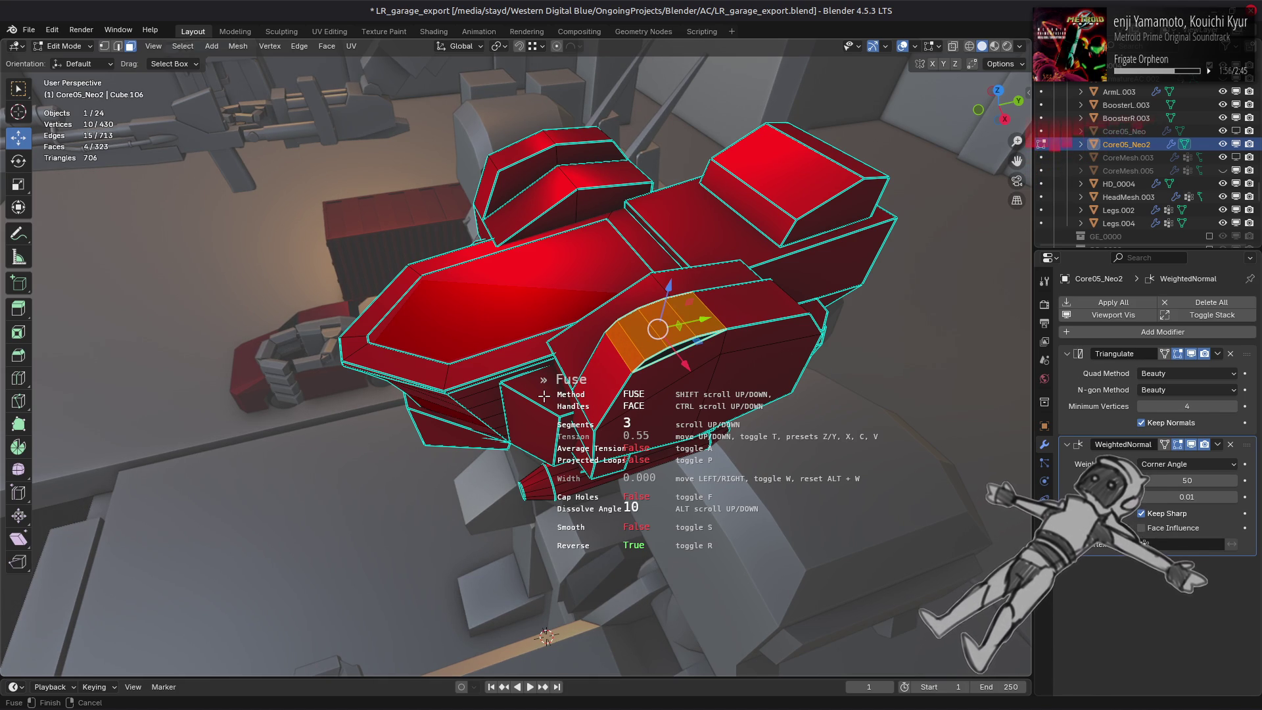
{"action": "key", "text": "f"}
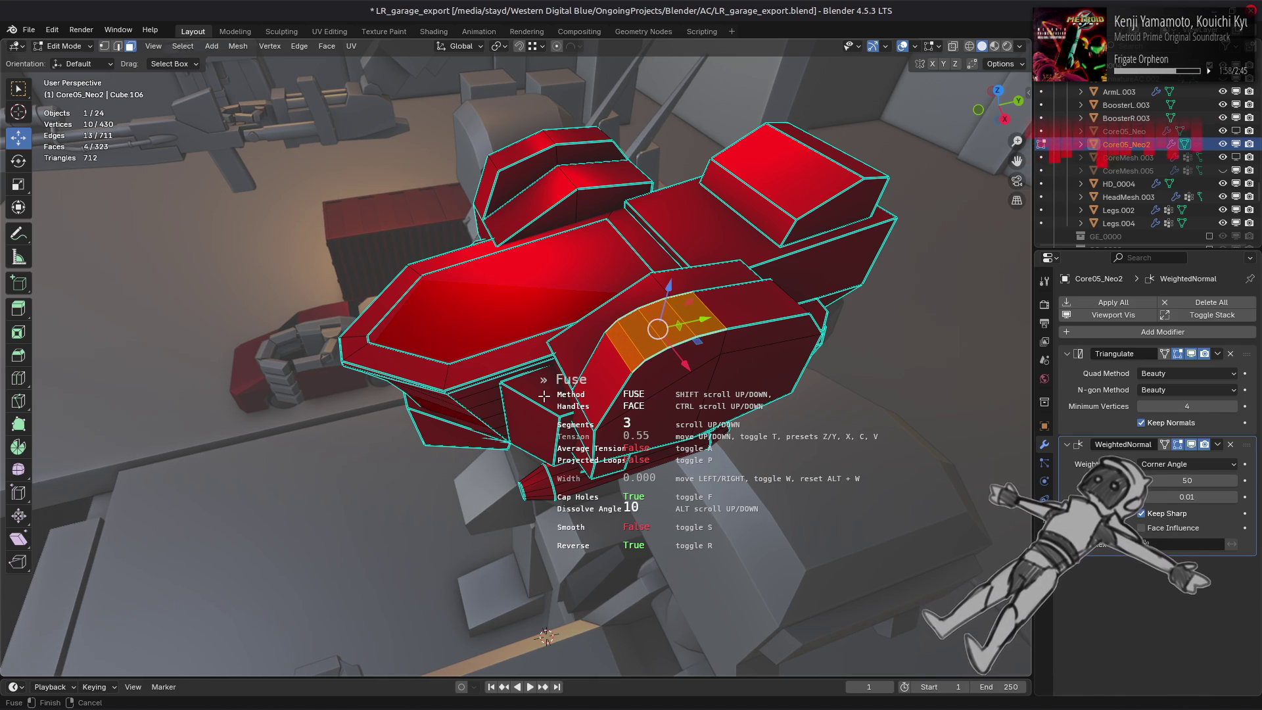
{"action": "mouse_move", "coordinate": [542, 395]}
{"action": "middle_mouse_down"}
{"action": "mouse_move", "coordinate": [517, 379]}
{"action": "mouse_move", "coordinate": [535, 386]}
{"action": "middle_mouse_up"}
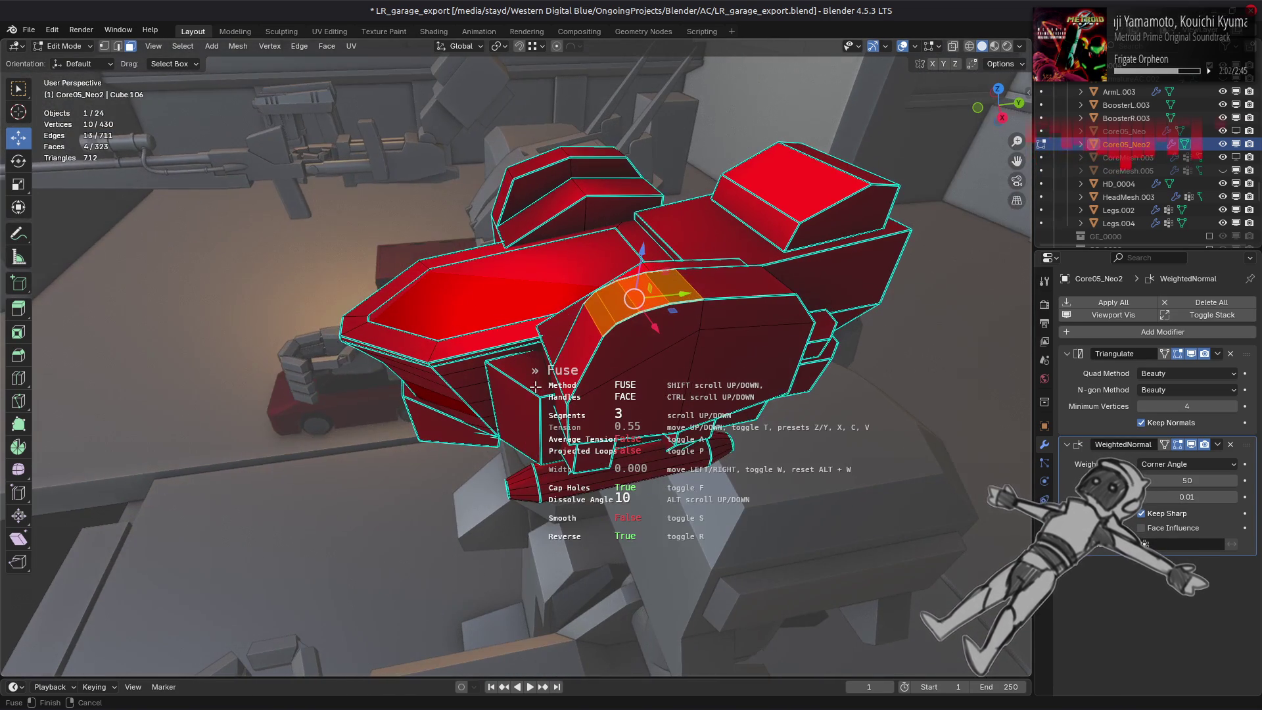
{"action": "scroll", "coordinate": [434, 428], "scroll_direction": "down", "scroll_amount": 2}
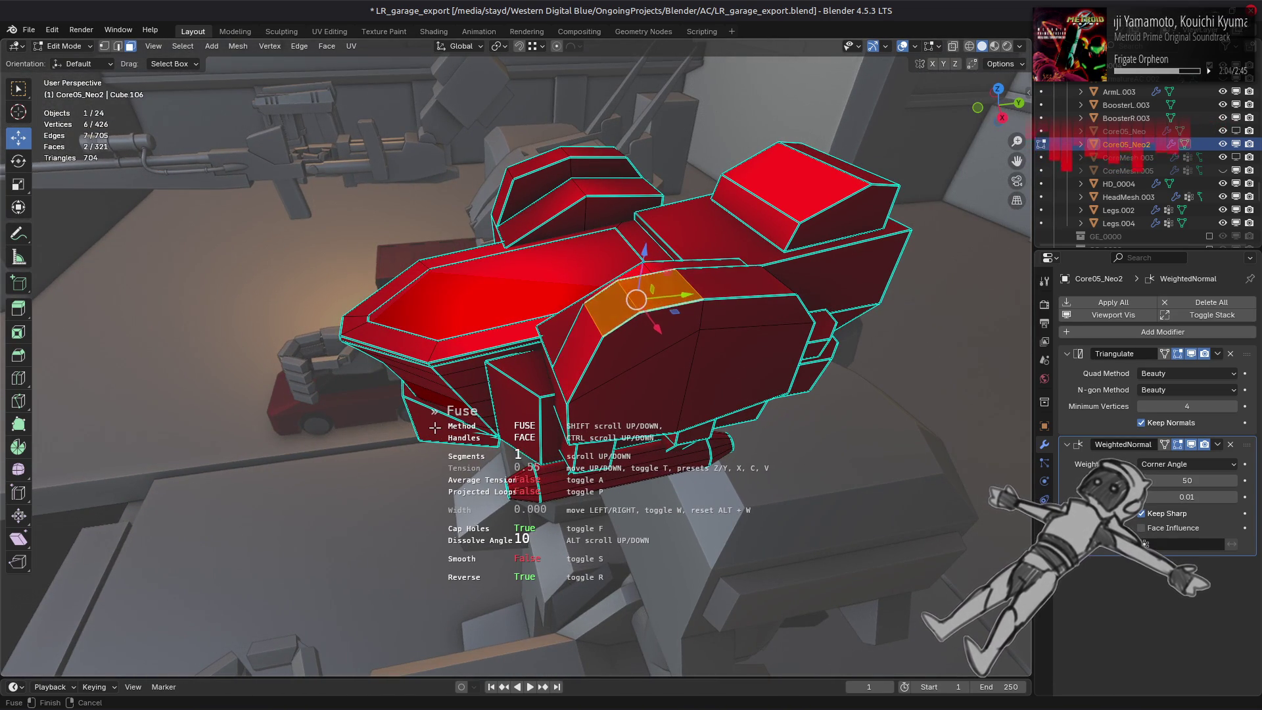
{"action": "scroll", "coordinate": [434, 427], "scroll_direction": "down", "scroll_amount": 1}
{"action": "scroll", "coordinate": [434, 427], "scroll_direction": "up", "scroll_amount": 4}
{"action": "scroll", "coordinate": [434, 427], "scroll_direction": "up", "scroll_amount": 3}
{"action": "scroll", "coordinate": [434, 427], "scroll_direction": "up", "scroll_amount": 4}
{"action": "scroll", "coordinate": [434, 428], "scroll_direction": "up", "scroll_amount": 4}
{"action": "scroll", "coordinate": [434, 427], "scroll_direction": "up", "scroll_amount": 1}
{"action": "scroll", "coordinate": [434, 427], "scroll_direction": "up", "scroll_amount": 1}
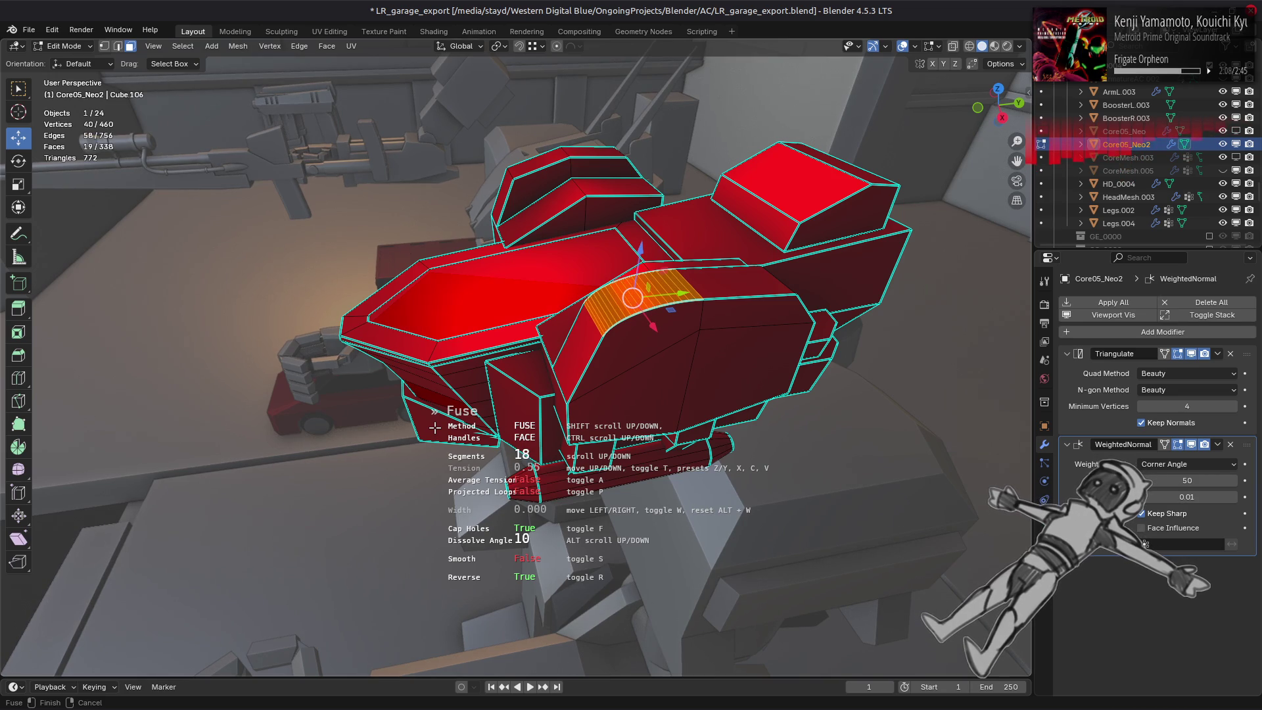
{"action": "scroll", "coordinate": [434, 427], "scroll_direction": "up", "scroll_amount": 1}
Try average tension and projected loops on the fuse, raising tension to 1.00.
{"action": "key", "text": "a"}
{"action": "key", "text": "a"}
{"action": "key", "text": "a"}
{"action": "key", "text": "a"}
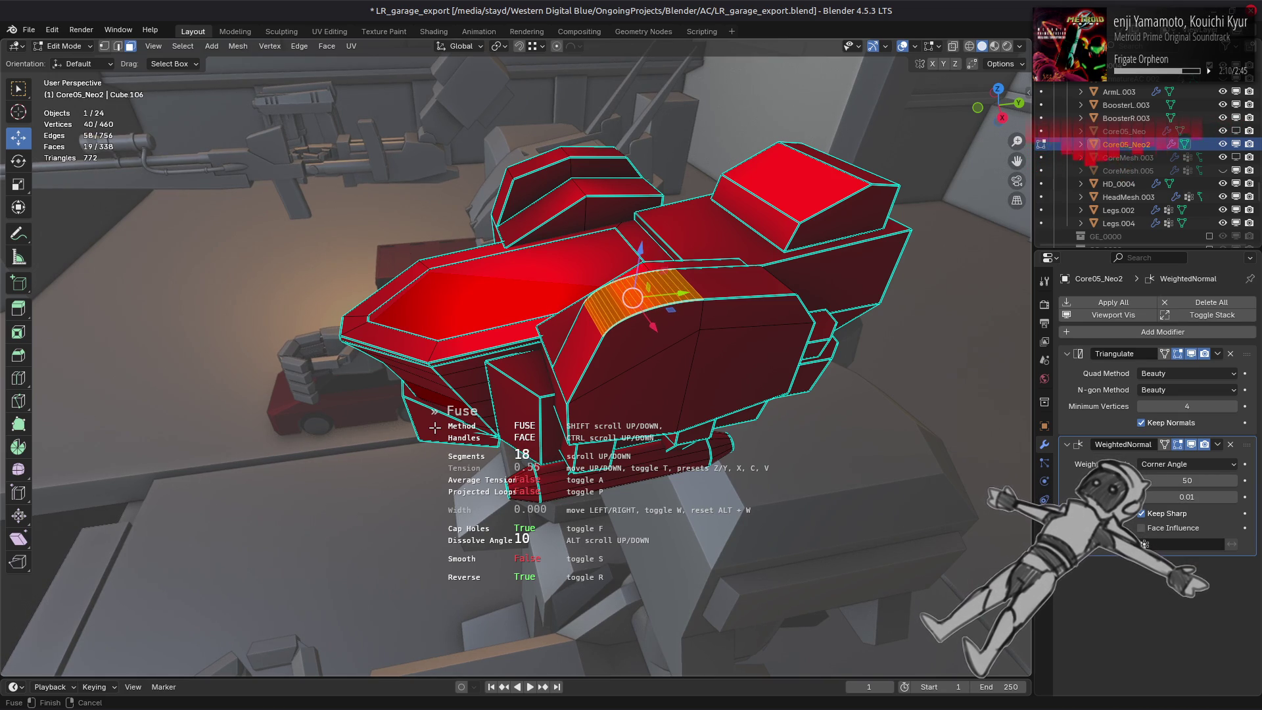
{"action": "key", "text": "a"}
{"action": "key", "text": "a"}
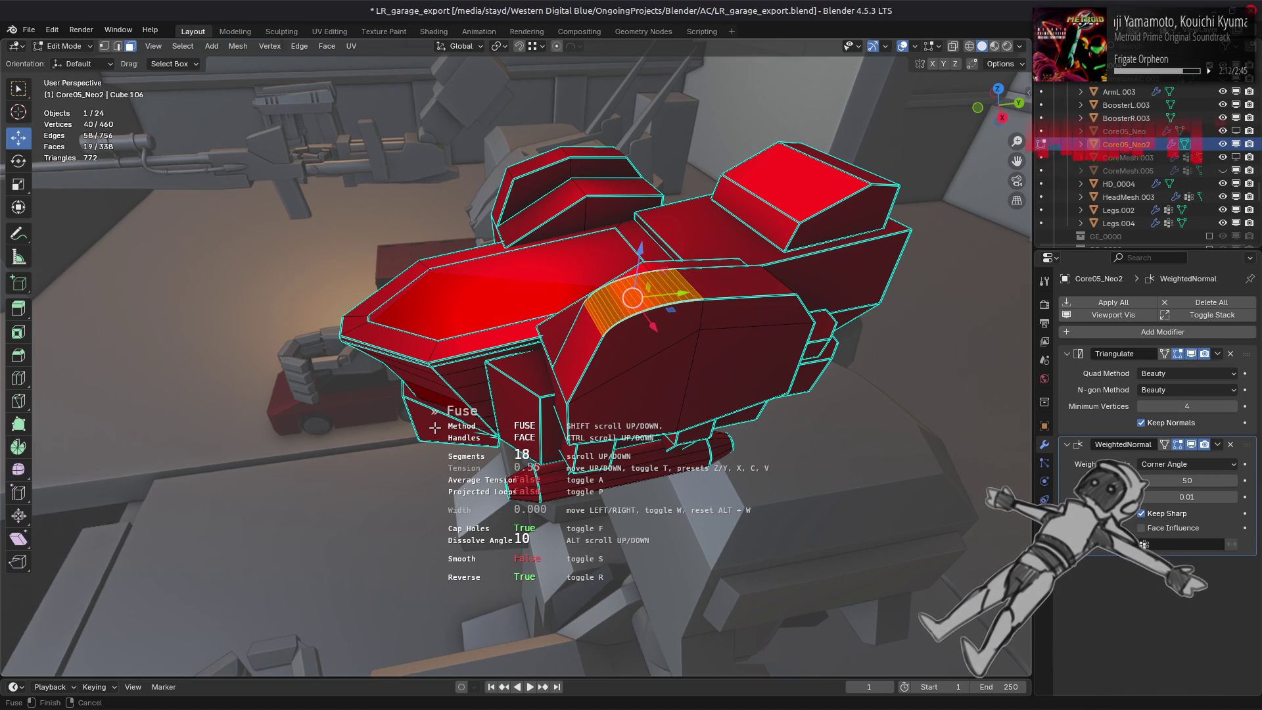
{"action": "key", "text": "x"}
{"action": "key", "text": "c"}
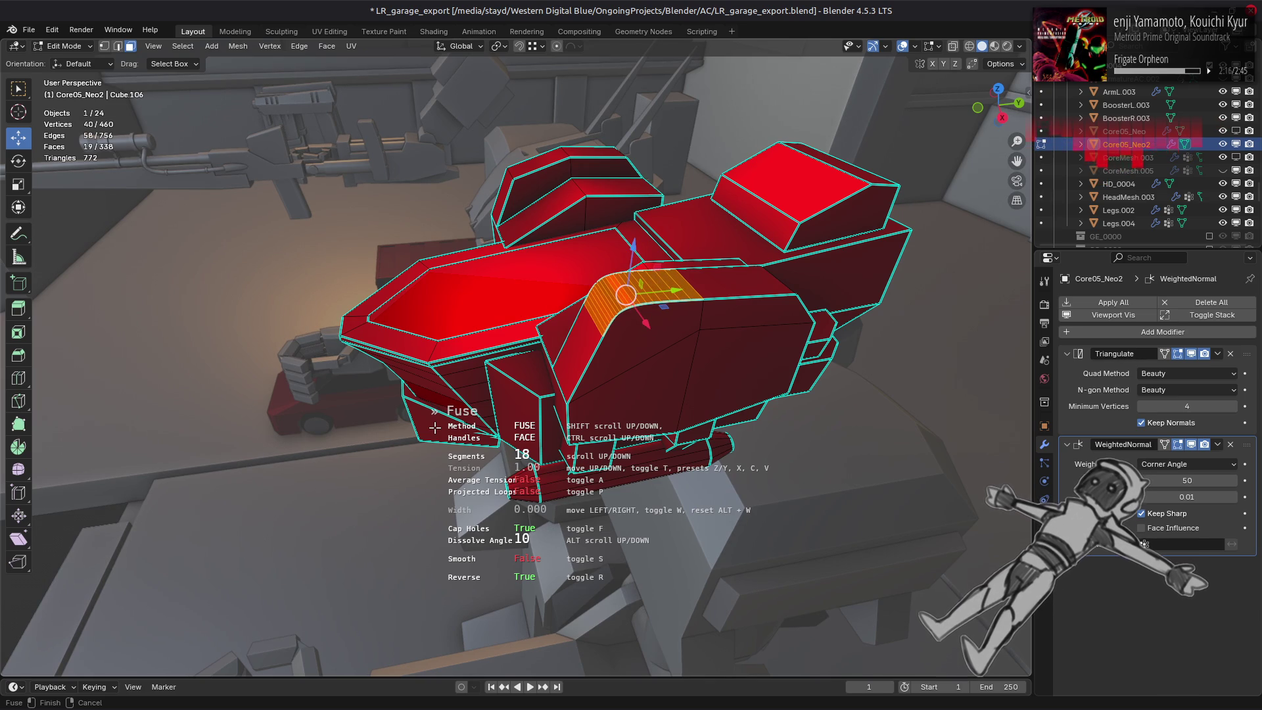
{"action": "key", "text": "a"}
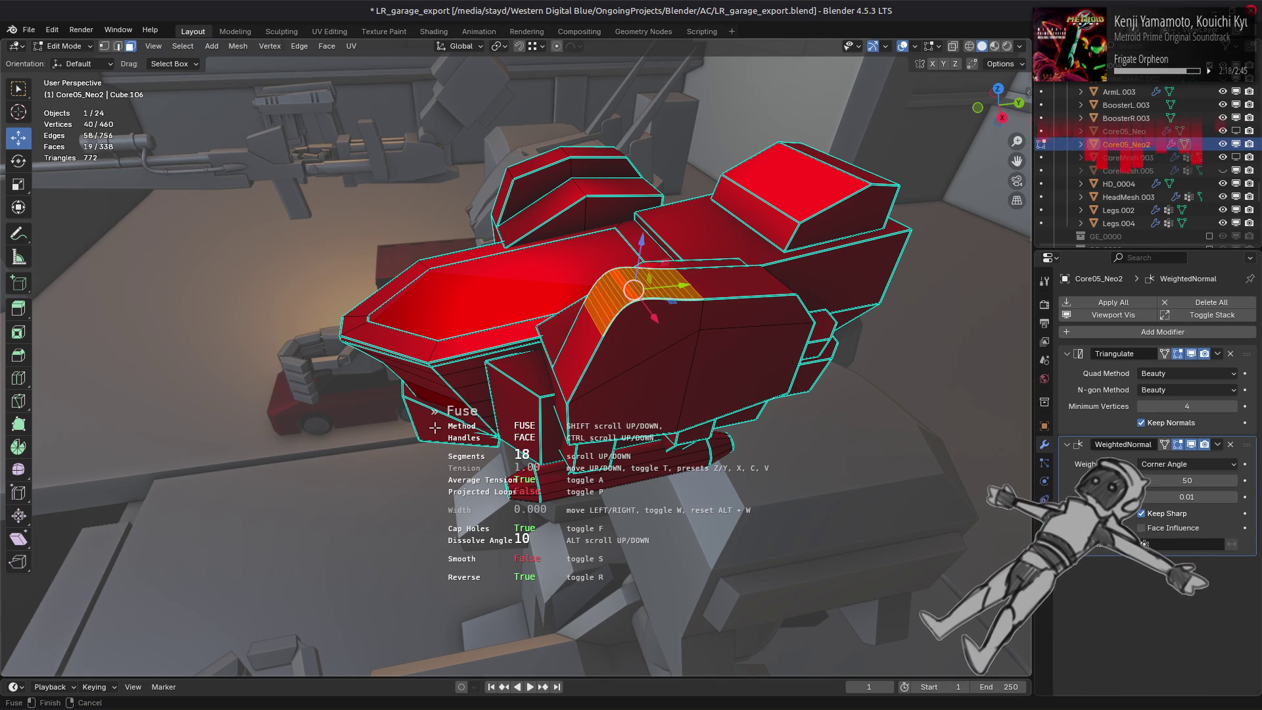
{"action": "key", "text": "a"}
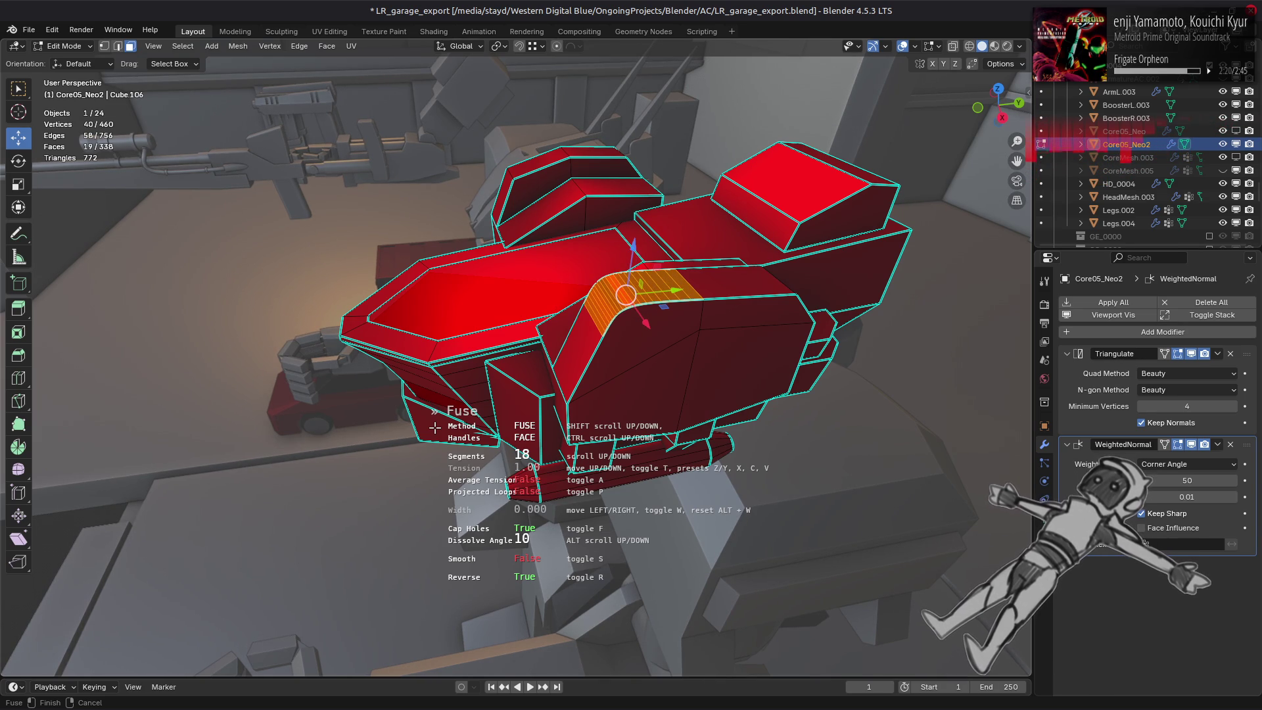
{"action": "key", "text": "p"}
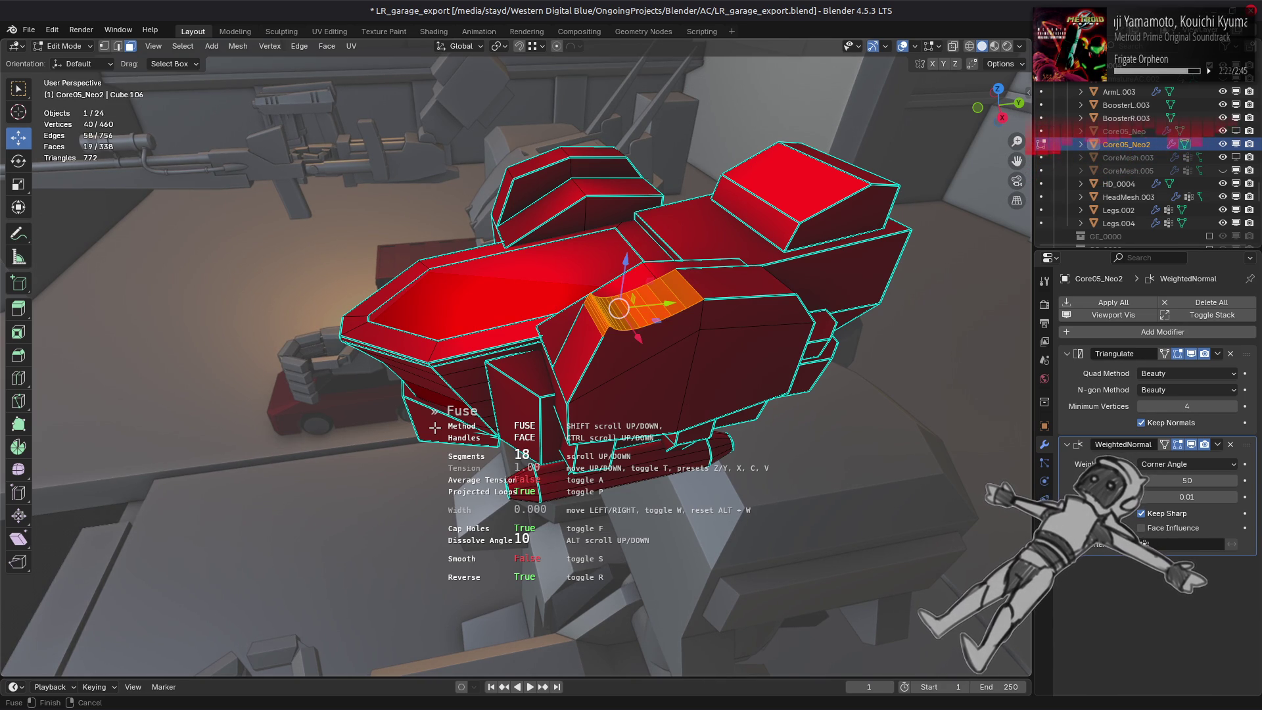
{"action": "key", "text": "p"}
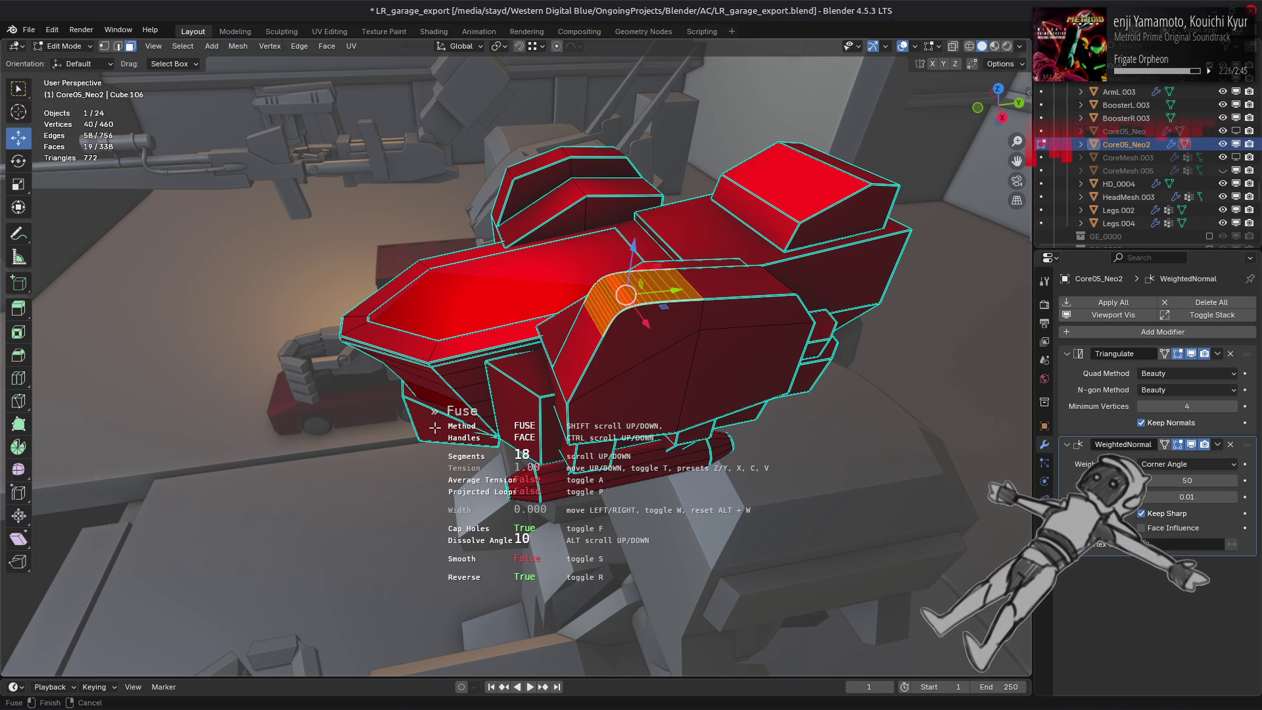
{"action": "scroll", "coordinate": [434, 427], "scroll_direction": "up", "scroll_amount": 1, "text": "shift"}
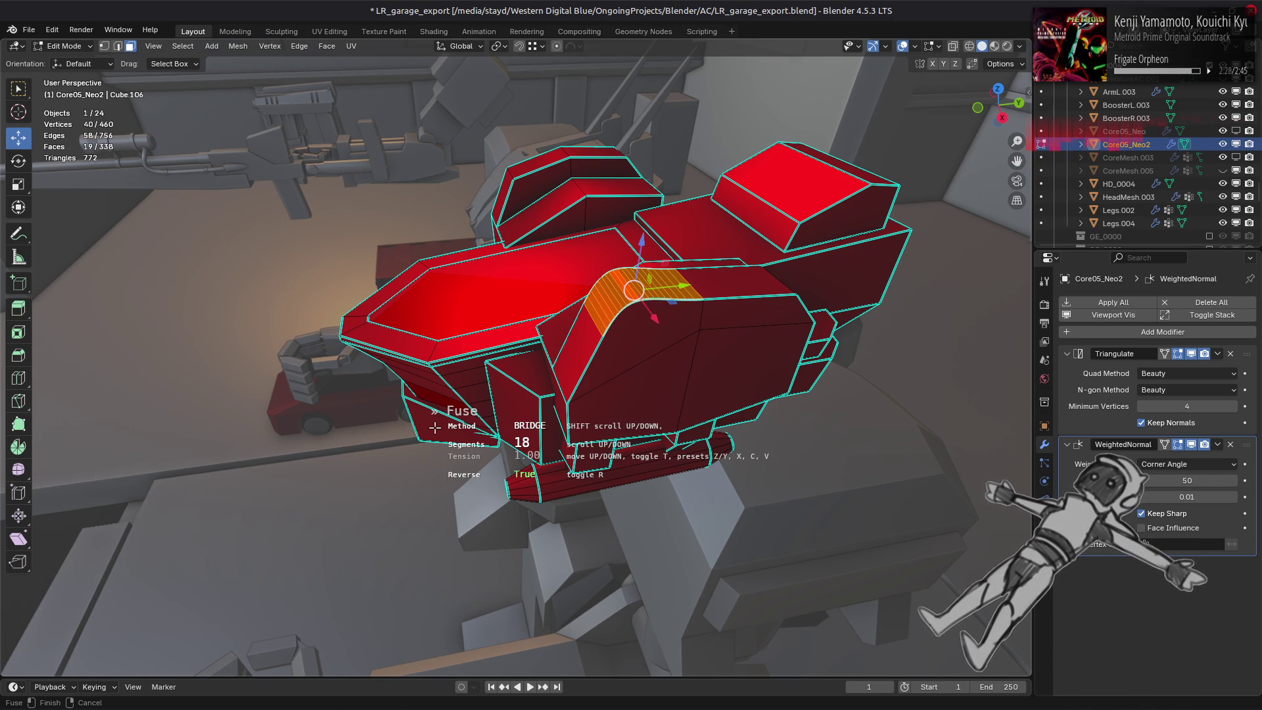
{"action": "scroll", "coordinate": [434, 427], "scroll_direction": "down", "scroll_amount": 1, "text": "shift"}
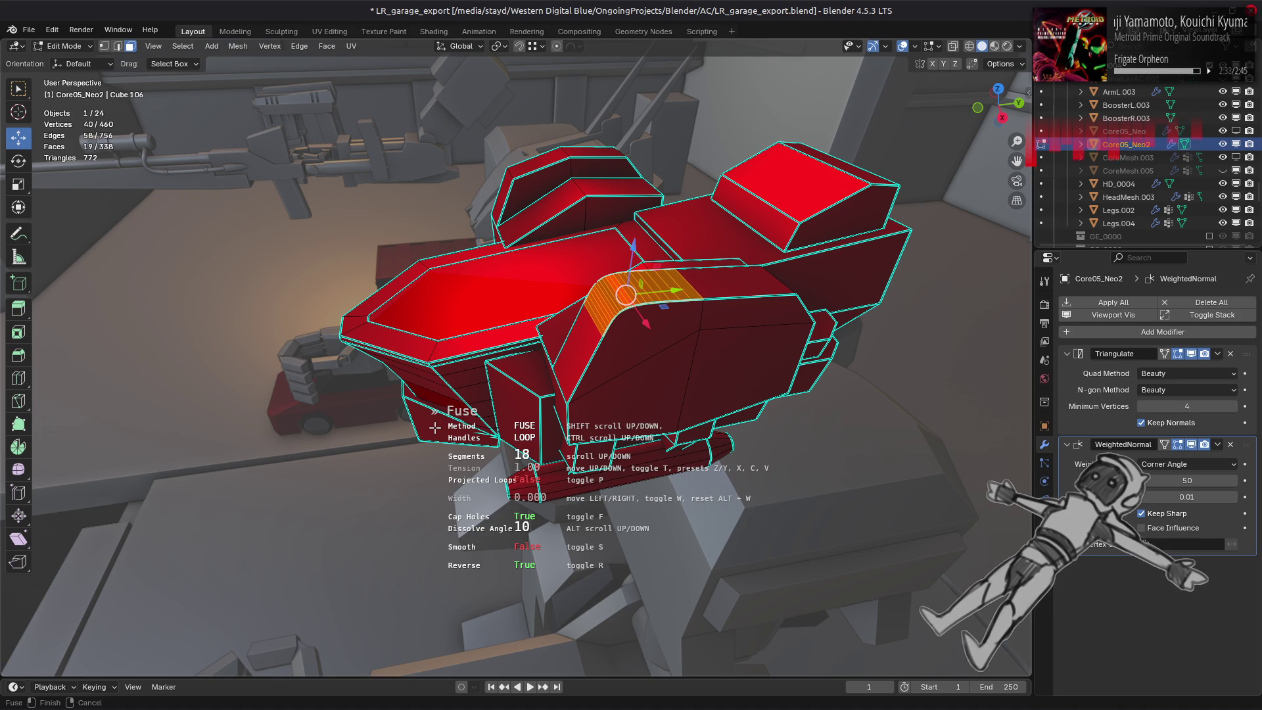
{"action": "key", "text": "p"}
{"action": "key", "text": "p"}
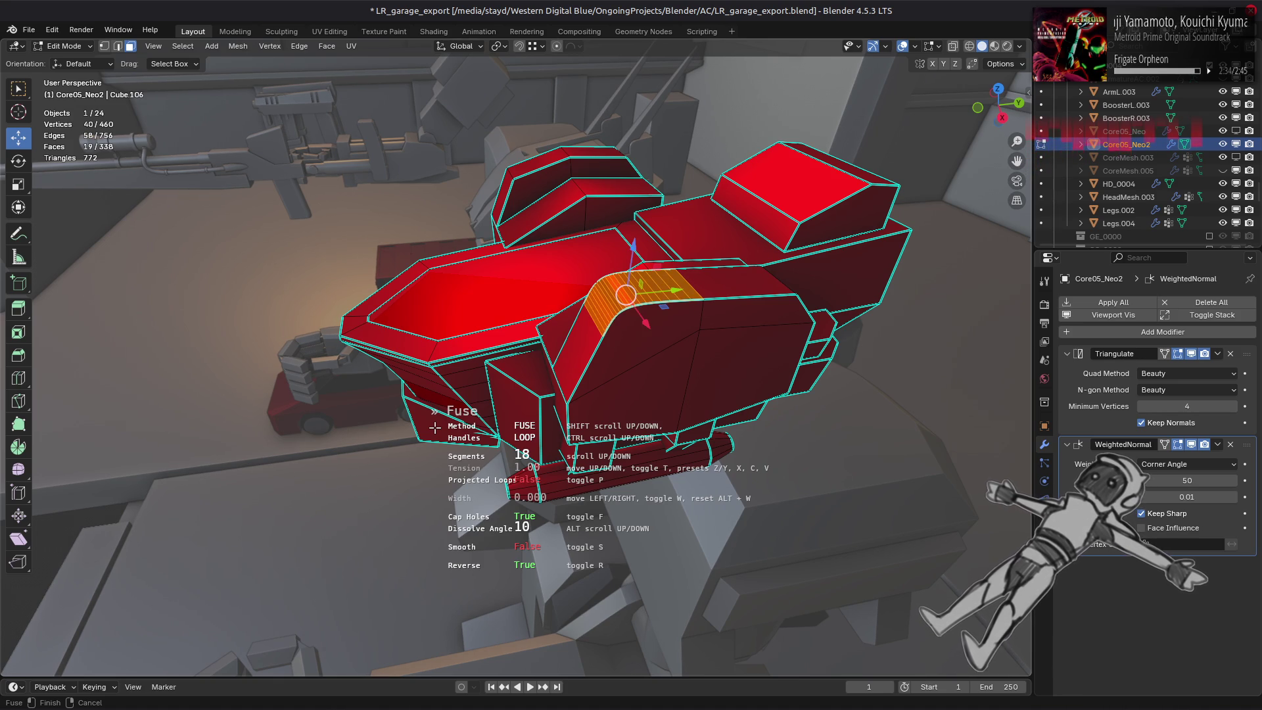
Try tension 0.70, restore it to 1.00 and confirm the 18-segment fuse bevel.
{"action": "key", "text": "x"}
{"action": "key", "text": "c"}
{"action": "key", "text": "z"}
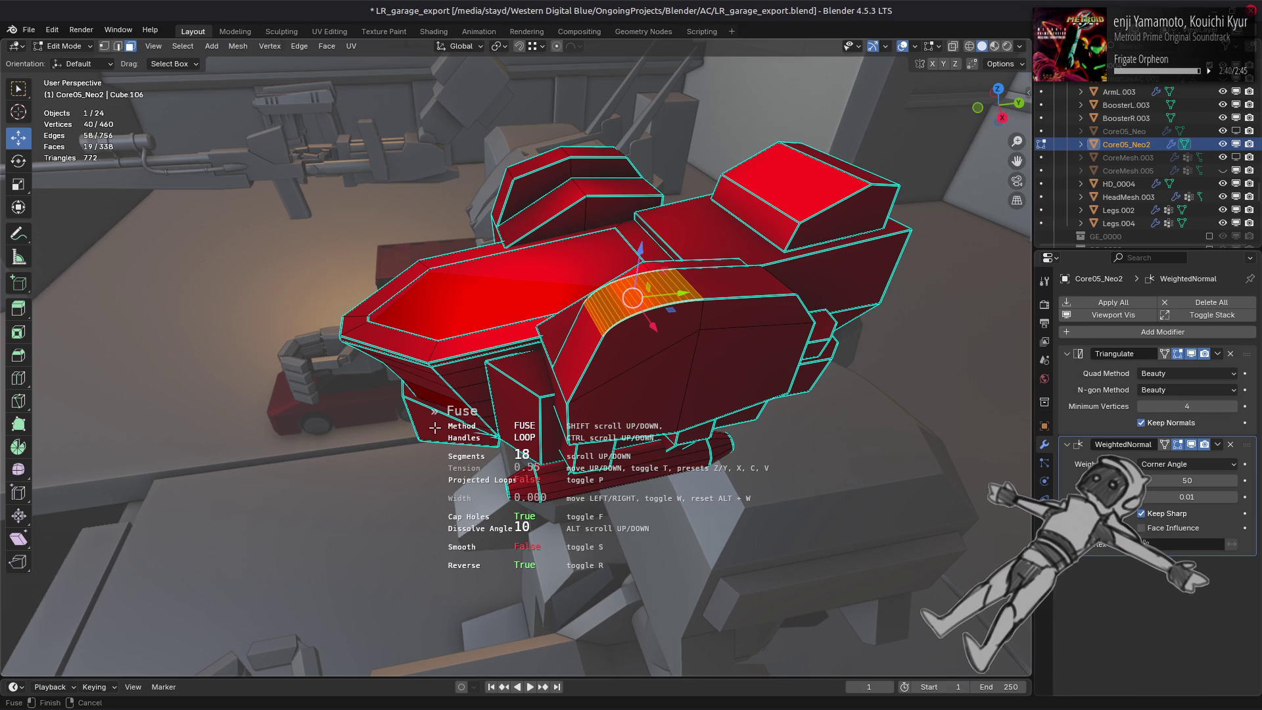
{"action": "left_click", "coordinate": [435, 427]}
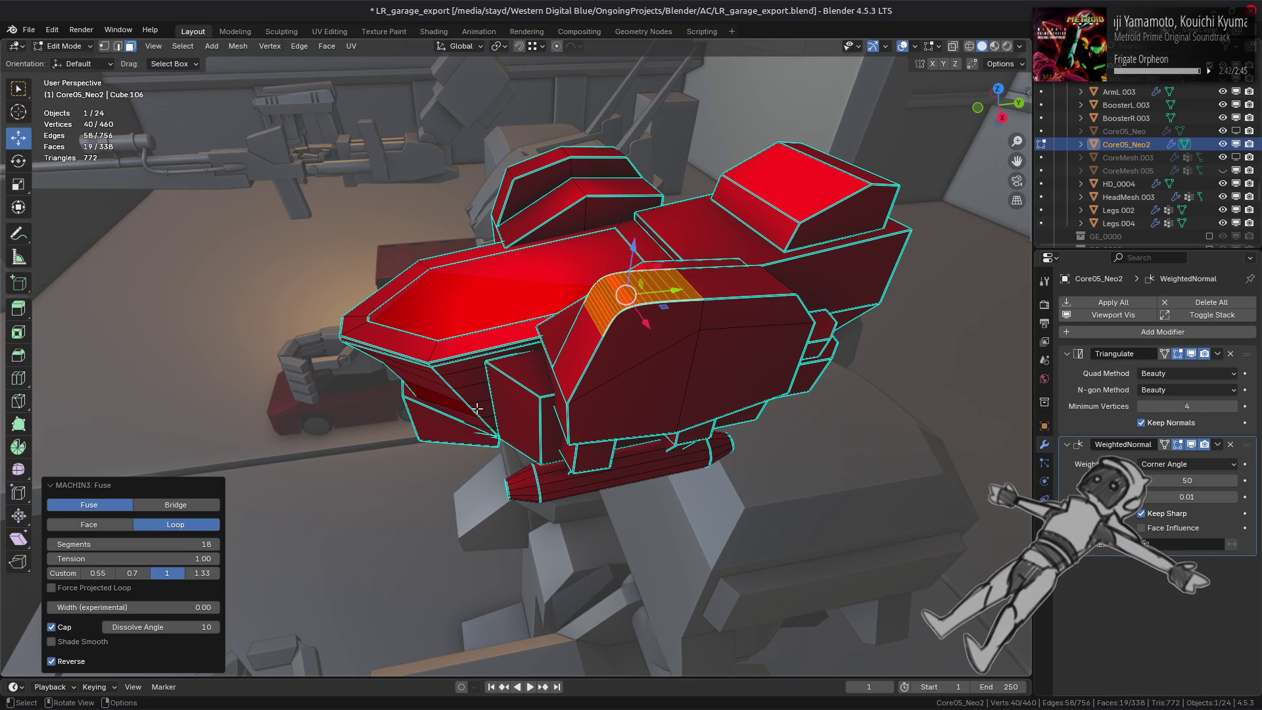
Set the fuse bevel to 3 segments, then raise it to 5 in the redo panel.
{"action": "left_click", "coordinate": [121, 544]}
{"action": "type", "text": "3"}
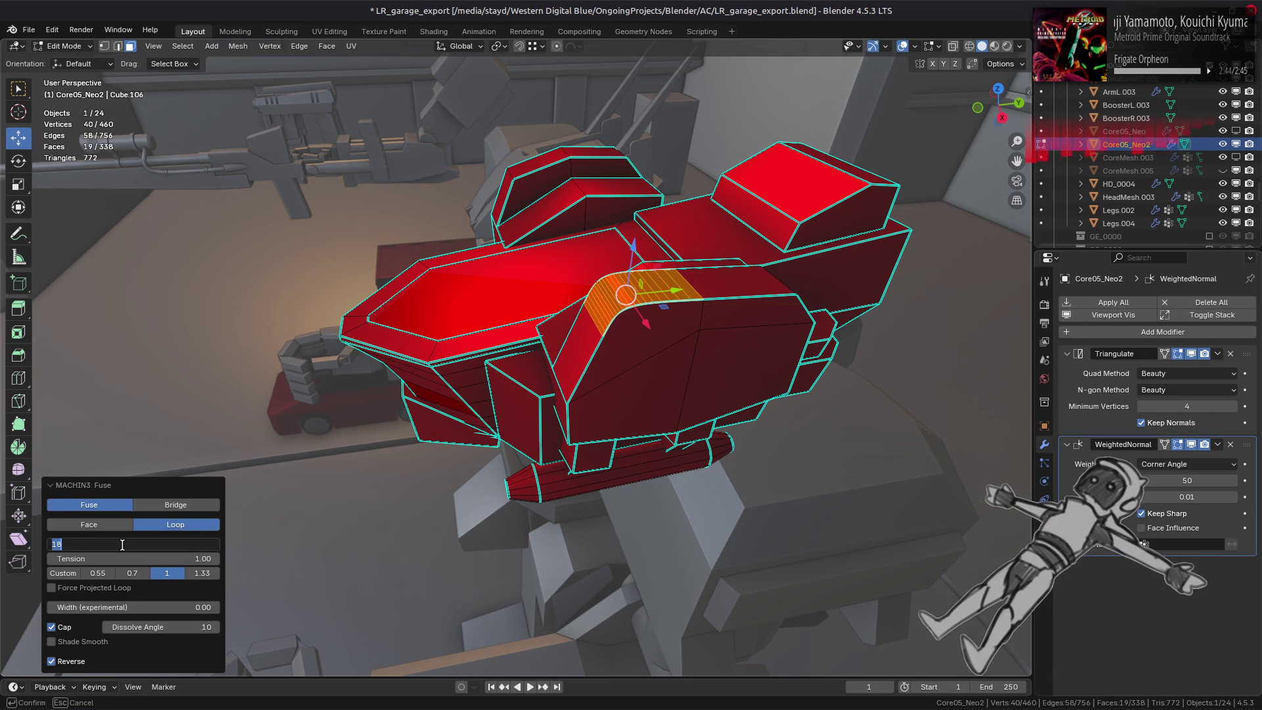
{"action": "key", "text": "Return"}
{"action": "left_click_drag", "start_coordinate": [122, 544], "coordinate": [138, 543]}
{"action": "key", "text": "Tab"}
{"action": "middle_click_drag", "start_coordinate": [471, 392], "coordinate": [464, 296]}
Shade the whole armor mesh smooth and return to Object Mode.
{"action": "key", "text": "Tab"}
{"action": "key", "text": "a"}
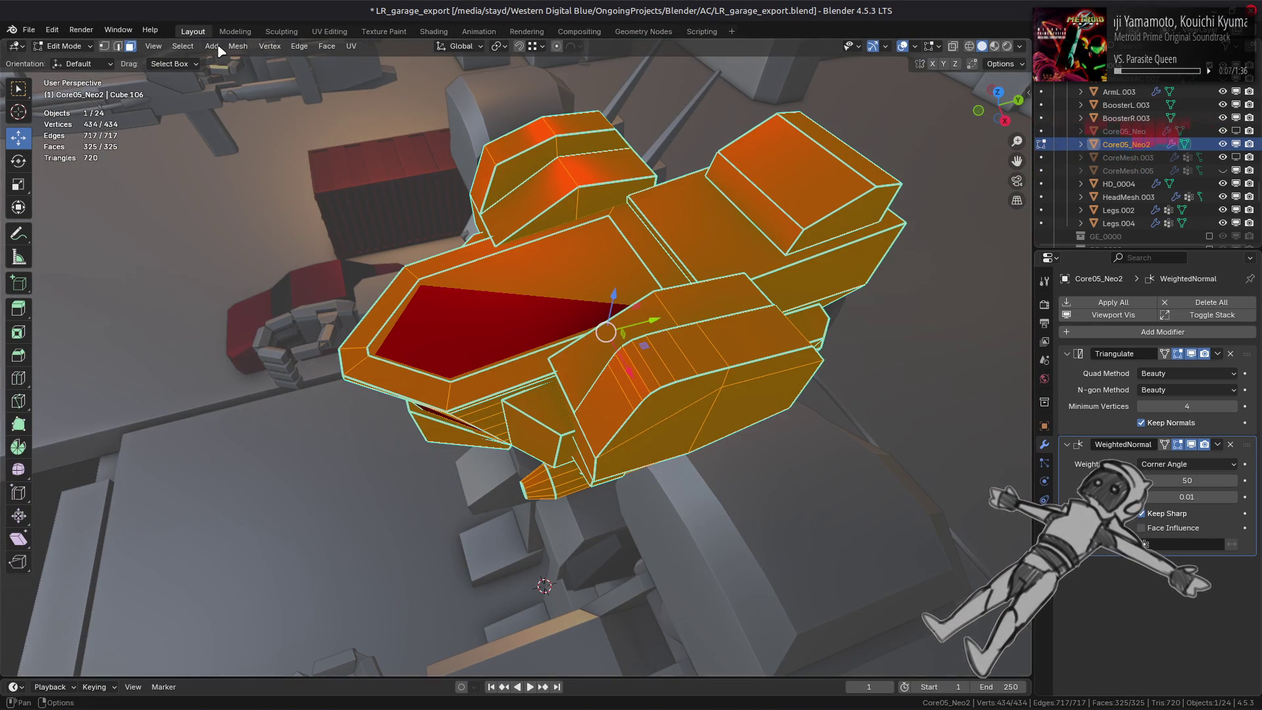
{"action": "left_click", "coordinate": [238, 46]}
{"action": "left_click", "coordinate": [381, 287]}
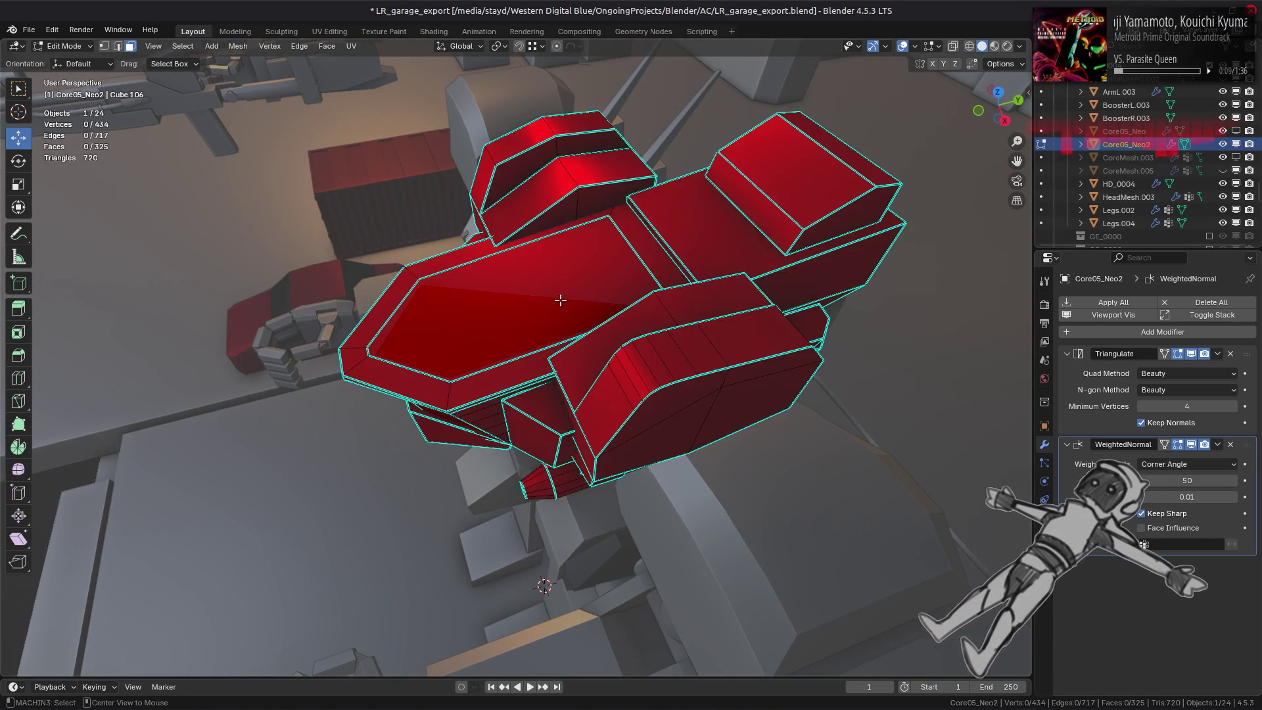
{"action": "key", "text": "Tab"}
{"action": "mouse_move", "coordinate": [471, 328]}
{"action": "middle_mouse_down"}
{"action": "mouse_move", "coordinate": [480, 290]}
{"action": "mouse_move", "coordinate": [529, 267]}
{"action": "mouse_move", "coordinate": [738, 276]}
{"action": "mouse_move", "coordinate": [434, 282]}
{"action": "mouse_move", "coordinate": [462, 282]}
{"action": "middle_mouse_up"}
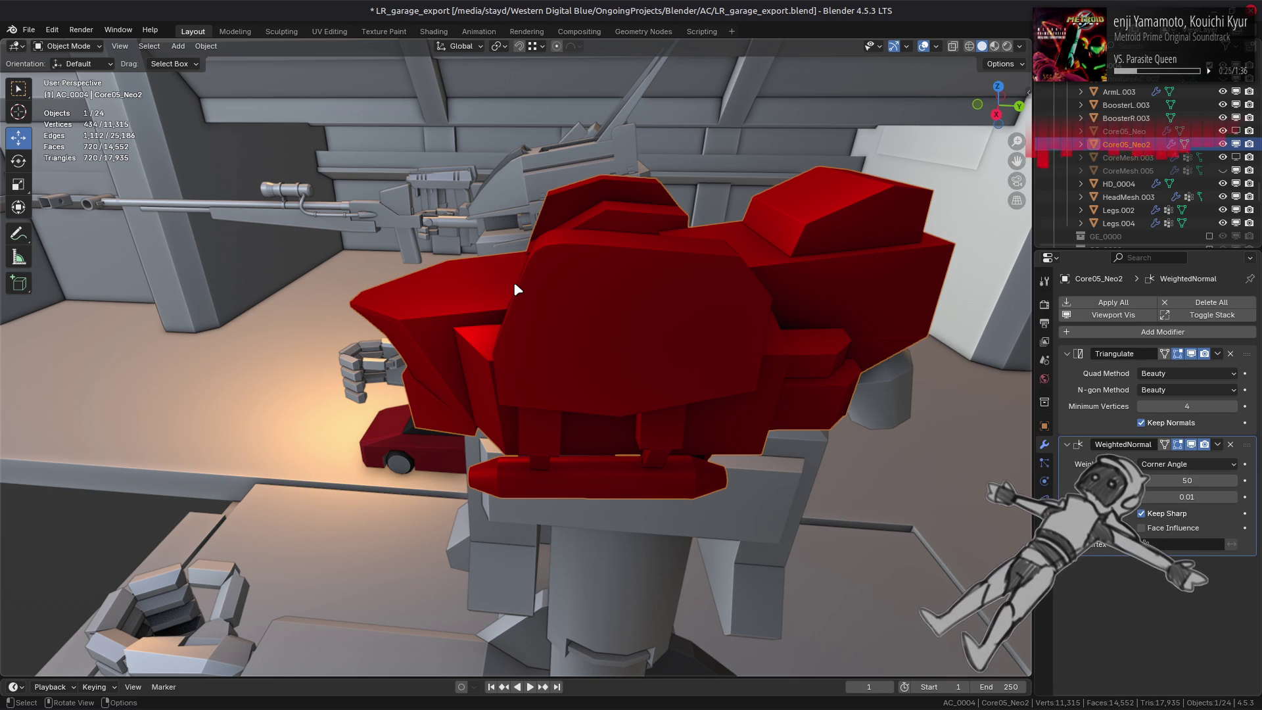
Set the WeightedNormal modifier's weighting to Face Area & Angle and check the shading.
{"action": "middle_click_drag", "start_coordinate": [515, 289], "coordinate": [561, 279]}
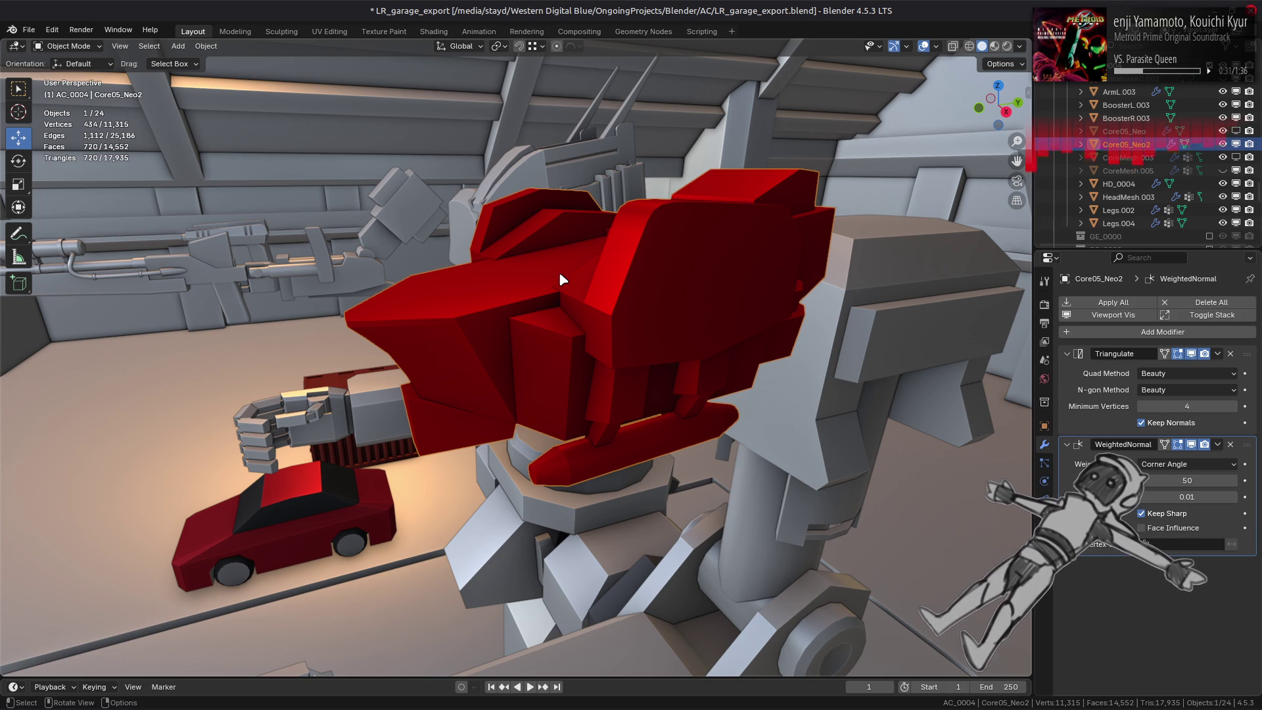
{"action": "mouse_move", "coordinate": [559, 280]}
{"action": "middle_mouse_down"}
{"action": "mouse_move", "coordinate": [474, 305]}
{"action": "mouse_move", "coordinate": [431, 289]}
{"action": "middle_mouse_up"}
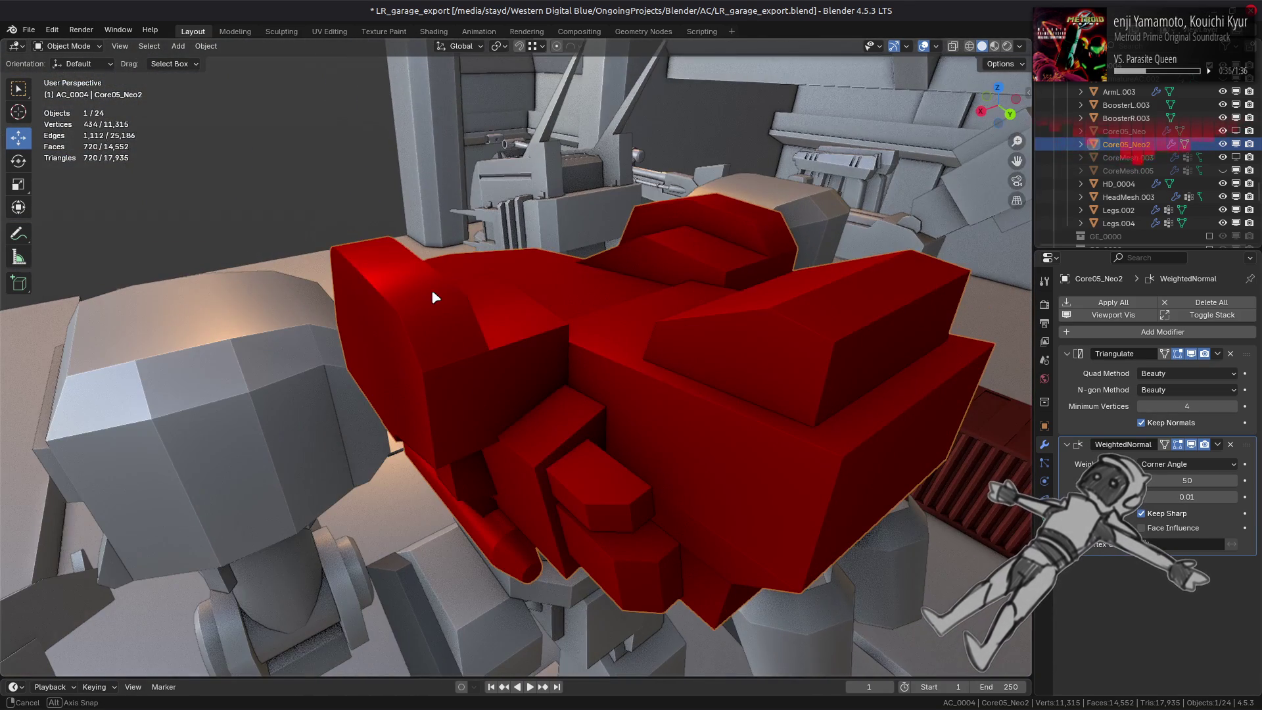
{"action": "middle_click_drag", "start_coordinate": [776, 394], "coordinate": [838, 429]}
{"action": "left_click", "coordinate": [1188, 464]}
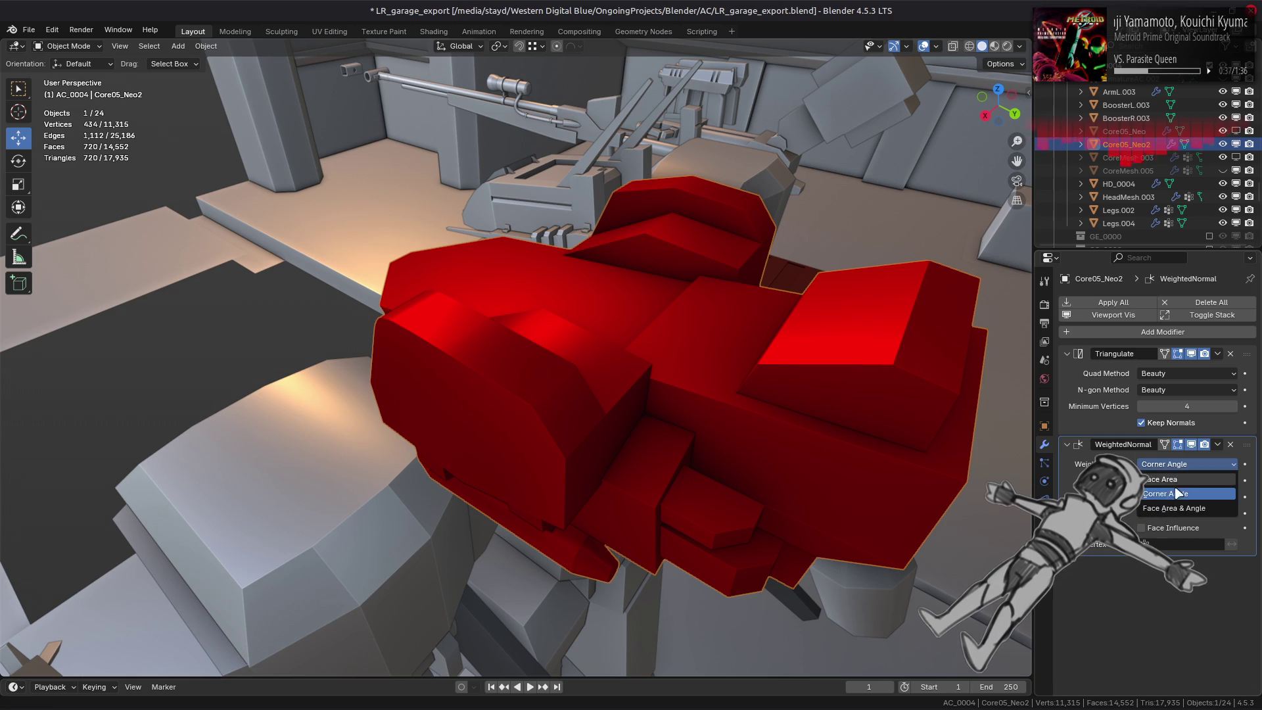
{"action": "left_click", "coordinate": [1188, 483]}
{"action": "mouse_move", "coordinate": [922, 465]}
{"action": "middle_mouse_down"}
{"action": "mouse_move", "coordinate": [756, 461]}
{"action": "mouse_move", "coordinate": [859, 436]}
{"action": "middle_mouse_up"}
Set the weighting back to Corner Angle and re-enter Edit Mode on the armor.
{"action": "left_click", "coordinate": [1189, 463]}
{"action": "left_click", "coordinate": [1183, 483]}
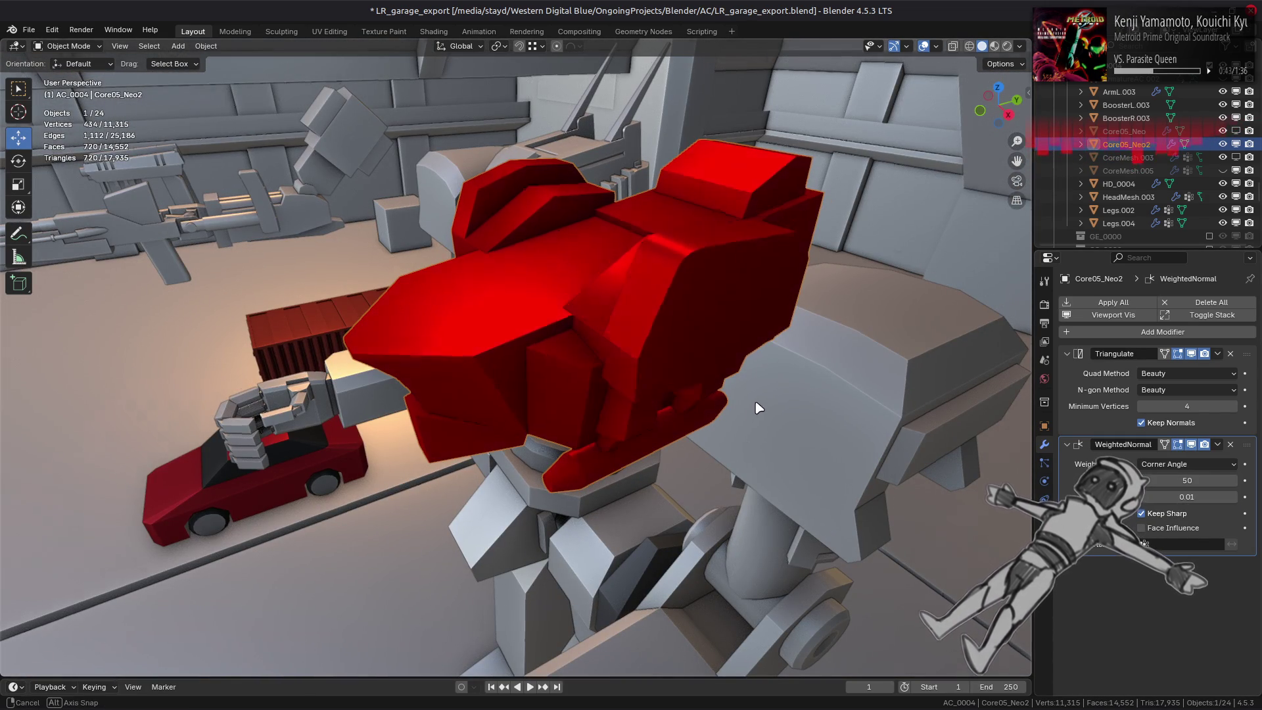
{"action": "middle_click_drag", "start_coordinate": [752, 414], "coordinate": [752, 372]}
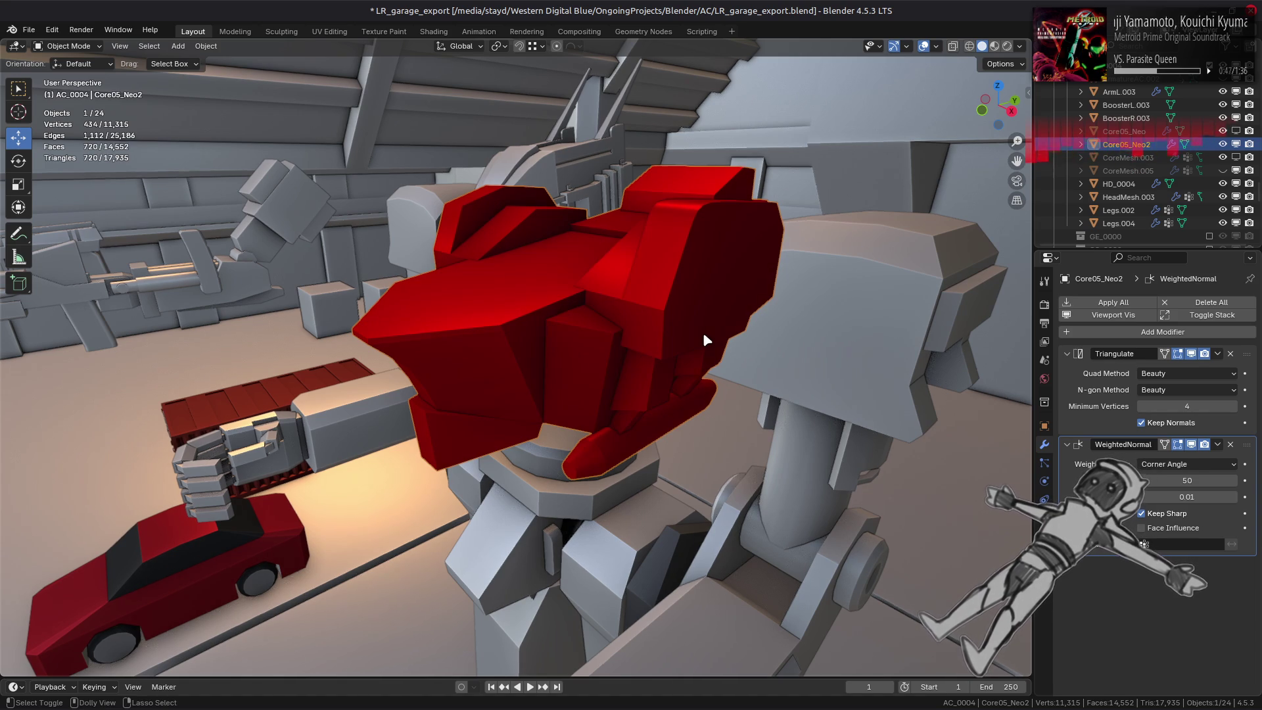
{"action": "key", "text": "Tab"}
{"action": "middle_click_drag", "start_coordinate": [677, 262], "coordinate": [631, 340]}
{"action": "left_click", "coordinate": [617, 359]}
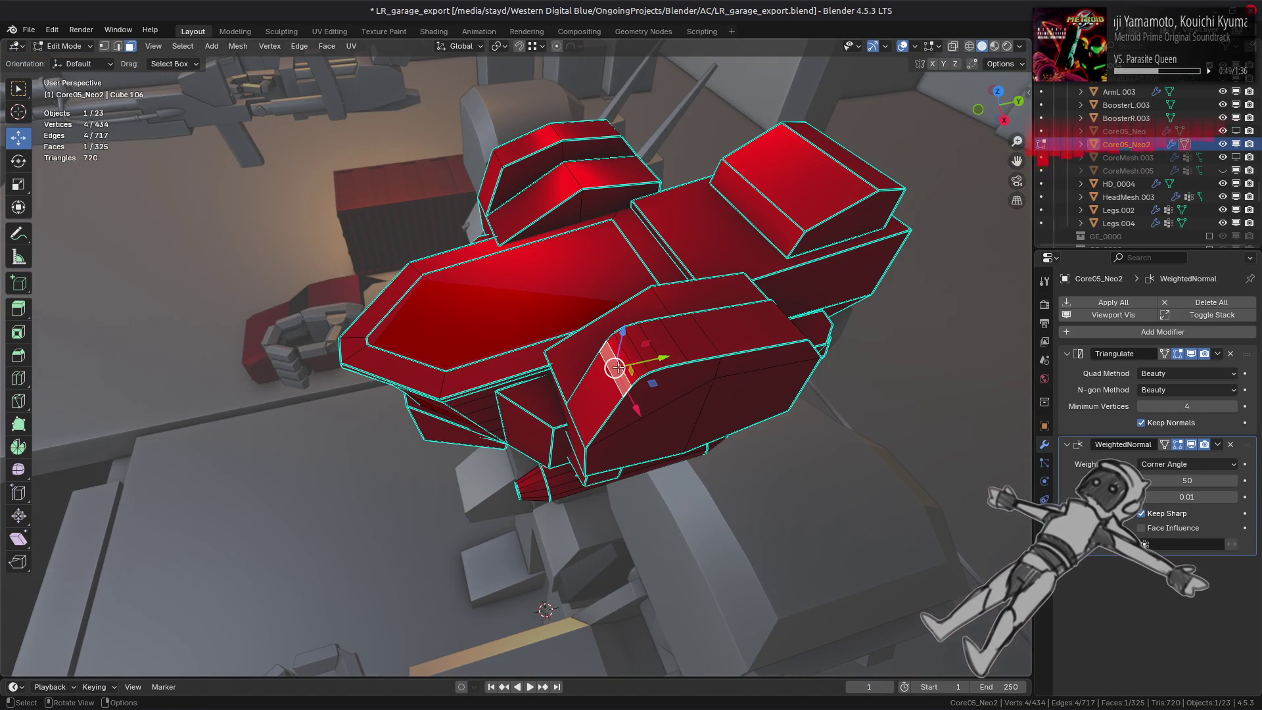
Try Unbevel on the curved bevel face strip and undo it.
{"action": "left_click", "coordinate": [629, 340], "text": "ctrl"}
{"action": "right_click", "coordinate": [631, 340]}
{"action": "key", "text": "Escape"}
{"action": "right_click", "coordinate": [623, 366]}
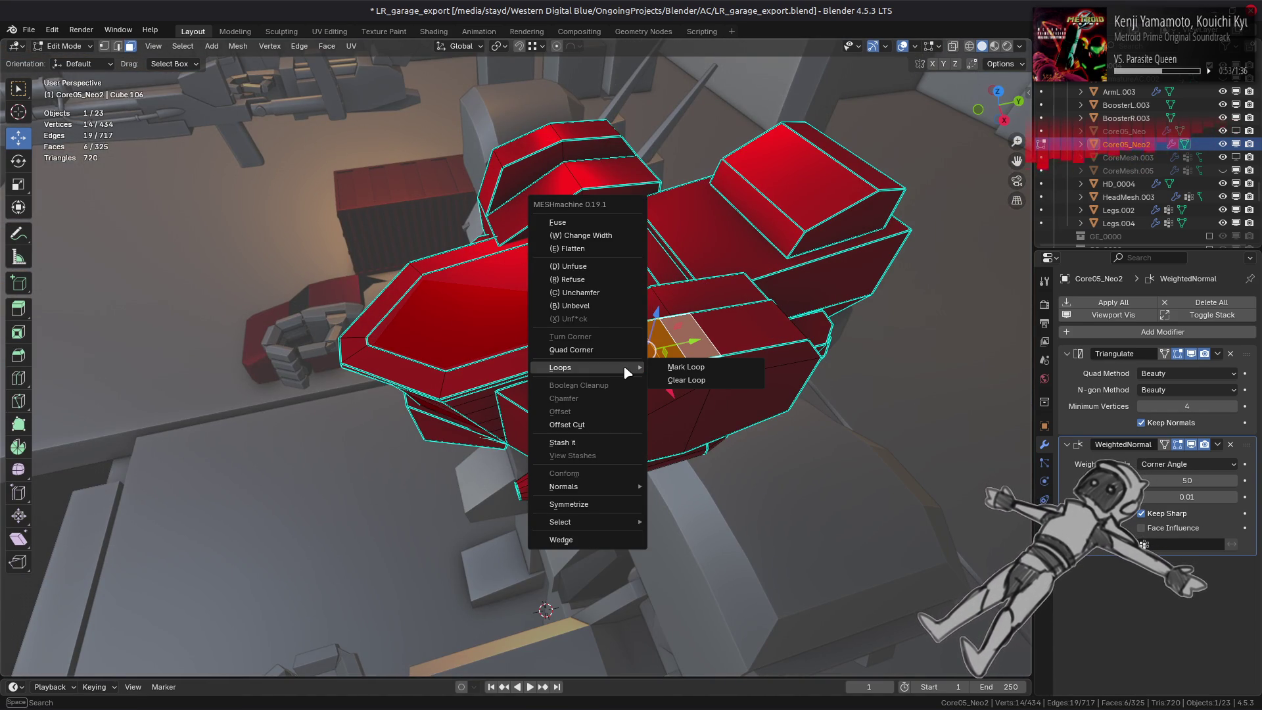
{"action": "left_click", "coordinate": [599, 307]}
{"action": "left_click", "coordinate": [551, 336]}
{"action": "key", "text": "ctrl+z"}
Try Unchamfer on the strip and undo it, then Refuse it with 5 segments.
{"action": "right_click", "coordinate": [559, 367]}
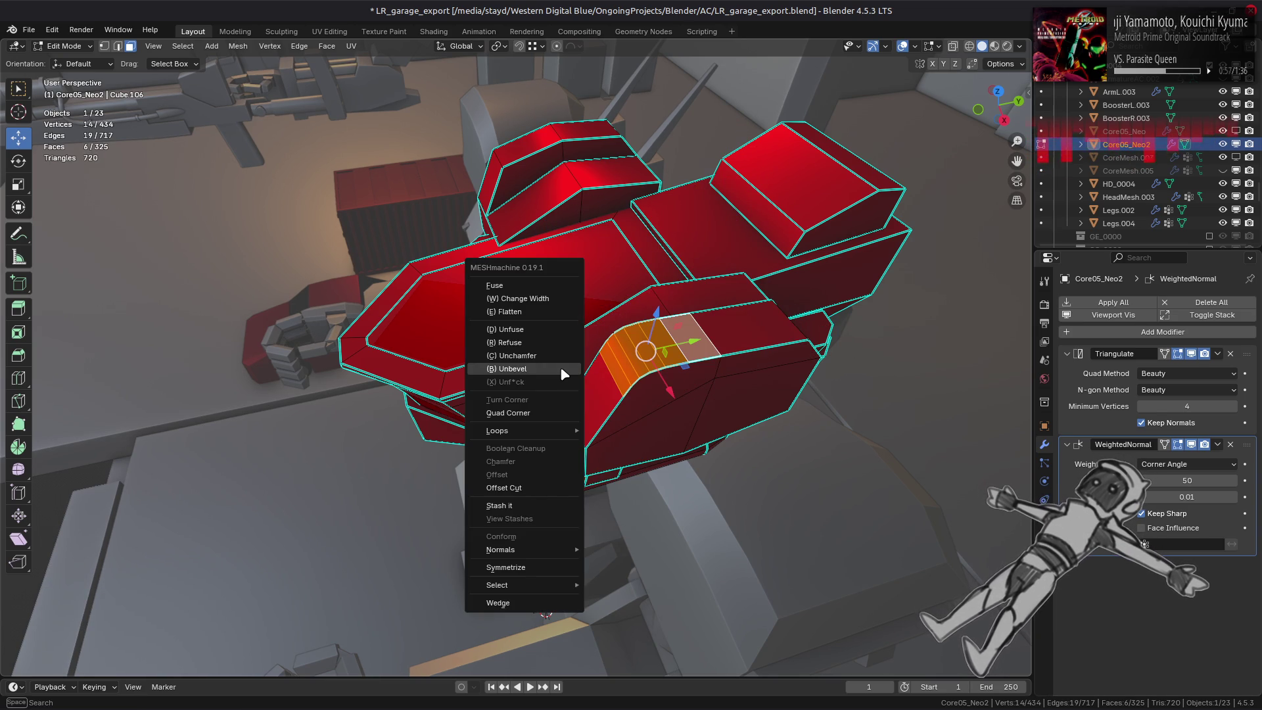
{"action": "left_click", "coordinate": [560, 367]}
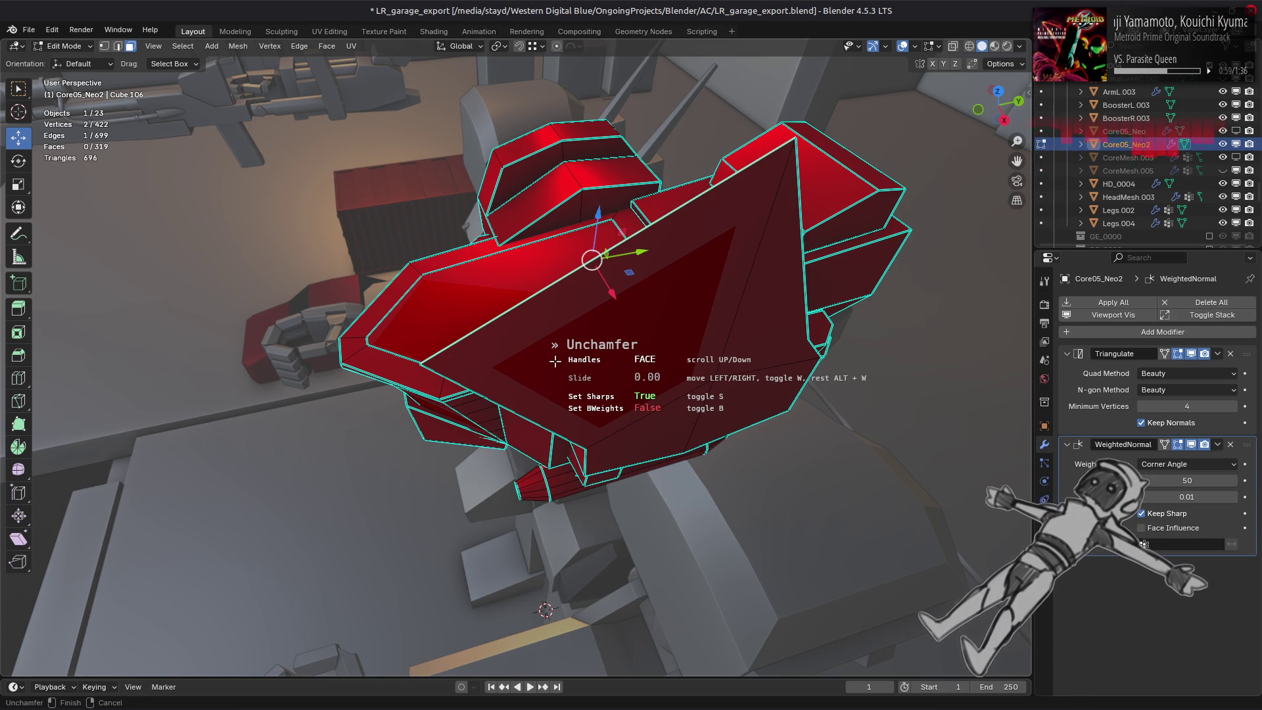
{"action": "left_click", "coordinate": [556, 361]}
{"action": "key", "text": "ctrl+z"}
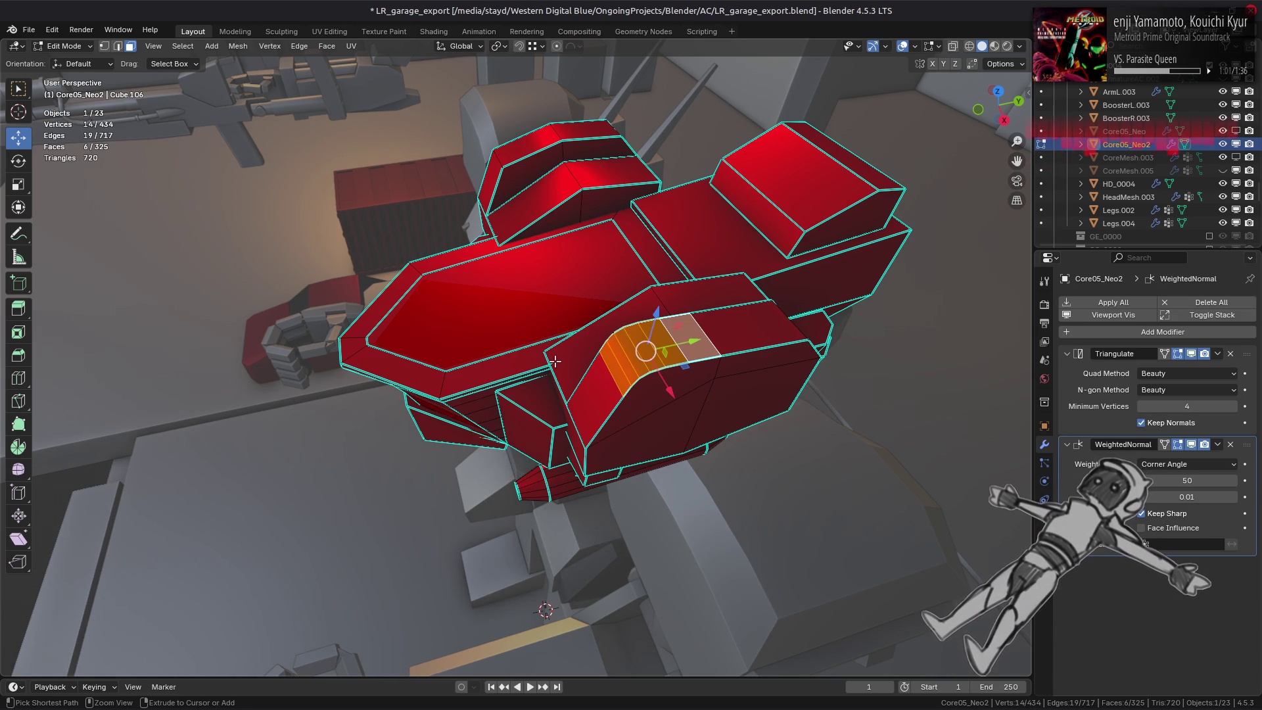
{"action": "key", "text": "y"}
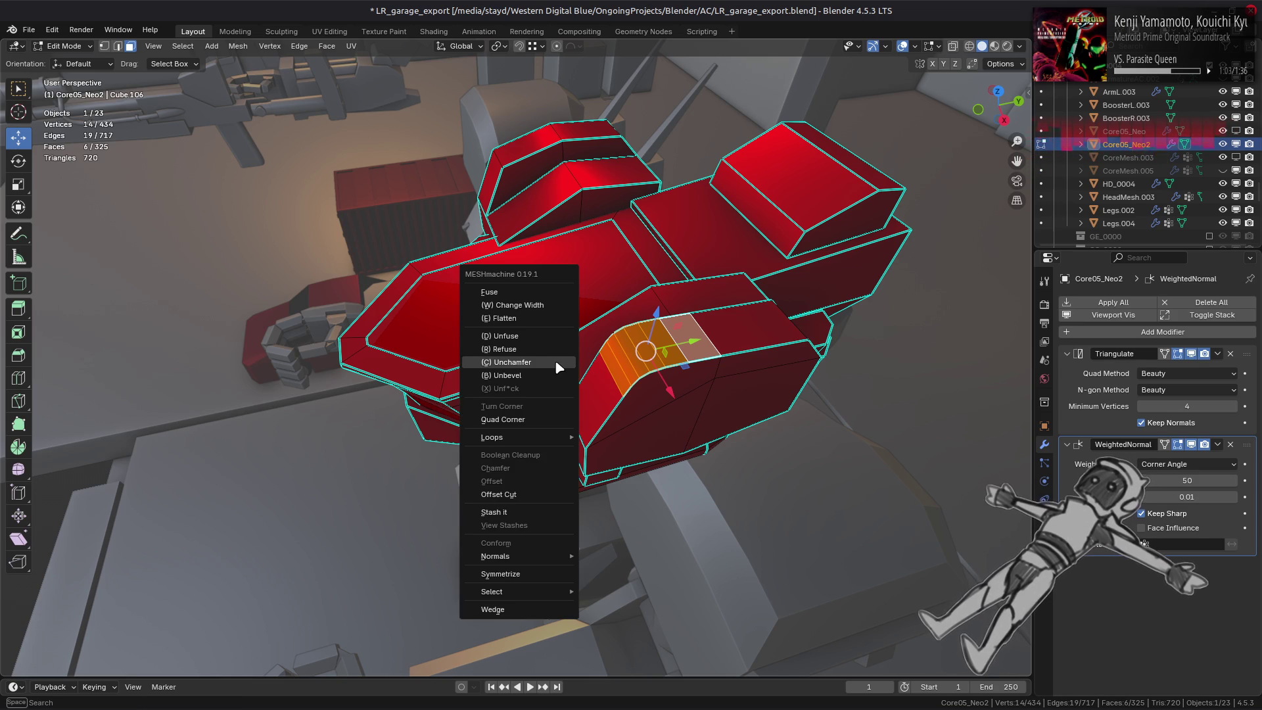
{"action": "left_click", "coordinate": [544, 347]}
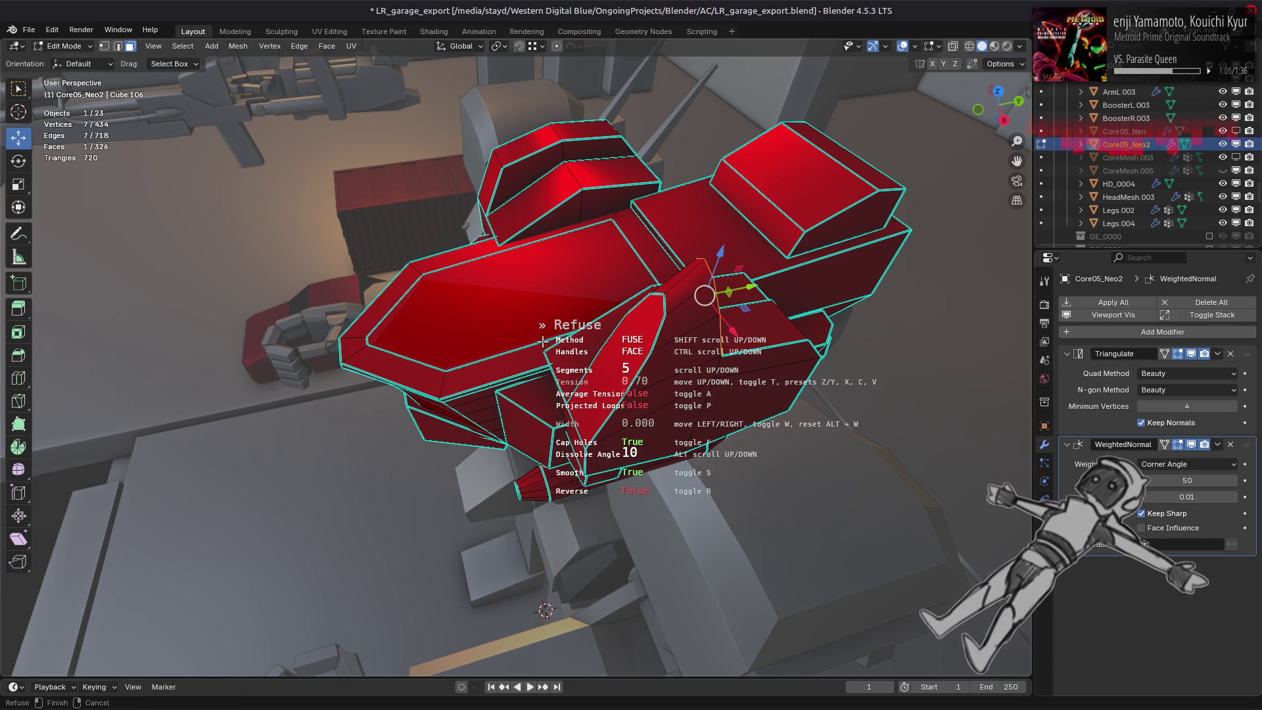
{"action": "left_click", "coordinate": [543, 340]}
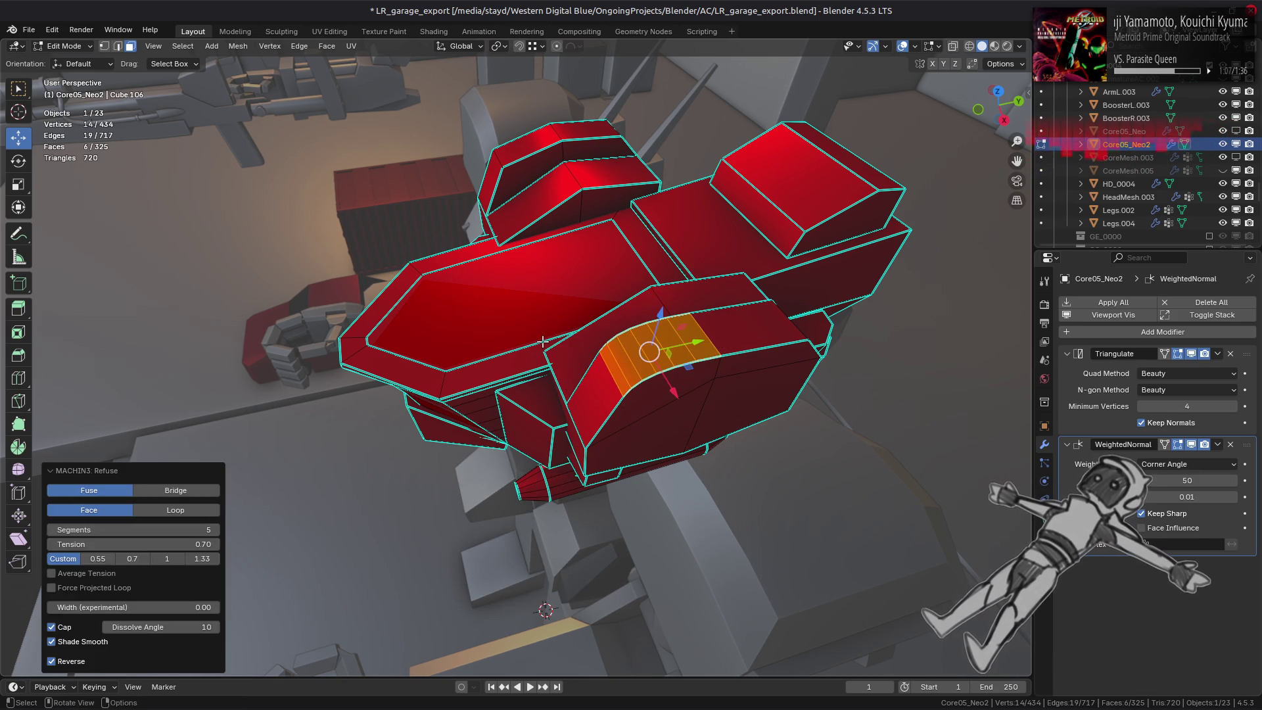
Unfuse the strip into flat faces, then Fuse it again as a 5-segment loop bevel.
{"action": "key", "text": "y"}
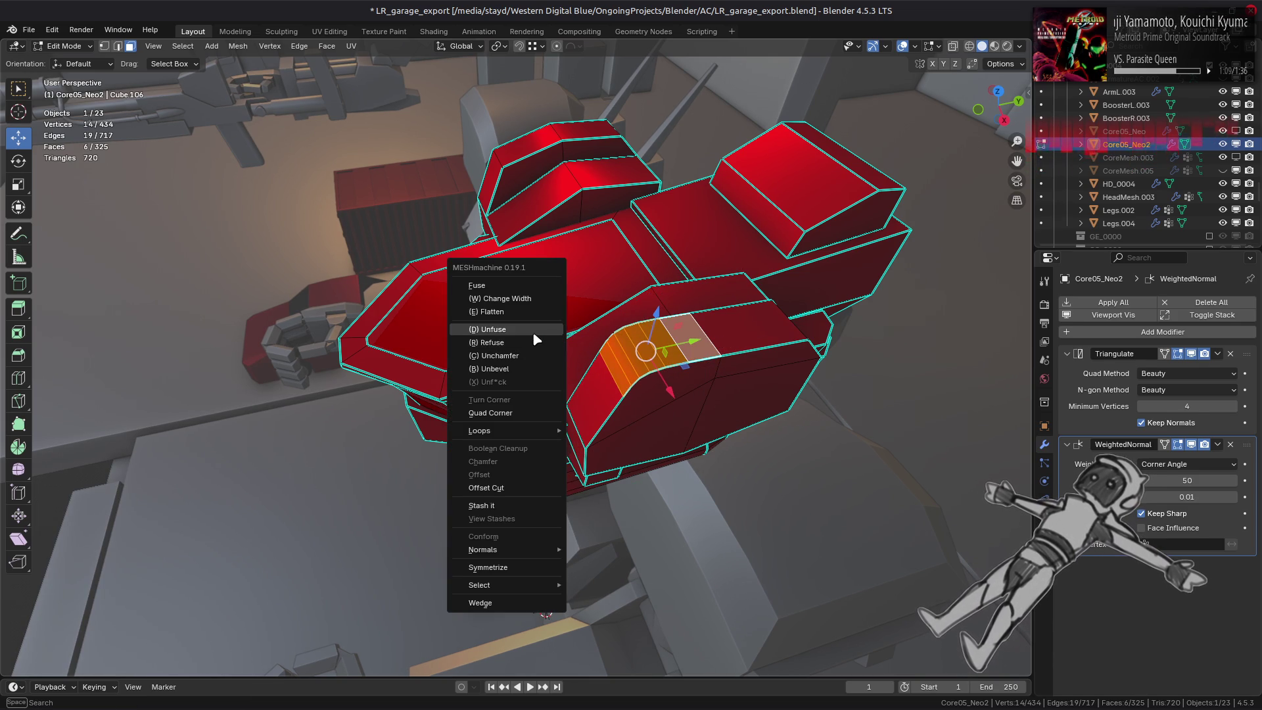
{"action": "left_click", "coordinate": [532, 331]}
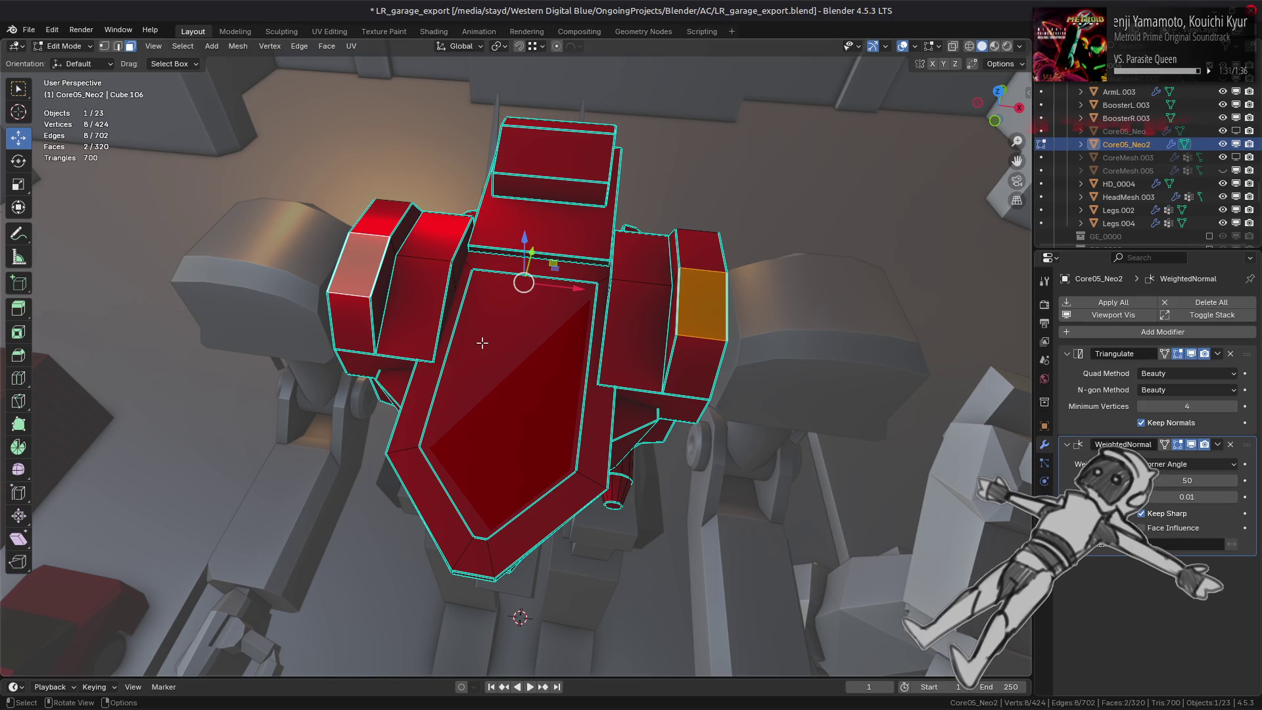
{"action": "middle_click_drag", "start_coordinate": [482, 343], "coordinate": [431, 369]}
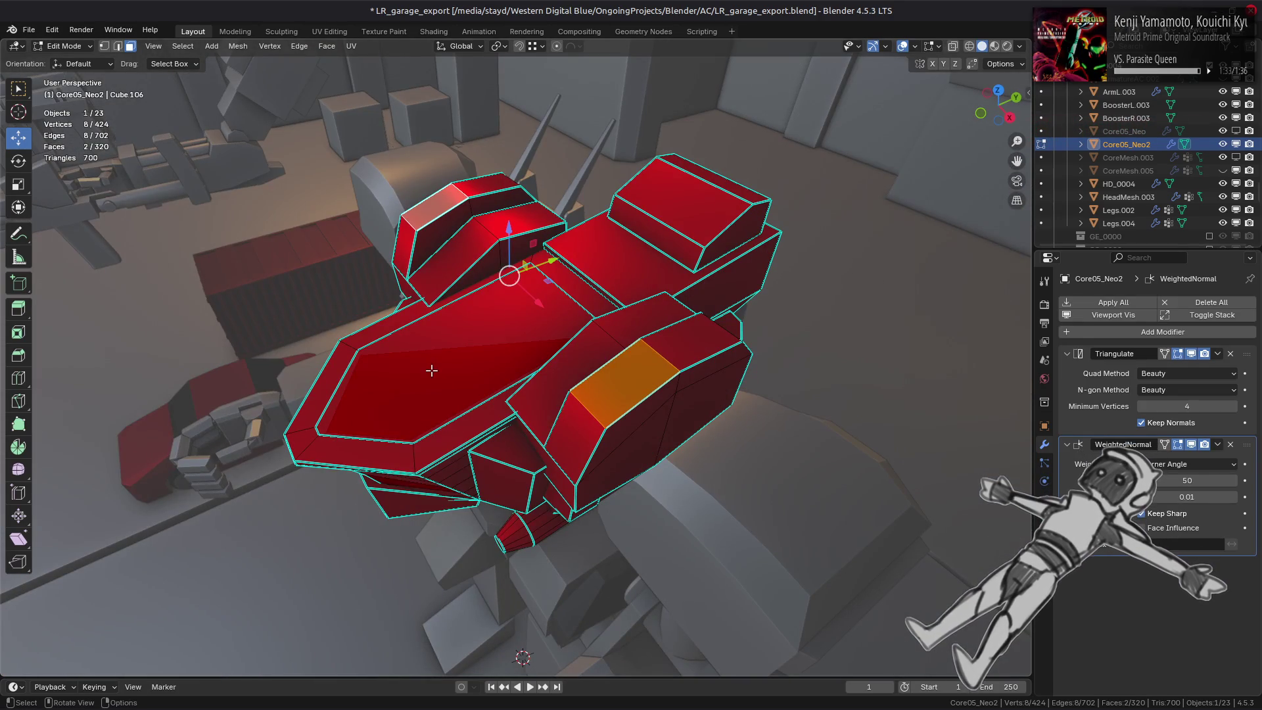
{"action": "key", "text": "y"}
{"action": "left_click", "coordinate": [433, 370]}
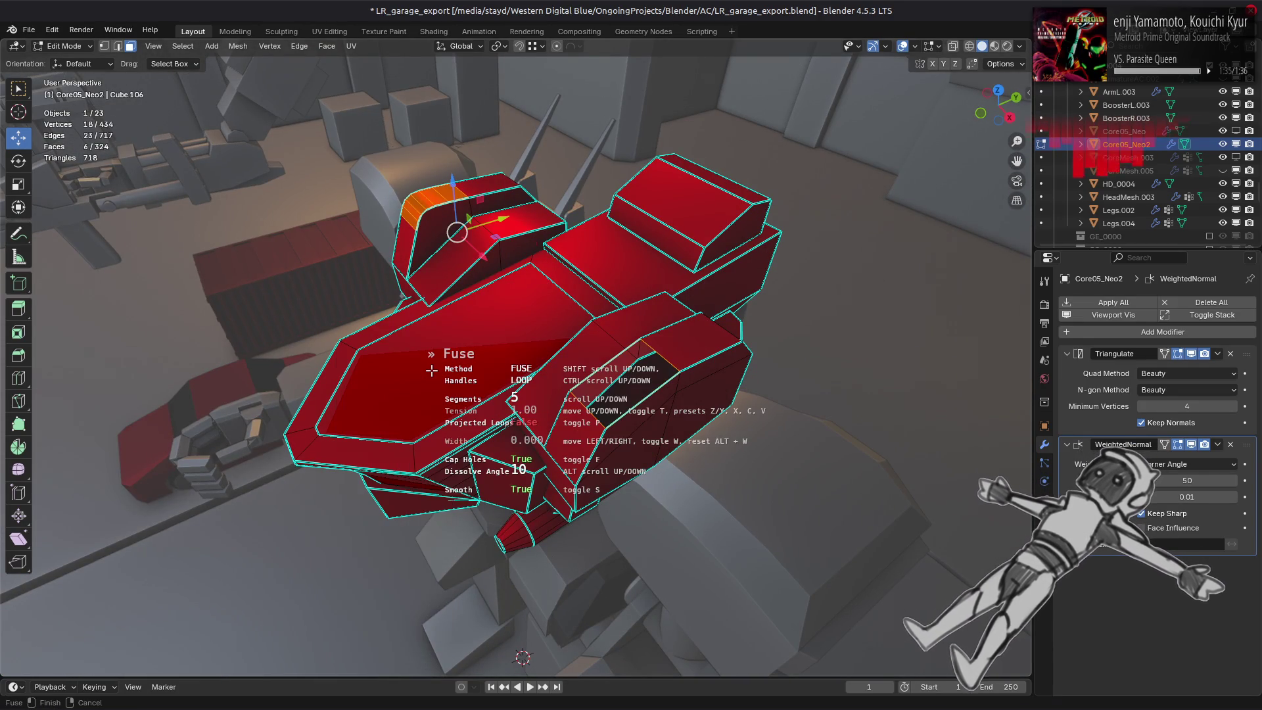
{"action": "left_click", "coordinate": [432, 370]}
{"action": "middle_click_drag", "start_coordinate": [409, 369], "coordinate": [656, 342]}
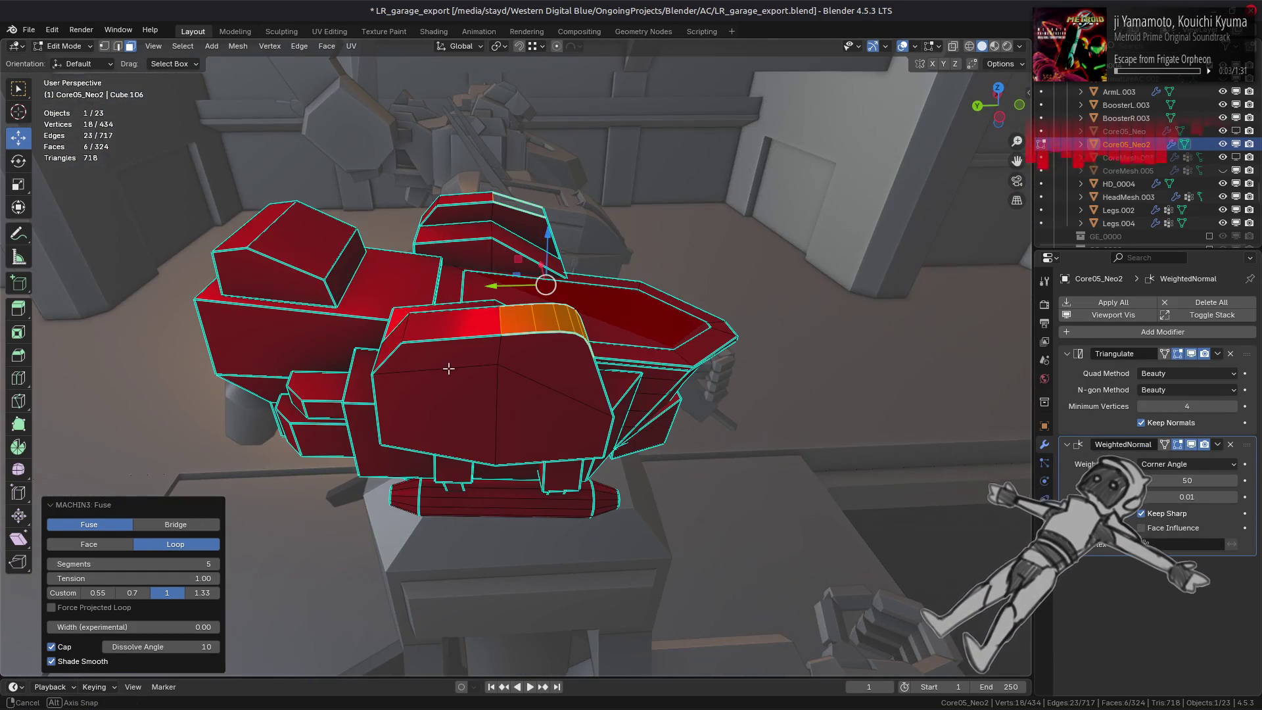
{"action": "middle_click_drag", "start_coordinate": [449, 368], "coordinate": [719, 378]}
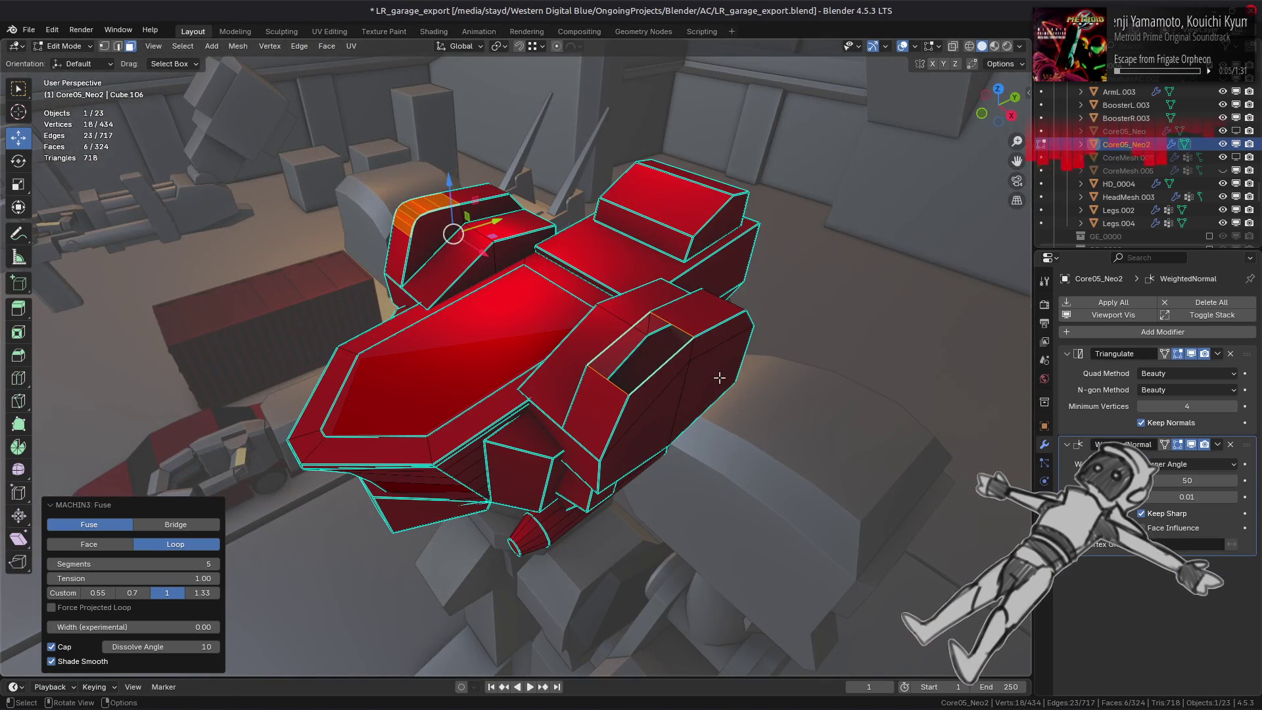
{"action": "left_click", "coordinate": [718, 377], "text": "shift"}
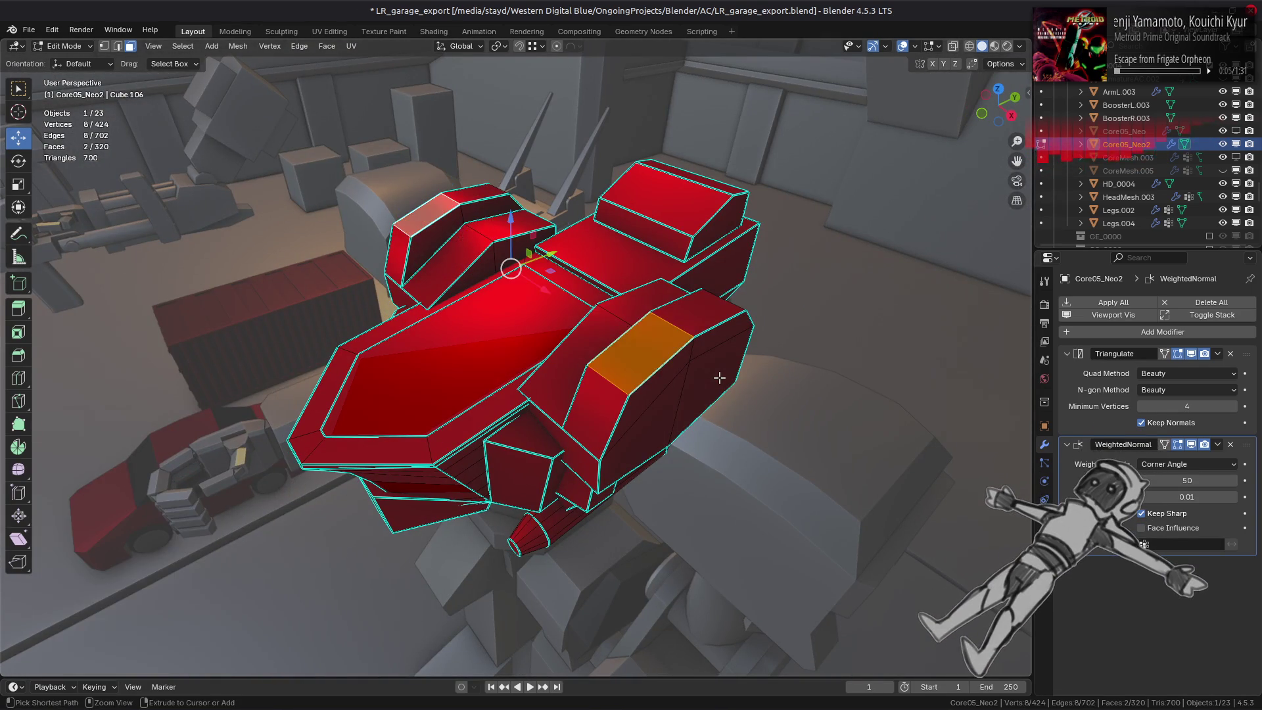
Save LR_garage_export.blend in Object Mode and switch to the web browser.
{"action": "key", "text": "Tab"}
{"action": "key", "text": "ctrl+s"}
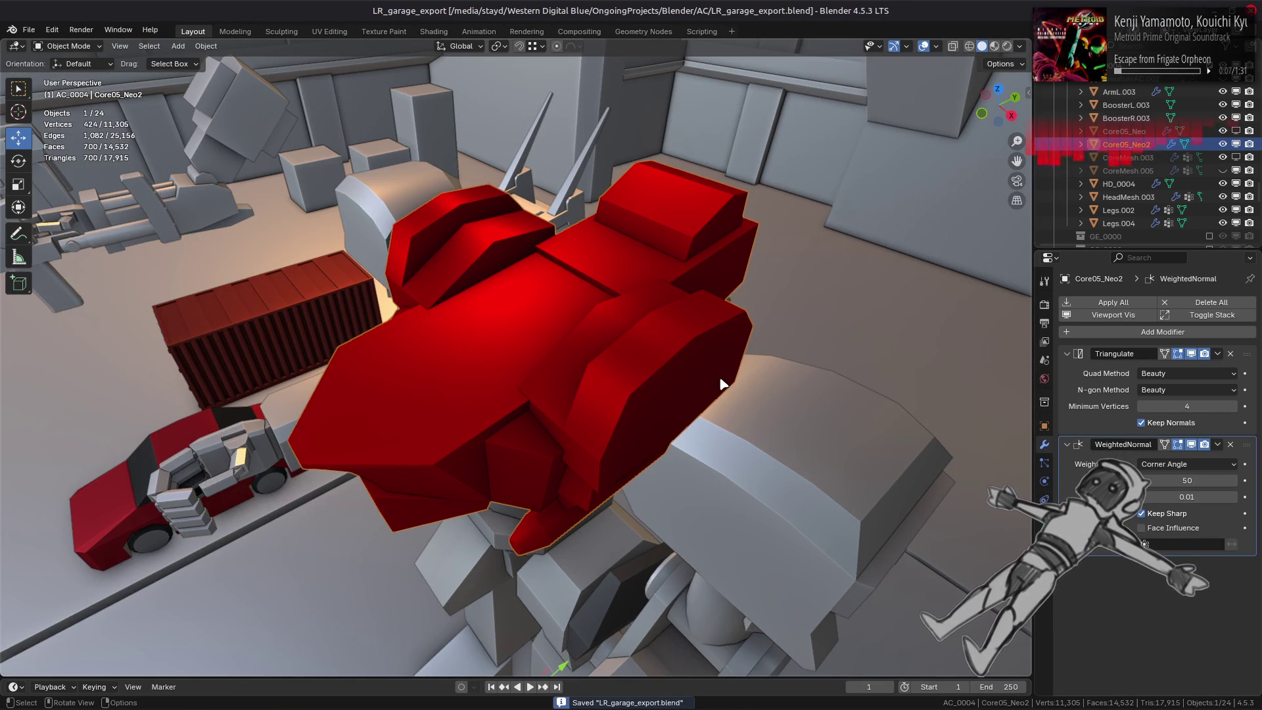
{"action": "key", "text": "alt+Tab"}
{"action": "key", "text": "alt+Tab"}
{"action": "key", "text": "alt+Tab"}
{"action": "key", "text": "alt+Tab"}
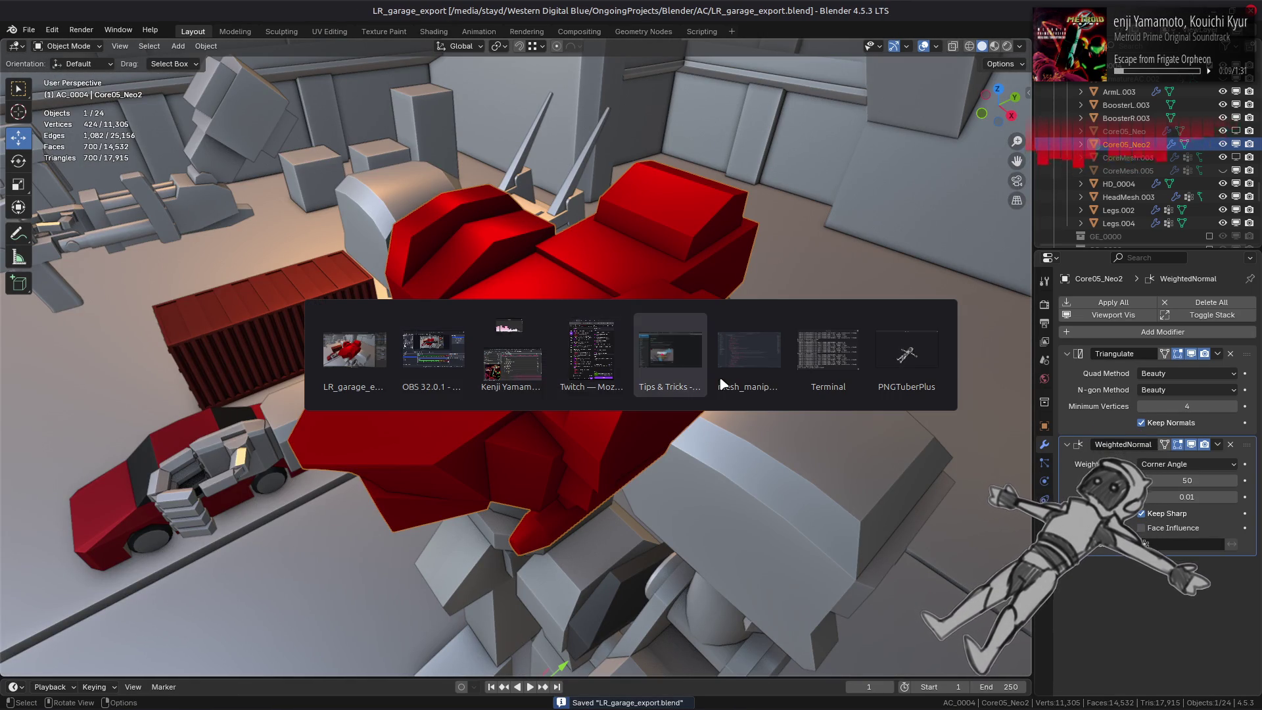
{"action": "right_click", "coordinate": [624, 19]}
Google 'blender hardops', open the Superhive Hard Ops bundle page and its documentation links.
{"action": "left_click", "coordinate": [636, 29]}
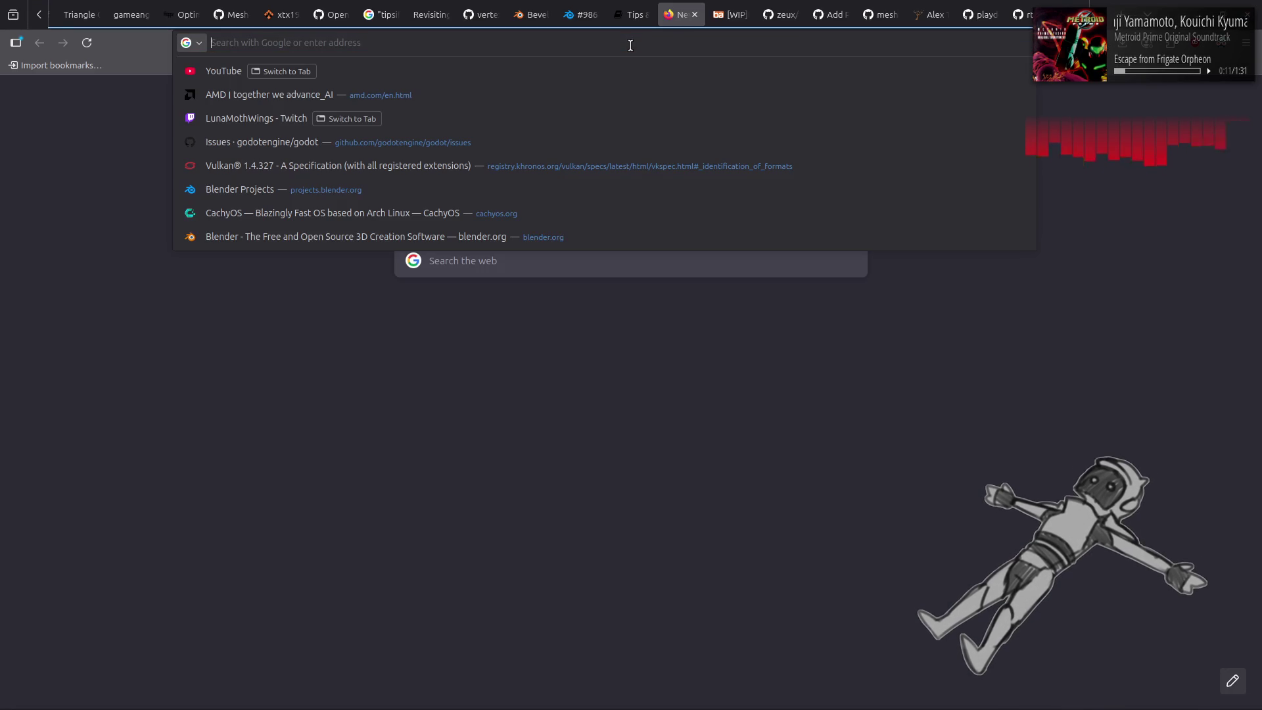
{"action": "type", "text": "blender har"}
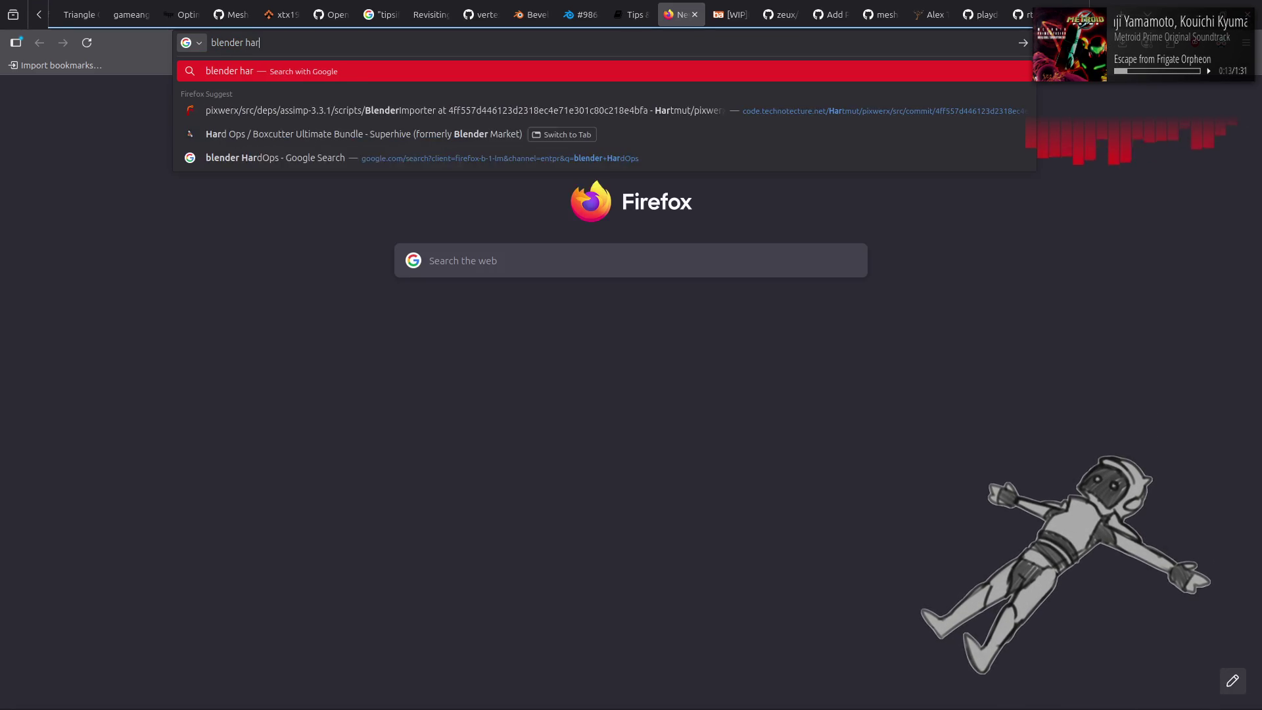
{"action": "type", "text": "dops"}
{"action": "key", "text": "Return"}
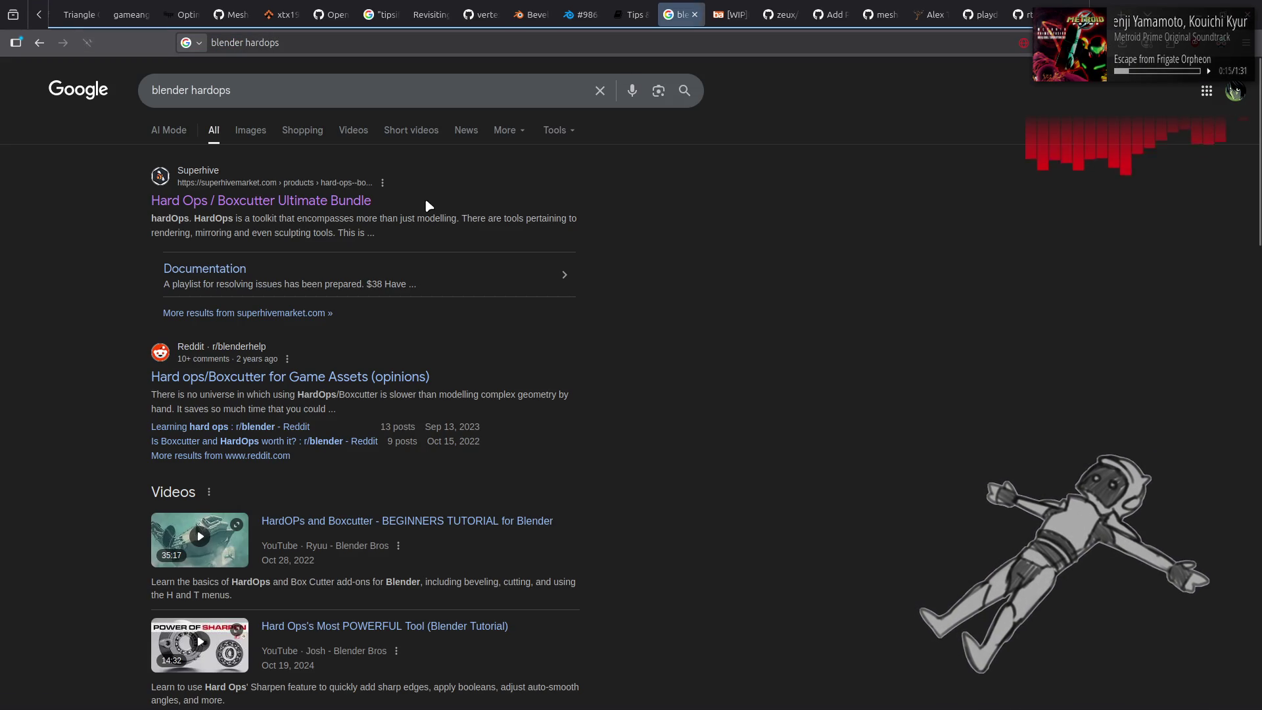
{"action": "left_click", "coordinate": [326, 203]}
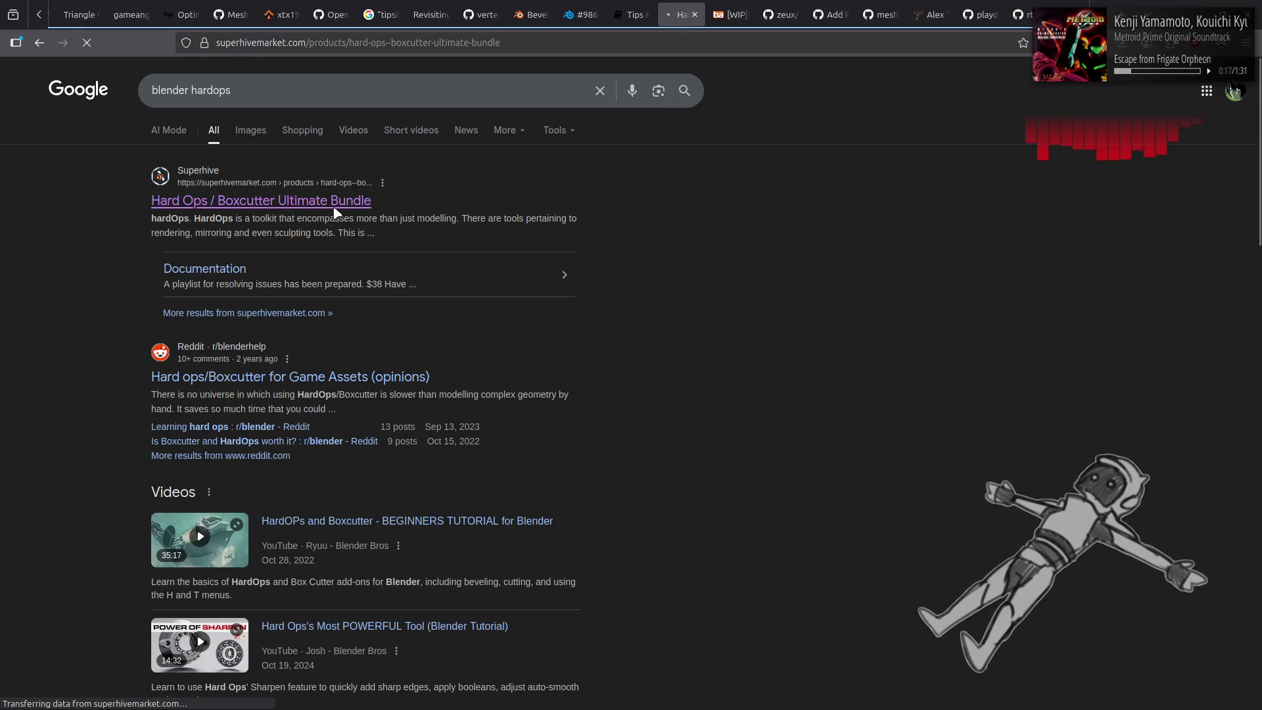
{"action": "key", "text": "alt+Left"}
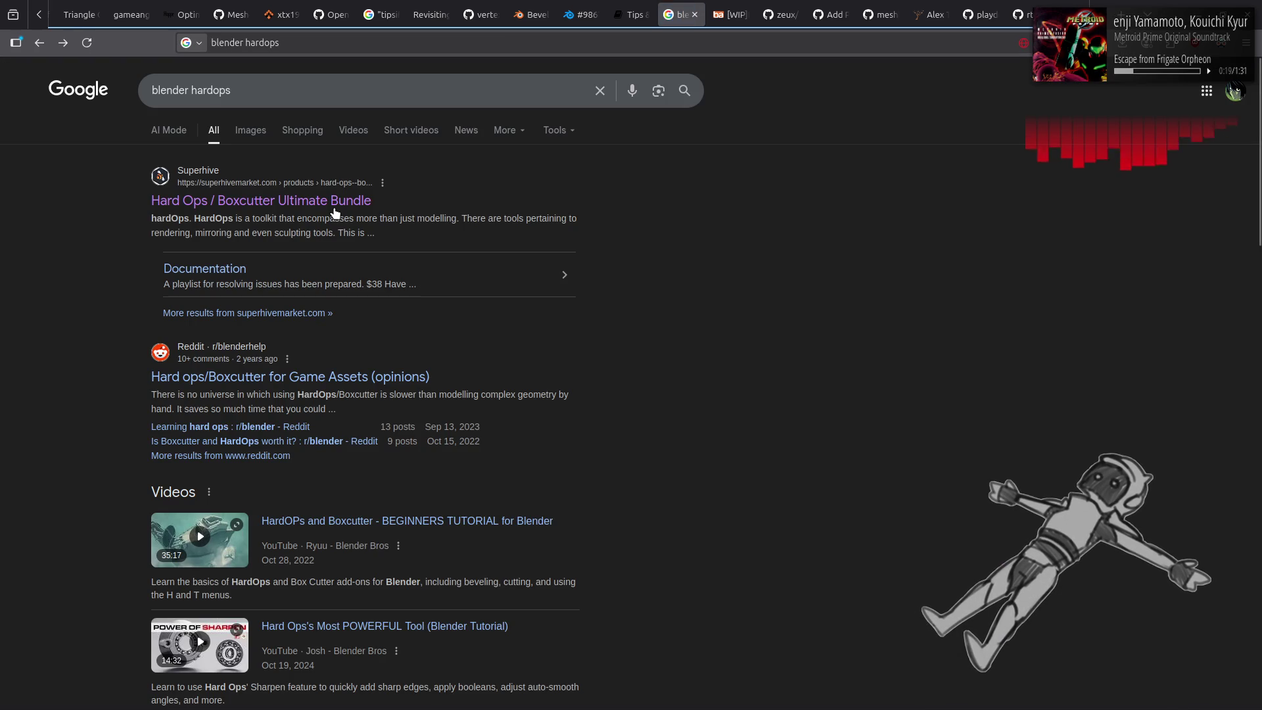
{"action": "left_click", "coordinate": [333, 207]}
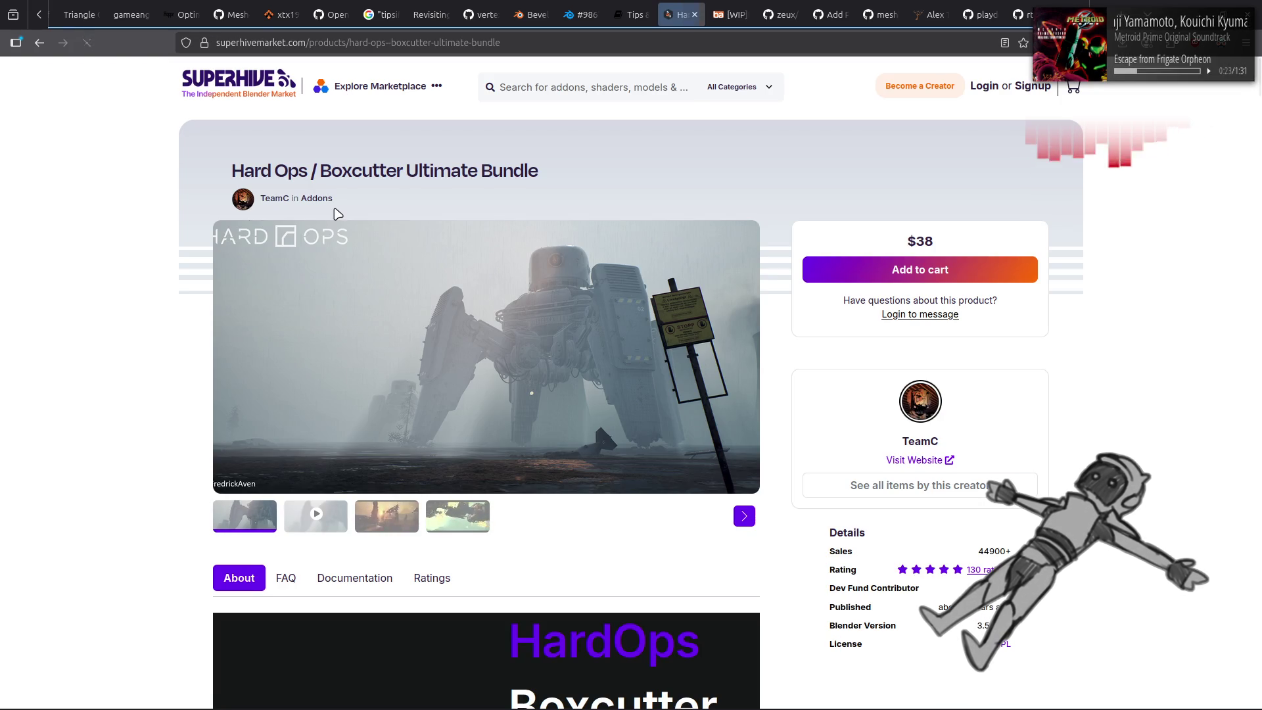
{"action": "left_click", "coordinate": [351, 579]}
{"action": "scroll", "coordinate": [94, 320], "scroll_direction": "down", "scroll_amount": 5}
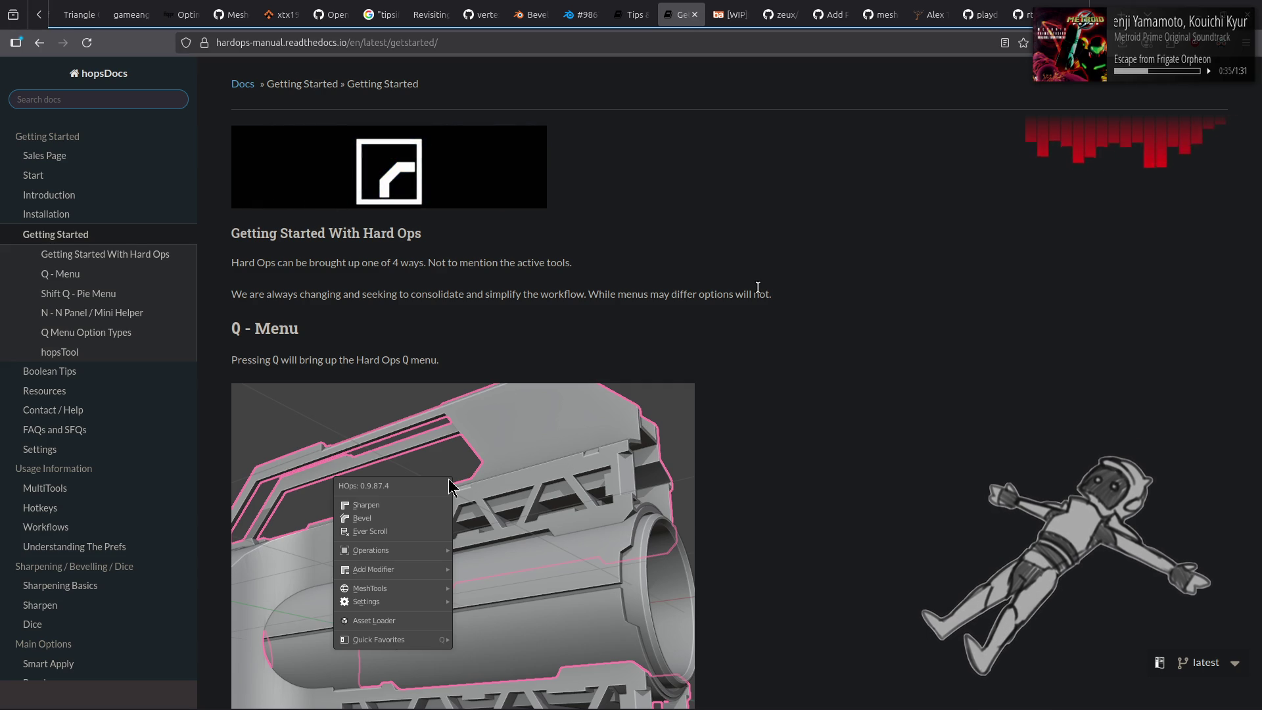
{"action": "scroll", "coordinate": [757, 287], "scroll_direction": "down", "scroll_amount": 2}
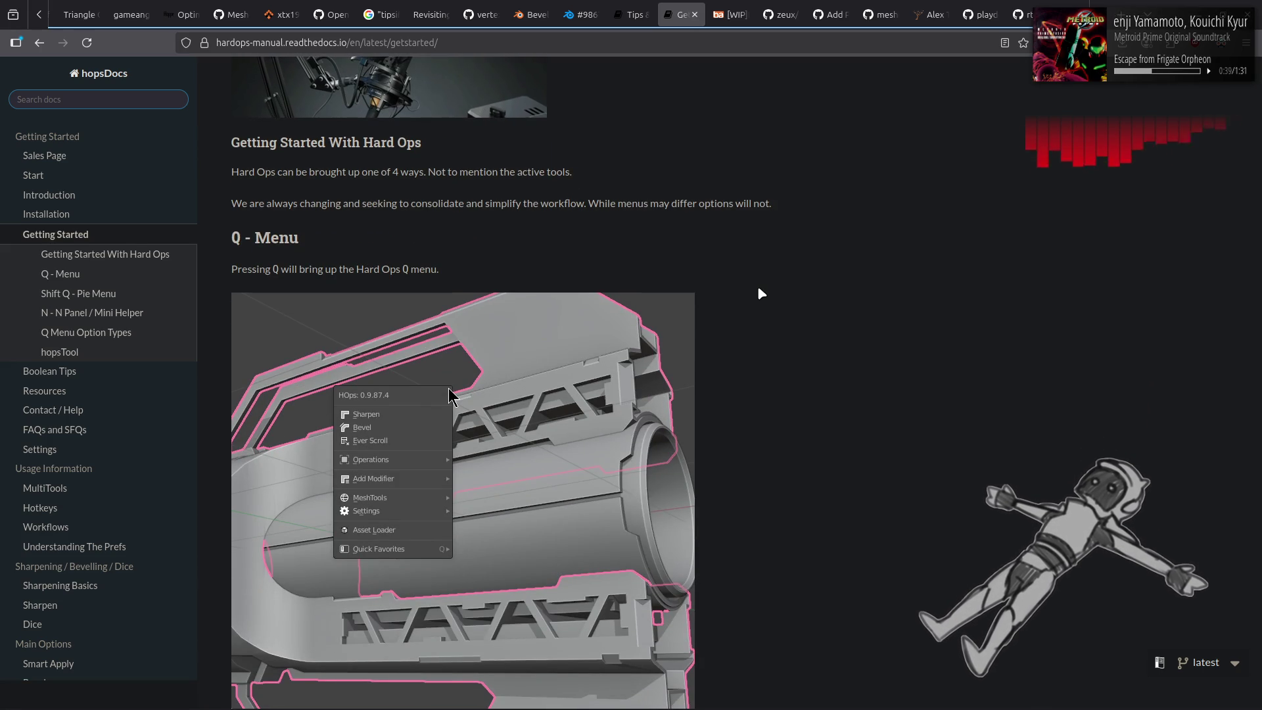
{"action": "scroll", "coordinate": [760, 293], "scroll_direction": "down", "scroll_amount": 3}
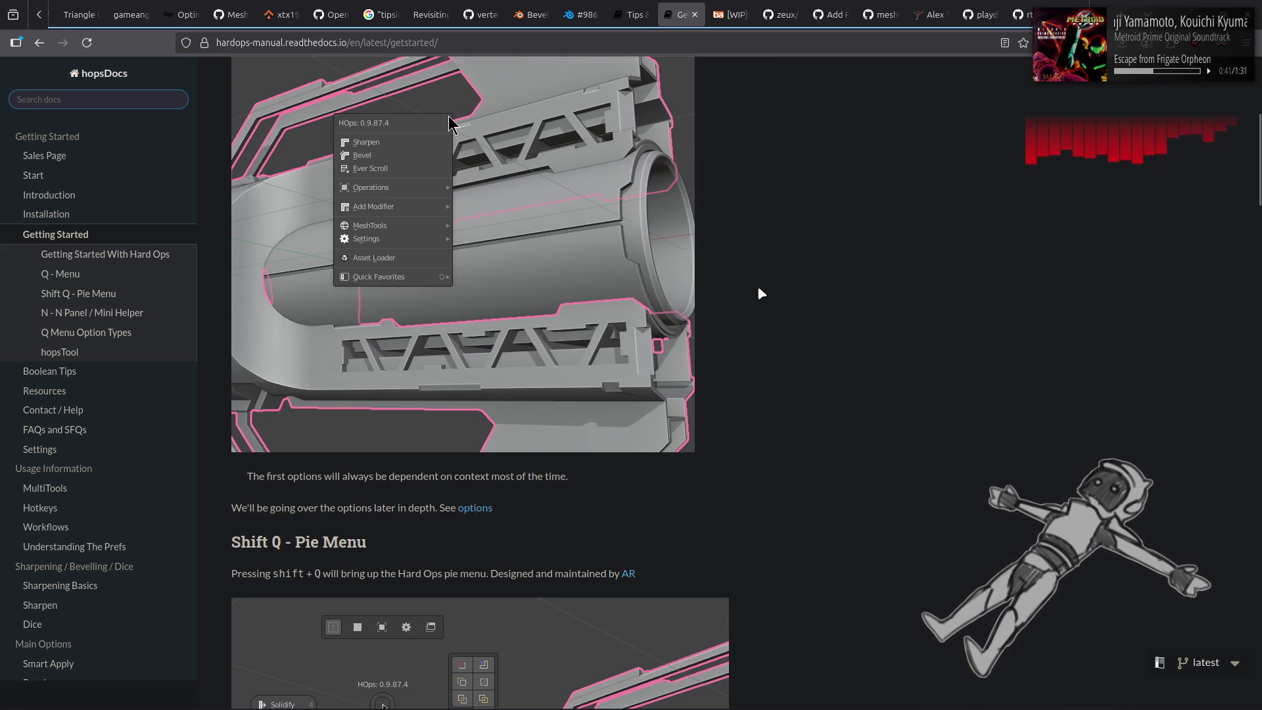
{"action": "scroll", "coordinate": [758, 293], "scroll_direction": "down", "scroll_amount": 3}
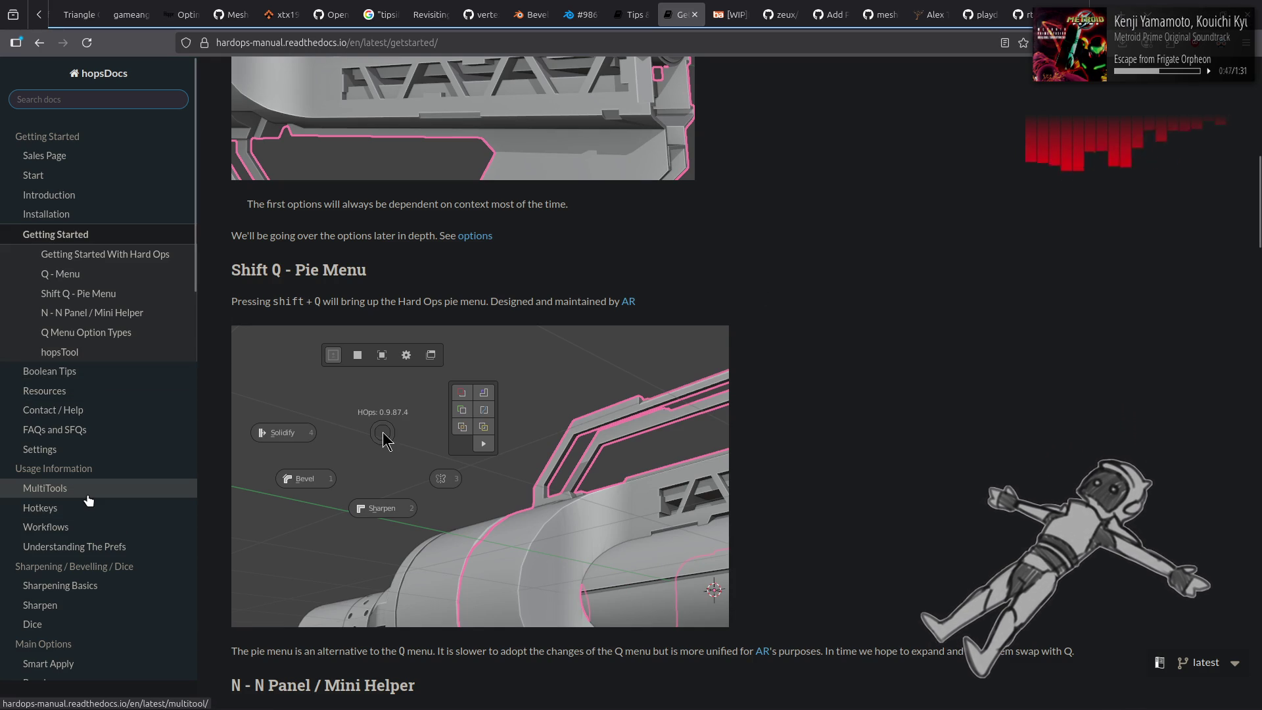
{"action": "scroll", "coordinate": [117, 489], "scroll_direction": "down", "scroll_amount": 2}
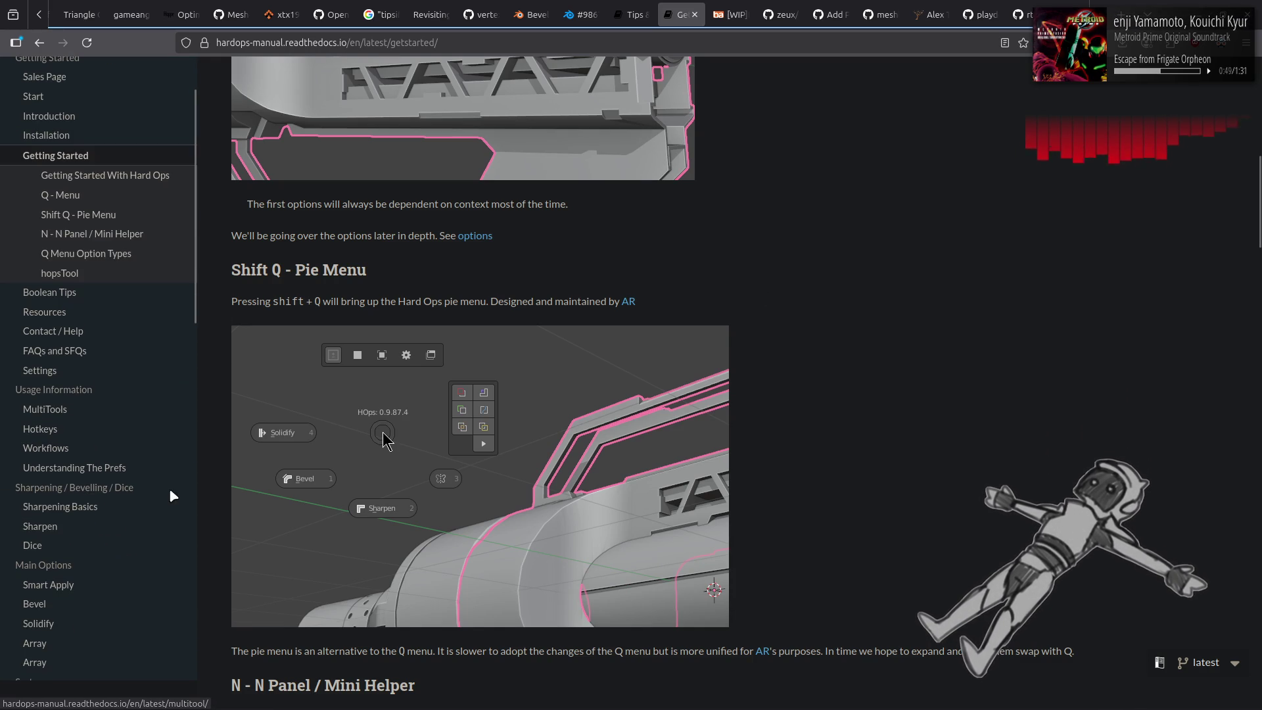
Open the Sharpening Basics page from the manual's sidebar.
{"action": "left_click", "coordinate": [122, 507]}
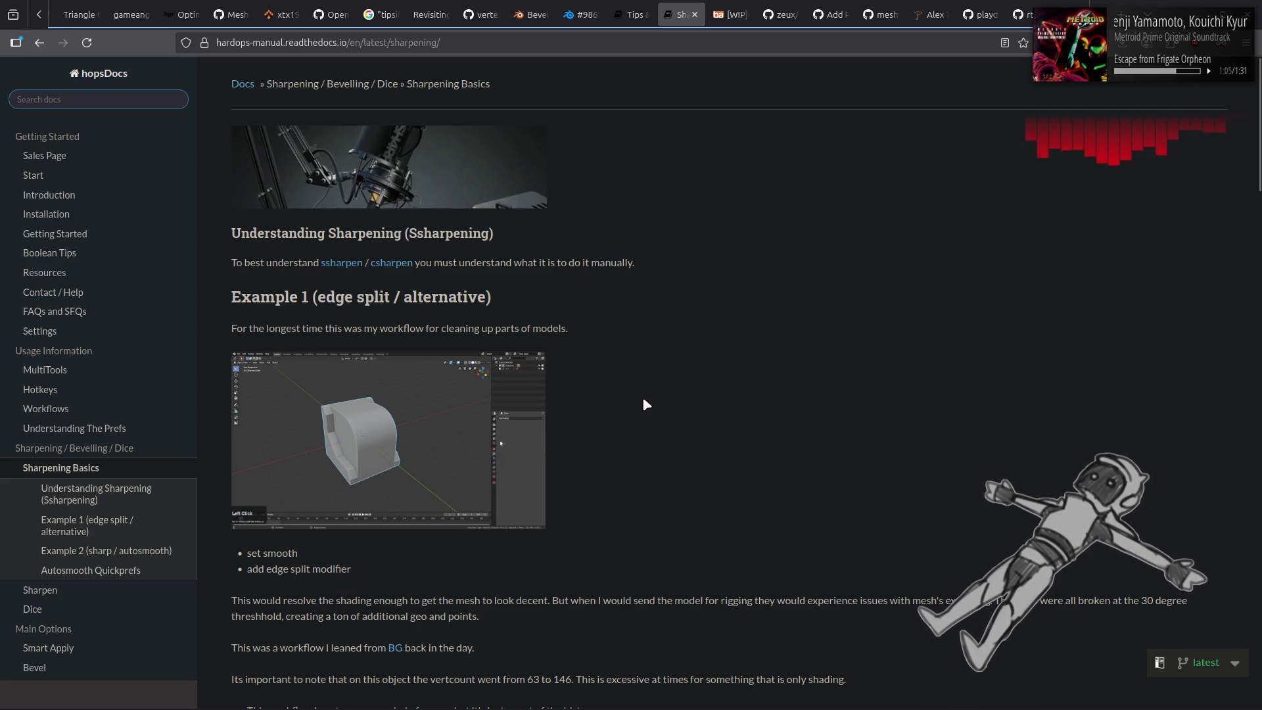
{"action": "scroll", "coordinate": [643, 399], "scroll_direction": "down", "scroll_amount": 2}
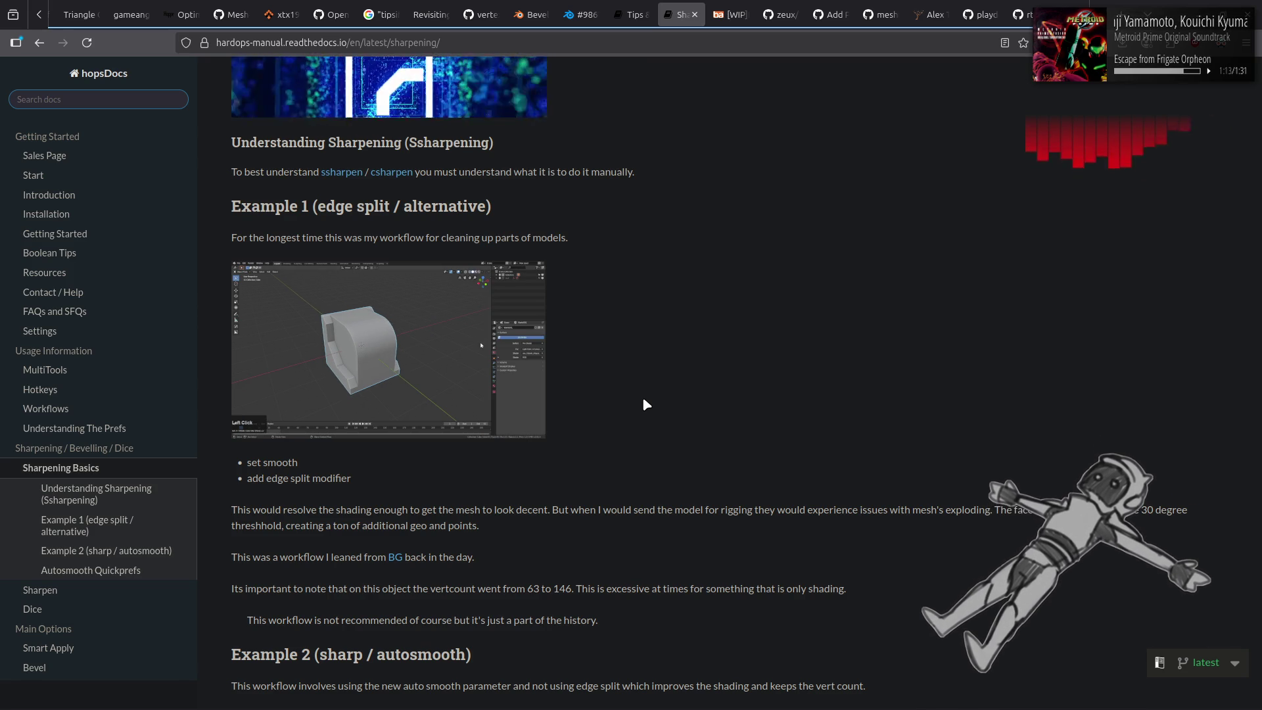
{"action": "scroll", "coordinate": [642, 397], "scroll_direction": "down", "scroll_amount": 1}
{"action": "scroll", "coordinate": [643, 396], "scroll_direction": "down", "scroll_amount": 1}
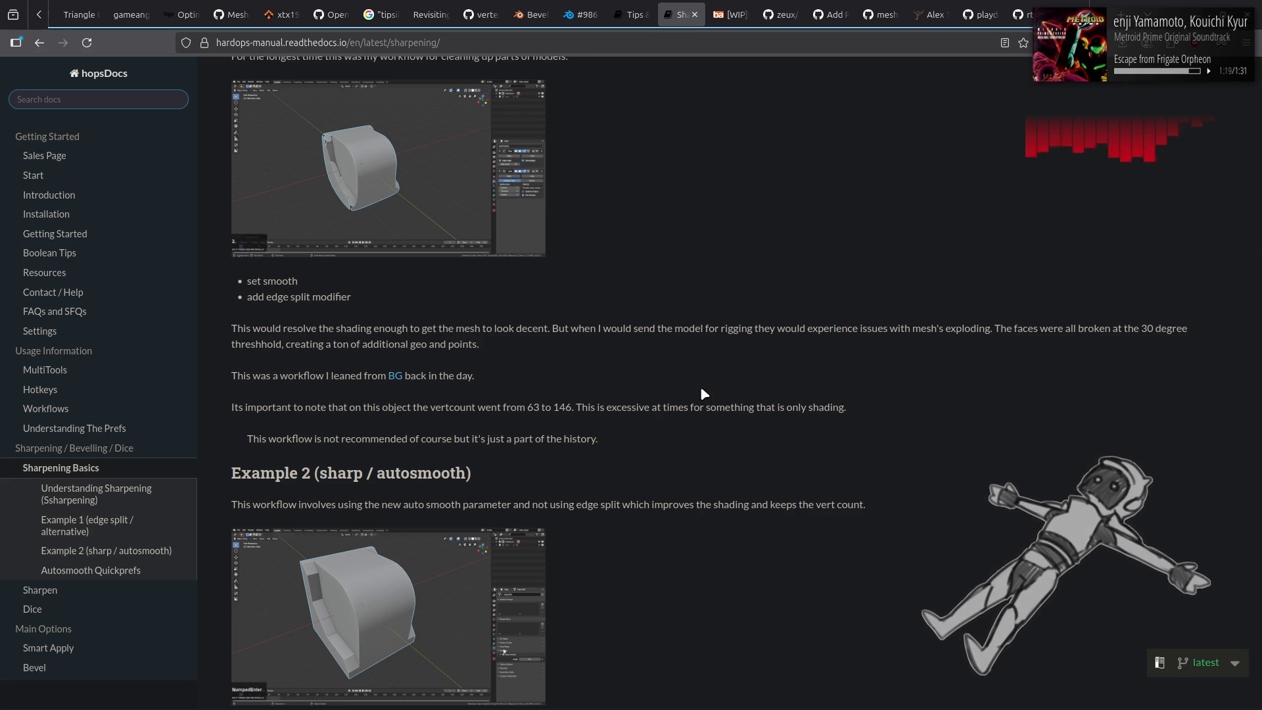
{"action": "scroll", "coordinate": [701, 390], "scroll_direction": "down", "scroll_amount": 3}
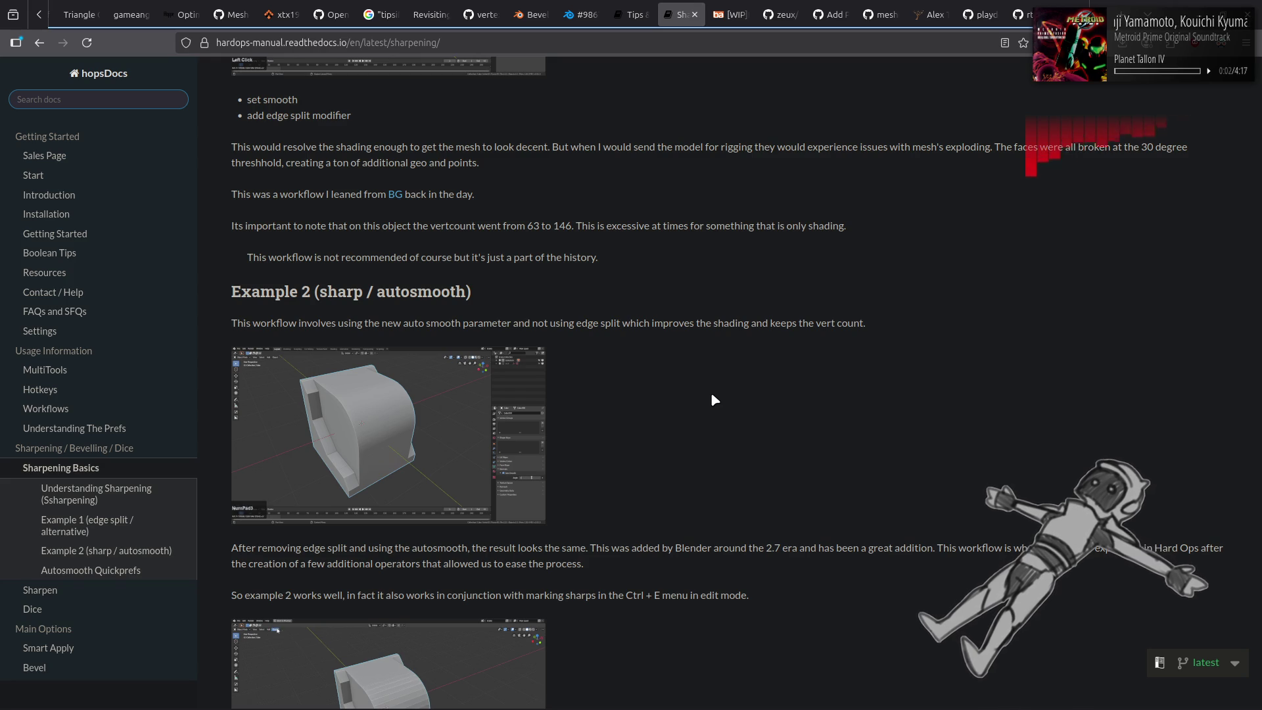
{"action": "scroll", "coordinate": [713, 394], "scroll_direction": "down", "scroll_amount": 3}
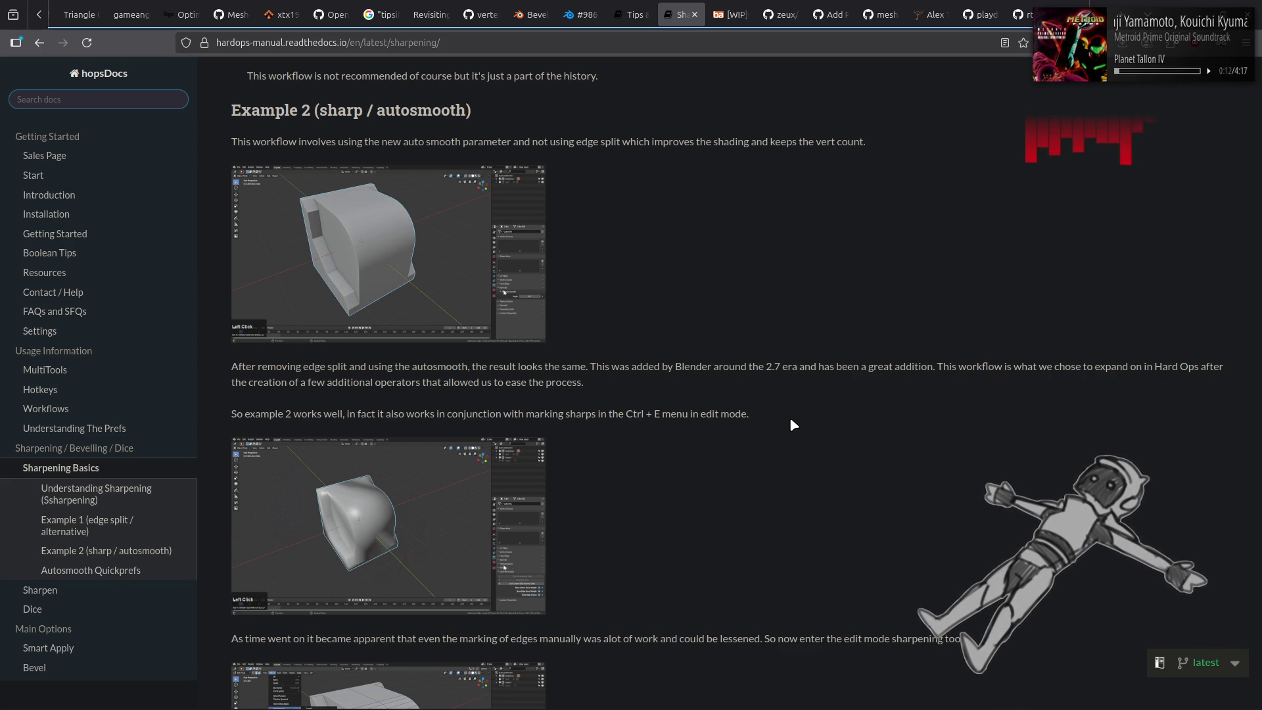
{"action": "scroll", "coordinate": [791, 420], "scroll_direction": "down", "scroll_amount": 5}
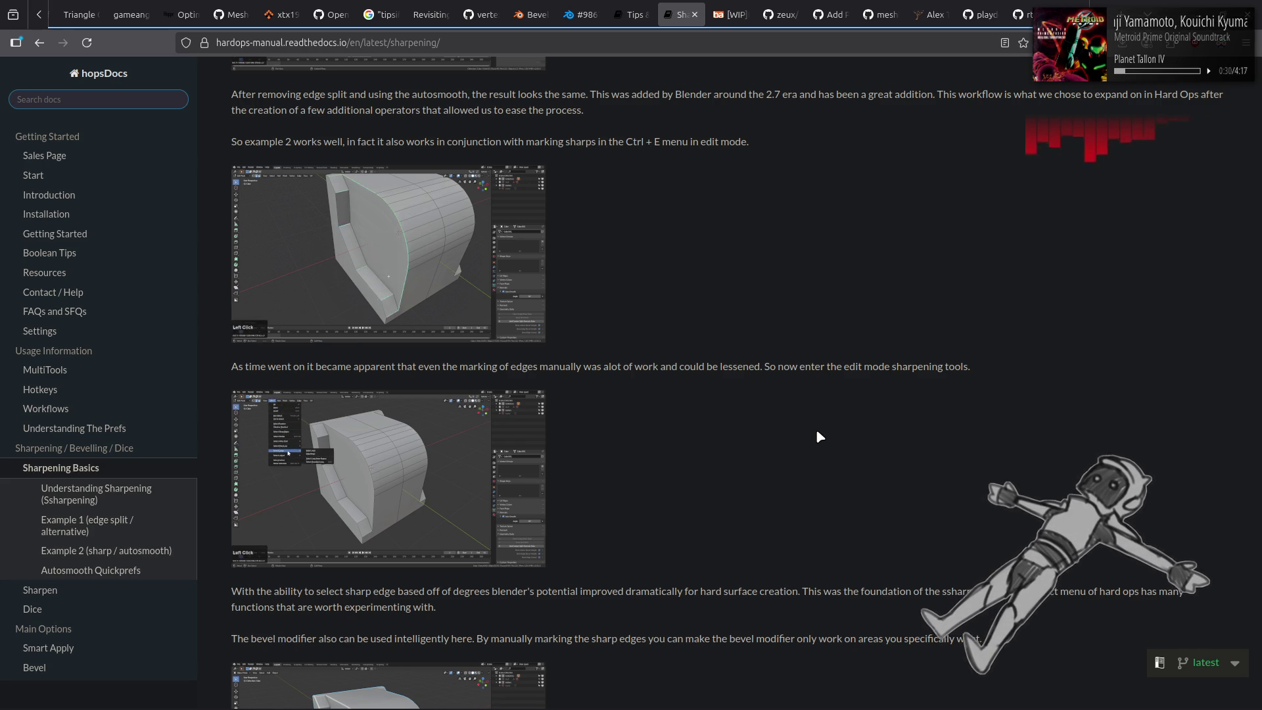
{"action": "scroll", "coordinate": [817, 436], "scroll_direction": "down", "scroll_amount": 5}
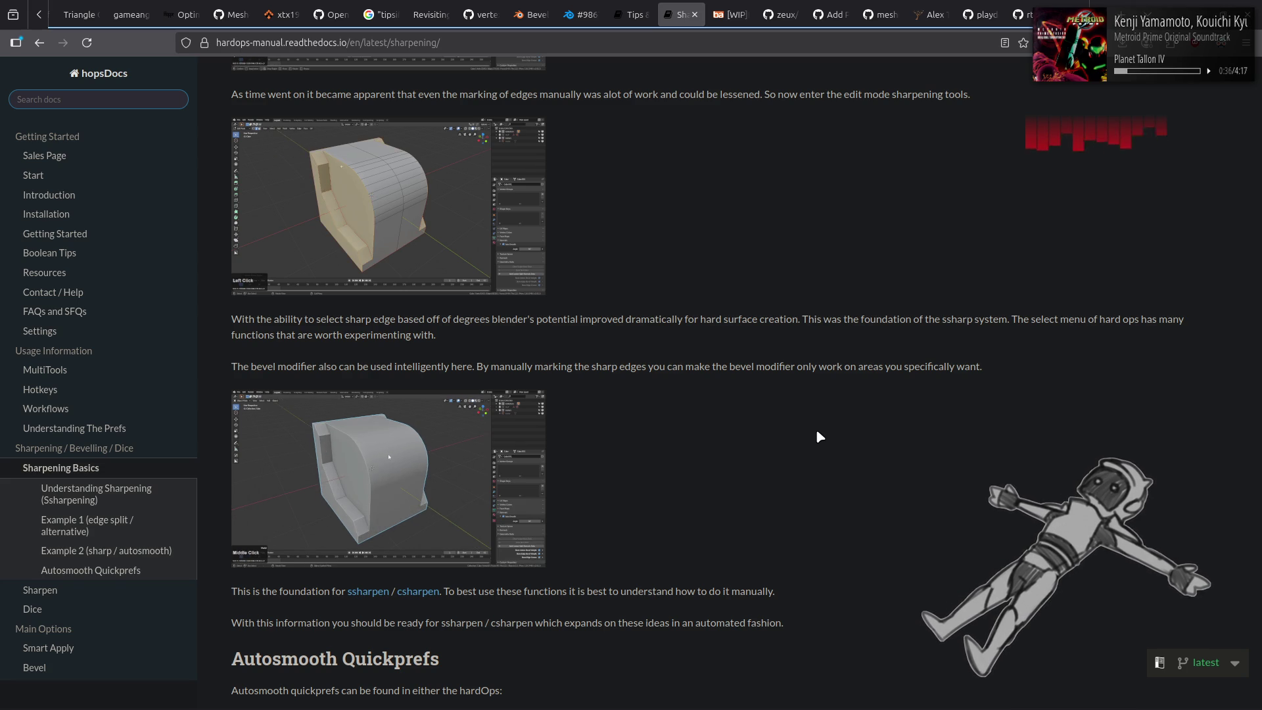
{"action": "scroll", "coordinate": [817, 433], "scroll_direction": "down", "scroll_amount": 2}
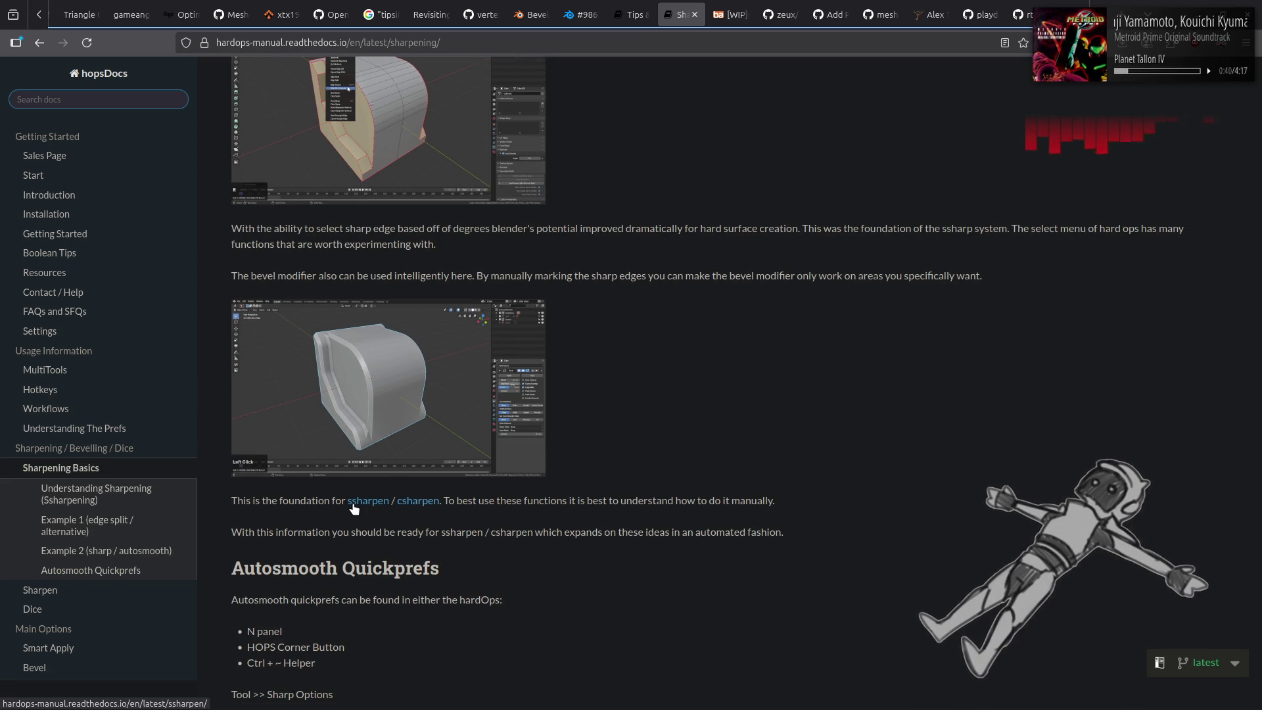
{"action": "scroll", "coordinate": [354, 507], "scroll_direction": "down", "scroll_amount": 2}
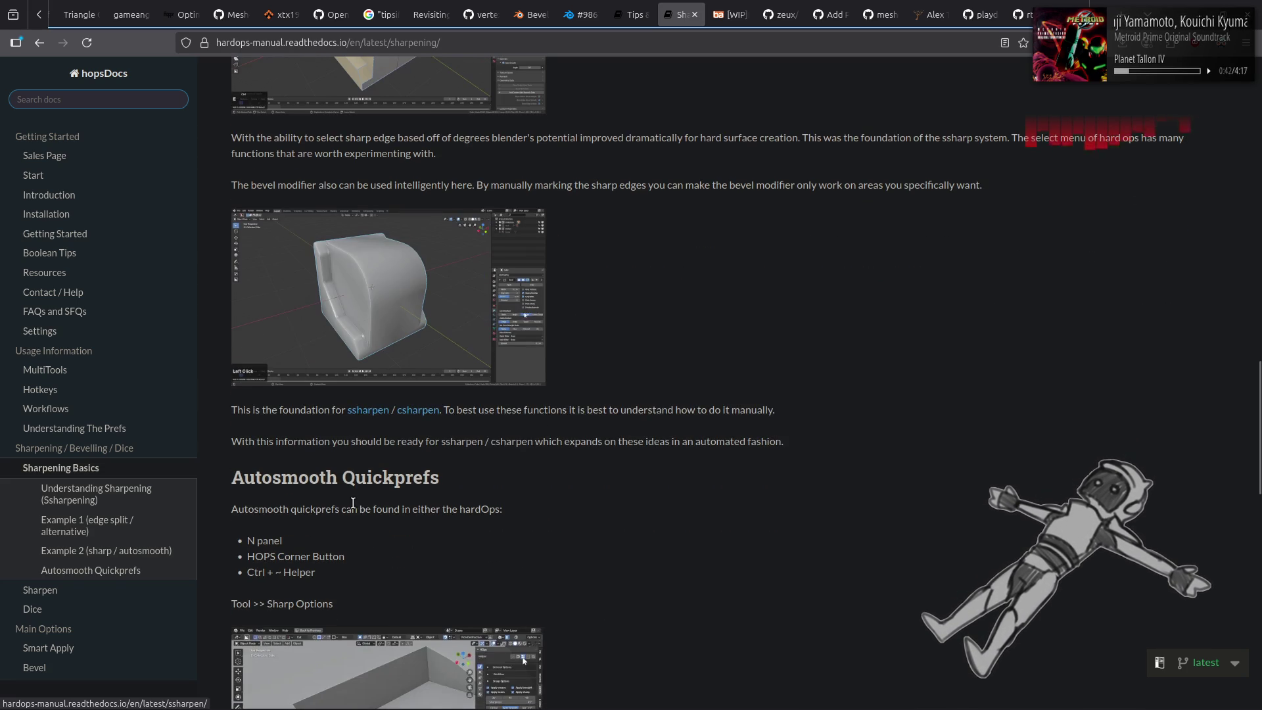
Follow the 'ssharpen' link to the SSharpen documentation page.
{"action": "left_click", "coordinate": [370, 412]}
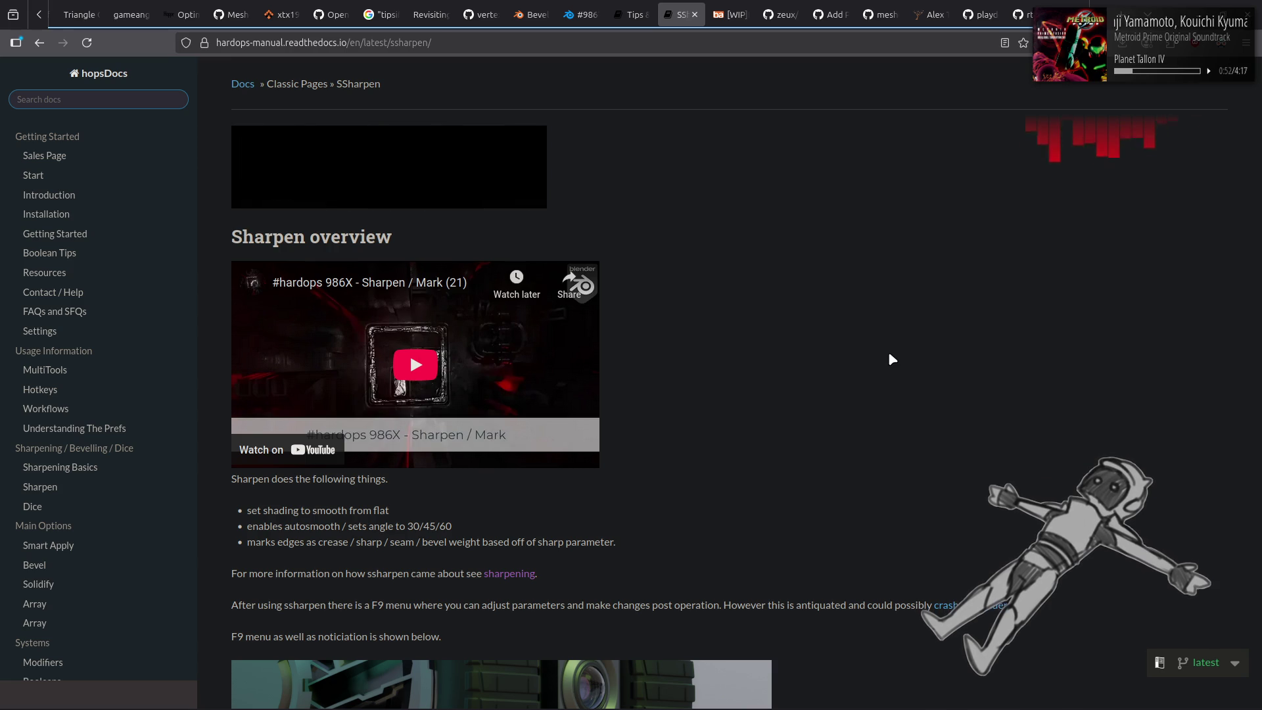
{"action": "scroll", "coordinate": [890, 355], "scroll_direction": "down", "scroll_amount": 3}
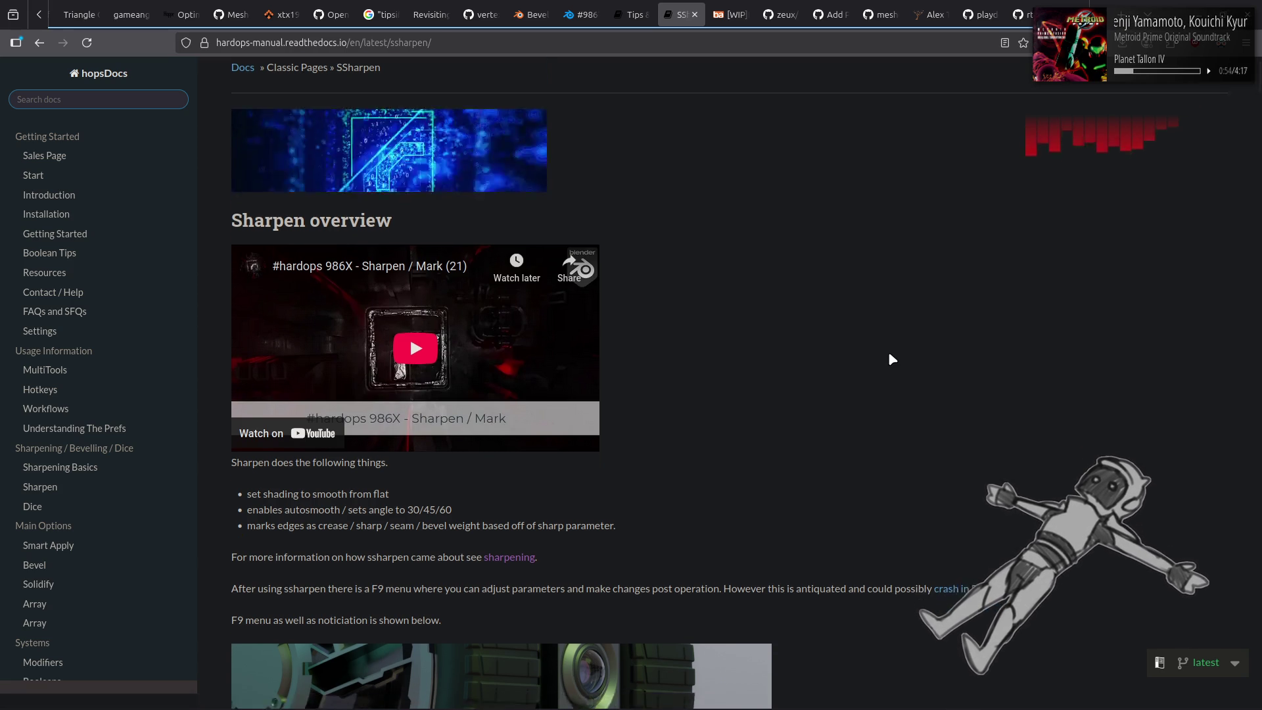
Look at the CSharpen page from Sharpening Basics, then open the Modifiers page under Systems.
{"action": "key", "text": "alt+Left"}
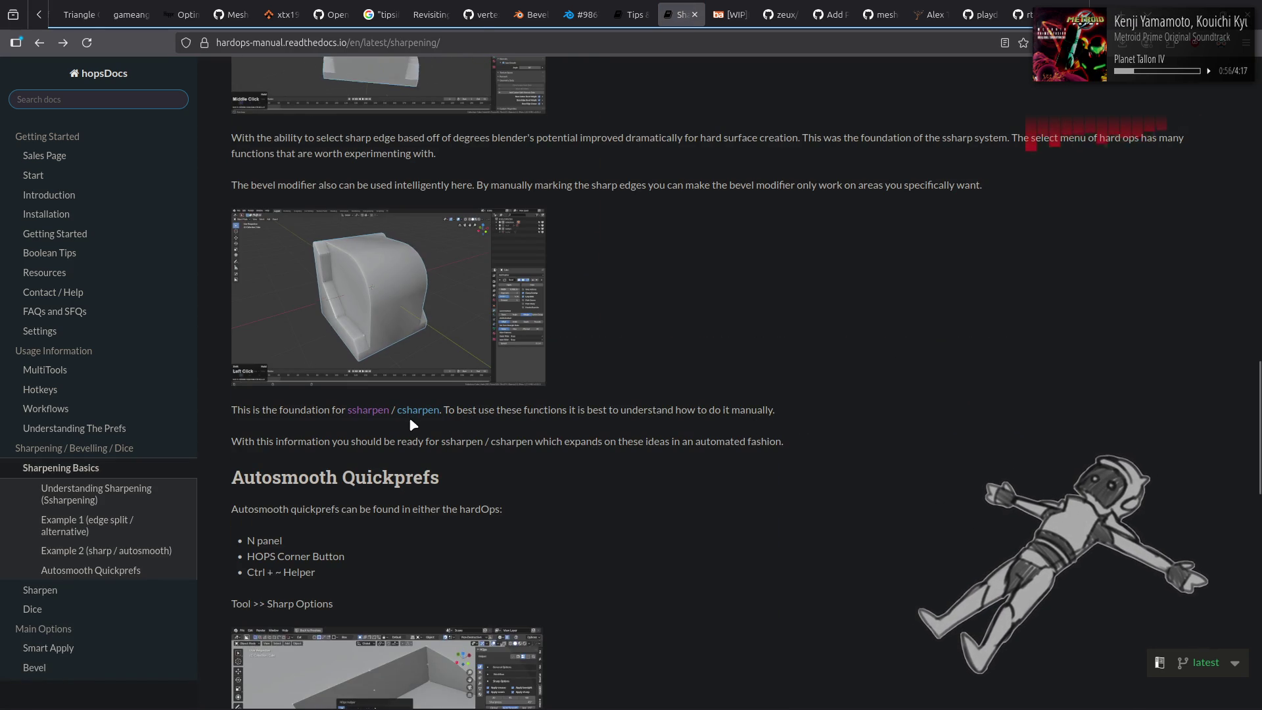
{"action": "left_click", "coordinate": [412, 411]}
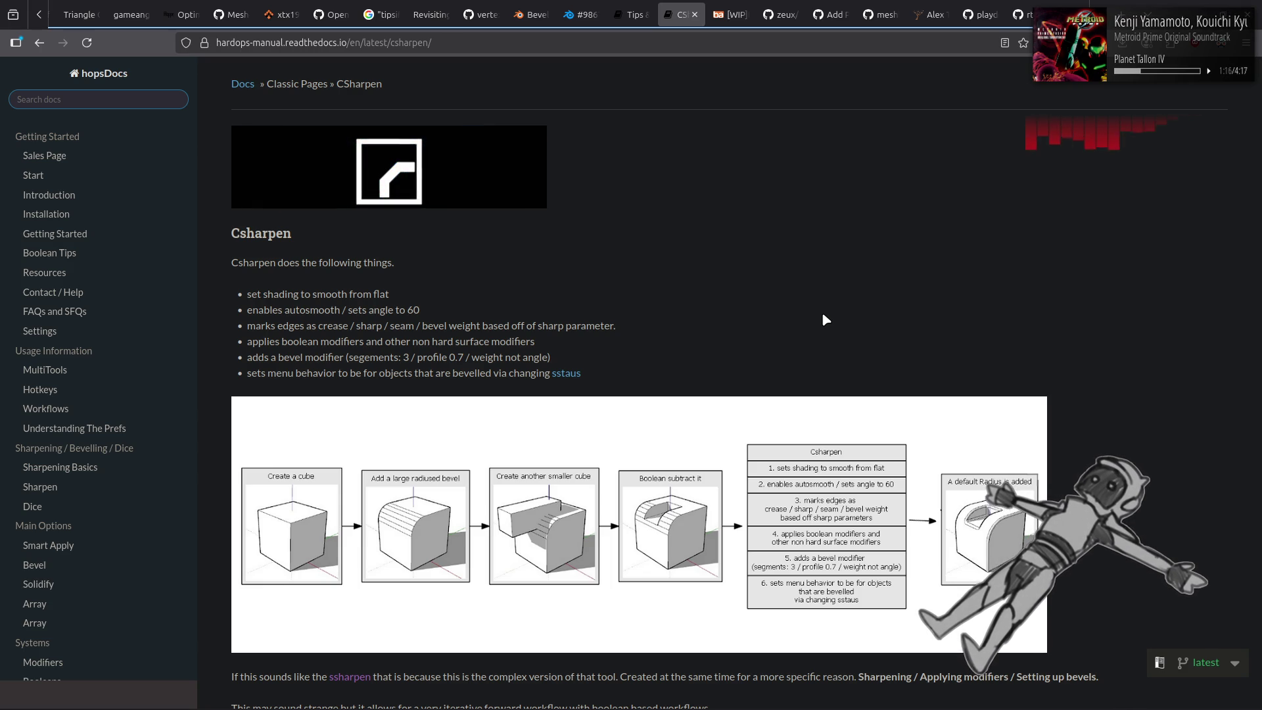
{"action": "key", "text": "alt+Left"}
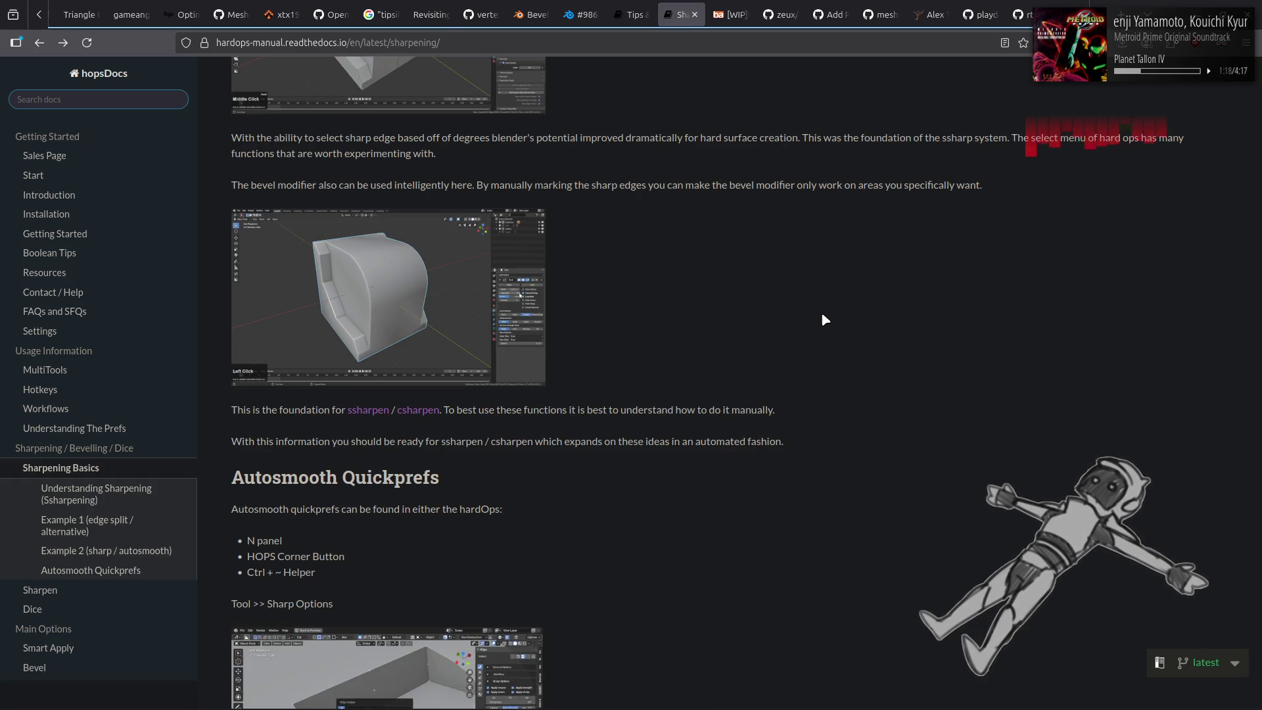
{"action": "scroll", "coordinate": [823, 316], "scroll_direction": "down", "scroll_amount": 5}
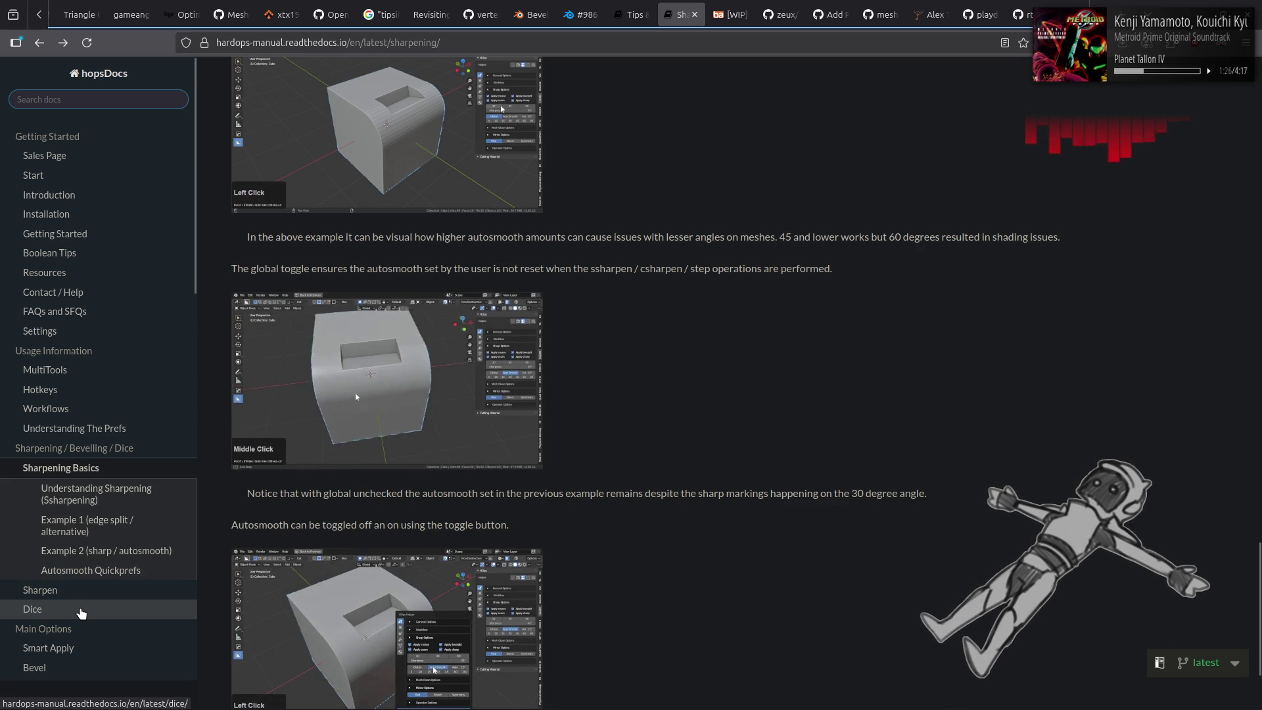
{"action": "scroll", "coordinate": [82, 614], "scroll_direction": "down", "scroll_amount": 1}
{"action": "scroll", "coordinate": [82, 613], "scroll_direction": "down", "scroll_amount": 1}
{"action": "scroll", "coordinate": [81, 614], "scroll_direction": "down", "scroll_amount": 1}
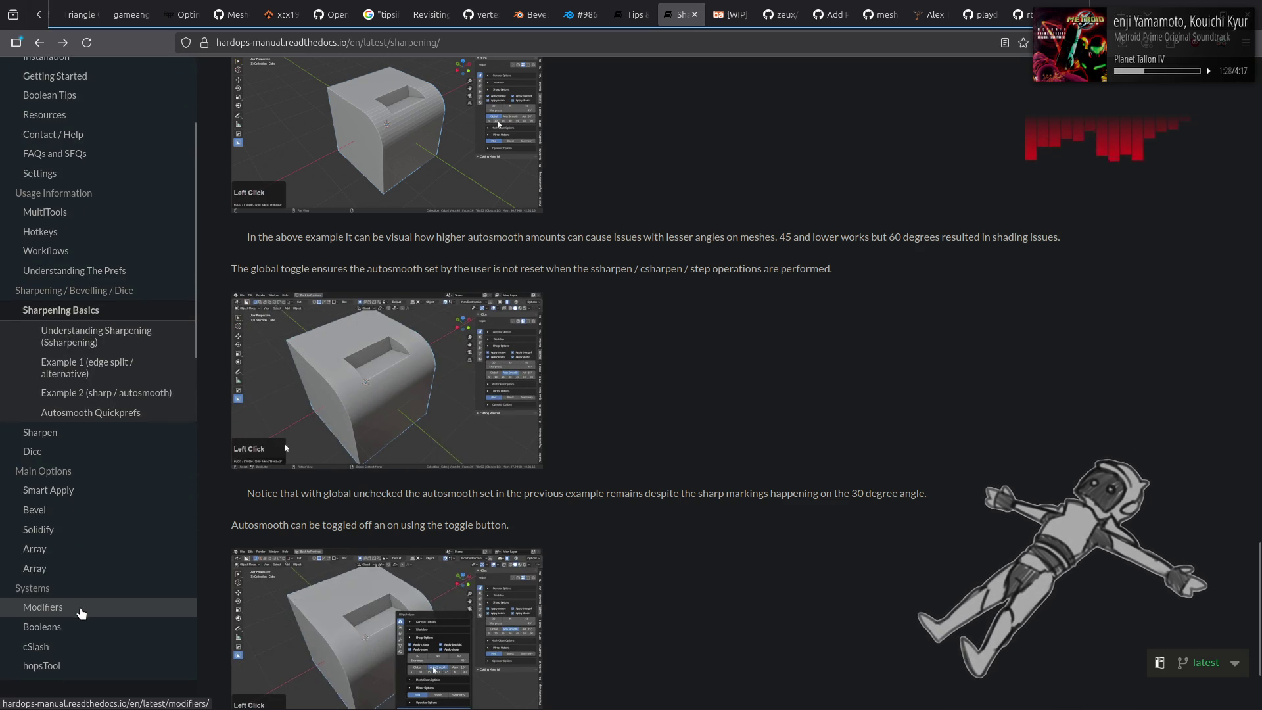
{"action": "scroll", "coordinate": [81, 613], "scroll_direction": "down", "scroll_amount": 2}
{"action": "scroll", "coordinate": [79, 611], "scroll_direction": "down", "scroll_amount": 2}
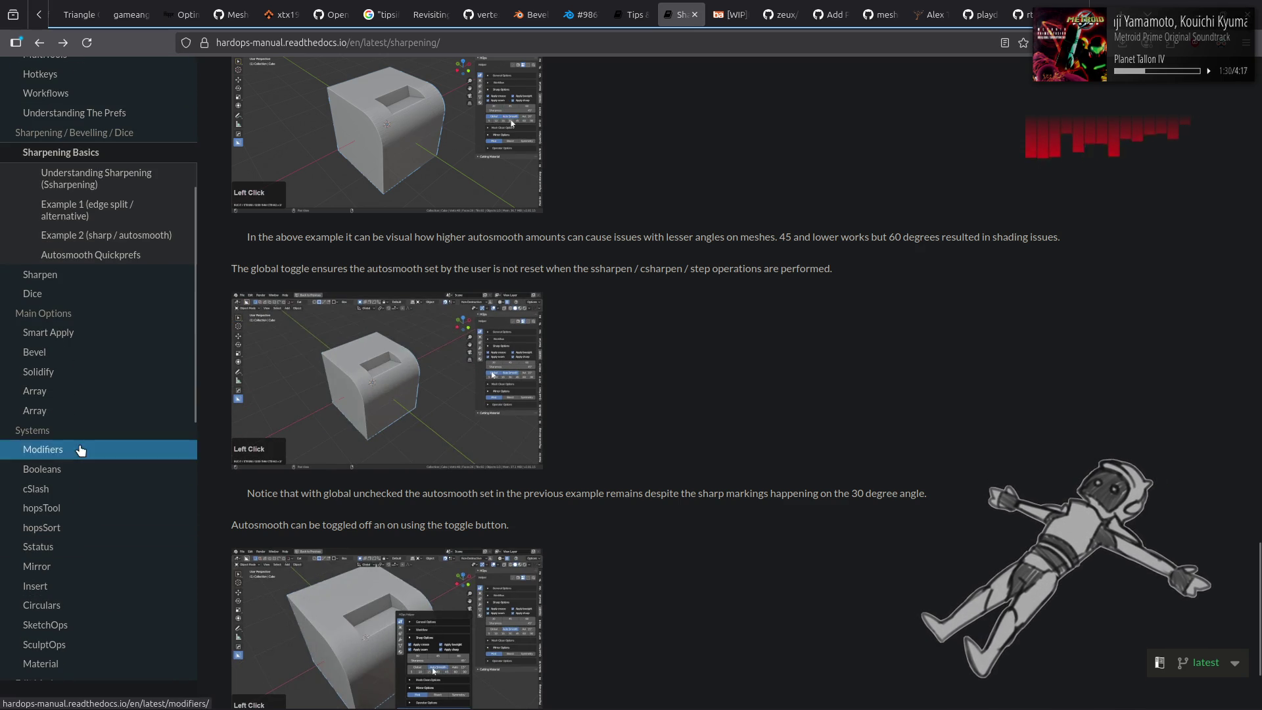
{"action": "left_click", "coordinate": [79, 444]}
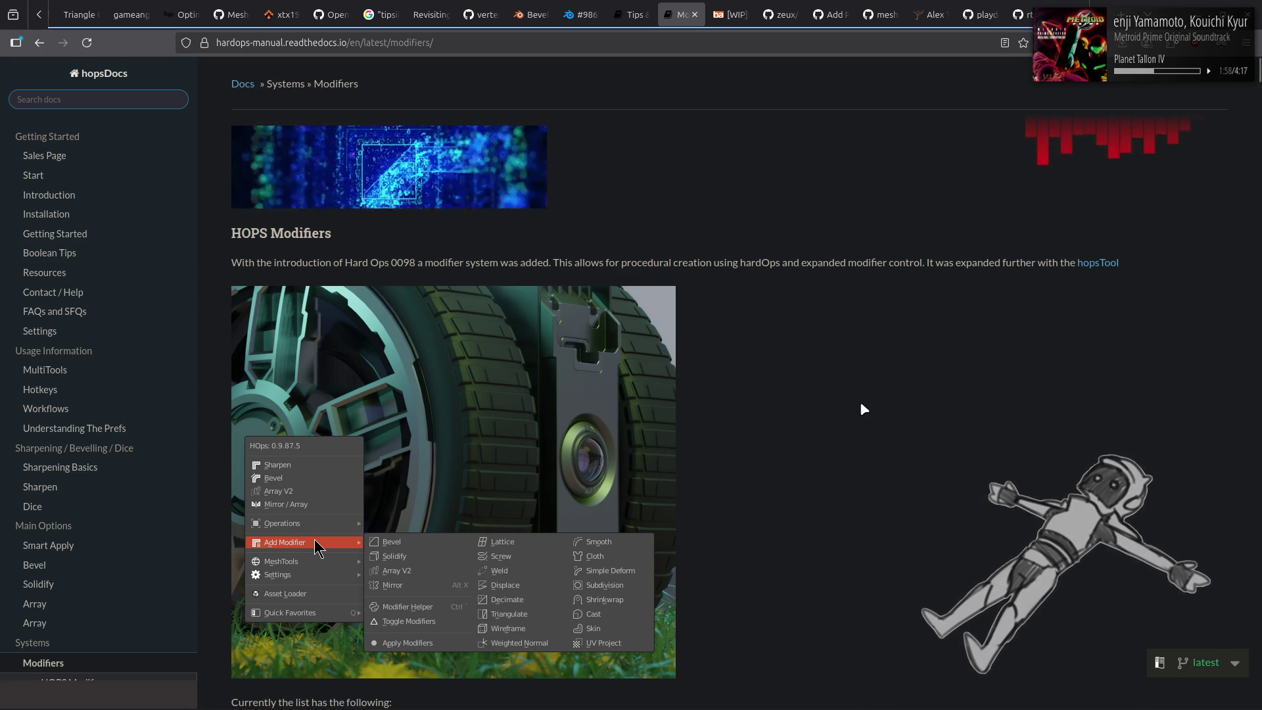
{"action": "scroll", "coordinate": [860, 406], "scroll_direction": "down", "scroll_amount": 1}
{"action": "scroll", "coordinate": [861, 404], "scroll_direction": "down", "scroll_amount": 3}
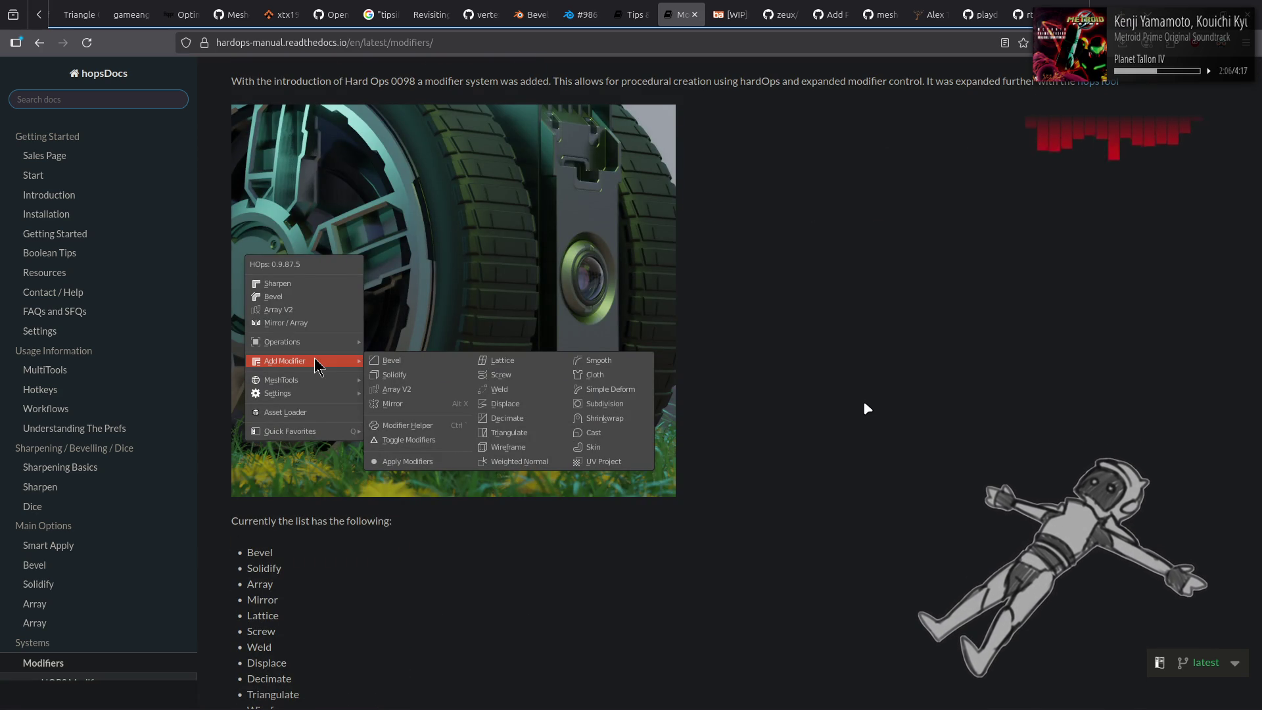
{"action": "scroll", "coordinate": [866, 408], "scroll_direction": "down", "scroll_amount": 5}
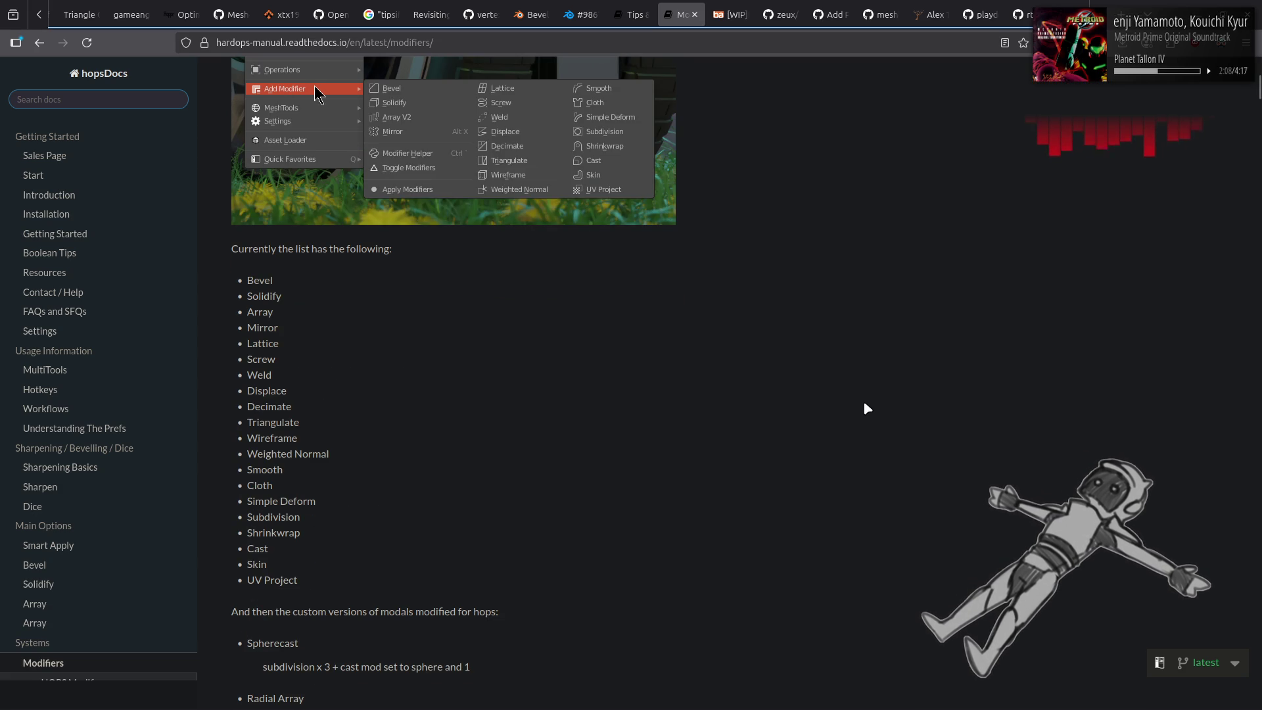
{"action": "scroll", "coordinate": [866, 409], "scroll_direction": "down", "scroll_amount": 8}
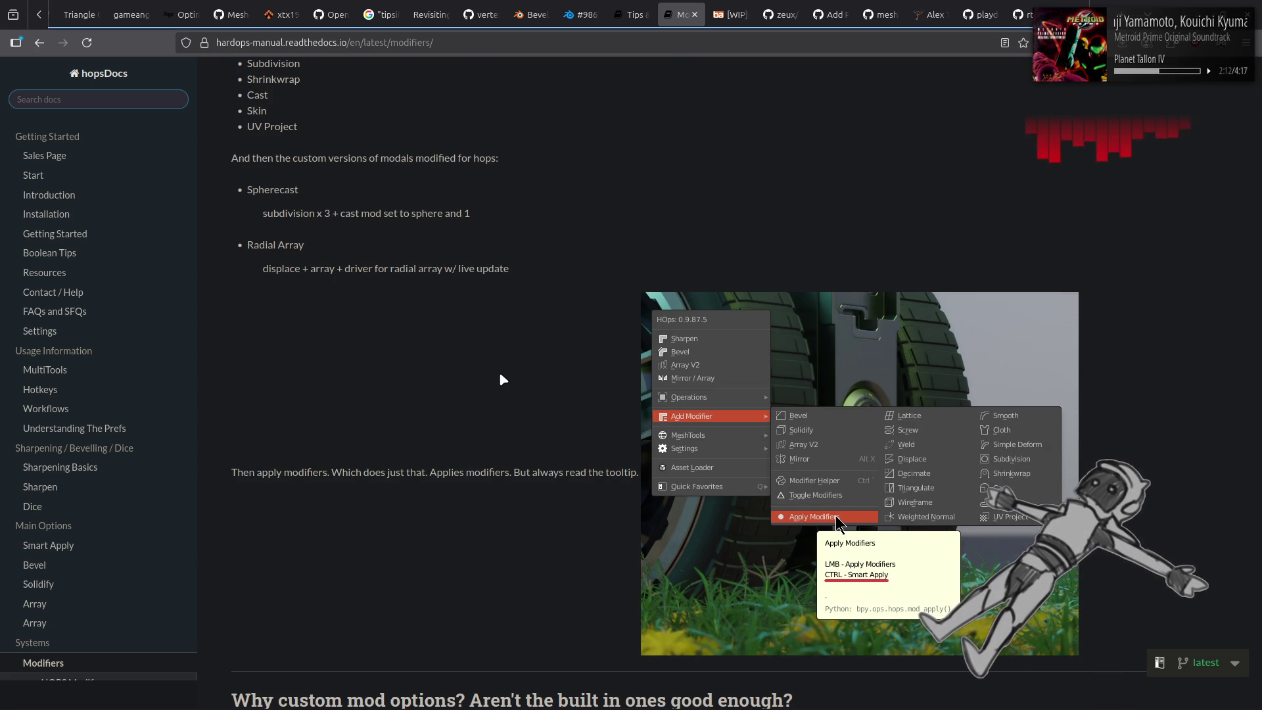
{"action": "scroll", "coordinate": [149, 357], "scroll_direction": "down", "scroll_amount": 2}
{"action": "scroll", "coordinate": [155, 363], "scroll_direction": "down", "scroll_amount": 4}
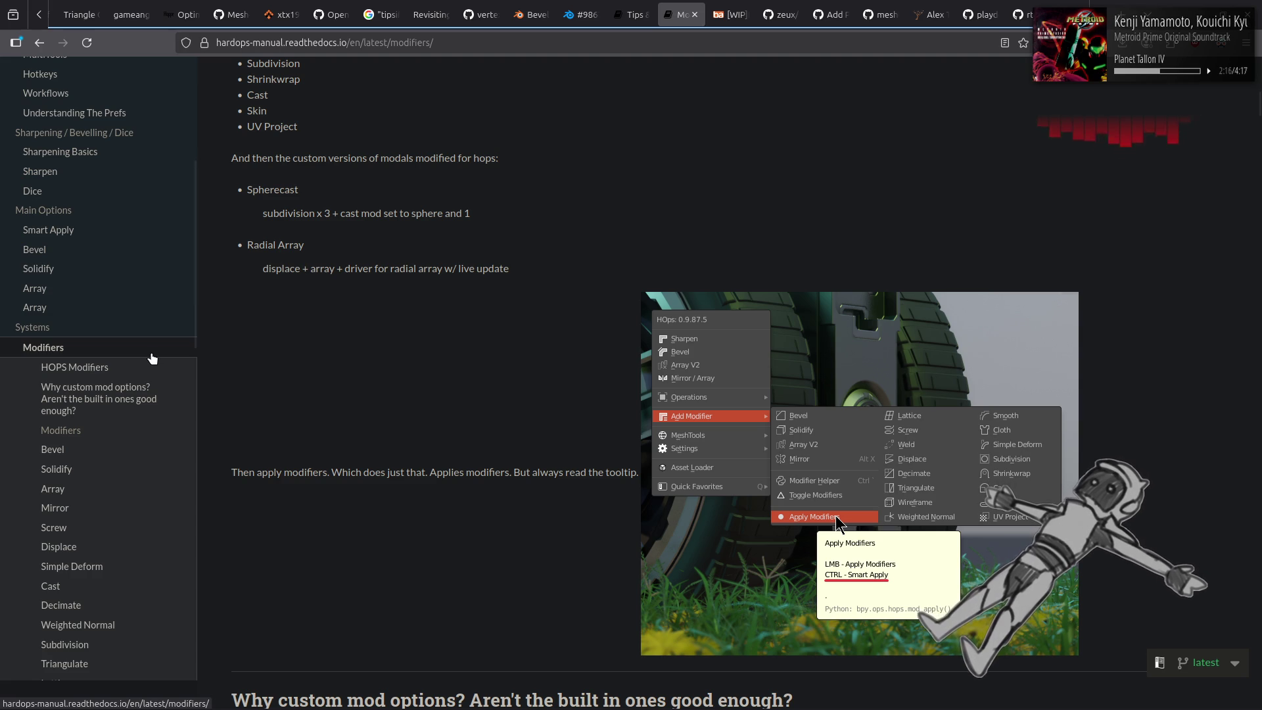
Jump to the Bevel section and read the Modifiers page down to Solidify's thickness demo.
{"action": "left_click", "coordinate": [108, 451]}
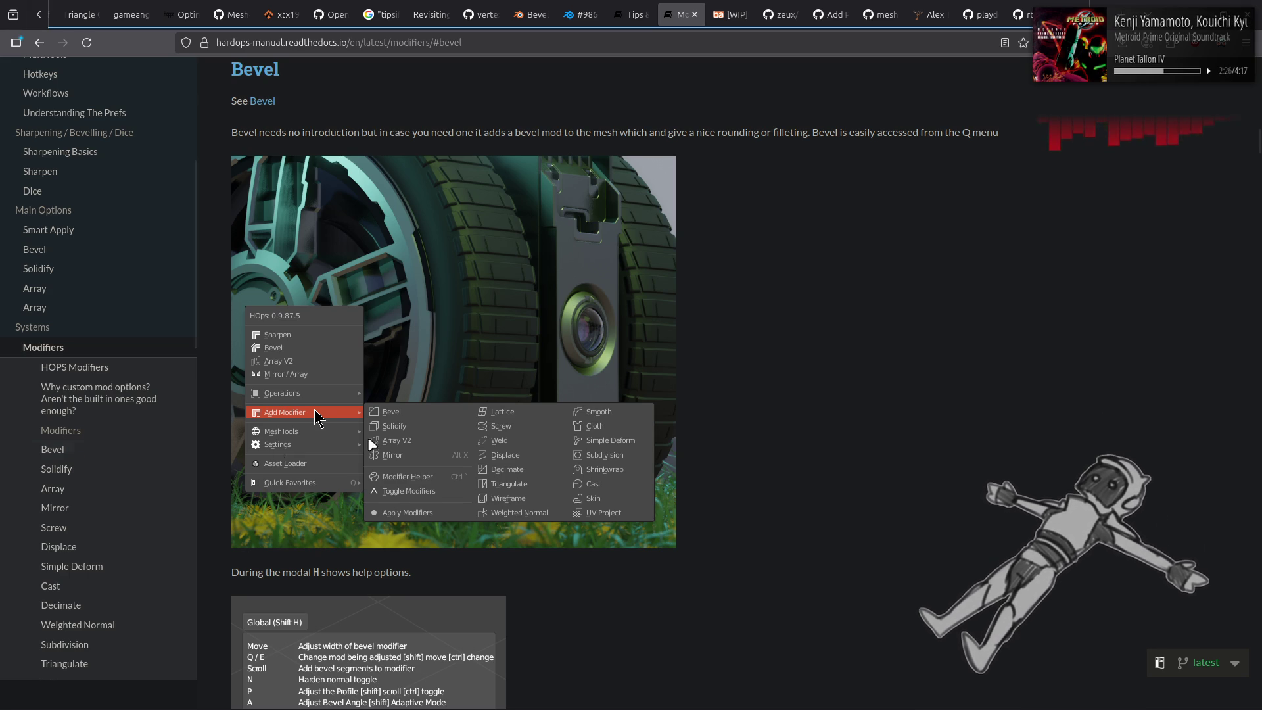
{"action": "scroll", "coordinate": [280, 454], "scroll_direction": "down", "scroll_amount": 5}
{"action": "scroll", "coordinate": [280, 439], "scroll_direction": "down", "scroll_amount": 2}
{"action": "scroll", "coordinate": [280, 441], "scroll_direction": "down", "scroll_amount": 3}
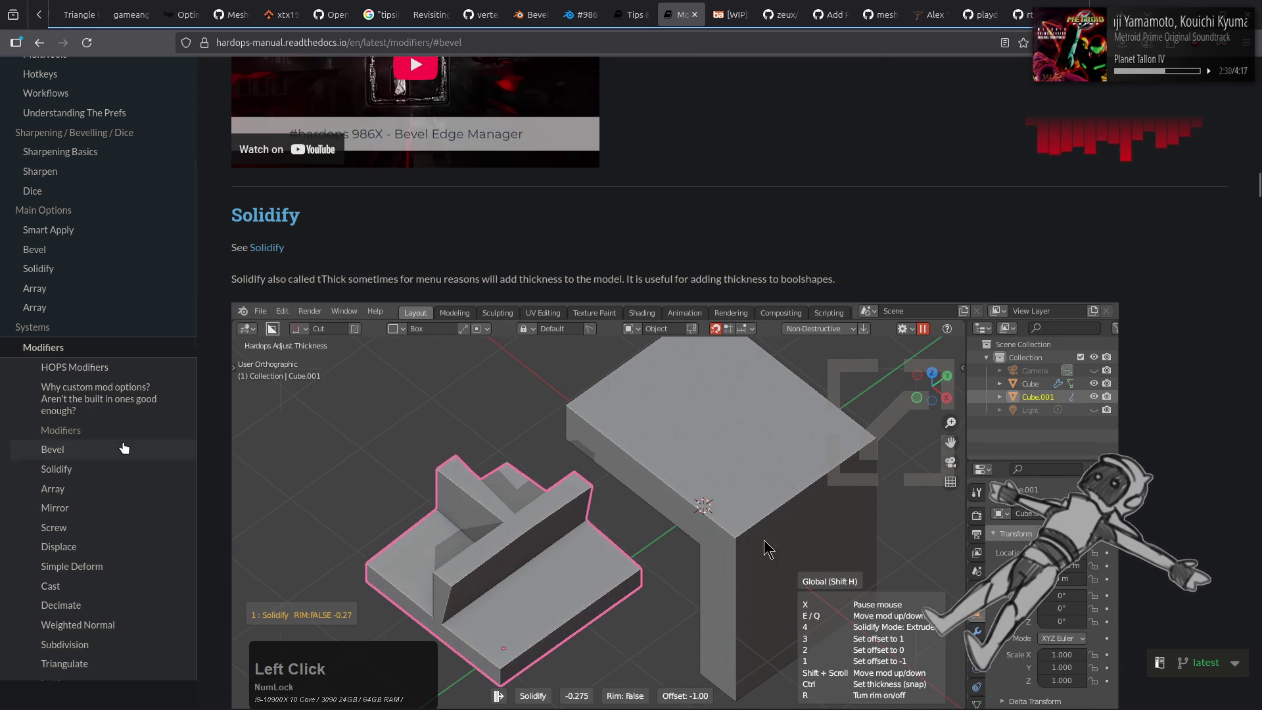
{"action": "scroll", "coordinate": [111, 449], "scroll_direction": "down", "scroll_amount": 5}
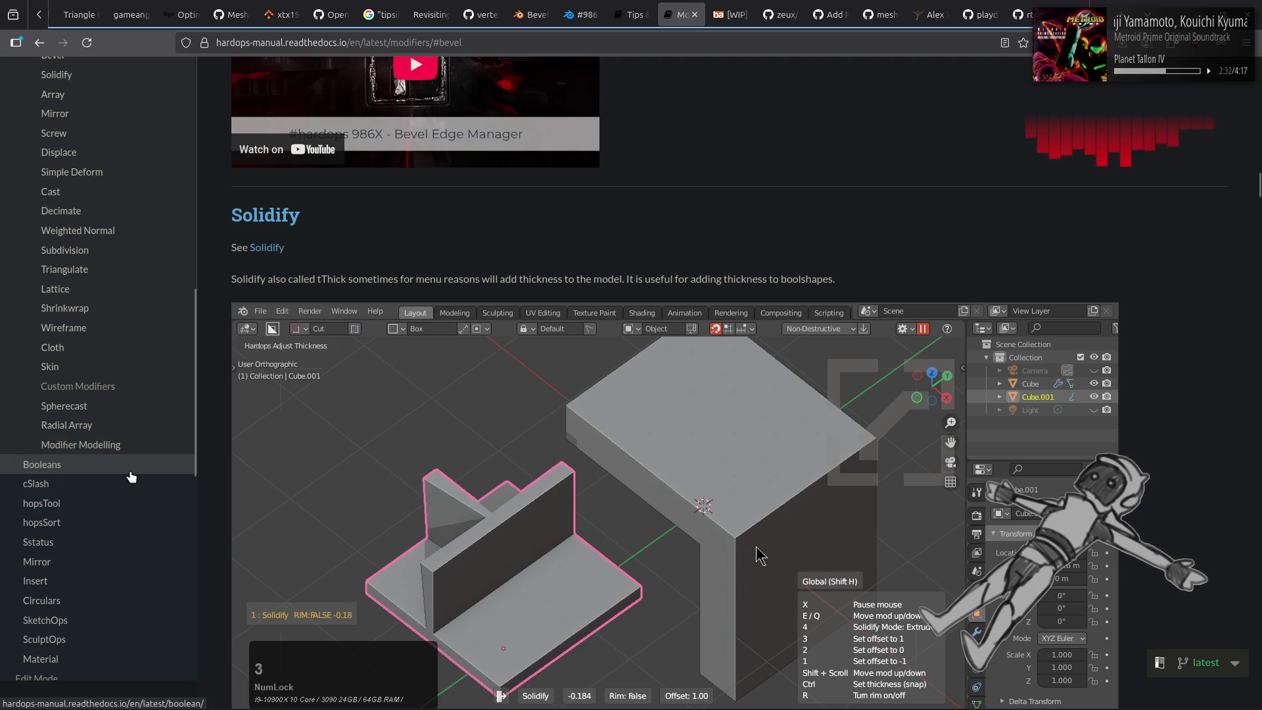
{"action": "scroll", "coordinate": [117, 488], "scroll_direction": "down", "scroll_amount": 1}
{"action": "scroll", "coordinate": [119, 489], "scroll_direction": "down", "scroll_amount": 1}
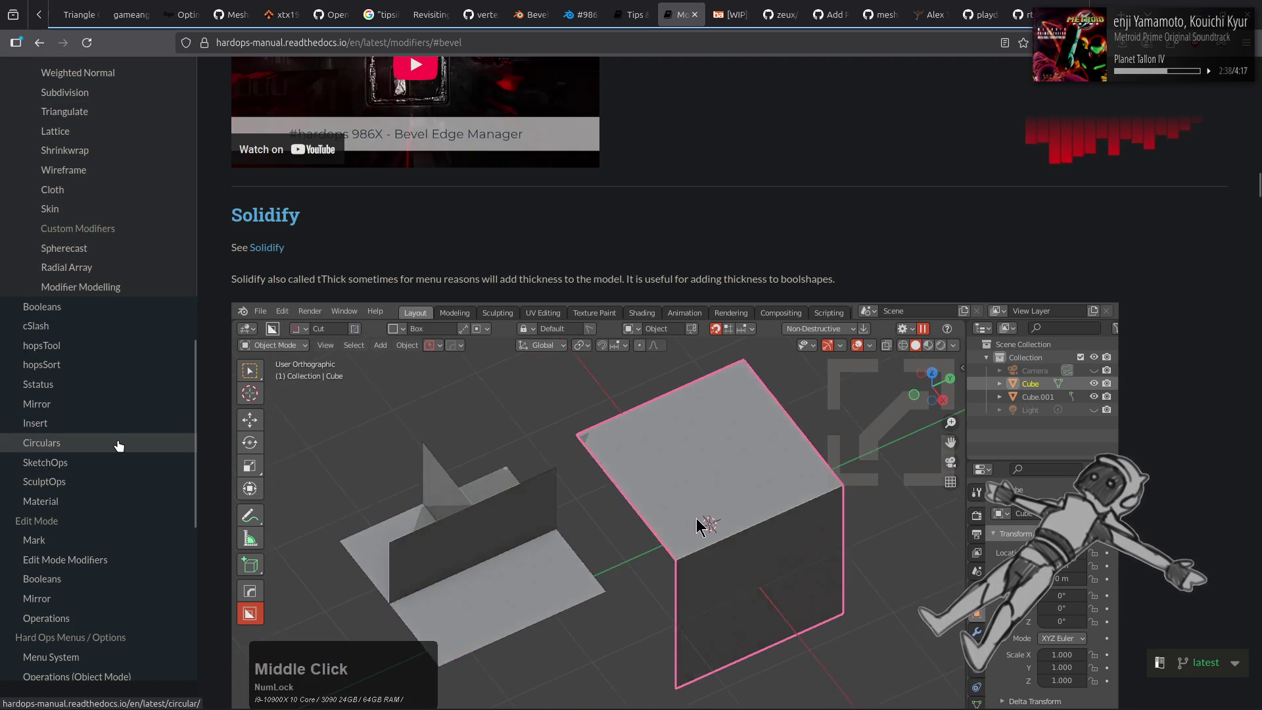
{"action": "scroll", "coordinate": [118, 445], "scroll_direction": "down", "scroll_amount": 1}
Read the Edit Mode Modifiers page (Bevel, Lattice, Hook), then move on to MultiTools.
{"action": "left_click", "coordinate": [119, 481]}
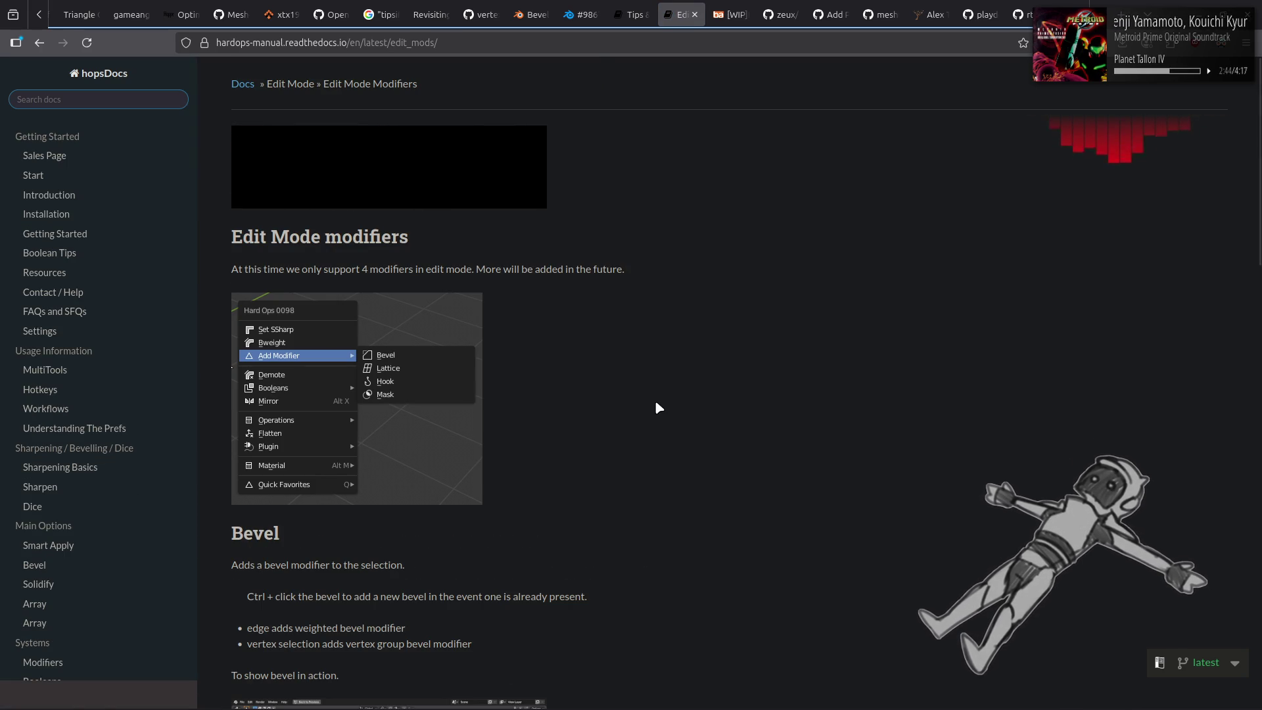
{"action": "scroll", "coordinate": [655, 400], "scroll_direction": "down", "scroll_amount": 4}
{"action": "scroll", "coordinate": [655, 399], "scroll_direction": "down", "scroll_amount": 6}
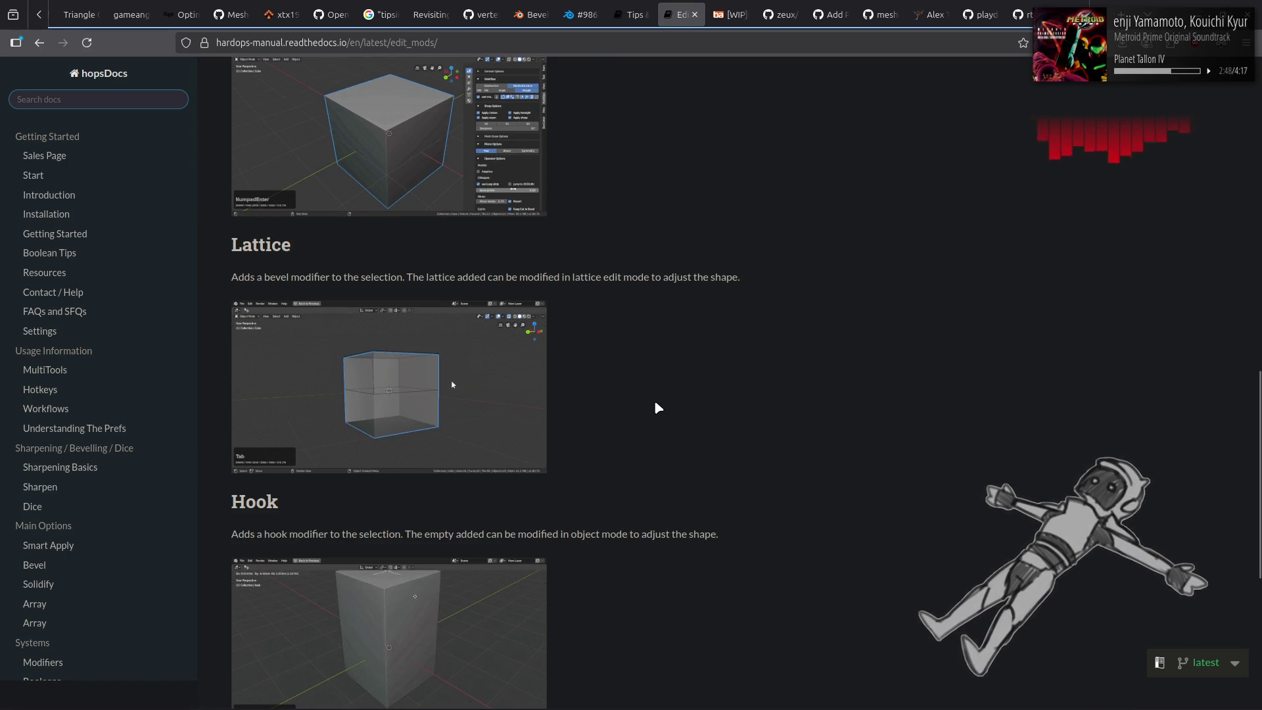
{"action": "scroll", "coordinate": [656, 406], "scroll_direction": "up", "scroll_amount": 3}
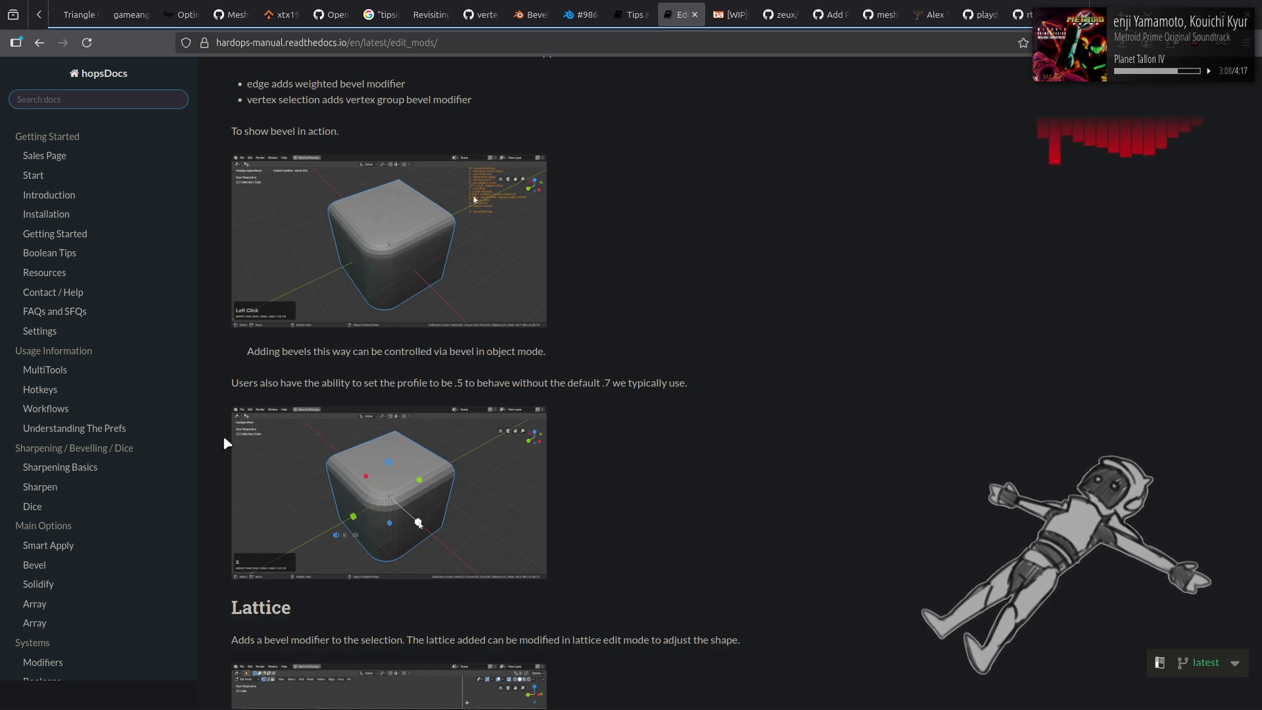
{"action": "left_click", "coordinate": [96, 369]}
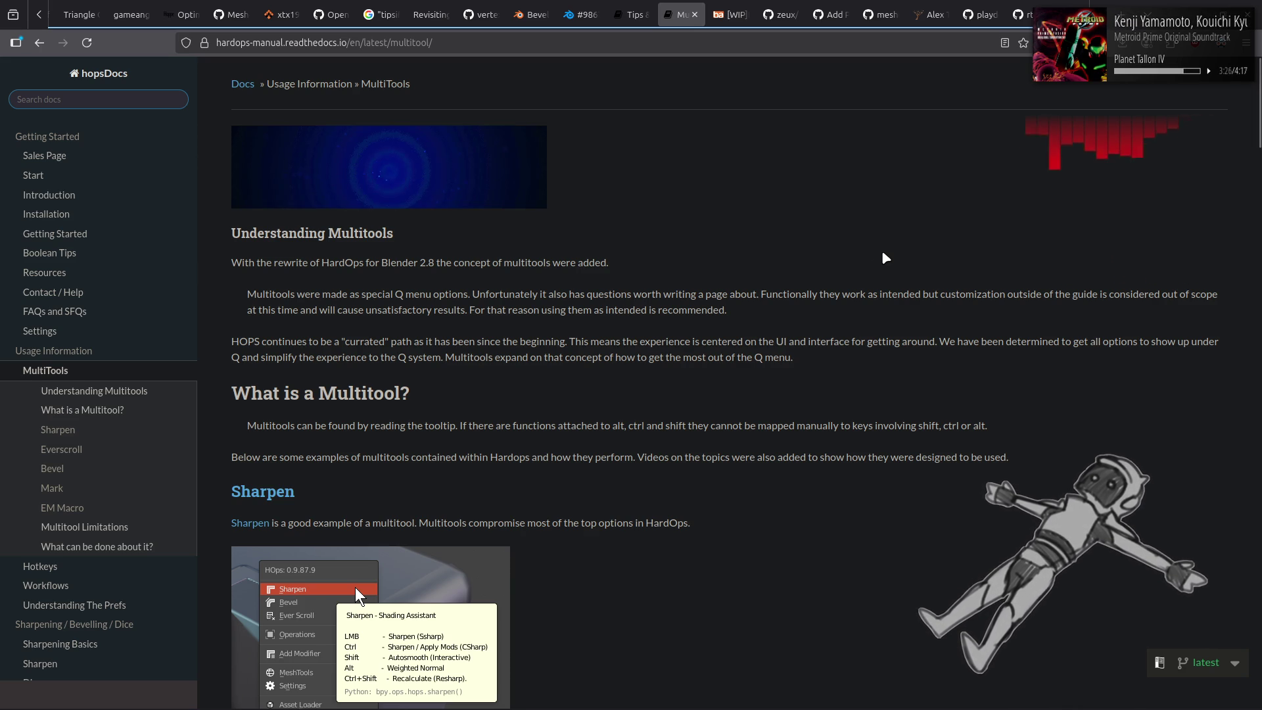
{"action": "scroll", "coordinate": [876, 252], "scroll_direction": "down", "scroll_amount": 5}
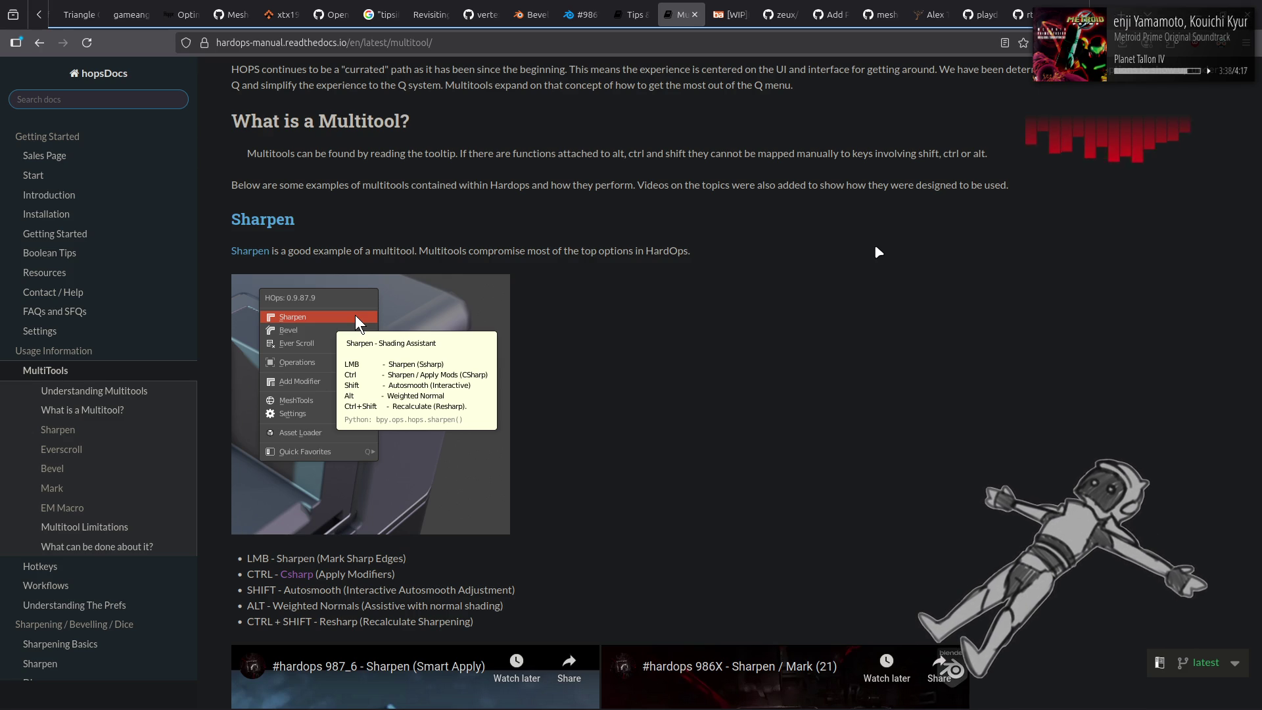
{"action": "scroll", "coordinate": [1074, 274], "scroll_direction": "down", "scroll_amount": 5}
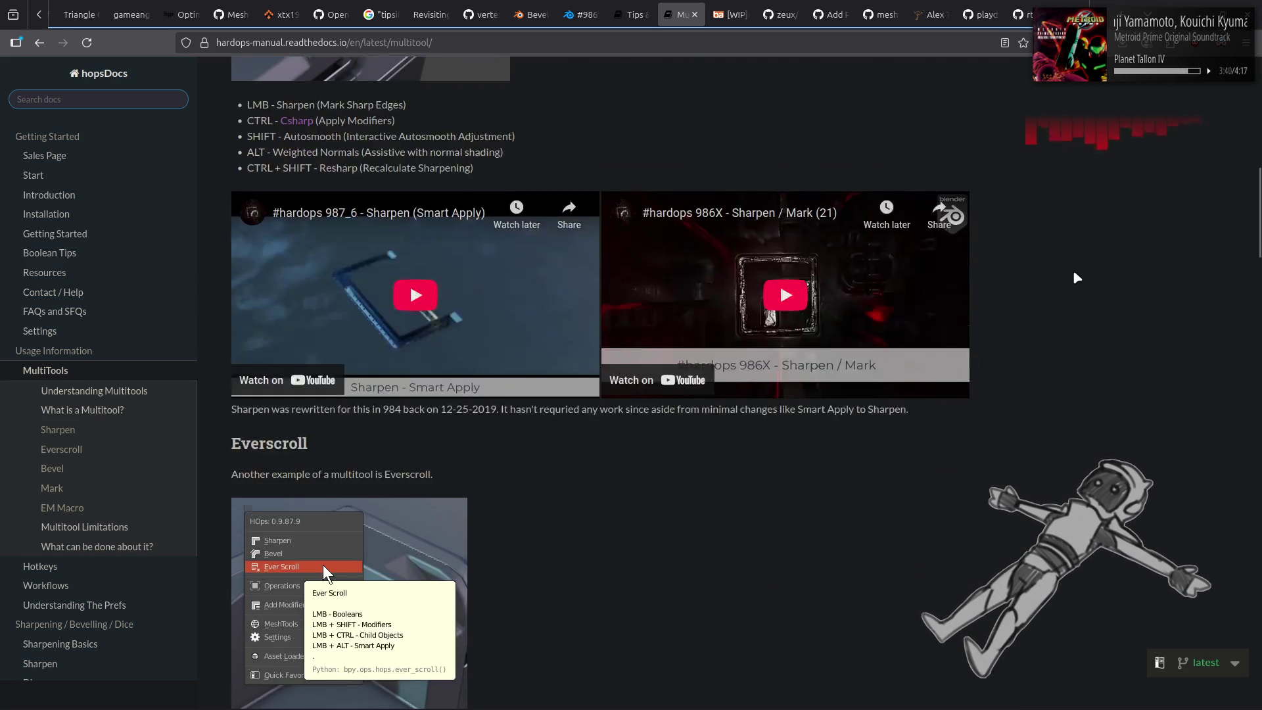
{"action": "scroll", "coordinate": [1076, 278], "scroll_direction": "down", "scroll_amount": 5}
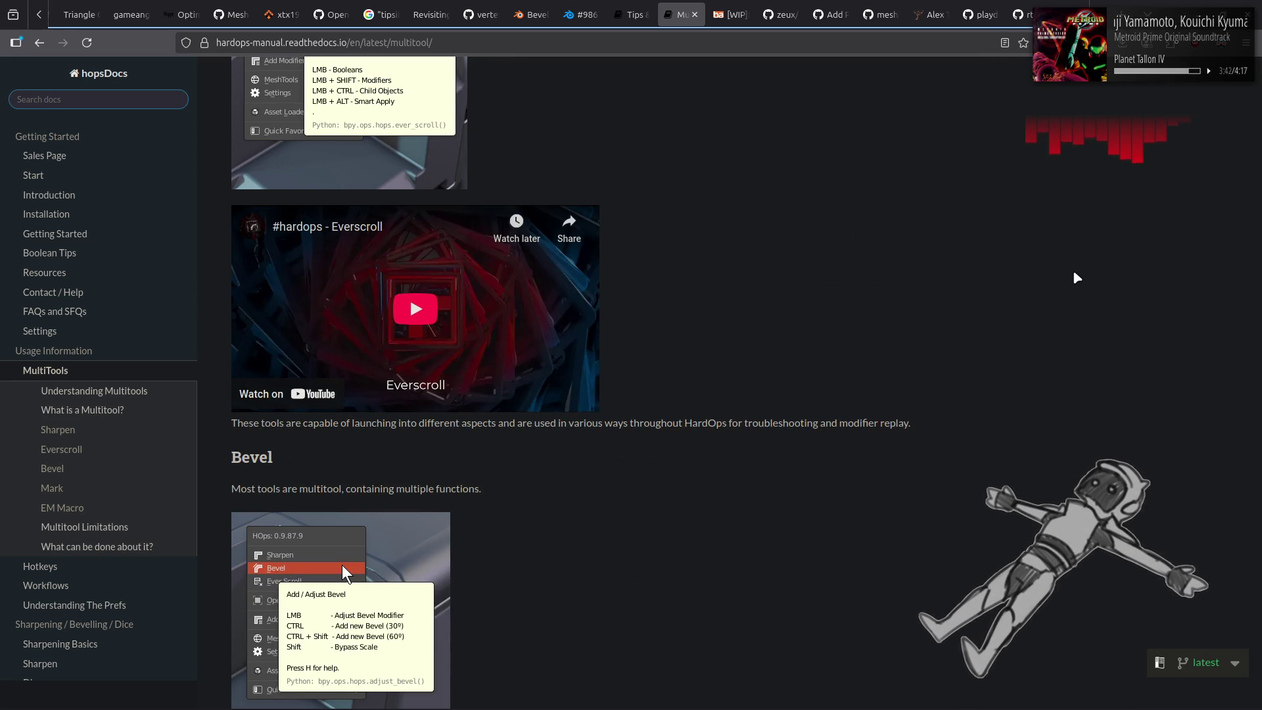
{"action": "scroll", "coordinate": [1076, 278], "scroll_direction": "down", "scroll_amount": 3}
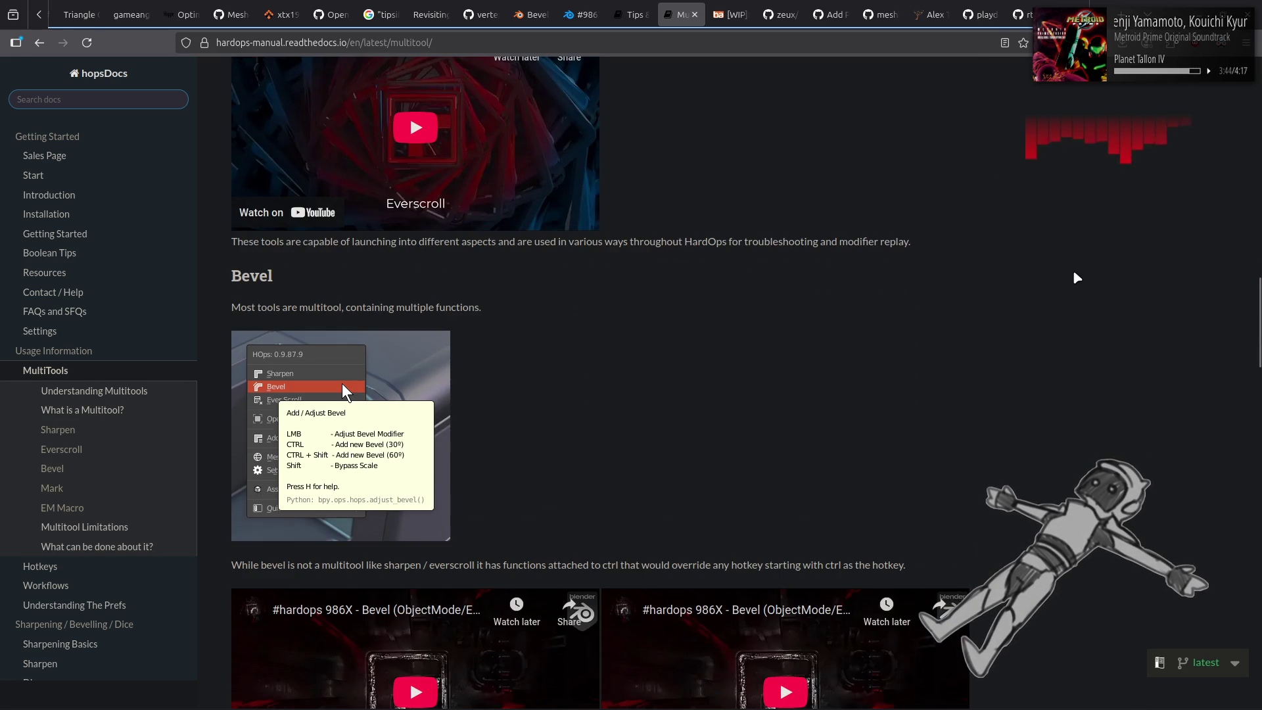
{"action": "scroll", "coordinate": [1077, 278], "scroll_direction": "down", "scroll_amount": 5}
{"action": "scroll", "coordinate": [1077, 278], "scroll_direction": "down", "scroll_amount": 1}
{"action": "scroll", "coordinate": [1076, 278], "scroll_direction": "down", "scroll_amount": 3}
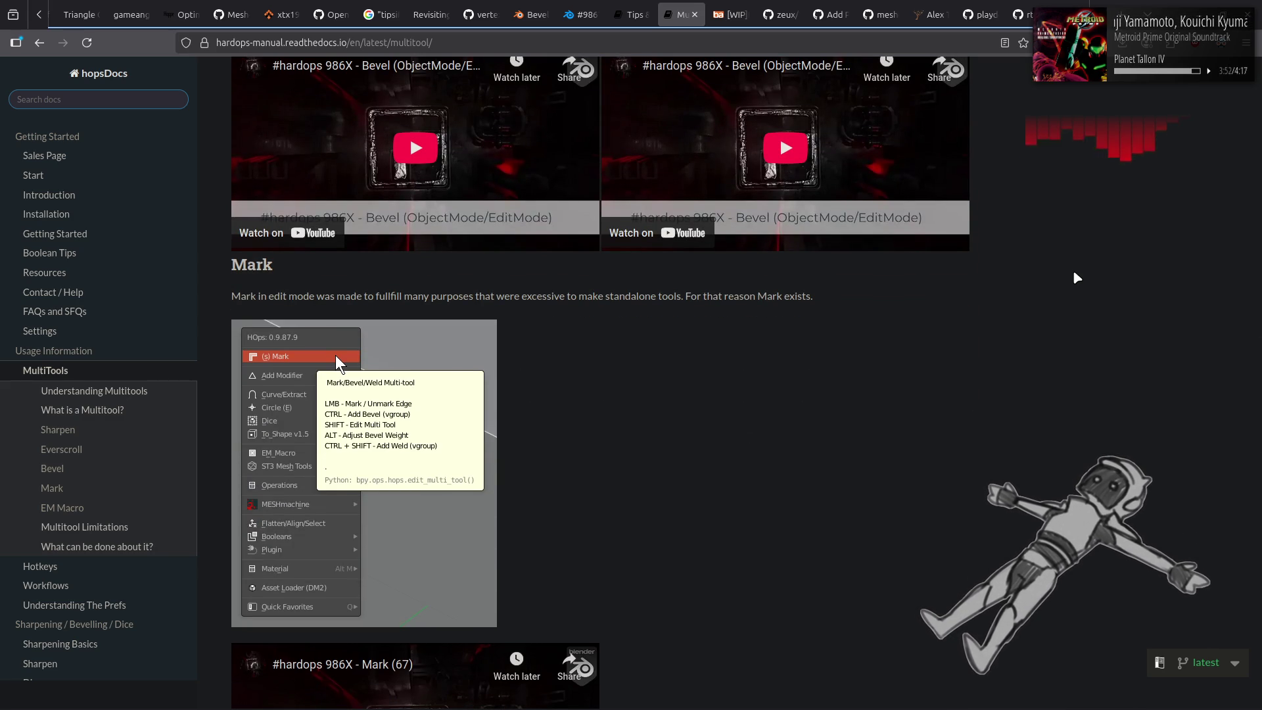
After reading MultiTools down to Mark, switch to the MESHmachine Tips and Tricks page.
{"action": "left_click", "coordinate": [636, 14]}
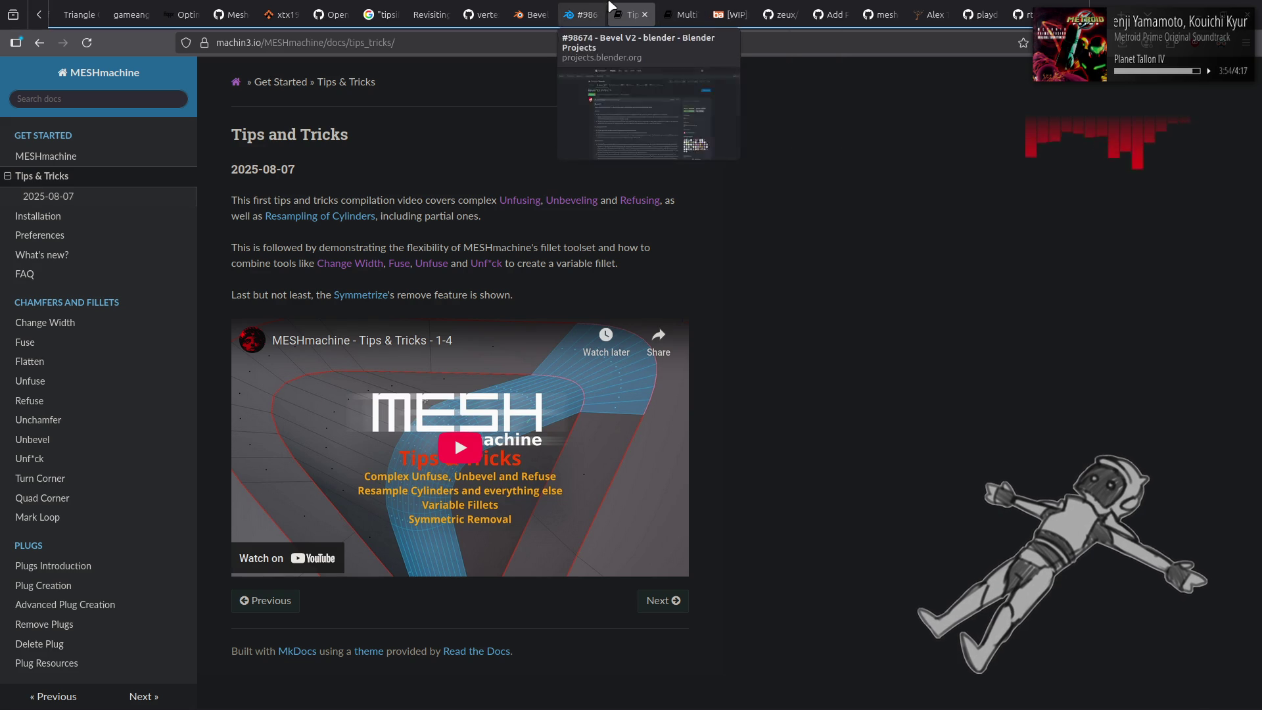
Close the Hard Ops MultiTools tab and bring up the Tips and Tricks tab's options.
{"action": "middle_click", "coordinate": [669, 7]}
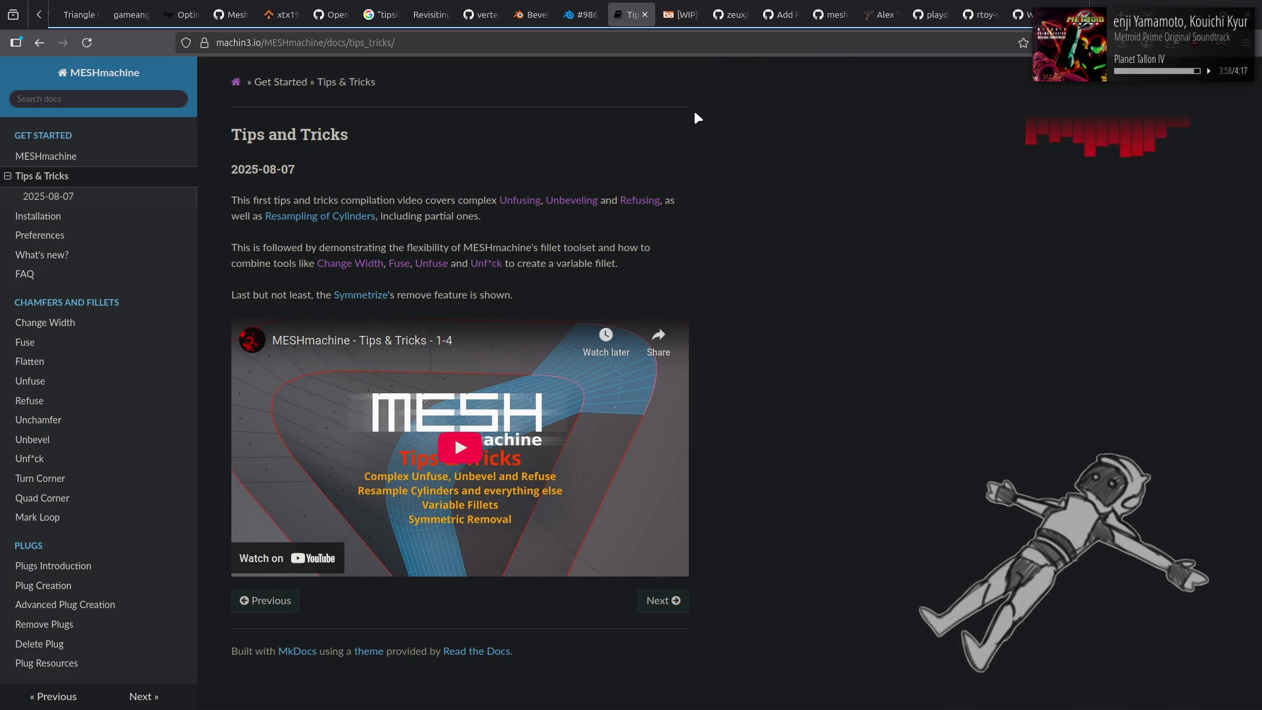
{"action": "right_click", "coordinate": [623, 10]}
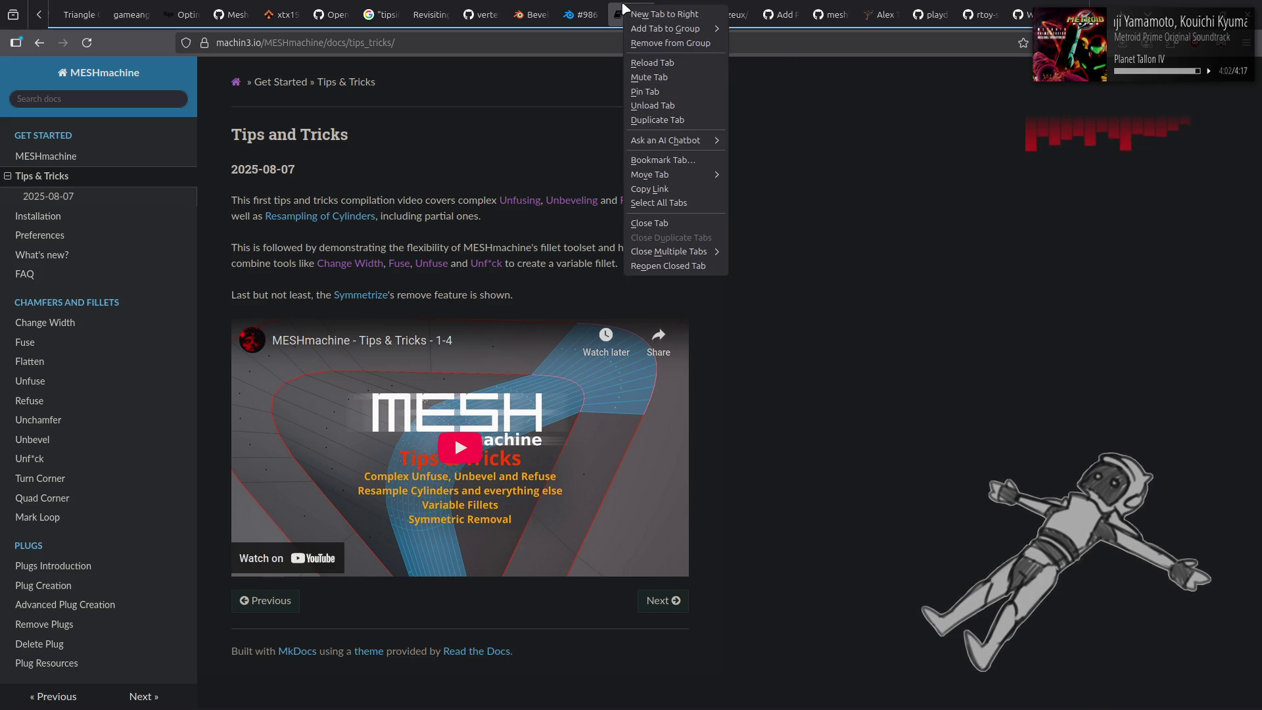
Search 'blender machinetools' in a new tab and land on the MACHIN3tools documentation introduction.
{"action": "left_click", "coordinate": [664, 23]}
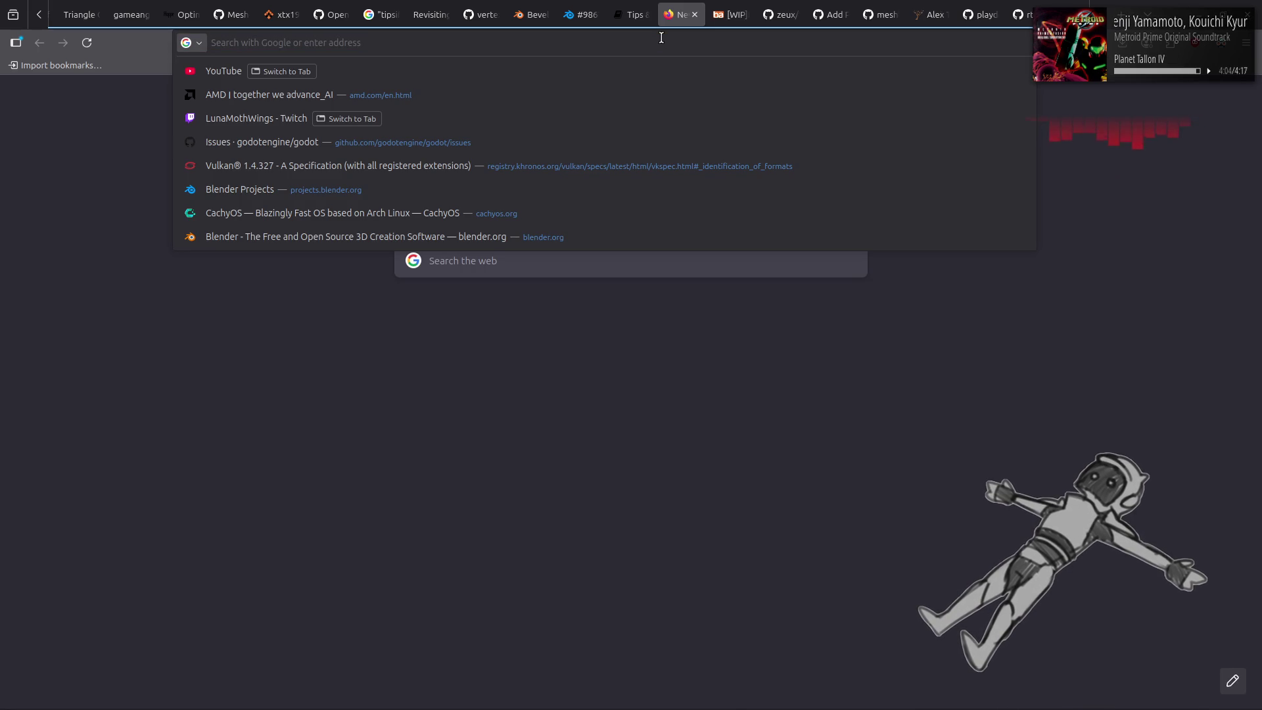
{"action": "type", "text": "blender machinetools"}
{"action": "key", "text": "Return"}
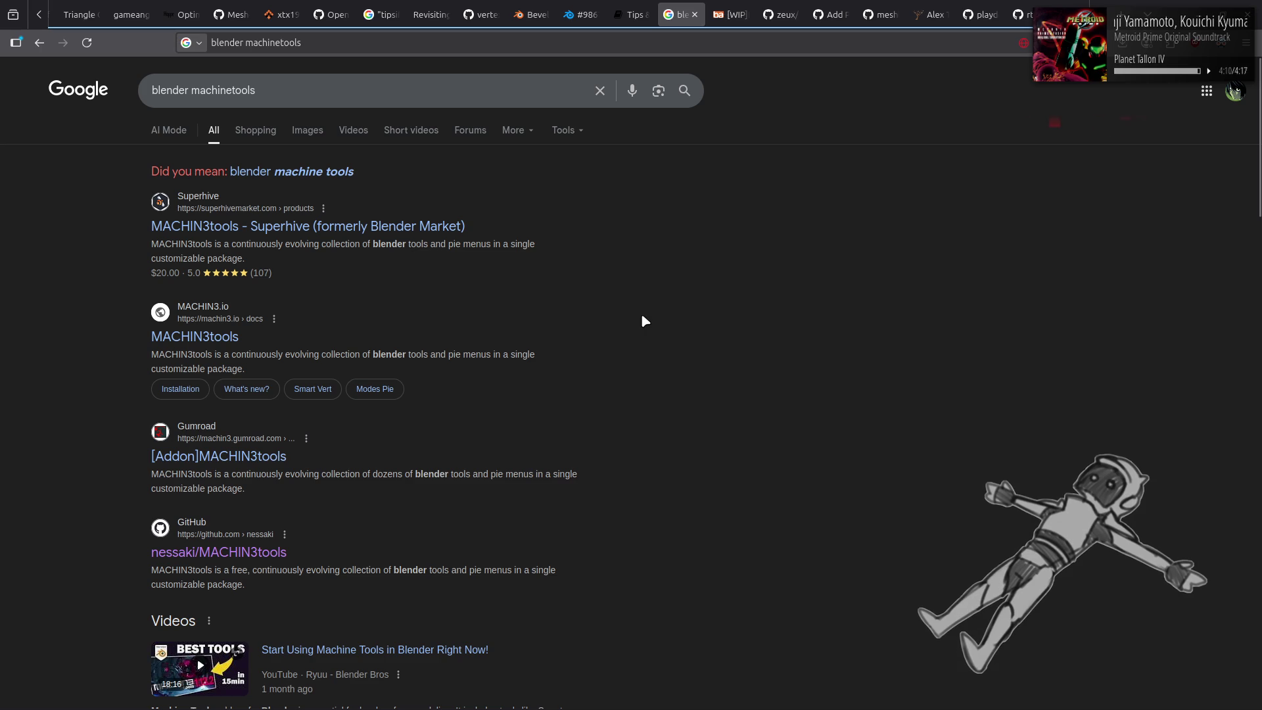
{"action": "left_click", "coordinate": [196, 340]}
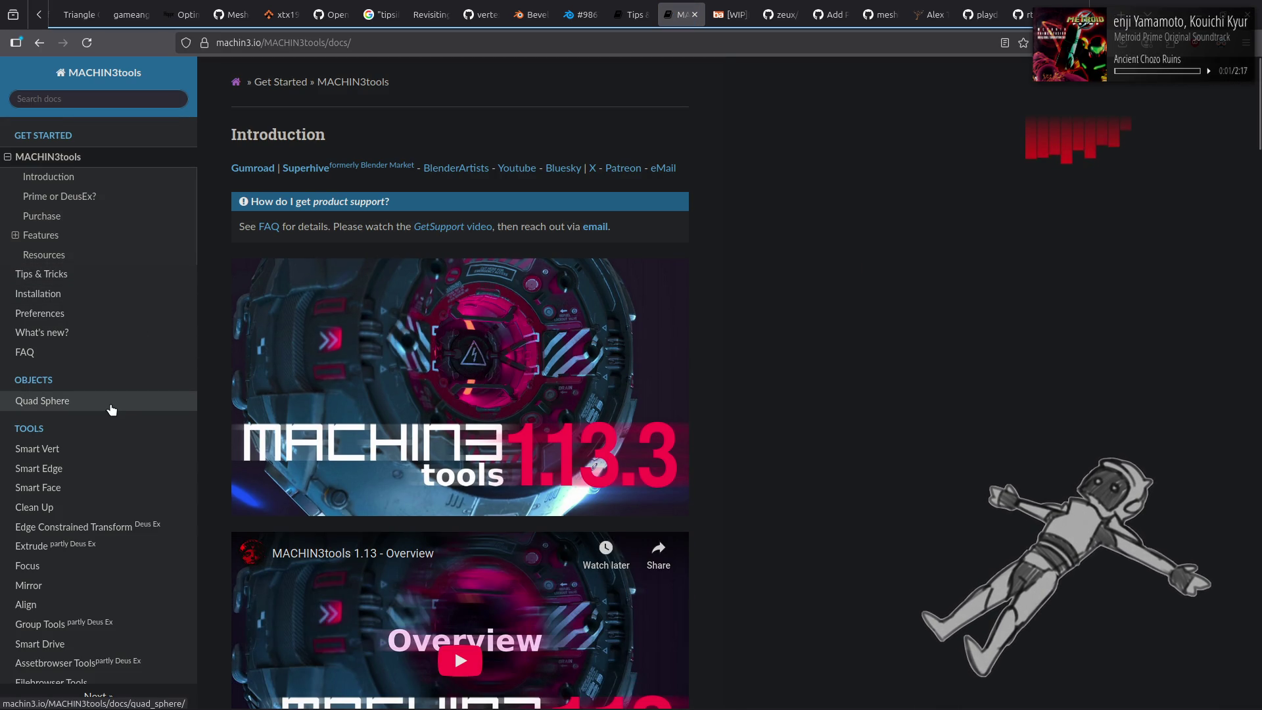
Read the Smart Vert page through Merge Paths, Connect Paths and Slide/Extend.
{"action": "left_click", "coordinate": [37, 449]}
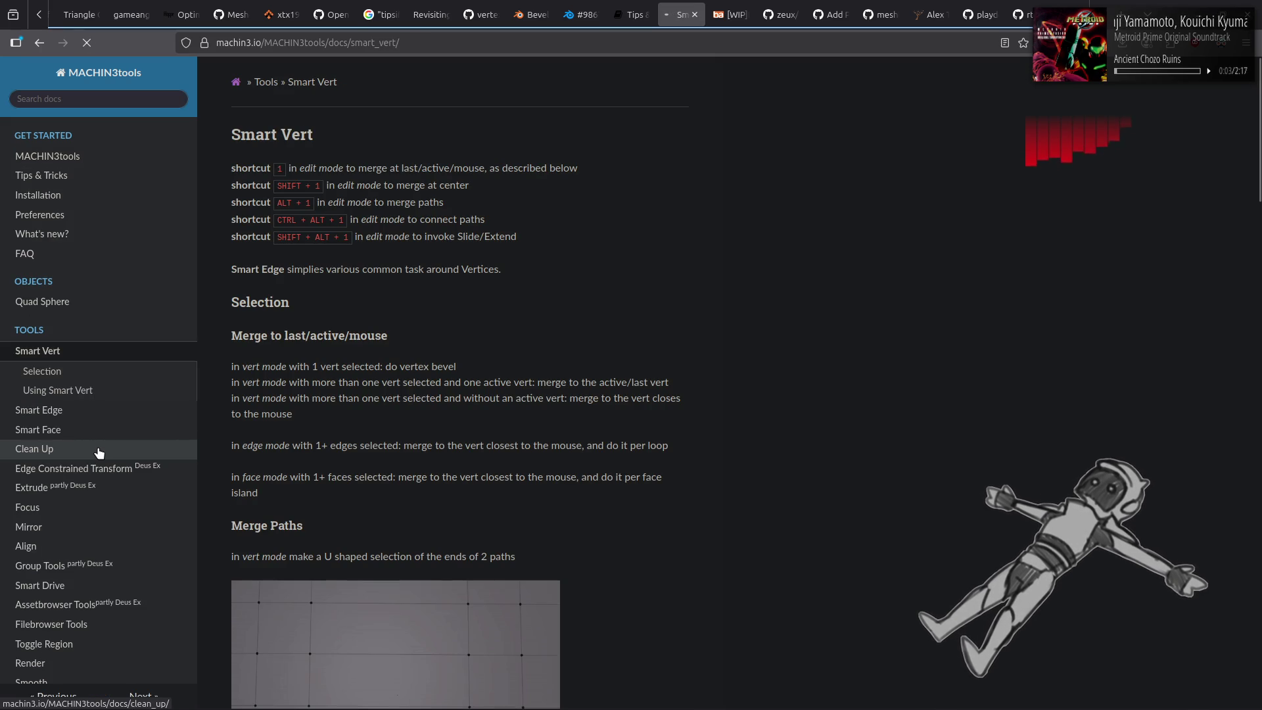
{"action": "scroll", "coordinate": [630, 309], "scroll_direction": "down", "scroll_amount": 5}
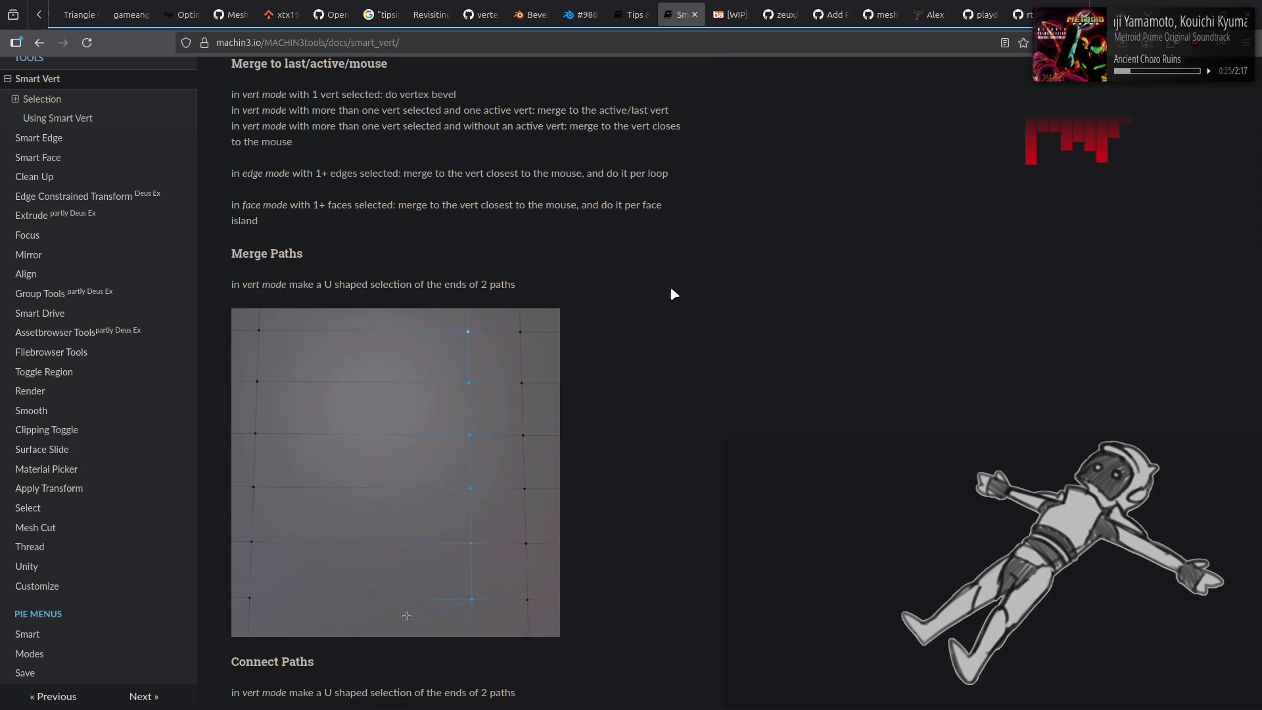
{"action": "scroll", "coordinate": [670, 287], "scroll_direction": "down", "scroll_amount": 1}
{"action": "scroll", "coordinate": [670, 287], "scroll_direction": "down", "scroll_amount": 2}
{"action": "scroll", "coordinate": [670, 287], "scroll_direction": "down", "scroll_amount": 2}
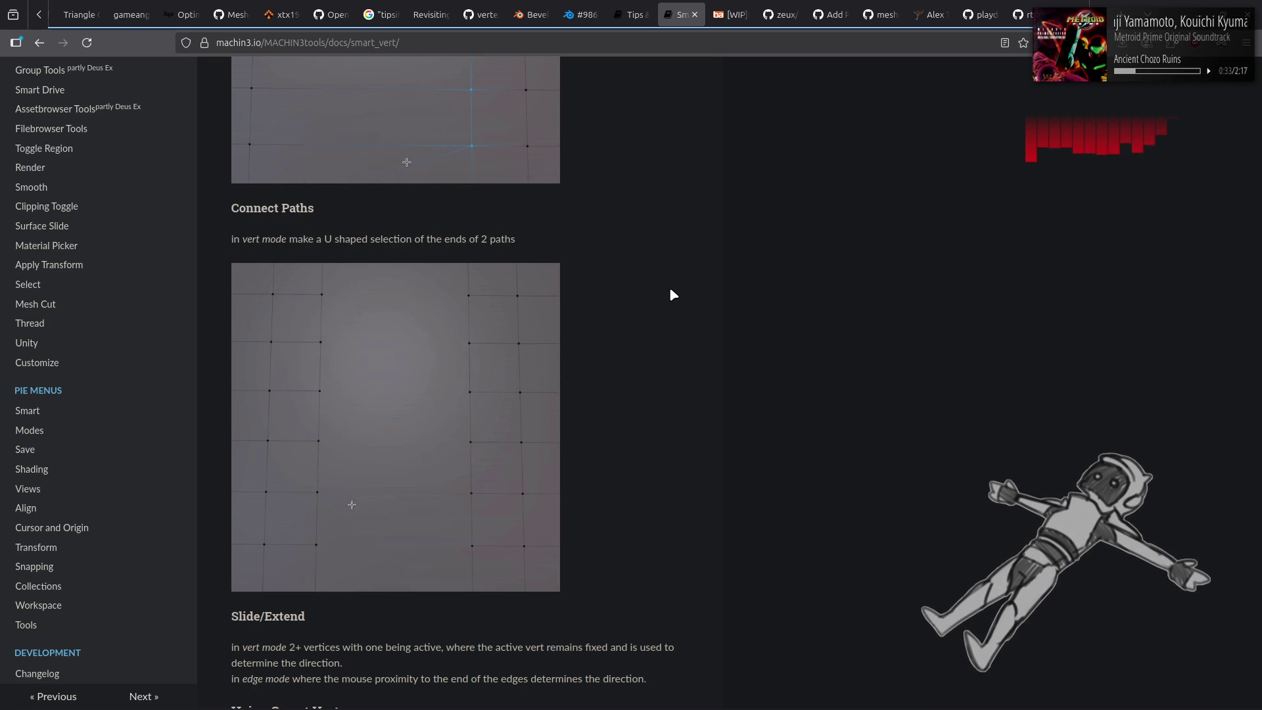
{"action": "scroll", "coordinate": [670, 294], "scroll_direction": "down", "scroll_amount": 5}
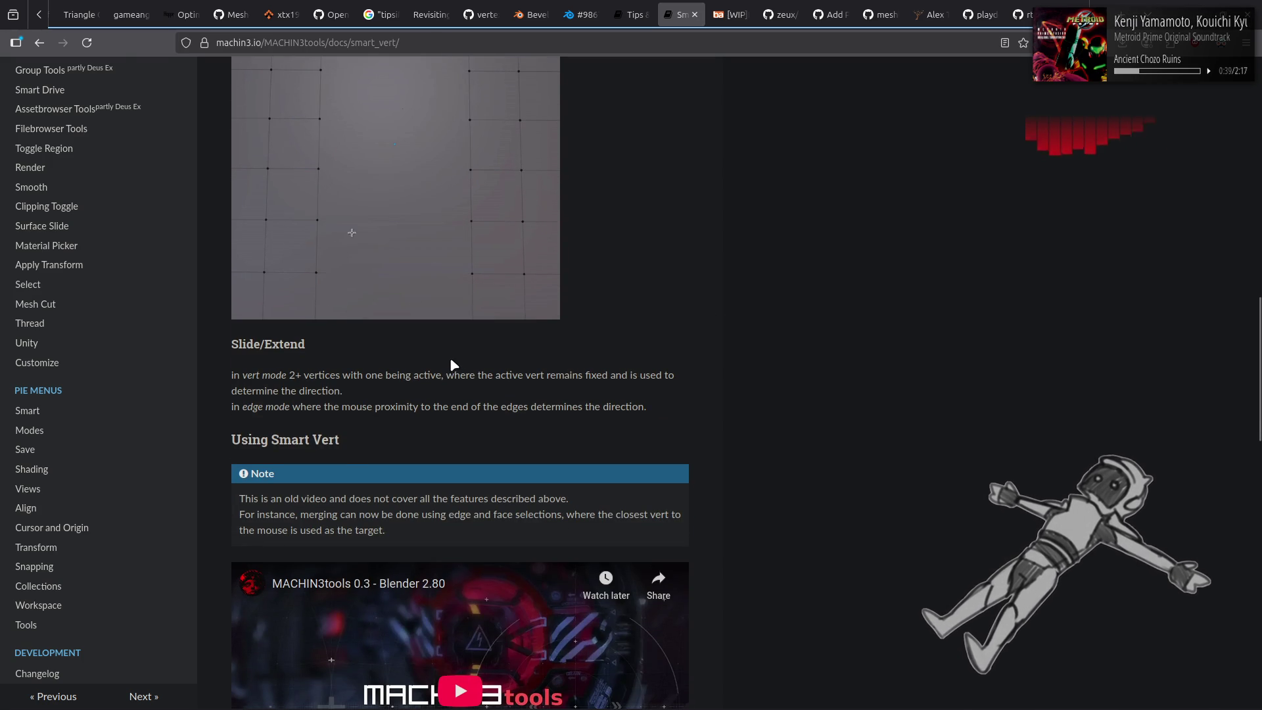
{"action": "scroll", "coordinate": [108, 326], "scroll_direction": "up", "scroll_amount": 5}
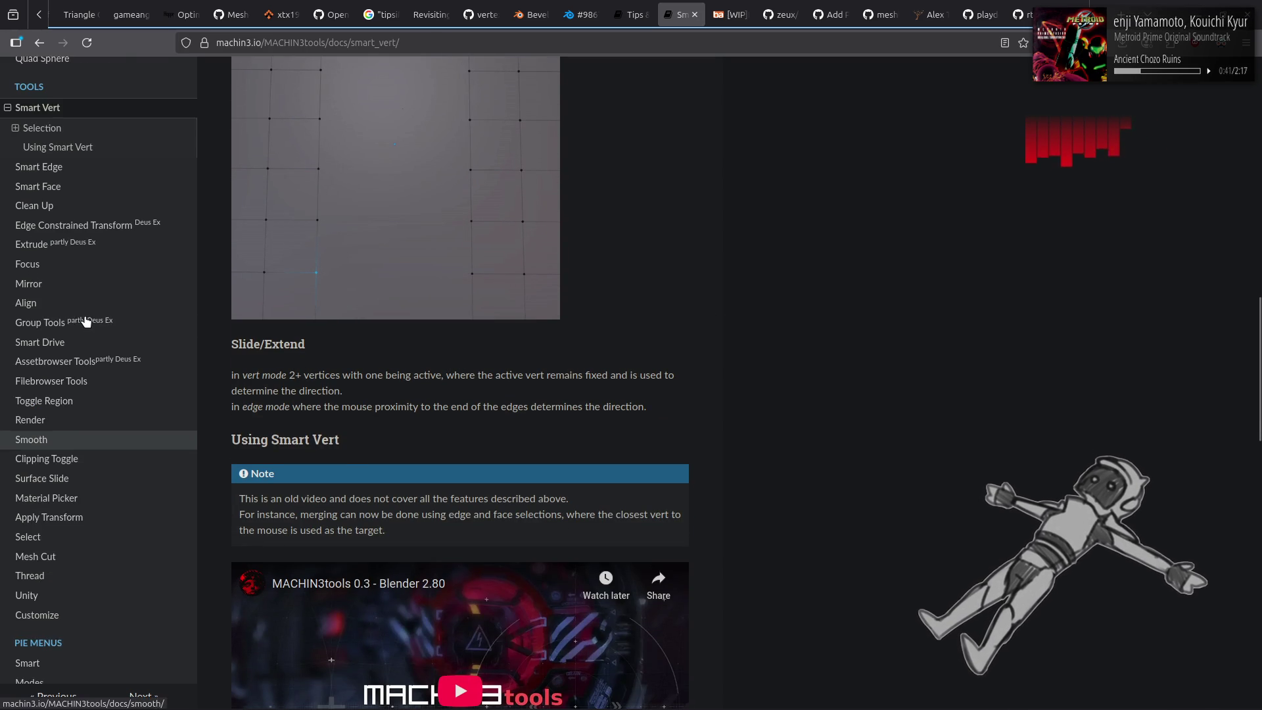
{"action": "scroll", "coordinate": [99, 330], "scroll_direction": "up", "scroll_amount": 3}
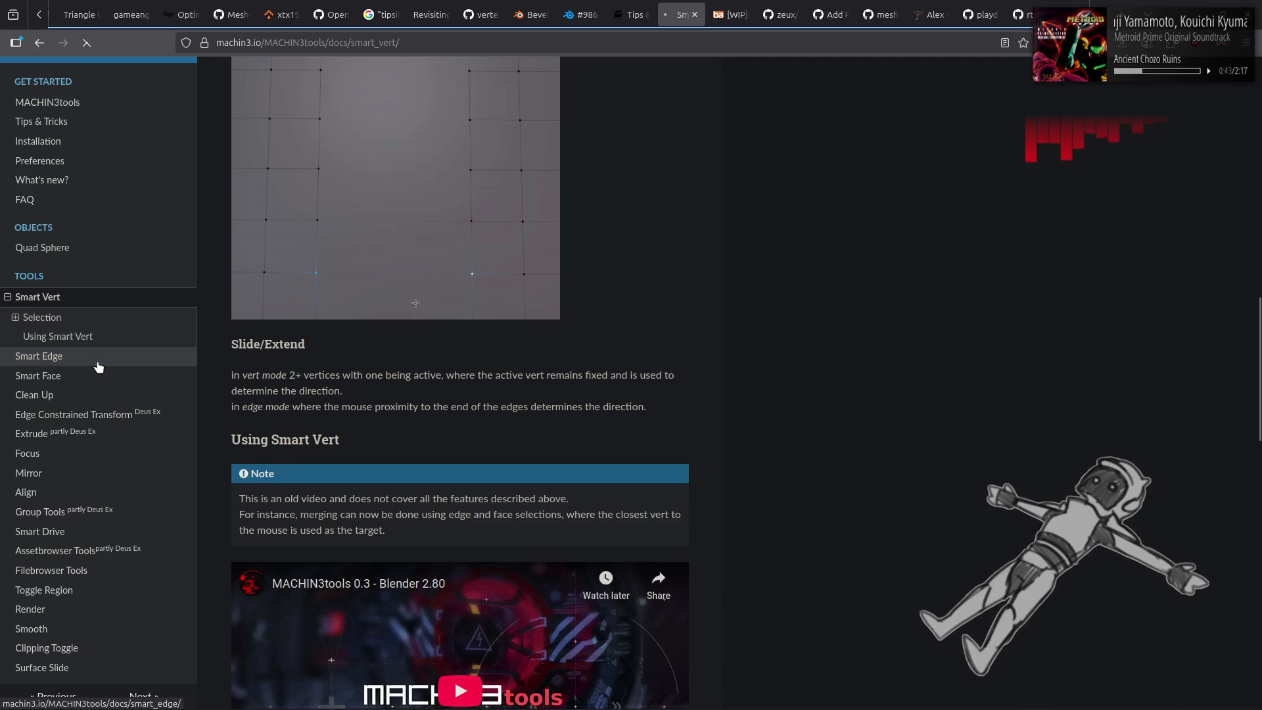
Read the Smart Edge page to its demo videos, then move to Edge Constrained Transform.
{"action": "left_click", "coordinate": [96, 357]}
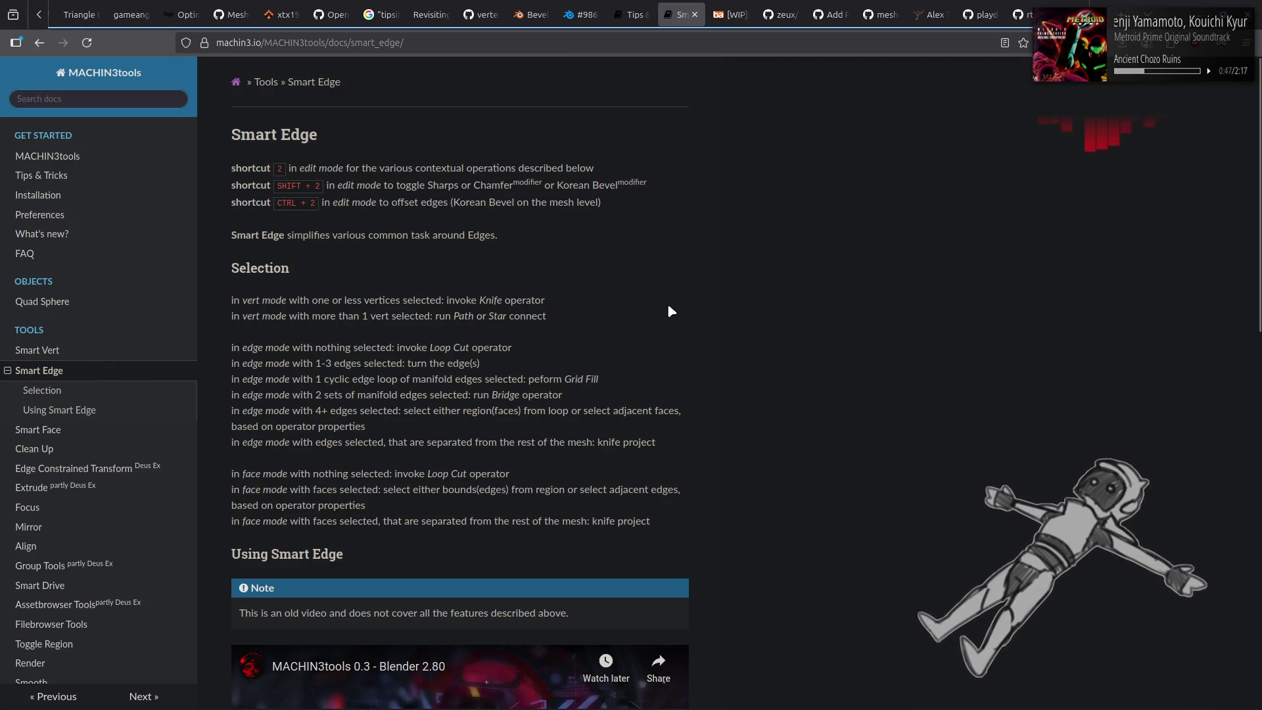
{"action": "scroll", "coordinate": [668, 302], "scroll_direction": "down", "scroll_amount": 5}
{"action": "scroll", "coordinate": [731, 340], "scroll_direction": "down", "scroll_amount": 4}
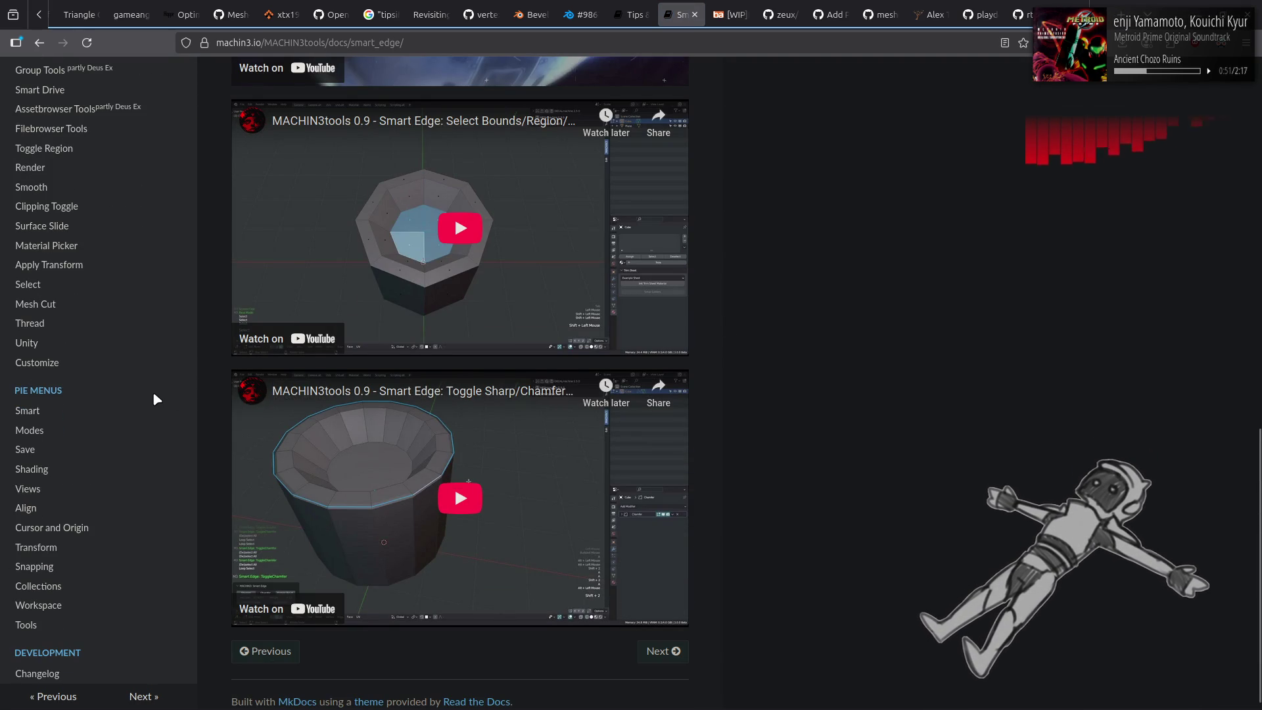
{"action": "scroll", "coordinate": [154, 392], "scroll_direction": "up", "scroll_amount": 3}
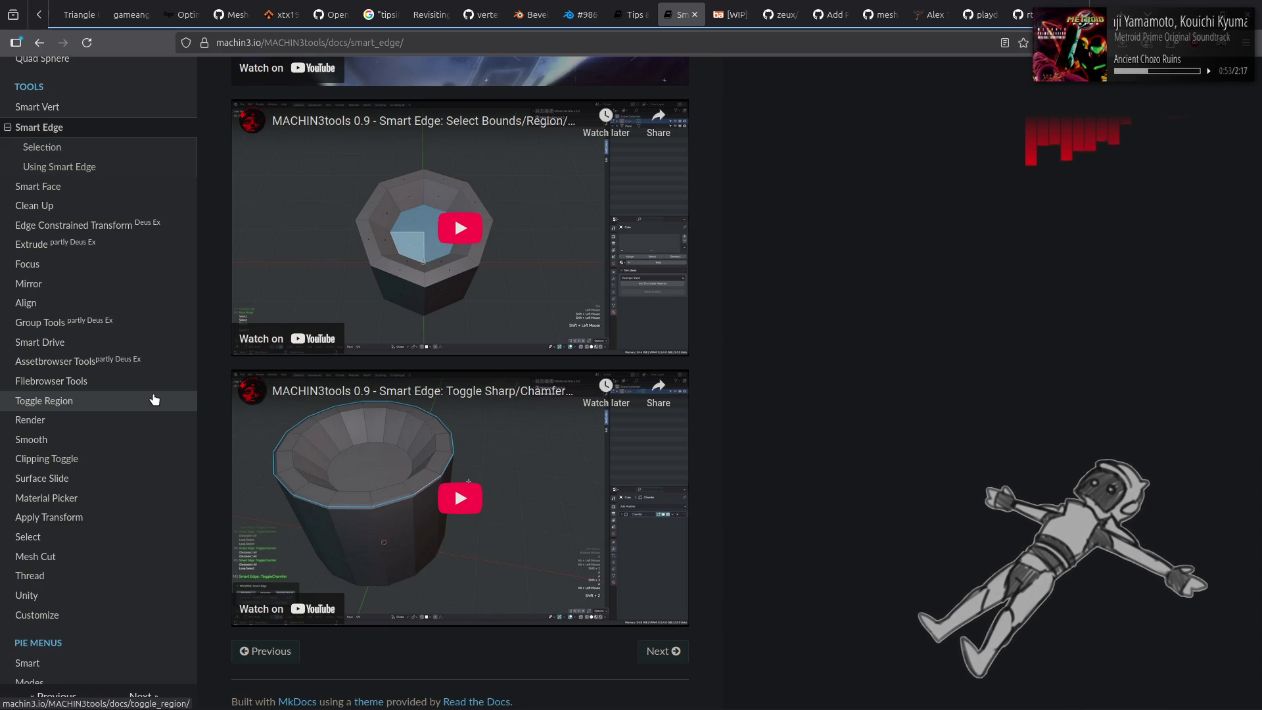
{"action": "scroll", "coordinate": [152, 398], "scroll_direction": "up", "scroll_amount": 1}
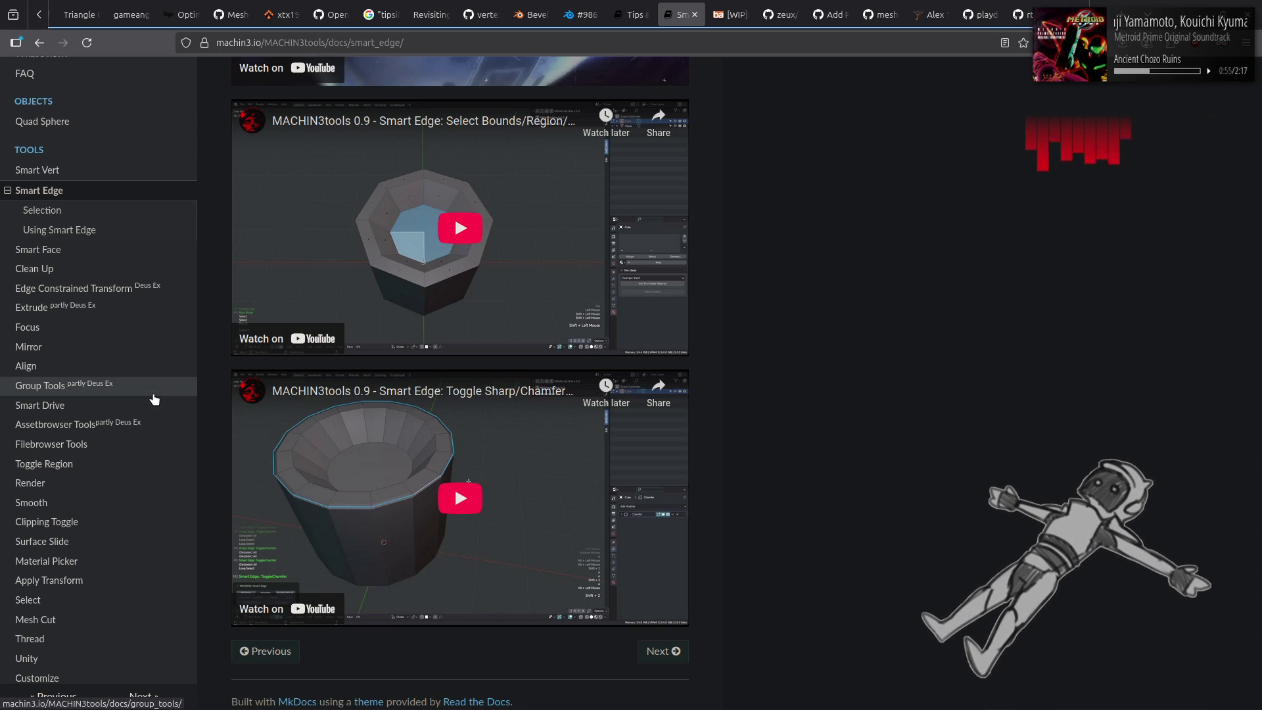
{"action": "left_click", "coordinate": [106, 294]}
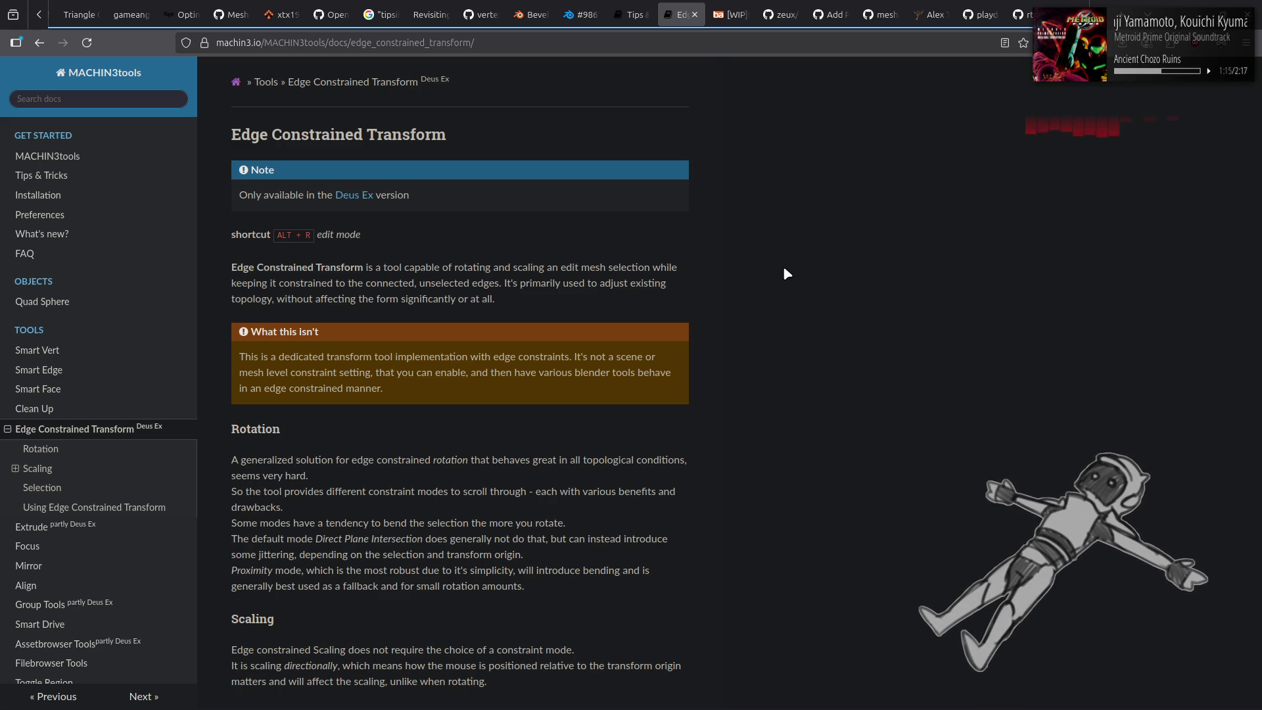
{"action": "scroll", "coordinate": [783, 266], "scroll_direction": "down", "scroll_amount": 5}
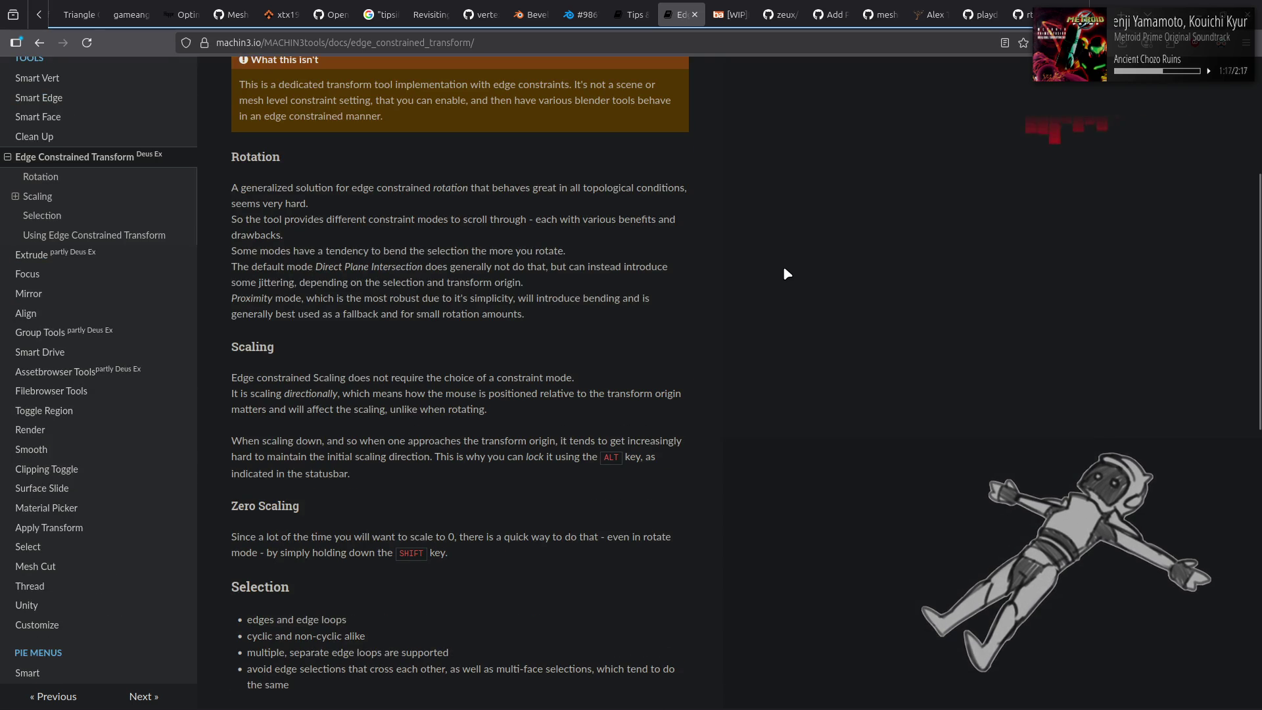
{"action": "scroll", "coordinate": [783, 266], "scroll_direction": "down", "scroll_amount": 7}
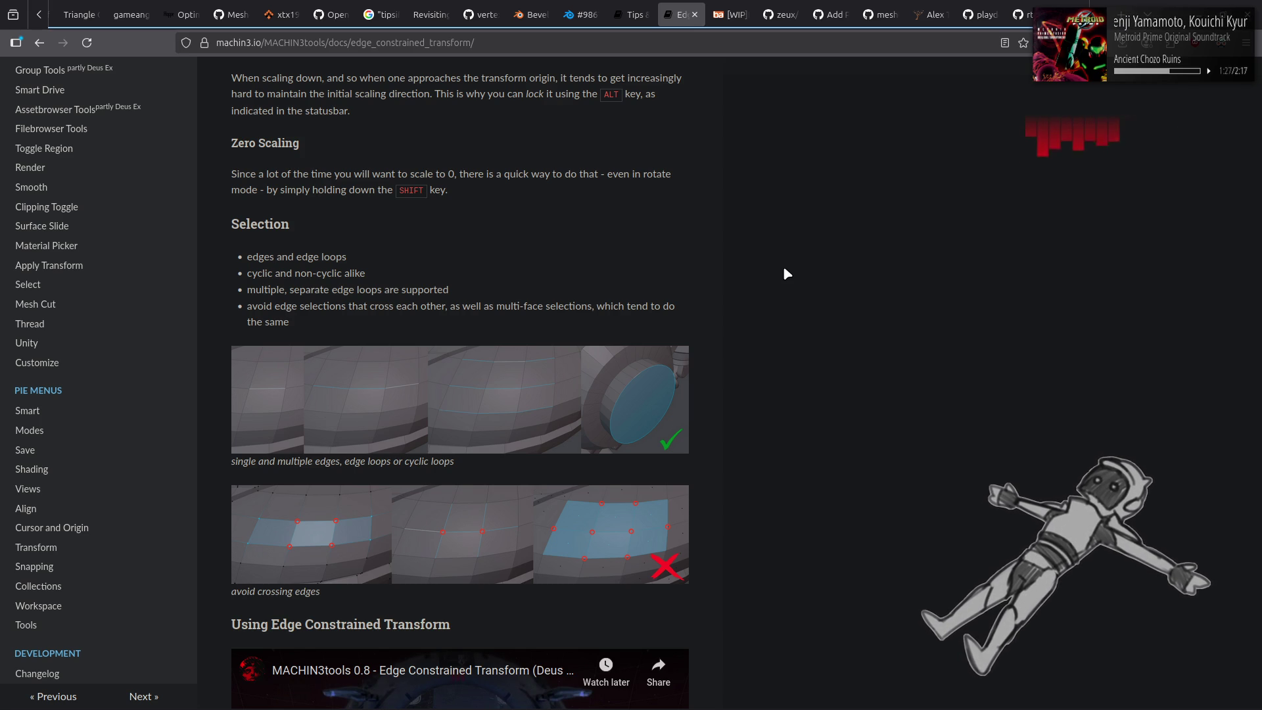
{"action": "scroll", "coordinate": [784, 268], "scroll_direction": "down", "scroll_amount": 5}
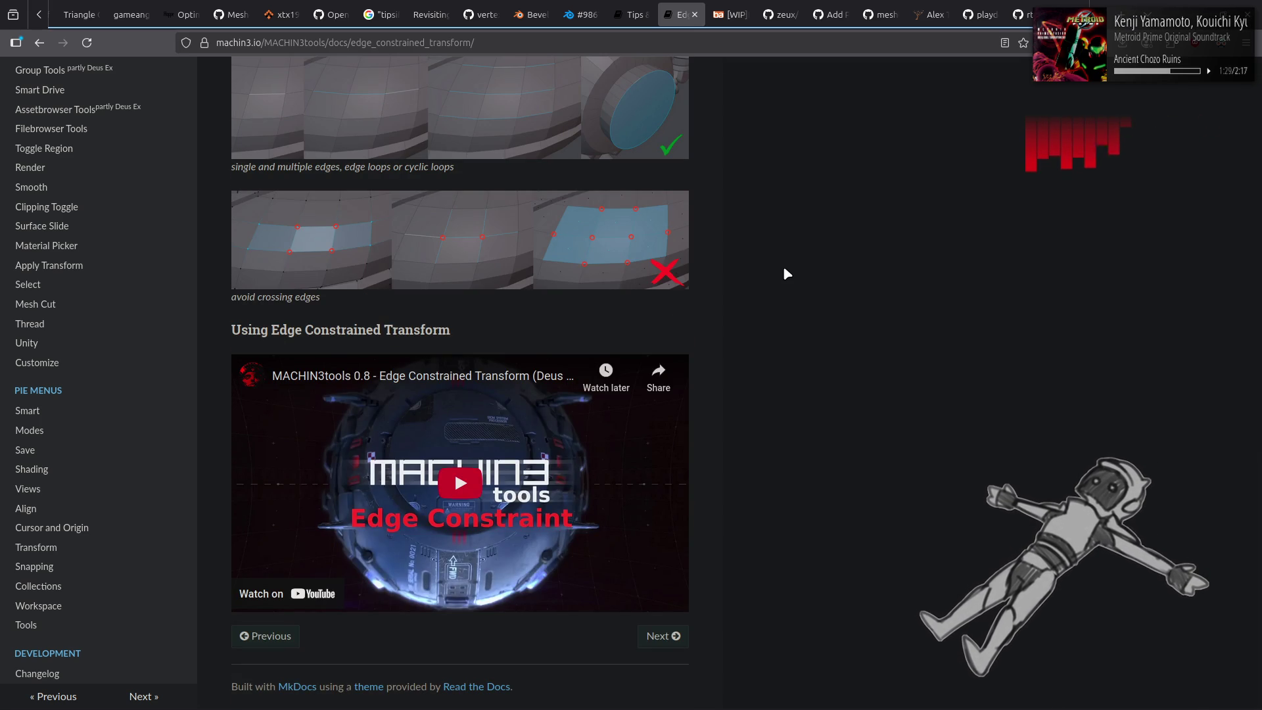
Start the embedded MACHIN3tools 0.8 Edge Constrained Transform video at the page bottom.
{"action": "left_click", "coordinate": [402, 485]}
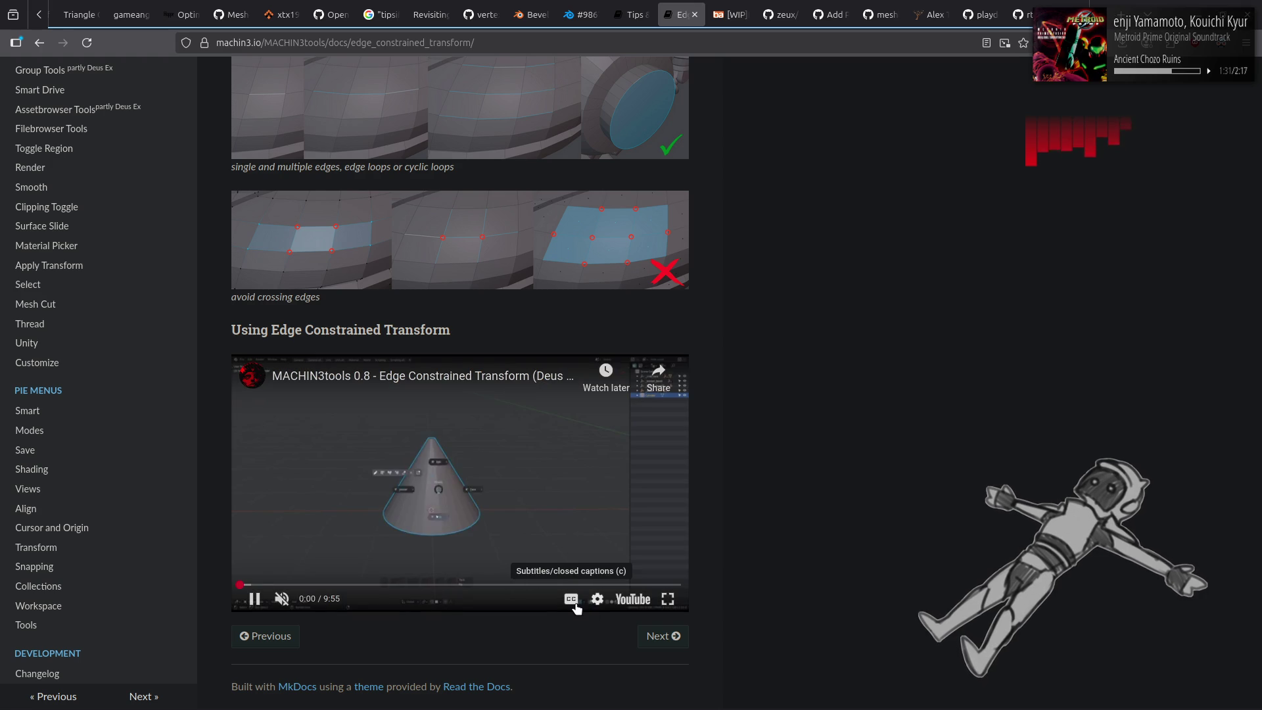
Watch the video with auto-generated captions to about 1:38, then pause it.
{"action": "left_click", "coordinate": [571, 598]}
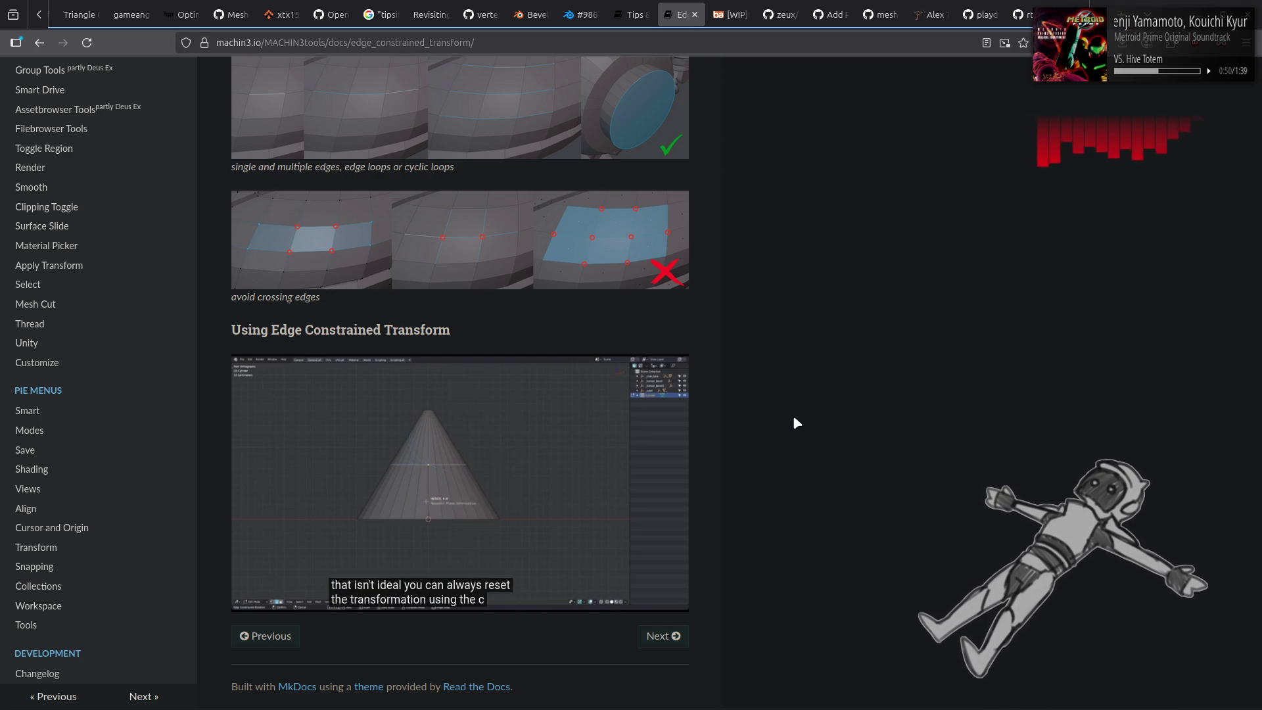
{"action": "left_click", "coordinate": [487, 475]}
Read the Mesh Cut page, then the Extrude page describing Punch It.
{"action": "left_click", "coordinate": [76, 306]}
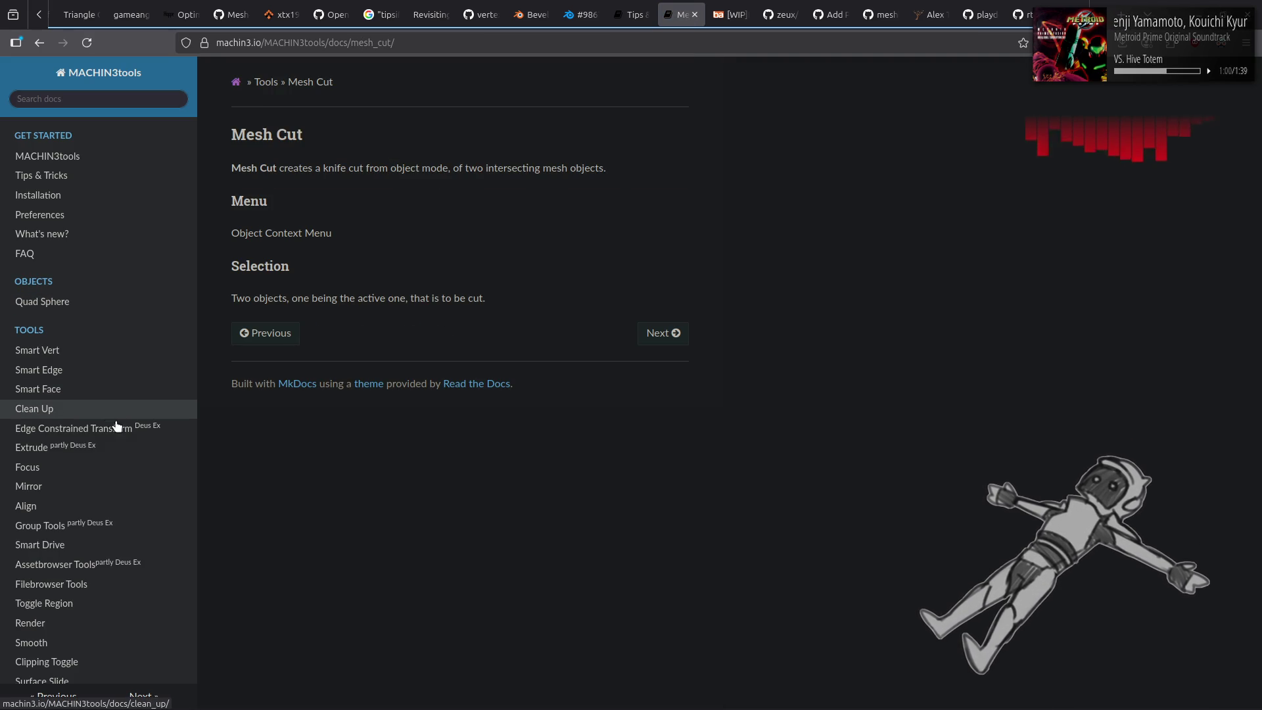
{"action": "left_click", "coordinate": [33, 446]}
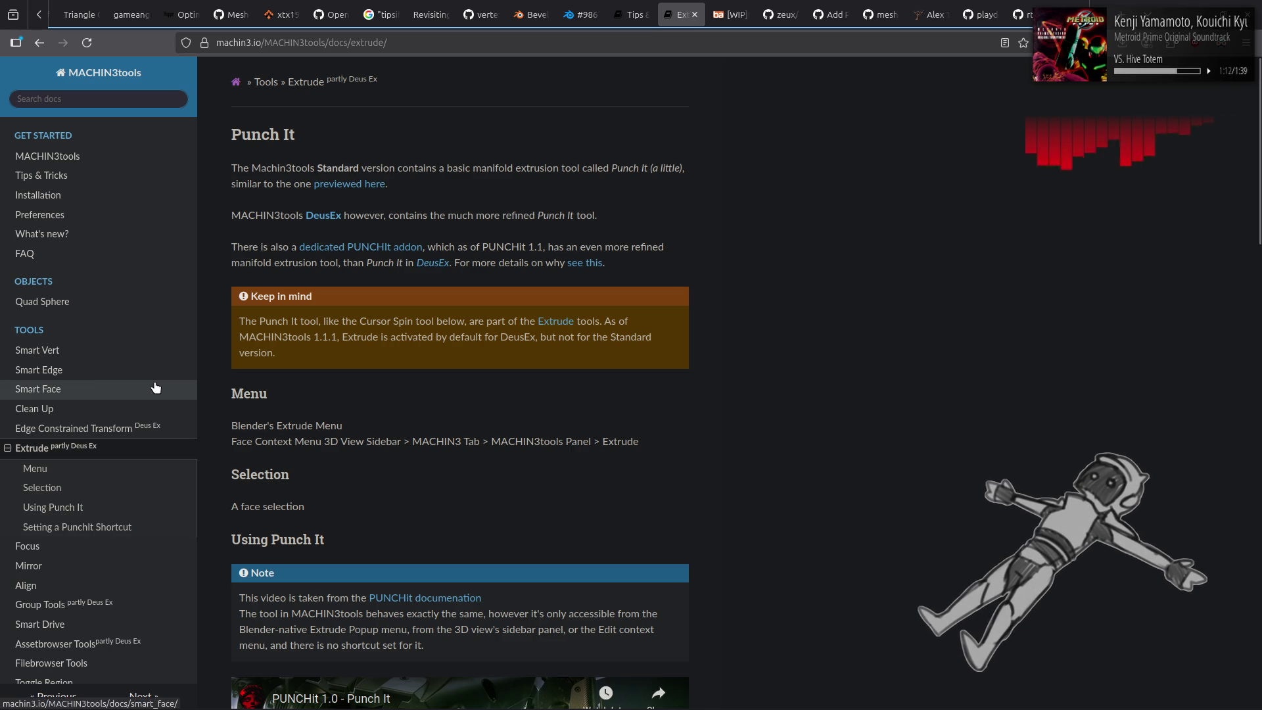
{"action": "scroll", "coordinate": [156, 388], "scroll_direction": "down", "scroll_amount": 3}
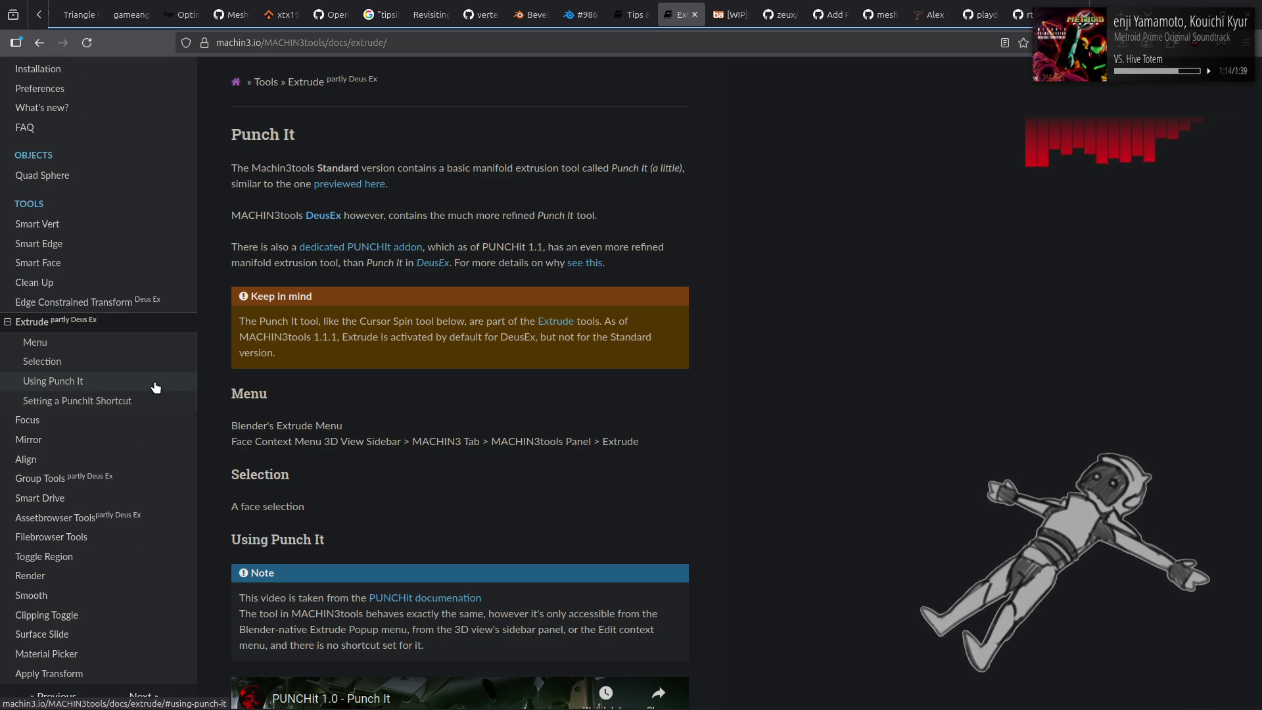
{"action": "scroll", "coordinate": [155, 387], "scroll_direction": "down", "scroll_amount": 2}
Show the Align tool's documentation page from the sidebar.
{"action": "left_click", "coordinate": [132, 403]}
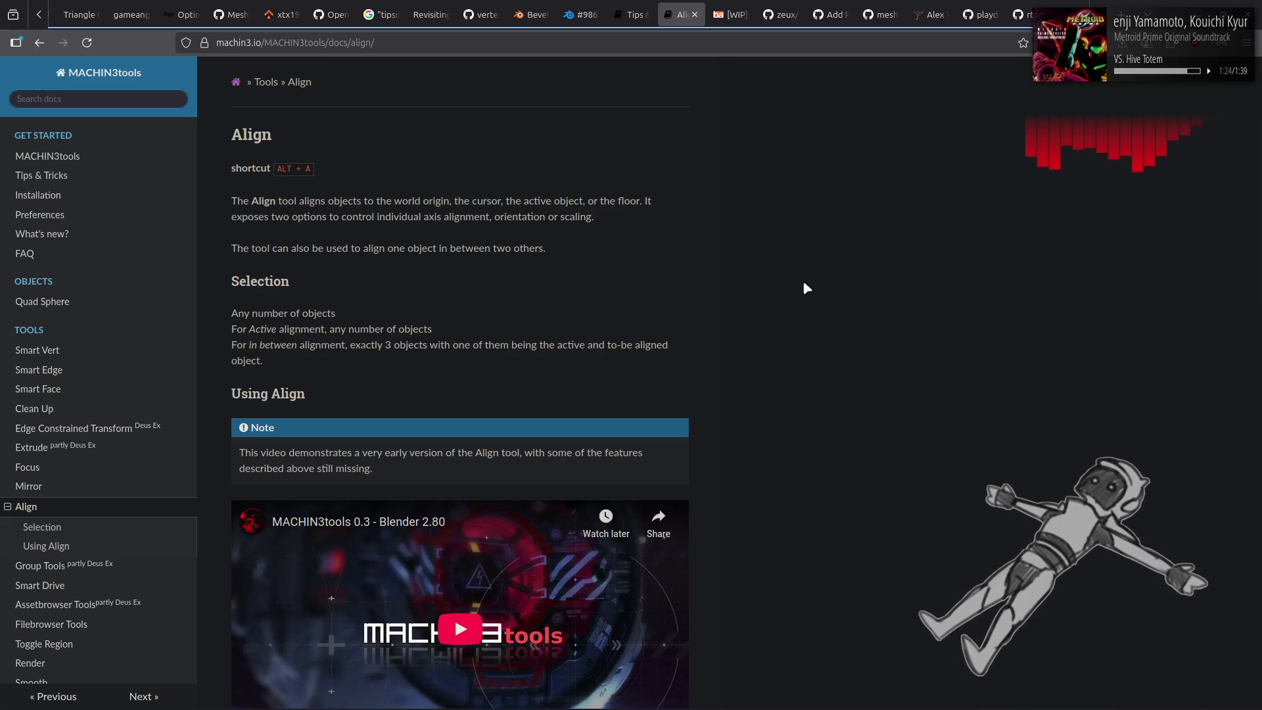
{"action": "scroll", "coordinate": [144, 325], "scroll_direction": "down", "scroll_amount": 1}
{"action": "scroll", "coordinate": [143, 327], "scroll_direction": "down", "scroll_amount": 1}
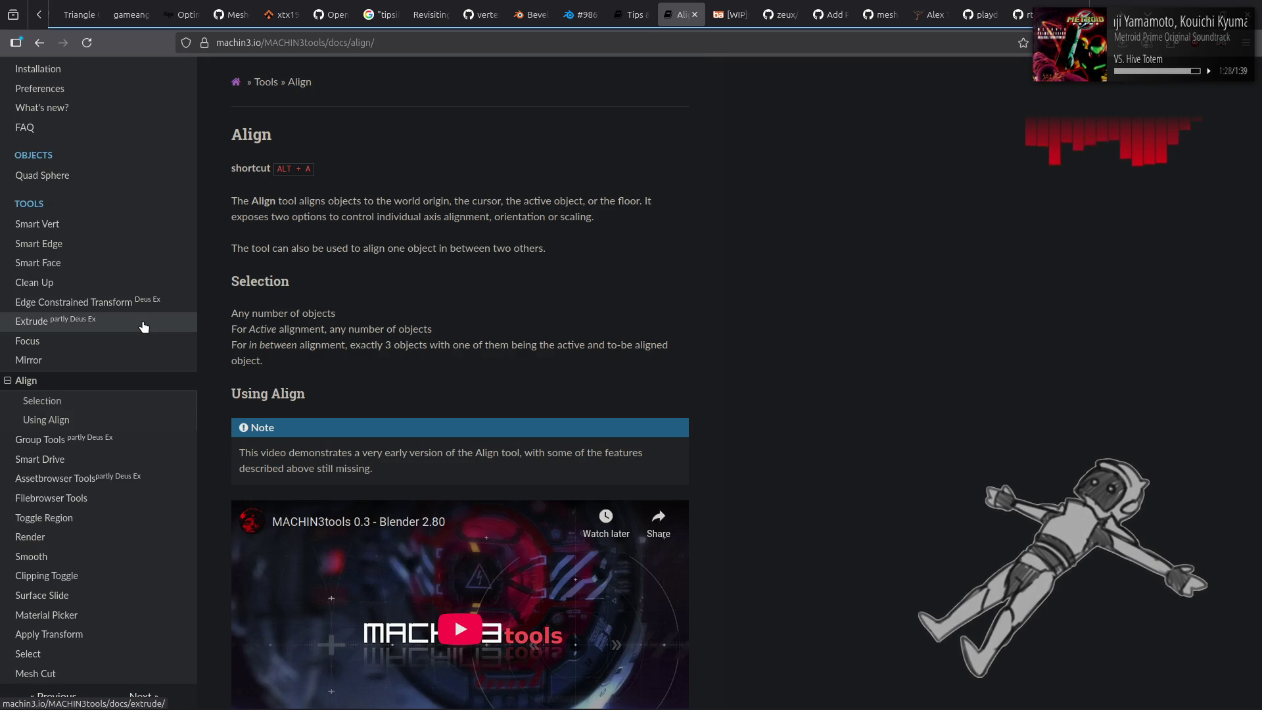
{"action": "scroll", "coordinate": [143, 326], "scroll_direction": "down", "scroll_amount": 1}
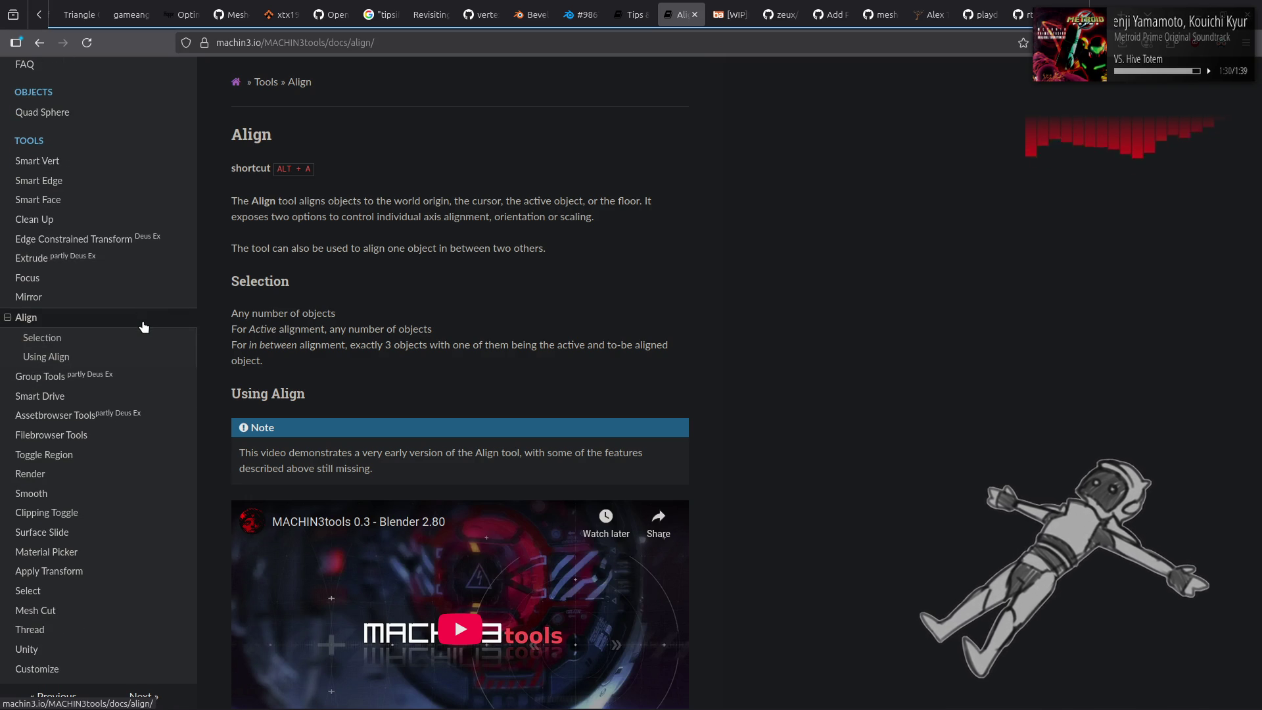
{"action": "scroll", "coordinate": [143, 326], "scroll_direction": "up", "scroll_amount": 3}
{"action": "scroll", "coordinate": [62, 327], "scroll_direction": "down", "scroll_amount": 3}
Show the Toggle Smooth documentation page with its smoothing examples.
{"action": "left_click", "coordinate": [108, 492]}
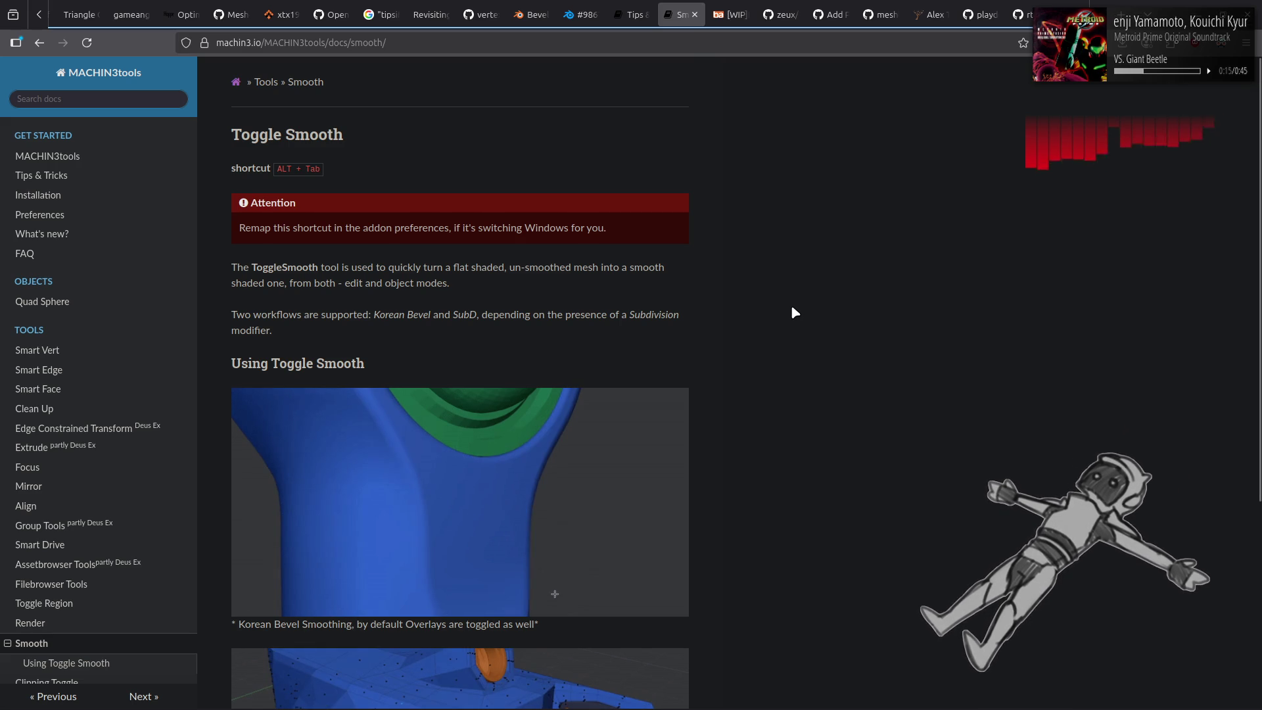
{"action": "scroll", "coordinate": [791, 313], "scroll_direction": "down", "scroll_amount": 5}
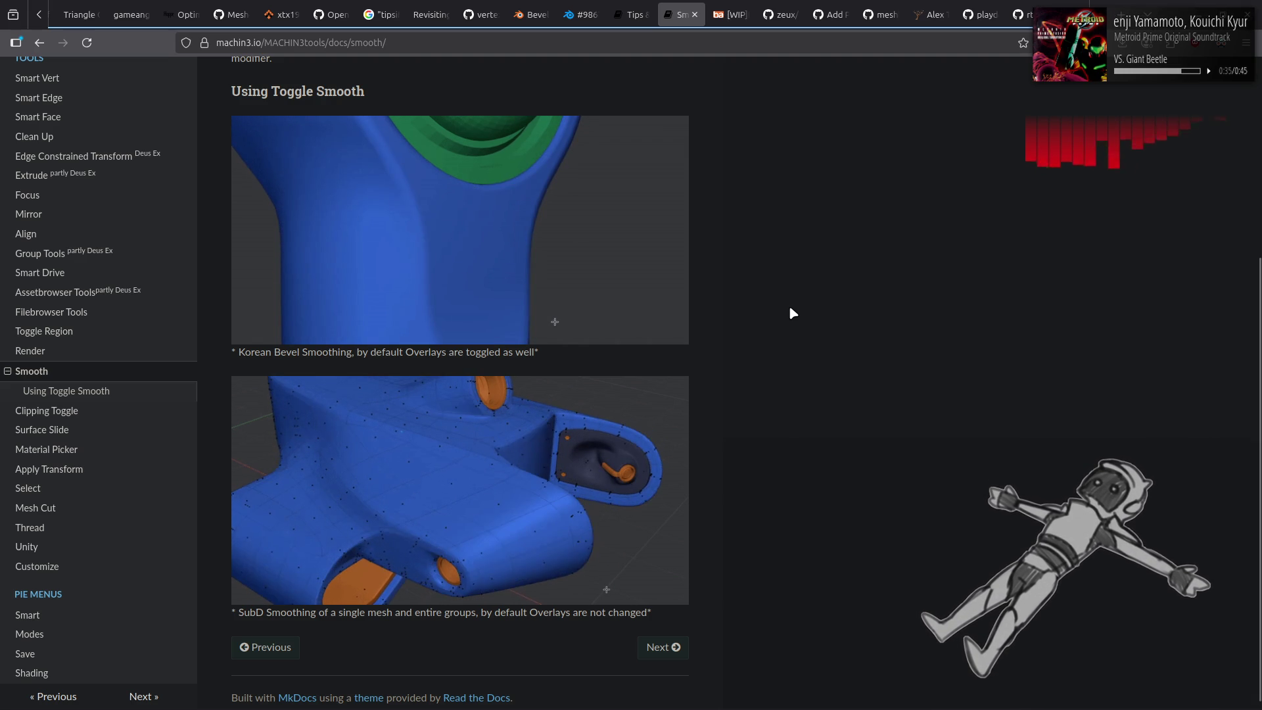
Browse the Surface Slide page, then move on to the Smart Face page.
{"action": "left_click", "coordinate": [87, 441]}
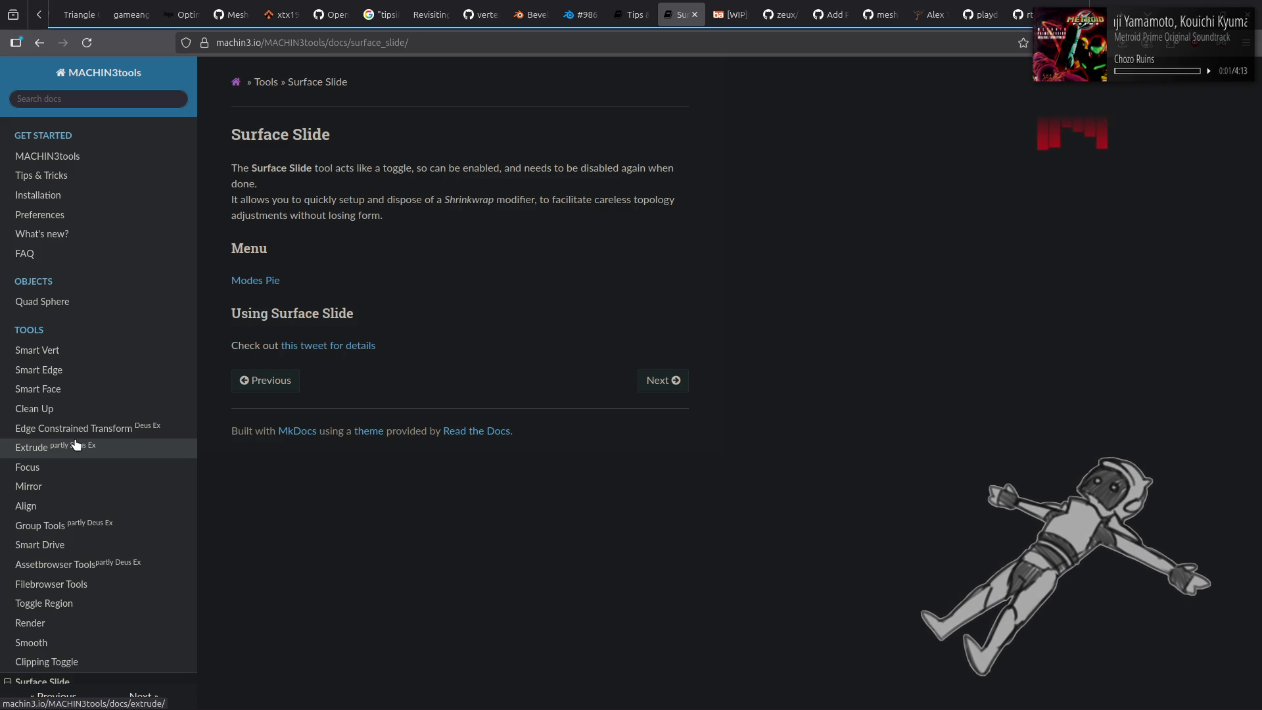
{"action": "left_click", "coordinate": [72, 390]}
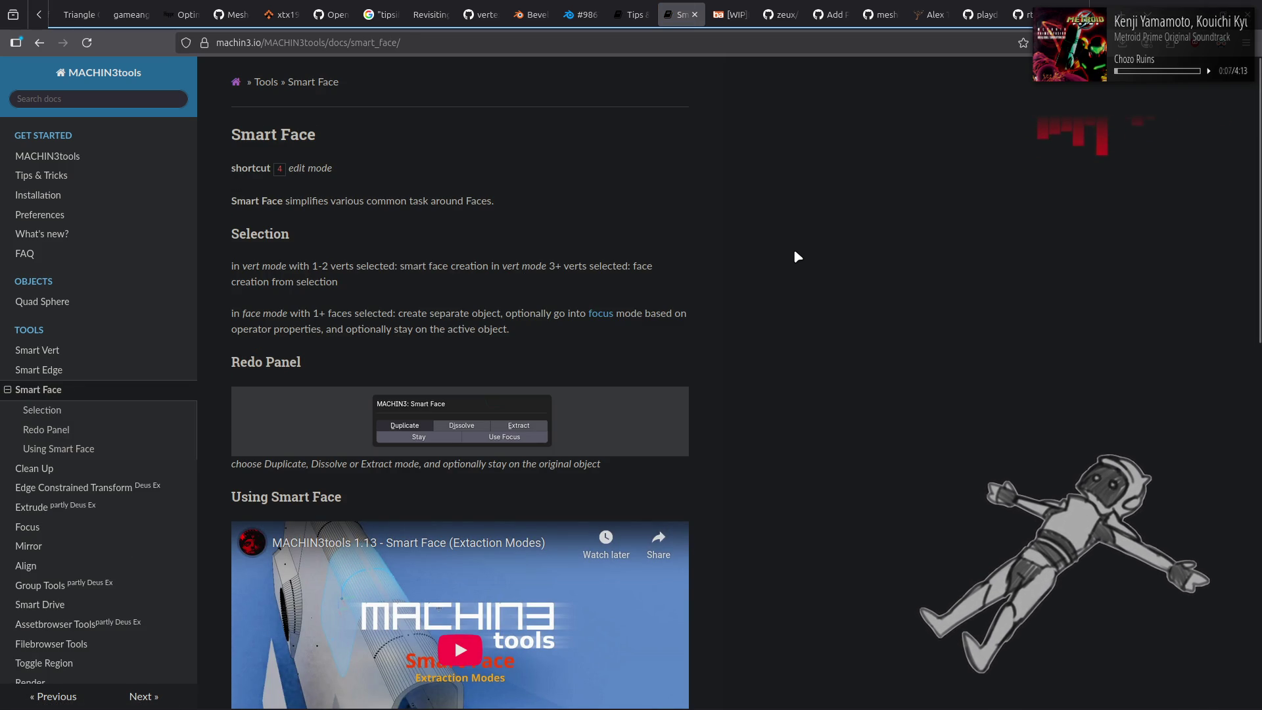
{"action": "scroll", "coordinate": [672, 510], "scroll_direction": "down", "scroll_amount": 5}
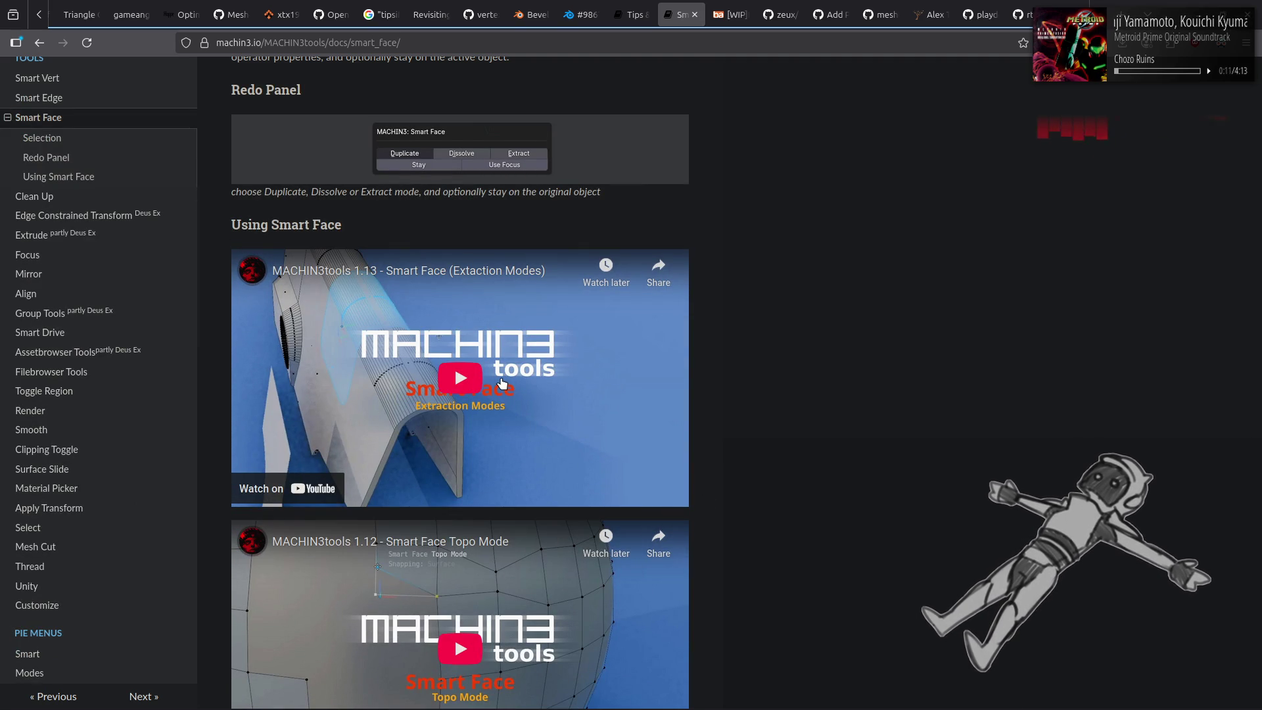
{"action": "scroll", "coordinate": [501, 383], "scroll_direction": "down", "scroll_amount": 5}
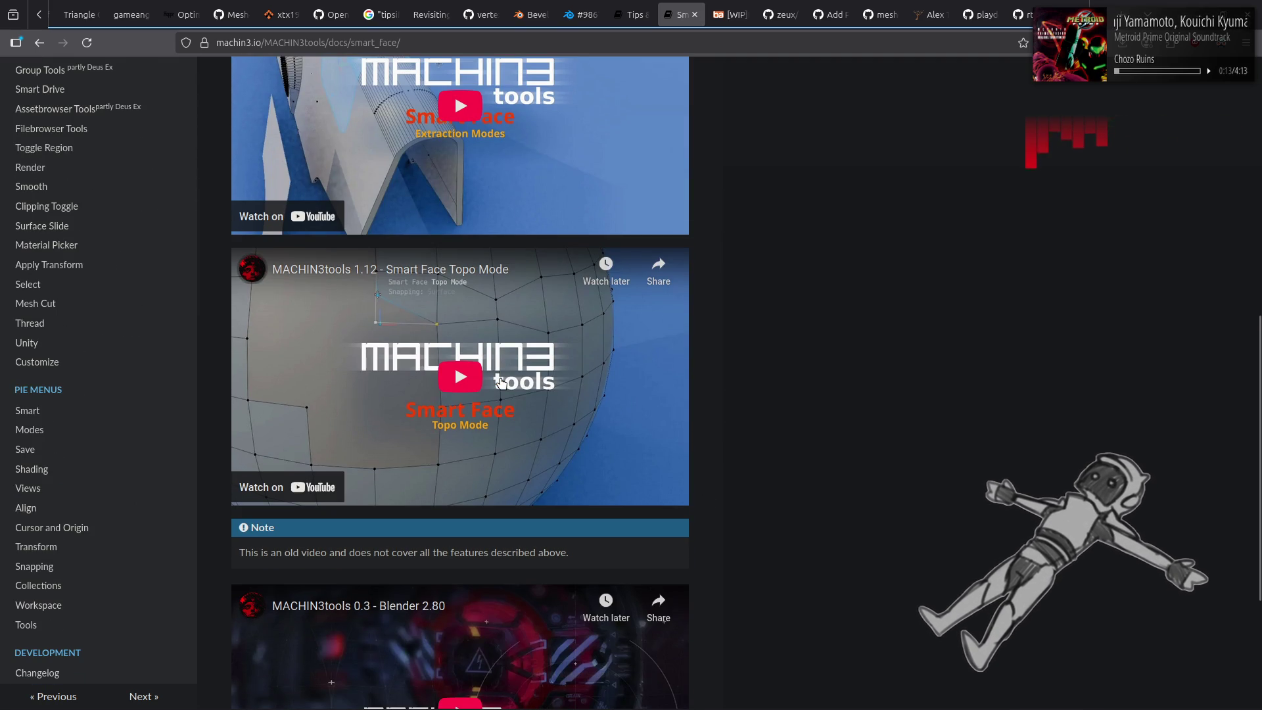
Watch part of the Smart Face Topo Mode video with captions on, then show the Snapping Pie page.
{"action": "left_click", "coordinate": [501, 383]}
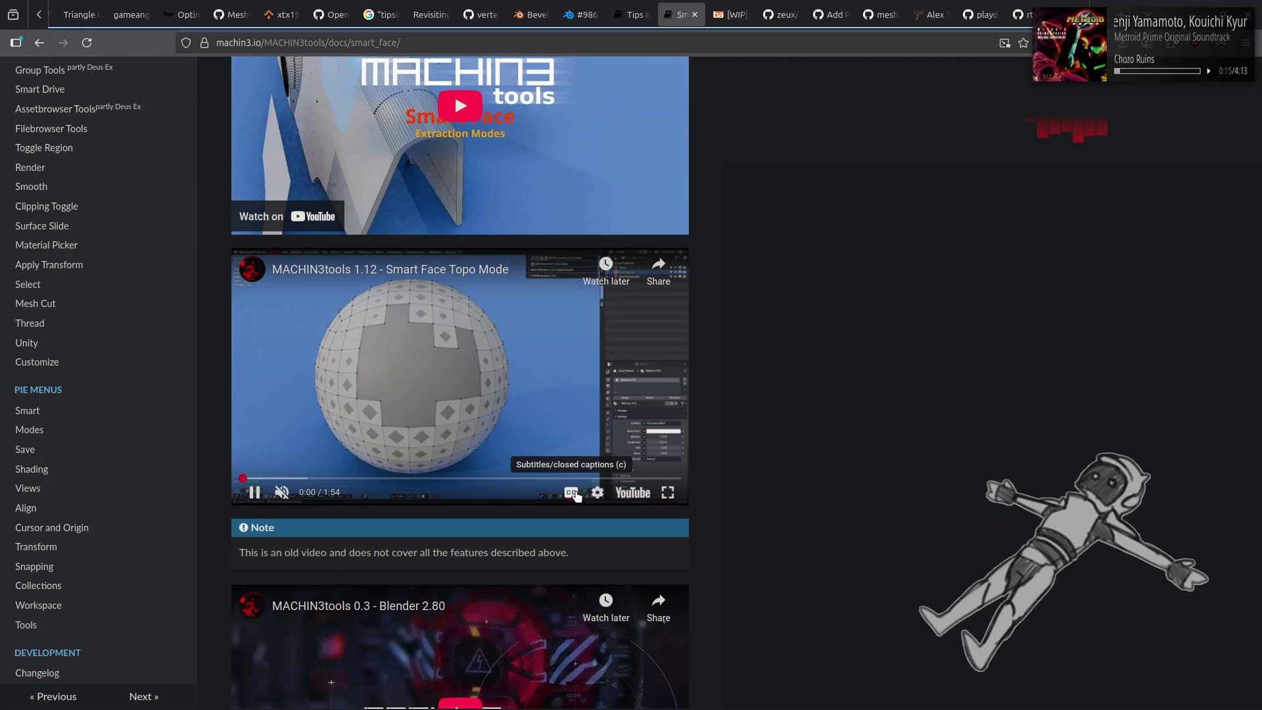
{"action": "left_click", "coordinate": [574, 493]}
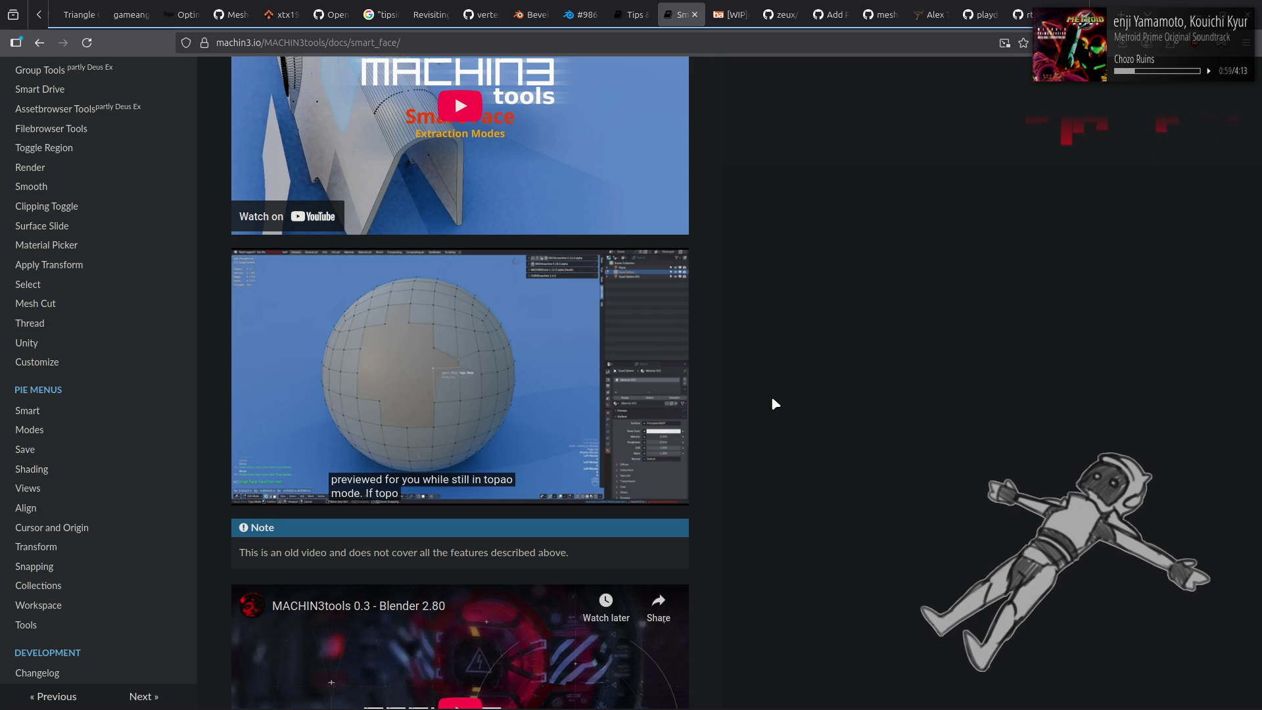
{"action": "left_click", "coordinate": [553, 373]}
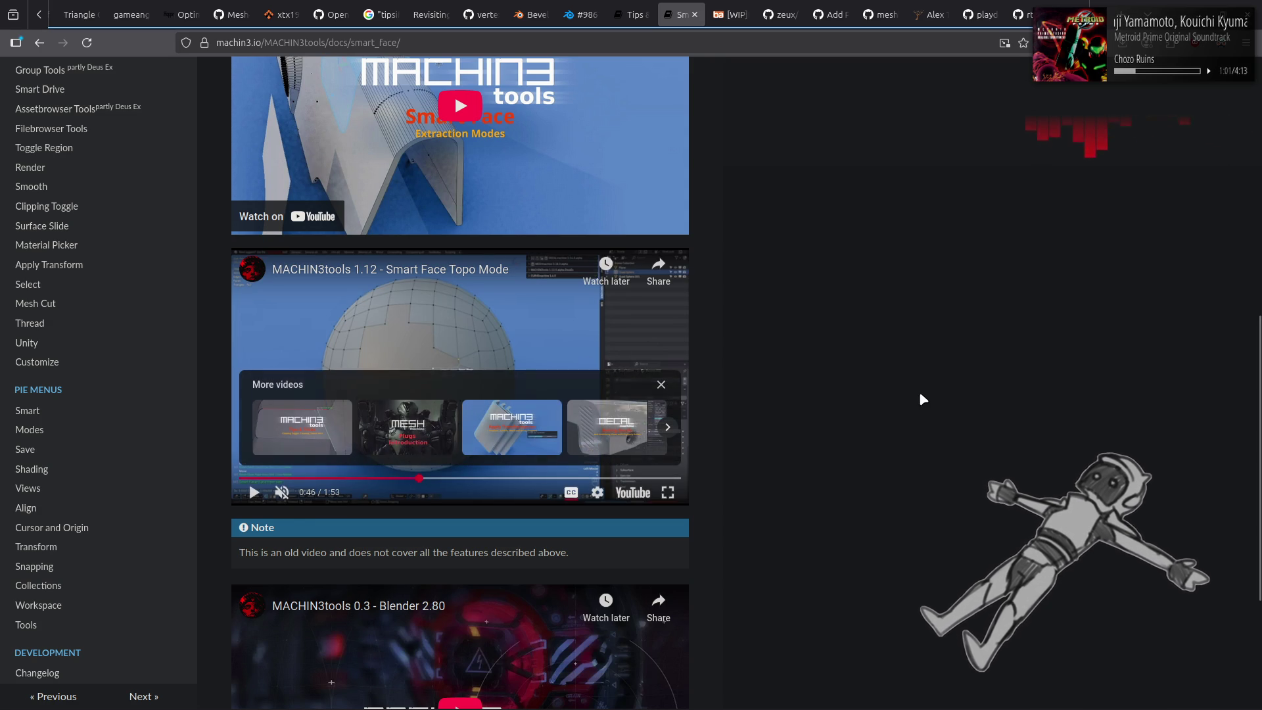
{"action": "left_click", "coordinate": [137, 570]}
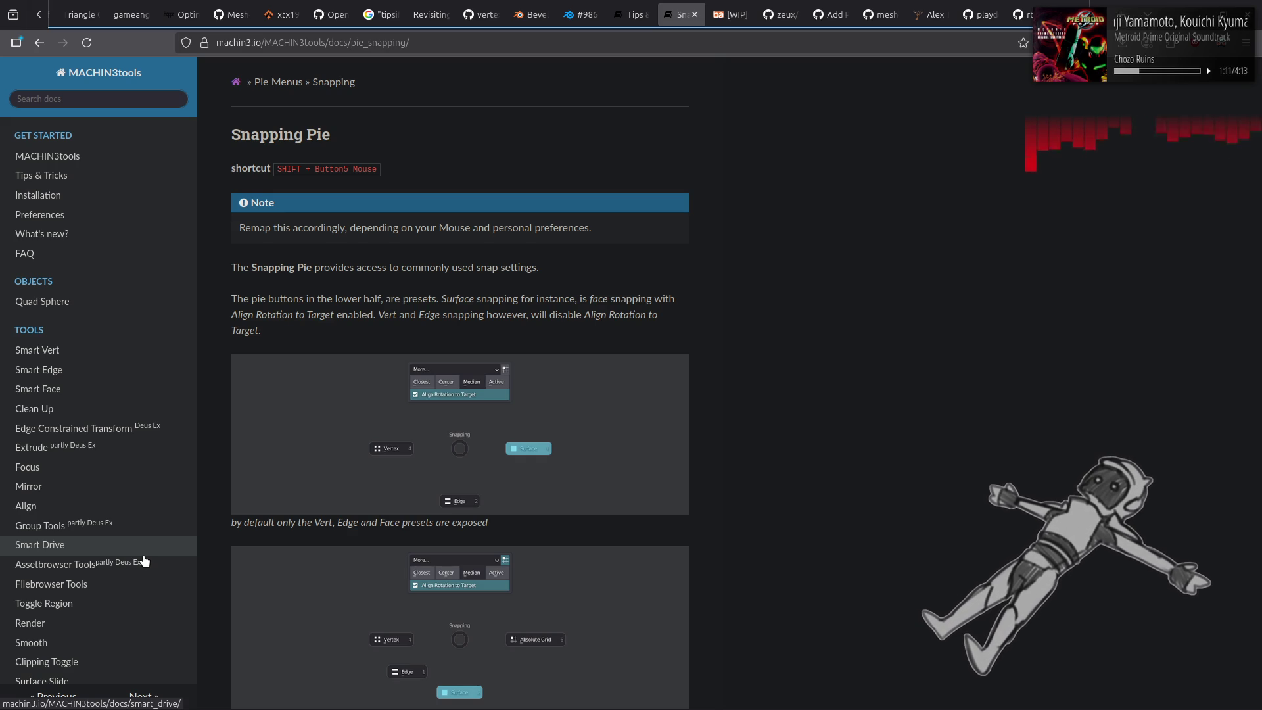
Skim the Smart Drive, Focus, Mirror and Clean Up pages and the MESHmachine tab, then return to Blender.
{"action": "left_click", "coordinate": [142, 556]}
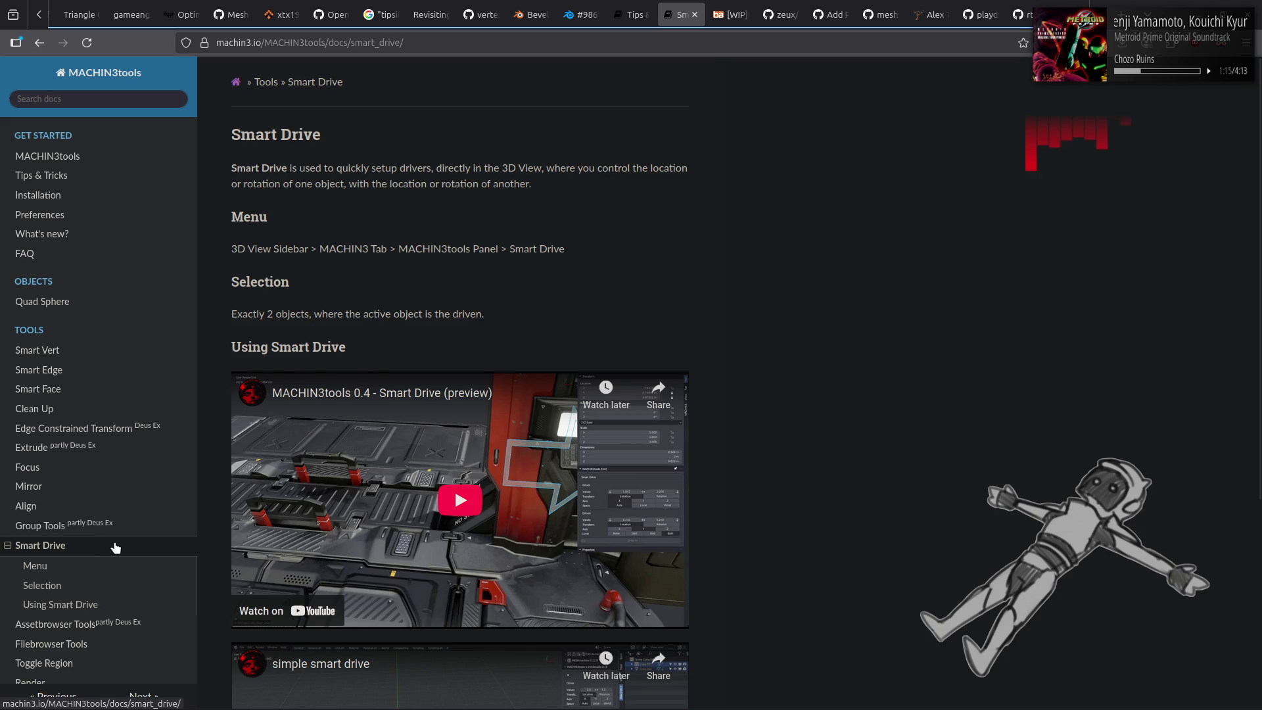
{"action": "left_click", "coordinate": [106, 471]}
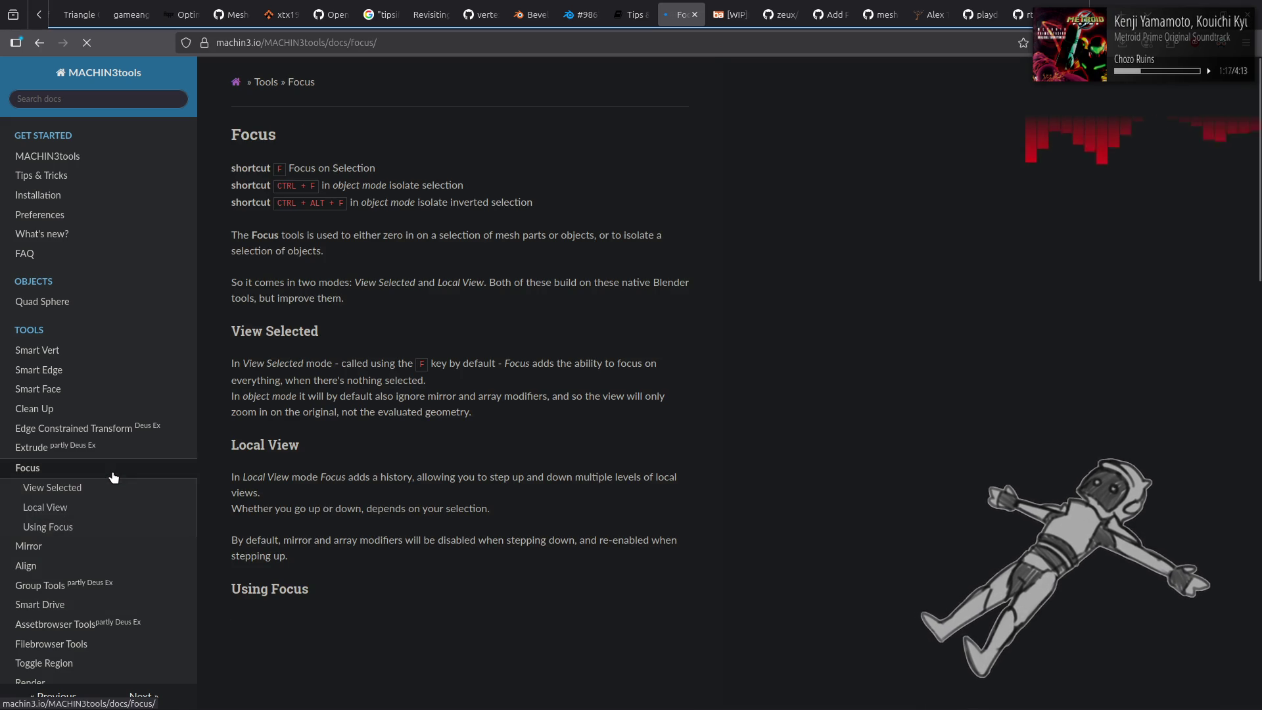
{"action": "left_click", "coordinate": [87, 547]}
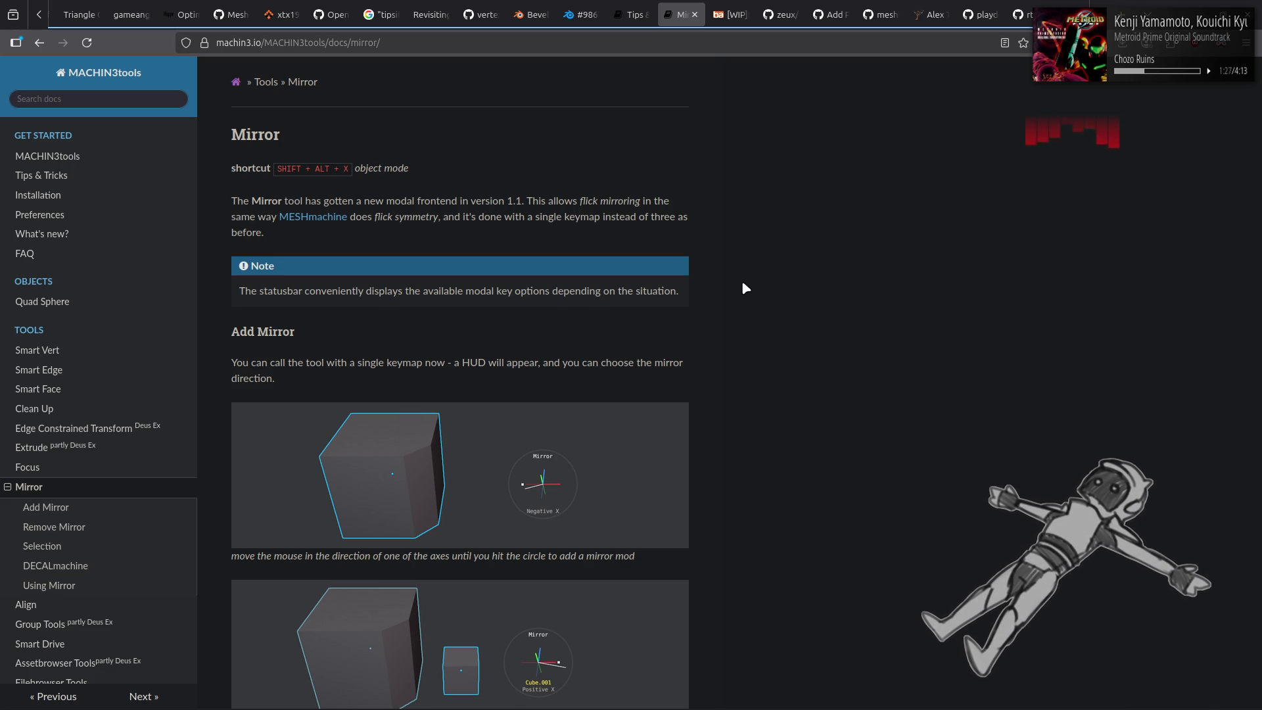
{"action": "left_click", "coordinate": [55, 411]}
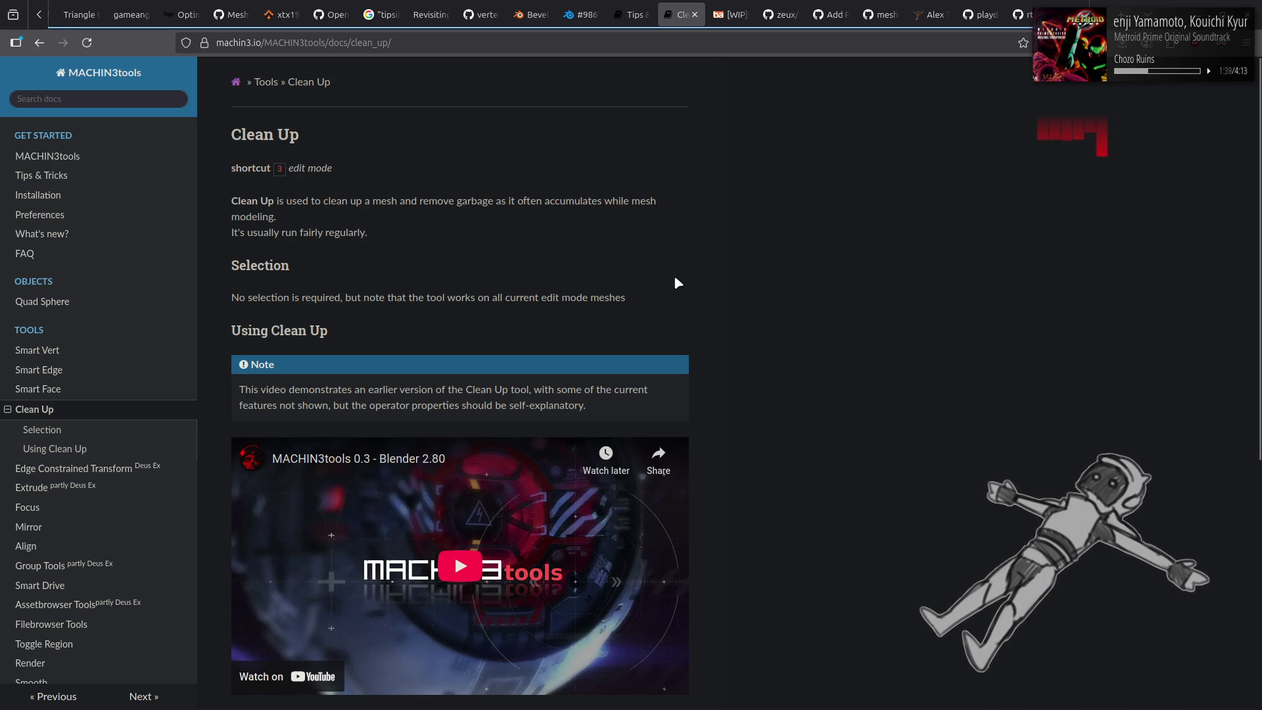
{"action": "left_click", "coordinate": [635, 14]}
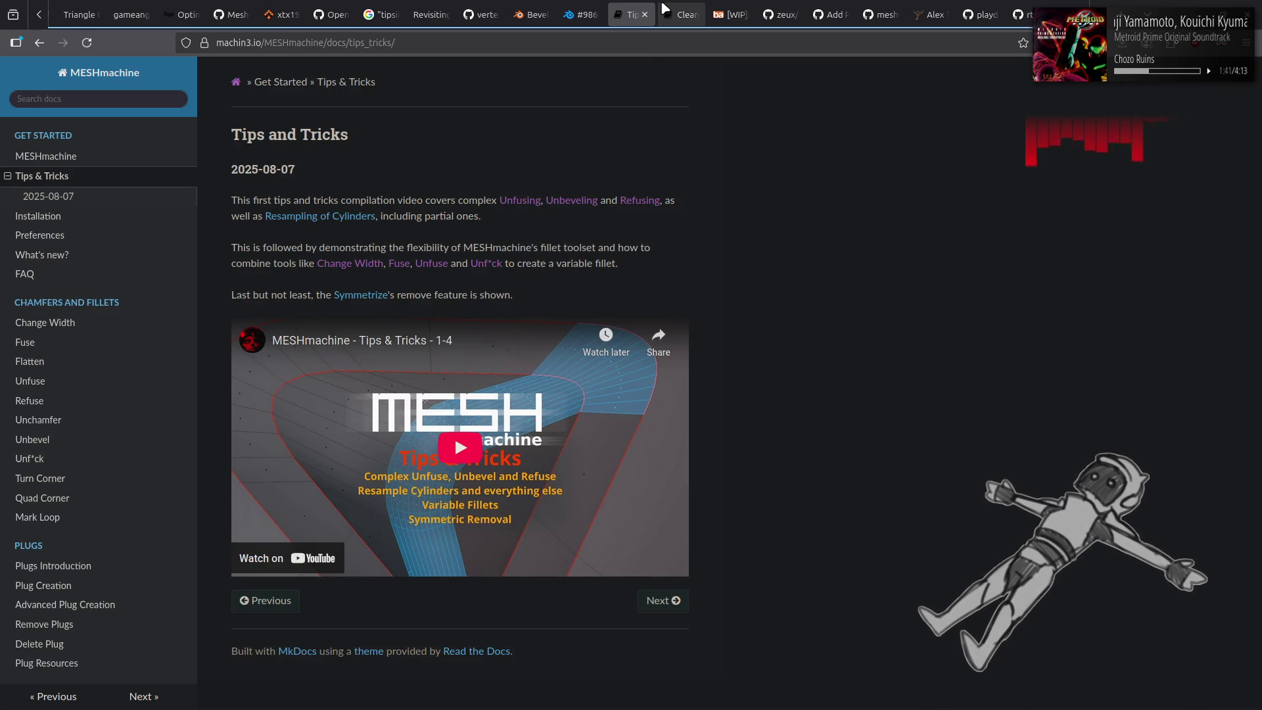
{"action": "key", "text": "alt+Tab"}
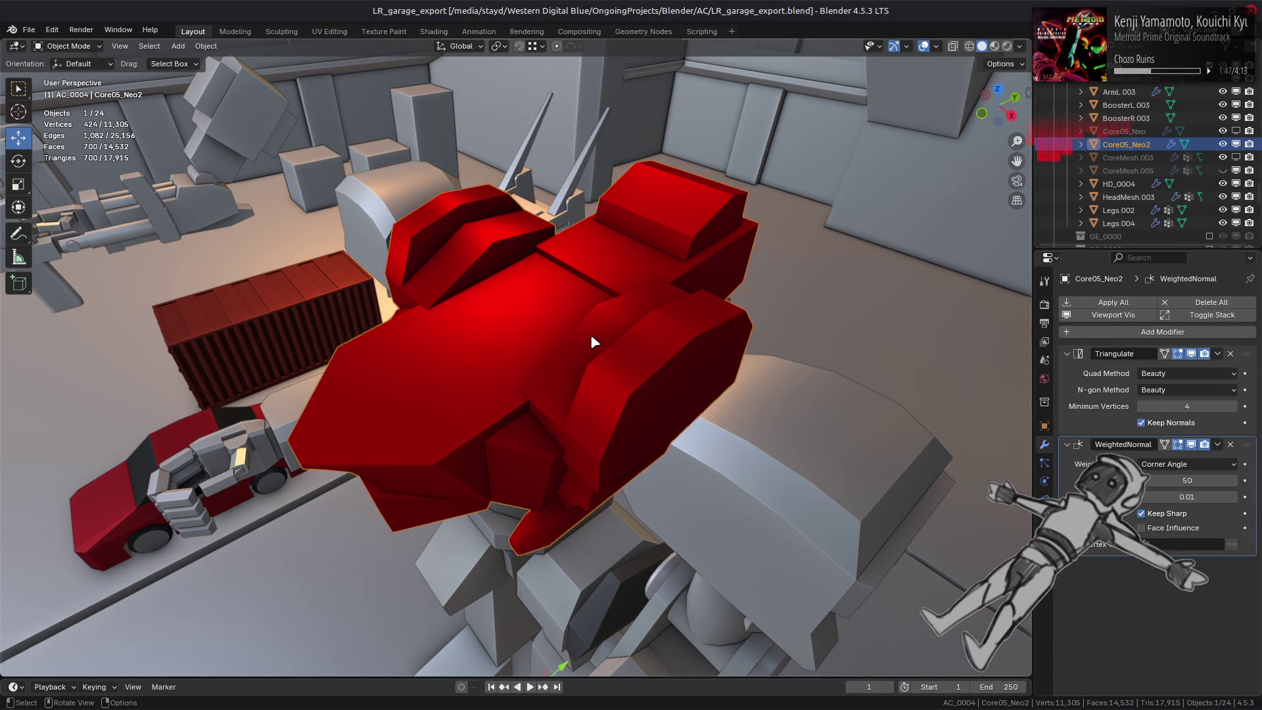
In Edit Mode, dissolve two selected edges on the armor's front ridge.
{"action": "key", "text": "Tab"}
{"action": "middle_click_drag", "start_coordinate": [590, 333], "coordinate": [628, 409]}
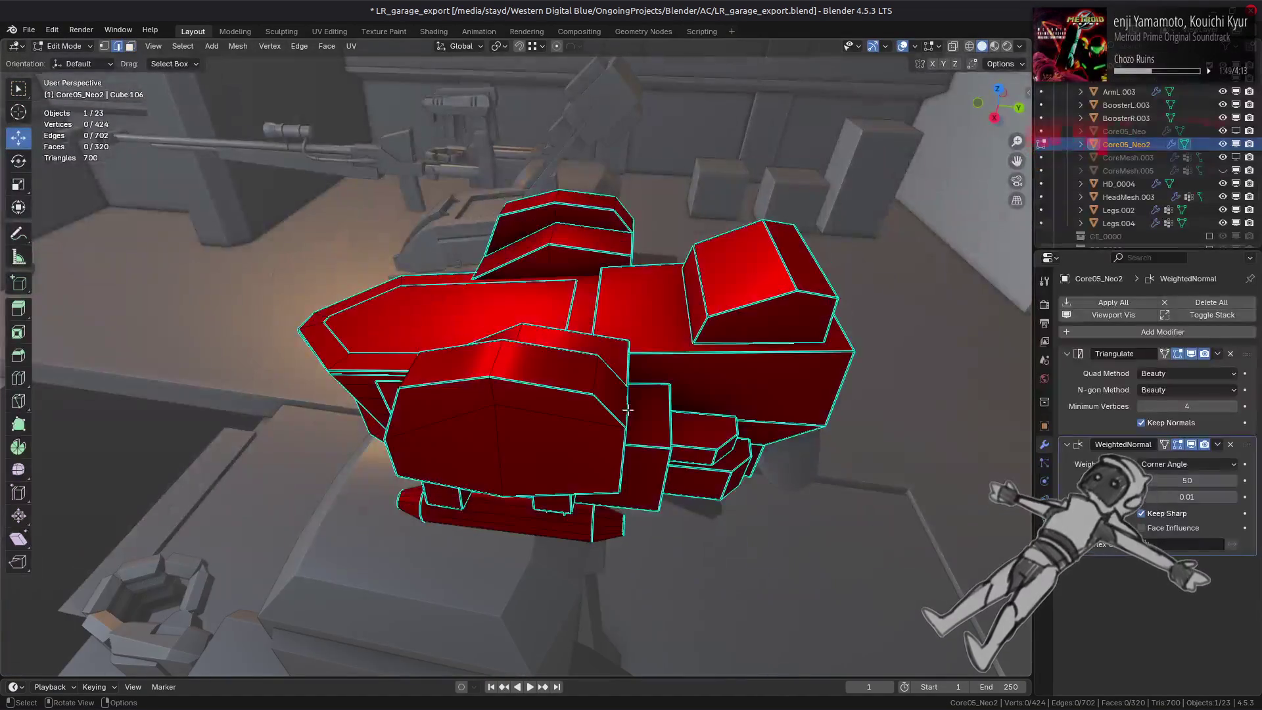
{"action": "left_click", "coordinate": [590, 379]}
{"action": "left_click", "coordinate": [414, 370], "text": "shift"}
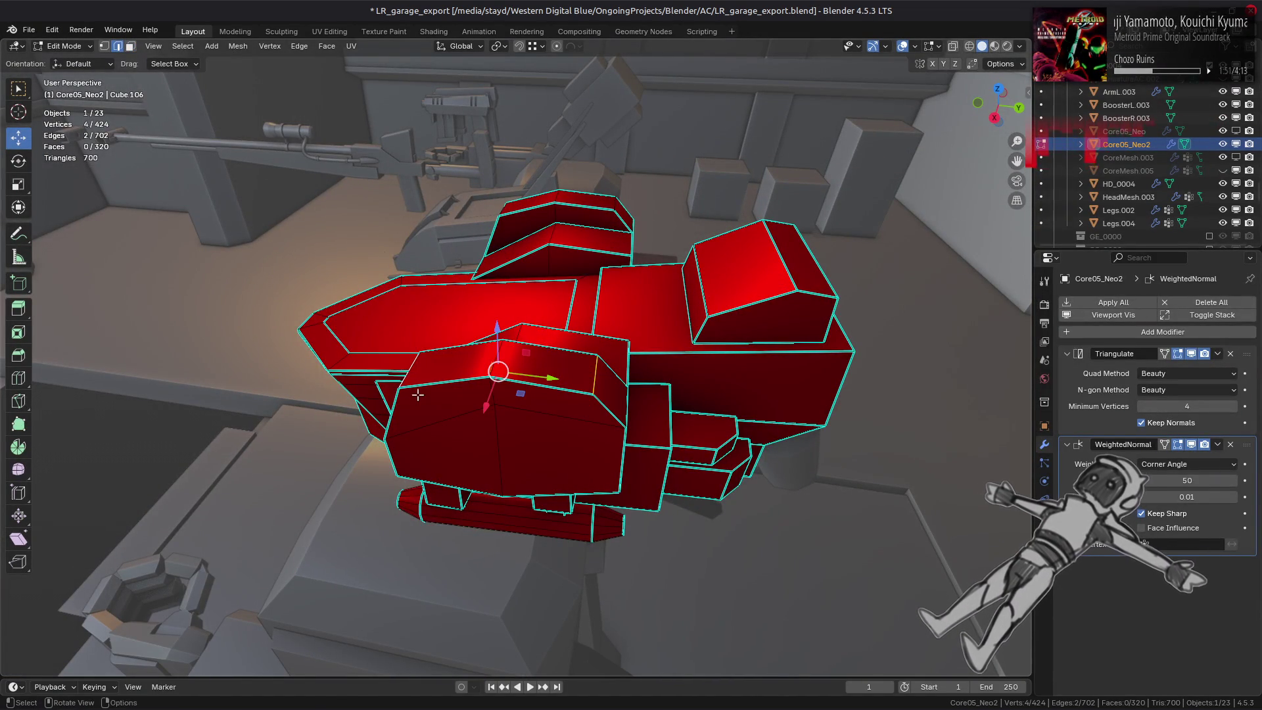
{"action": "key", "text": "ctrl+e"}
{"action": "left_click", "coordinate": [375, 679]}
{"action": "mouse_move", "coordinate": [493, 394]}
{"action": "middle_mouse_down"}
{"action": "mouse_move", "coordinate": [520, 392]}
{"action": "mouse_move", "coordinate": [499, 372]}
{"action": "middle_mouse_up"}
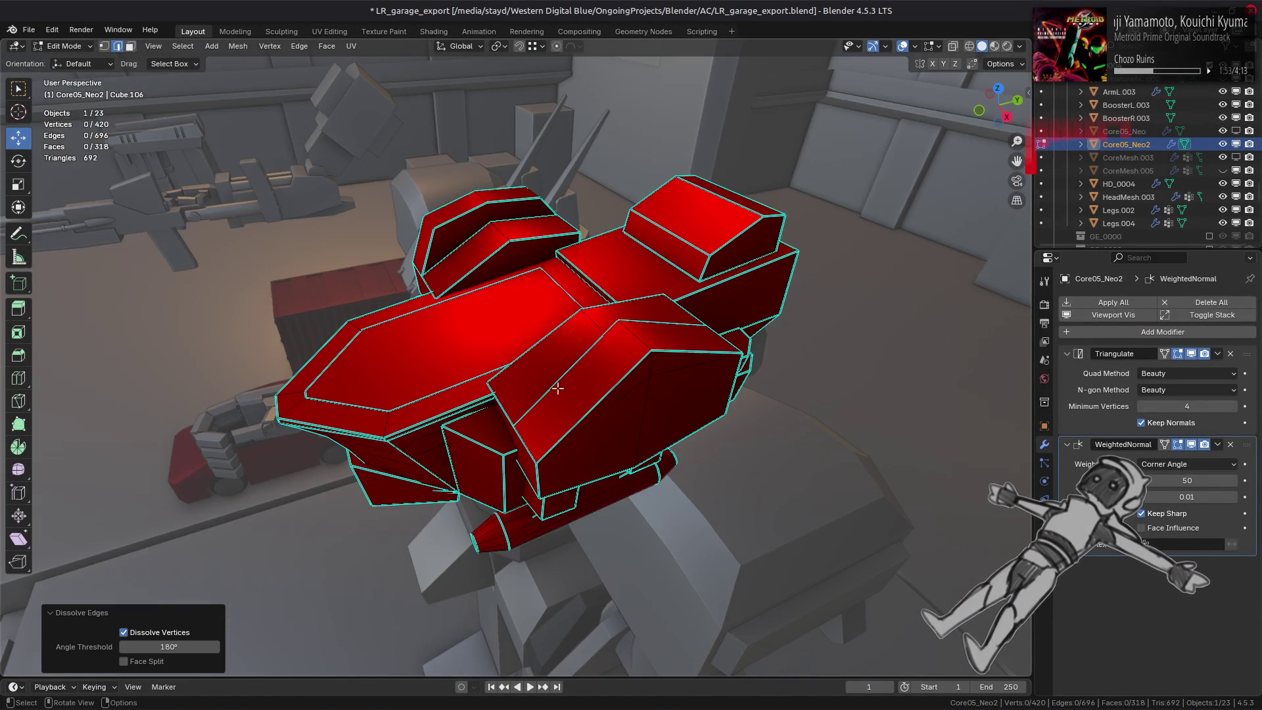
Cancel the accidental Follow Active Quads unwrap and start a MESHmachine fuse on the ridge face.
{"action": "key", "text": "u"}
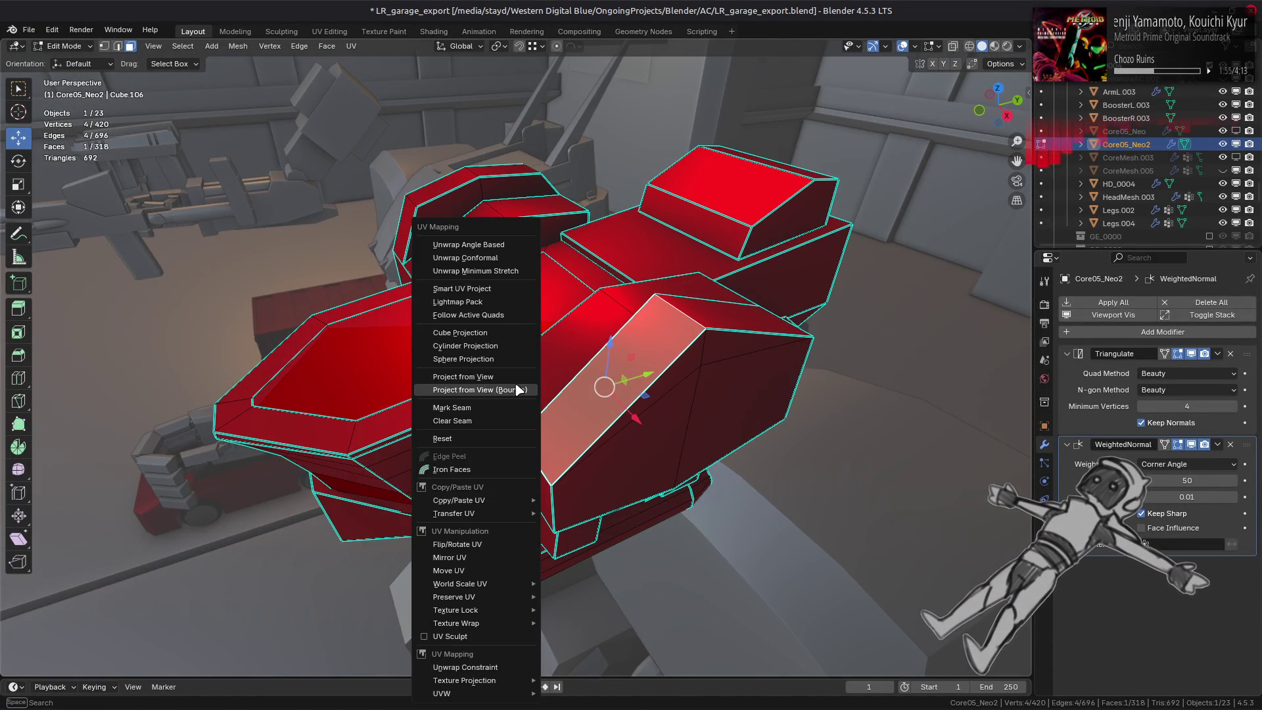
{"action": "left_click", "coordinate": [520, 389]}
{"action": "left_click", "coordinate": [406, 413]}
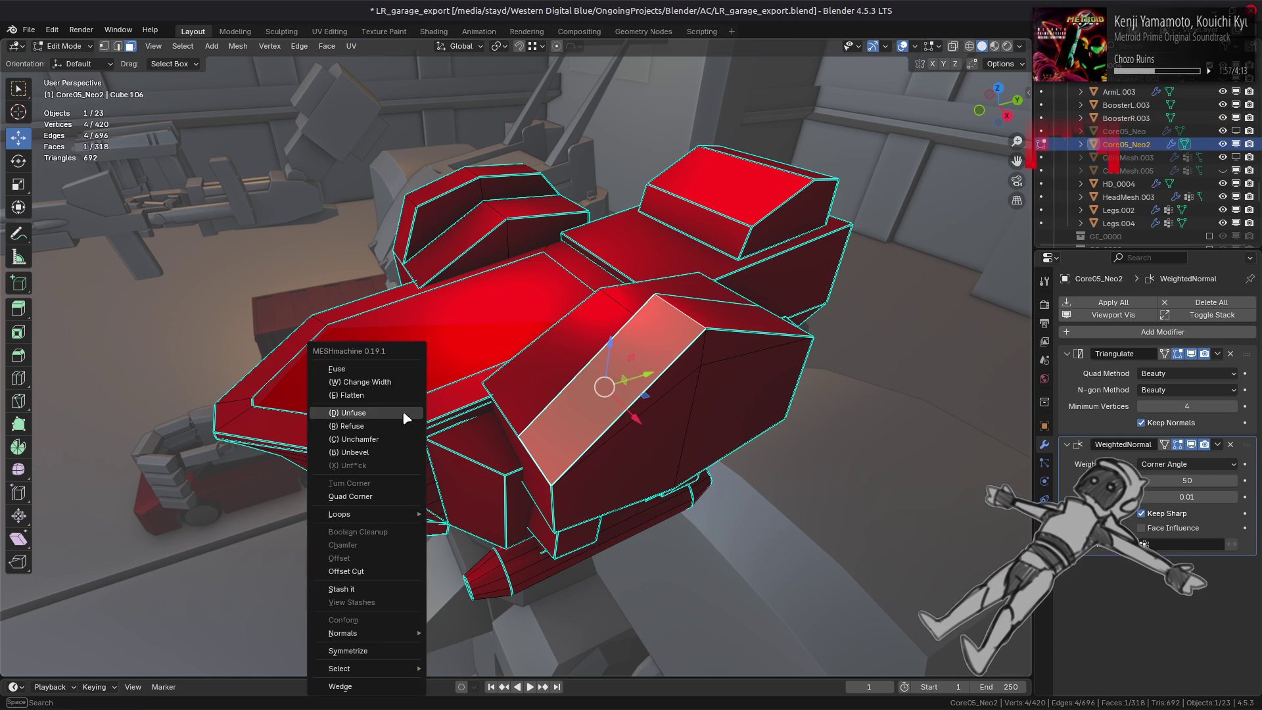
{"action": "right_click", "coordinate": [406, 414]}
{"action": "left_click", "coordinate": [402, 410]}
Reverse the fuse and cycle its tension presets through 1.00, 1.33 and 0.55 to settle on 0.70.
{"action": "key", "text": "r"}
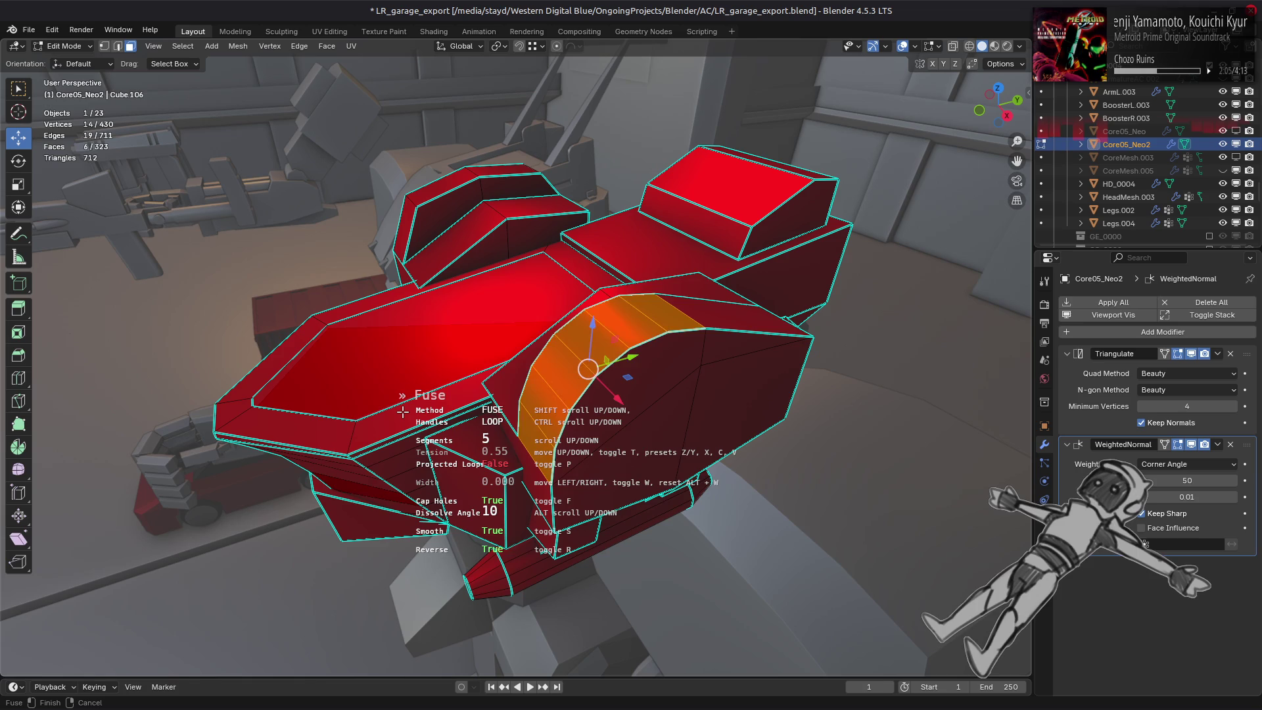
{"action": "key", "text": "z"}
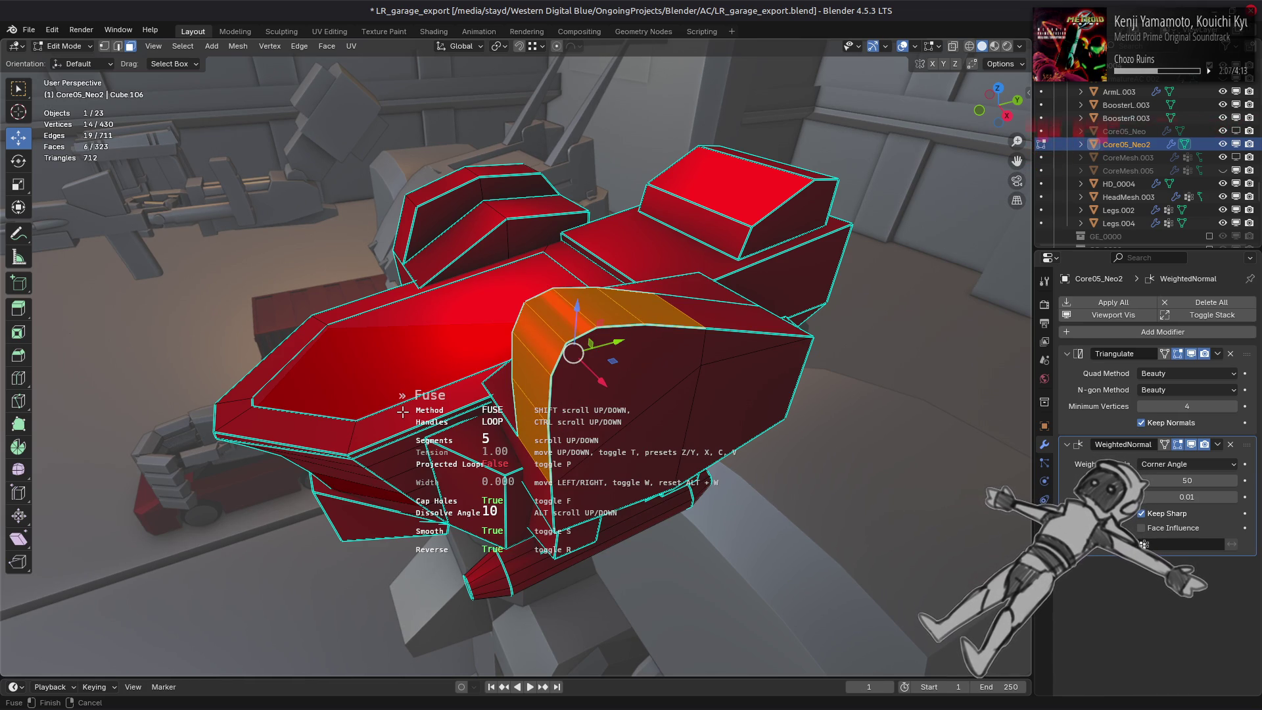
{"action": "key", "text": "x"}
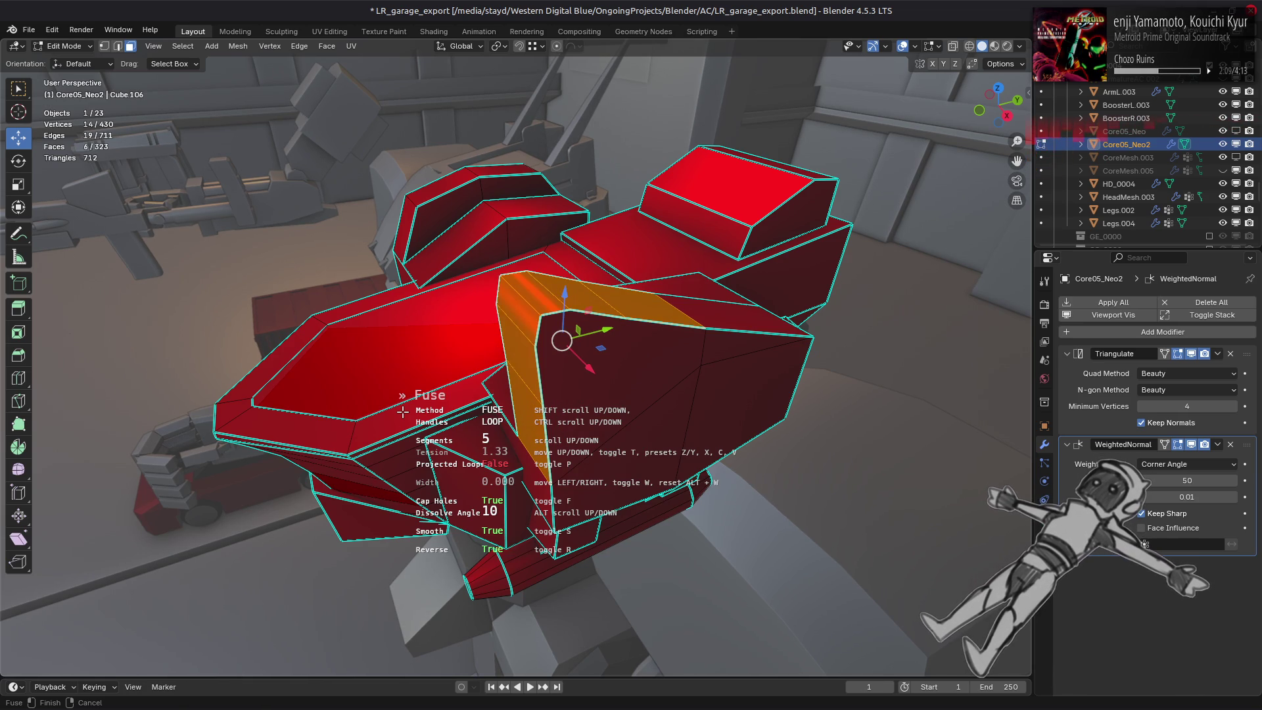
{"action": "key", "text": "z"}
{"action": "key", "text": "c"}
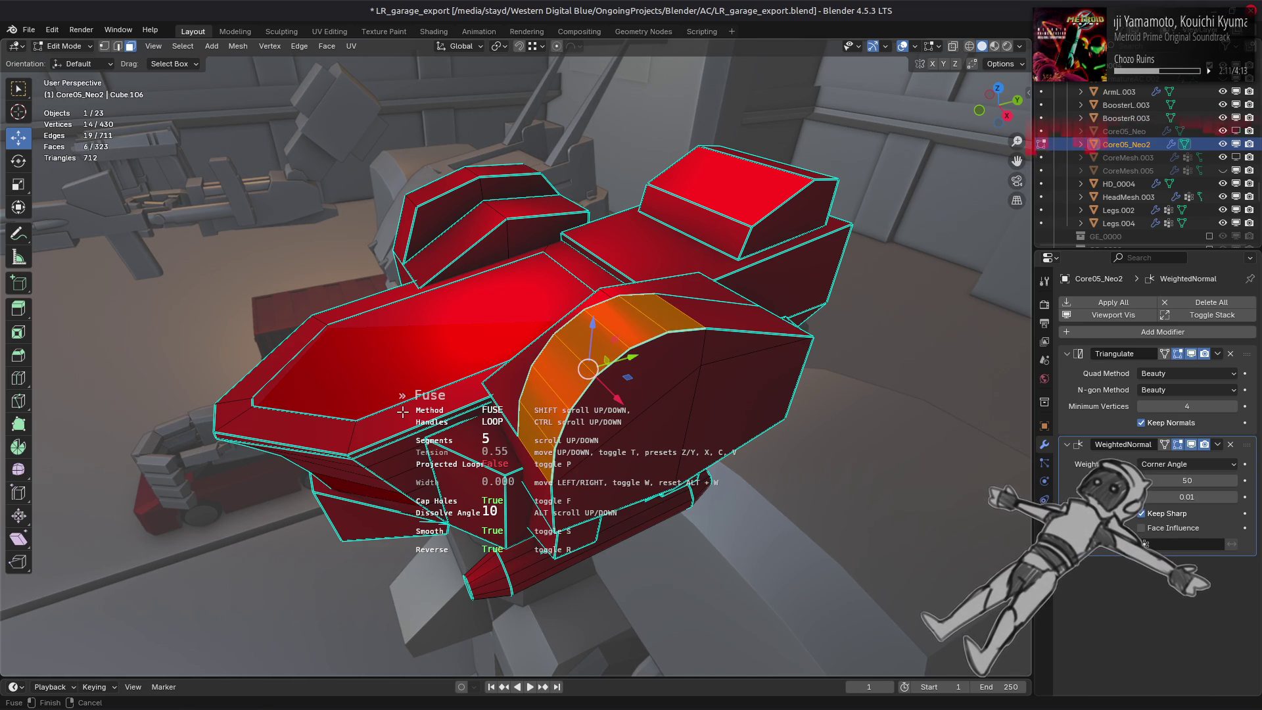
{"action": "key", "text": "v"}
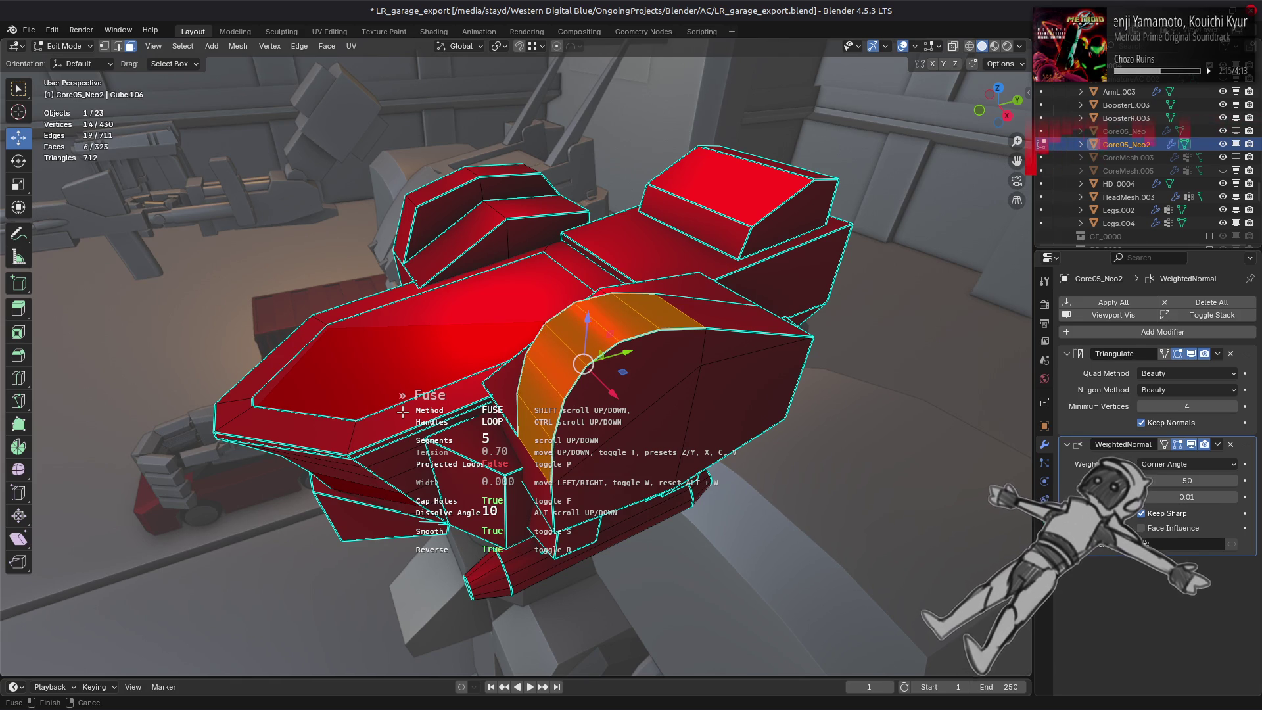
{"action": "scroll", "coordinate": [402, 413], "scroll_direction": "up", "scroll_amount": 1, "text": "ctrl"}
{"action": "scroll", "coordinate": [402, 412], "scroll_direction": "up", "scroll_amount": 1, "text": "ctrl"}
{"action": "scroll", "coordinate": [402, 413], "scroll_direction": "down", "scroll_amount": 1, "text": "ctrl"}
Toggle handles and projected loops on the fuse preview and inspect the curve from several angles.
{"action": "mouse_move", "coordinate": [410, 417]}
{"action": "middle_mouse_down"}
{"action": "mouse_move", "coordinate": [463, 395]}
{"action": "mouse_move", "coordinate": [473, 372]}
{"action": "middle_mouse_up"}
{"action": "scroll", "coordinate": [473, 371], "scroll_direction": "up", "scroll_amount": 1, "text": "alt"}
{"action": "scroll", "coordinate": [473, 372], "scroll_direction": "down", "scroll_amount": 1, "text": "alt"}
{"action": "key", "text": "a"}
{"action": "key", "text": "a"}
{"action": "key", "text": "p"}
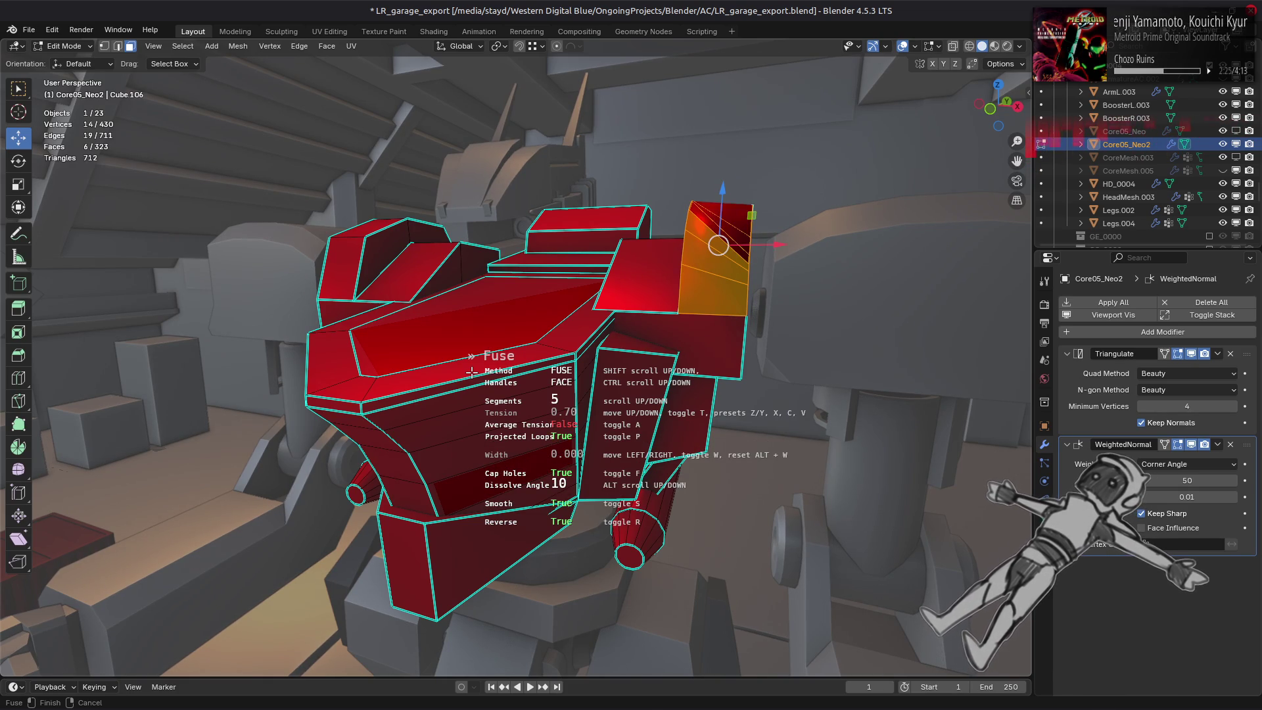
{"action": "scroll", "coordinate": [472, 372], "scroll_direction": "down", "scroll_amount": 1, "text": "ctrl"}
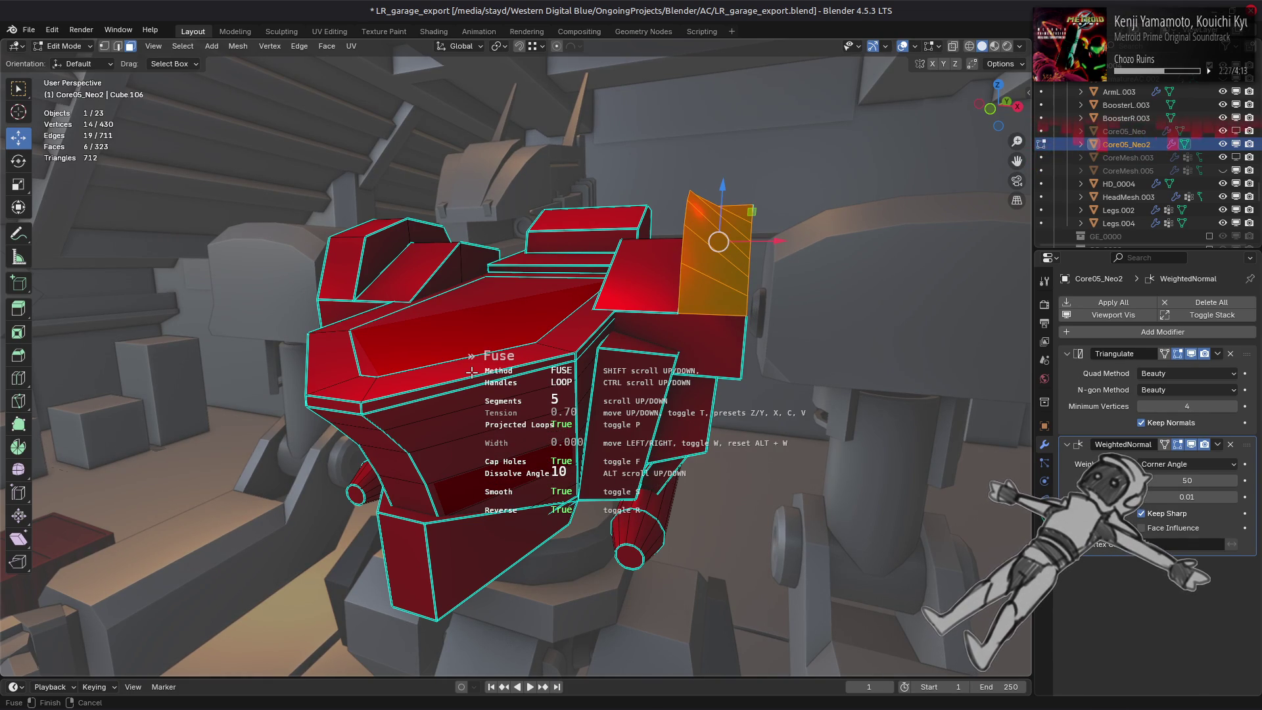
{"action": "key", "text": "p"}
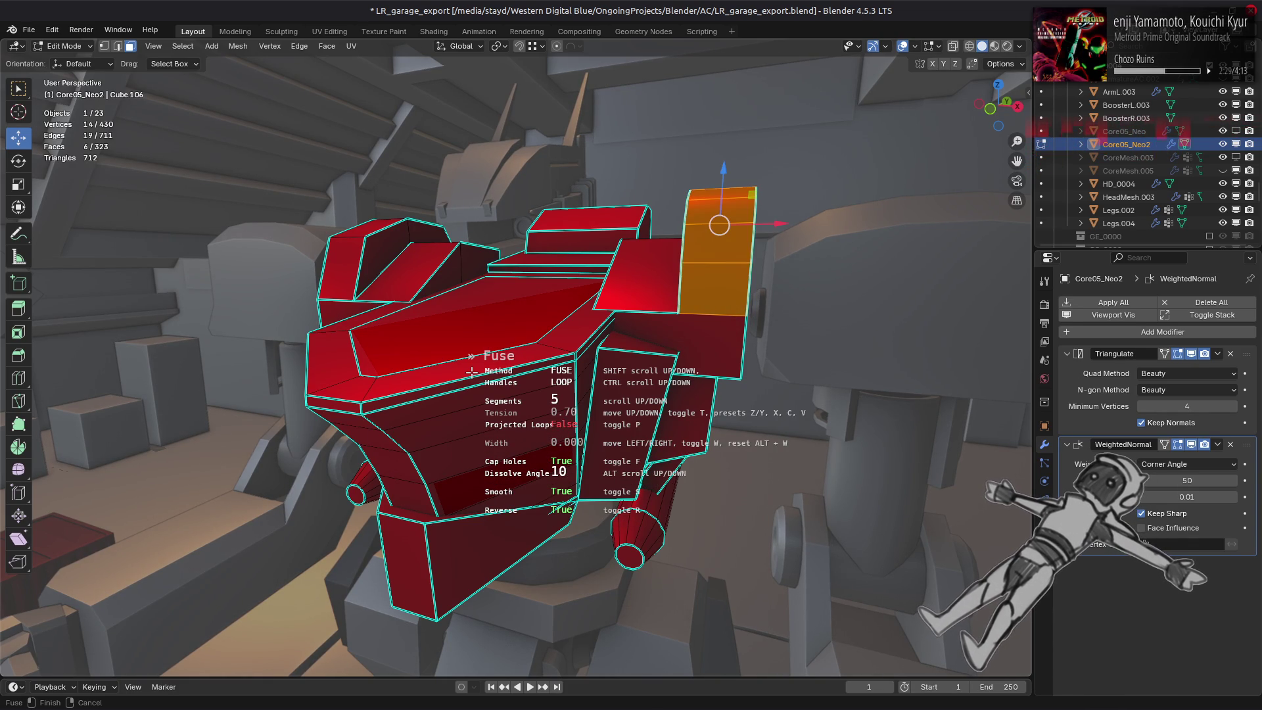
{"action": "mouse_move", "coordinate": [473, 371]}
{"action": "middle_mouse_down"}
{"action": "mouse_move", "coordinate": [416, 411]}
{"action": "mouse_move", "coordinate": [437, 403]}
{"action": "middle_mouse_up"}
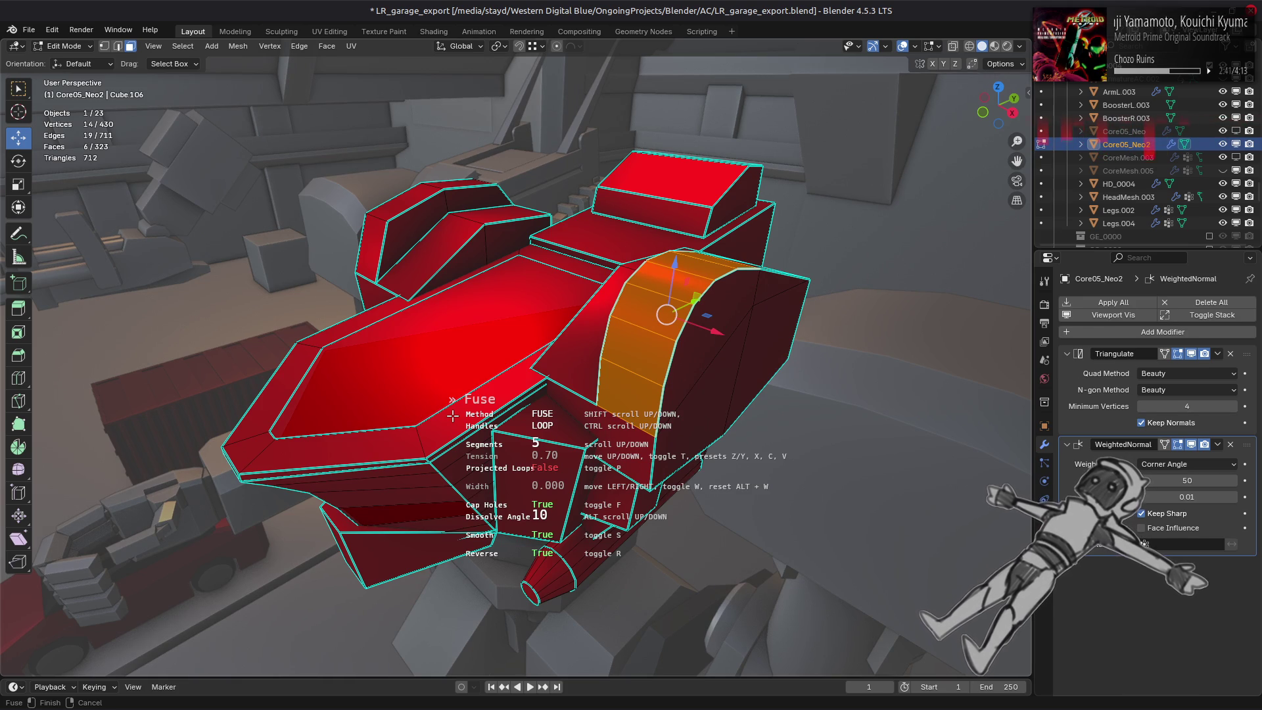
{"action": "middle_click_drag", "start_coordinate": [453, 415], "coordinate": [464, 409]}
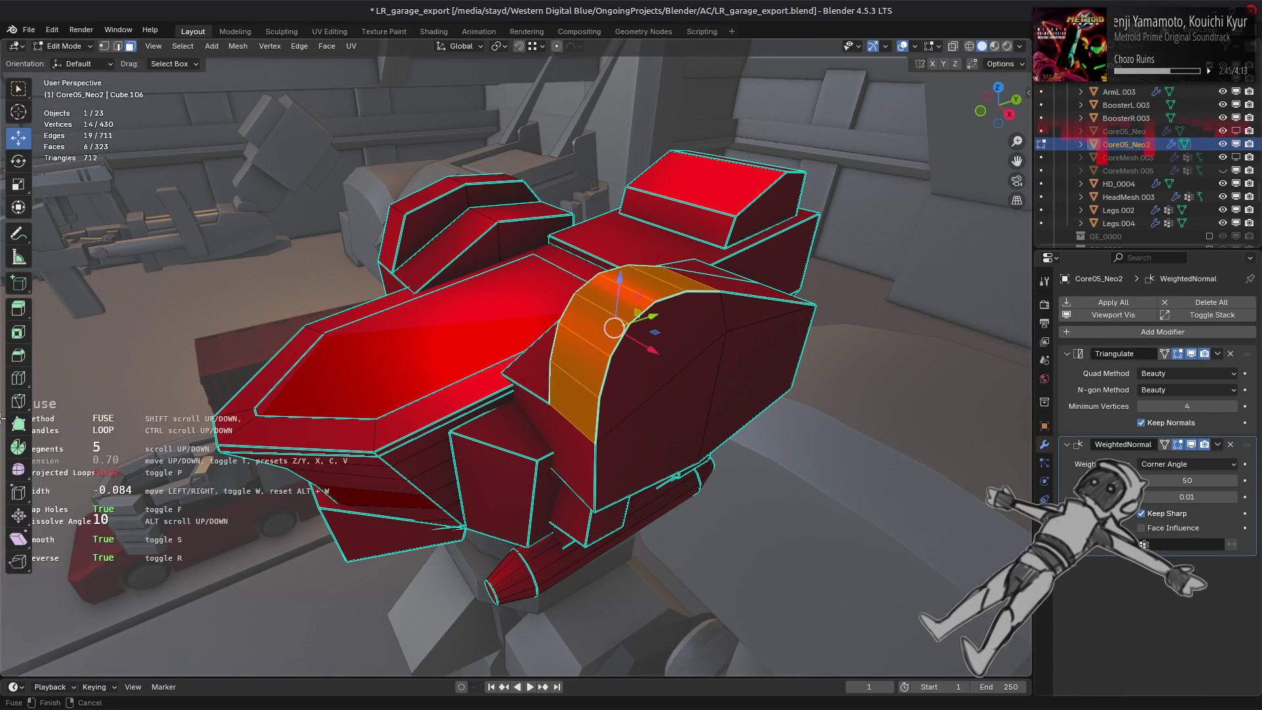
Reset the fuse width, apply it, and compare the 0.55 and 0.7 tension presets in the redo panel.
{"action": "key", "text": "alt+w"}
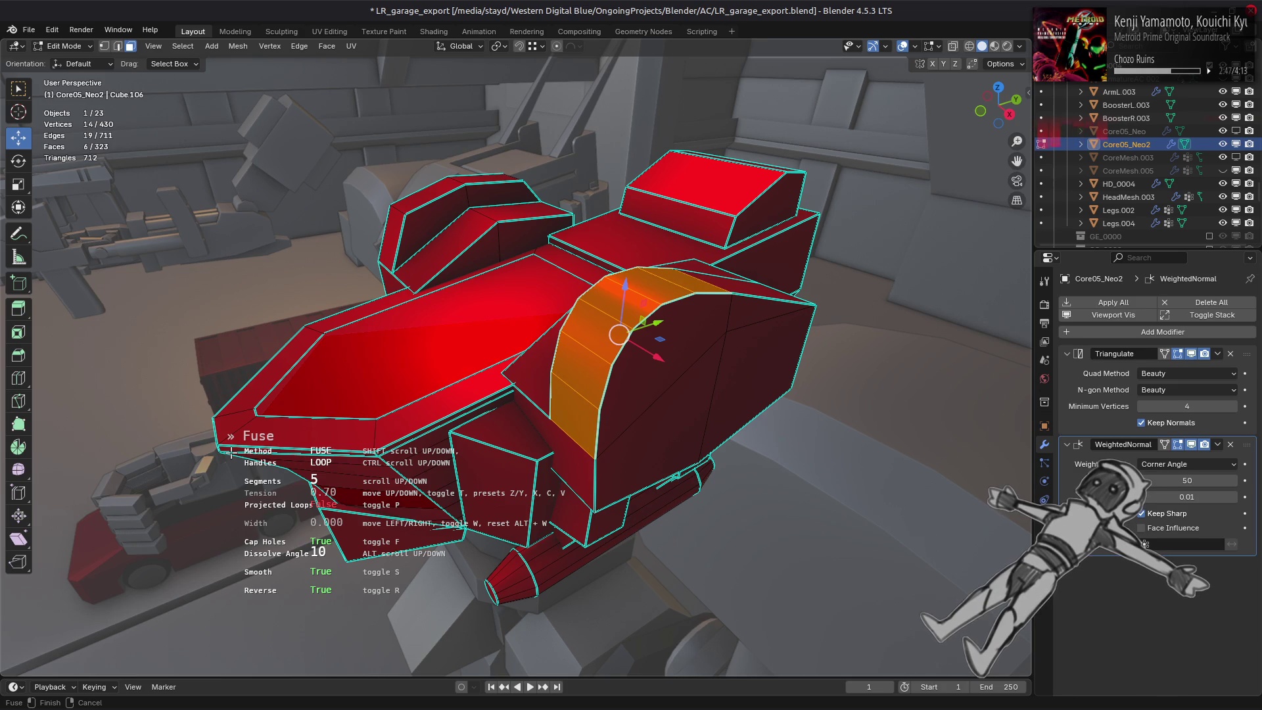
{"action": "left_click", "coordinate": [233, 454]}
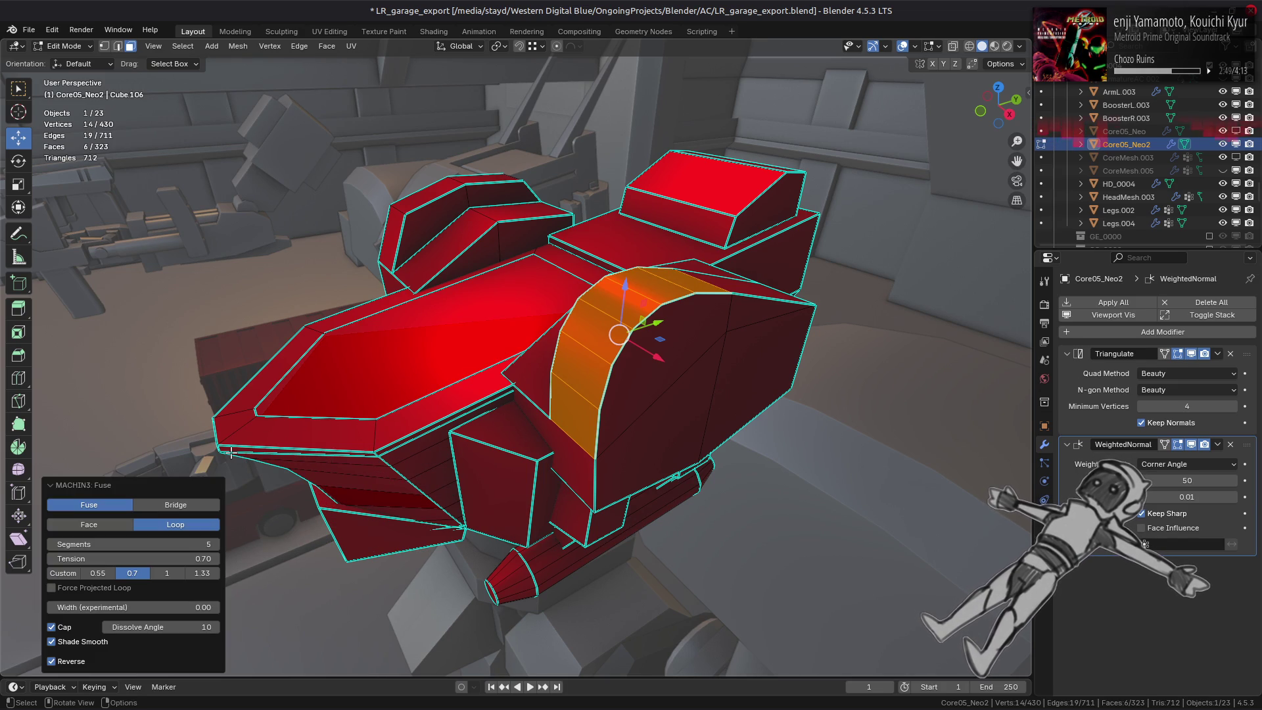
{"action": "left_click", "coordinate": [97, 573]}
{"action": "mouse_move", "coordinate": [499, 537]}
{"action": "middle_mouse_down"}
{"action": "mouse_move", "coordinate": [457, 496]}
{"action": "mouse_move", "coordinate": [375, 539]}
{"action": "middle_mouse_up"}
{"action": "left_click", "coordinate": [133, 574]}
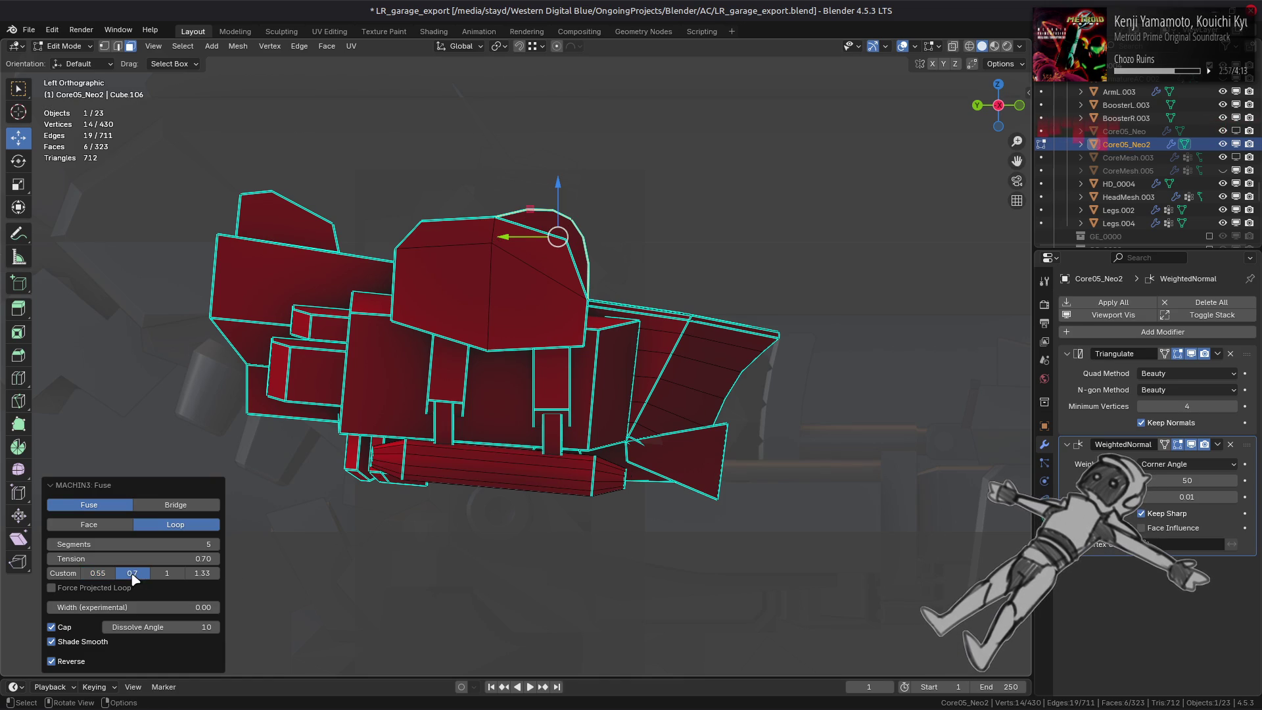
{"action": "left_click", "coordinate": [97, 573]}
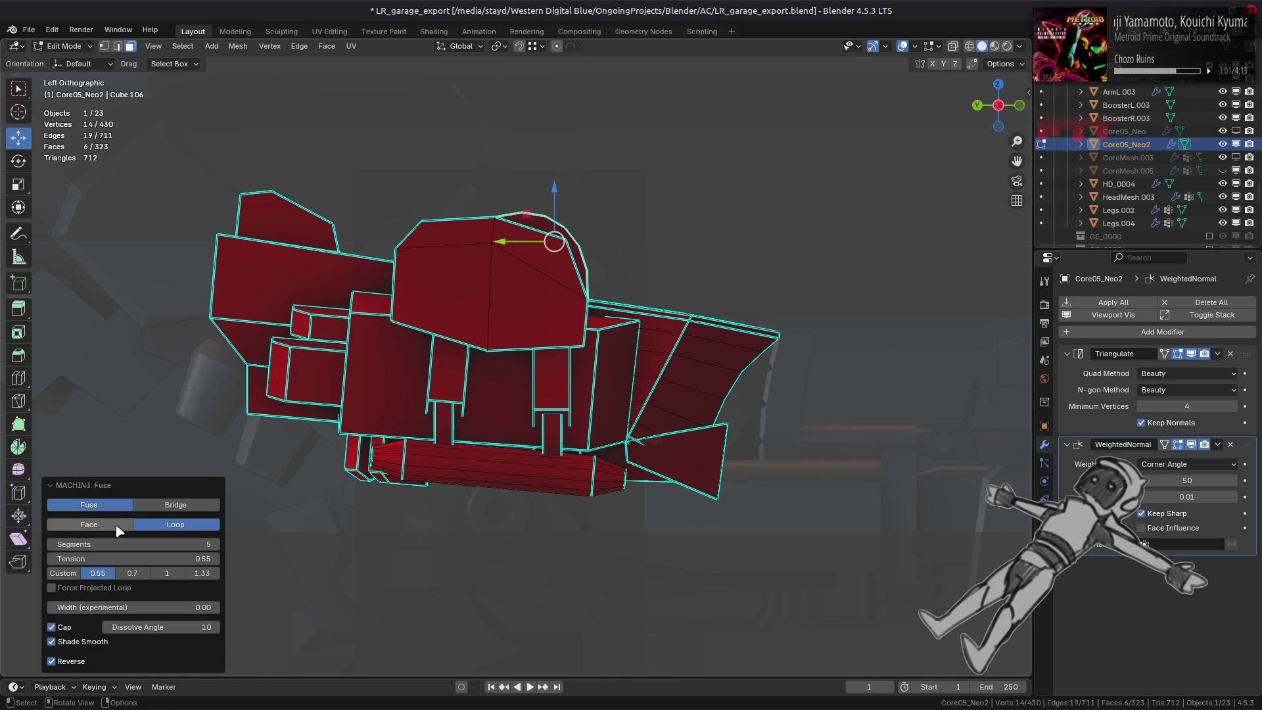
Switch the rounding to Bridge mode, then undo it so the ridge is flat again.
{"action": "middle_click_drag", "start_coordinate": [557, 422], "coordinate": [252, 471]}
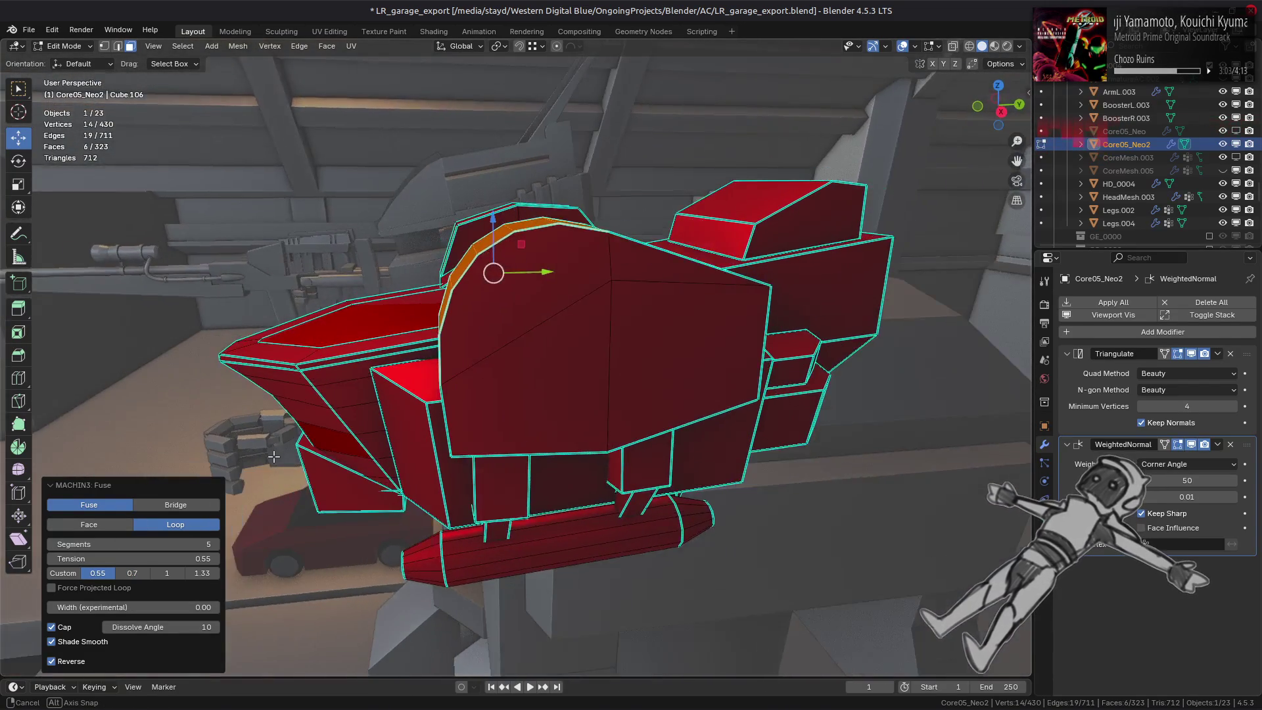
{"action": "left_click", "coordinate": [168, 506]}
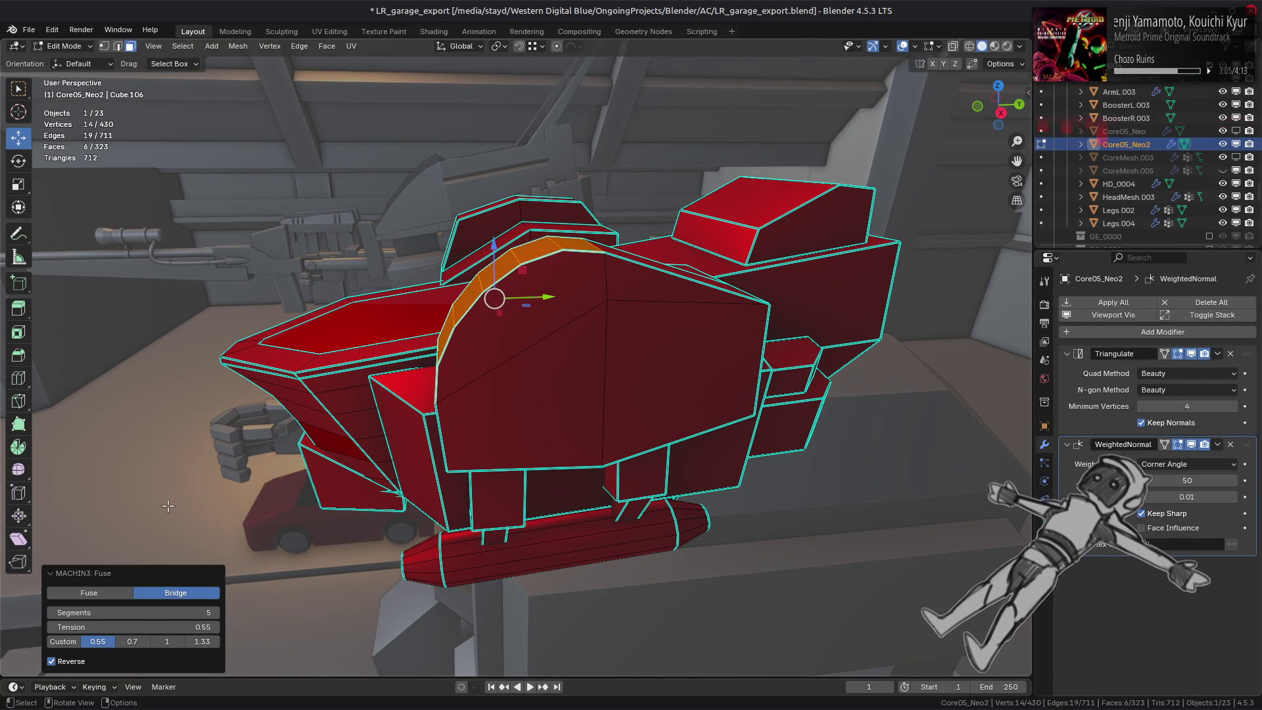
{"action": "middle_click_drag", "start_coordinate": [168, 506], "coordinate": [291, 466]}
{"action": "key", "text": "ctrl+z"}
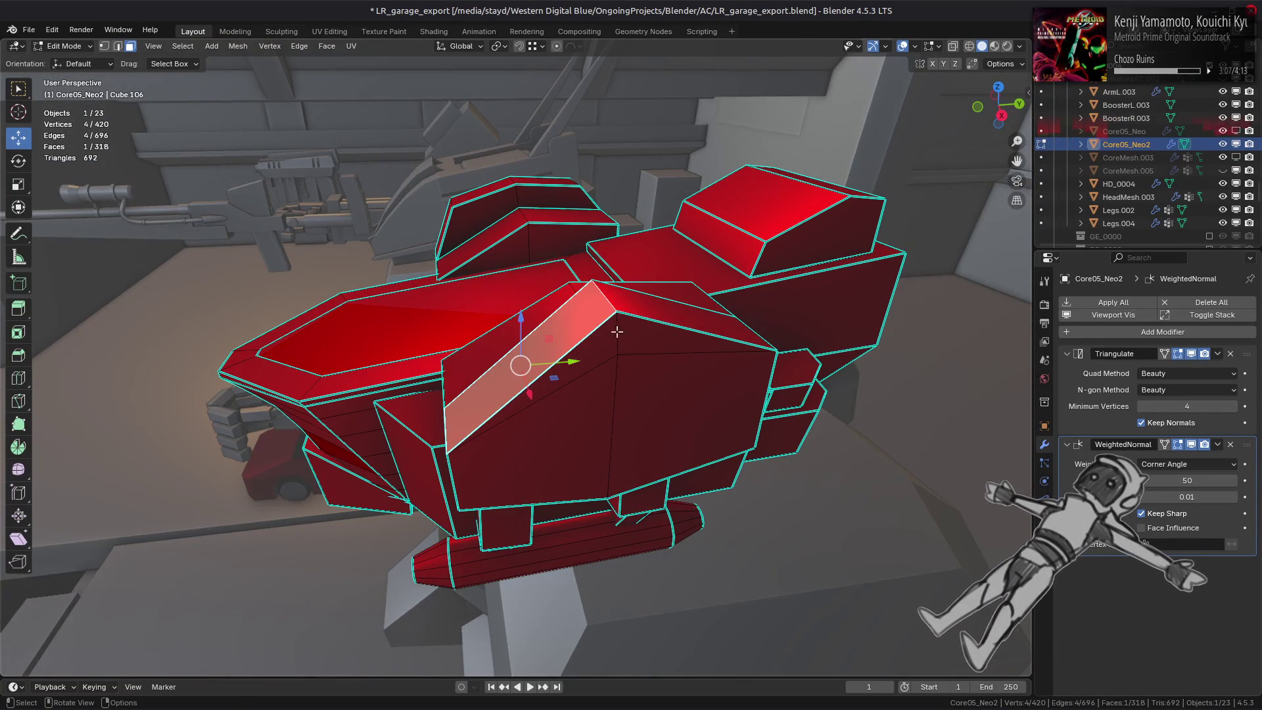
{"action": "middle_click_drag", "start_coordinate": [572, 358], "coordinate": [632, 363]}
{"action": "left_click", "coordinate": [640, 366], "text": "shift"}
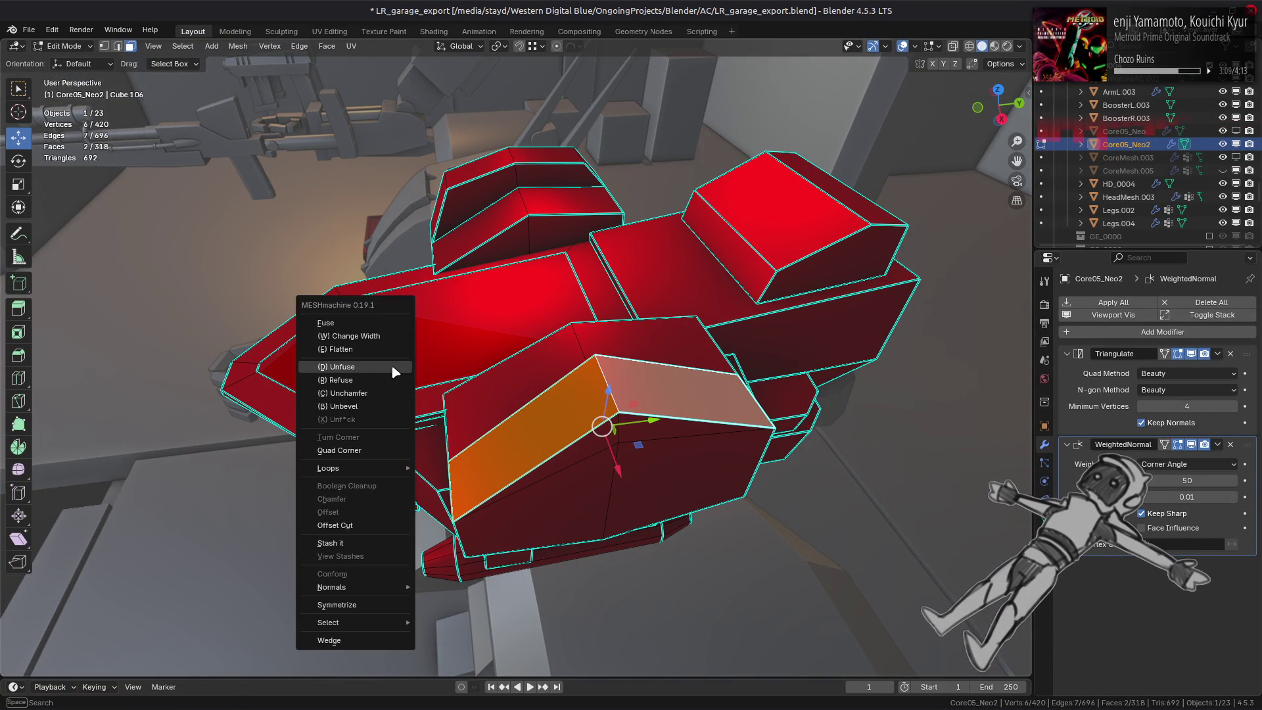
{"action": "key", "text": "y"}
{"action": "left_click", "coordinate": [391, 367]}
{"action": "middle_click_drag", "start_coordinate": [392, 366], "coordinate": [447, 420]}
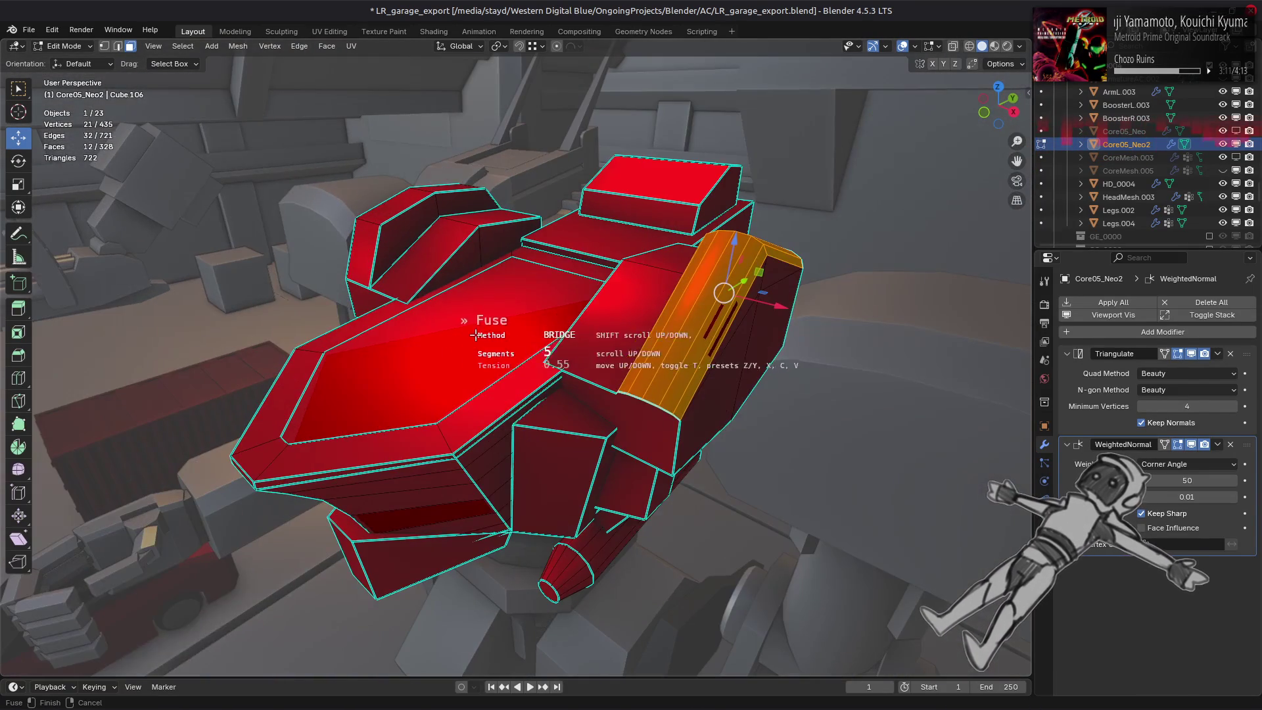
{"action": "left_click", "coordinate": [401, 379]}
{"action": "middle_click_drag", "start_coordinate": [400, 380], "coordinate": [467, 388]}
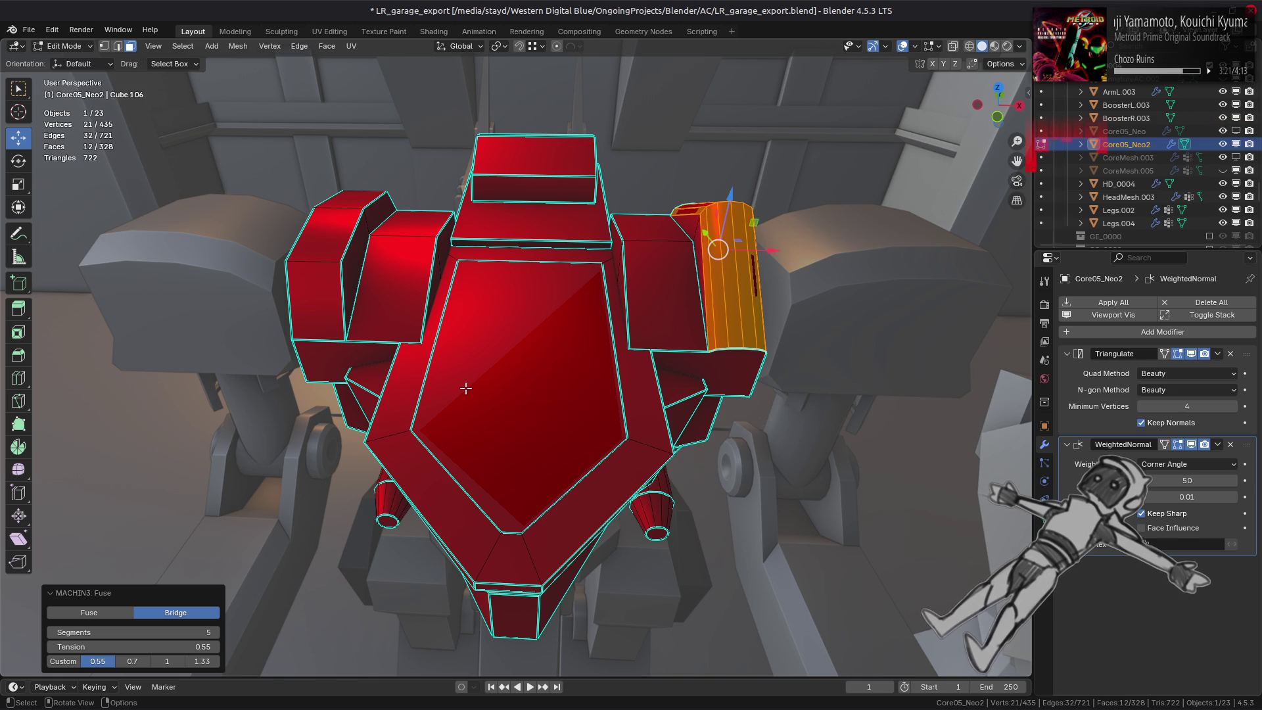
{"action": "key", "text": "ctrl+z"}
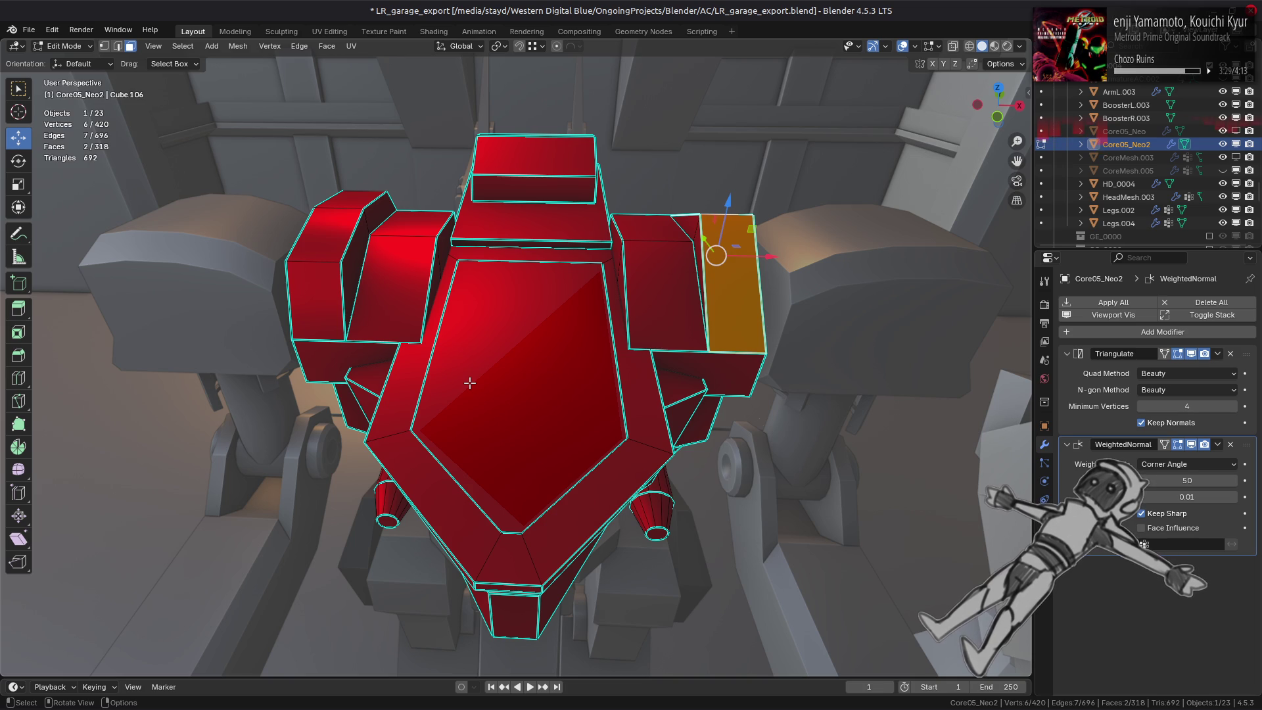
{"action": "left_click", "coordinate": [754, 311]}
Select the ridge faces and start a reversed MESHmachine Fuse between them.
{"action": "middle_click_drag", "start_coordinate": [754, 311], "coordinate": [664, 310]}
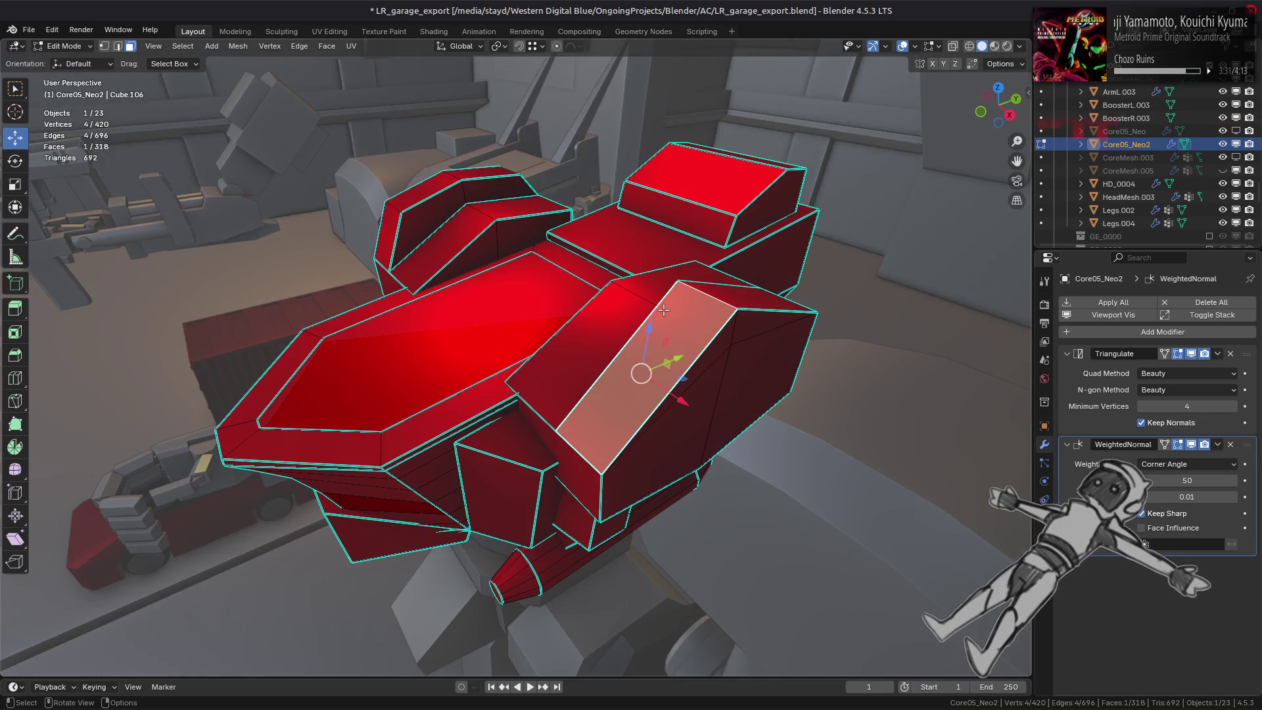
{"action": "left_click", "coordinate": [735, 342]}
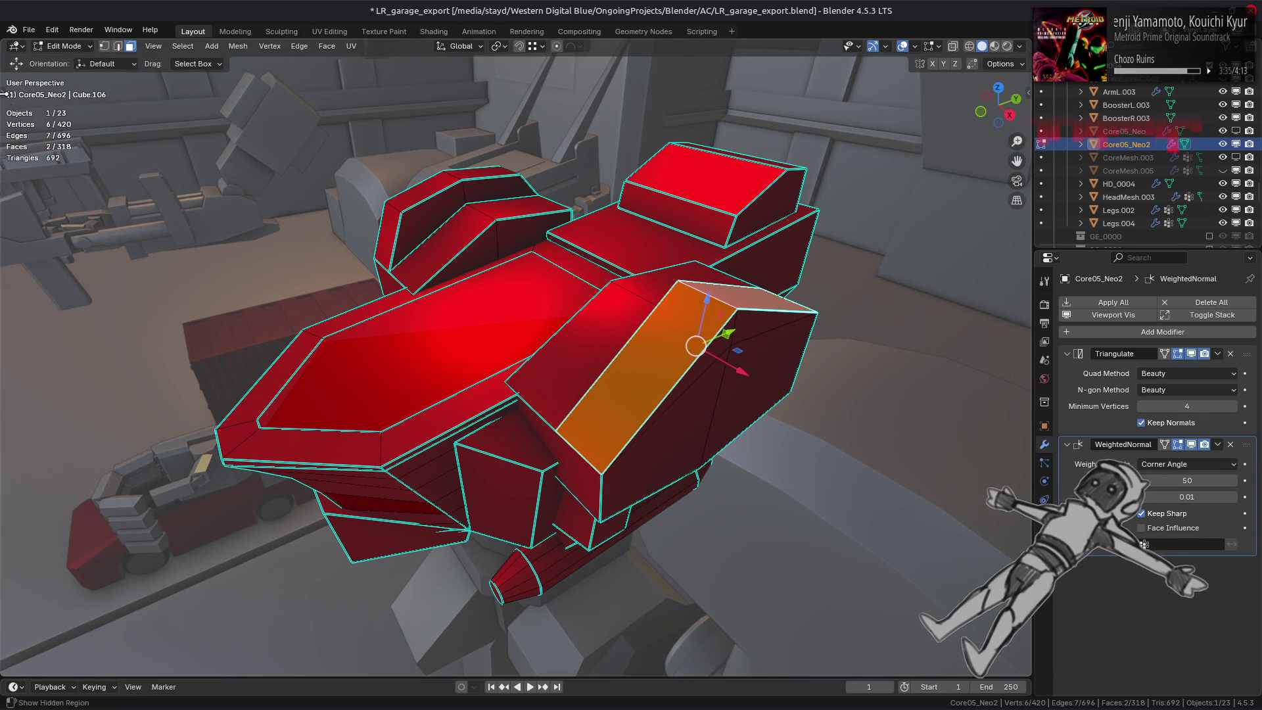
{"action": "key", "text": "t"}
{"action": "left_click", "coordinate": [643, 369], "text": "shift"}
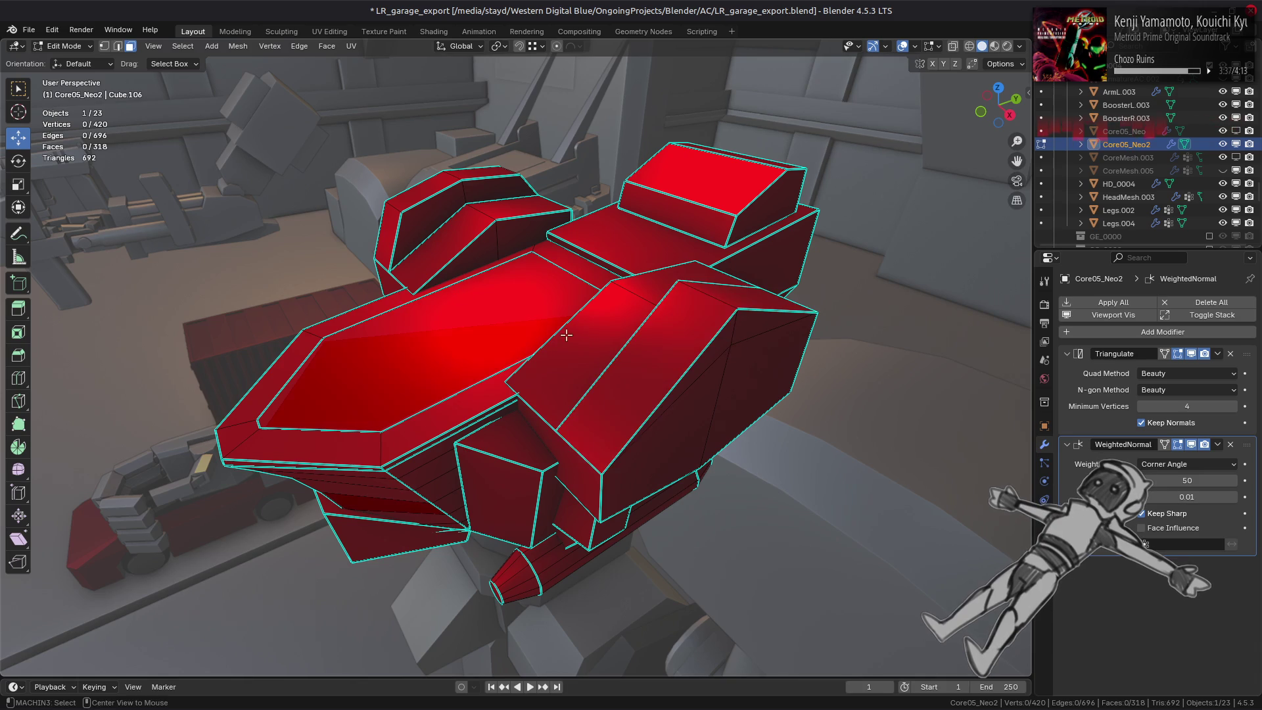
{"action": "key", "text": "y"}
{"action": "key", "text": "f"}
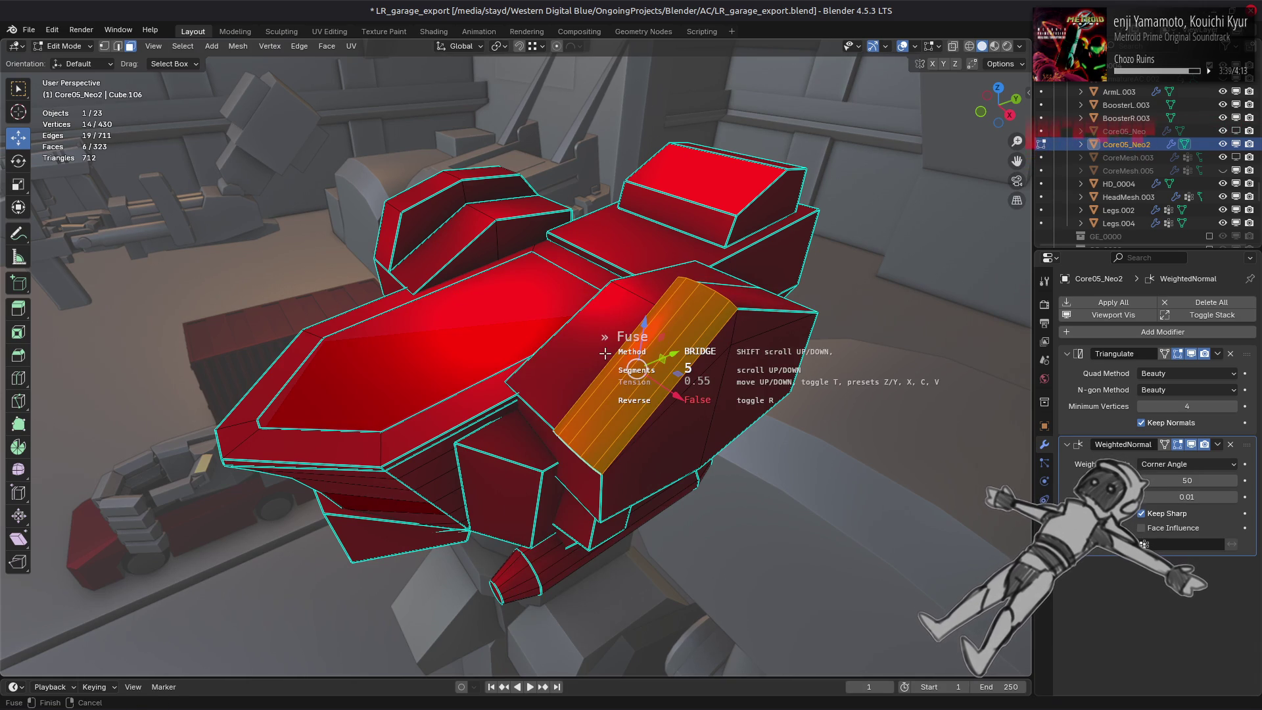
{"action": "key", "text": "r"}
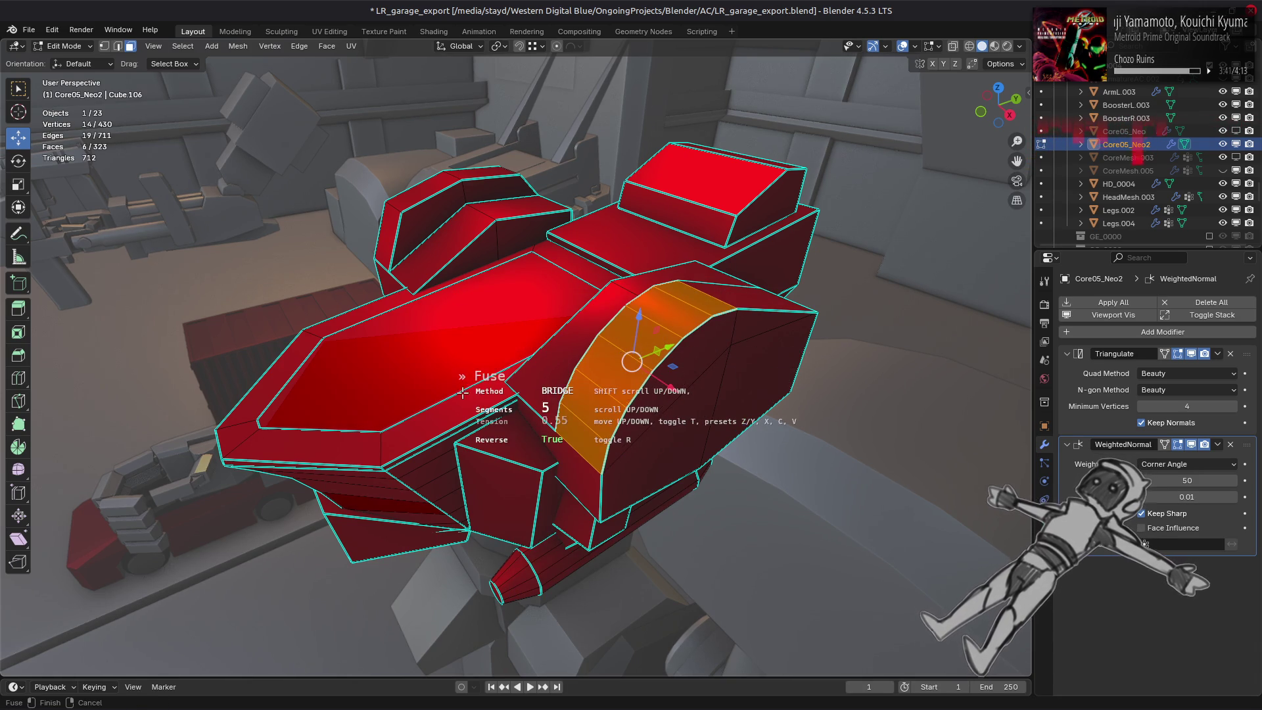
{"action": "middle_click_drag", "start_coordinate": [463, 366], "coordinate": [449, 372]}
{"action": "scroll", "coordinate": [443, 372], "scroll_direction": "down", "scroll_amount": 5}
{"action": "scroll", "coordinate": [443, 372], "scroll_direction": "up", "scroll_amount": 1}
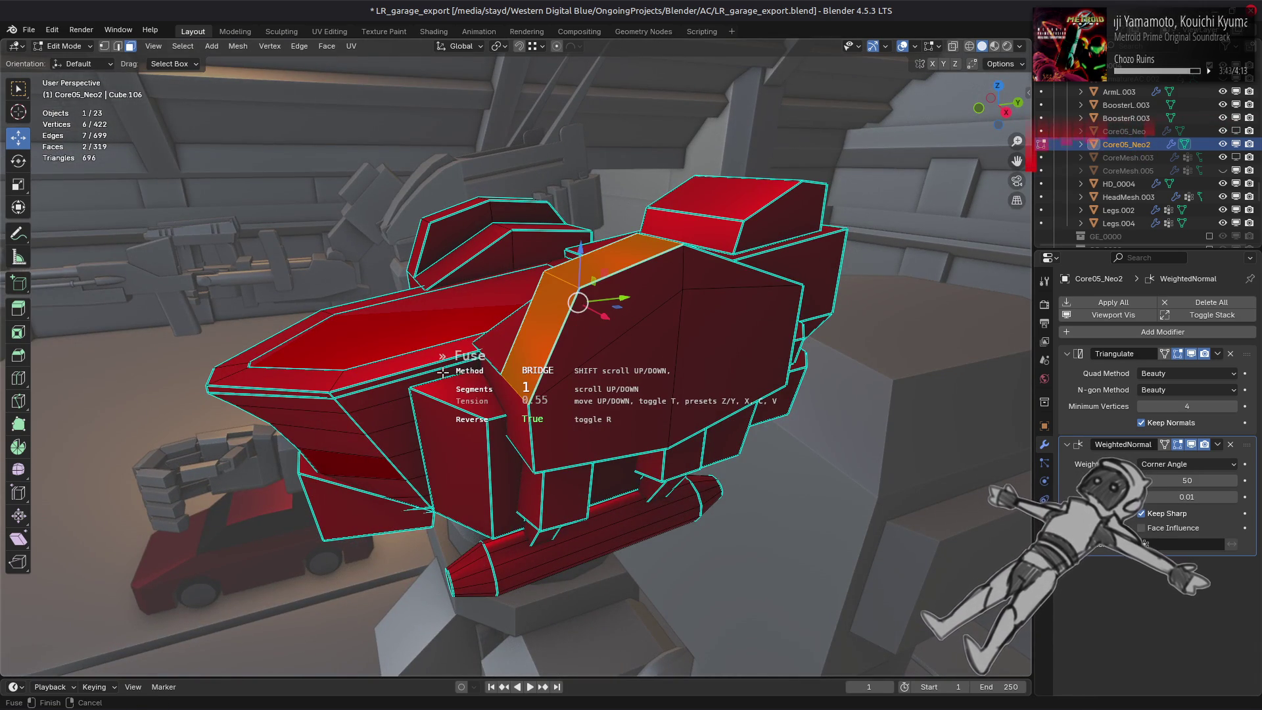
{"action": "scroll", "coordinate": [443, 372], "scroll_direction": "up", "scroll_amount": 1}
{"action": "scroll", "coordinate": [443, 371], "scroll_direction": "up", "scroll_amount": 1}
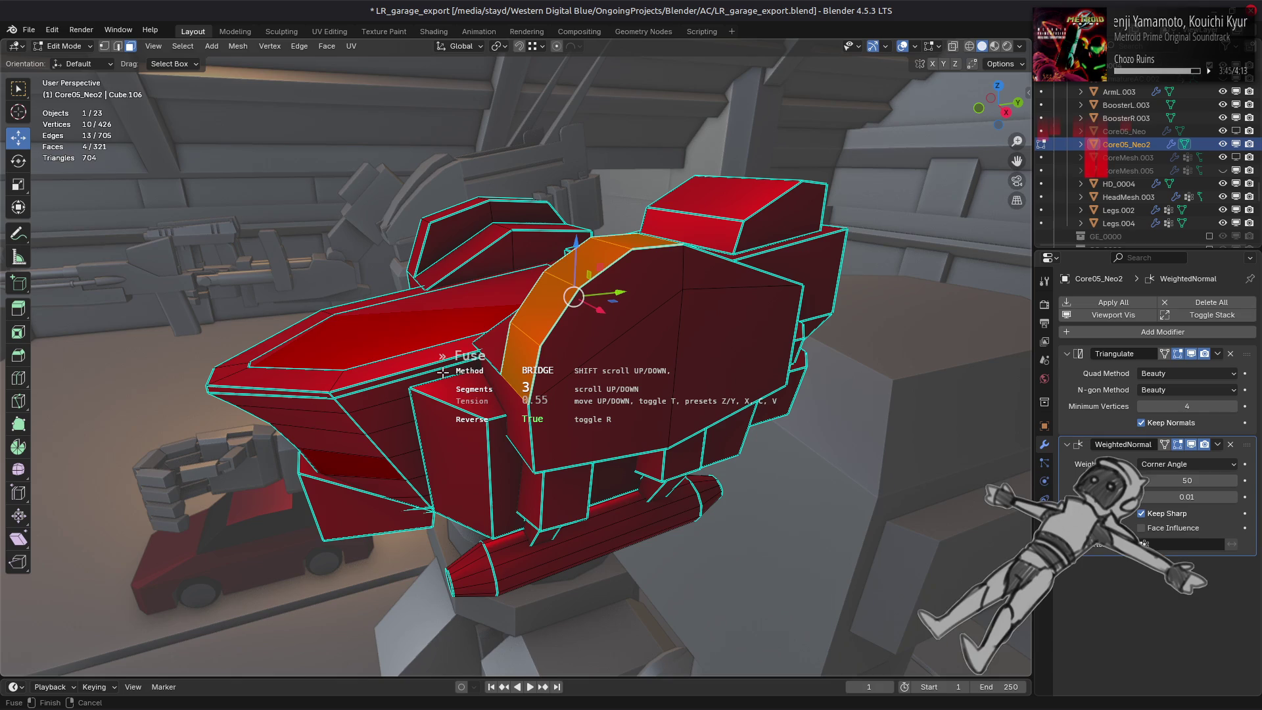
{"action": "scroll", "coordinate": [443, 372], "scroll_direction": "up", "scroll_amount": 2}
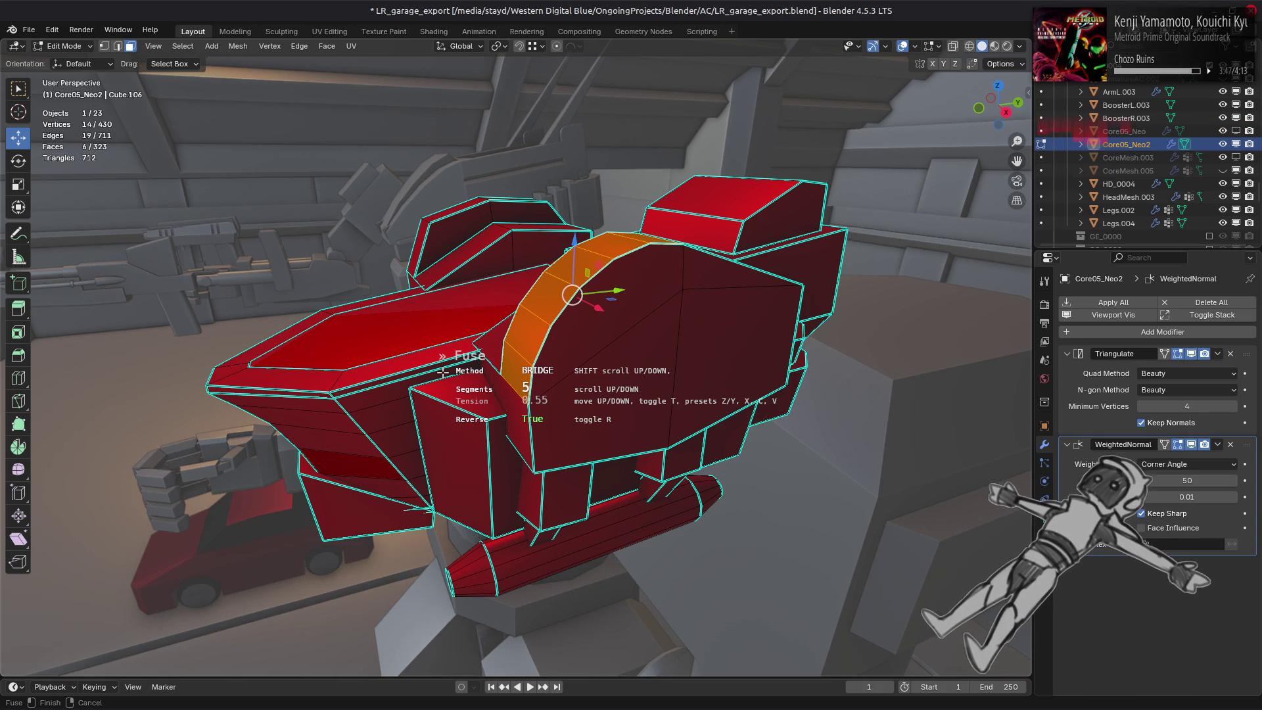
{"action": "scroll", "coordinate": [443, 371], "scroll_direction": "down", "scroll_amount": 5}
{"action": "scroll", "coordinate": [443, 372], "scroll_direction": "up", "scroll_amount": 10}
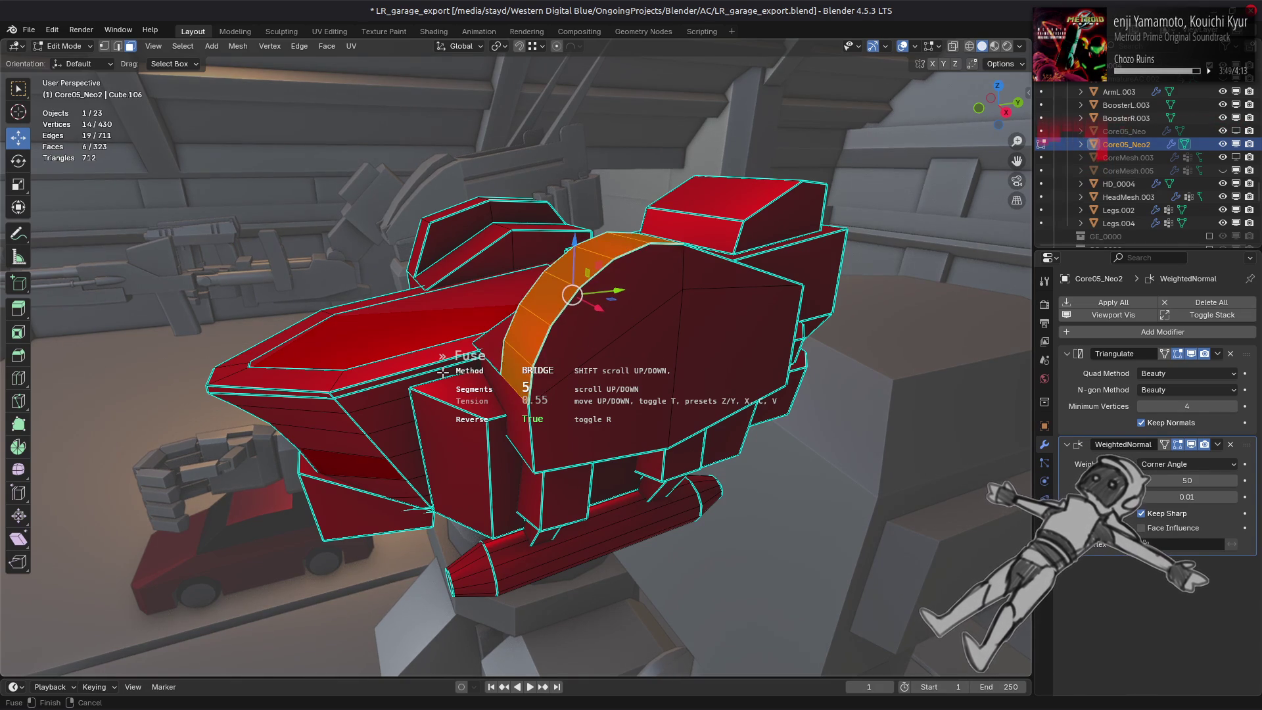
{"action": "scroll", "coordinate": [443, 372], "scroll_direction": "up", "scroll_amount": 6}
{"action": "scroll", "coordinate": [443, 372], "scroll_direction": "up", "scroll_amount": 6}
{"action": "scroll", "coordinate": [443, 371], "scroll_direction": "up", "scroll_amount": 6}
{"action": "scroll", "coordinate": [443, 372], "scroll_direction": "up", "scroll_amount": 2}
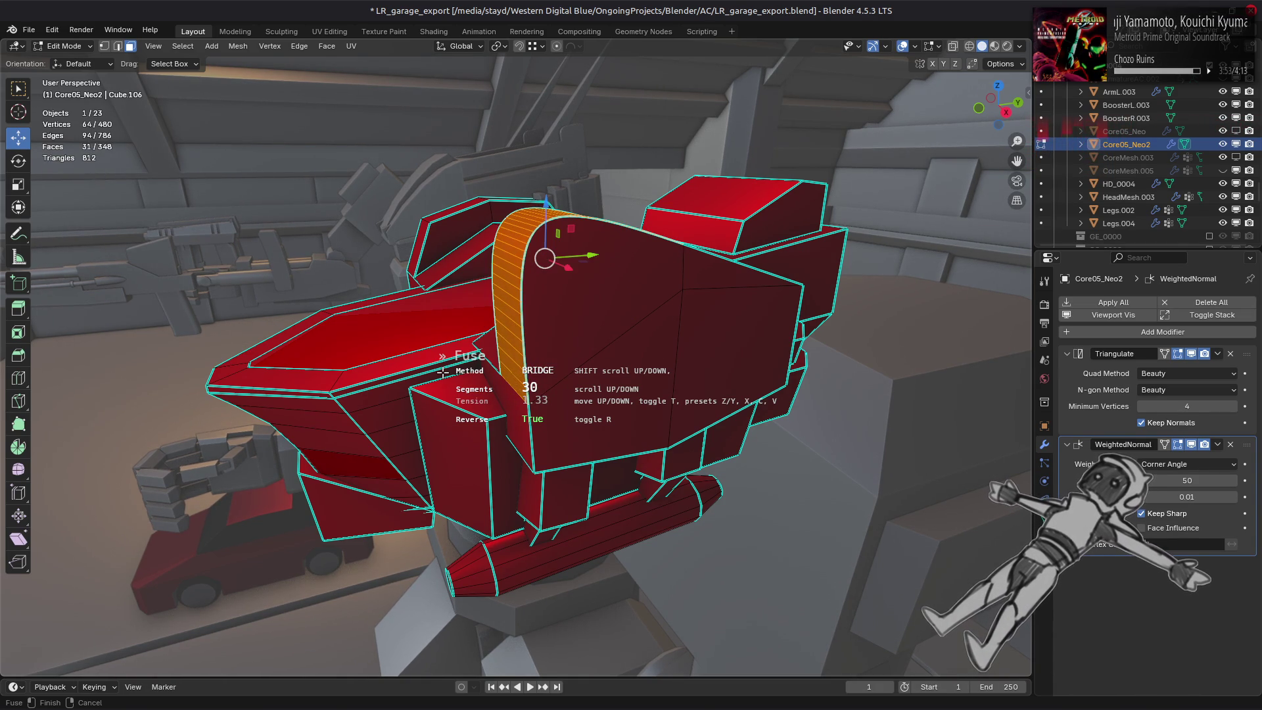
Lower the fuse tension for a flatter arc and inspect the strip from side and front.
{"action": "middle_click_drag", "start_coordinate": [521, 374], "coordinate": [526, 378]}
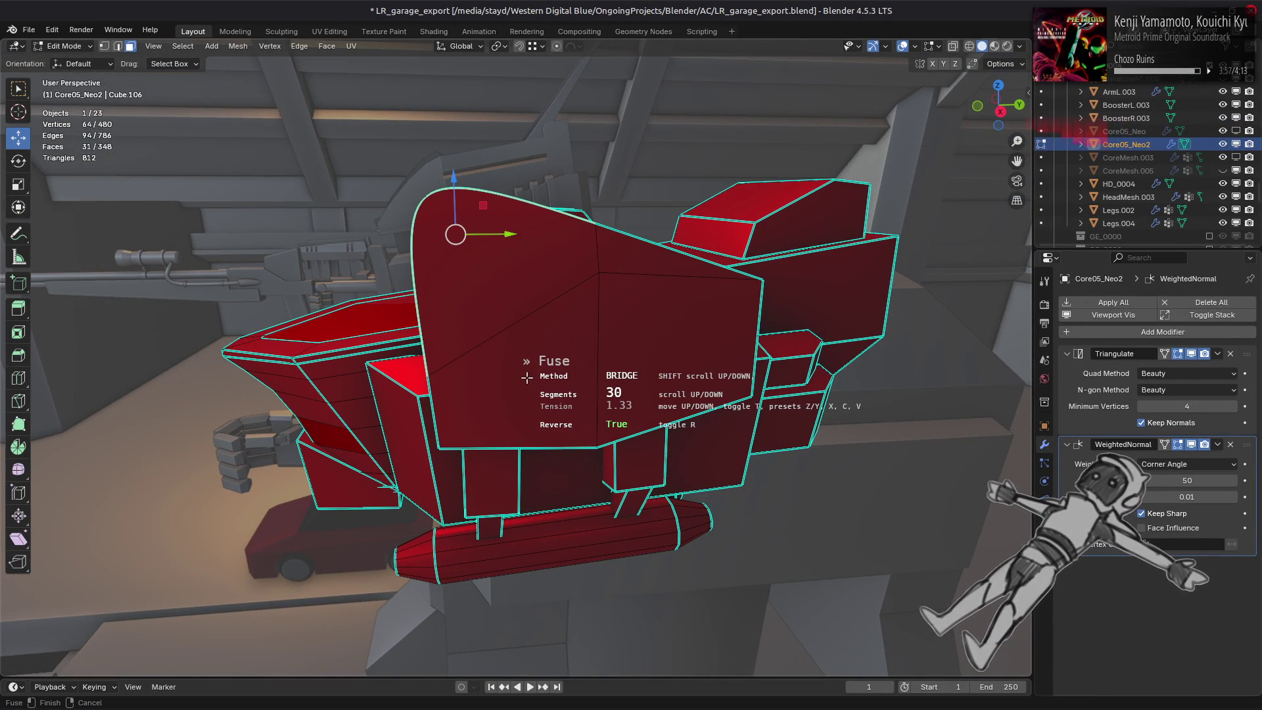
{"action": "scroll", "coordinate": [527, 377], "scroll_direction": "up", "scroll_amount": 1, "text": "shift"}
{"action": "scroll", "coordinate": [526, 376], "scroll_direction": "down", "scroll_amount": 1, "text": "shift"}
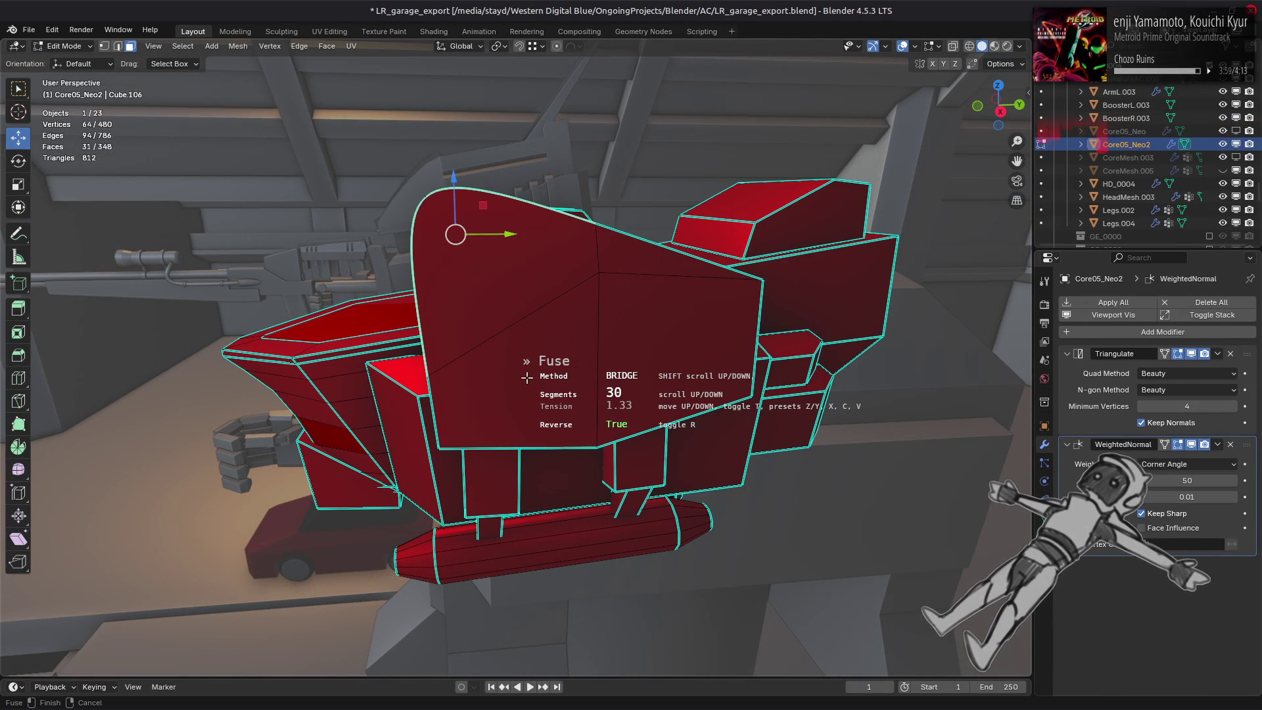
{"action": "middle_click_drag", "start_coordinate": [537, 386], "coordinate": [545, 394]}
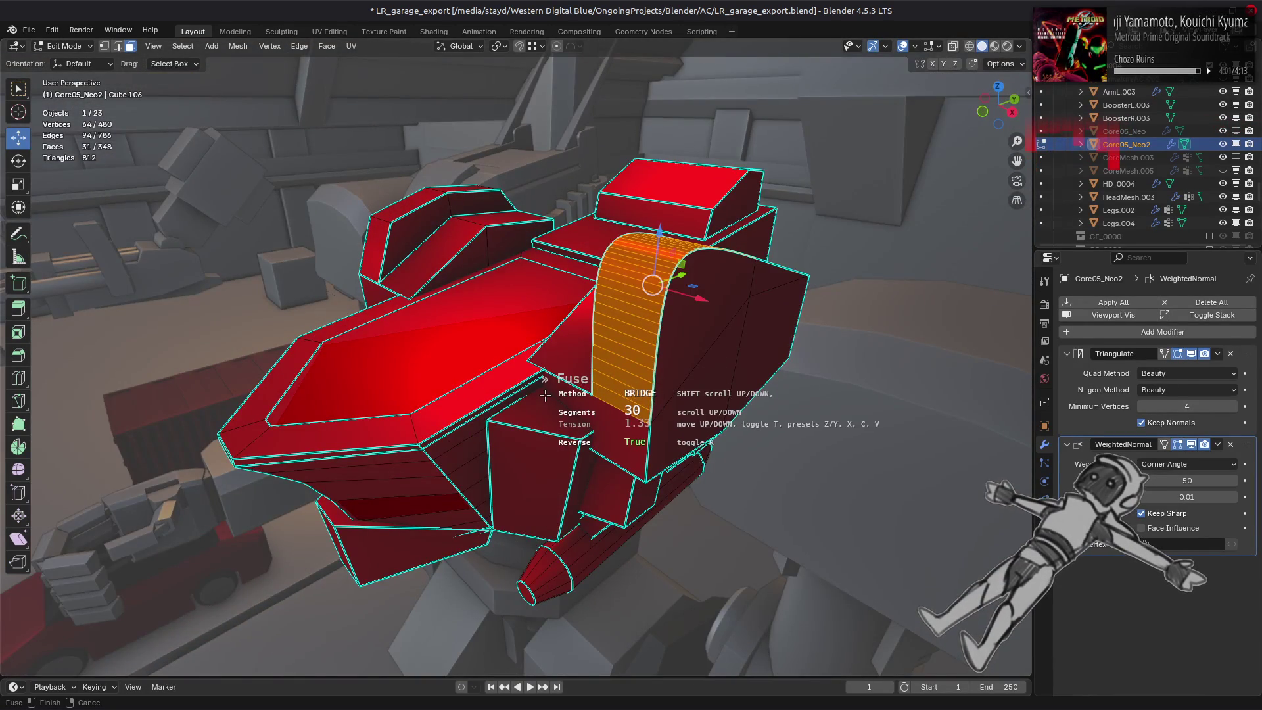
{"action": "key", "text": "z"}
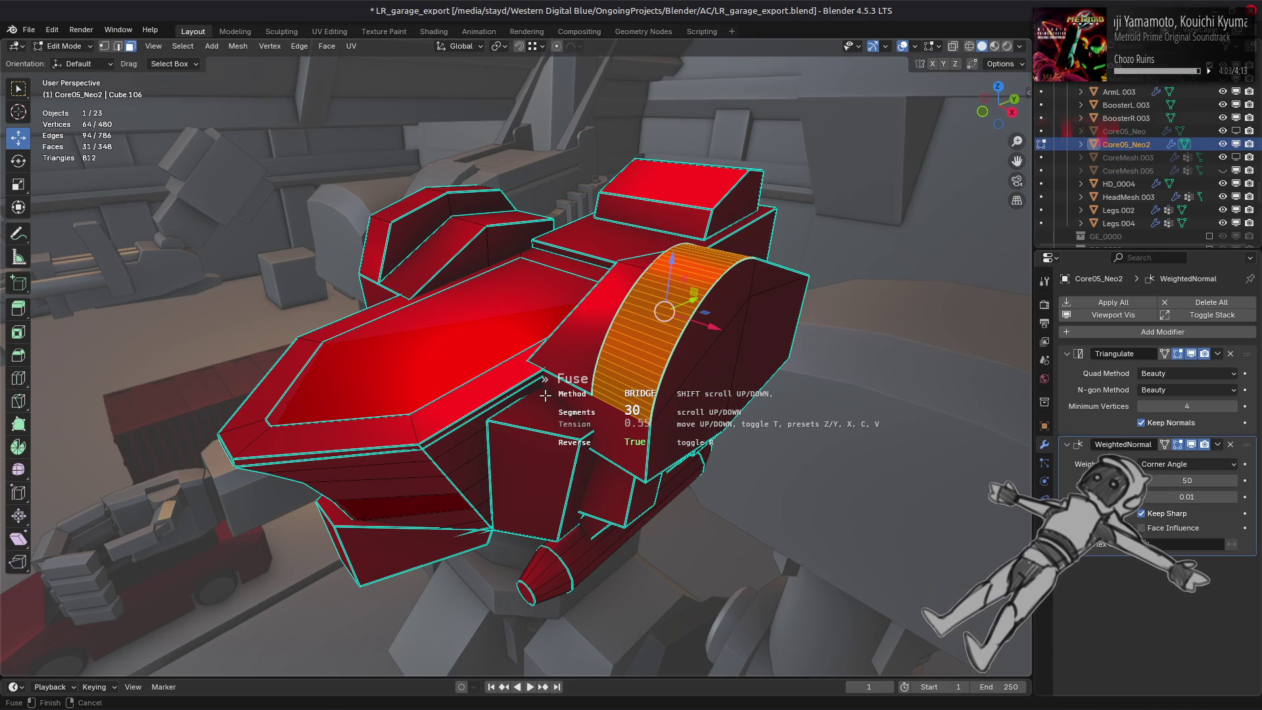
{"action": "scroll", "coordinate": [545, 395], "scroll_direction": "up", "scroll_amount": 1, "text": "shift"}
{"action": "scroll", "coordinate": [545, 395], "scroll_direction": "down", "scroll_amount": 1, "text": "shift"}
{"action": "scroll", "coordinate": [545, 395], "scroll_direction": "up", "scroll_amount": 1, "text": "shift"}
{"action": "scroll", "coordinate": [545, 394], "scroll_direction": "down", "scroll_amount": 1, "text": "shift"}
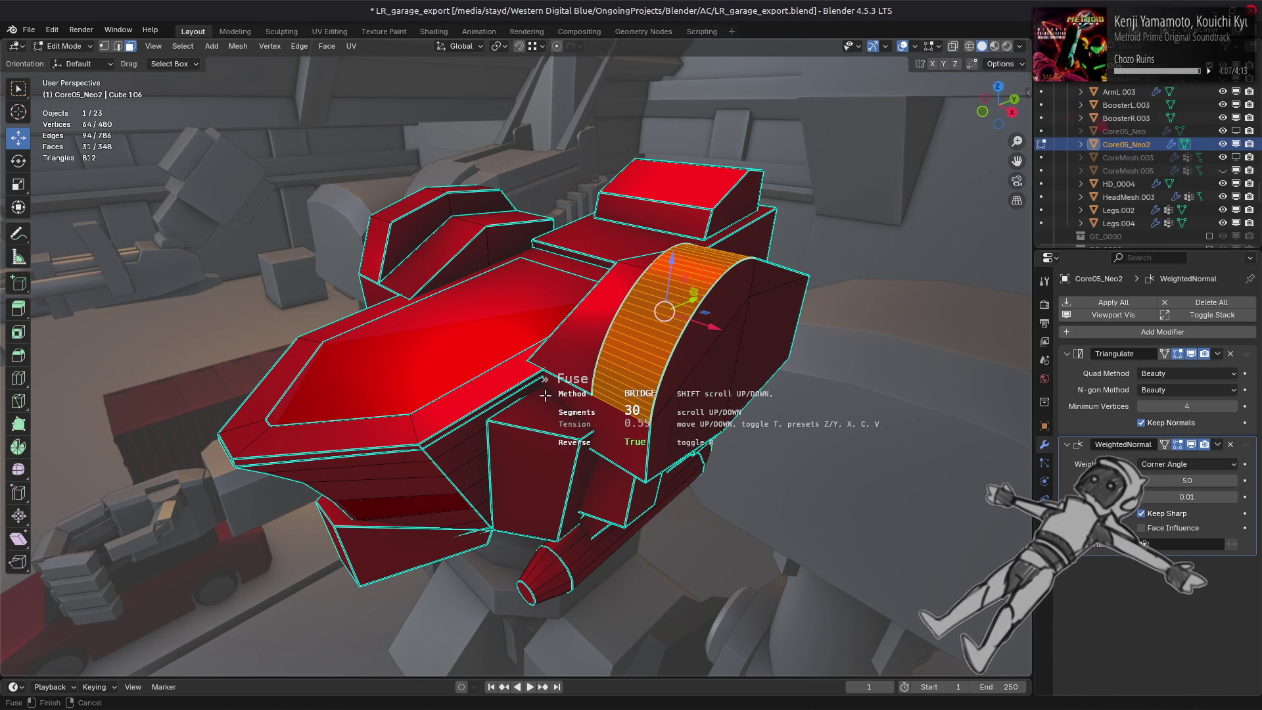
{"action": "scroll", "coordinate": [546, 395], "scroll_direction": "up", "scroll_amount": 1, "text": "shift"}
{"action": "scroll", "coordinate": [545, 395], "scroll_direction": "down", "scroll_amount": 1, "text": "shift"}
{"action": "scroll", "coordinate": [545, 395], "scroll_direction": "up", "scroll_amount": 1, "text": "shift"}
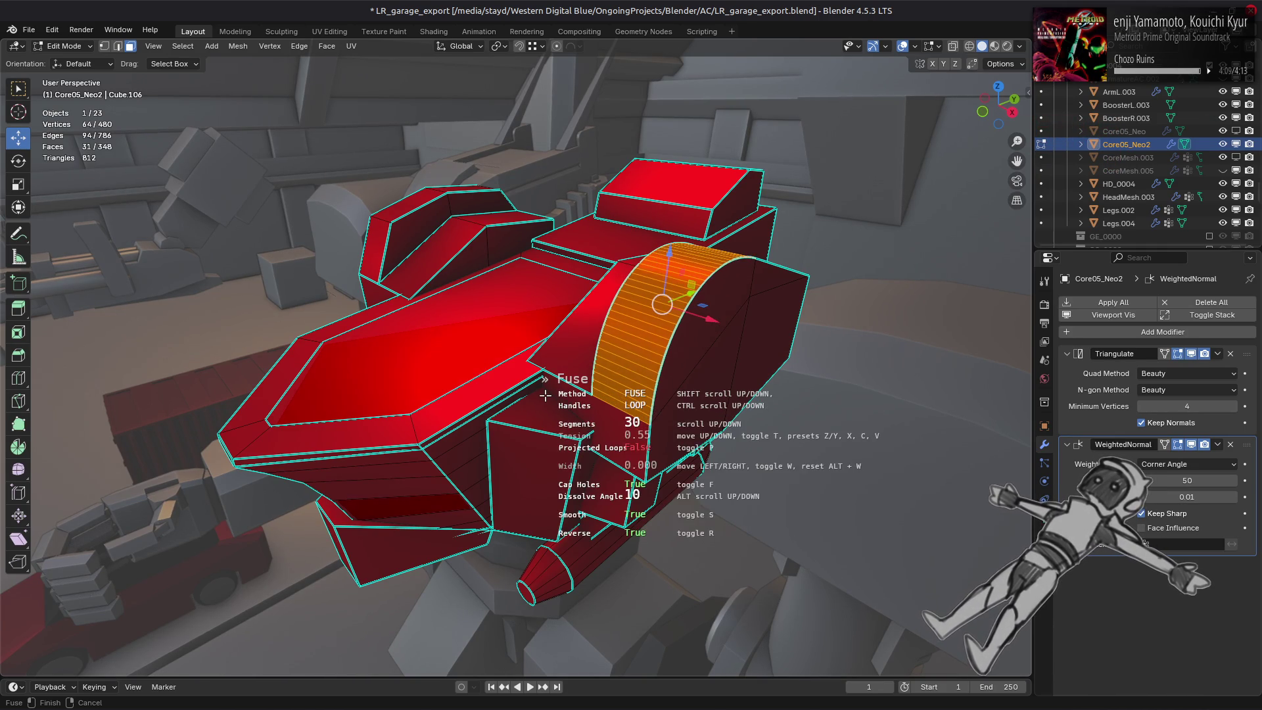
{"action": "mouse_move", "coordinate": [538, 393]}
{"action": "middle_mouse_down"}
{"action": "mouse_move", "coordinate": [641, 382]}
{"action": "mouse_move", "coordinate": [631, 387]}
{"action": "middle_mouse_up"}
{"action": "scroll", "coordinate": [641, 381], "scroll_direction": "down", "scroll_amount": 1, "text": "shift"}
{"action": "scroll", "coordinate": [625, 381], "scroll_direction": "up", "scroll_amount": 1, "text": "shift"}
{"action": "scroll", "coordinate": [655, 382], "scroll_direction": "down", "scroll_amount": 1, "text": "shift"}
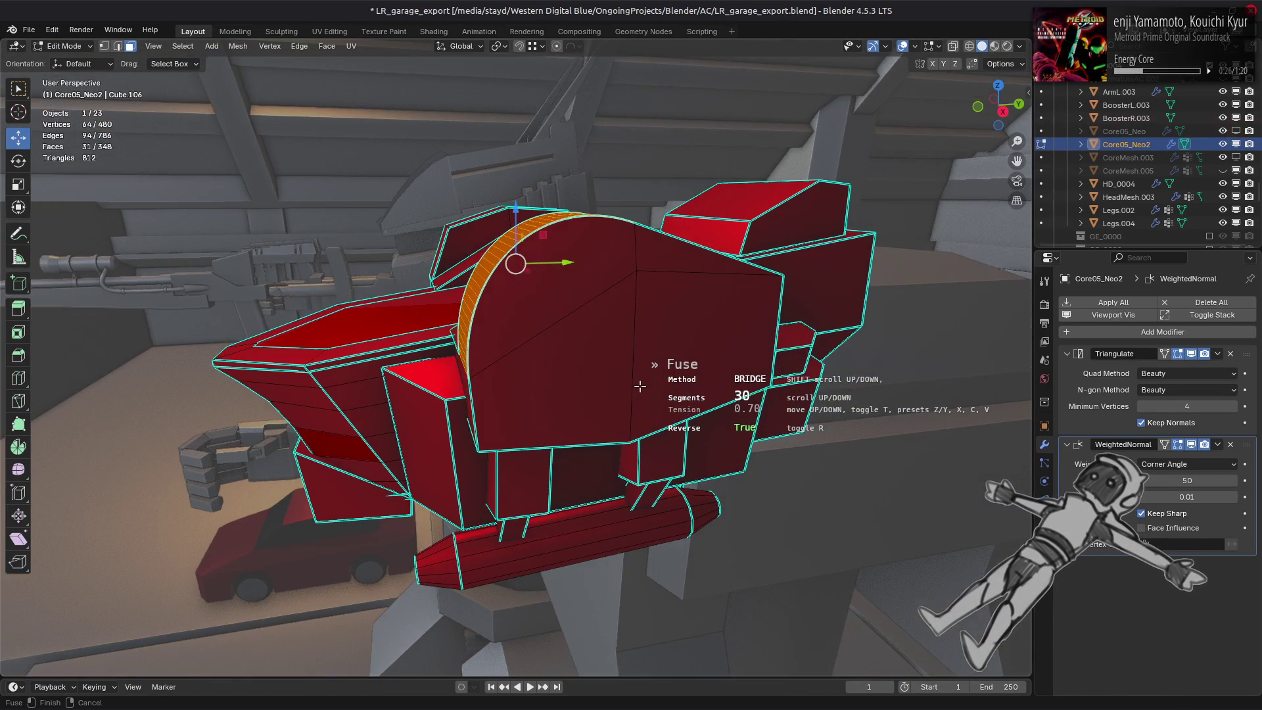
{"action": "scroll", "coordinate": [632, 386], "scroll_direction": "up", "scroll_amount": 1, "text": "shift"}
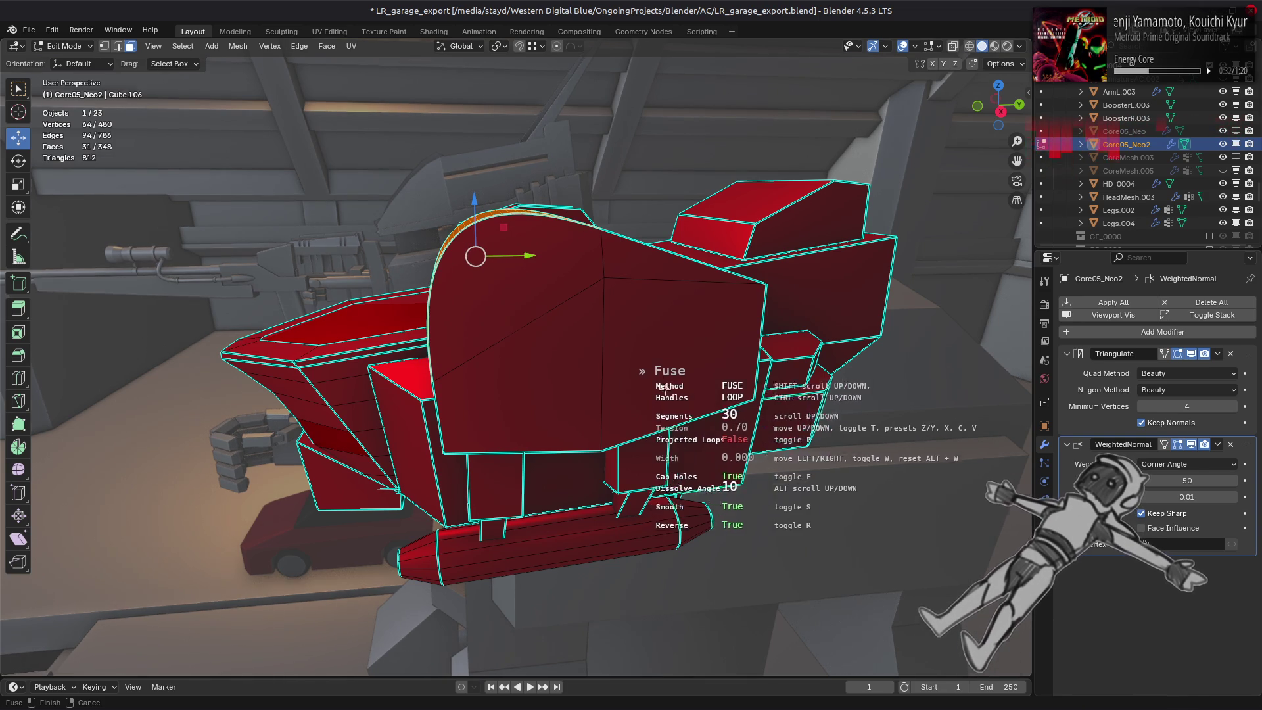
{"action": "middle_click_drag", "start_coordinate": [630, 388], "coordinate": [689, 390]}
{"action": "scroll", "coordinate": [689, 387], "scroll_direction": "down", "scroll_amount": 1, "text": "shift"}
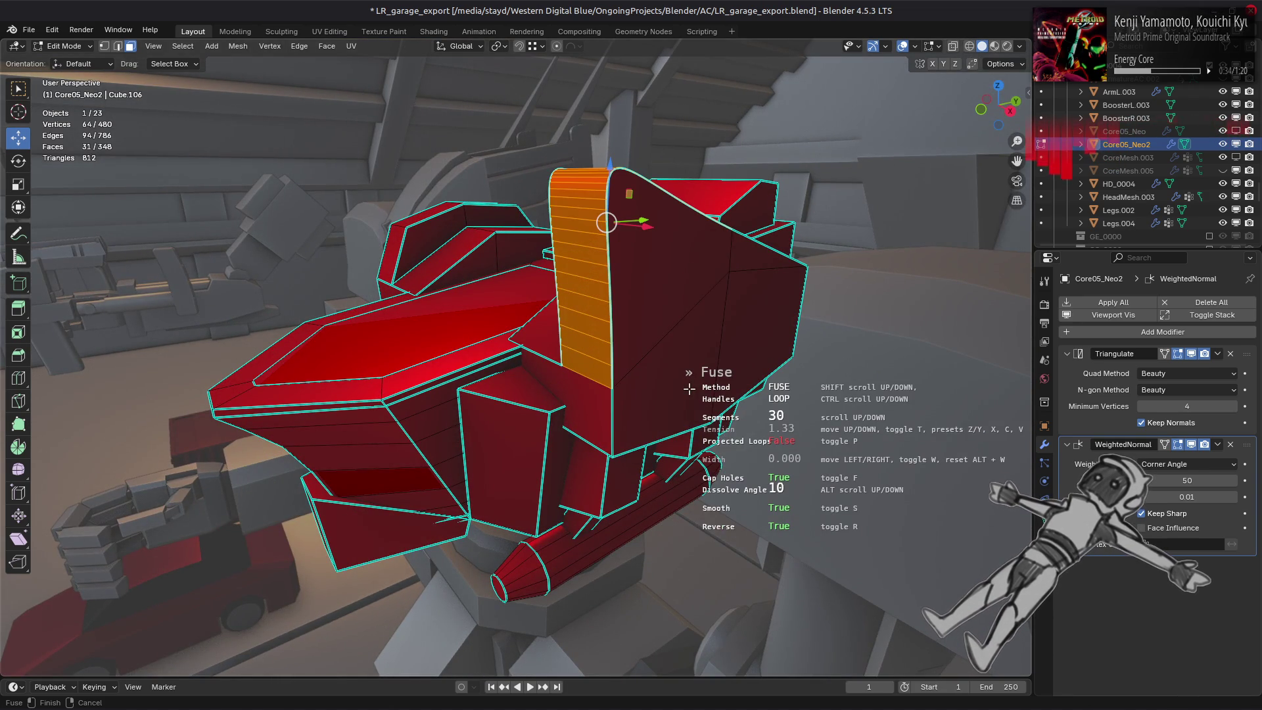
{"action": "middle_click_drag", "start_coordinate": [689, 388], "coordinate": [643, 377]}
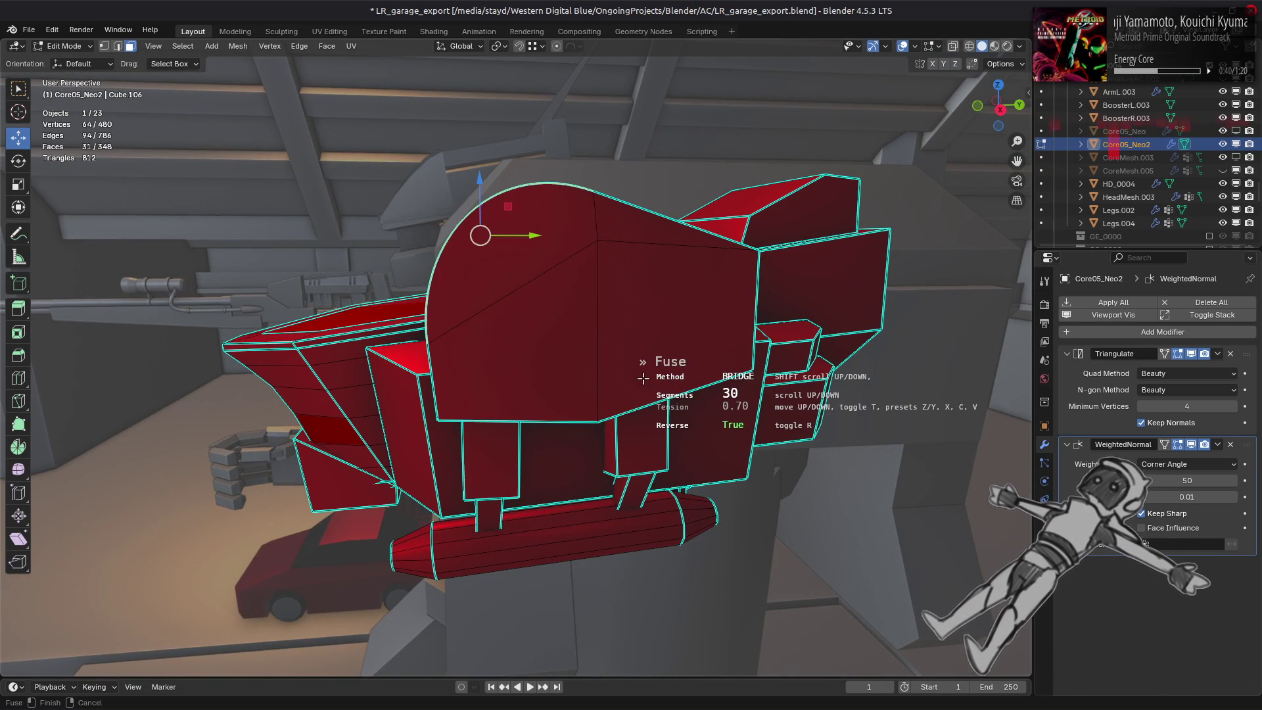
{"action": "scroll", "coordinate": [643, 376], "scroll_direction": "up", "scroll_amount": 1, "text": "shift"}
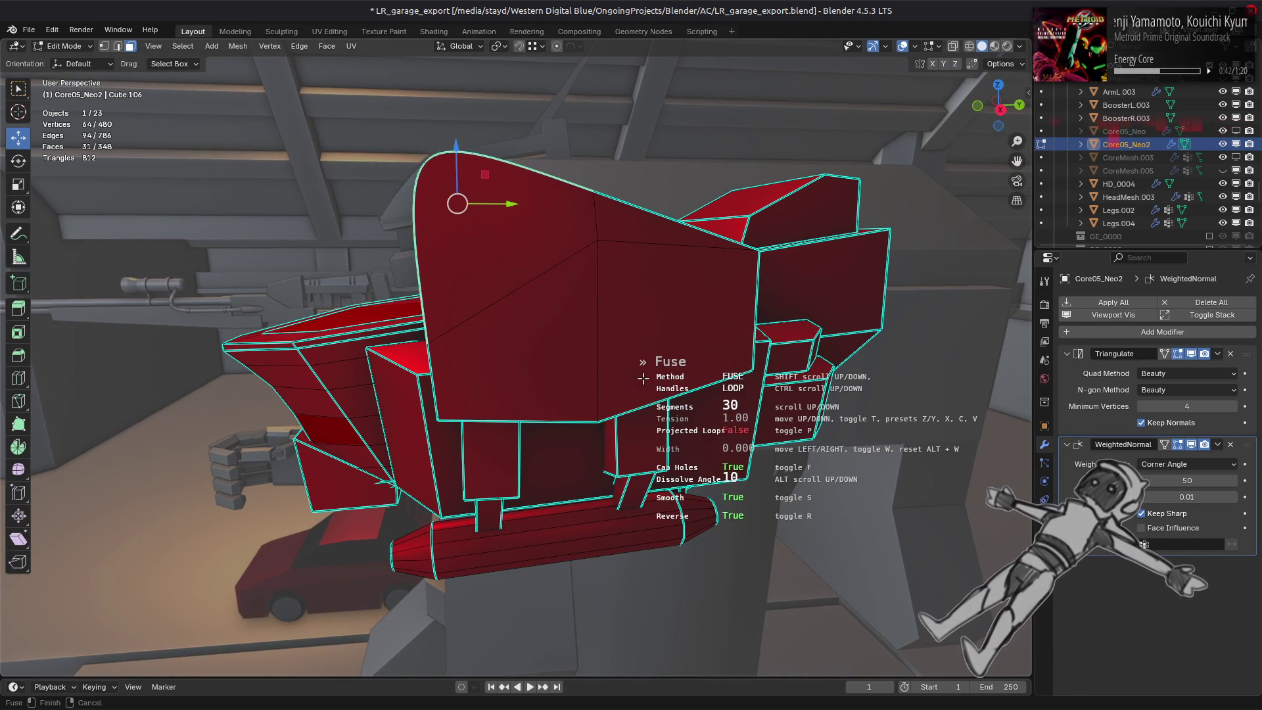
{"action": "mouse_move", "coordinate": [643, 376]}
{"action": "middle_mouse_down"}
{"action": "mouse_move", "coordinate": [681, 389]}
{"action": "mouse_move", "coordinate": [668, 386]}
{"action": "middle_mouse_up"}
{"action": "scroll", "coordinate": [681, 390], "scroll_direction": "down", "scroll_amount": 1, "text": "shift"}
{"action": "scroll", "coordinate": [668, 386], "scroll_direction": "up", "scroll_amount": 1, "text": "shift"}
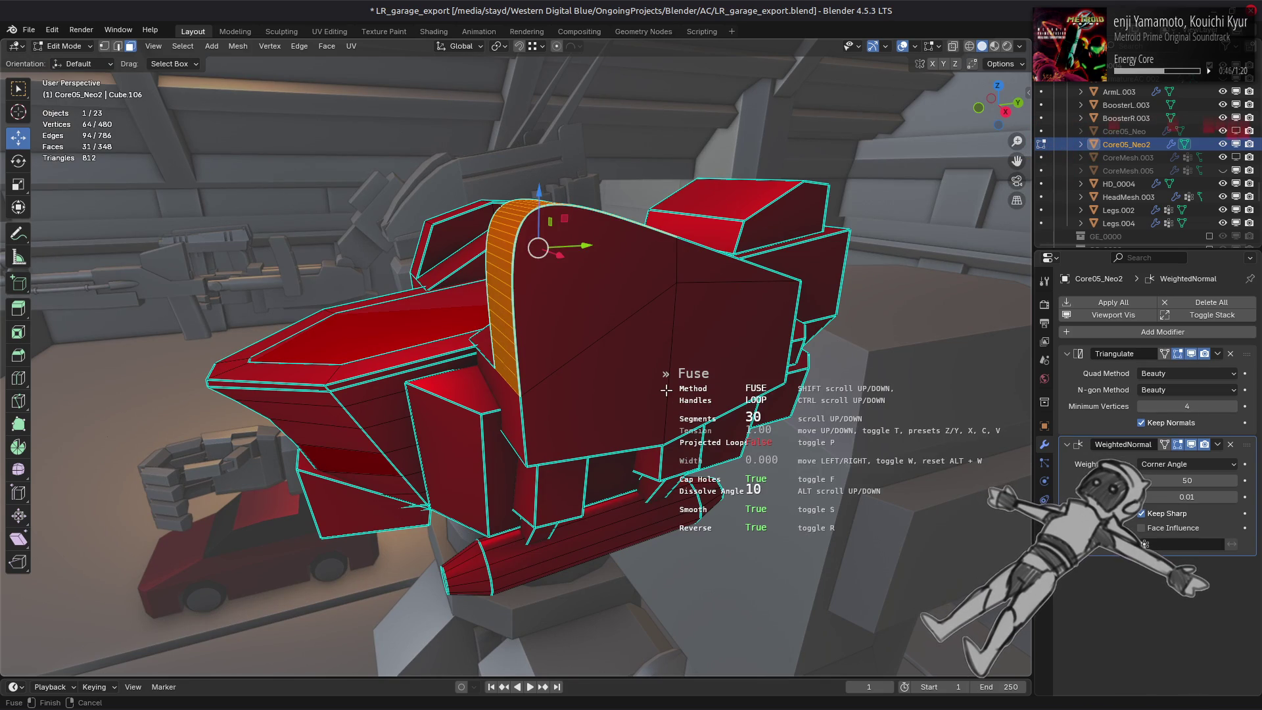
Turn off average tension, confirm the fuse, lower its segment count and deselect everything.
{"action": "key", "text": "f"}
{"action": "key", "text": "f"}
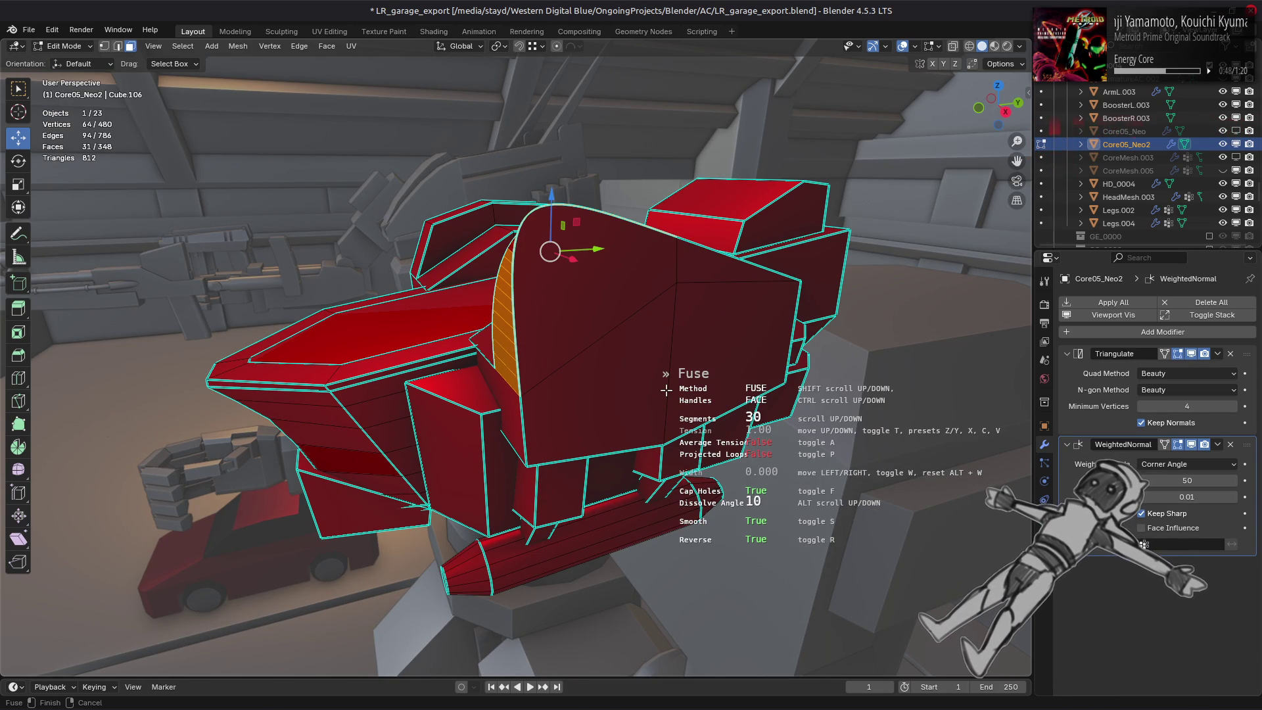
{"action": "scroll", "coordinate": [667, 389], "scroll_direction": "down", "scroll_amount": 1, "text": "ctrl"}
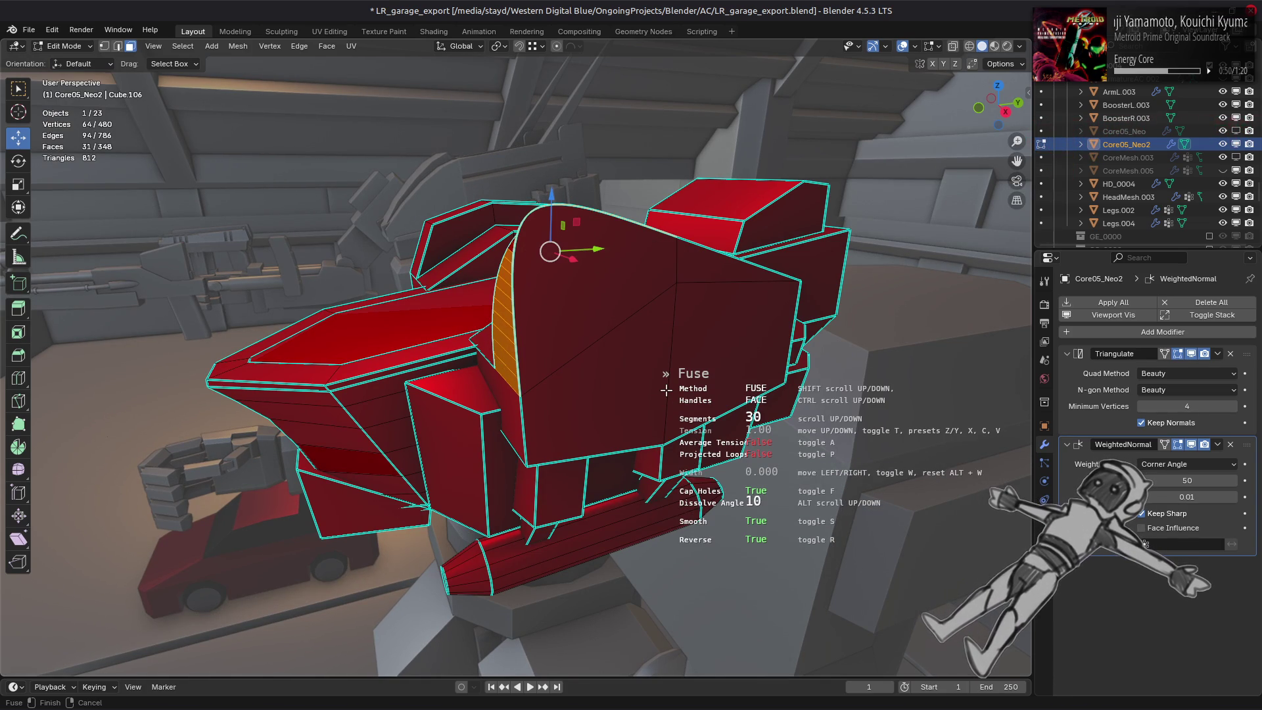
{"action": "key", "text": "a"}
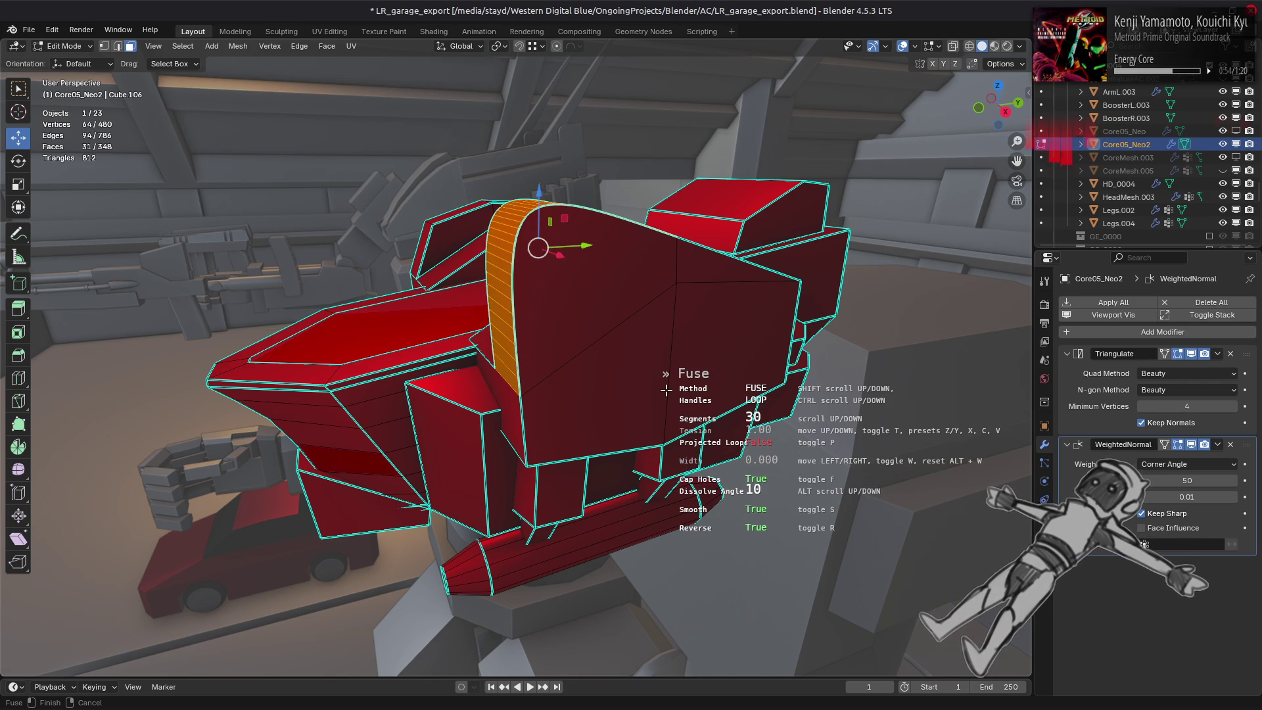
{"action": "mouse_move", "coordinate": [666, 389]}
{"action": "middle_mouse_down"}
{"action": "mouse_move", "coordinate": [752, 391]}
{"action": "mouse_move", "coordinate": [672, 387]}
{"action": "middle_mouse_up"}
{"action": "scroll", "coordinate": [753, 392], "scroll_direction": "down", "scroll_amount": 1, "text": "shift"}
{"action": "scroll", "coordinate": [672, 387], "scroll_direction": "up", "scroll_amount": 1, "text": "shift"}
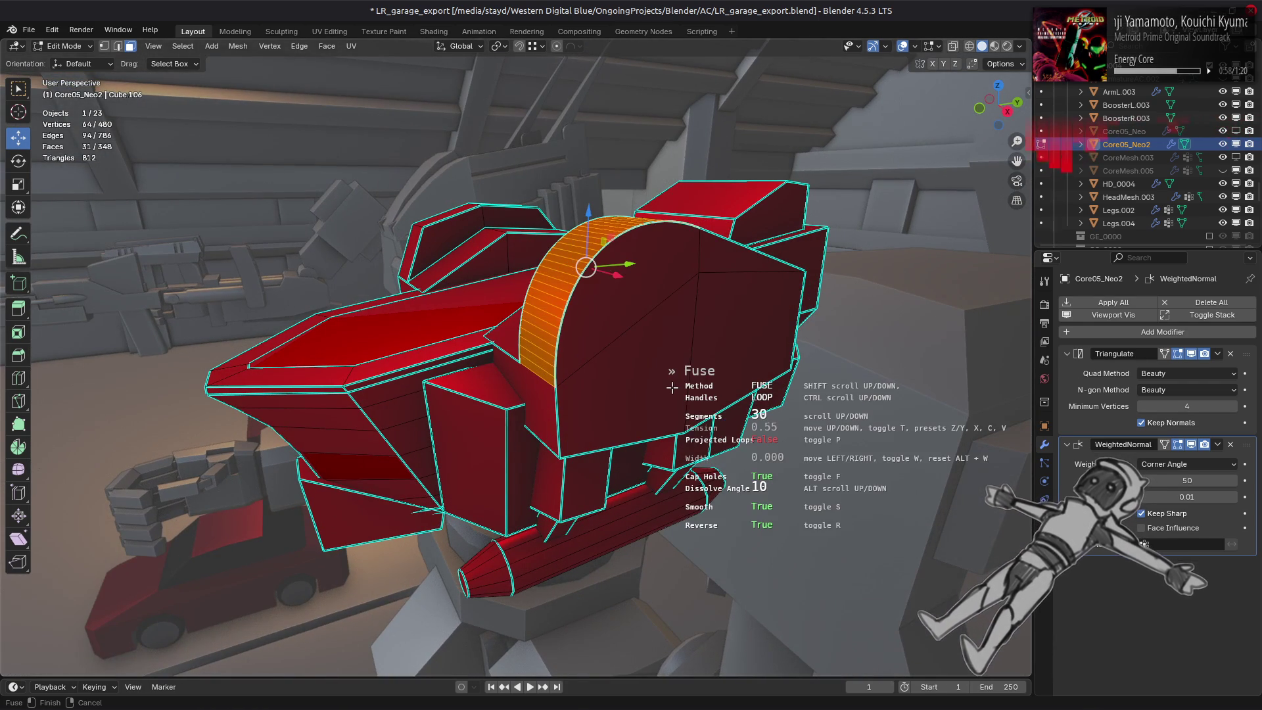
{"action": "left_click", "coordinate": [671, 387]}
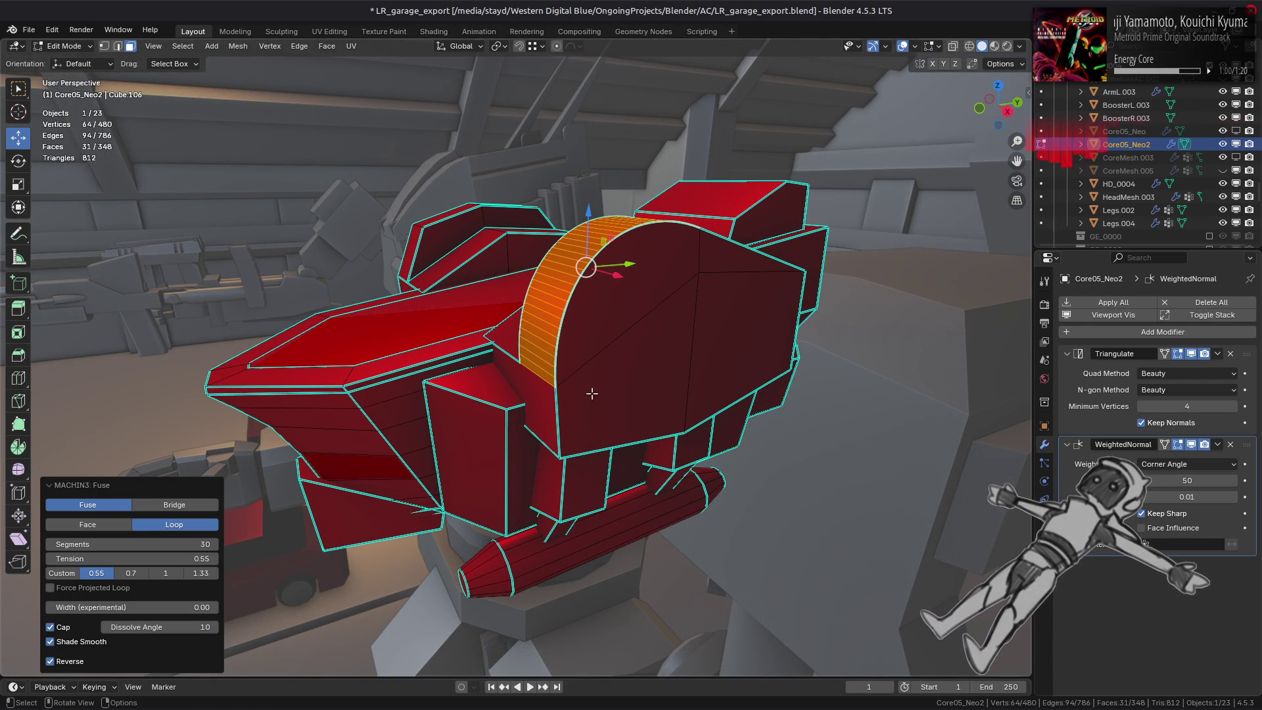
{"action": "left_click", "coordinate": [156, 544]}
{"action": "type", "text": "5"}
{"action": "key", "text": "Return"}
{"action": "key", "text": "alt+a"}
{"action": "key", "text": "Tab"}
{"action": "mouse_move", "coordinate": [484, 336]}
{"action": "middle_mouse_down"}
{"action": "mouse_move", "coordinate": [644, 319]}
{"action": "mouse_move", "coordinate": [467, 361]}
{"action": "mouse_move", "coordinate": [400, 352]}
{"action": "middle_mouse_up"}
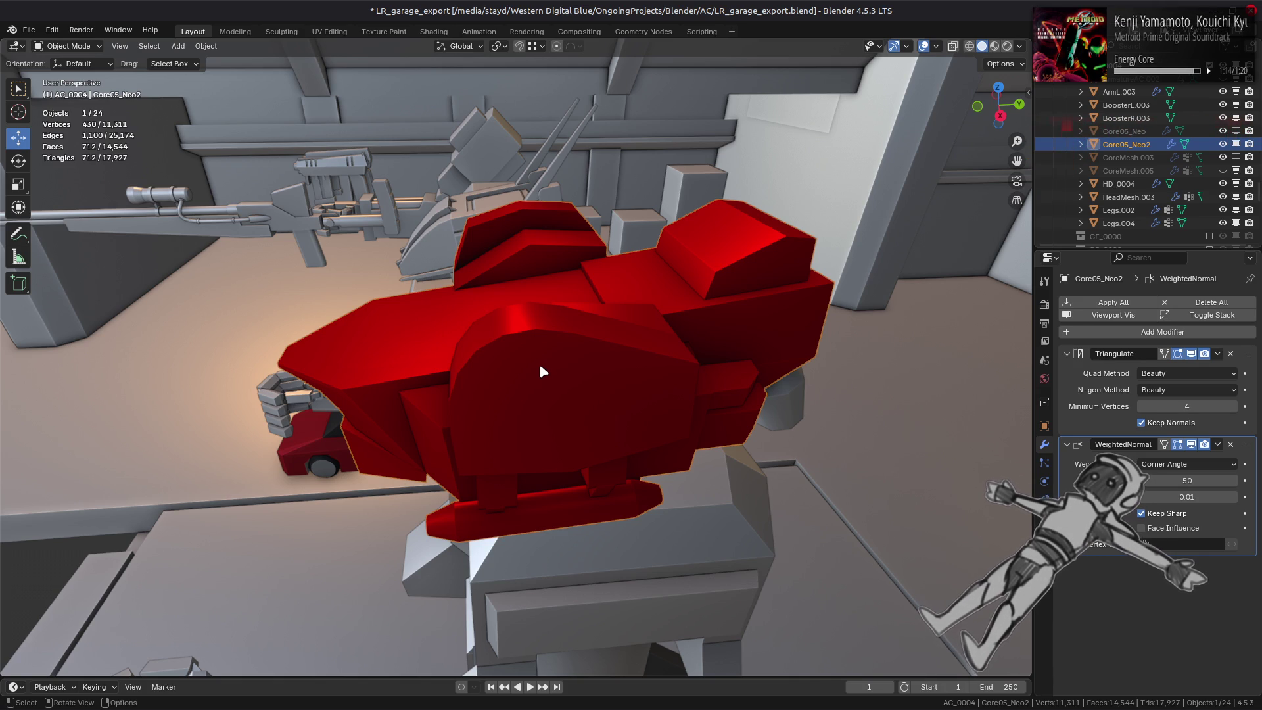
{"action": "mouse_move", "coordinate": [540, 364]}
{"action": "middle_mouse_down"}
{"action": "mouse_move", "coordinate": [532, 421]}
{"action": "mouse_move", "coordinate": [568, 351]}
{"action": "middle_mouse_up"}
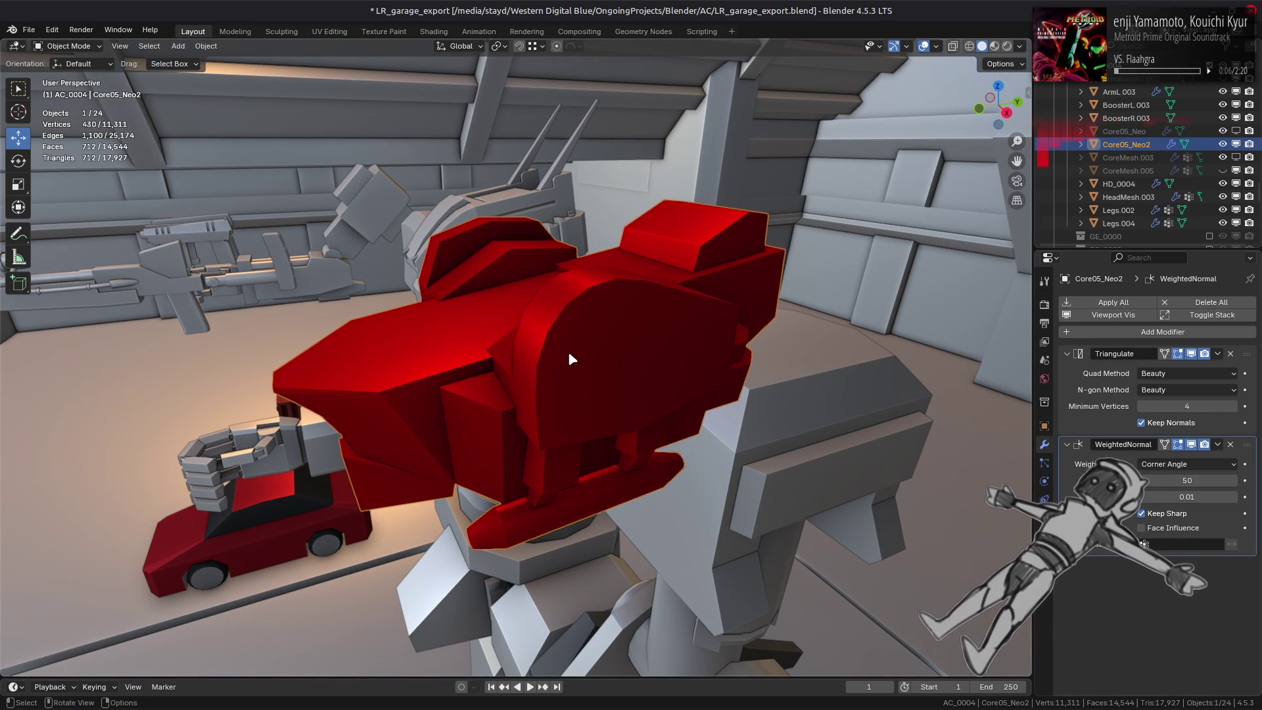
{"action": "key", "text": "Tab"}
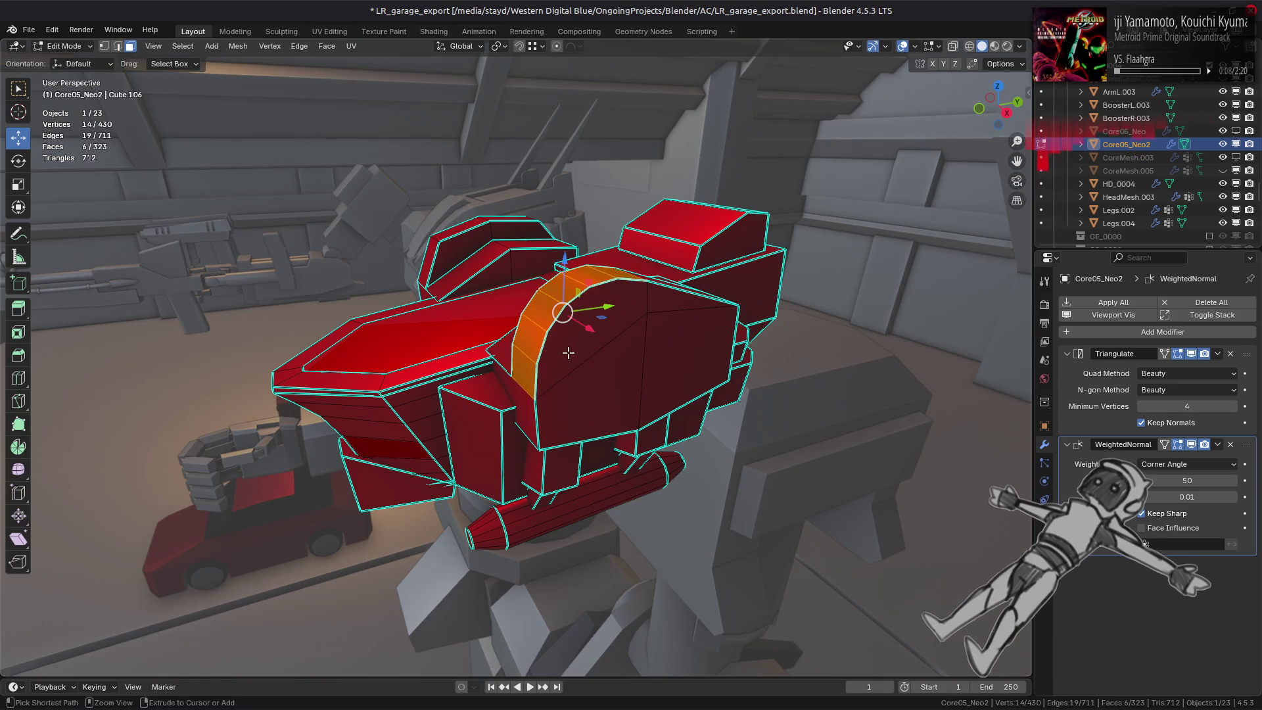
Make a trial Ctrl+B bevel on a ridge-top edge and inspect it from several angles.
{"action": "middle_click_drag", "start_coordinate": [619, 344], "coordinate": [615, 373]}
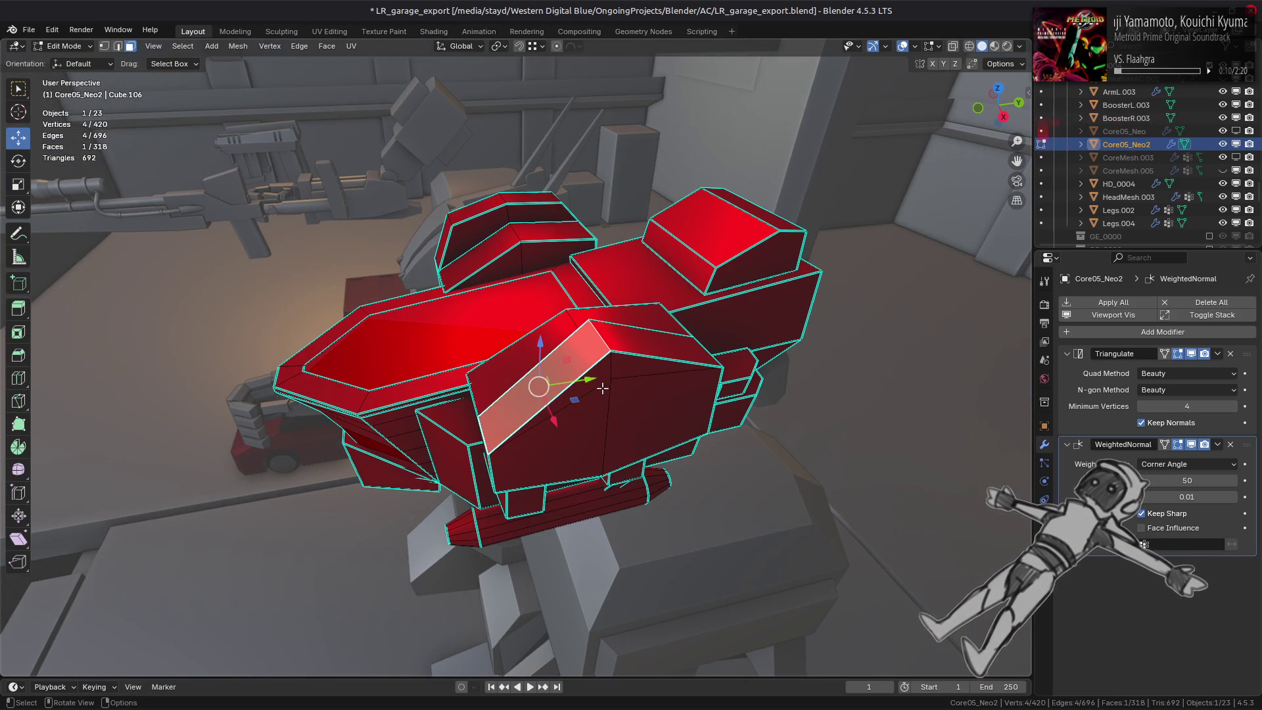
{"action": "left_click", "coordinate": [607, 346]}
{"action": "key", "text": "ctrl+b"}
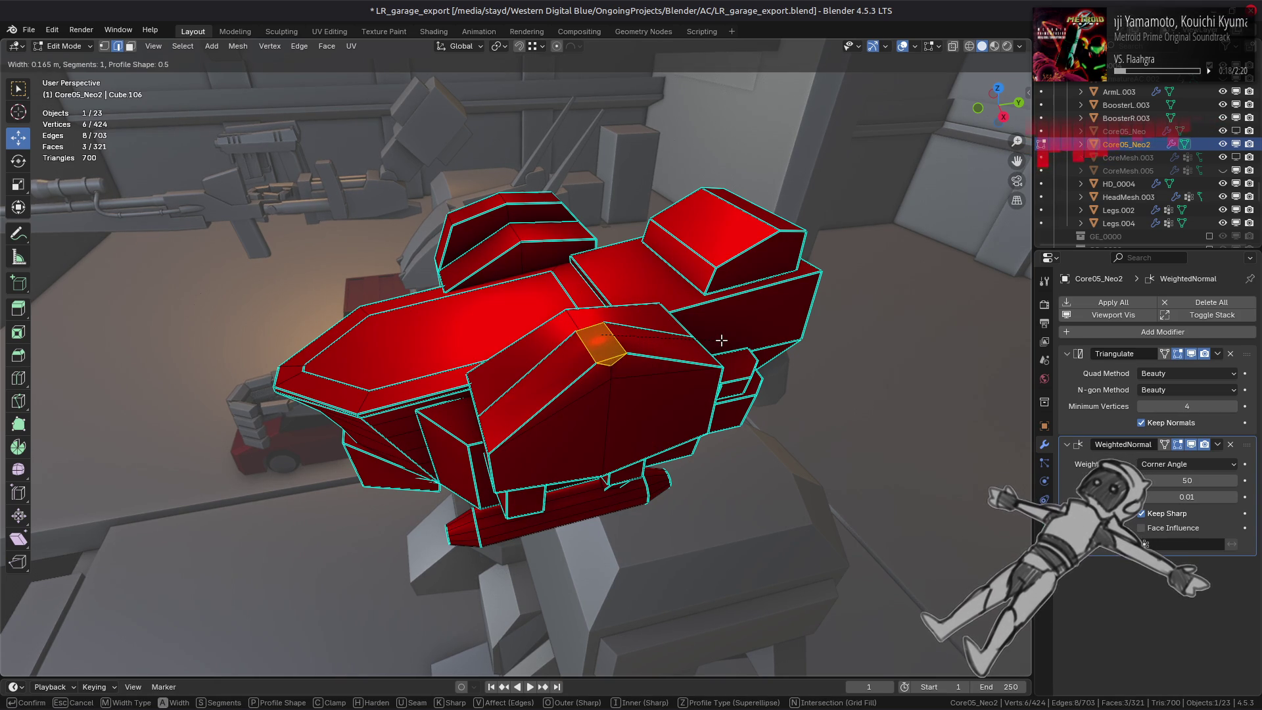
{"action": "left_click", "coordinate": [722, 340]}
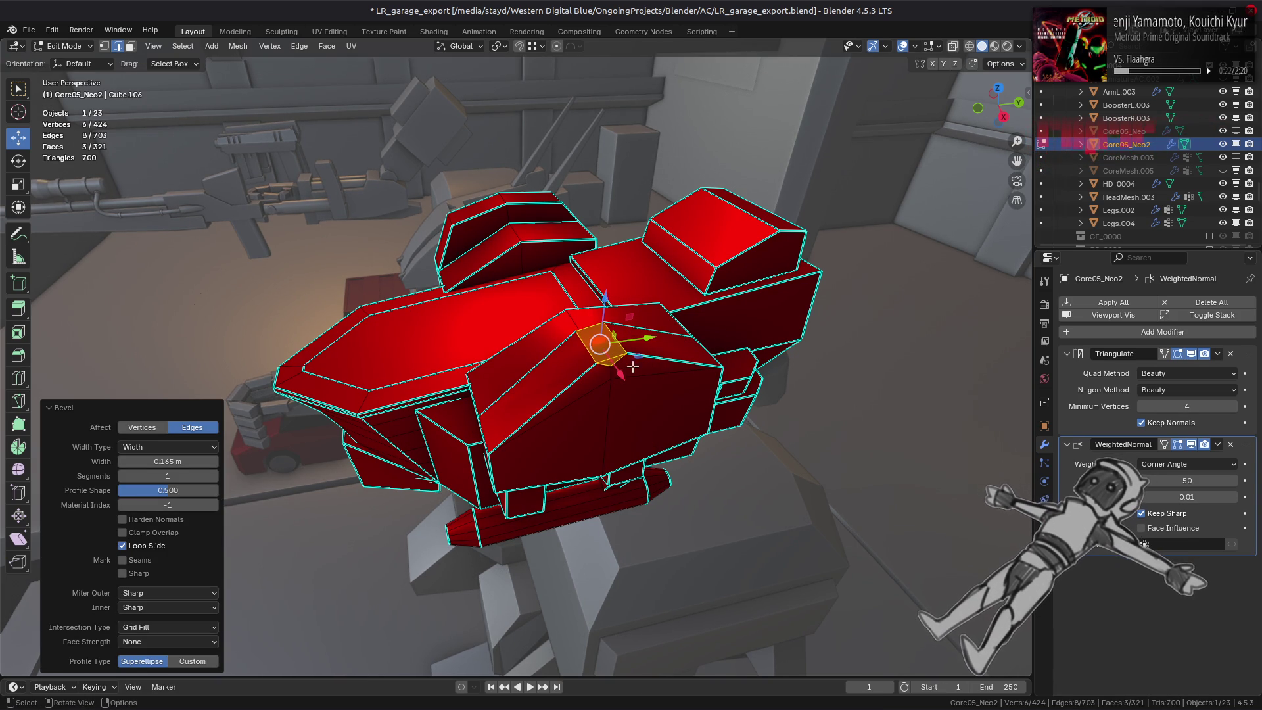
{"action": "middle_click_drag", "start_coordinate": [702, 345], "coordinate": [699, 394]}
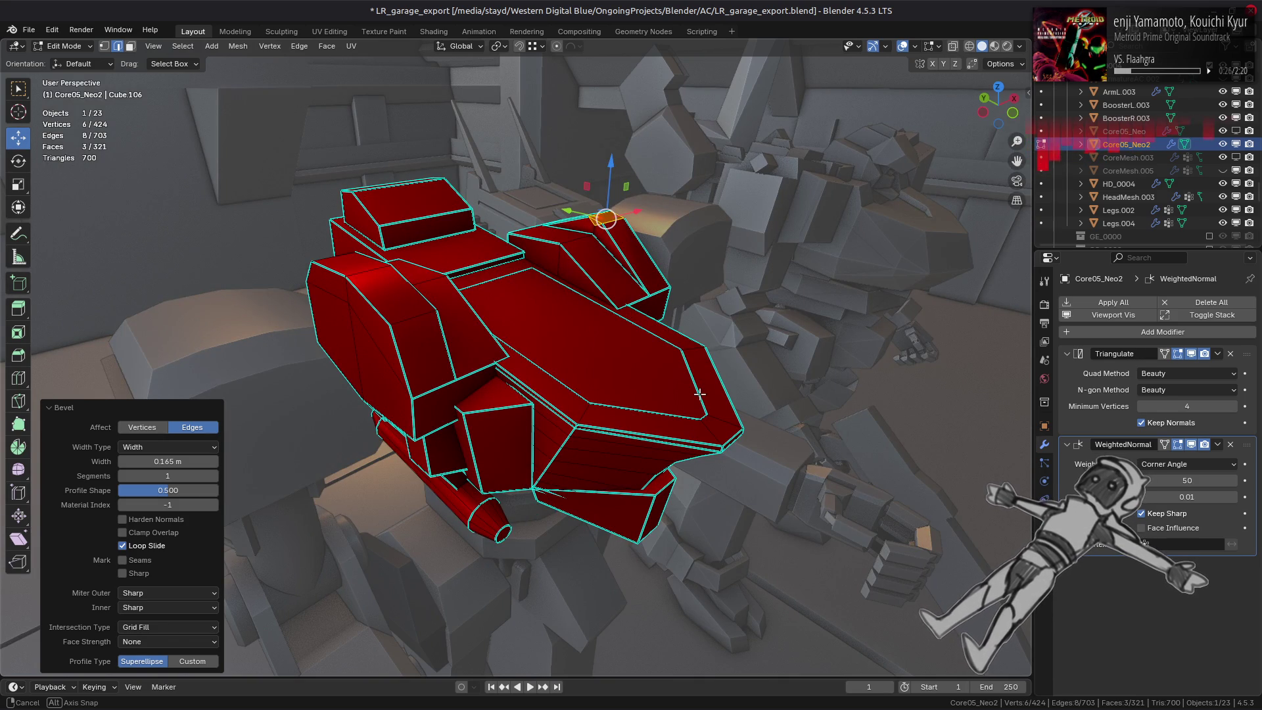
{"action": "middle_click_drag", "start_coordinate": [698, 393], "coordinate": [495, 395]}
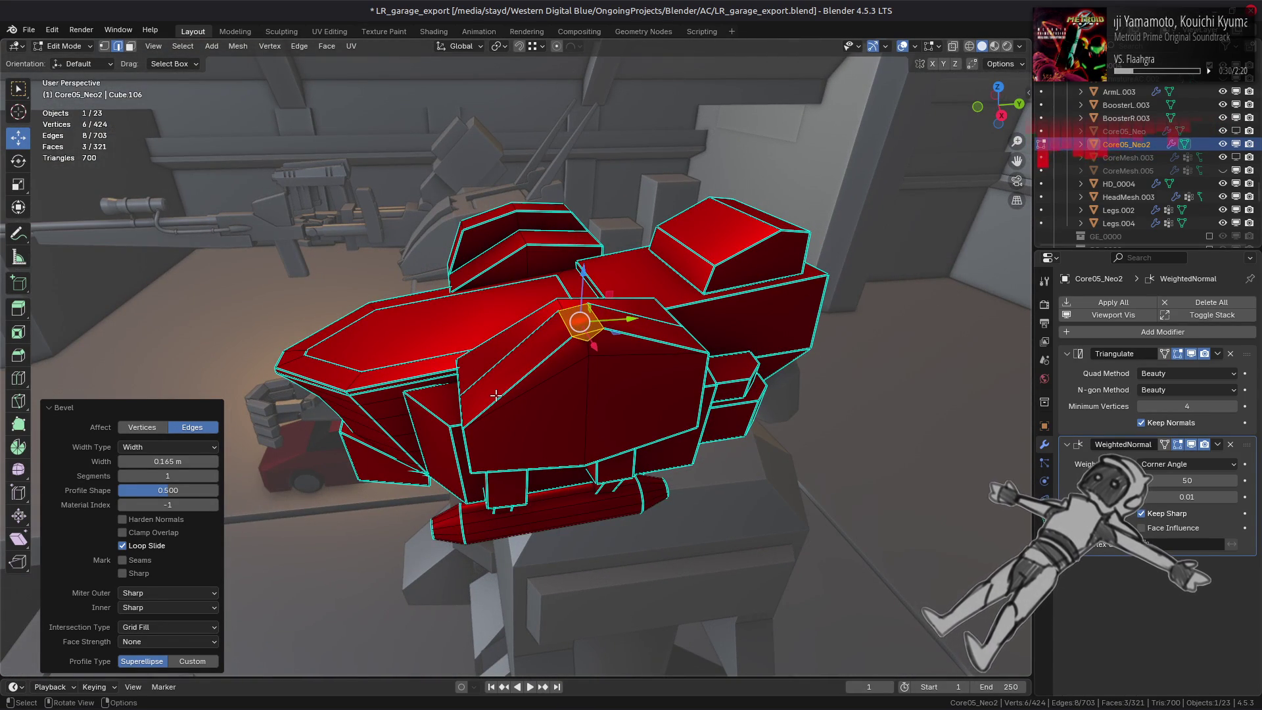
Undo the trial bevel and return the armor to Object Mode.
{"action": "key", "text": "ctrl+z"}
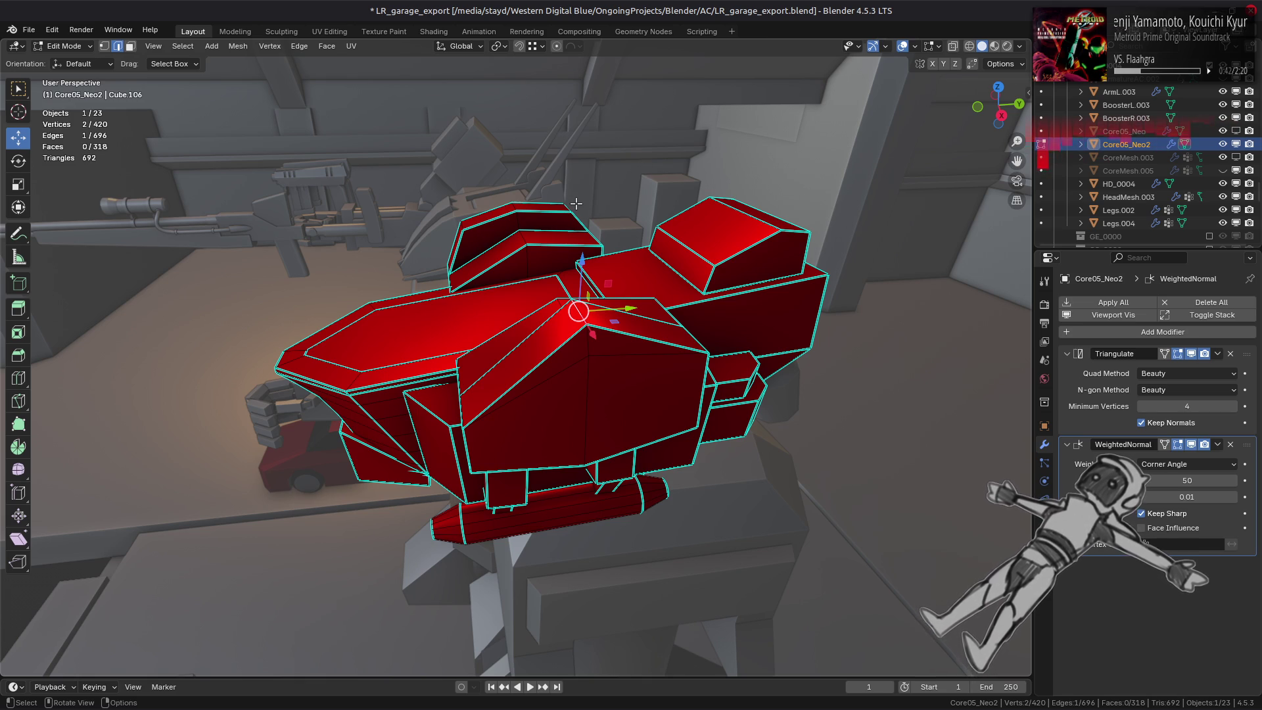
{"action": "key", "text": "Tab"}
{"action": "mouse_move", "coordinate": [446, 313]}
{"action": "middle_mouse_down"}
{"action": "mouse_move", "coordinate": [522, 296]}
{"action": "mouse_move", "coordinate": [583, 338]}
{"action": "mouse_move", "coordinate": [626, 318]}
{"action": "mouse_move", "coordinate": [680, 326]}
{"action": "middle_mouse_up"}
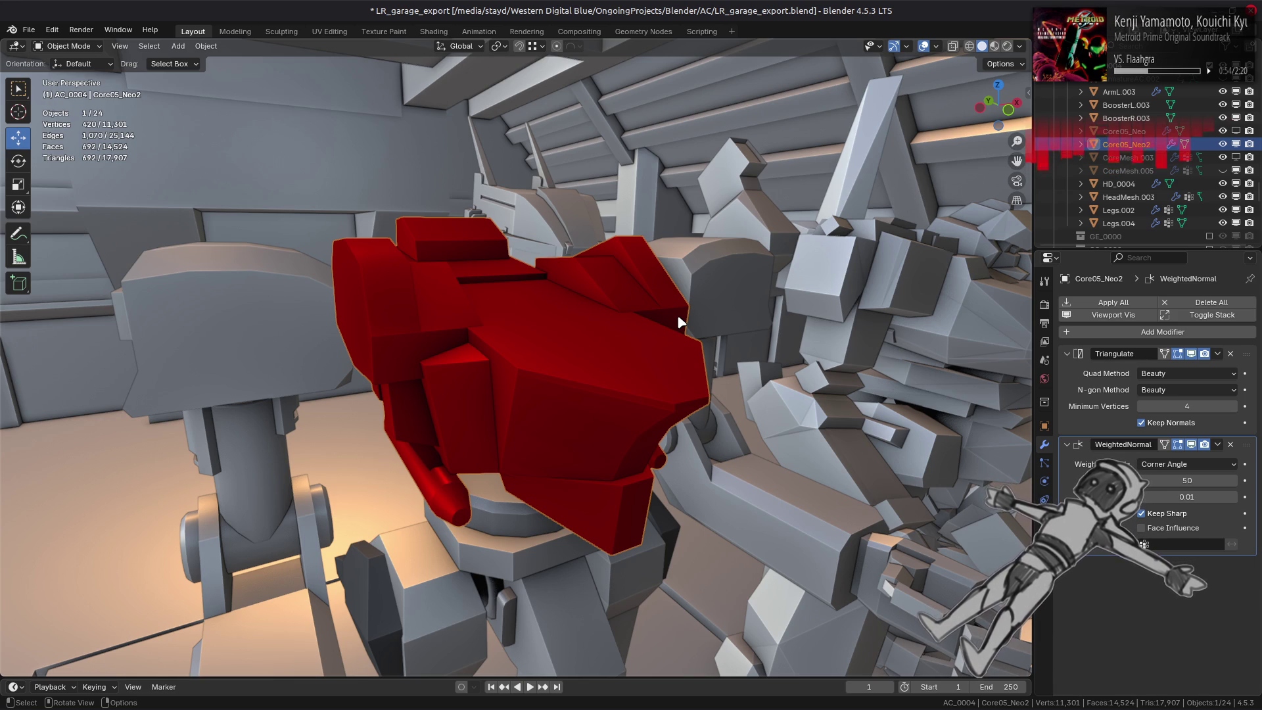
Compare Core05_Neo2 against CoreMesh.005 via outliner visibility, leaving the red armor shown and the grey core hidden.
{"action": "left_click", "coordinate": [1223, 144]}
{"action": "left_click", "coordinate": [1222, 170]}
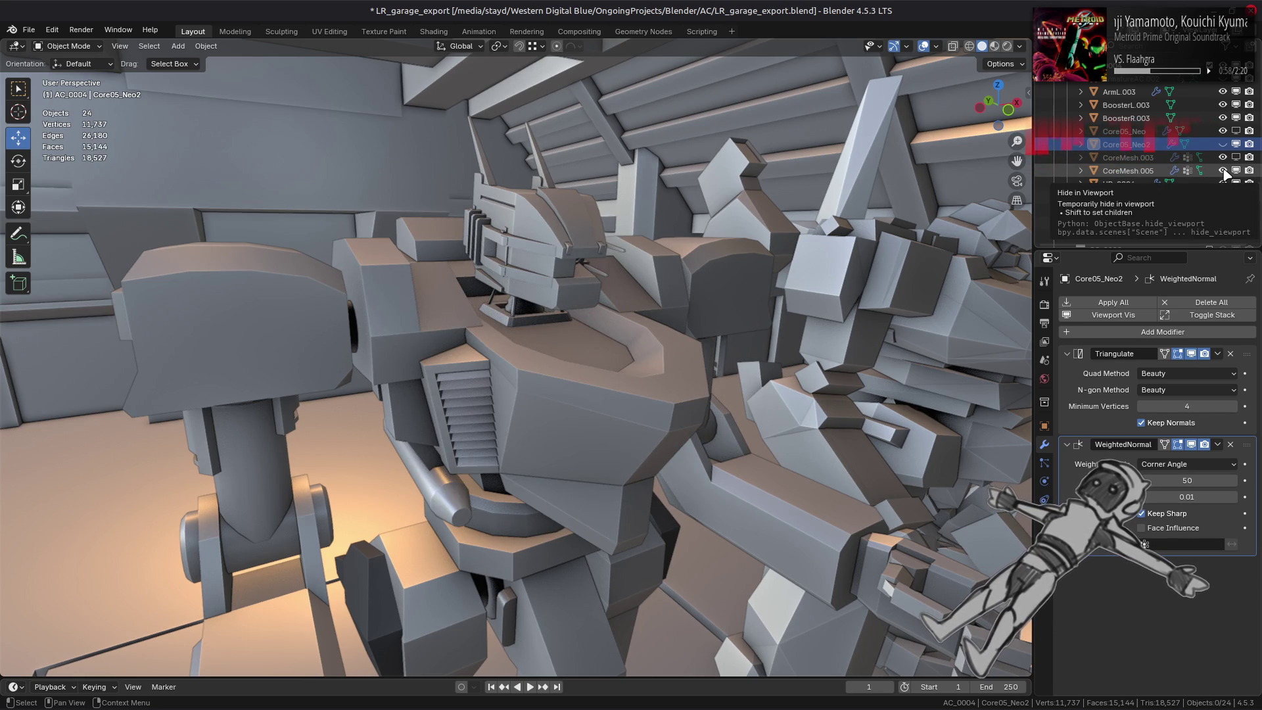
{"action": "left_click", "coordinate": [1224, 171]}
{"action": "left_click", "coordinate": [1223, 145]}
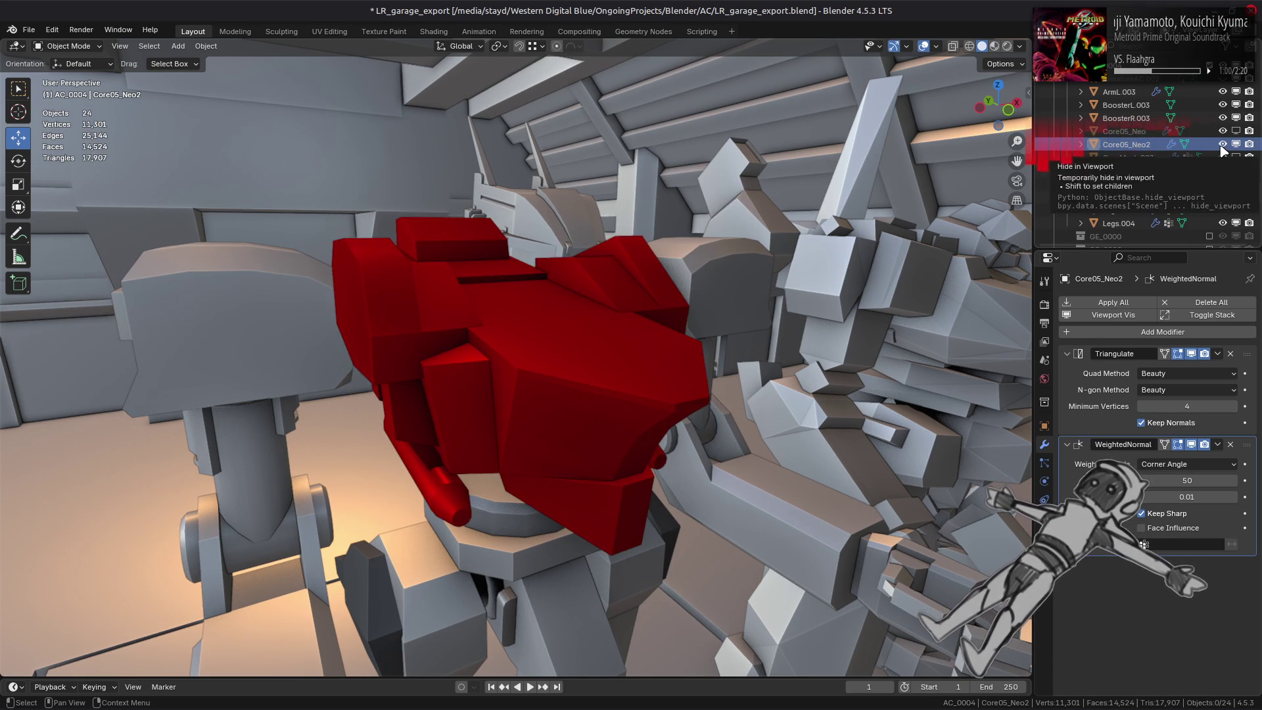
{"action": "left_click", "coordinate": [1224, 145]}
{"action": "left_click", "coordinate": [1224, 171]}
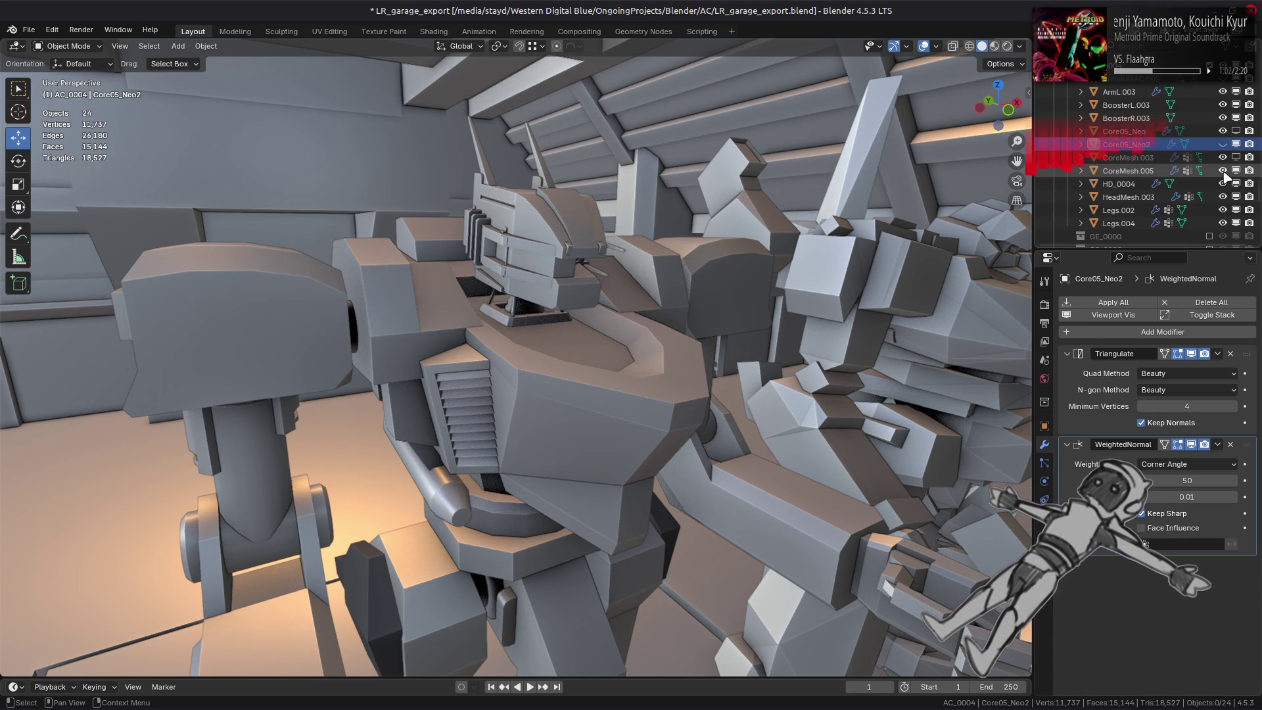
{"action": "left_click", "coordinate": [1224, 171]}
{"action": "left_click", "coordinate": [1223, 145]}
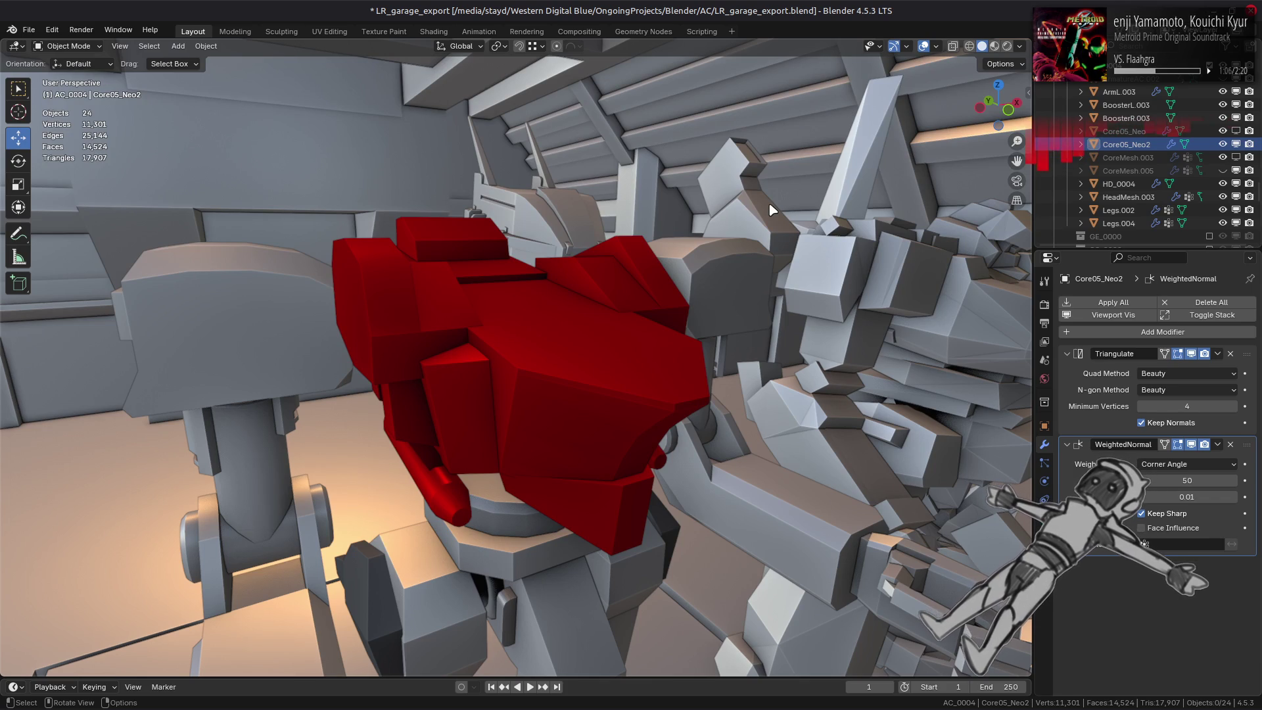
Inspect the armor on the mech from several sides and reopen it for mesh editing.
{"action": "middle_click_drag", "start_coordinate": [611, 286], "coordinate": [461, 258]}
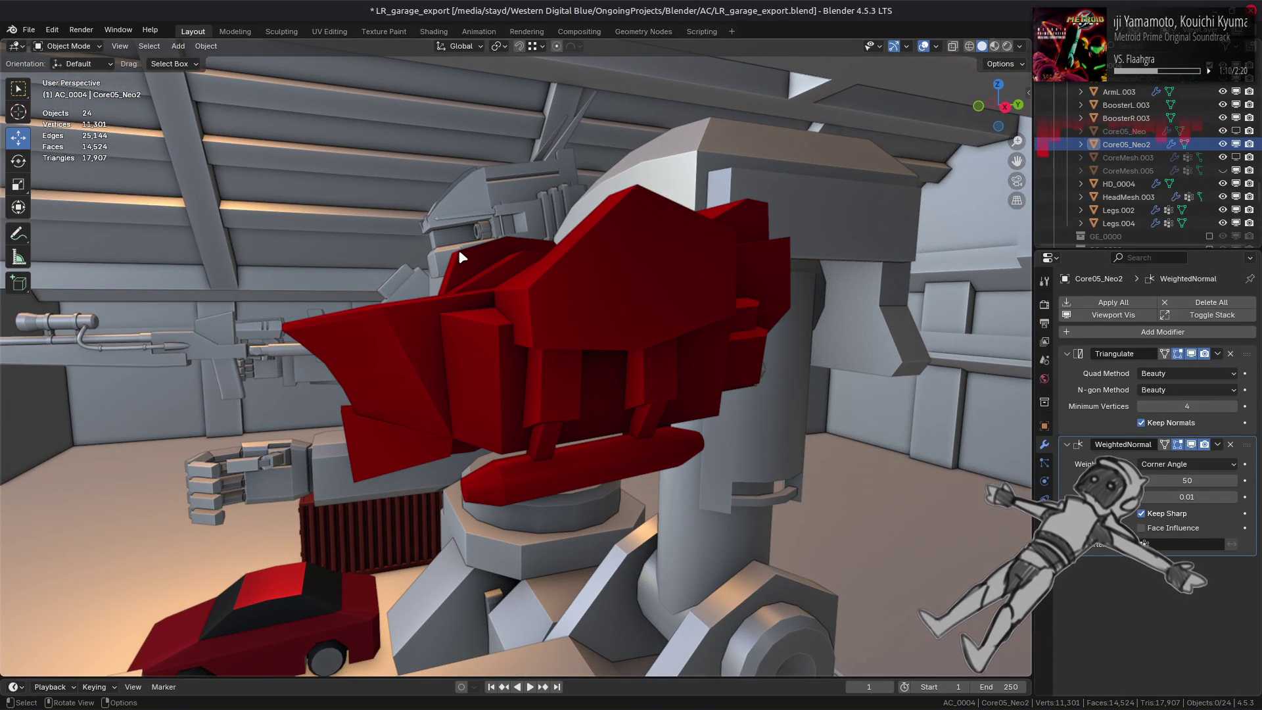
{"action": "middle_click_drag", "start_coordinate": [501, 336], "coordinate": [558, 332]}
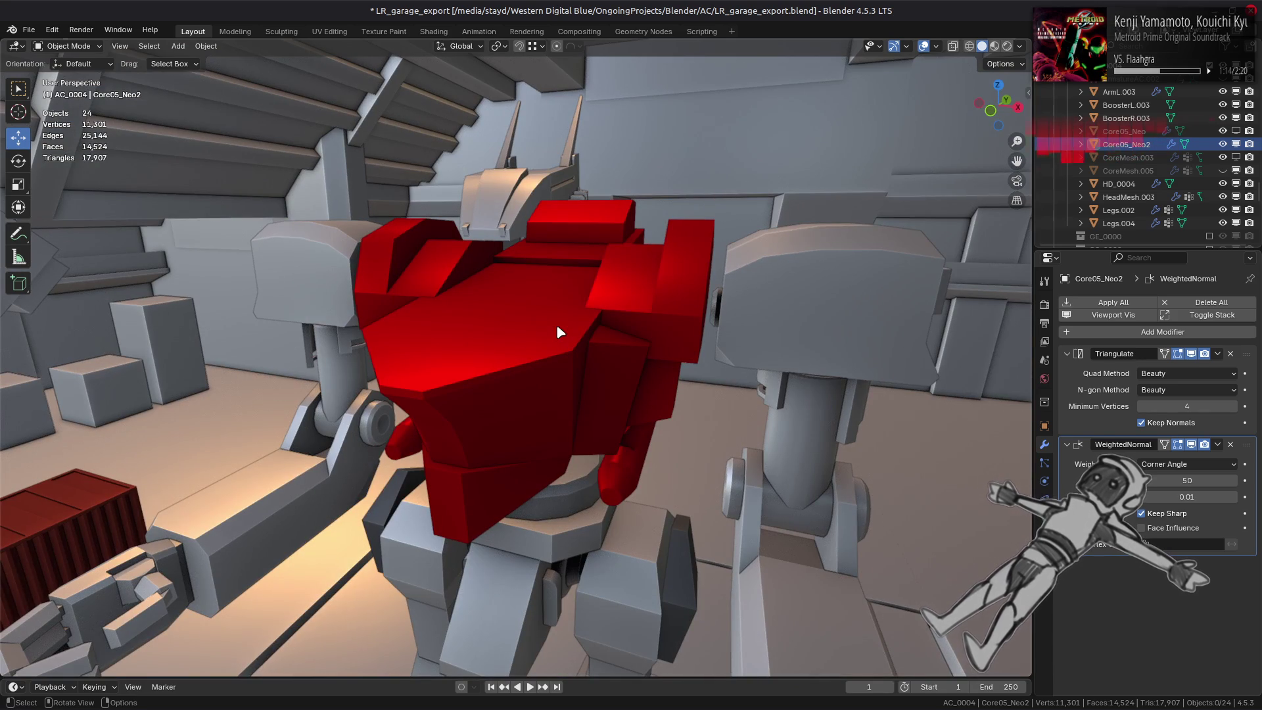
{"action": "mouse_move", "coordinate": [557, 324]}
{"action": "middle_mouse_down"}
{"action": "mouse_move", "coordinate": [514, 305]}
{"action": "mouse_move", "coordinate": [494, 349]}
{"action": "mouse_move", "coordinate": [414, 348]}
{"action": "middle_mouse_up"}
{"action": "key", "text": "Tab"}
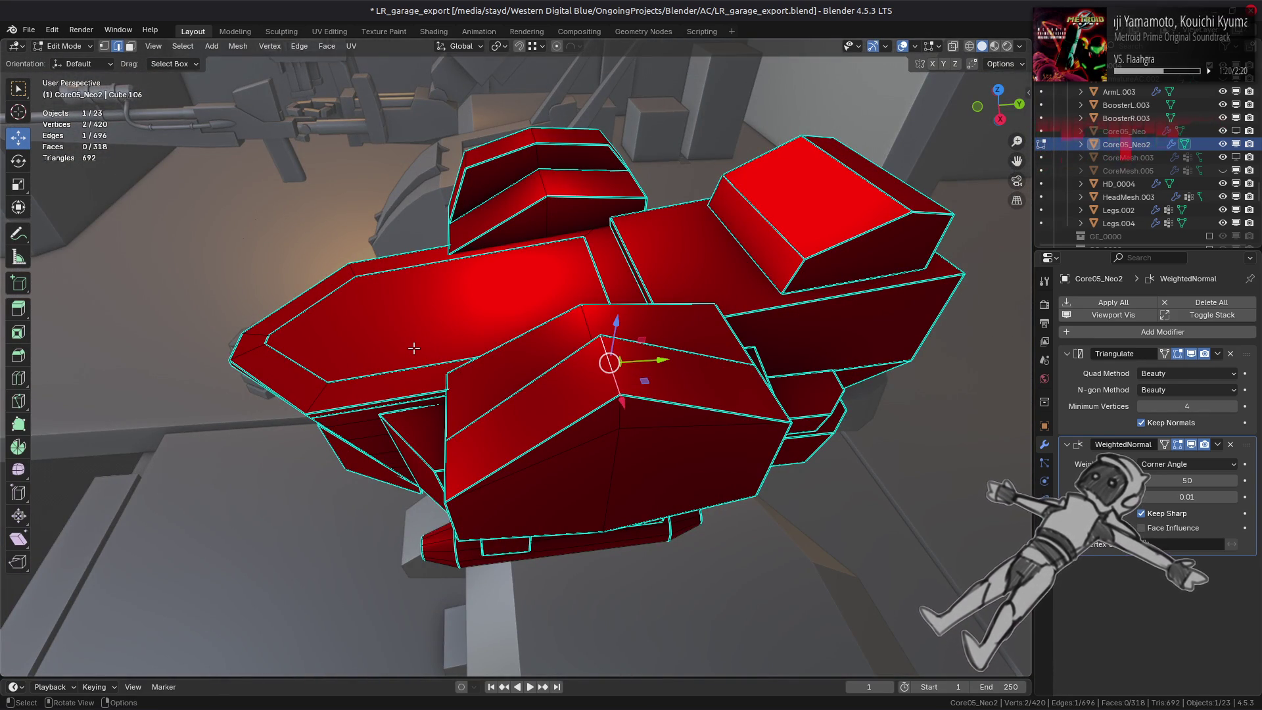
Bevel the selected front ridge edge into three segments.
{"action": "key", "text": "ctrl+b"}
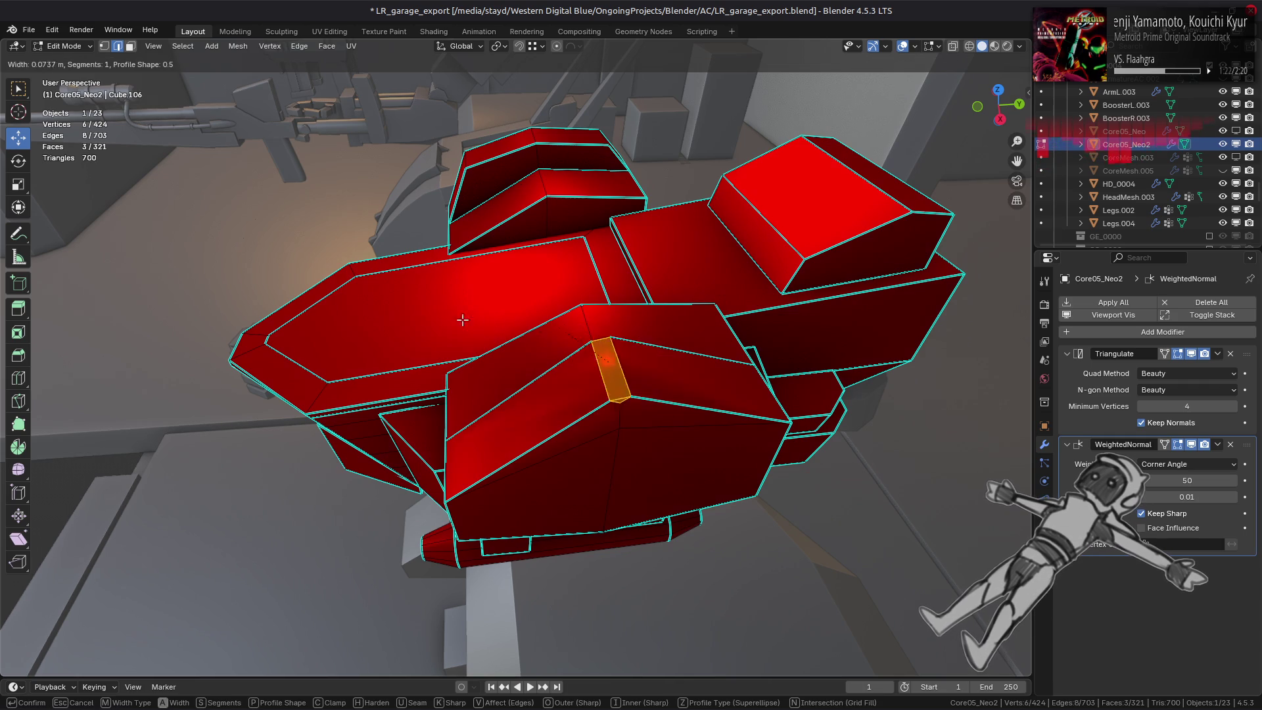
{"action": "scroll", "coordinate": [477, 321], "scroll_direction": "up", "scroll_amount": 2}
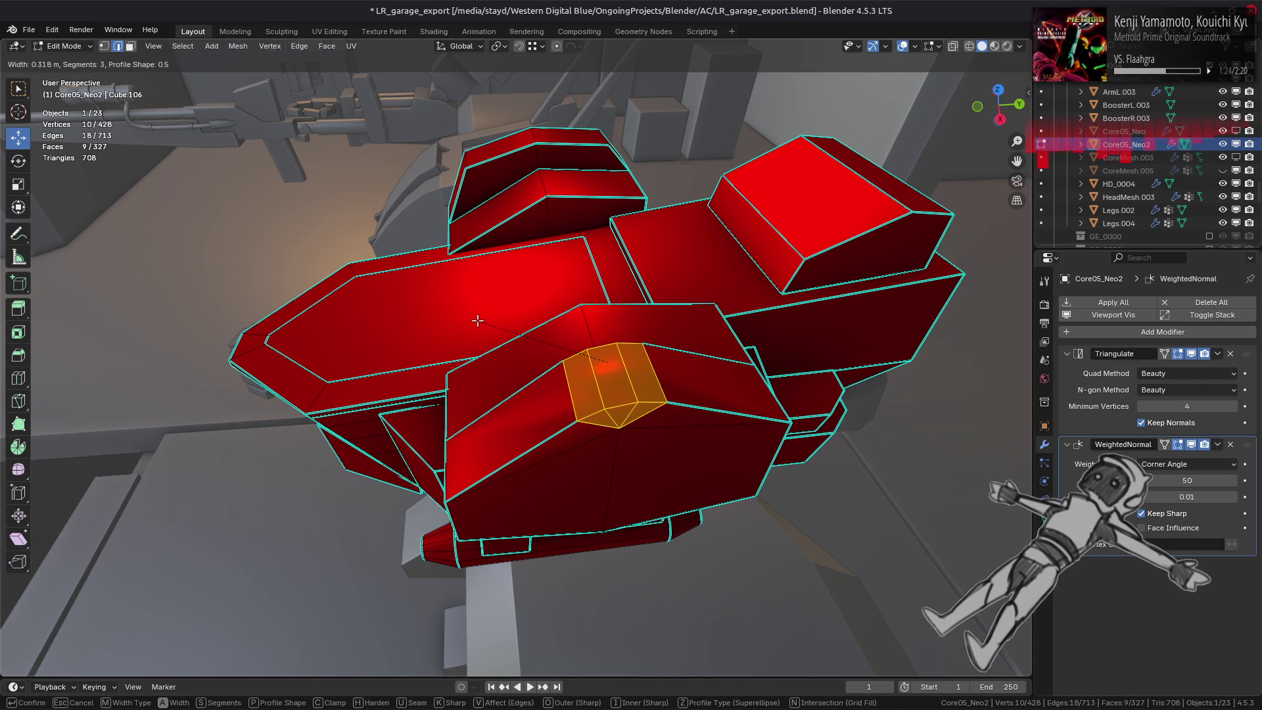
{"action": "left_click", "coordinate": [477, 320]}
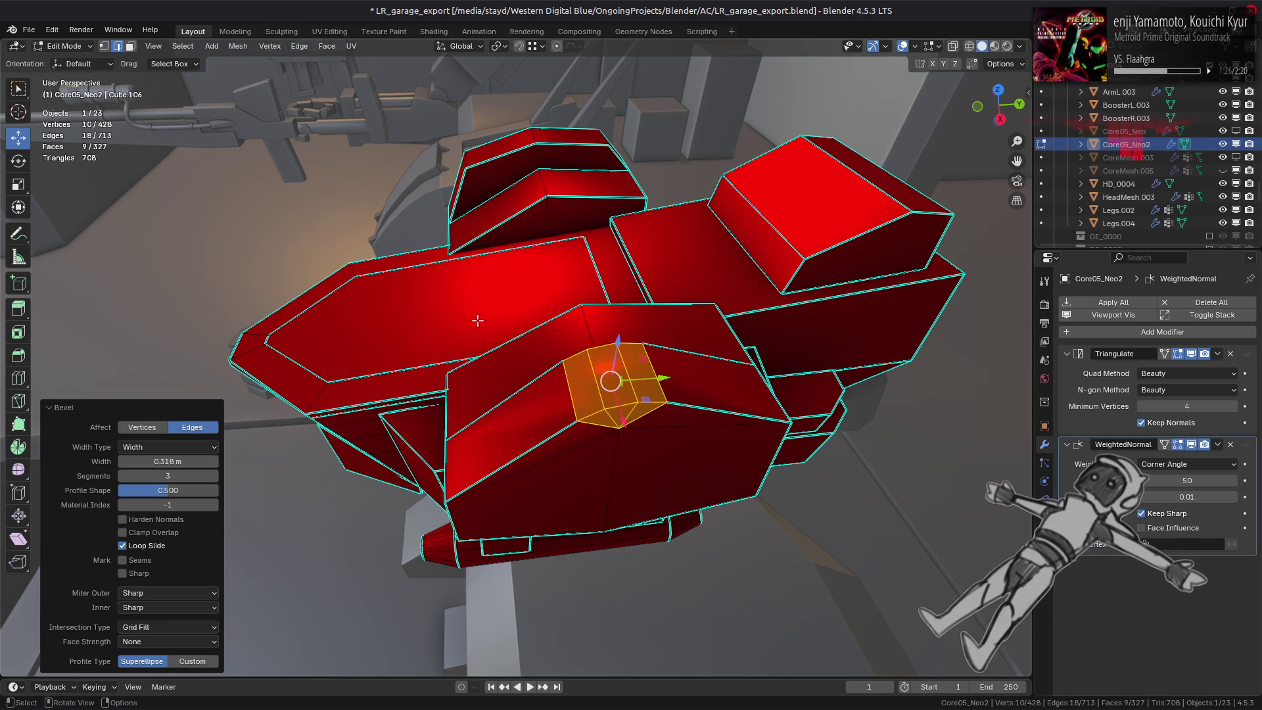
{"action": "key", "text": "alt+a"}
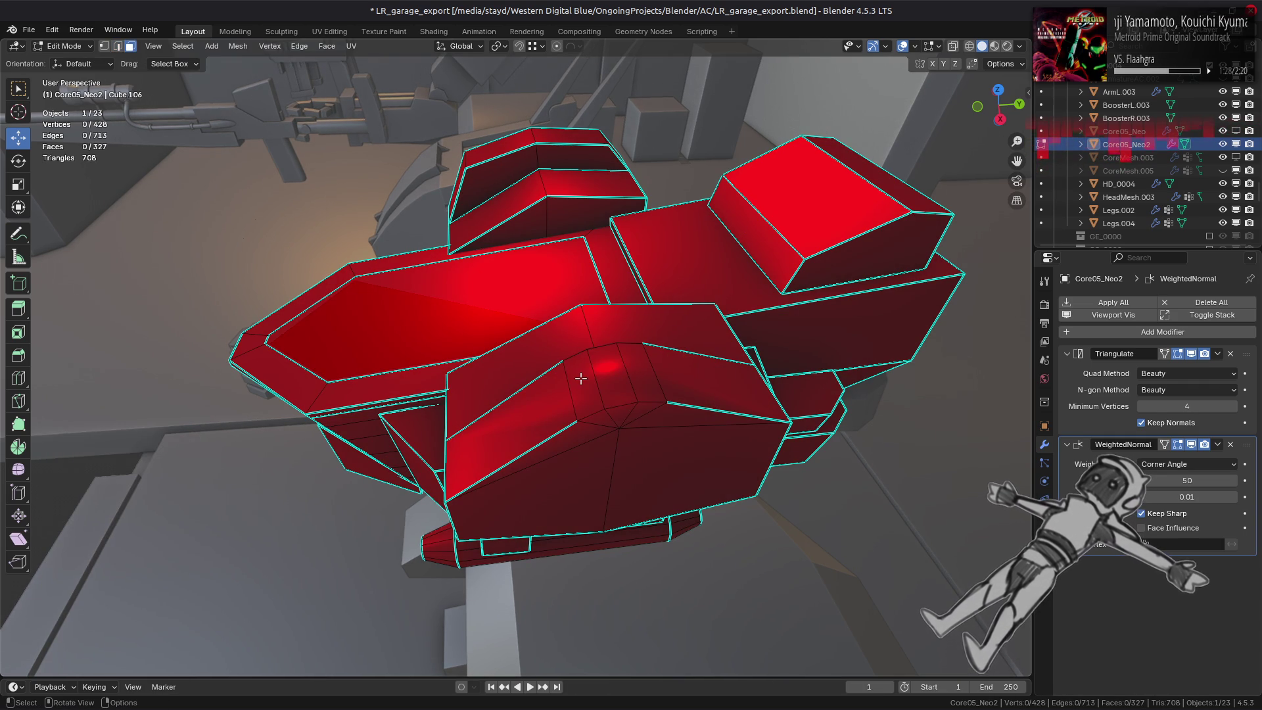
Mark the two edge loops bordering the bevel as sharp.
{"action": "key", "text": "2"}
{"action": "left_click", "coordinate": [600, 350], "text": "alt"}
{"action": "left_click", "coordinate": [592, 414], "text": "alt+shift"}
{"action": "key", "text": "ctrl+e"}
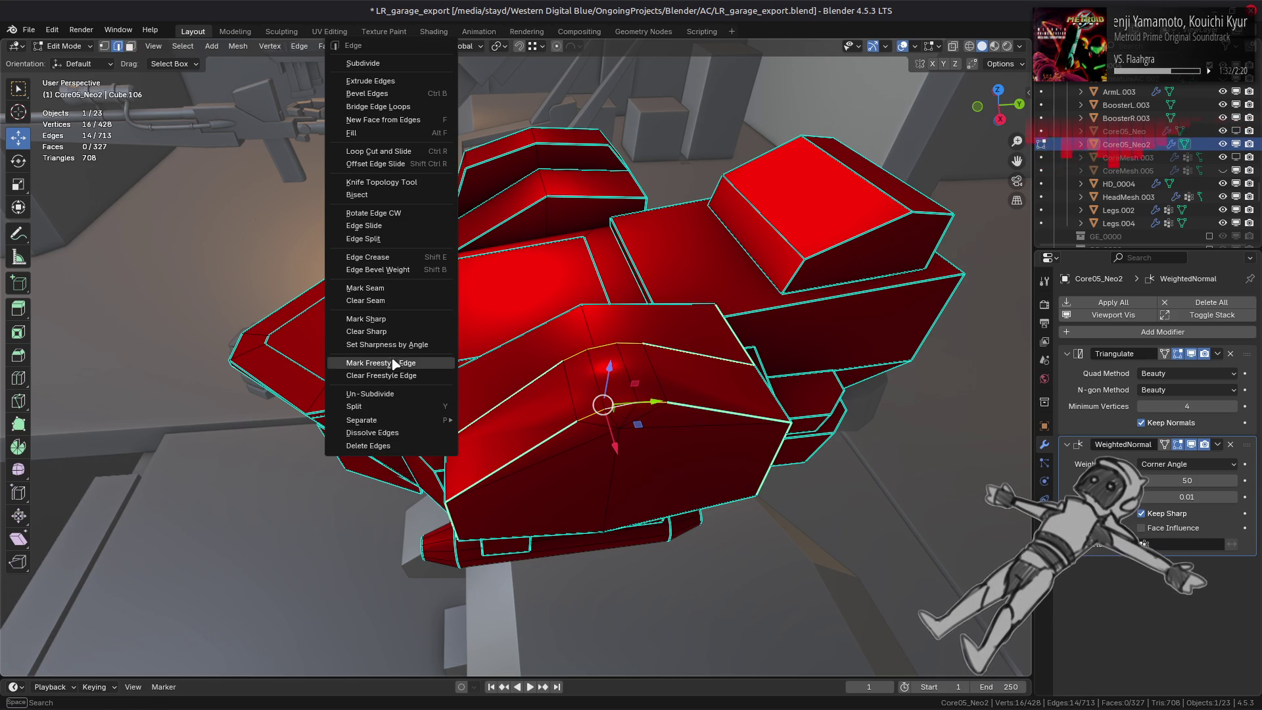
{"action": "left_click", "coordinate": [395, 318]}
{"action": "key", "text": "alt+a"}
Try a MESHmachine Refuse on the ridge faces, undo it, and grow a vertex selection along the ridge.
{"action": "key", "text": "3"}
{"action": "left_click", "coordinate": [587, 372]}
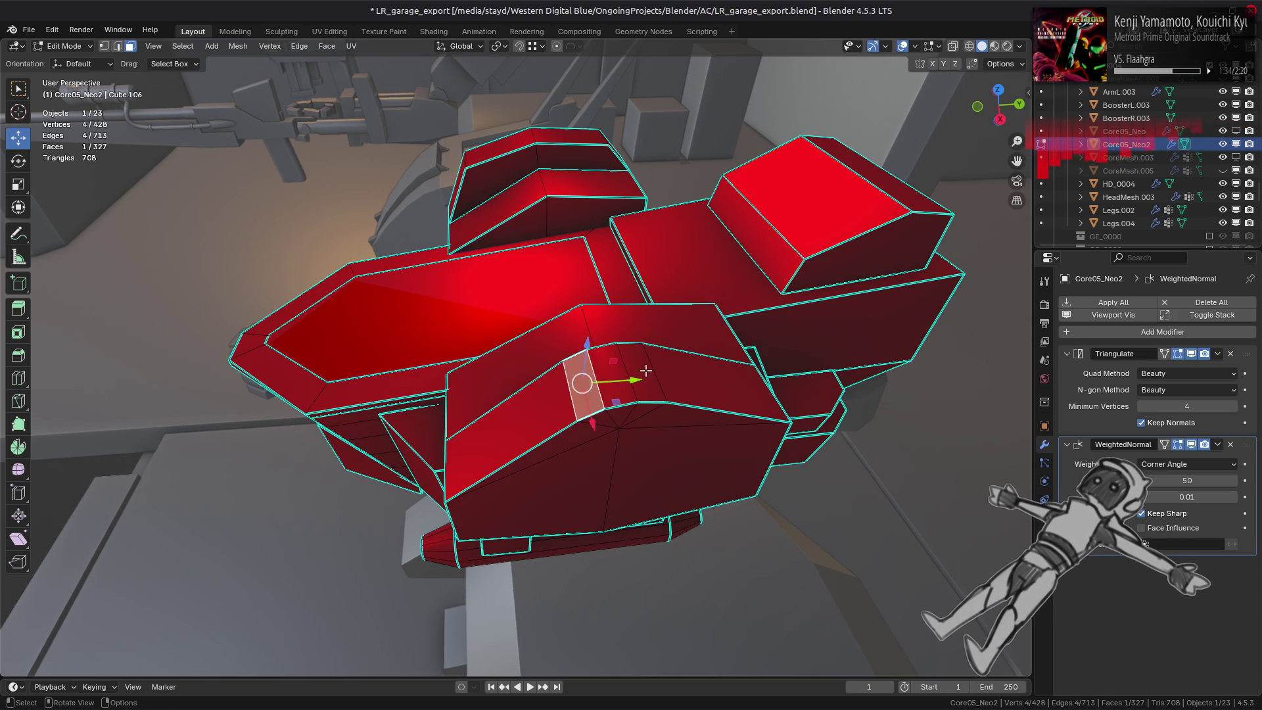
{"action": "left_click", "coordinate": [641, 375], "text": "ctrl"}
{"action": "right_click", "coordinate": [369, 360]}
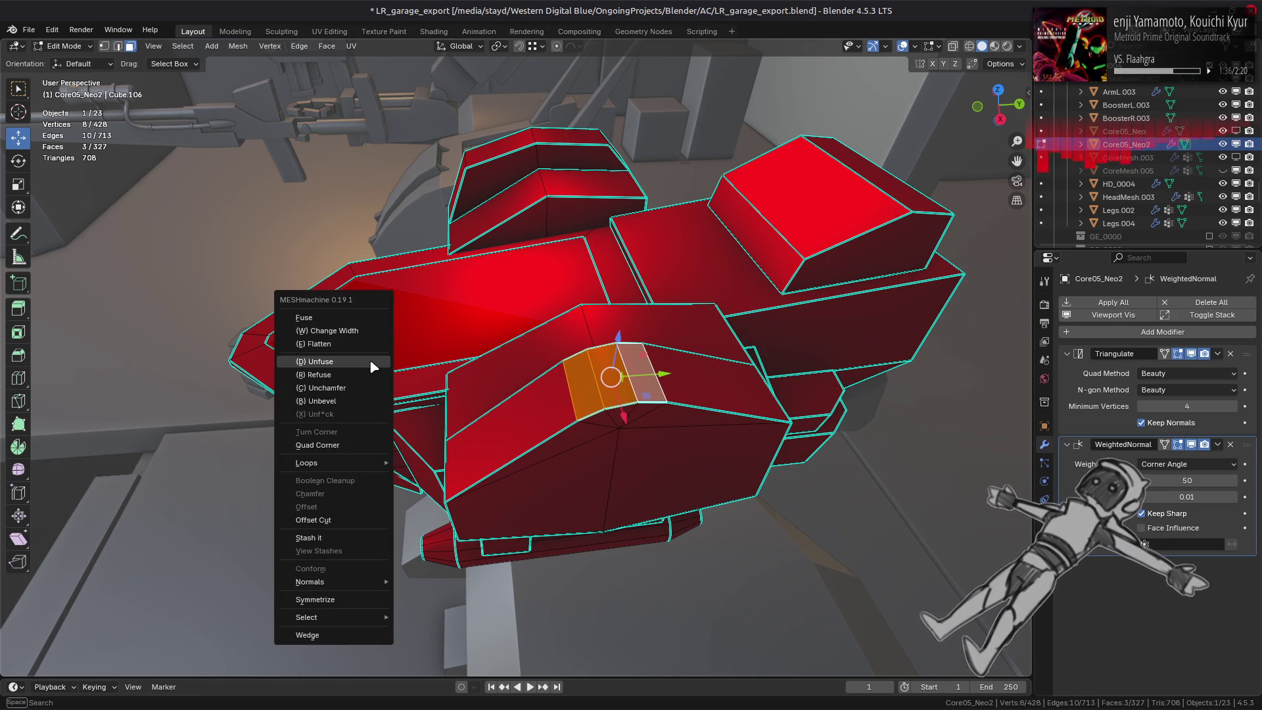
{"action": "left_click", "coordinate": [359, 373]}
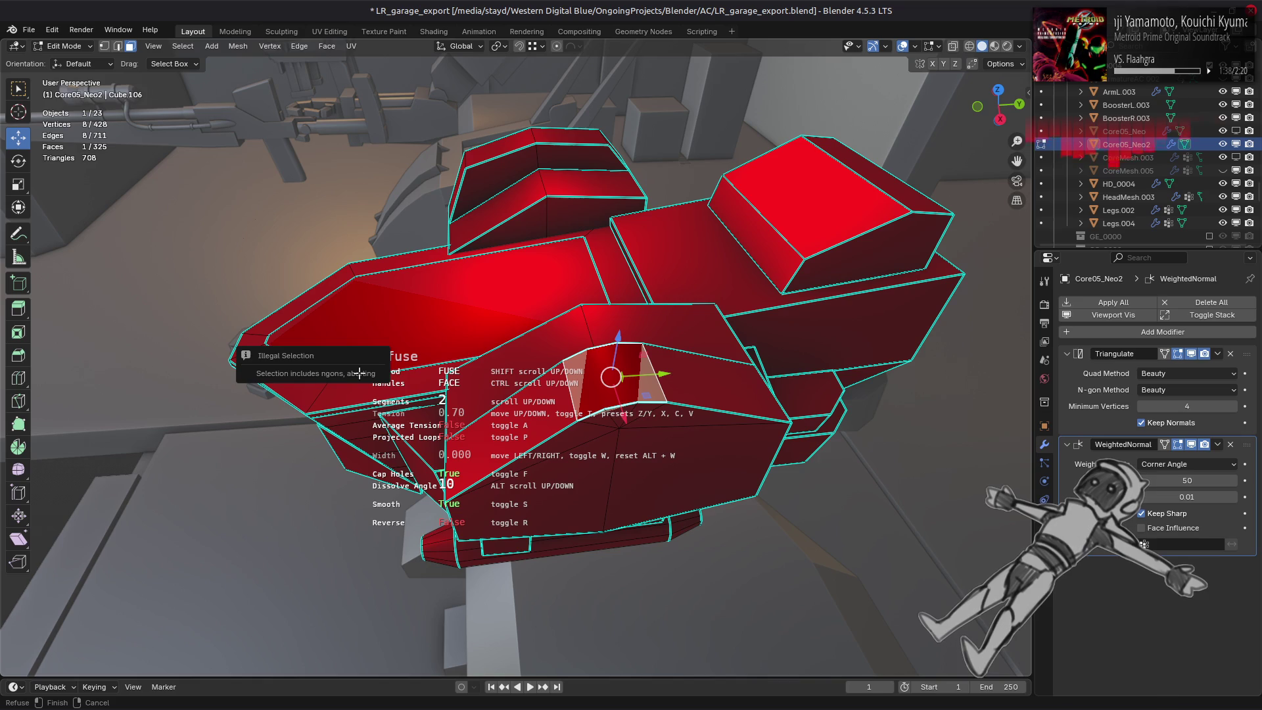
{"action": "left_click", "coordinate": [385, 395]}
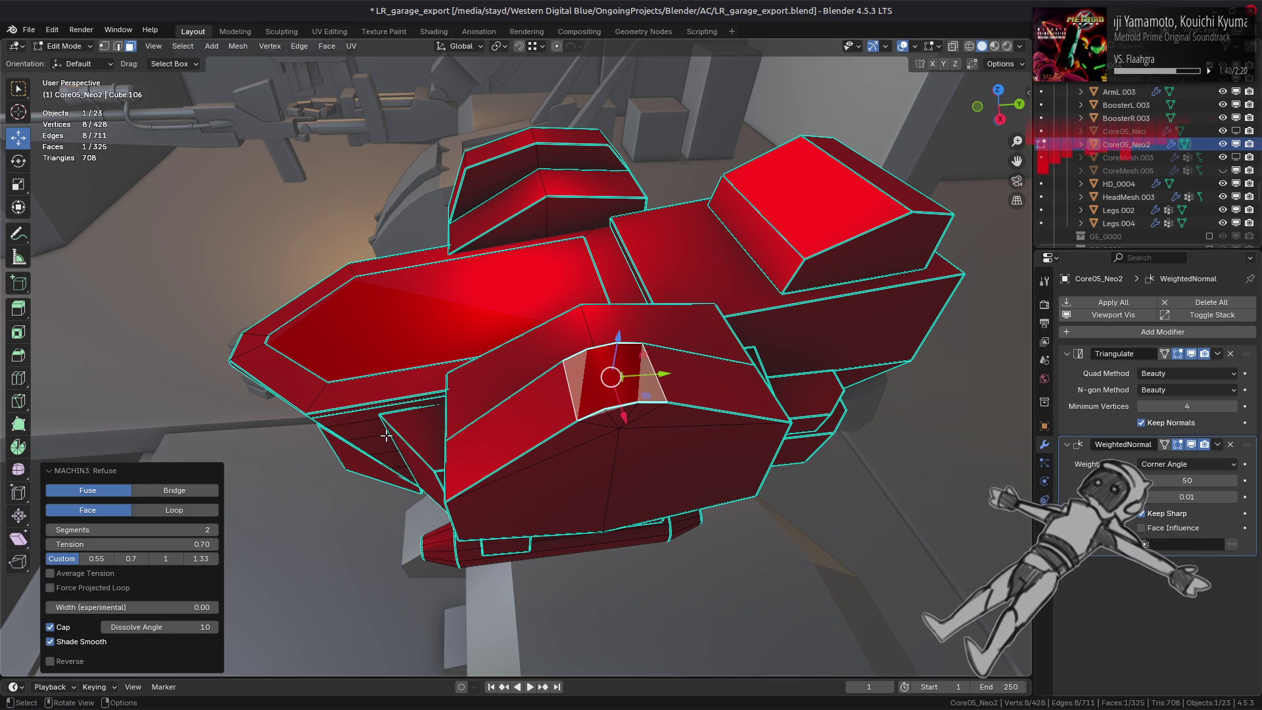
{"action": "key", "text": "ctrl+z"}
{"action": "mouse_move", "coordinate": [449, 420]}
{"action": "middle_mouse_down"}
{"action": "mouse_move", "coordinate": [498, 505]}
{"action": "mouse_move", "coordinate": [467, 380]}
{"action": "mouse_move", "coordinate": [472, 404]}
{"action": "mouse_move", "coordinate": [725, 344]}
{"action": "mouse_move", "coordinate": [568, 313]}
{"action": "mouse_move", "coordinate": [562, 425]}
{"action": "middle_mouse_up"}
{"action": "key", "text": "1"}
{"action": "scroll", "coordinate": [559, 317], "scroll_direction": "up", "scroll_amount": 5}
{"action": "key", "text": "ctrl+KP_Add"}
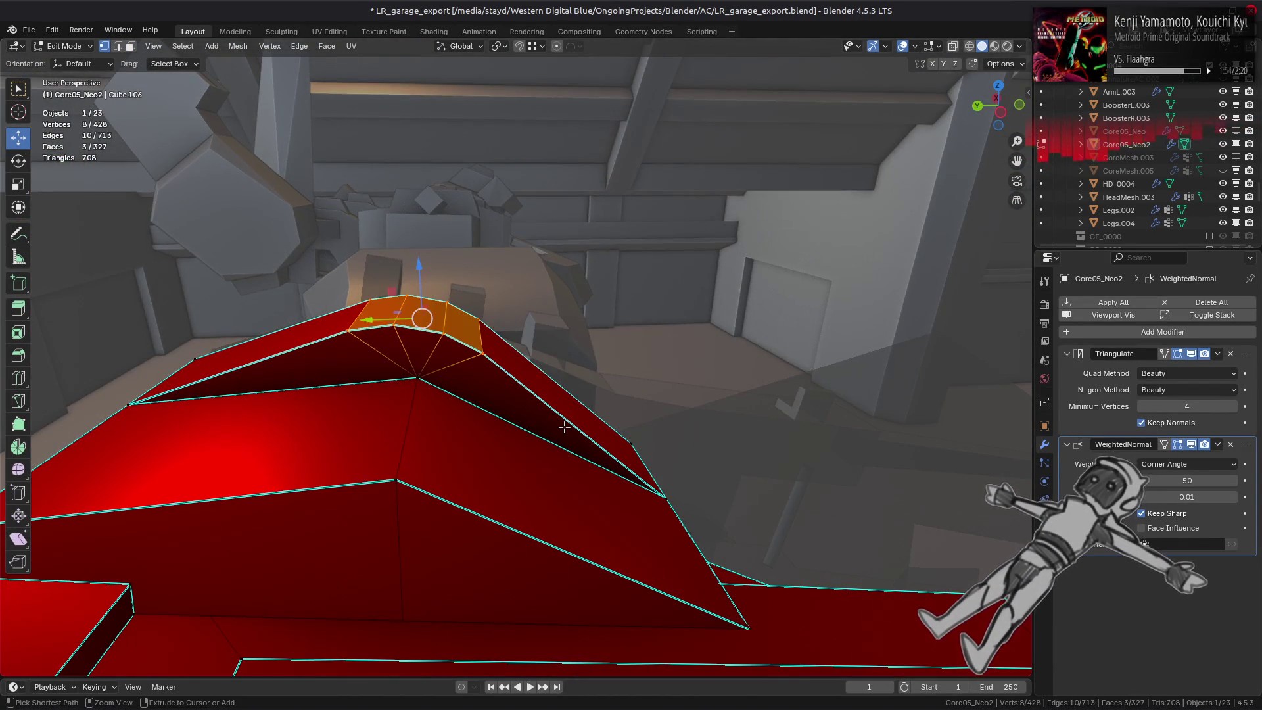
Dissolve the old bevel's extra edges and leftover vertex, restoring the flat ridge faces.
{"action": "key", "text": "a"}
{"action": "right_click", "coordinate": [442, 595]}
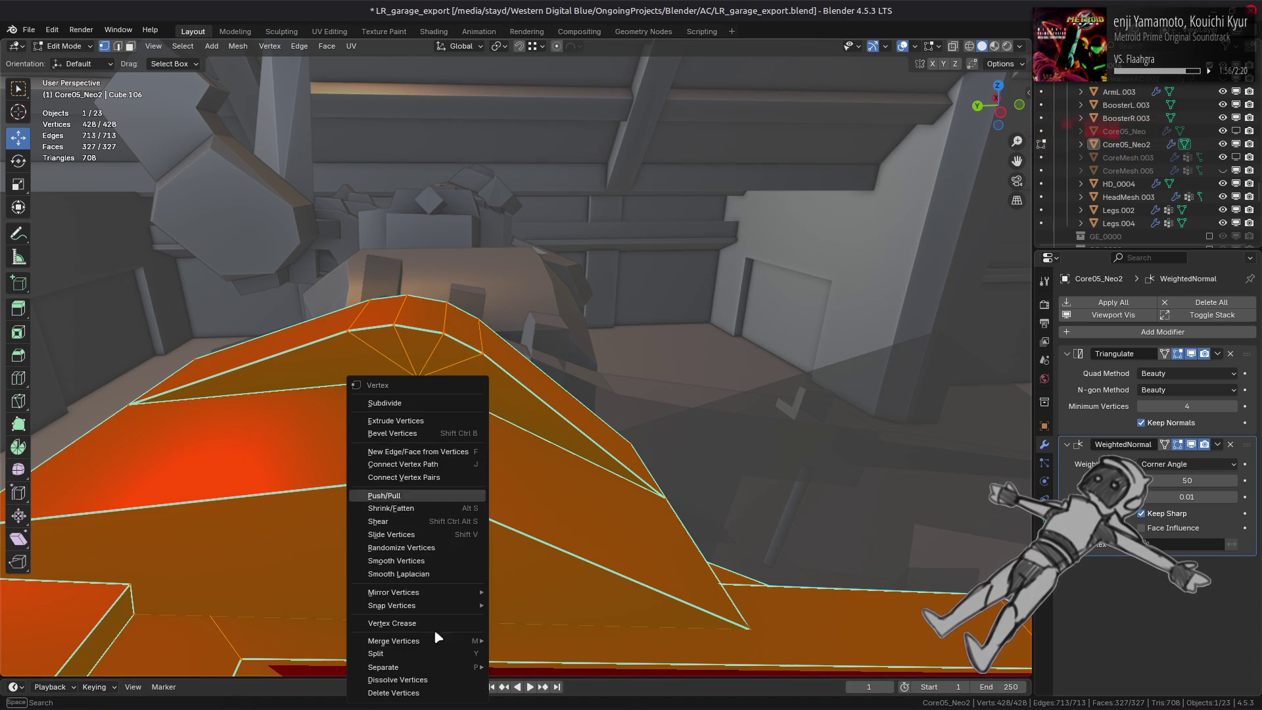
{"action": "key", "text": "ctrl+z"}
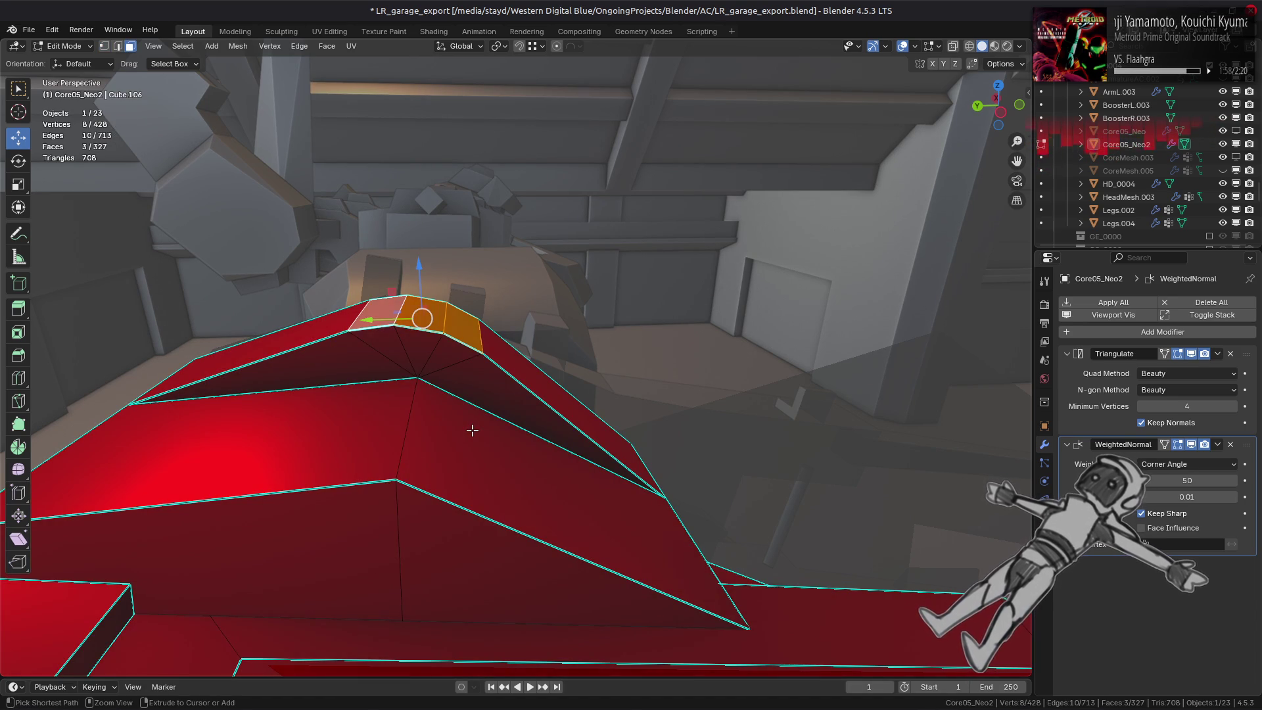
{"action": "key", "text": "ctrl+z"}
{"action": "key", "text": "ctrl+z"}
{"action": "key", "text": "ctrl+z"}
{"action": "key", "text": "ctrl+z"}
{"action": "key", "text": "ctrl+z"}
{"action": "middle_click_drag", "start_coordinate": [415, 338], "coordinate": [653, 466]}
{"action": "key", "text": "ctrl+e"}
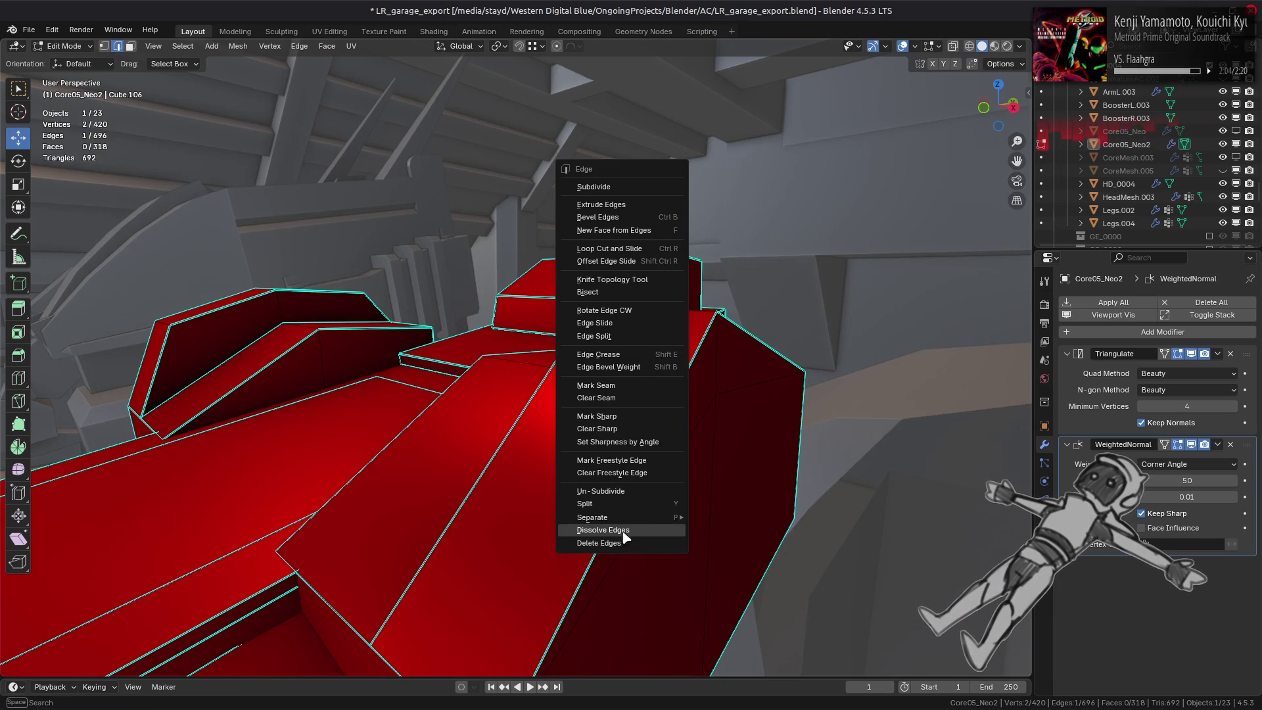
{"action": "left_click", "coordinate": [623, 530]}
{"action": "middle_click_drag", "start_coordinate": [623, 537], "coordinate": [646, 486]}
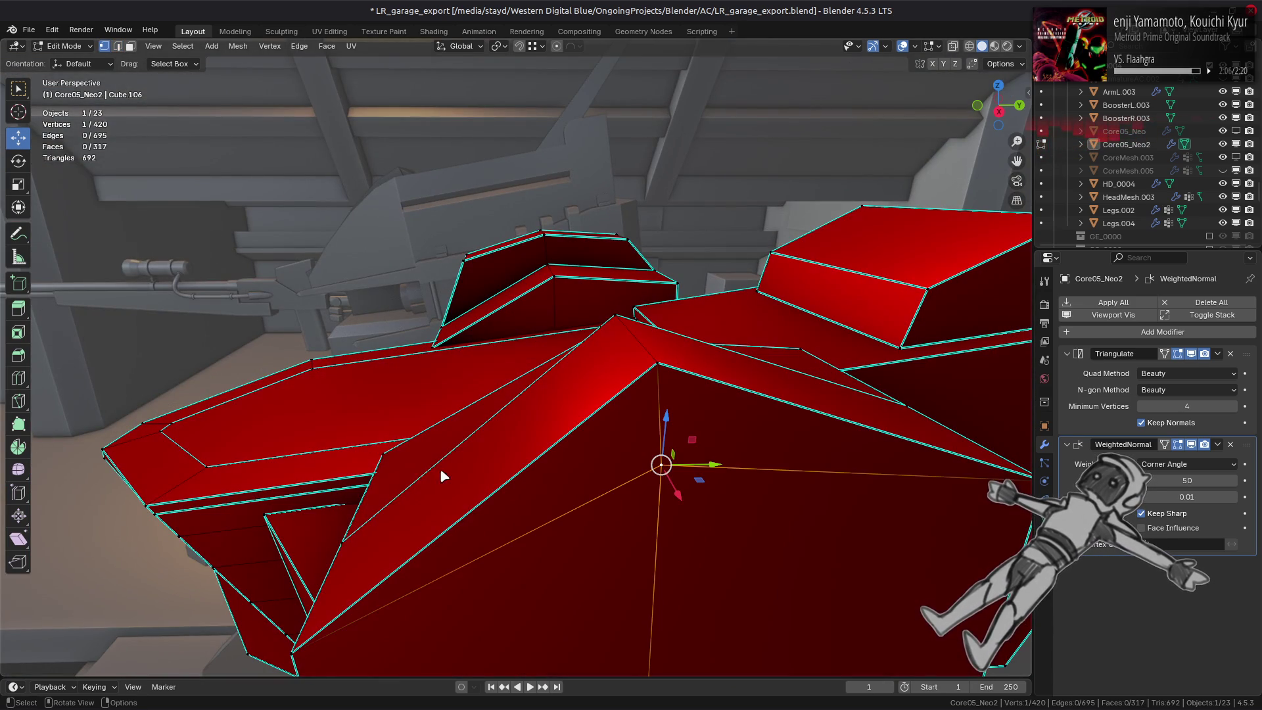
{"action": "key", "text": "x"}
{"action": "left_click", "coordinate": [417, 659]}
Select the front ridge edge and start a fresh bevel on it.
{"action": "mouse_move", "coordinate": [457, 605]}
{"action": "middle_mouse_down"}
{"action": "mouse_move", "coordinate": [549, 479]}
{"action": "mouse_move", "coordinate": [526, 374]}
{"action": "mouse_move", "coordinate": [540, 320]}
{"action": "mouse_move", "coordinate": [555, 339]}
{"action": "middle_mouse_up"}
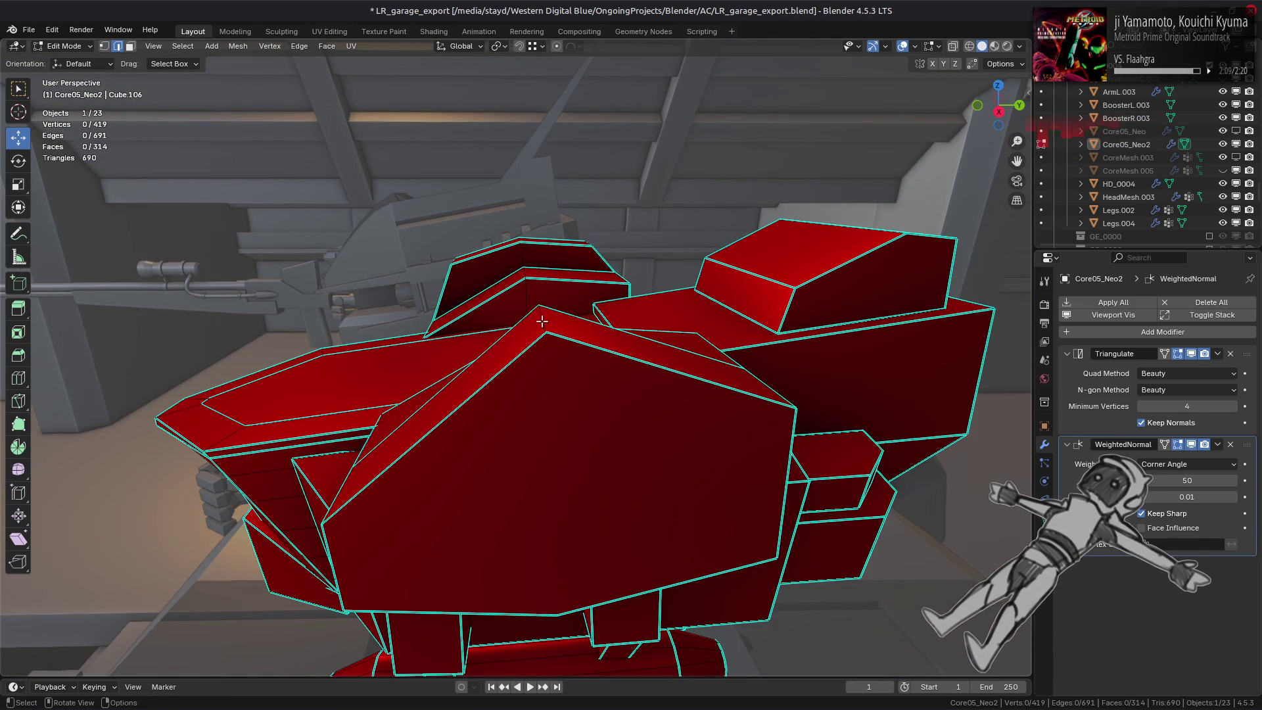
{"action": "left_click", "coordinate": [540, 321]}
{"action": "key", "text": "ctrl+b"}
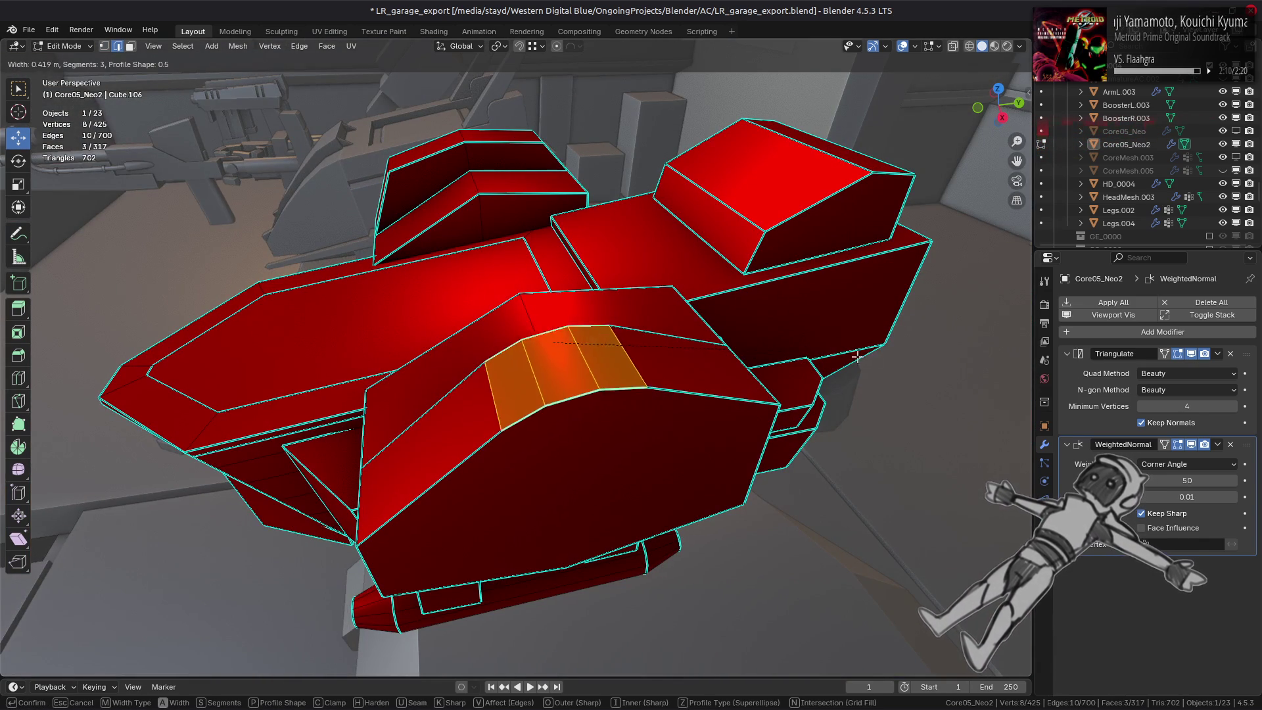
{"action": "scroll", "coordinate": [167, 349], "scroll_direction": "up", "scroll_amount": 1}
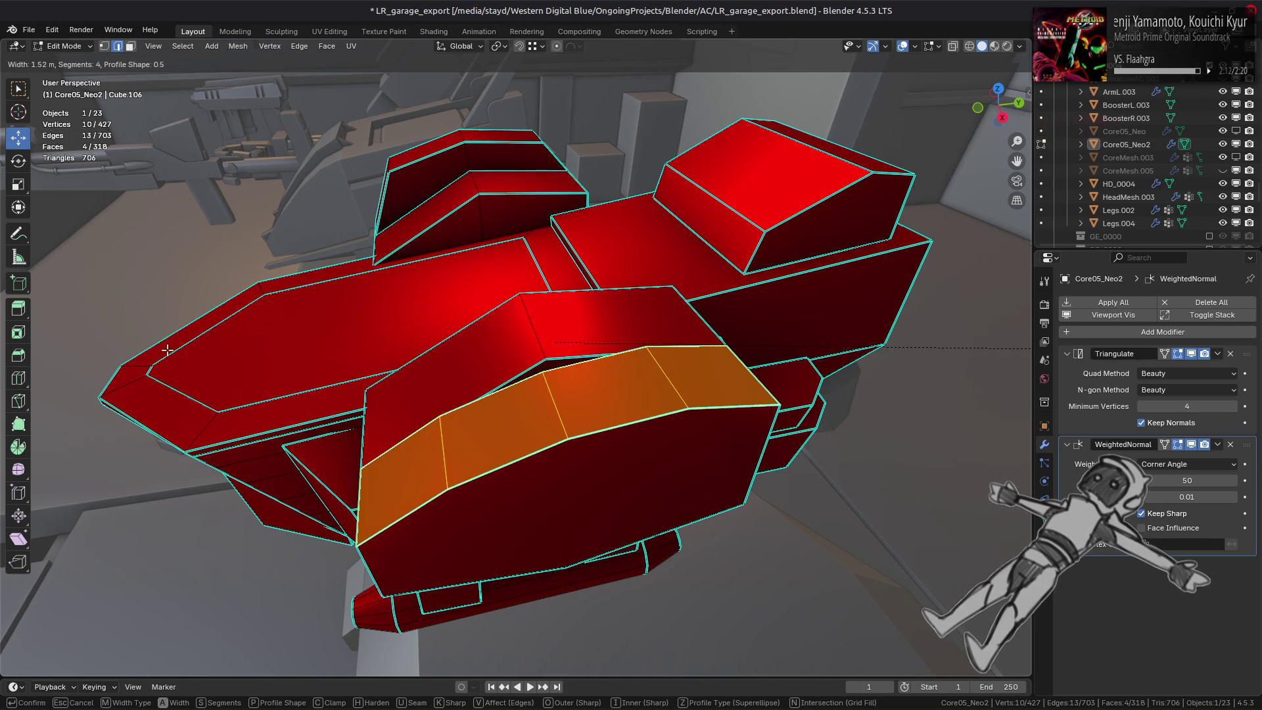
Confirm the bevel at 0.574 m width, try a custom profile, and settle the profile shape at 0.7.
{"action": "left_click", "coordinate": [659, 477]}
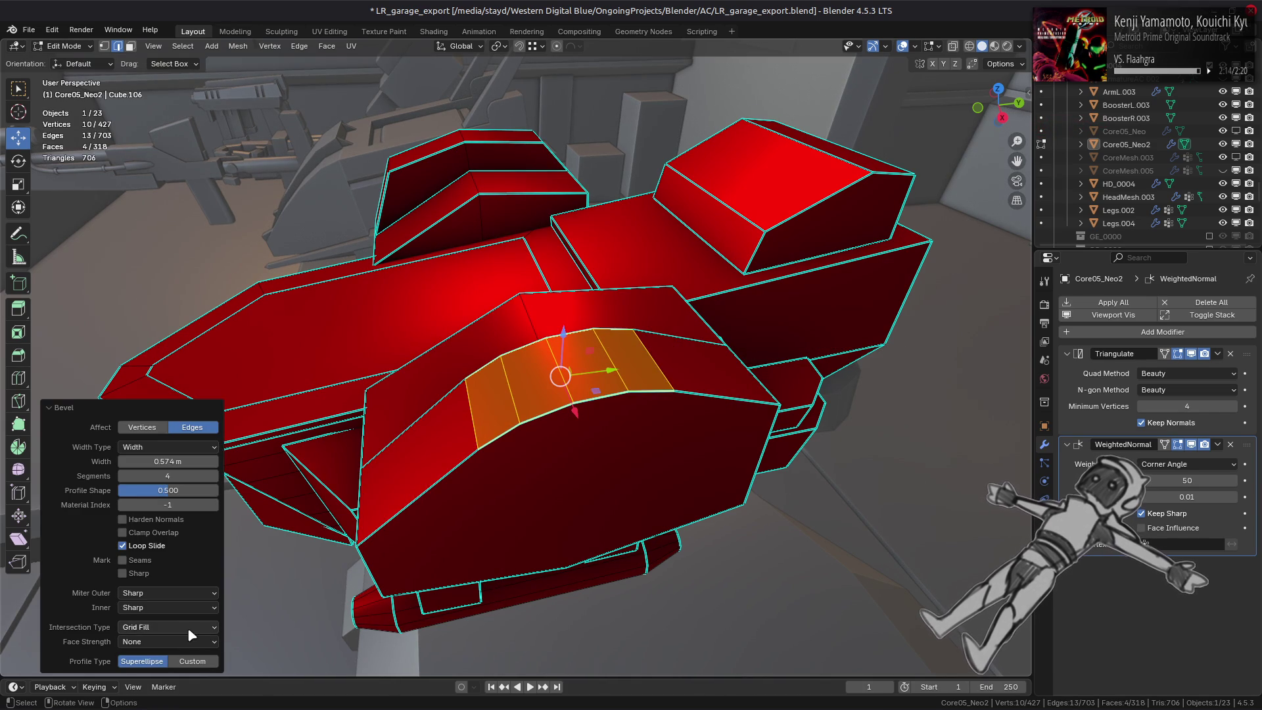
{"action": "left_click", "coordinate": [186, 661]}
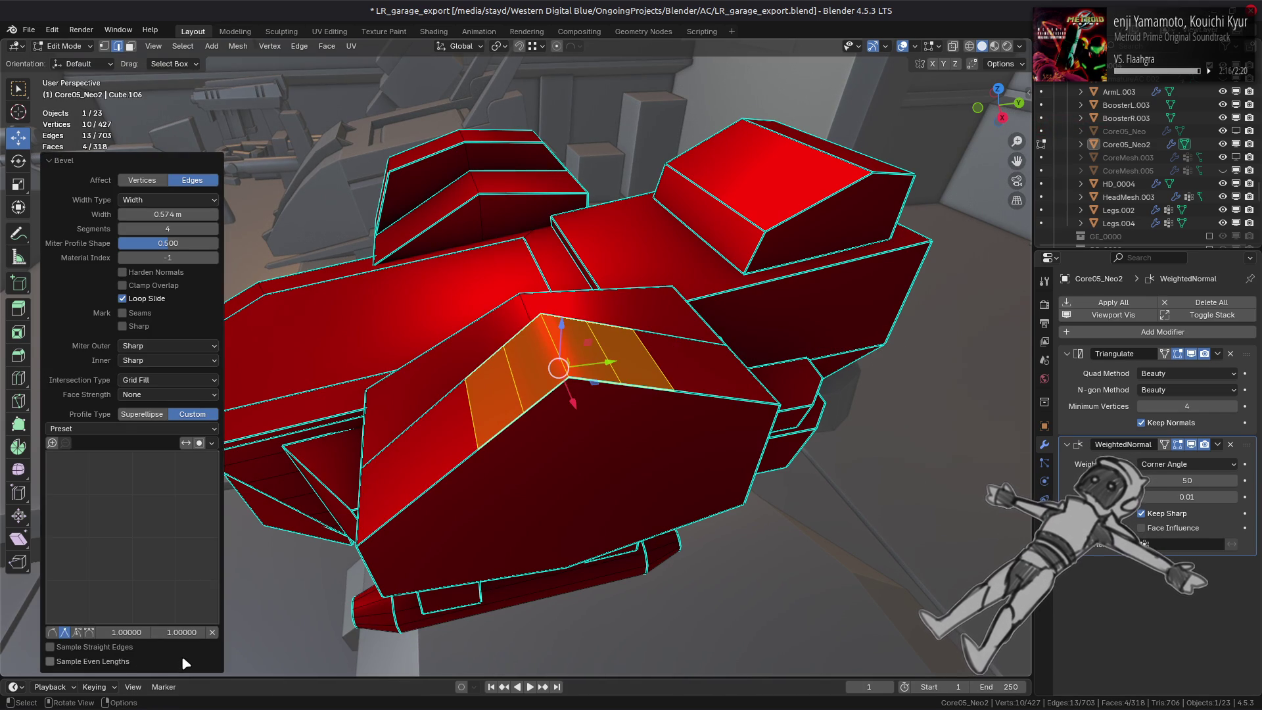
{"action": "left_click", "coordinate": [155, 415]}
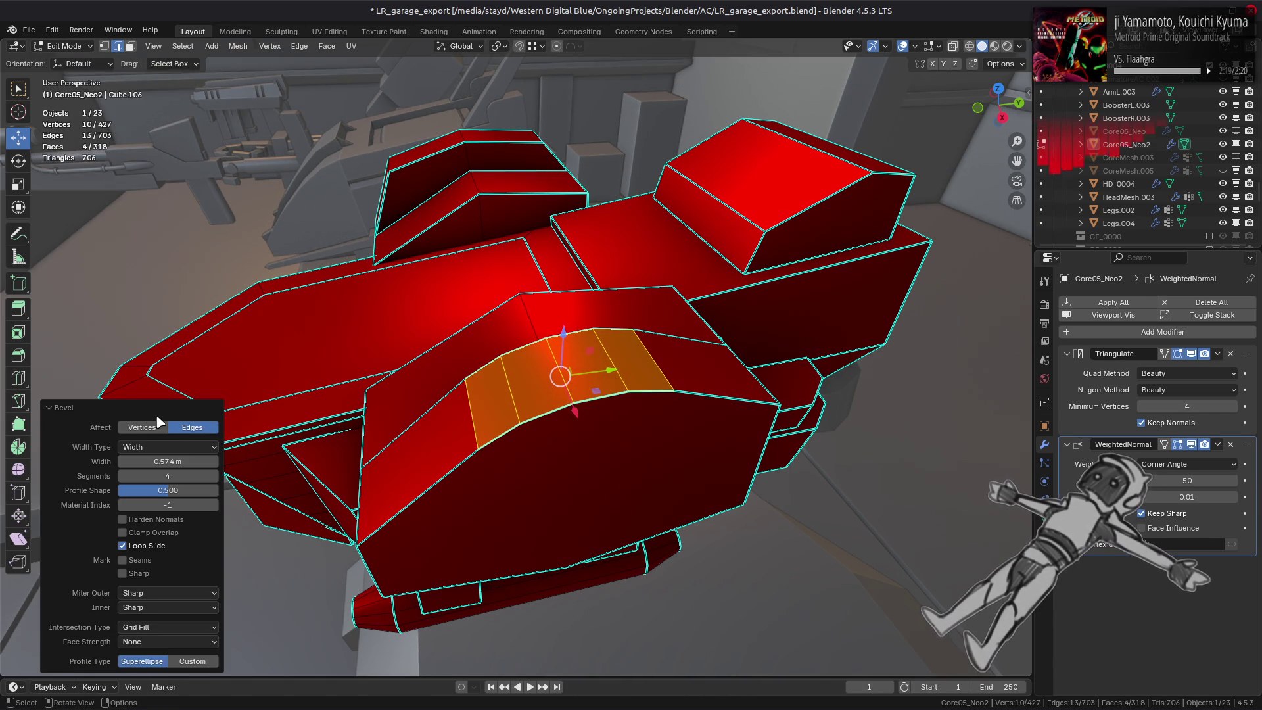
{"action": "left_click", "coordinate": [171, 490]}
{"action": "type", "text": "0.7"}
{"action": "key", "text": "Return"}
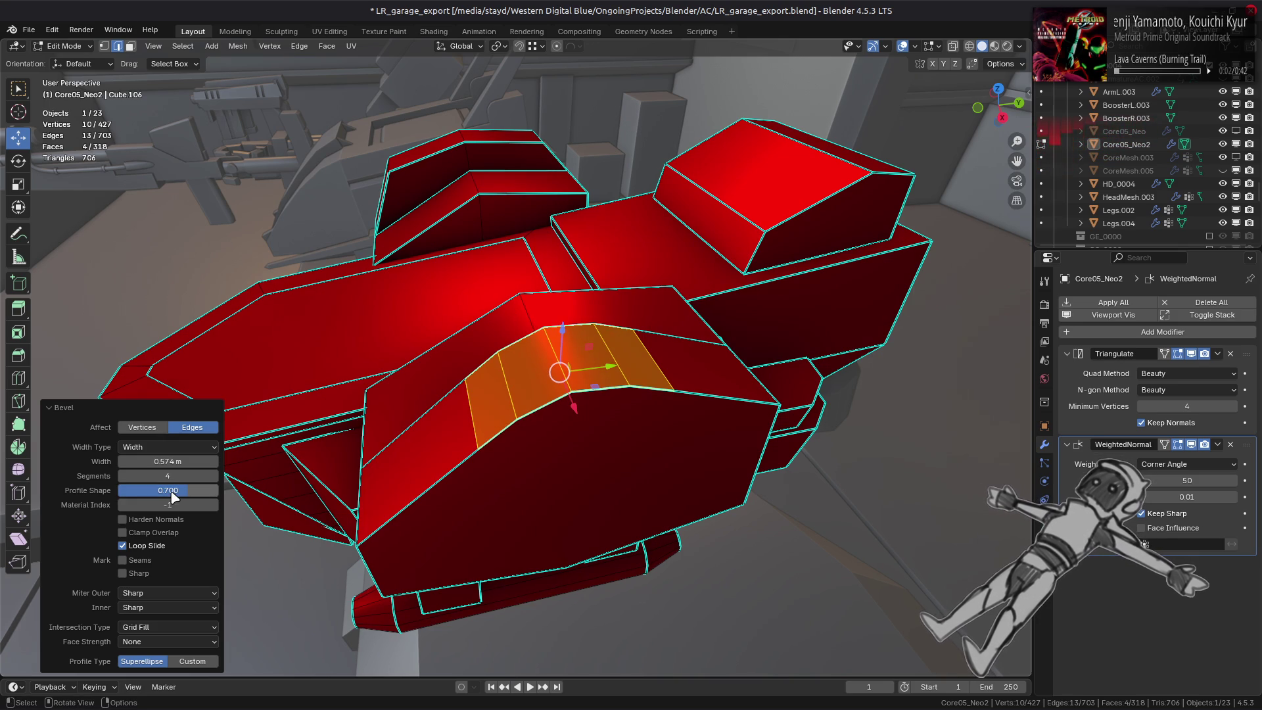
{"action": "left_click_drag", "start_coordinate": [171, 496], "coordinate": [119, 496]}
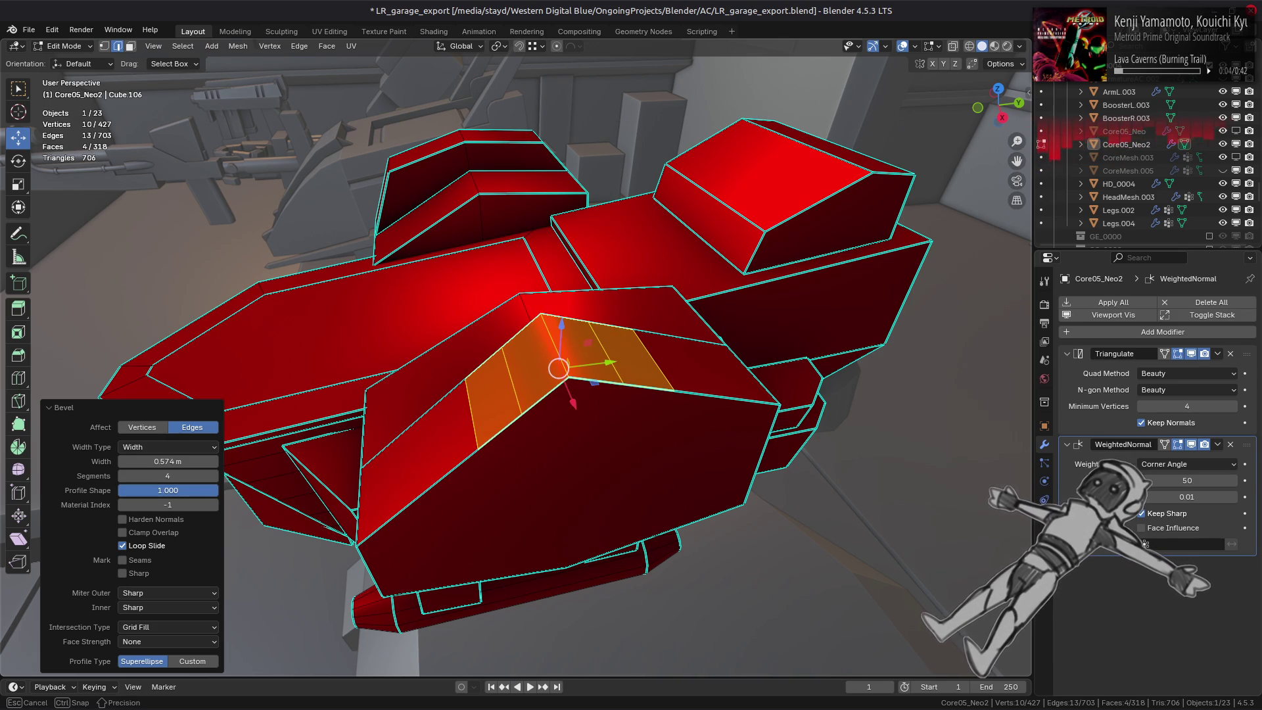
{"action": "key", "text": "Escape"}
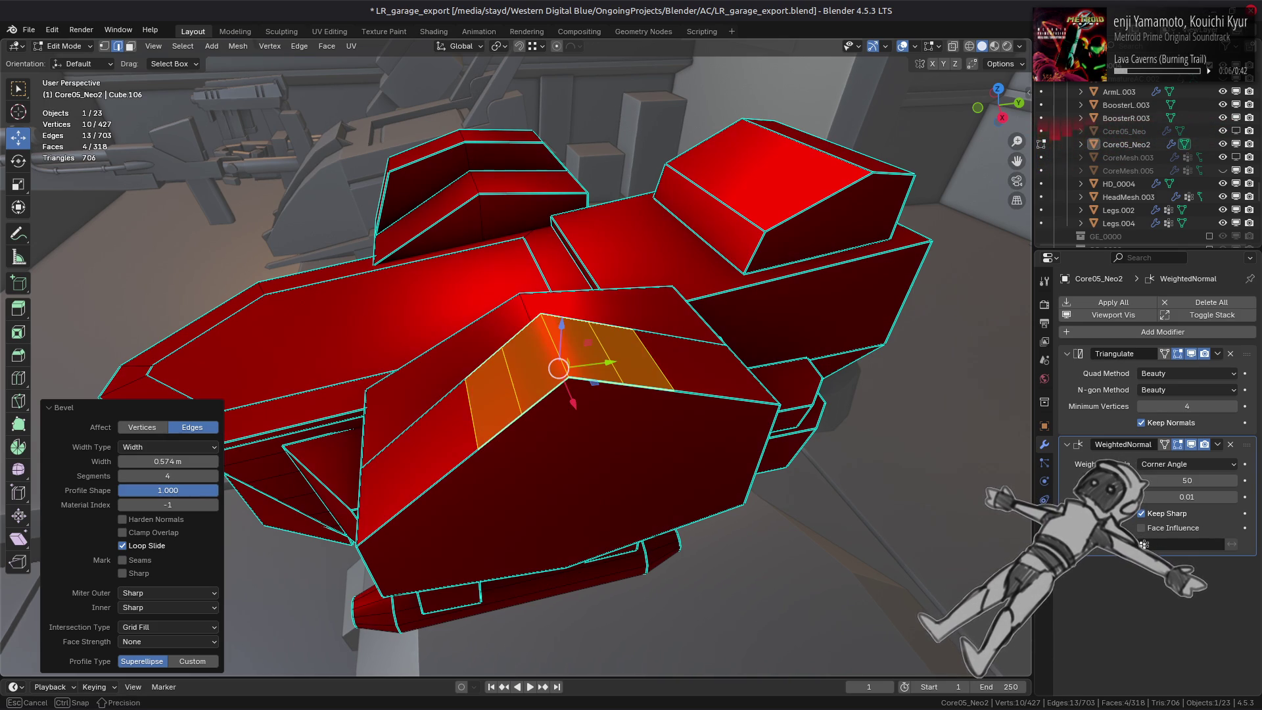
{"action": "left_click", "coordinate": [185, 488]}
{"action": "key", "text": "BackSpace"}
{"action": "type", "text": "0.7"}
{"action": "key", "text": "Return"}
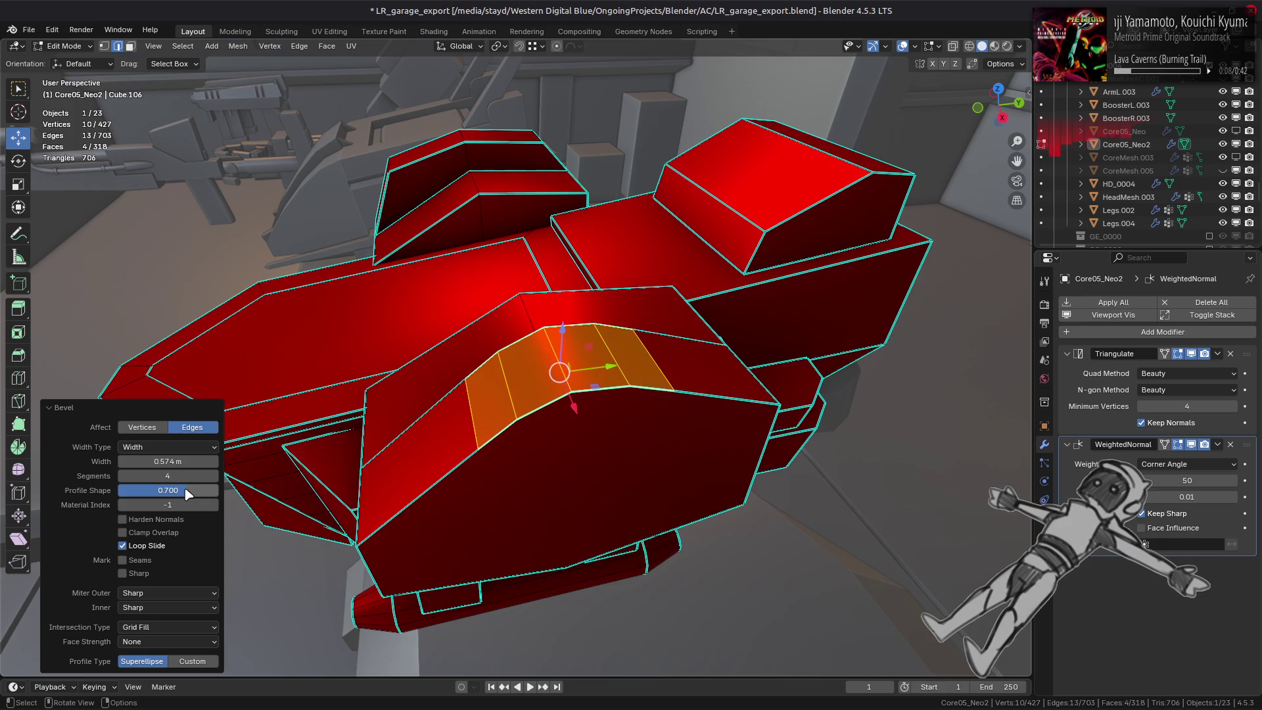
Compare profile shapes 0.5 and 0.7 from the side and raise the bevel to 8 segments.
{"action": "middle_click_drag", "start_coordinate": [536, 395], "coordinate": [533, 392], "text": "alt"}
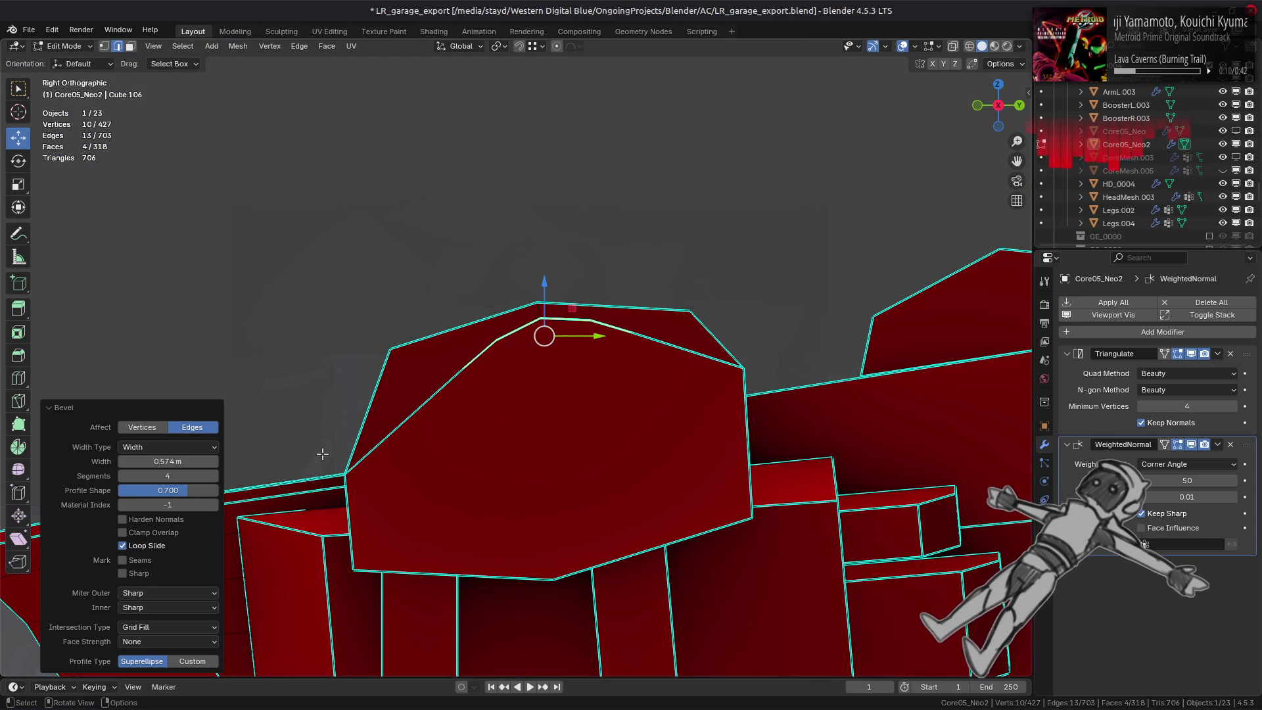
{"action": "left_click", "coordinate": [195, 497]}
{"action": "type", "text": "0.5"}
{"action": "key", "text": "Return"}
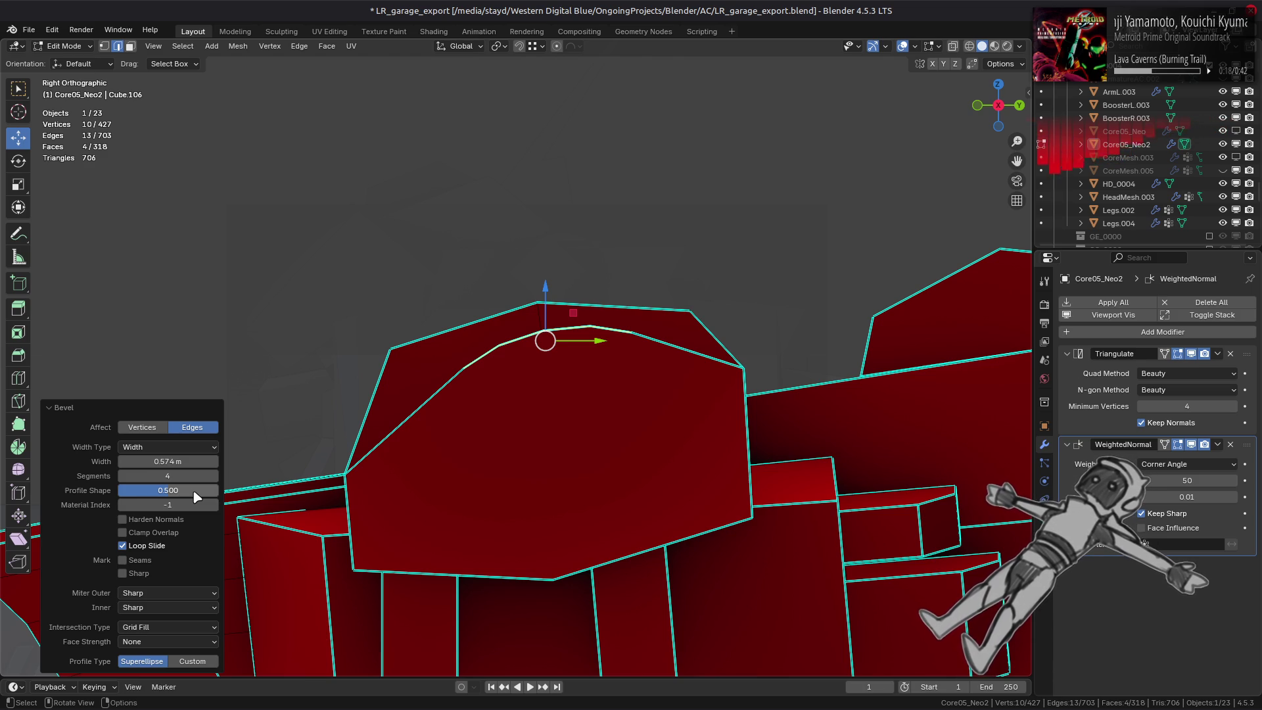
{"action": "left_click", "coordinate": [195, 497]}
{"action": "type", "text": "0.7"}
{"action": "key", "text": "Return"}
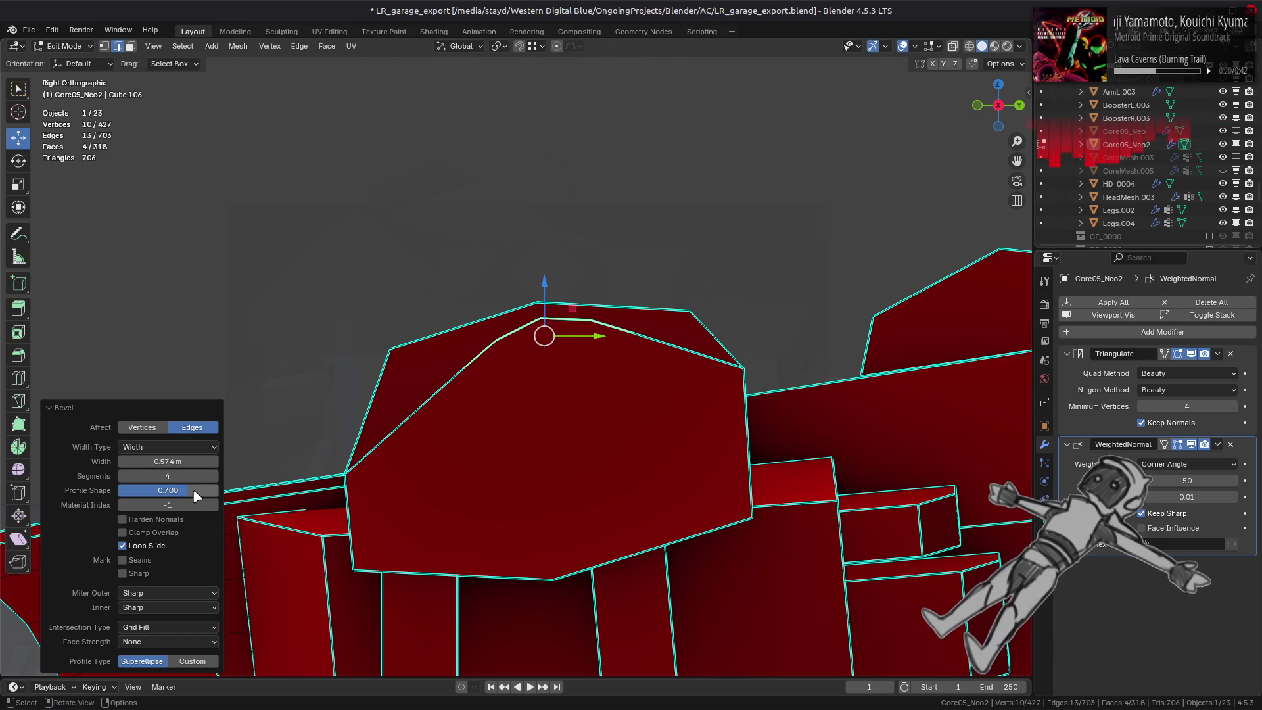
{"action": "left_click", "coordinate": [216, 476]}
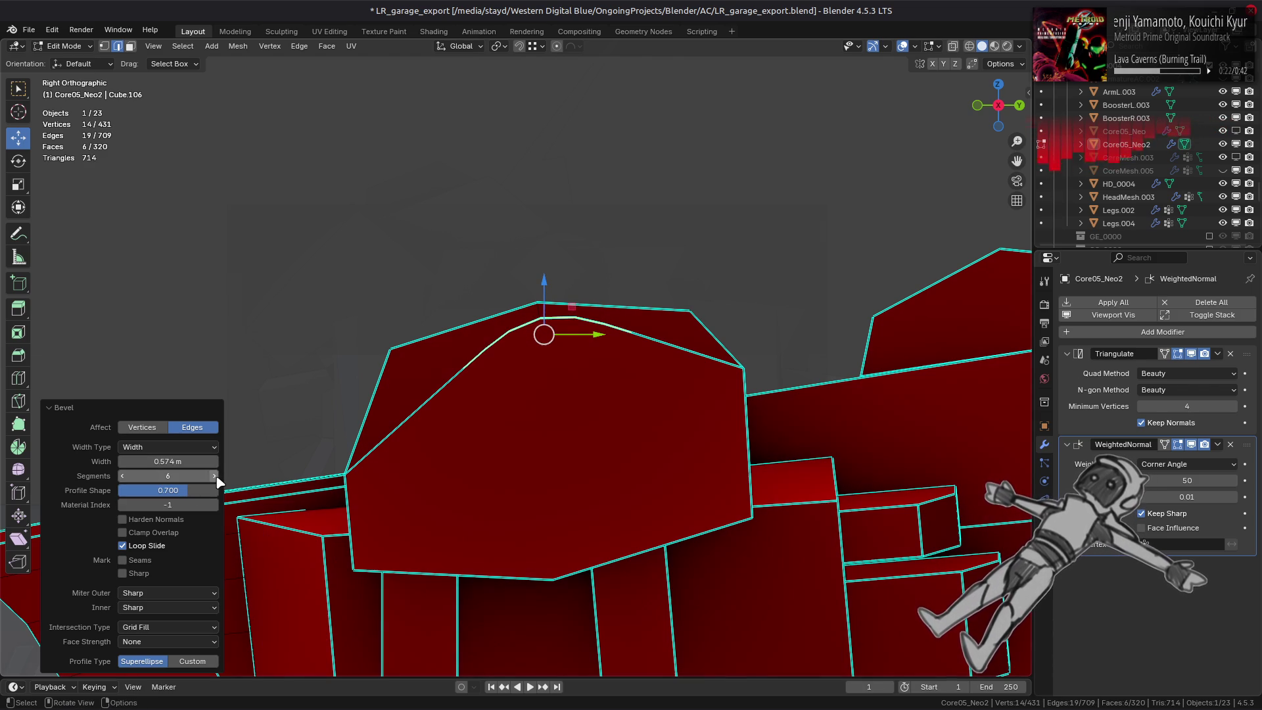
{"action": "left_click", "coordinate": [216, 475]}
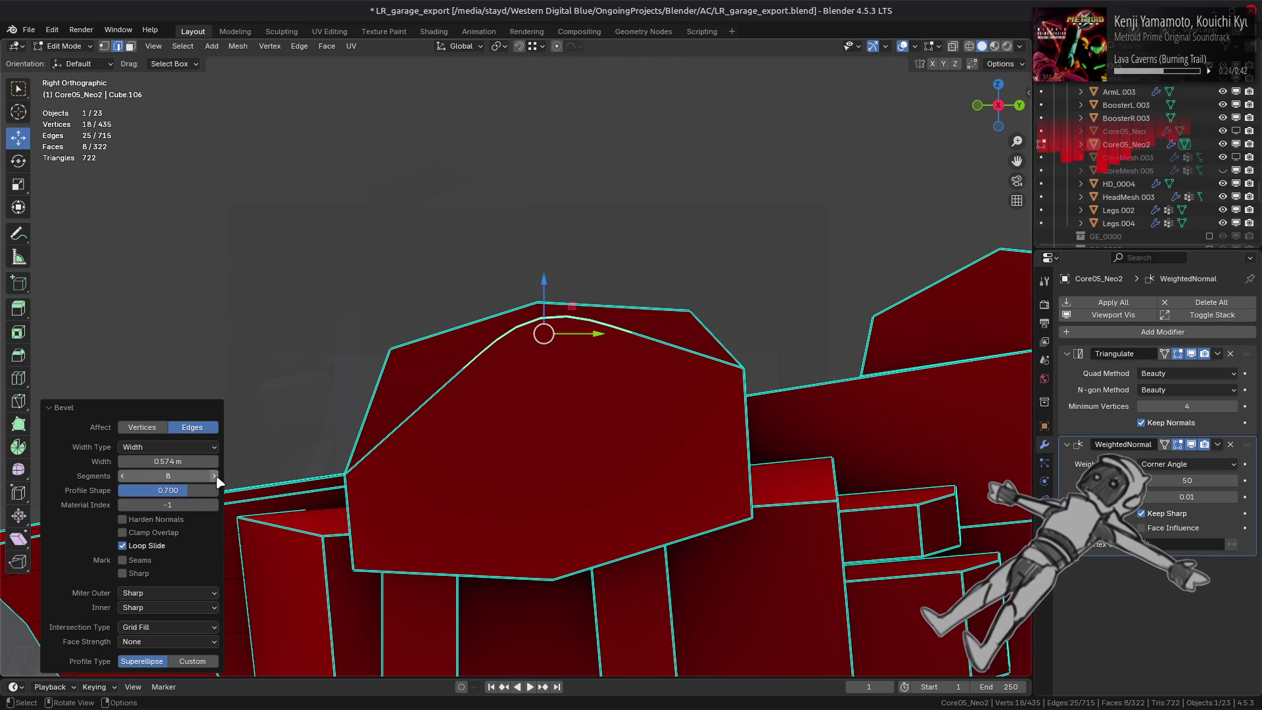
Set the profile shape to 0.5, check it from several angles, and return to object mode.
{"action": "middle_click_drag", "start_coordinate": [505, 369], "coordinate": [546, 429]}
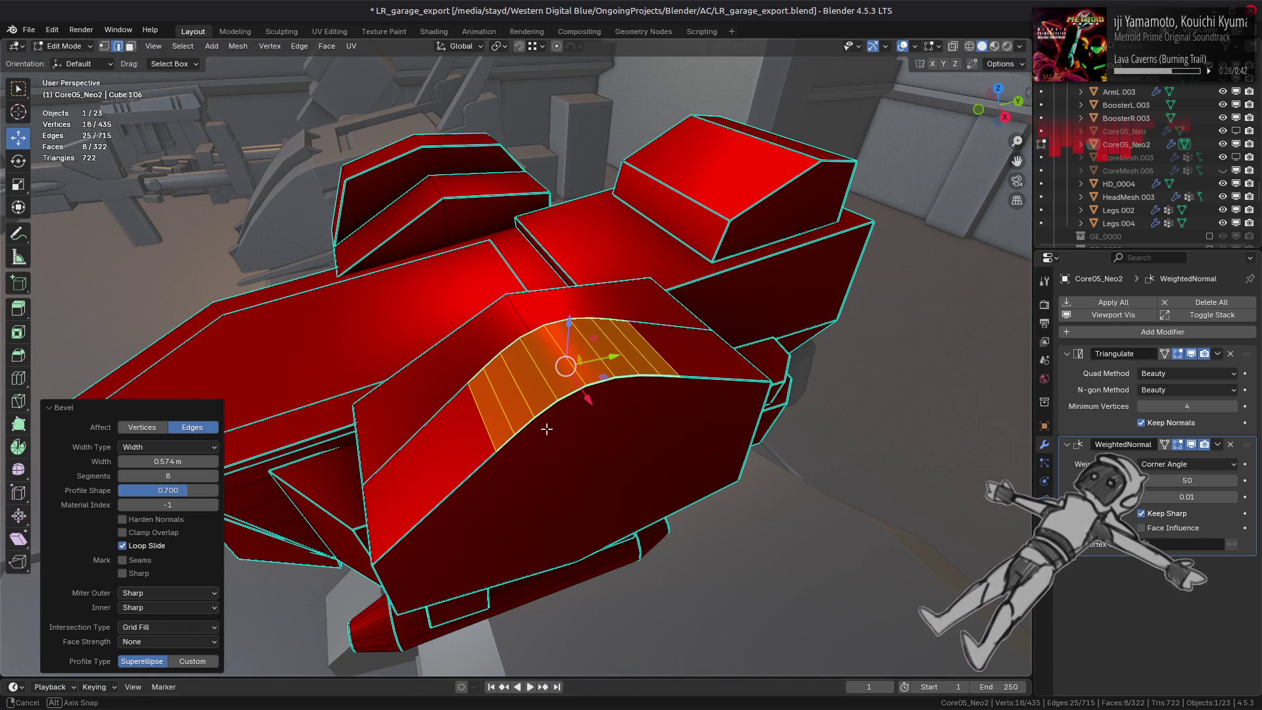
{"action": "middle_click_drag", "start_coordinate": [547, 429], "coordinate": [572, 404]}
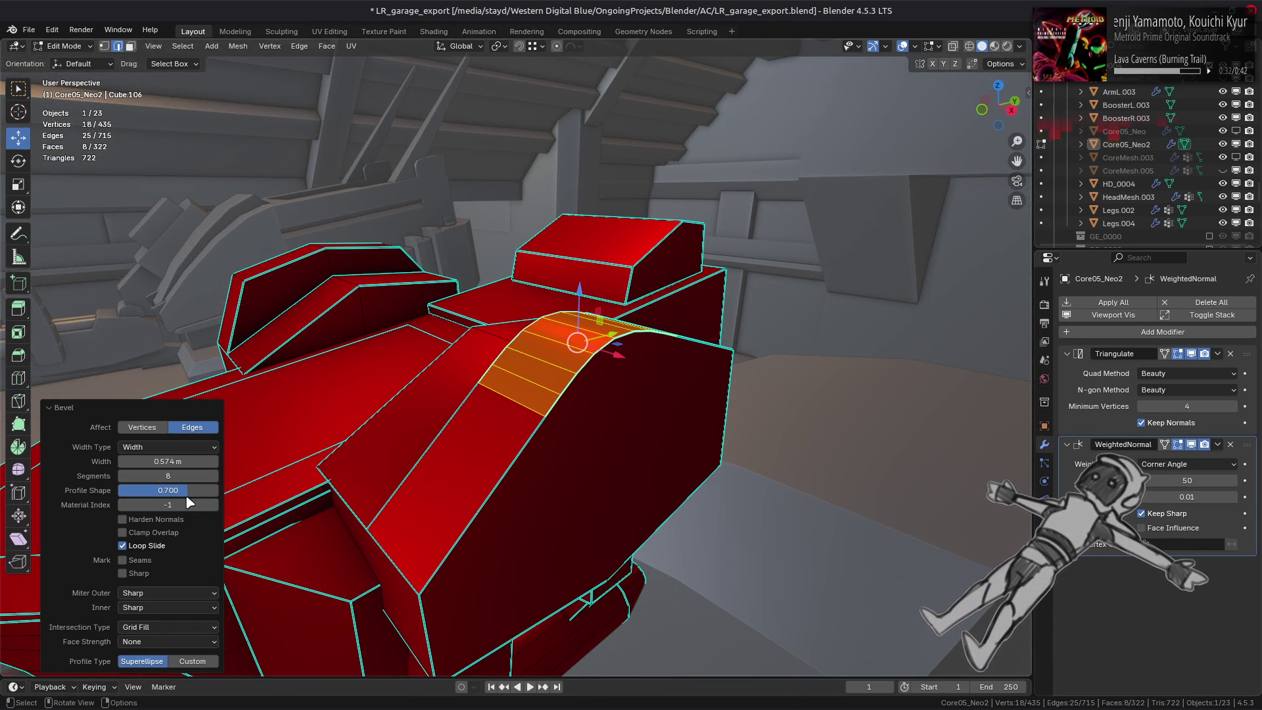
{"action": "left_click", "coordinate": [168, 491]}
{"action": "type", "text": "0.5"}
{"action": "key", "text": "Return"}
{"action": "middle_click_drag", "start_coordinate": [434, 494], "coordinate": [391, 475]}
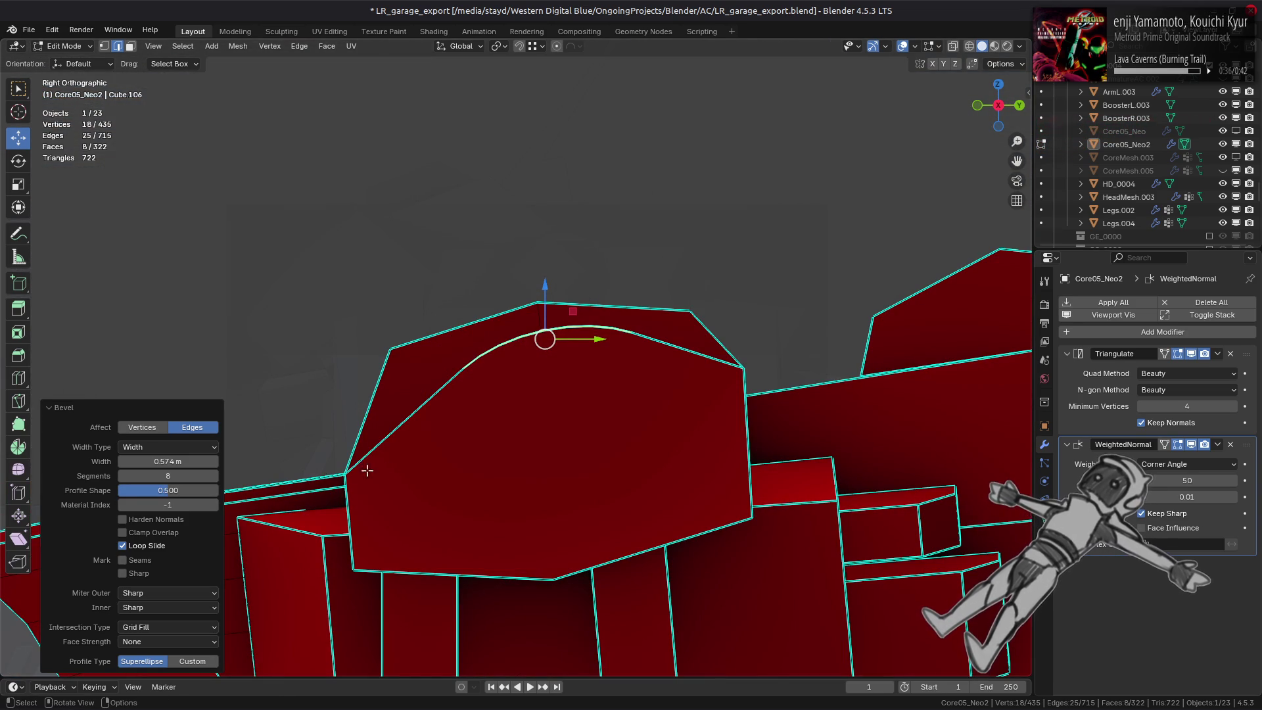
{"action": "left_click", "coordinate": [189, 488]}
{"action": "type", "text": "0.5"}
{"action": "key", "text": "Return"}
{"action": "mouse_move", "coordinate": [512, 376]}
{"action": "middle_mouse_down"}
{"action": "mouse_move", "coordinate": [585, 372]}
{"action": "mouse_move", "coordinate": [473, 403]}
{"action": "mouse_move", "coordinate": [369, 366]}
{"action": "mouse_move", "coordinate": [354, 411]}
{"action": "mouse_move", "coordinate": [357, 395]}
{"action": "mouse_move", "coordinate": [569, 410]}
{"action": "mouse_move", "coordinate": [541, 409]}
{"action": "middle_mouse_up"}
{"action": "key", "text": "Tab"}
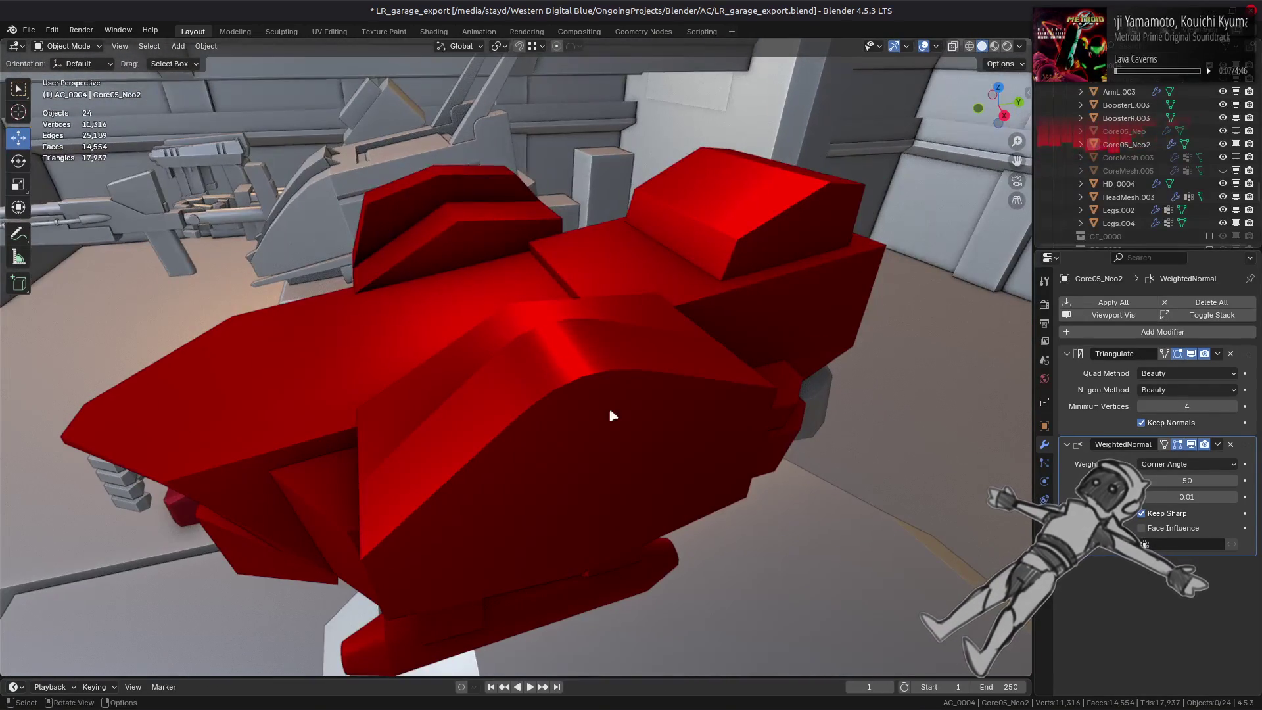
Try Face Area & Angle weighting on the WeightedNormal modifier, keep Corner Angle, and reopen the armor for editing.
{"action": "left_click", "coordinate": [1178, 464]}
{"action": "left_click", "coordinate": [1172, 507]}
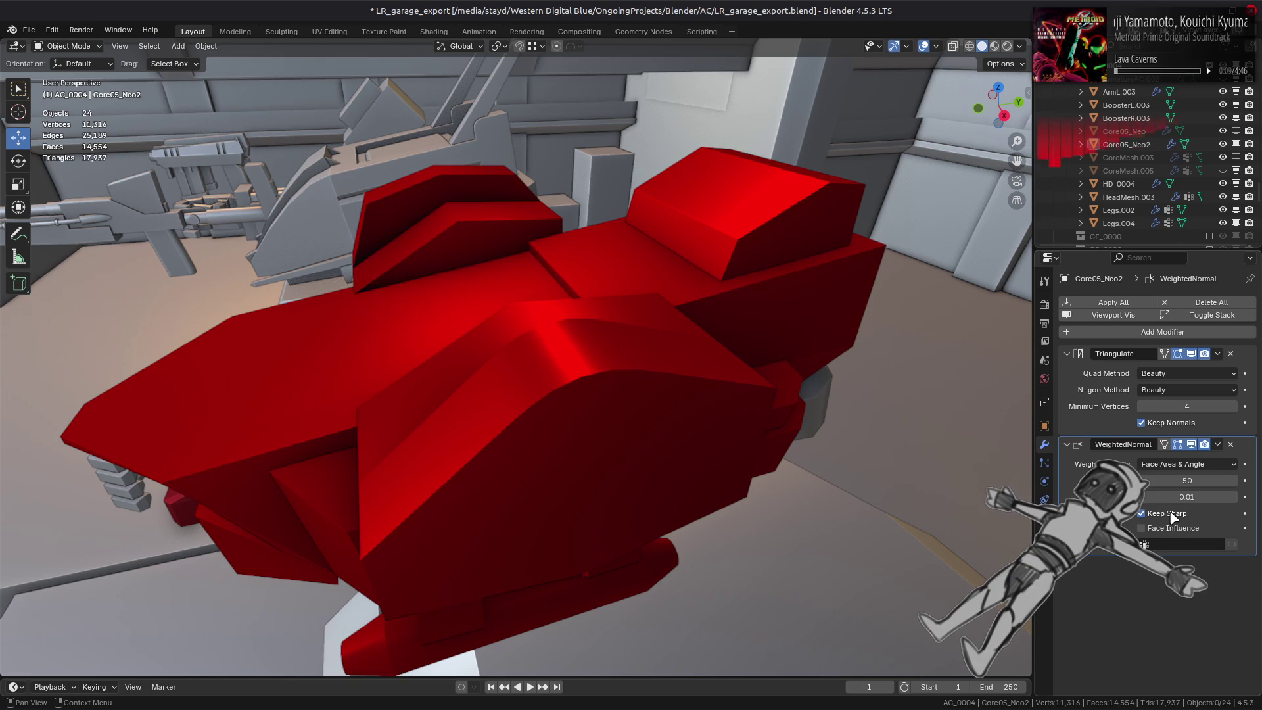
{"action": "left_click", "coordinate": [1173, 464]}
{"action": "left_click", "coordinate": [1166, 493]}
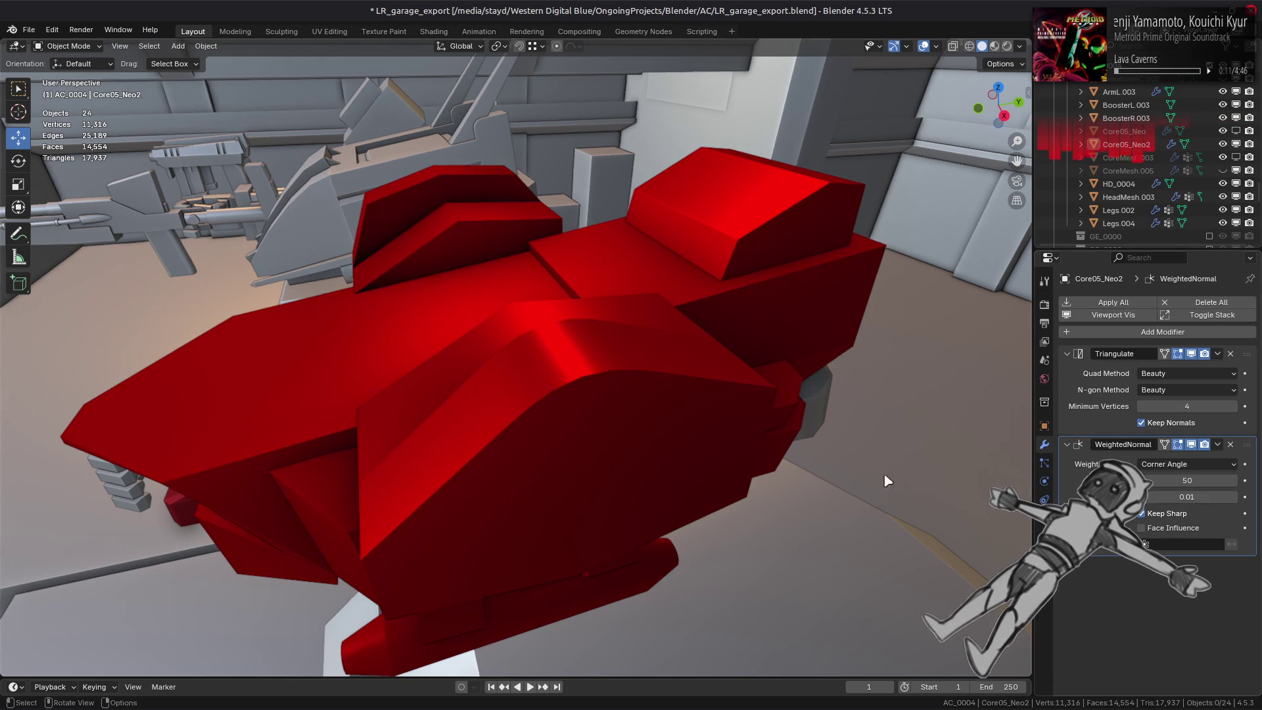
{"action": "scroll", "coordinate": [873, 479], "scroll_direction": "up", "scroll_amount": 3}
{"action": "scroll", "coordinate": [859, 479], "scroll_direction": "up", "scroll_amount": 3}
{"action": "scroll", "coordinate": [874, 457], "scroll_direction": "up", "scroll_amount": 3}
{"action": "left_click", "coordinate": [1195, 461]}
{"action": "left_click", "coordinate": [1181, 479]}
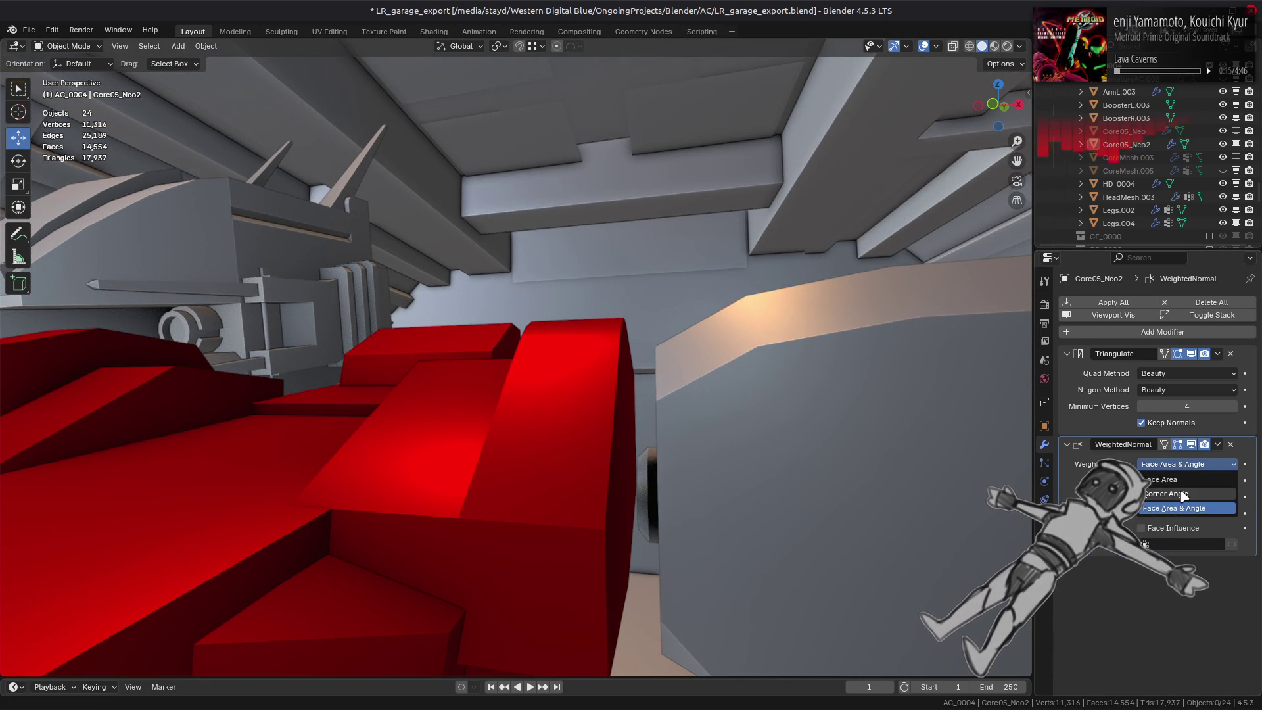
{"action": "left_click", "coordinate": [1166, 493]}
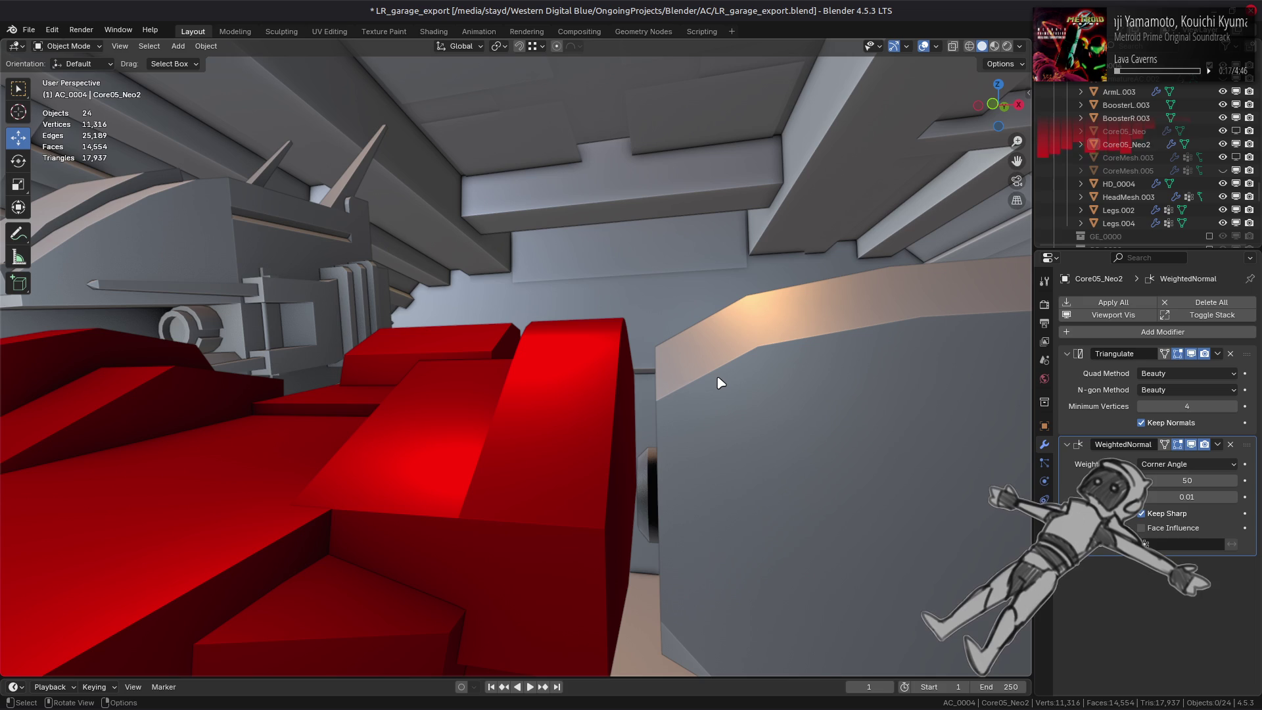
{"action": "key", "text": "Tab"}
{"action": "middle_click_drag", "start_coordinate": [682, 380], "coordinate": [473, 434]}
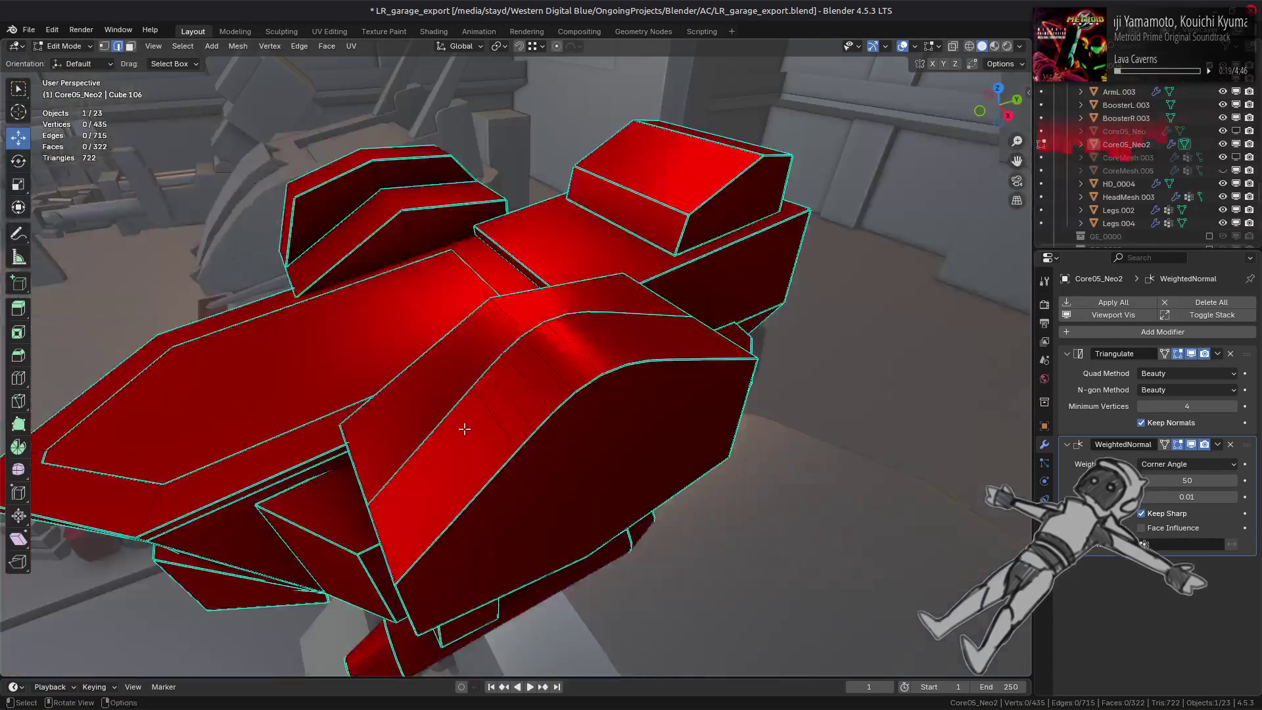
Select the ridge bevel face strip and unfuse it with MESHmachine.
{"action": "left_click", "coordinate": [502, 403]}
{"action": "left_click", "coordinate": [653, 347], "text": "ctrl"}
{"action": "middle_click_drag", "start_coordinate": [654, 348], "coordinate": [641, 364]}
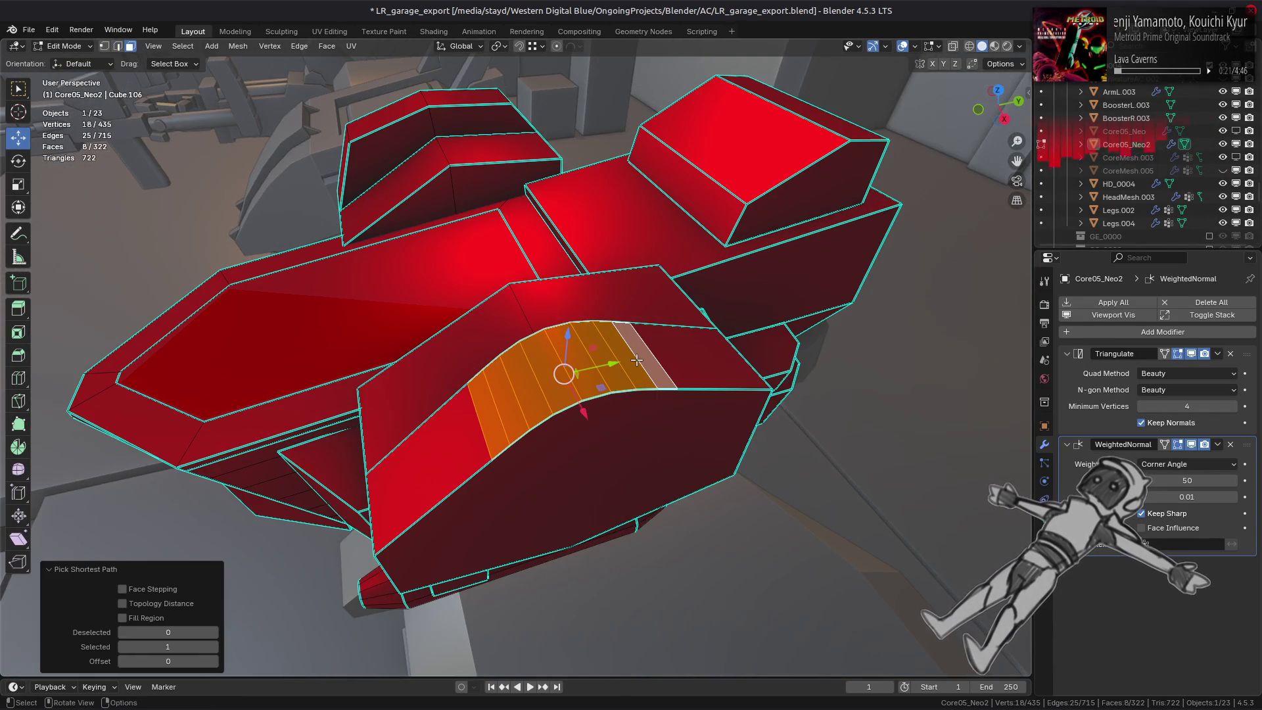
{"action": "key", "text": "y"}
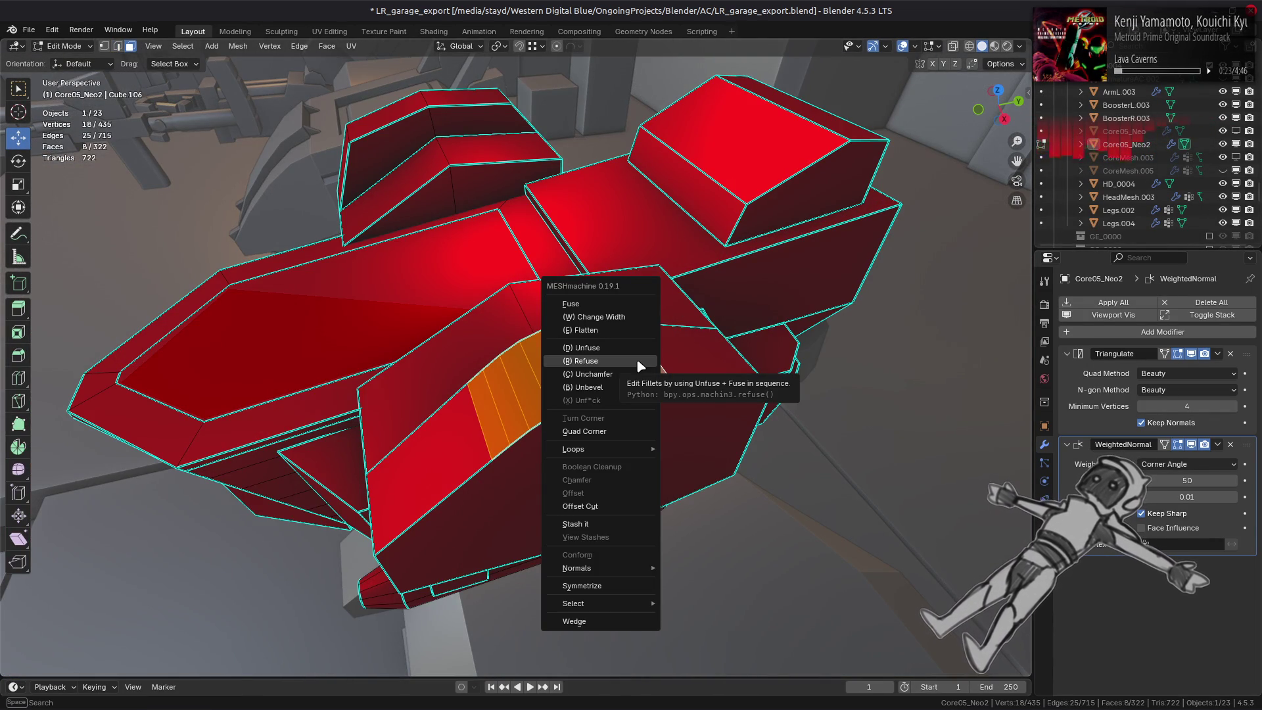
{"action": "left_click", "coordinate": [641, 352]}
Inspect the flattened ridge face, confirm the unfuse, and return to object mode.
{"action": "mouse_move", "coordinate": [655, 328]}
{"action": "middle_mouse_down"}
{"action": "mouse_move", "coordinate": [679, 395]}
{"action": "mouse_move", "coordinate": [699, 372]}
{"action": "middle_mouse_up"}
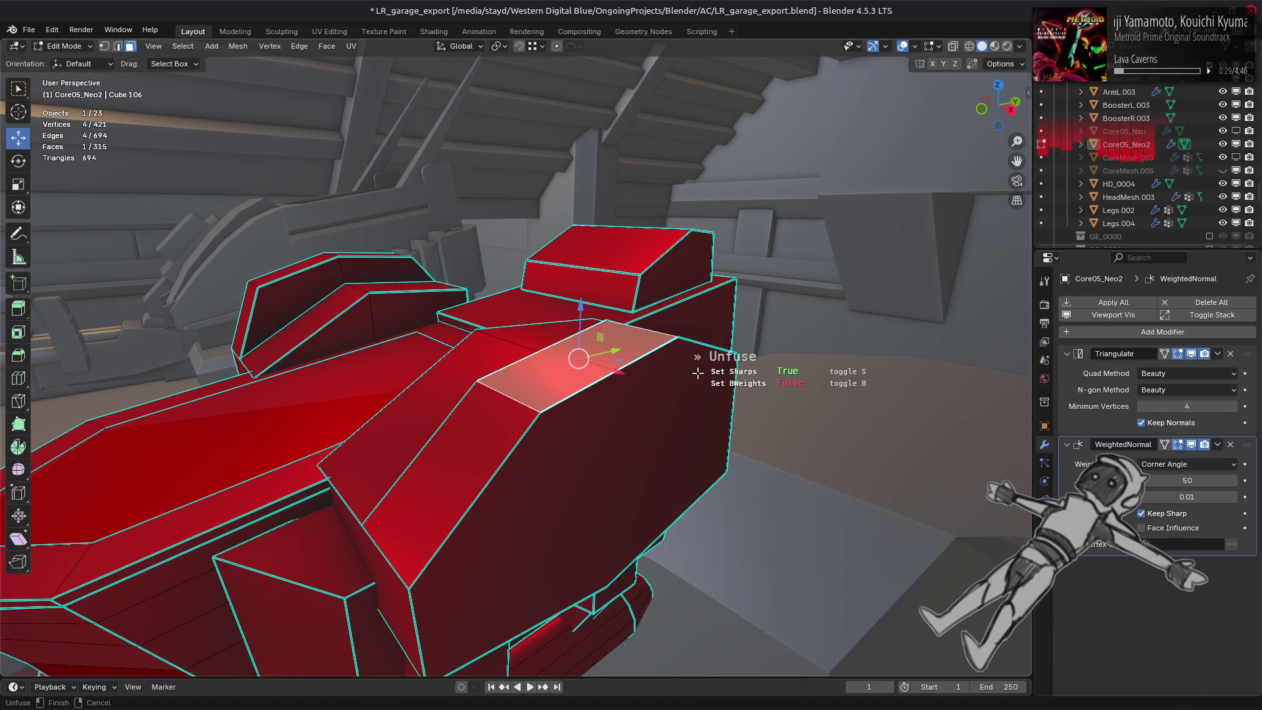
{"action": "middle_click_drag", "start_coordinate": [698, 373], "coordinate": [693, 418]}
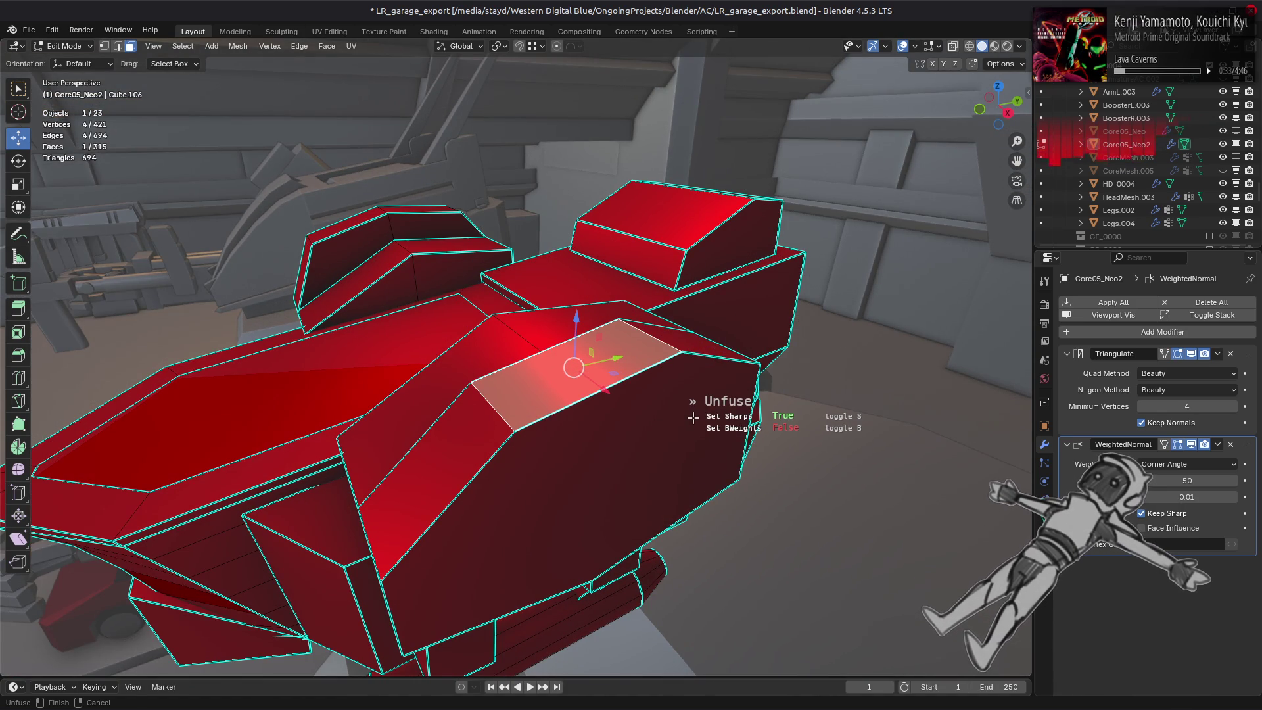
{"action": "left_click", "coordinate": [667, 431]}
{"action": "key", "text": "Tab"}
{"action": "mouse_move", "coordinate": [662, 431]}
{"action": "middle_mouse_down"}
{"action": "mouse_move", "coordinate": [614, 464]}
{"action": "mouse_move", "coordinate": [466, 455]}
{"action": "mouse_move", "coordinate": [501, 452]}
{"action": "middle_mouse_up"}
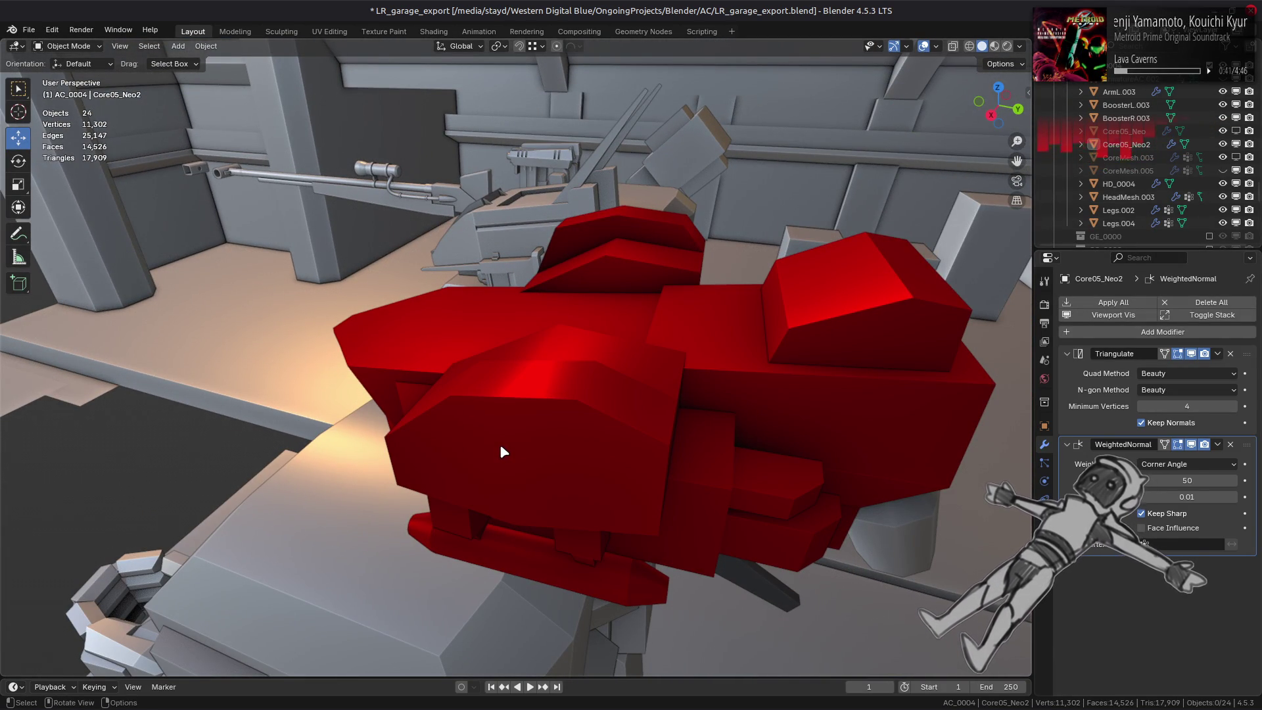
{"action": "middle_click_drag", "start_coordinate": [500, 452], "coordinate": [585, 442]}
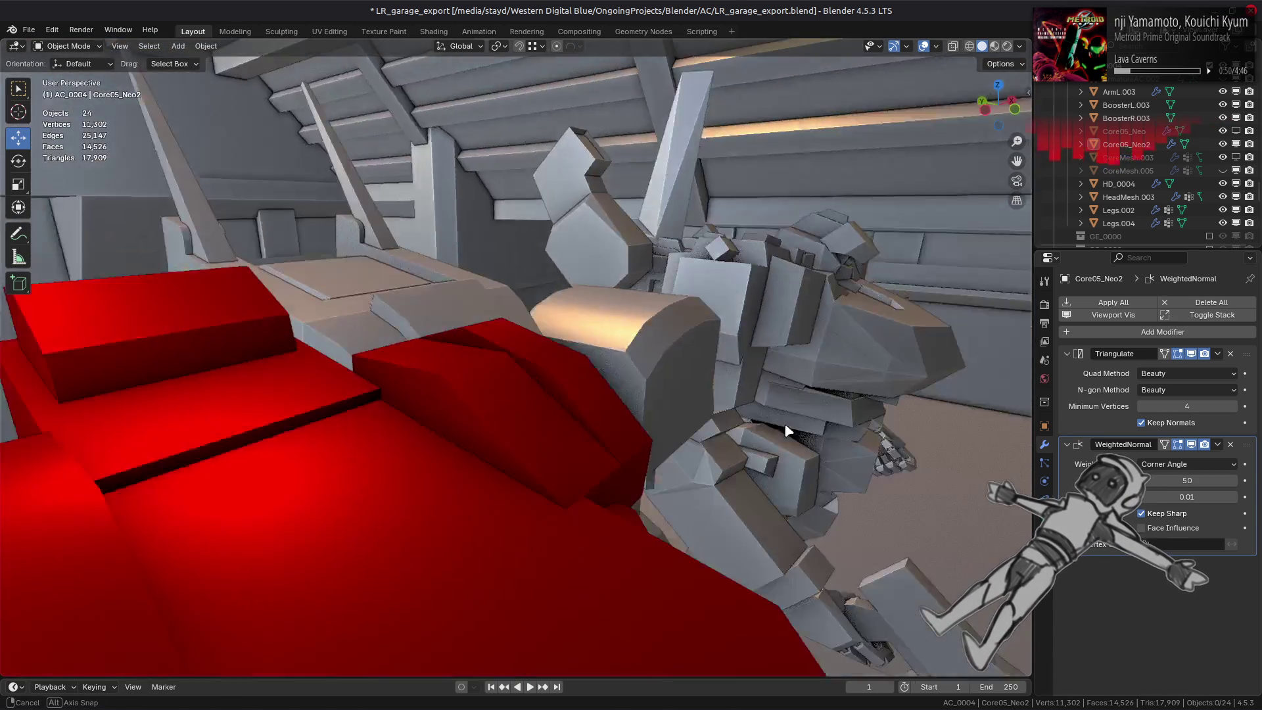
{"action": "mouse_move", "coordinate": [578, 442]}
{"action": "middle_mouse_down"}
{"action": "mouse_move", "coordinate": [796, 431]}
{"action": "mouse_move", "coordinate": [493, 456]}
{"action": "mouse_move", "coordinate": [514, 455]}
{"action": "middle_mouse_up"}
{"action": "scroll", "coordinate": [493, 457], "scroll_direction": "up", "scroll_amount": 2}
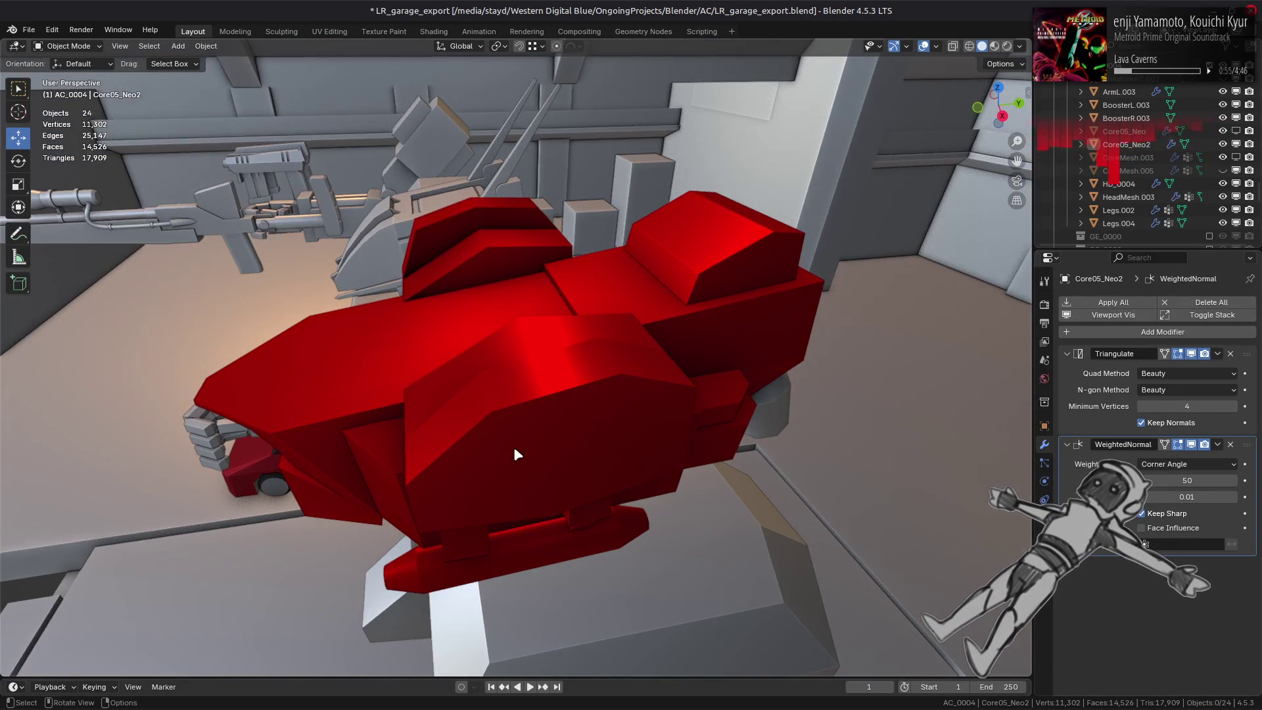
{"action": "key", "text": "Tab"}
Trial a MESHmachine Change Width on the bevel strip with taper and flip toggles, then undo it.
{"action": "left_click", "coordinate": [513, 447], "text": "ctrl"}
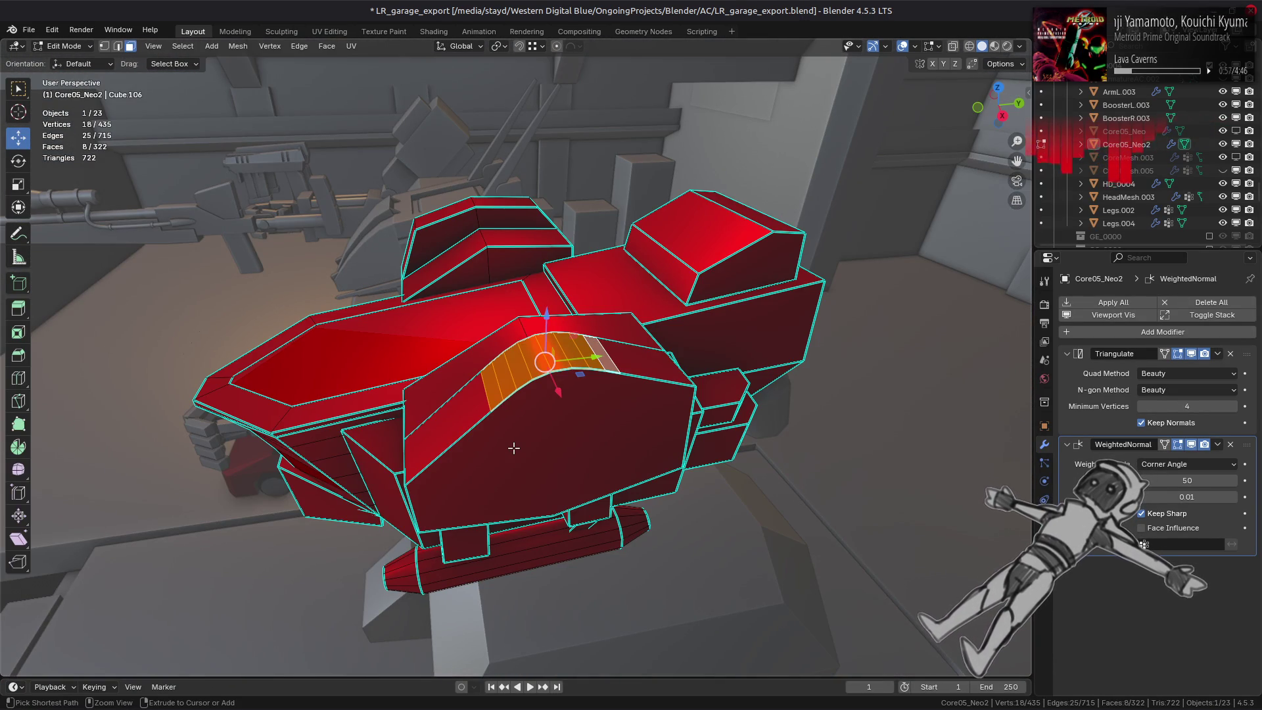
{"action": "key", "text": "y"}
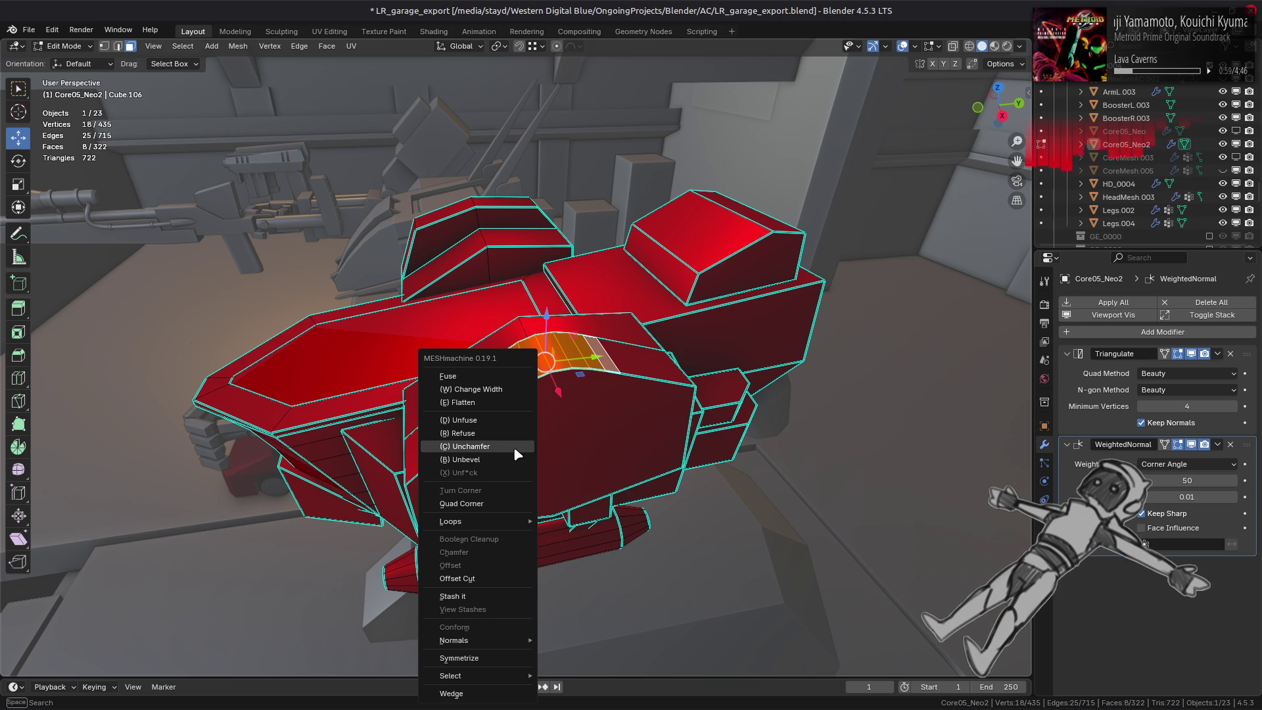
{"action": "key", "text": "w"}
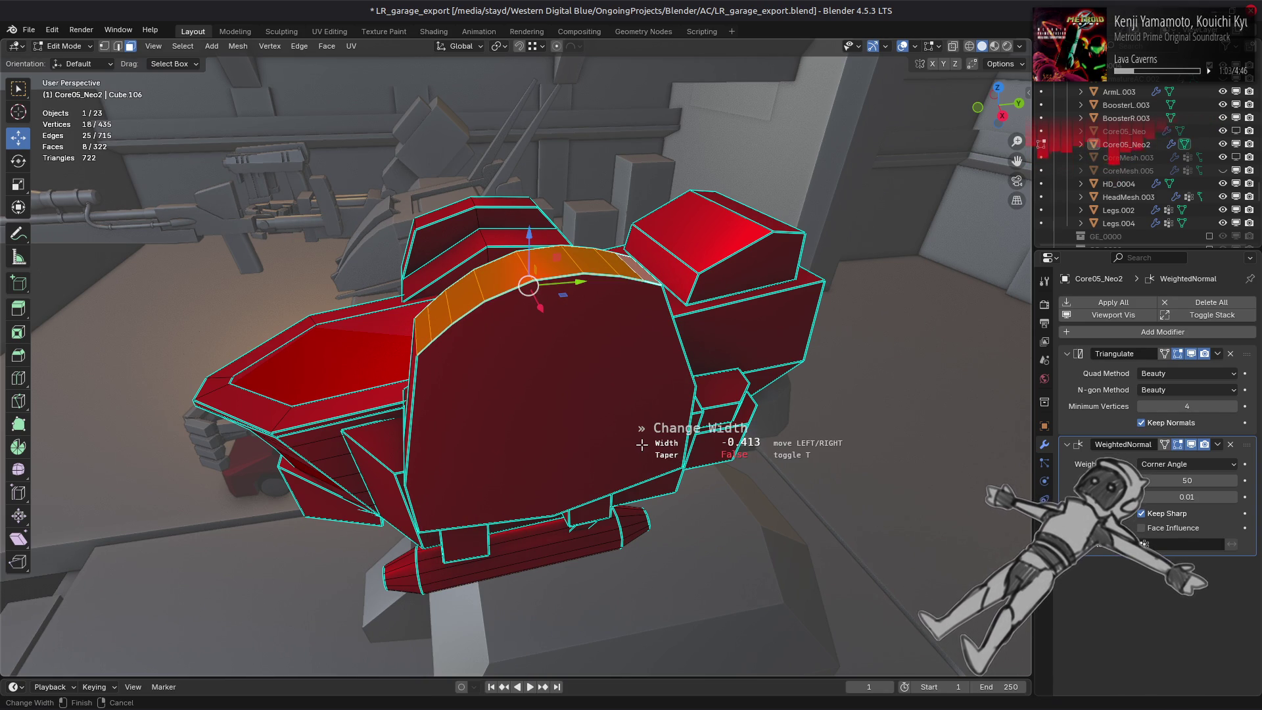
{"action": "key", "text": "t"}
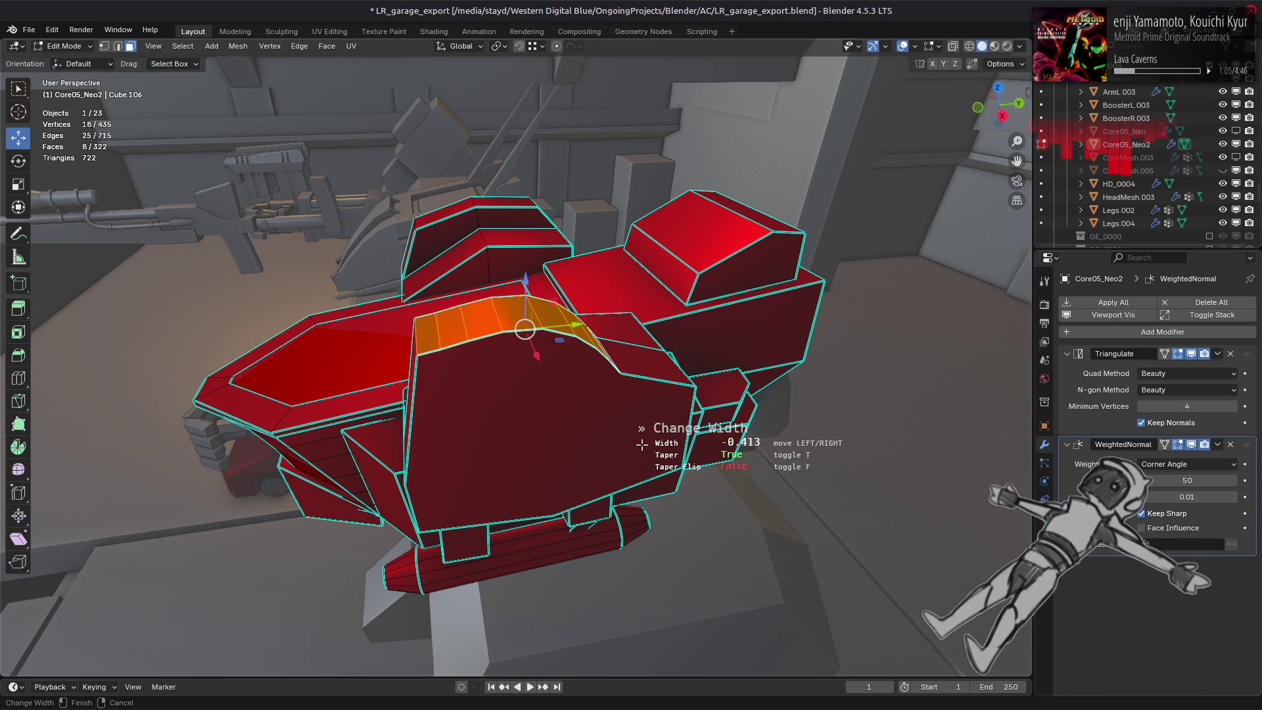
{"action": "key", "text": "f"}
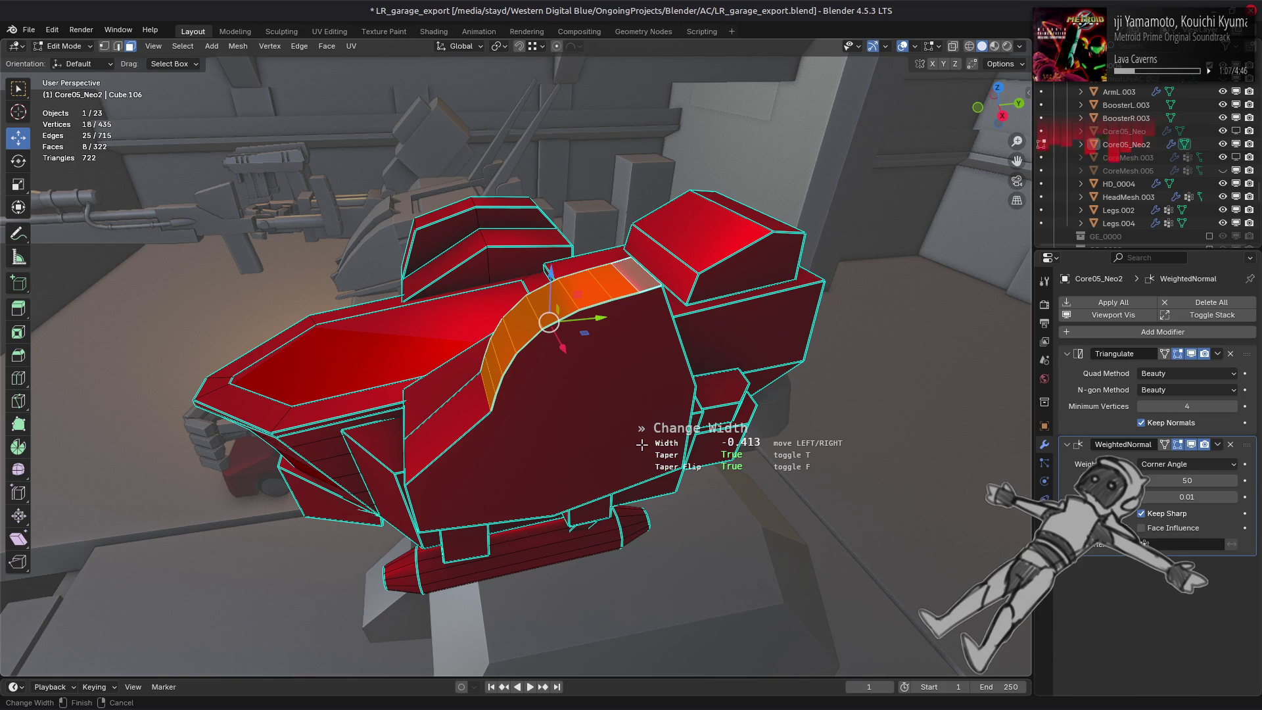
{"action": "key", "text": "f"}
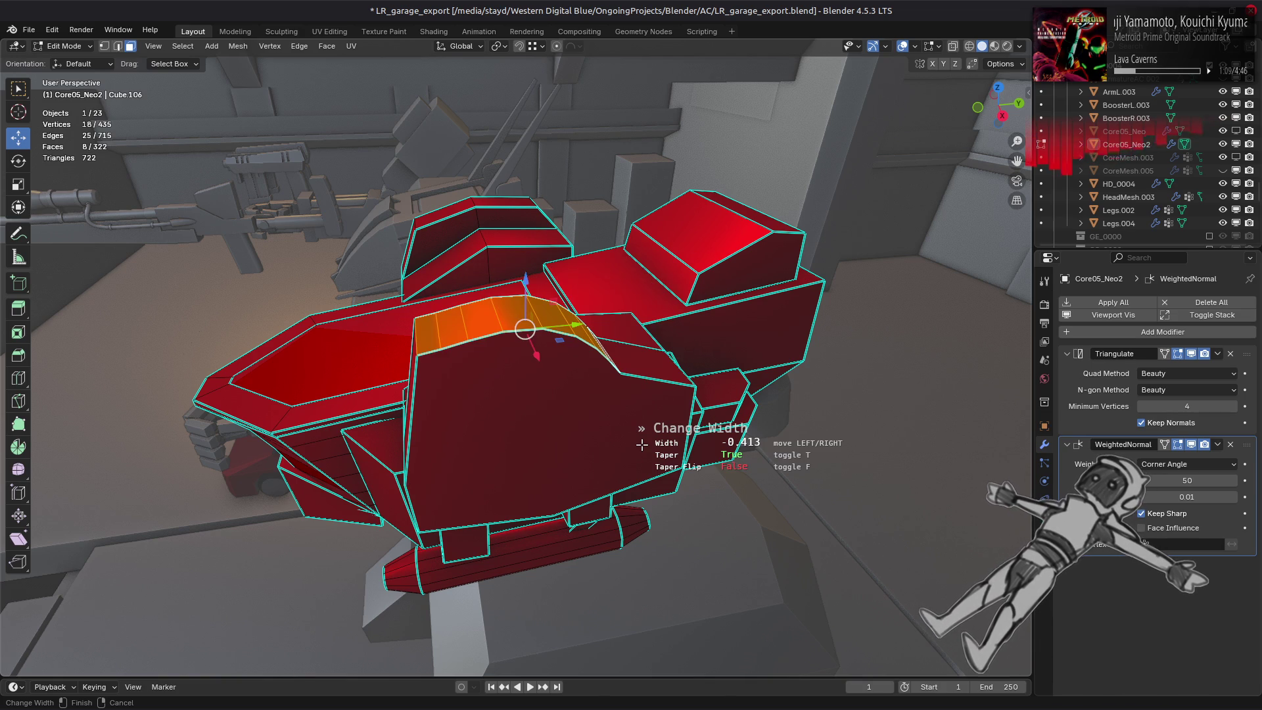
{"action": "key", "text": "t"}
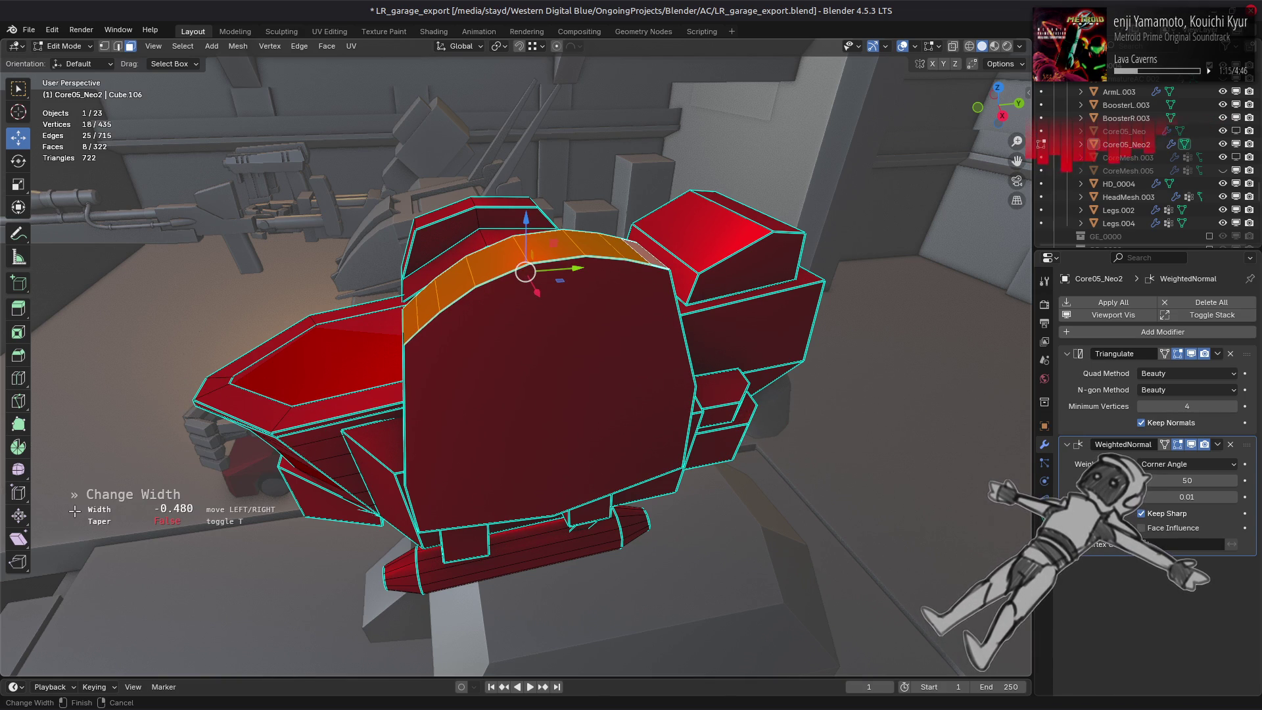
{"action": "left_click", "coordinate": [74, 510]}
{"action": "key", "text": "ctrl+z"}
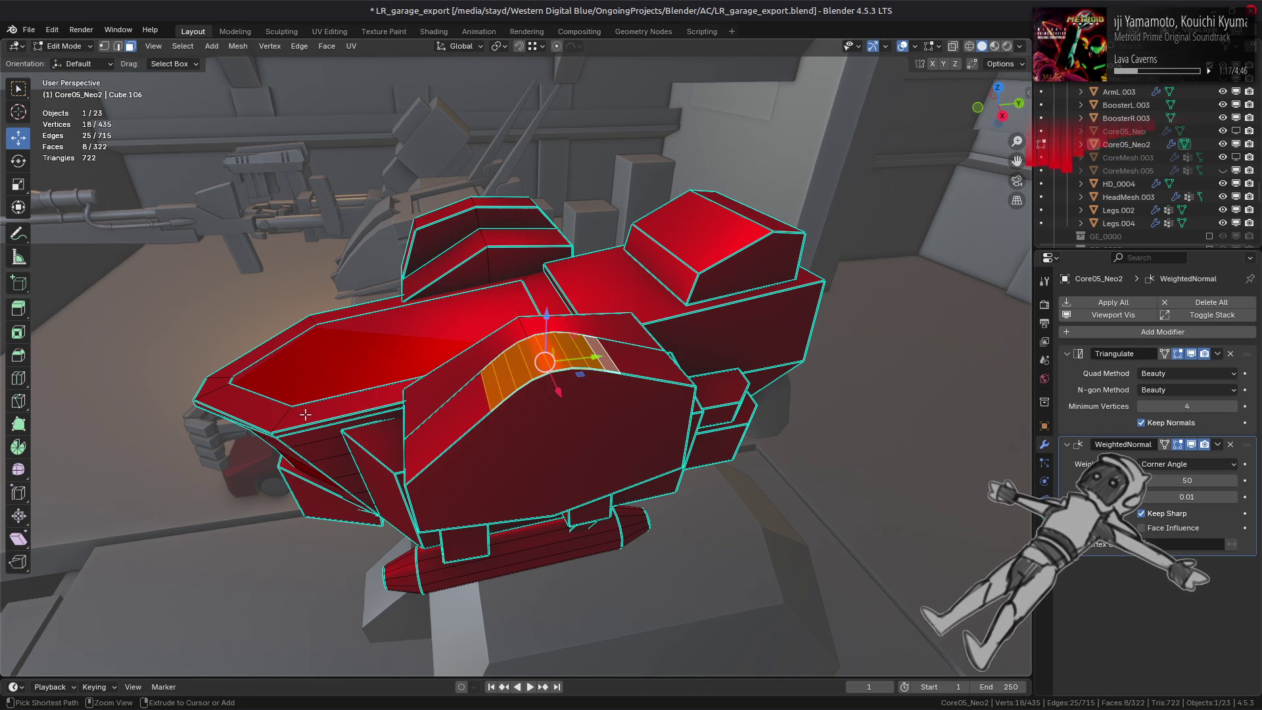
Start a MESHmachine Refuse on the ridge bevel strip.
{"action": "key", "text": "y"}
{"action": "key", "text": "r"}
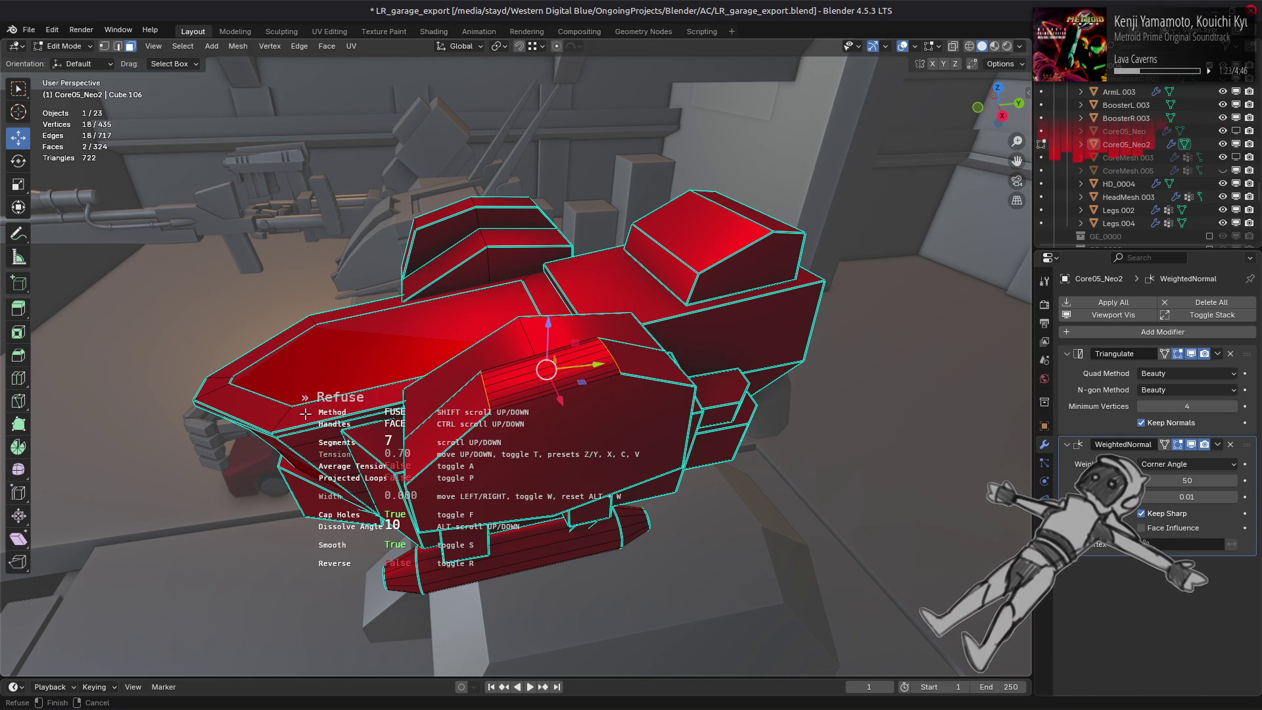
Reverse and confirm the Refuse on the ridge, then undo the result.
{"action": "key", "text": "r"}
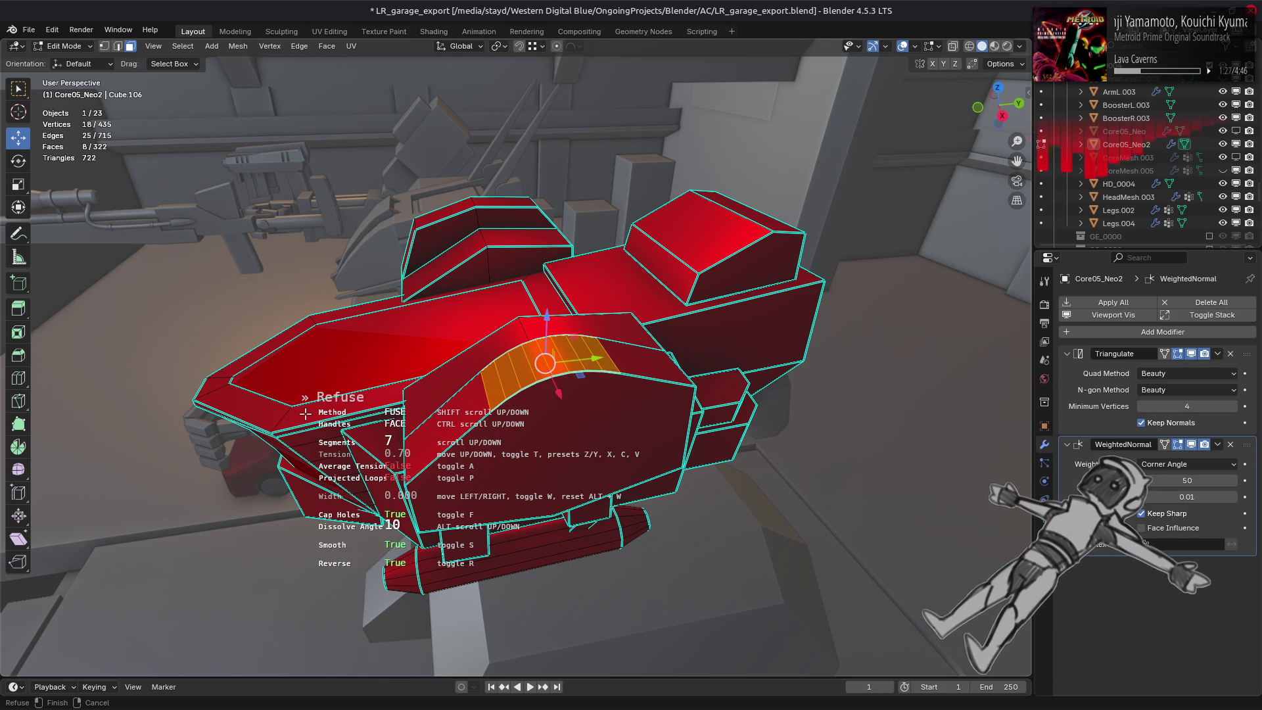
{"action": "left_click", "coordinate": [306, 413]}
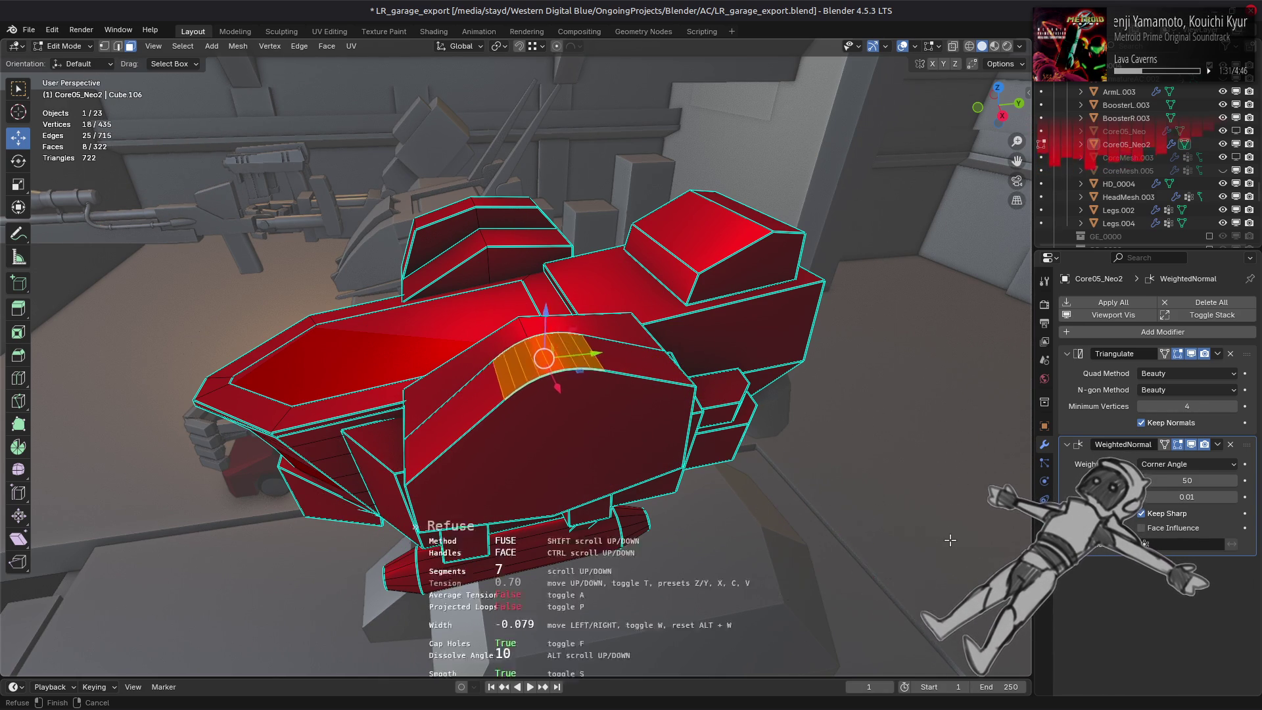
{"action": "left_click", "coordinate": [714, 439]}
{"action": "key", "text": "ctrl+z"}
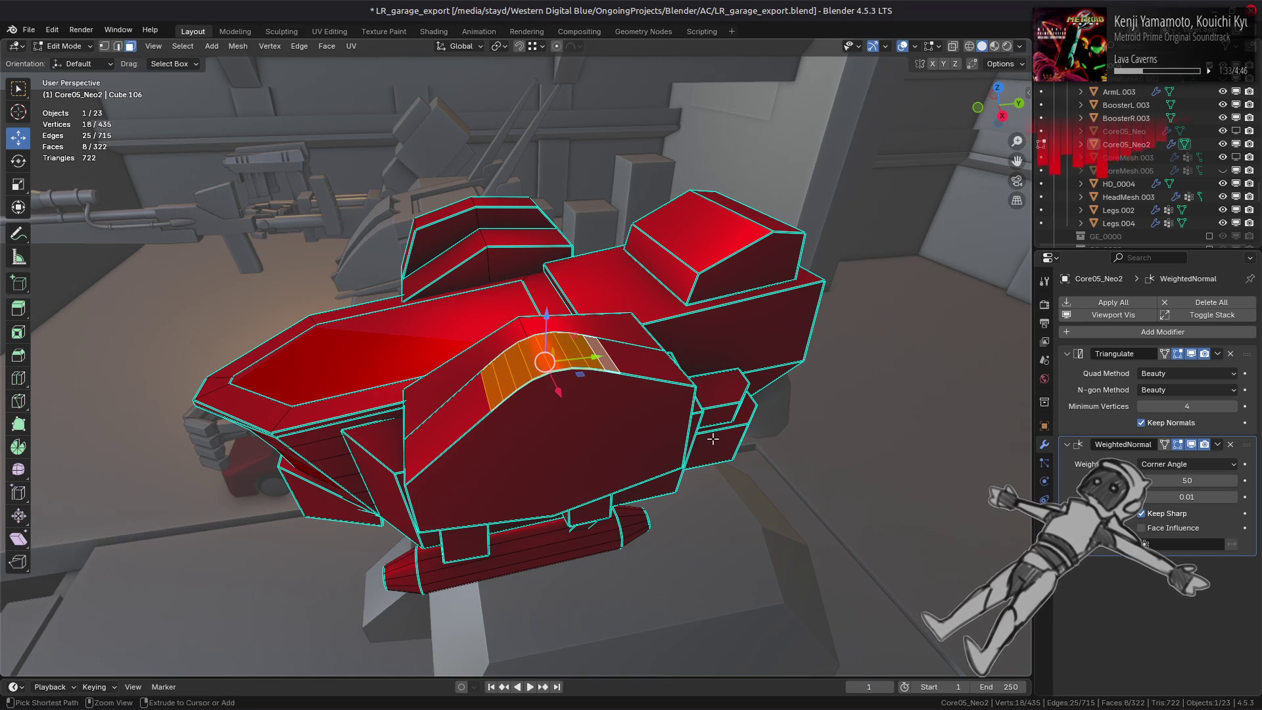
Refuse the ridge again with loop handles and inspect it up close.
{"action": "key", "text": "y"}
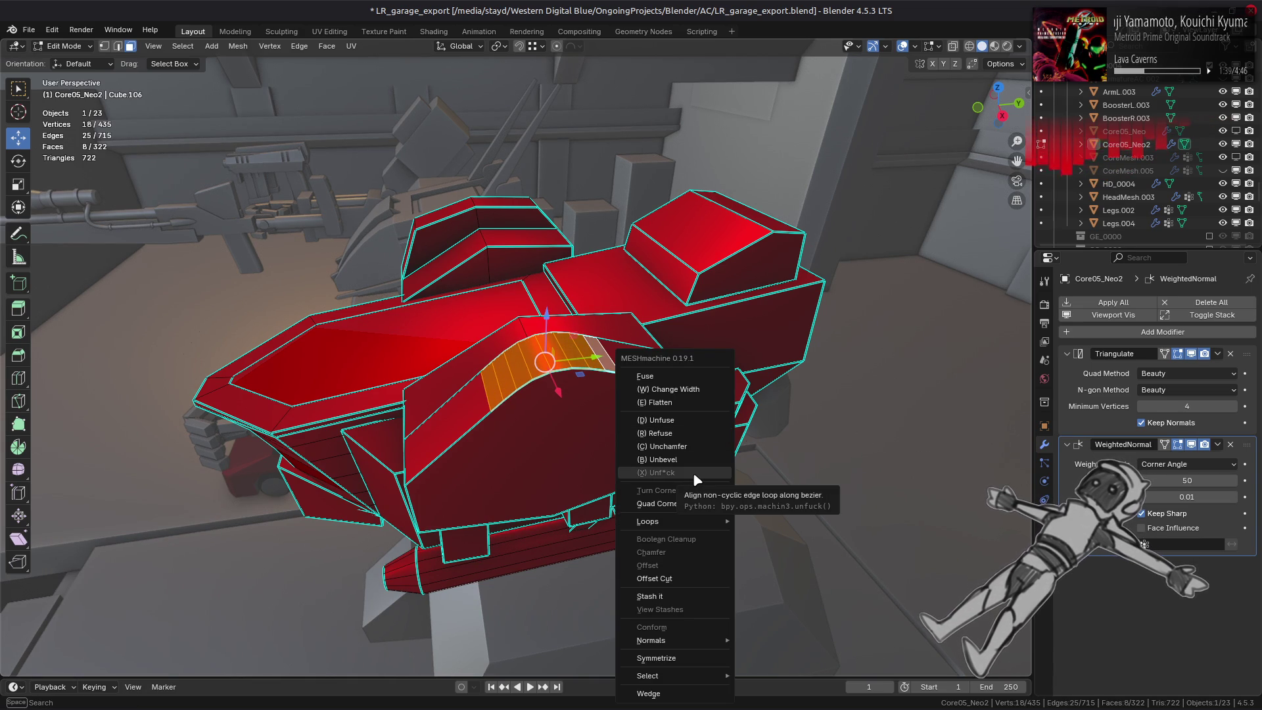
{"action": "left_click", "coordinate": [685, 432]}
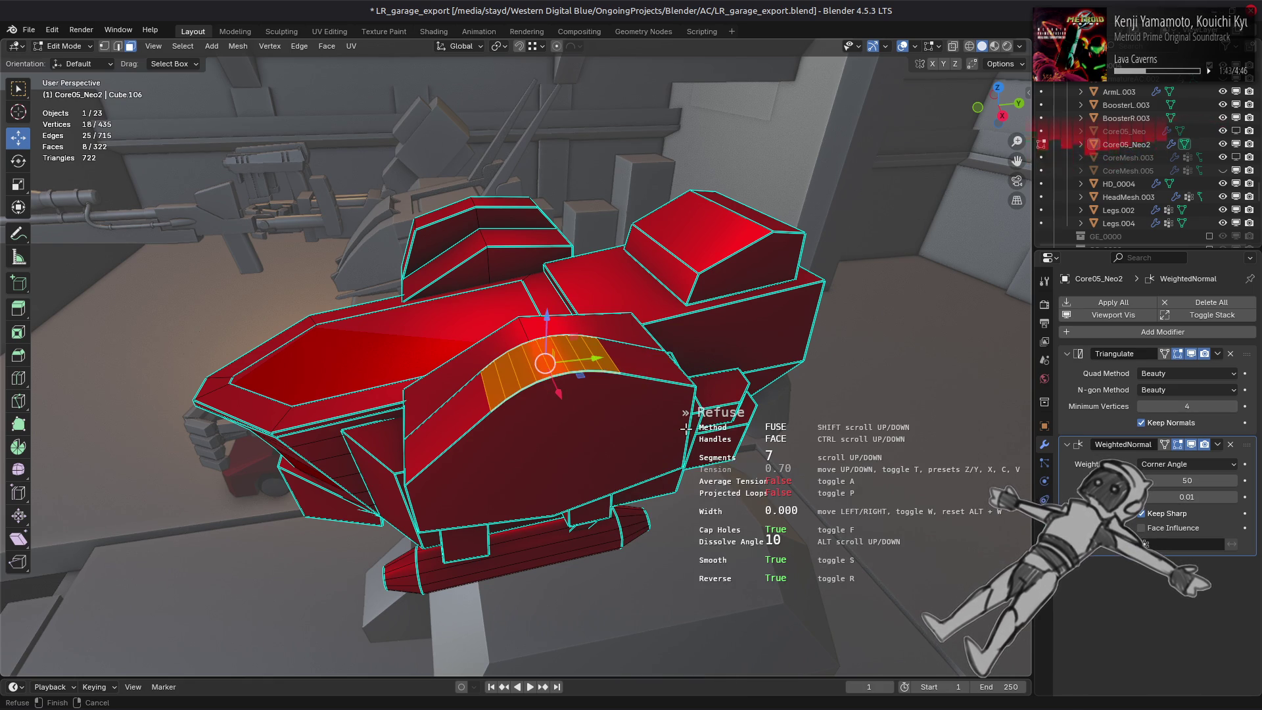
{"action": "scroll", "coordinate": [686, 431], "scroll_direction": "down", "scroll_amount": 1, "text": "shift"}
{"action": "scroll", "coordinate": [684, 427], "scroll_direction": "up", "scroll_amount": 1, "text": "shift"}
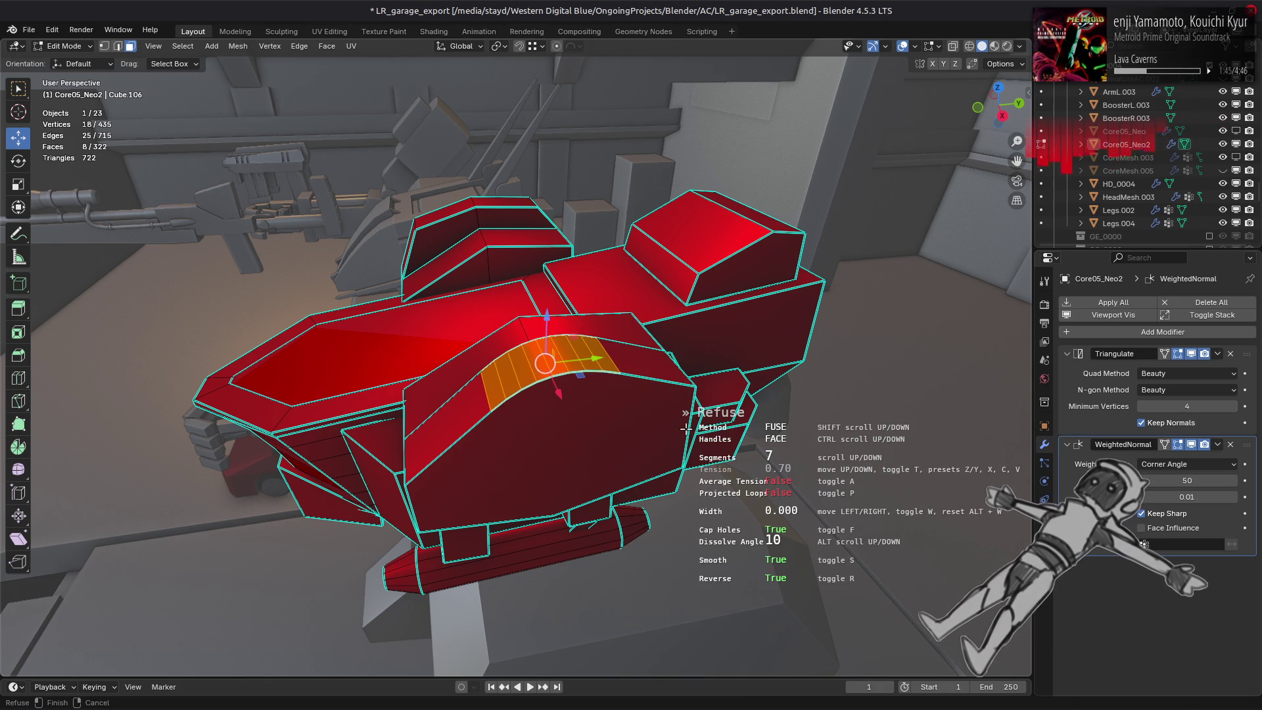
{"action": "scroll", "coordinate": [685, 427], "scroll_direction": "down", "scroll_amount": 1, "text": "ctrl"}
{"action": "scroll", "coordinate": [686, 427], "scroll_direction": "up", "scroll_amount": 1, "text": "ctrl"}
{"action": "scroll", "coordinate": [685, 427], "scroll_direction": "down", "scroll_amount": 1, "text": "ctrl"}
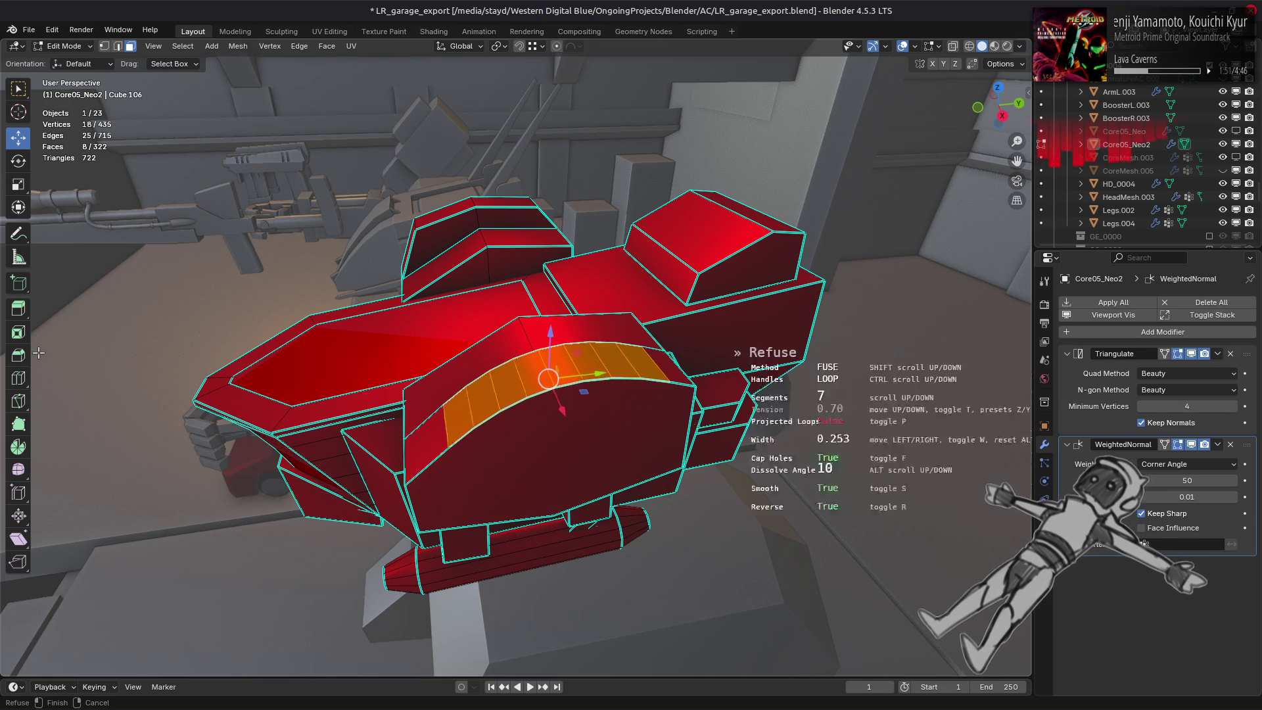
{"action": "left_click", "coordinate": [528, 388]}
{"action": "mouse_move", "coordinate": [528, 388]}
{"action": "middle_mouse_down"}
{"action": "mouse_move", "coordinate": [503, 386]}
{"action": "mouse_move", "coordinate": [514, 383]}
{"action": "middle_mouse_up"}
Refuse the ridge once more at four segments and return to object mode on the mech.
{"action": "key", "text": "y"}
{"action": "left_click", "coordinate": [514, 383]}
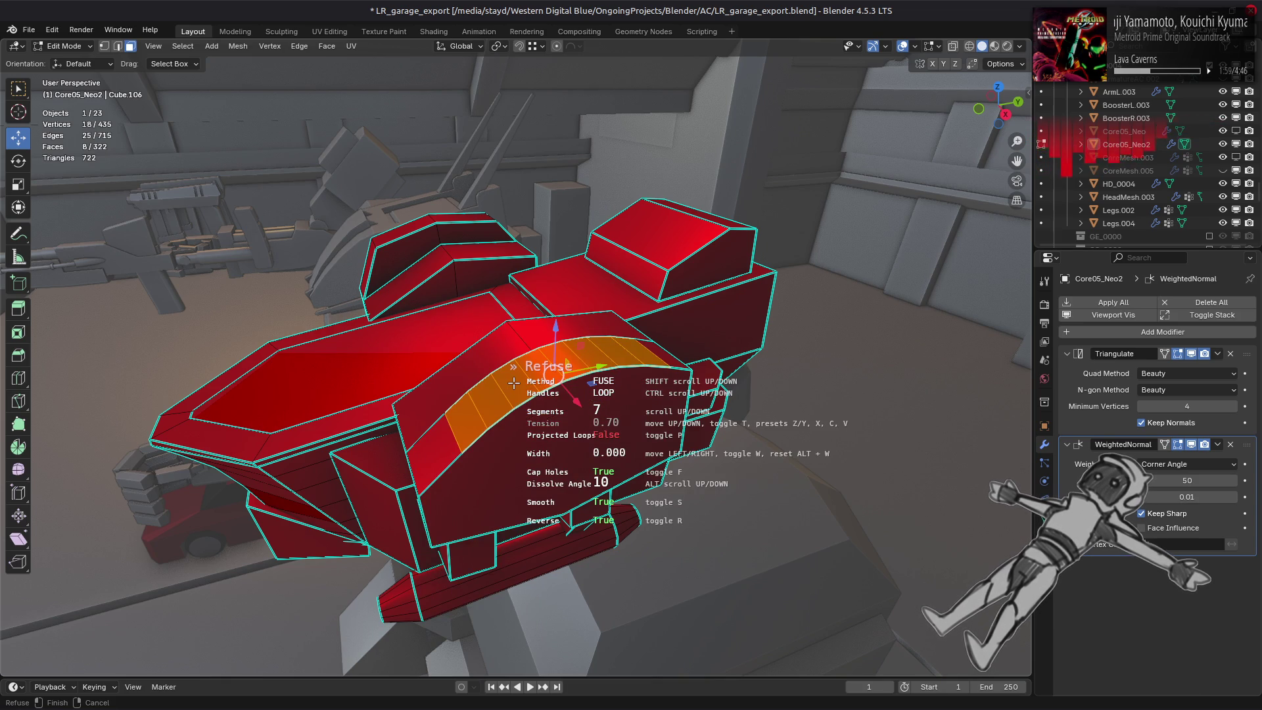
{"action": "scroll", "coordinate": [789, 424], "scroll_direction": "down", "scroll_amount": 2}
{"action": "scroll", "coordinate": [808, 412], "scroll_direction": "down", "scroll_amount": 1}
{"action": "scroll", "coordinate": [809, 413], "scroll_direction": "down", "scroll_amount": 1}
{"action": "scroll", "coordinate": [809, 412], "scroll_direction": "down", "scroll_amount": 1}
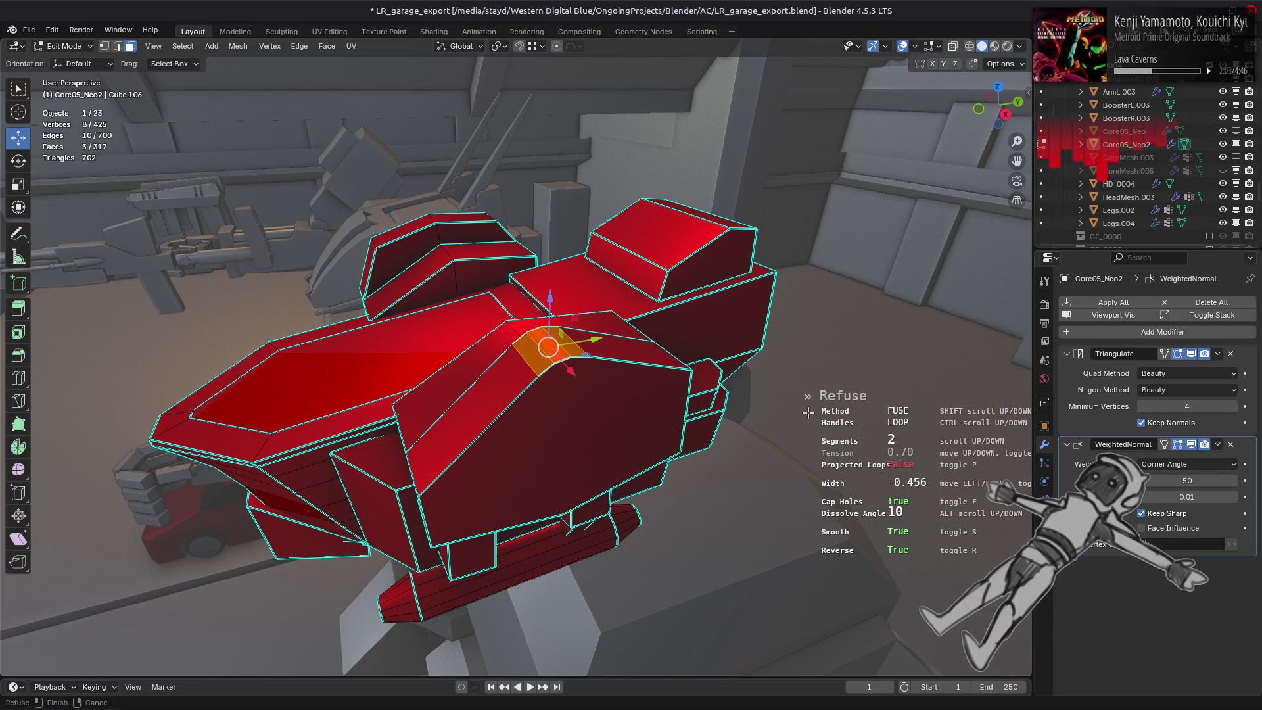
{"action": "scroll", "coordinate": [809, 412], "scroll_direction": "up", "scroll_amount": 1}
{"action": "scroll", "coordinate": [808, 412], "scroll_direction": "up", "scroll_amount": 1}
{"action": "left_click", "coordinate": [809, 412]}
{"action": "key", "text": "Tab"}
{"action": "mouse_move", "coordinate": [572, 412]}
{"action": "middle_mouse_down"}
{"action": "mouse_move", "coordinate": [526, 395]}
{"action": "mouse_move", "coordinate": [760, 366]}
{"action": "mouse_move", "coordinate": [480, 381]}
{"action": "mouse_move", "coordinate": [552, 395]}
{"action": "mouse_move", "coordinate": [543, 417]}
{"action": "middle_mouse_up"}
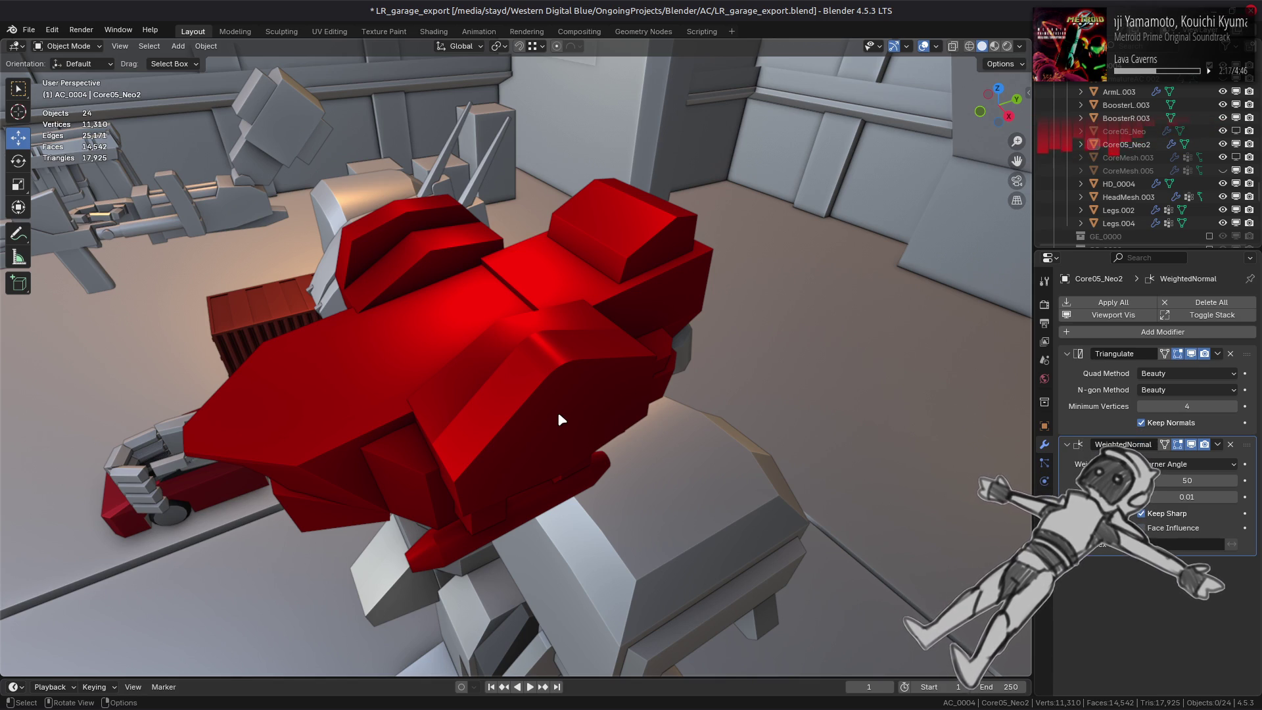
{"action": "mouse_move", "coordinate": [551, 413]}
{"action": "middle_mouse_down"}
{"action": "mouse_move", "coordinate": [459, 381]}
{"action": "mouse_move", "coordinate": [591, 416]}
{"action": "mouse_move", "coordinate": [578, 465]}
{"action": "mouse_move", "coordinate": [293, 423]}
{"action": "mouse_move", "coordinate": [501, 432]}
{"action": "mouse_move", "coordinate": [487, 443]}
{"action": "middle_mouse_up"}
{"action": "scroll", "coordinate": [460, 382], "scroll_direction": "up", "scroll_amount": 3}
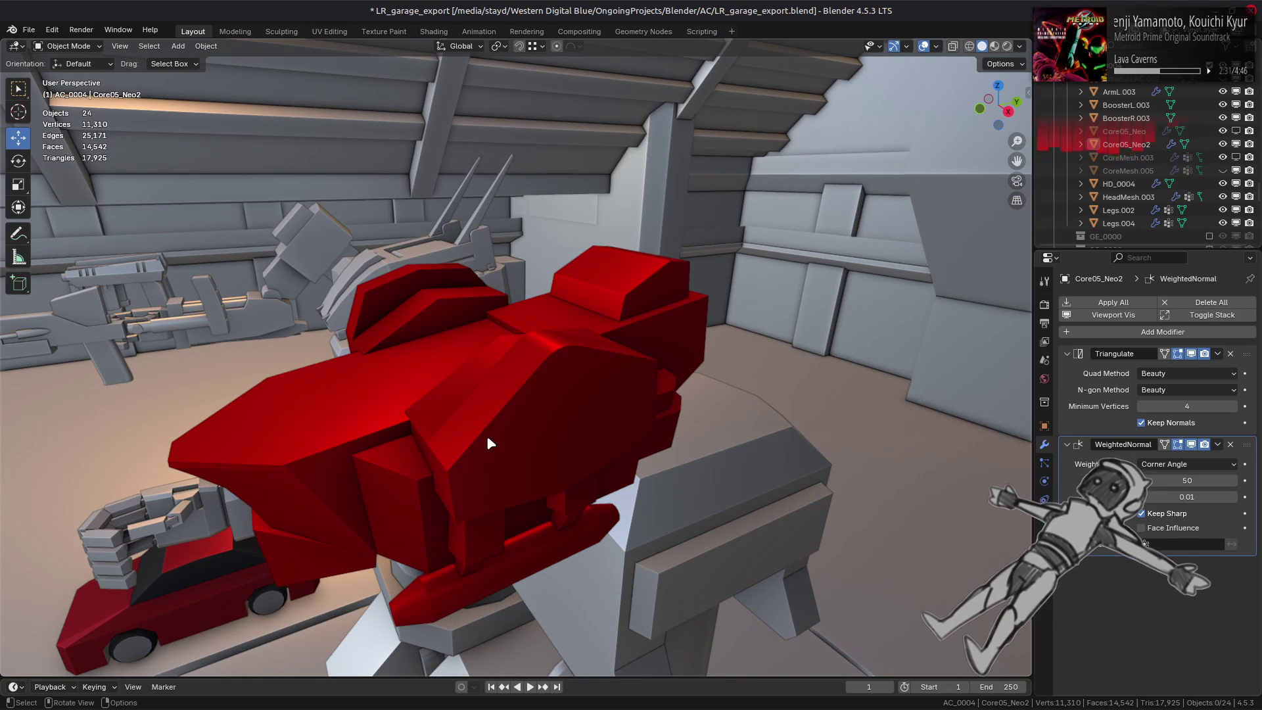
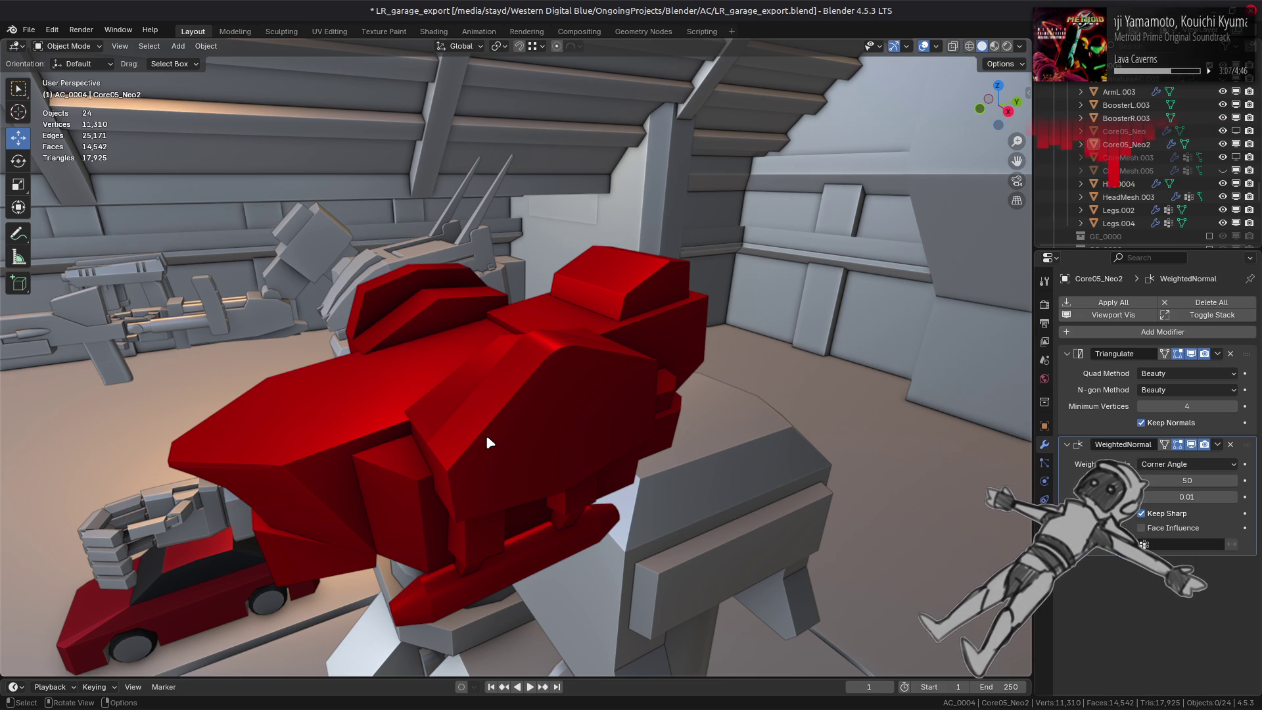
Inspect the curved top face strip of Core05_Neo2 in Edit Mode, ending in vertex selection.
{"action": "key", "text": "Tab"}
{"action": "left_click", "coordinate": [604, 393], "text": "ctrl"}
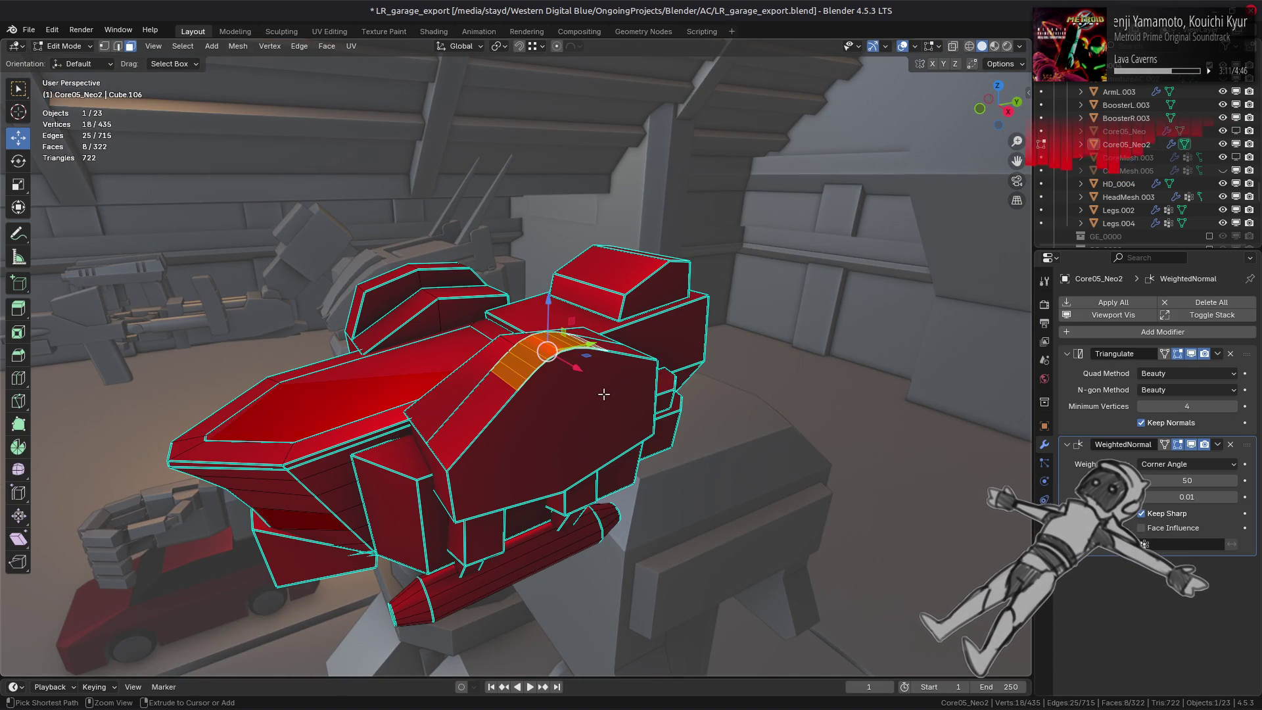
{"action": "key", "text": "alt+a"}
{"action": "middle_click_drag", "start_coordinate": [604, 393], "coordinate": [563, 418]}
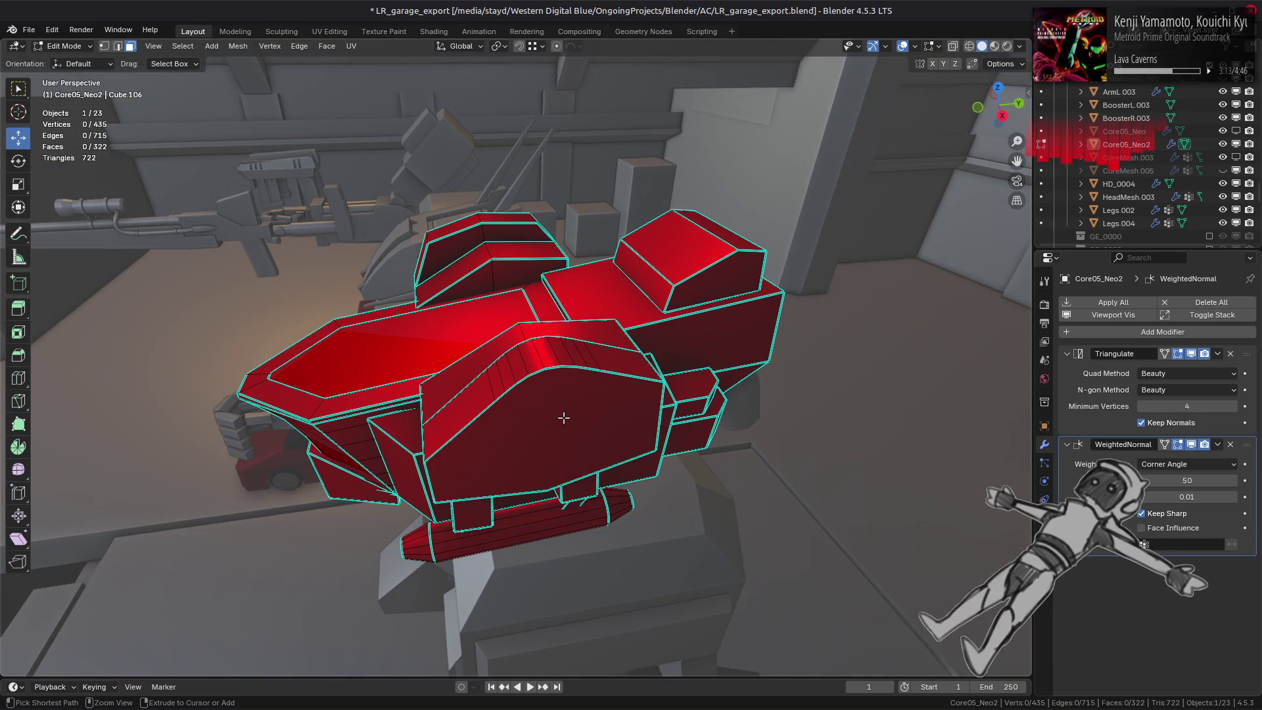
{"action": "key", "text": "Tab"}
{"action": "key", "text": "alt+a"}
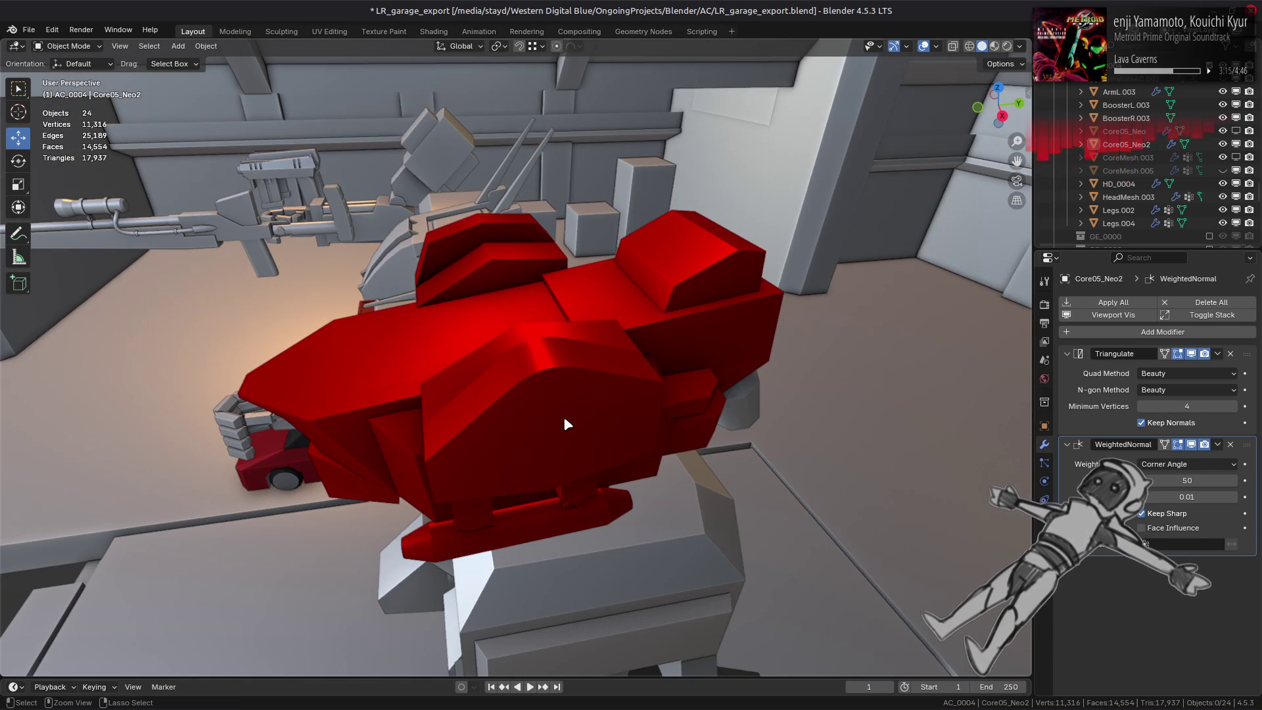
{"action": "key", "text": "Tab"}
{"action": "key", "text": "1"}
{"action": "left_click", "coordinate": [563, 416]}
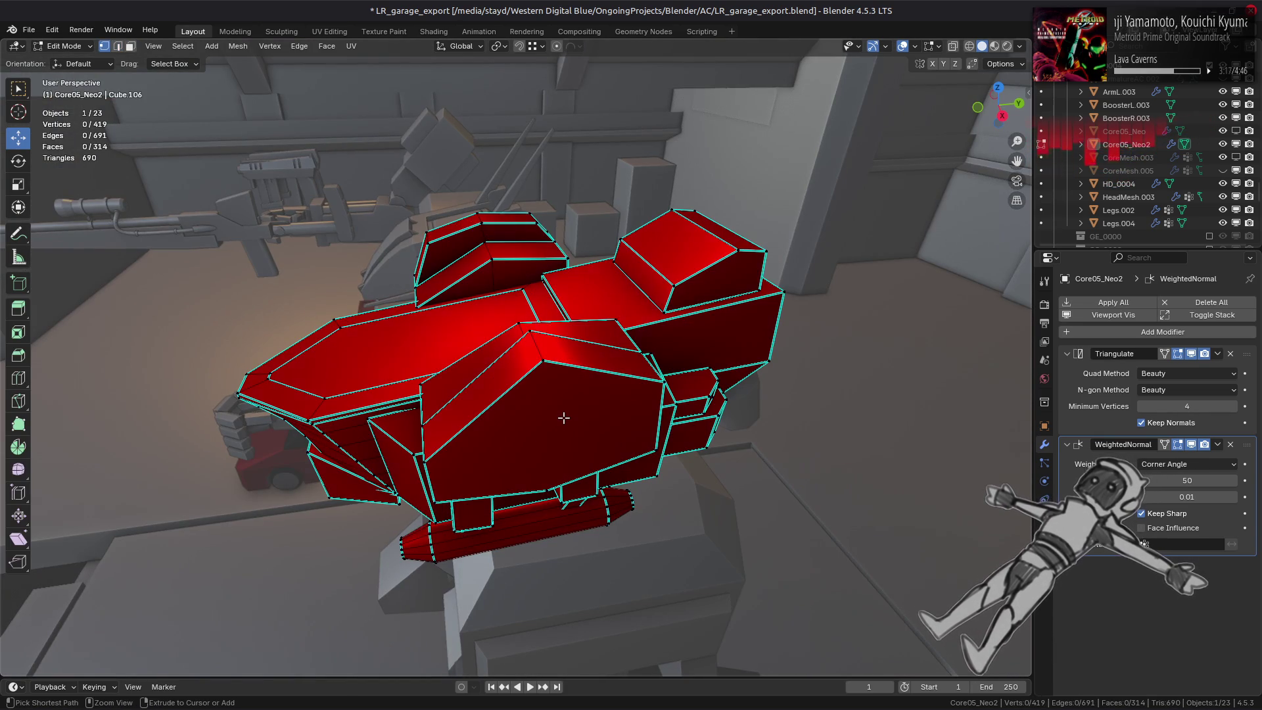
Undo the curved strip back to a single sharp top edge and begin bevelling it.
{"action": "key", "text": "ctrl+z"}
{"action": "key", "text": "ctrl+z"}
{"action": "key", "text": "ctrl+z"}
{"action": "key", "text": "ctrl+z"}
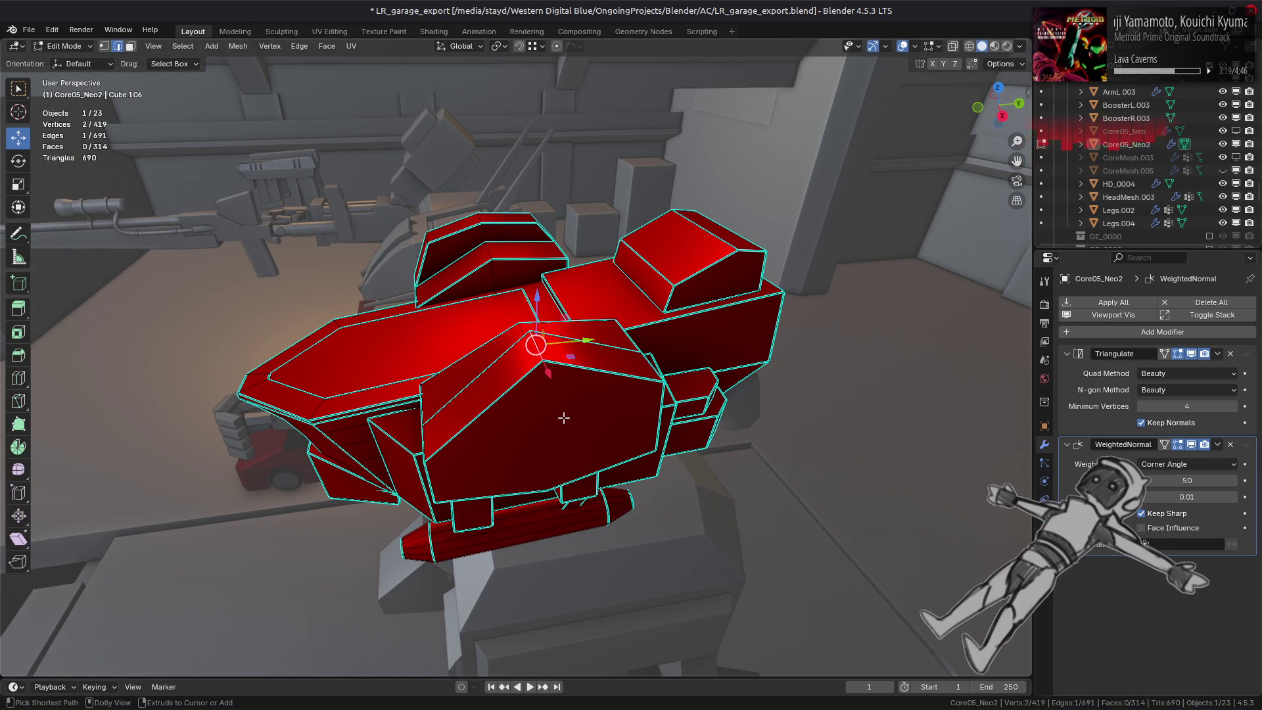
{"action": "key", "text": "ctrl+z"}
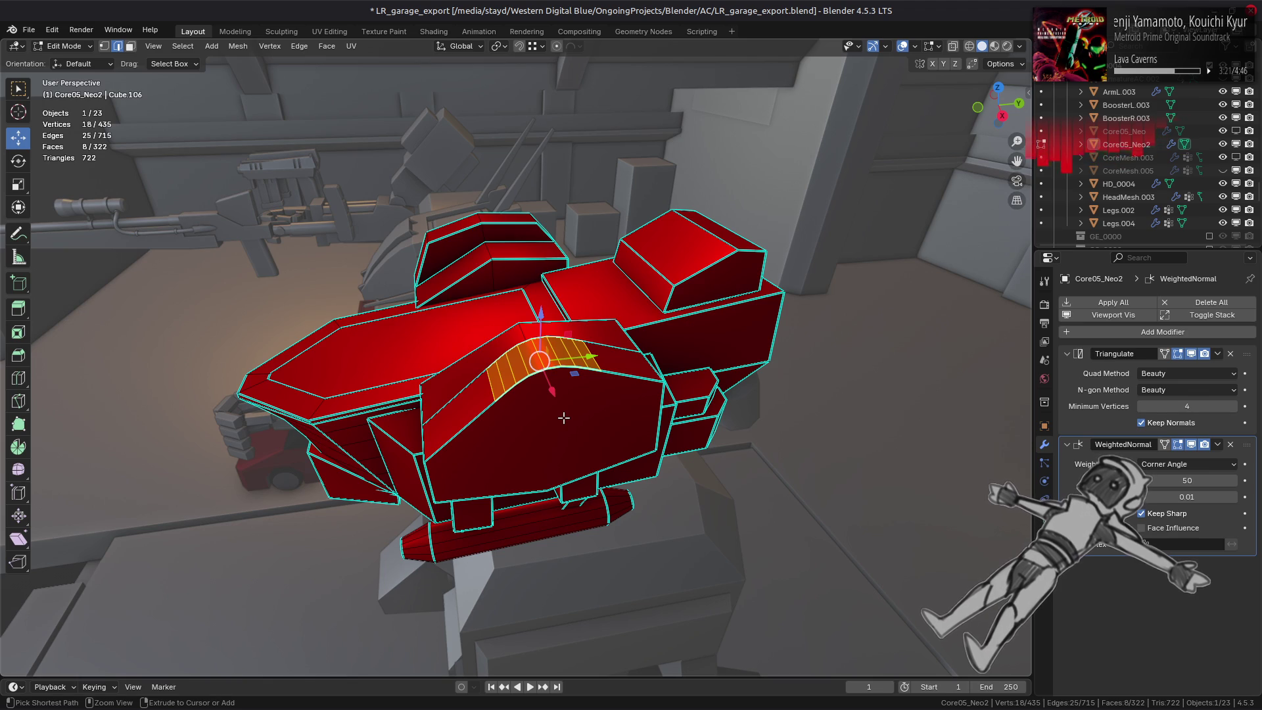
{"action": "key", "text": "ctrl+z"}
{"action": "key", "text": "ctrl+b"}
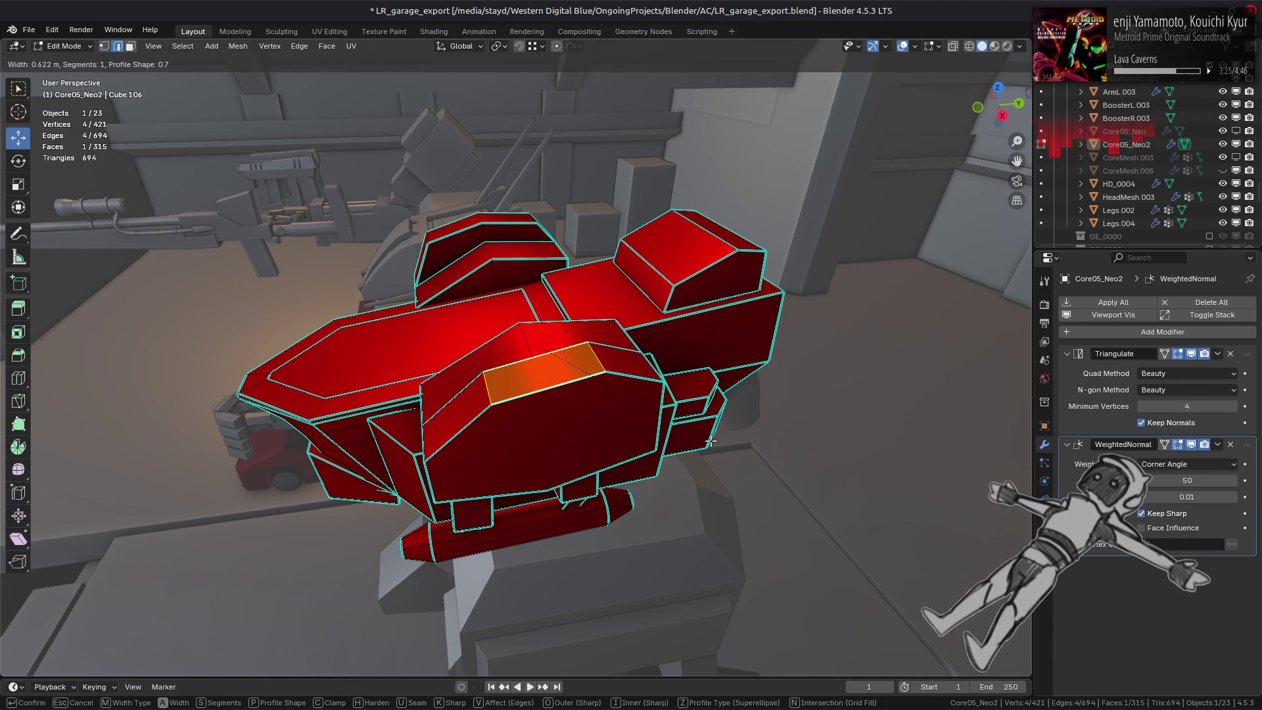
{"action": "type", "text": "0"}
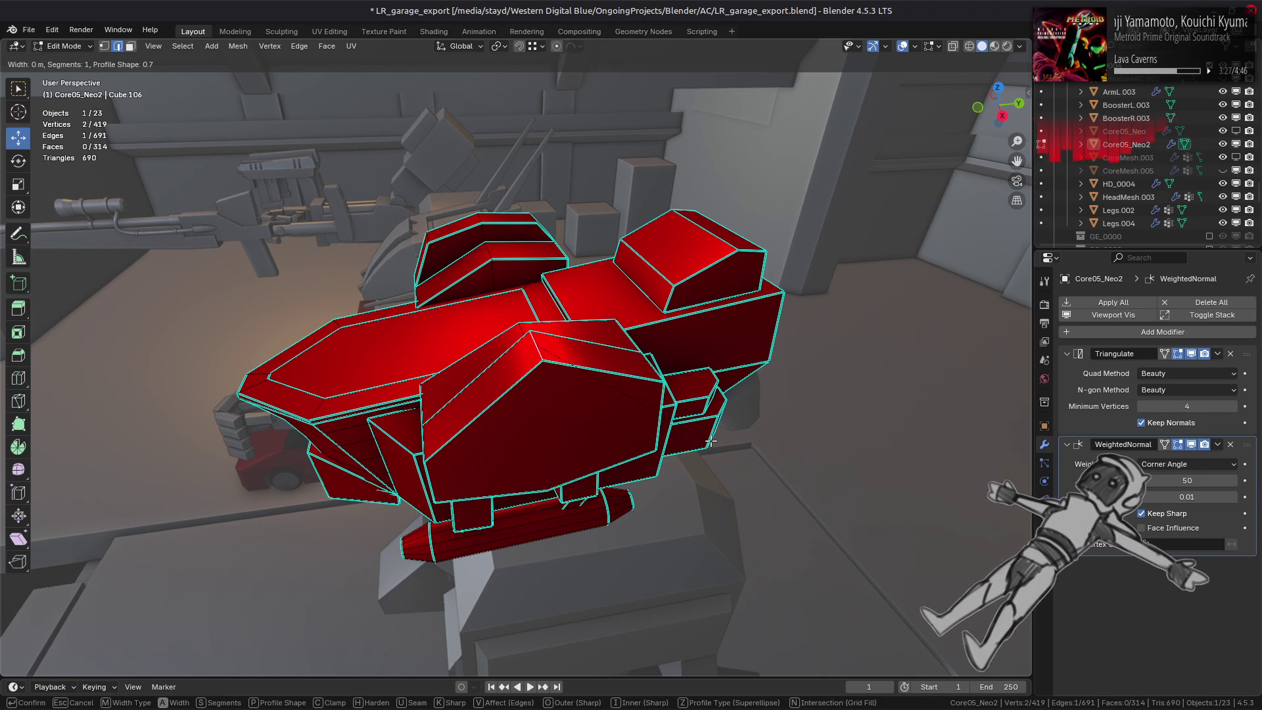
{"action": "type", "text": ".5"}
Bevel the top edge into a flat 0.5 m face with Width Type kept at Width.
{"action": "key", "text": "Return"}
{"action": "left_click", "coordinate": [168, 447]}
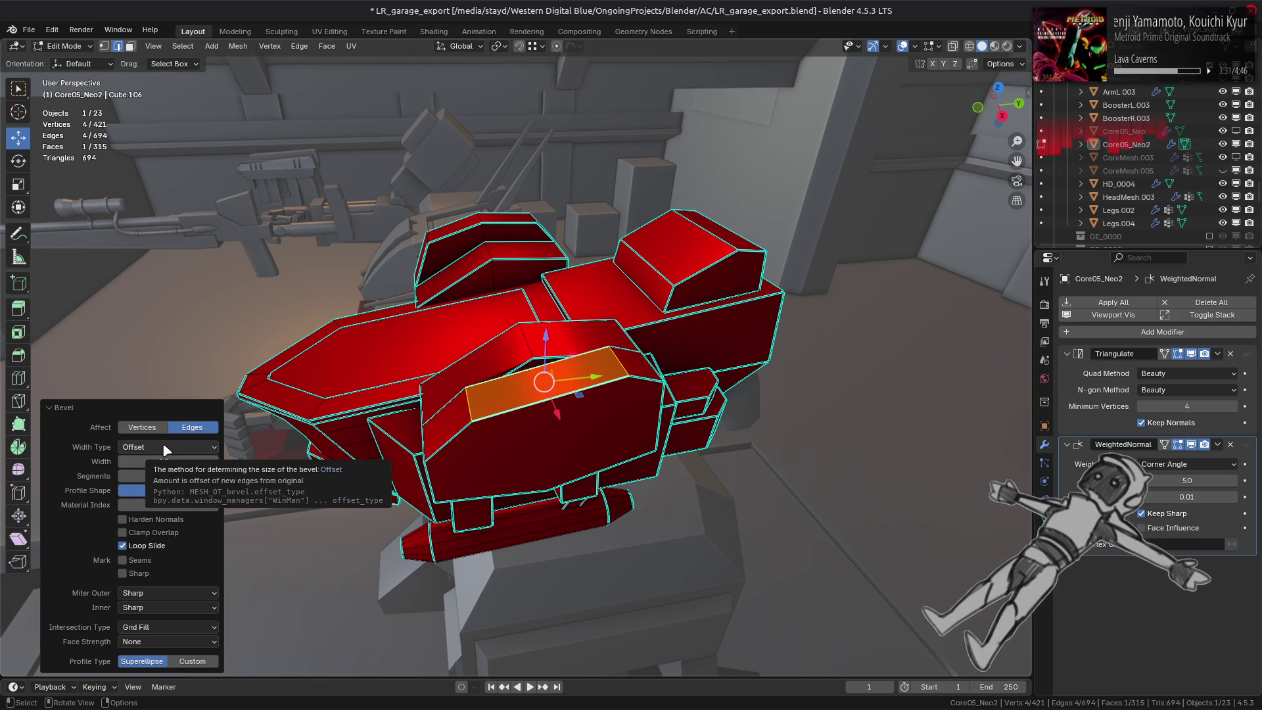
{"action": "left_click", "coordinate": [165, 447]}
{"action": "left_click", "coordinate": [157, 477]}
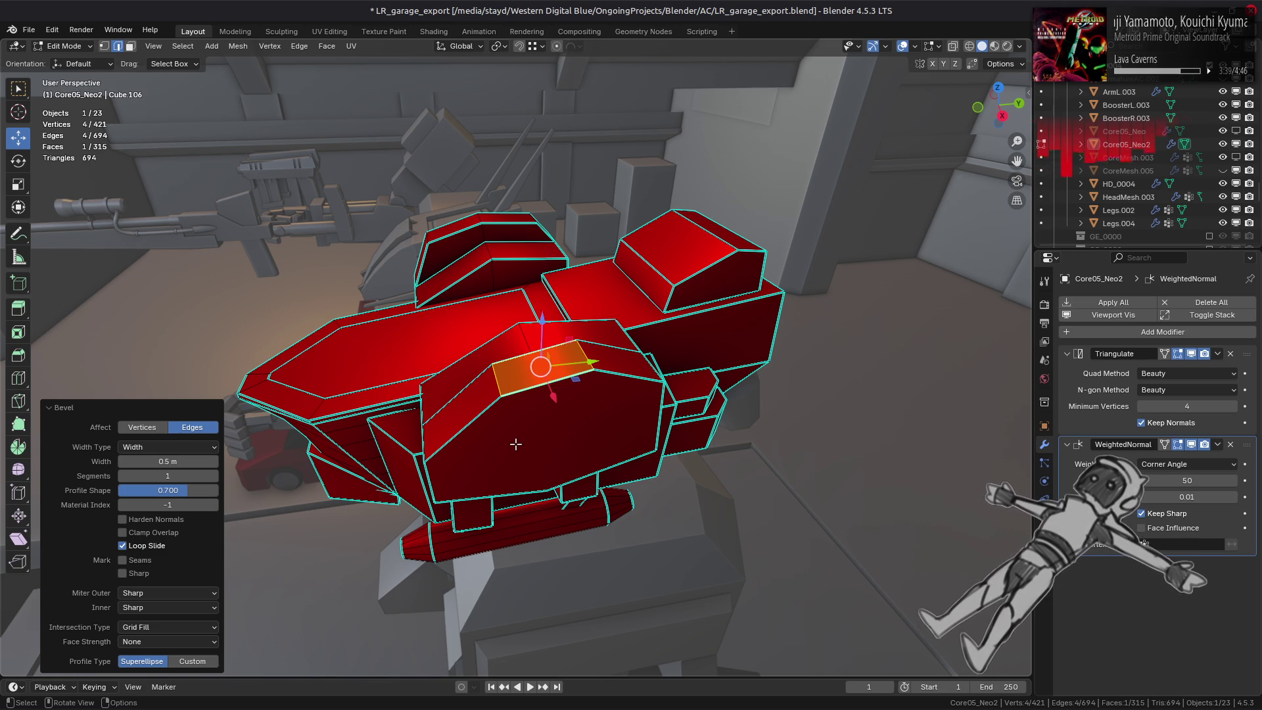
{"action": "middle_click_drag", "start_coordinate": [516, 444], "coordinate": [536, 428]}
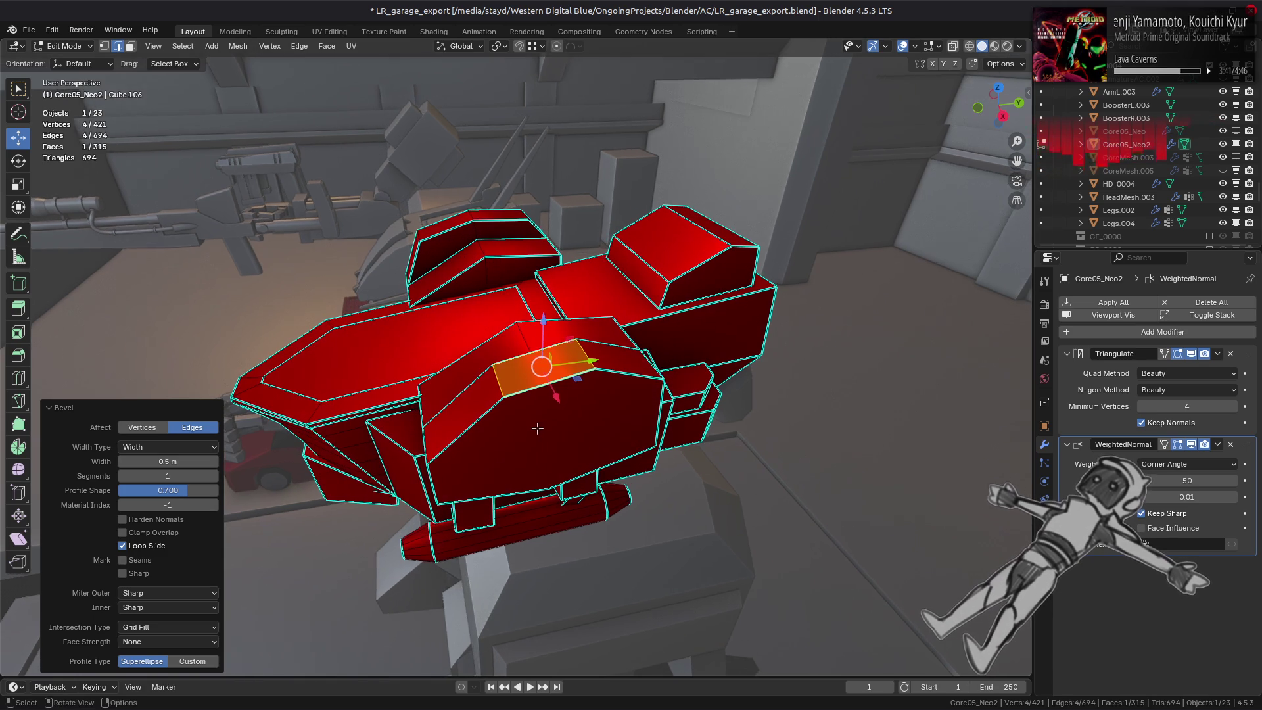
{"action": "key", "text": "y"}
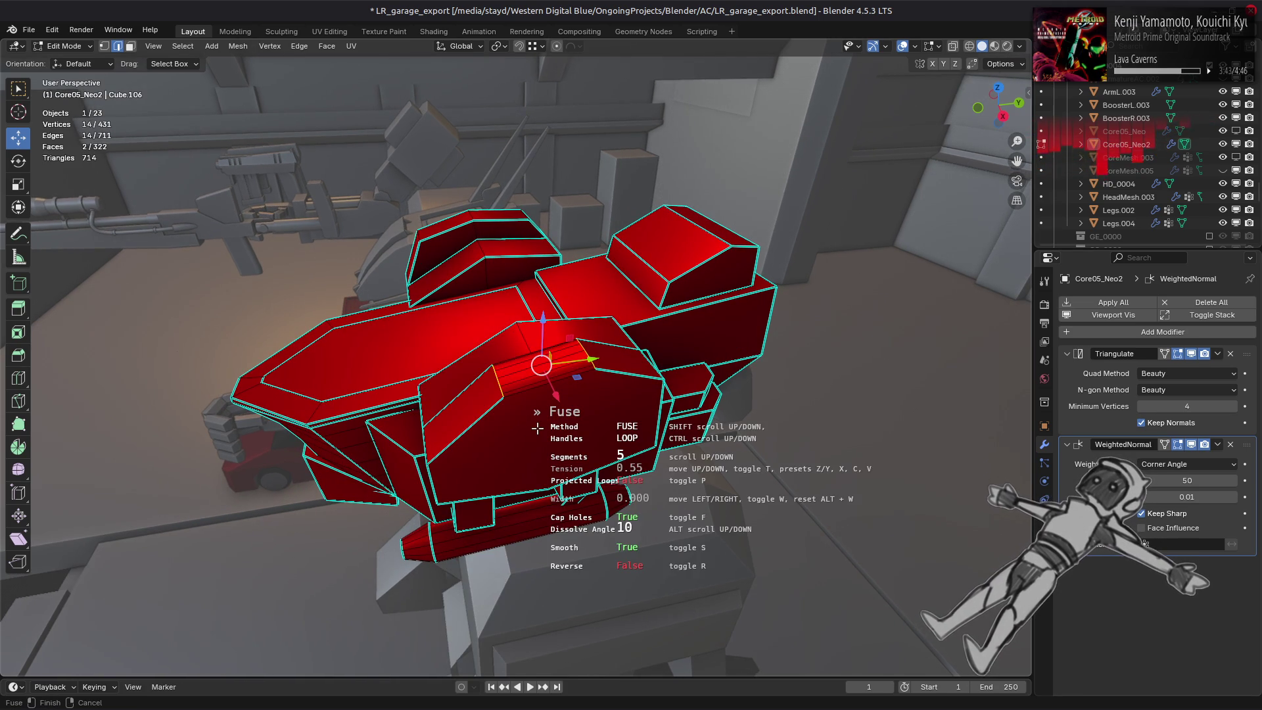
Run MESHmachine Fuse reversed at tension 0.70, trying Projected Loops and Smooth toggles.
{"action": "key", "text": "r"}
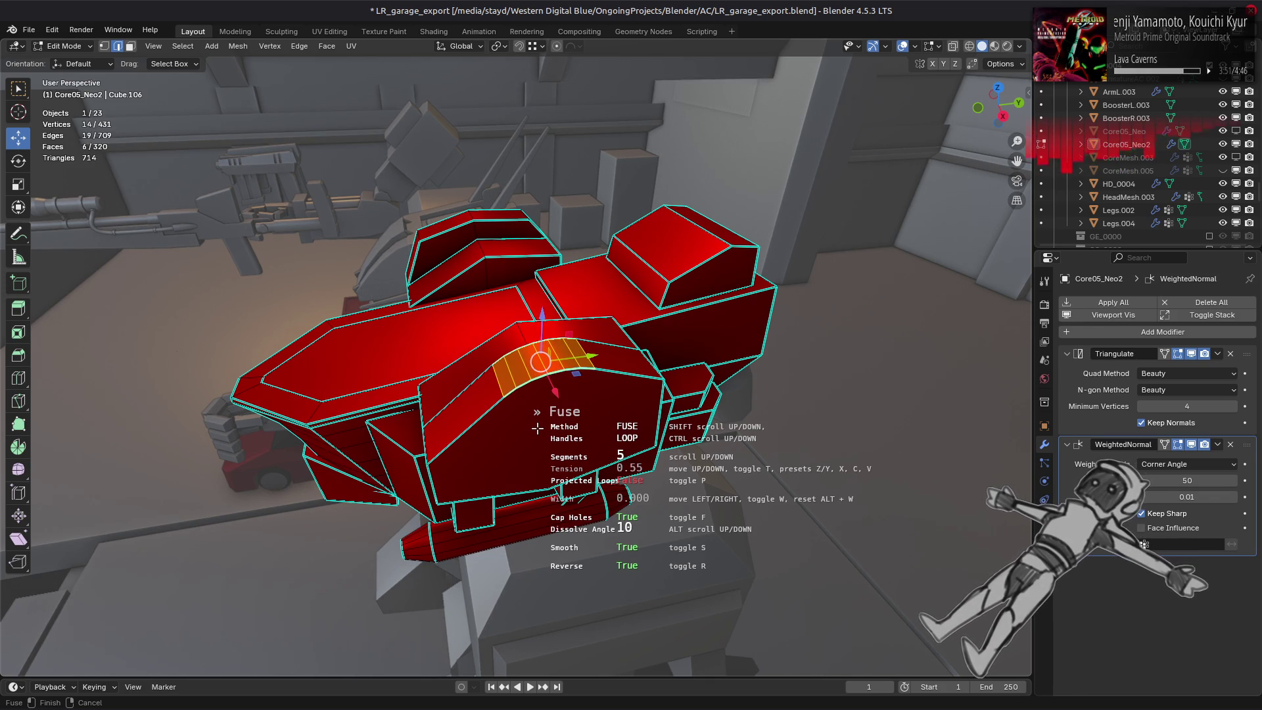
{"action": "key", "text": "c"}
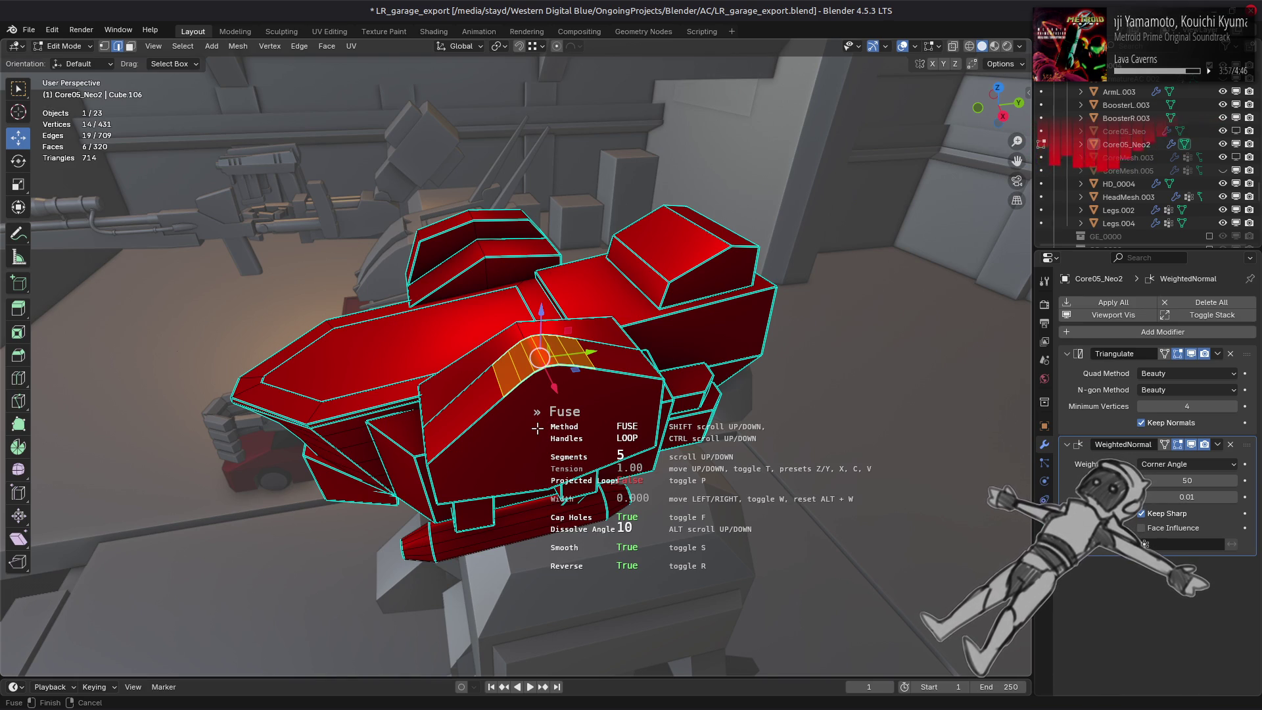
{"action": "key", "text": "x"}
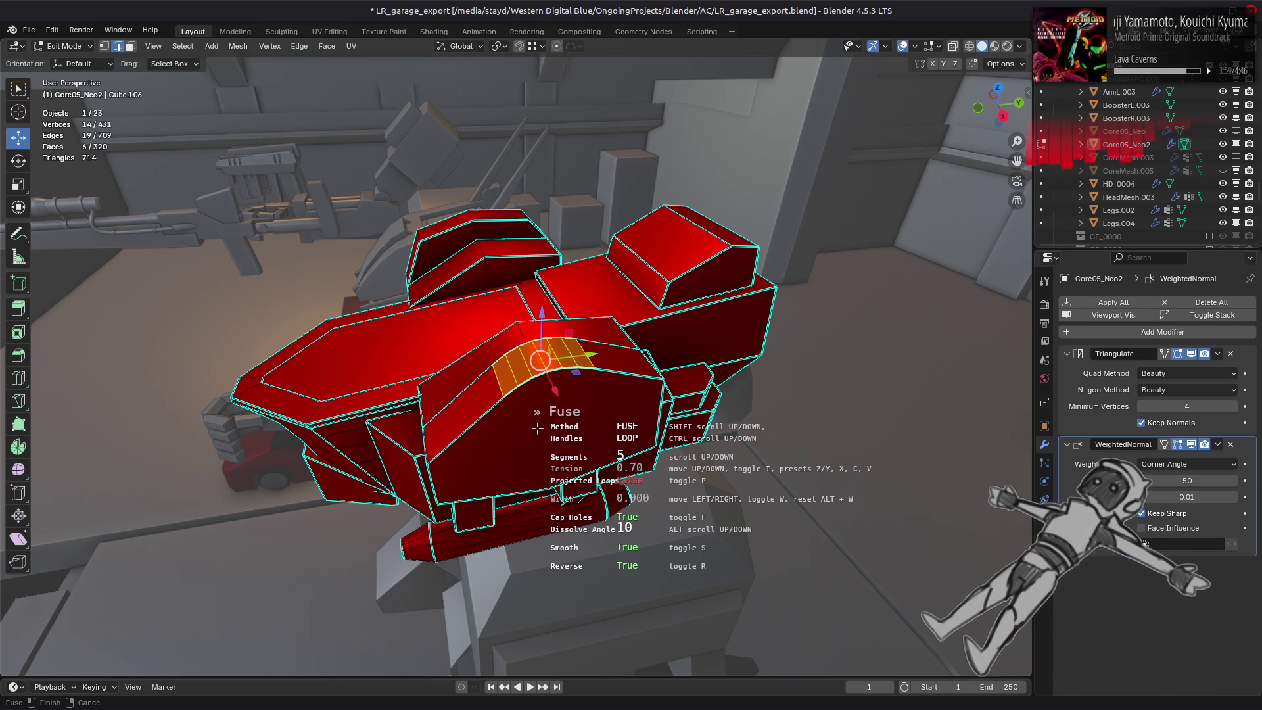
{"action": "key", "text": "p"}
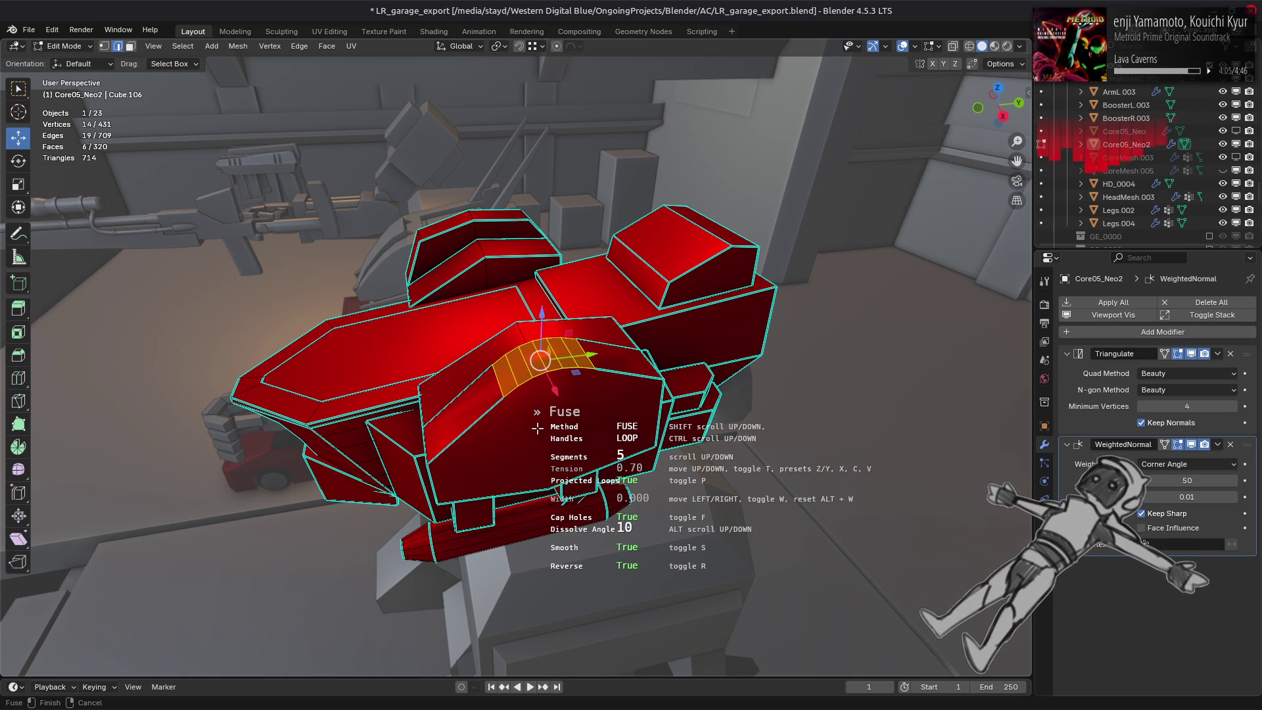
{"action": "key", "text": "s"}
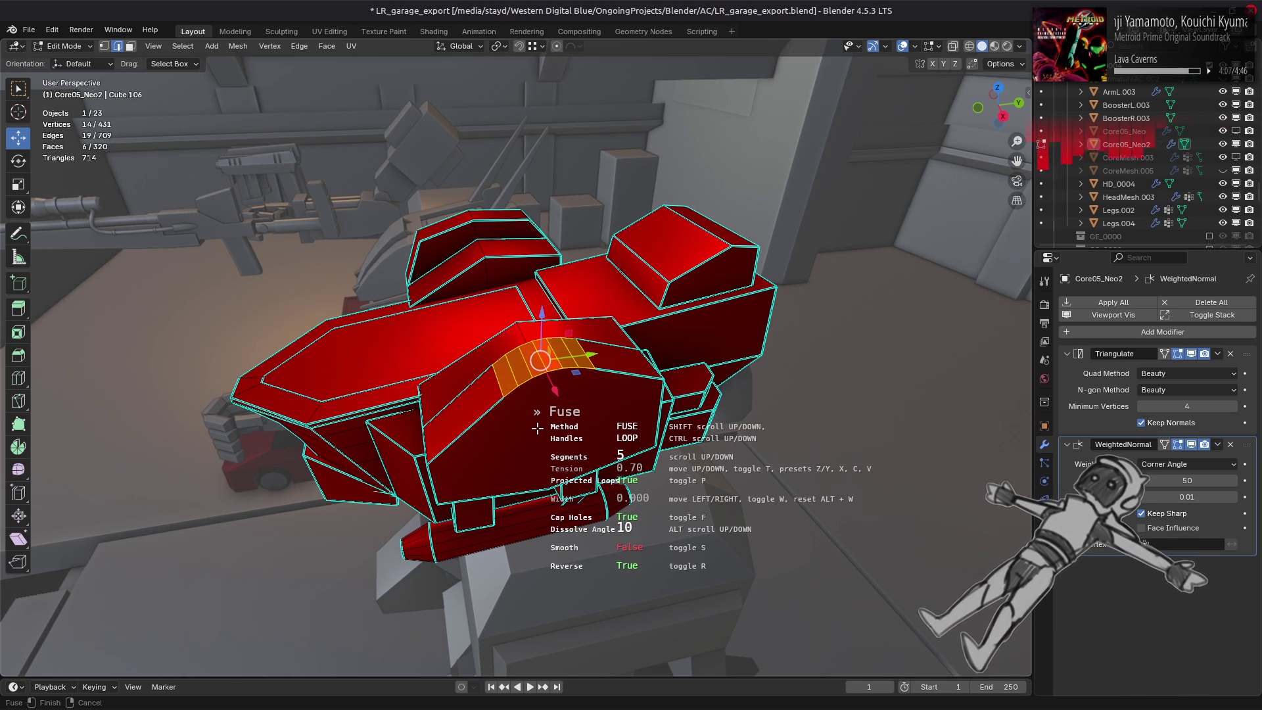
{"action": "key", "text": "s"}
{"action": "key", "text": "p"}
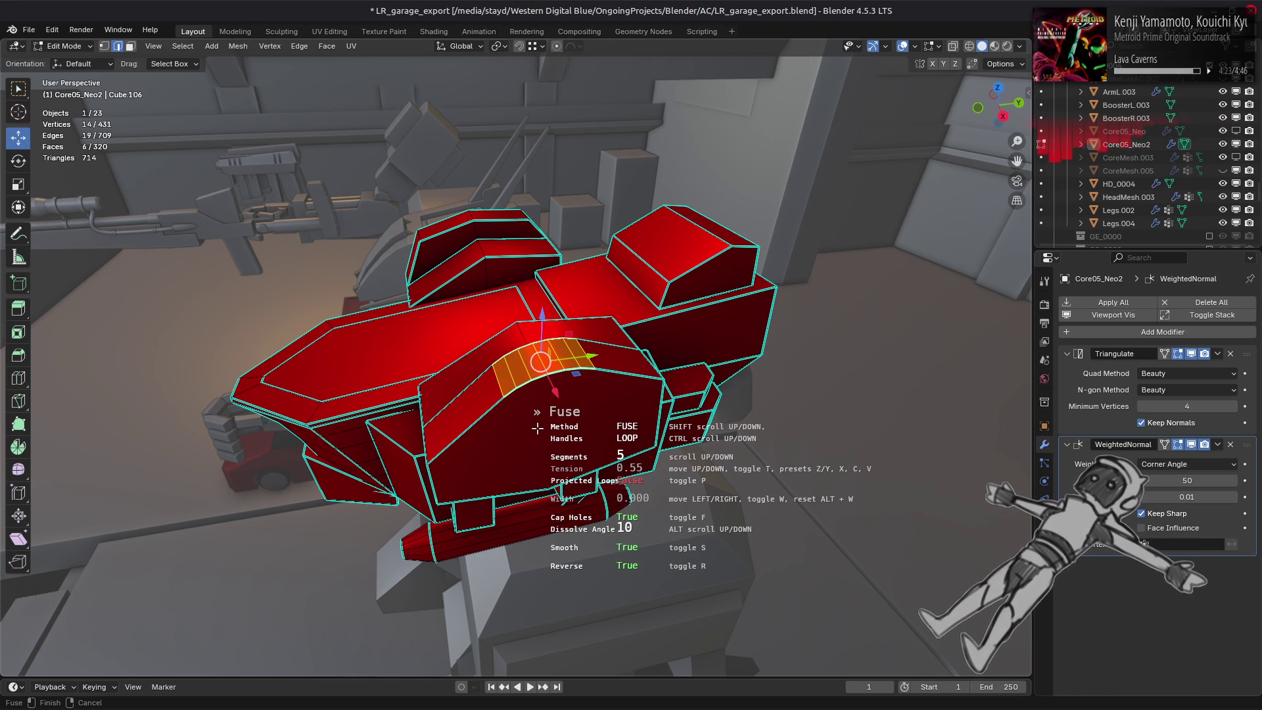
{"action": "key", "text": "z"}
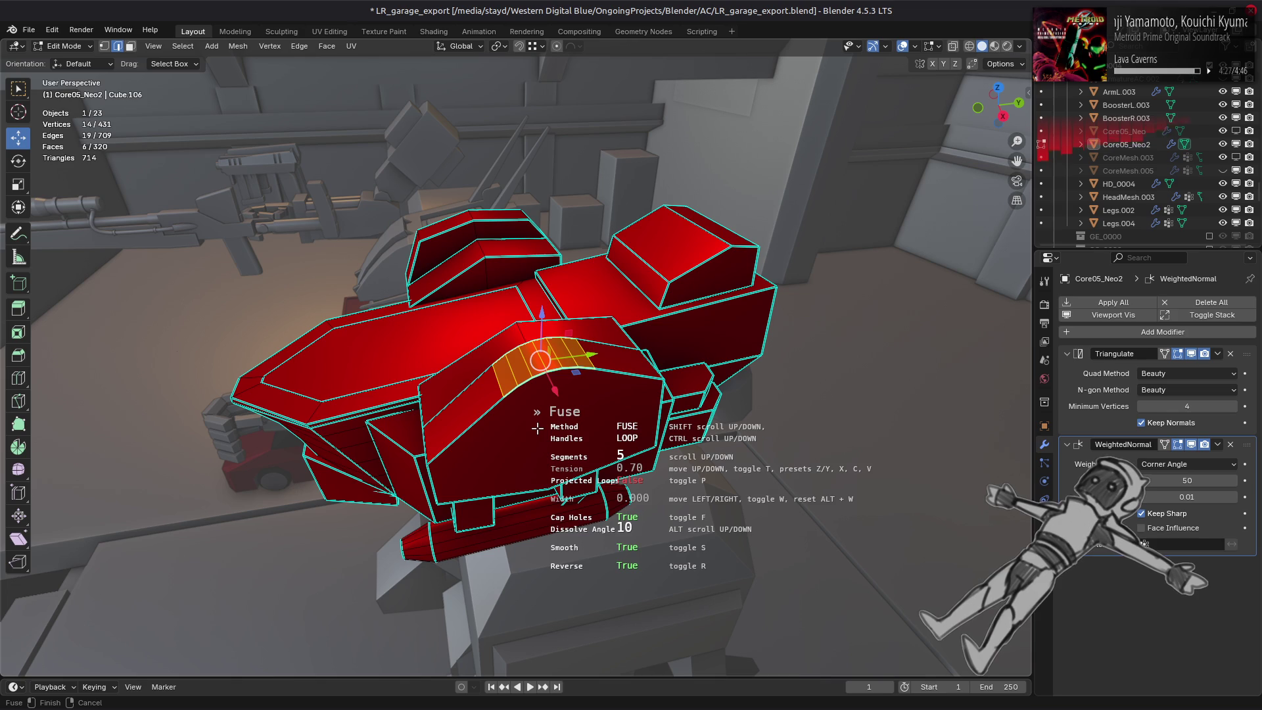
Confirm the five-segment fuse and return to Object Mode to inspect the rounded top.
{"action": "left_click", "coordinate": [537, 427]}
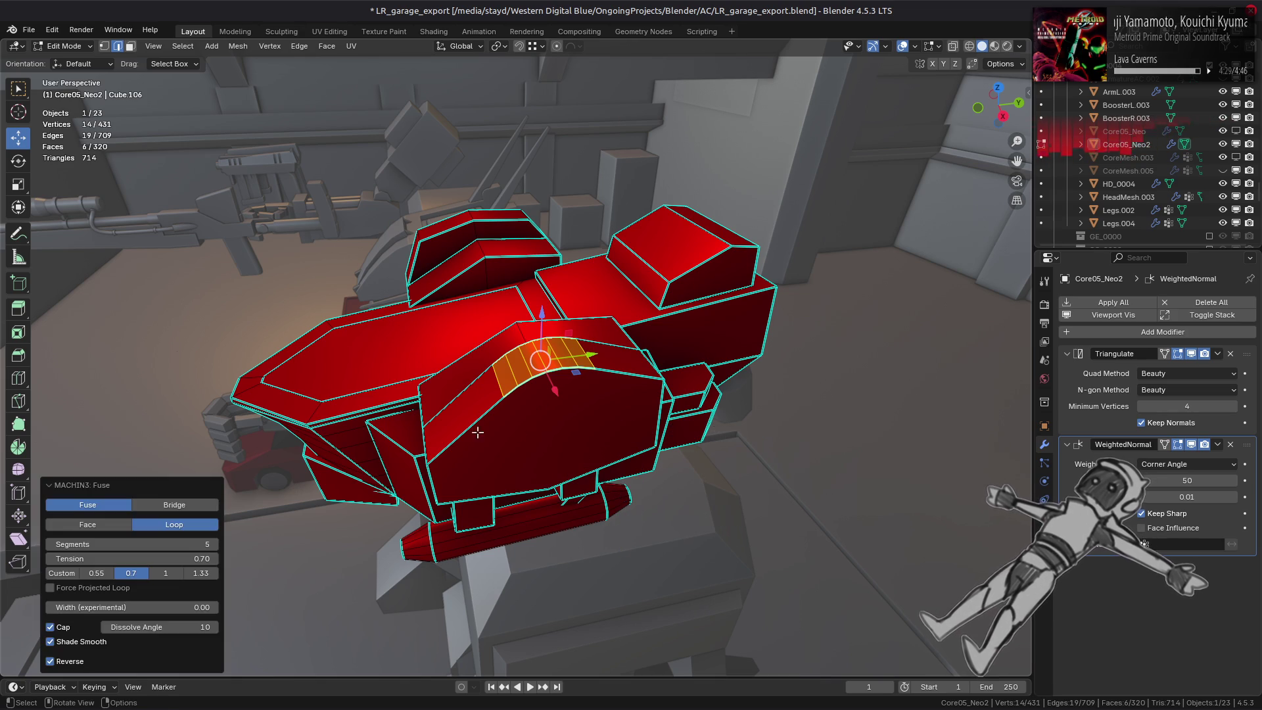
{"action": "key", "text": "Tab"}
{"action": "mouse_move", "coordinate": [537, 427]}
{"action": "middle_mouse_down"}
{"action": "mouse_move", "coordinate": [479, 398]}
{"action": "mouse_move", "coordinate": [619, 378]}
{"action": "middle_mouse_up"}
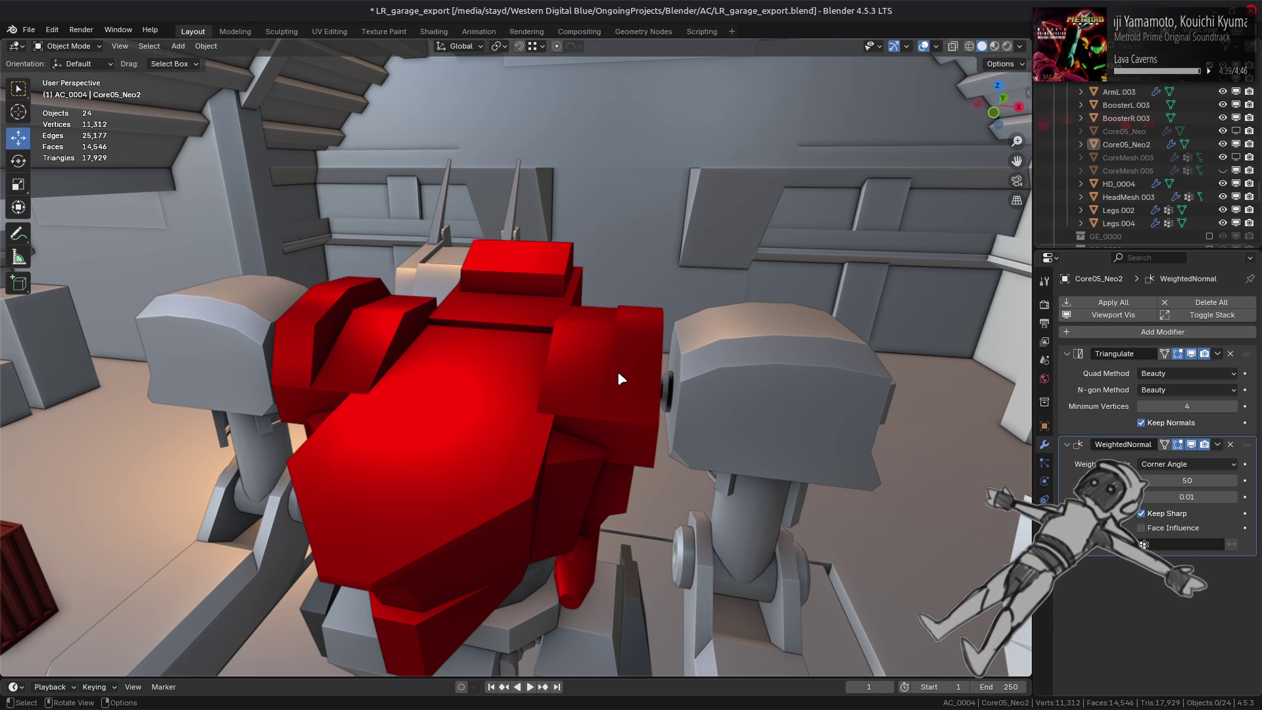
{"action": "middle_click_drag", "start_coordinate": [620, 378], "coordinate": [559, 376]}
Dissolve a stray vertex beside the slanted top face of the torso.
{"action": "key", "text": "Tab"}
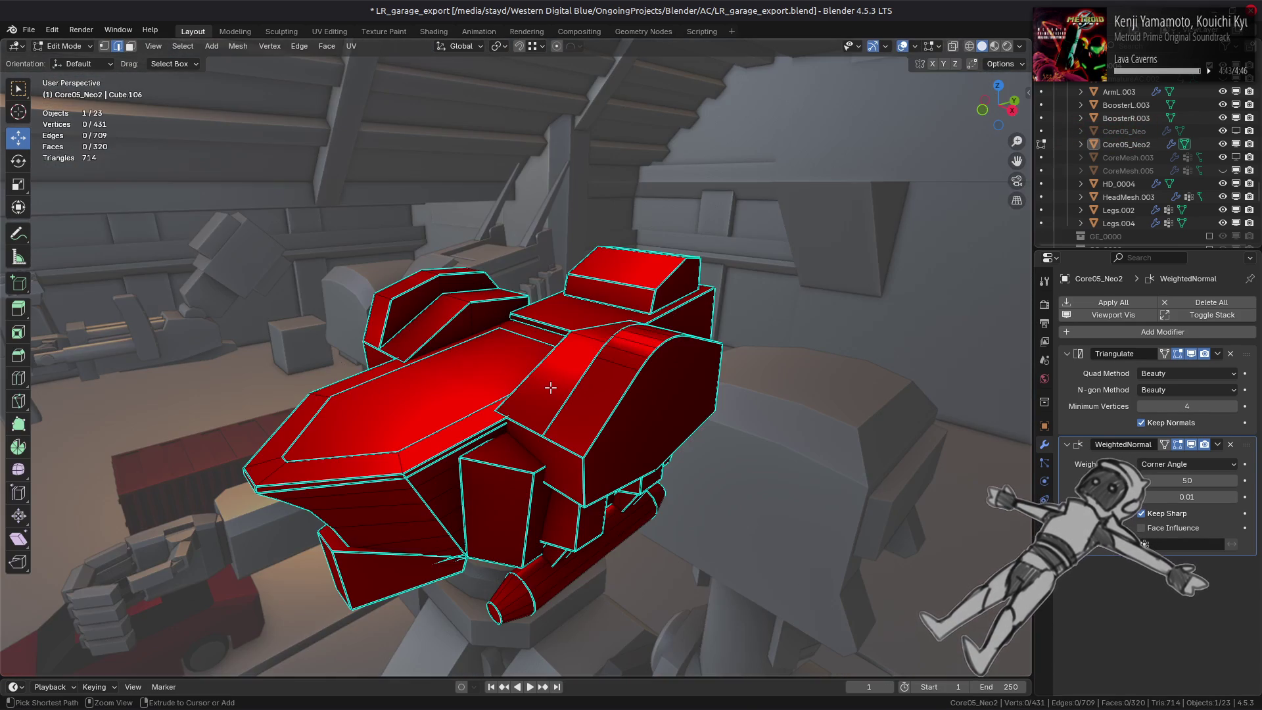
{"action": "key", "text": "3"}
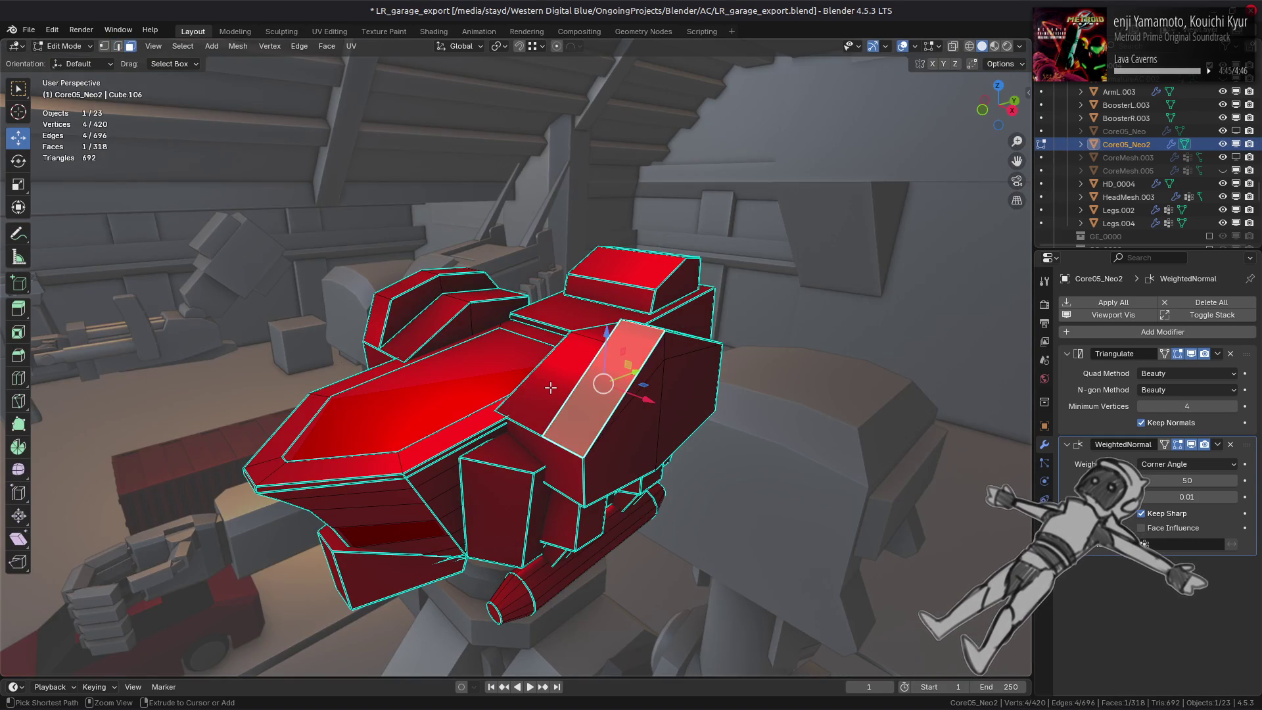
{"action": "left_click", "coordinate": [550, 388]}
{"action": "right_click", "coordinate": [550, 388], "text": "ctrl"}
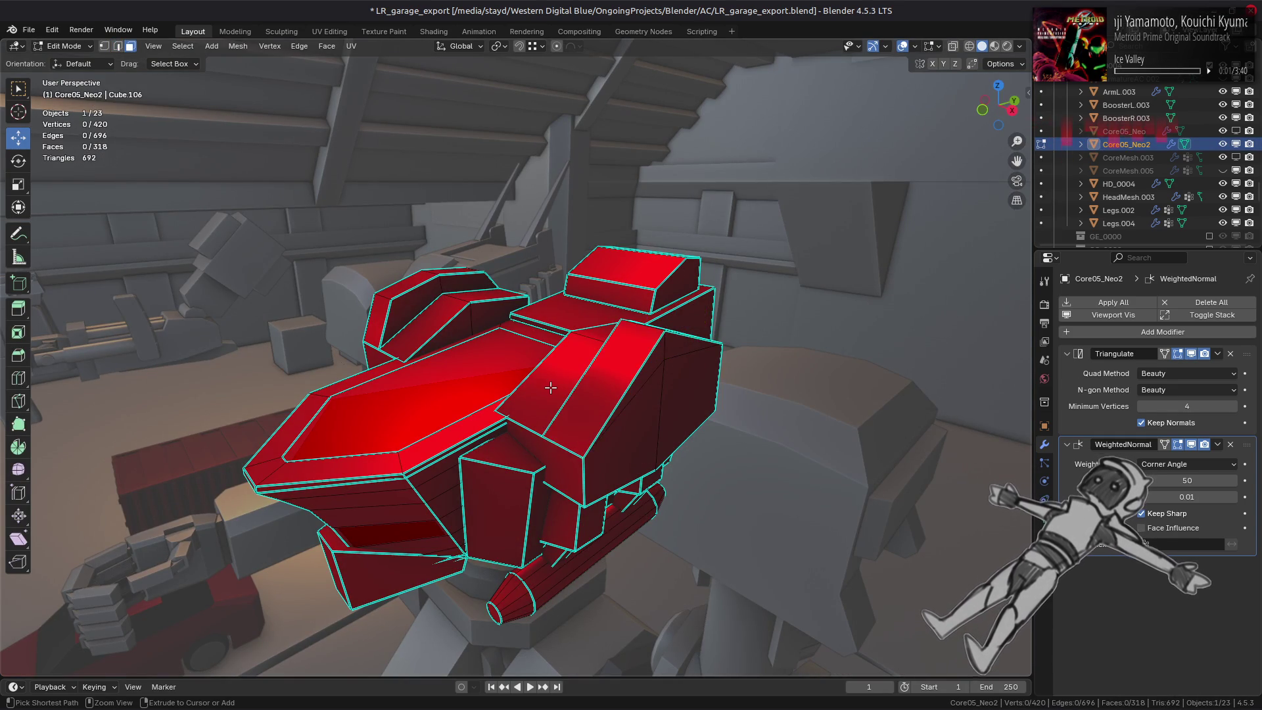
{"action": "key", "text": "1"}
{"action": "left_click", "coordinate": [671, 358]}
{"action": "right_click", "coordinate": [552, 552]}
{"action": "left_click", "coordinate": [523, 606]}
Dissolve two stray top edges and a stray vertex on the front face.
{"action": "mouse_move", "coordinate": [571, 394]}
{"action": "middle_mouse_down"}
{"action": "mouse_move", "coordinate": [760, 403]}
{"action": "mouse_move", "coordinate": [522, 303]}
{"action": "middle_mouse_up"}
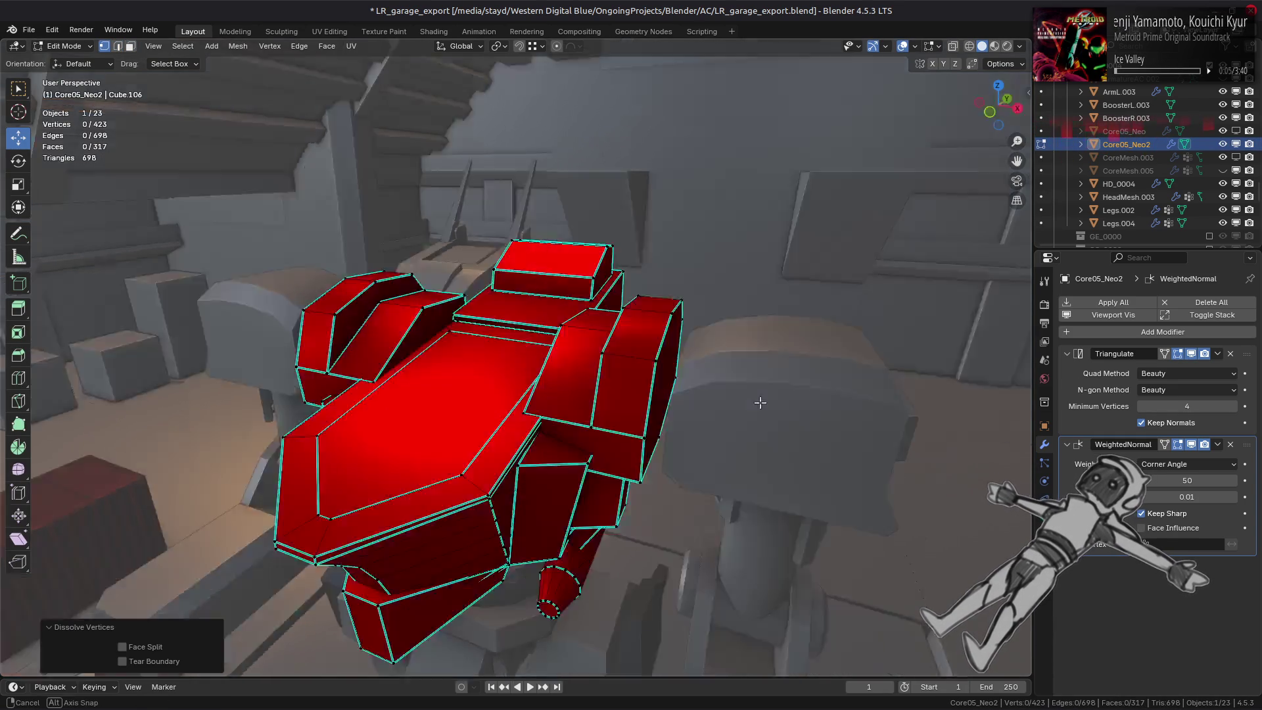
{"action": "key", "text": "2"}
{"action": "left_click", "coordinate": [507, 284]}
{"action": "left_click", "coordinate": [491, 327], "text": "shift"}
{"action": "right_click", "coordinate": [582, 449]}
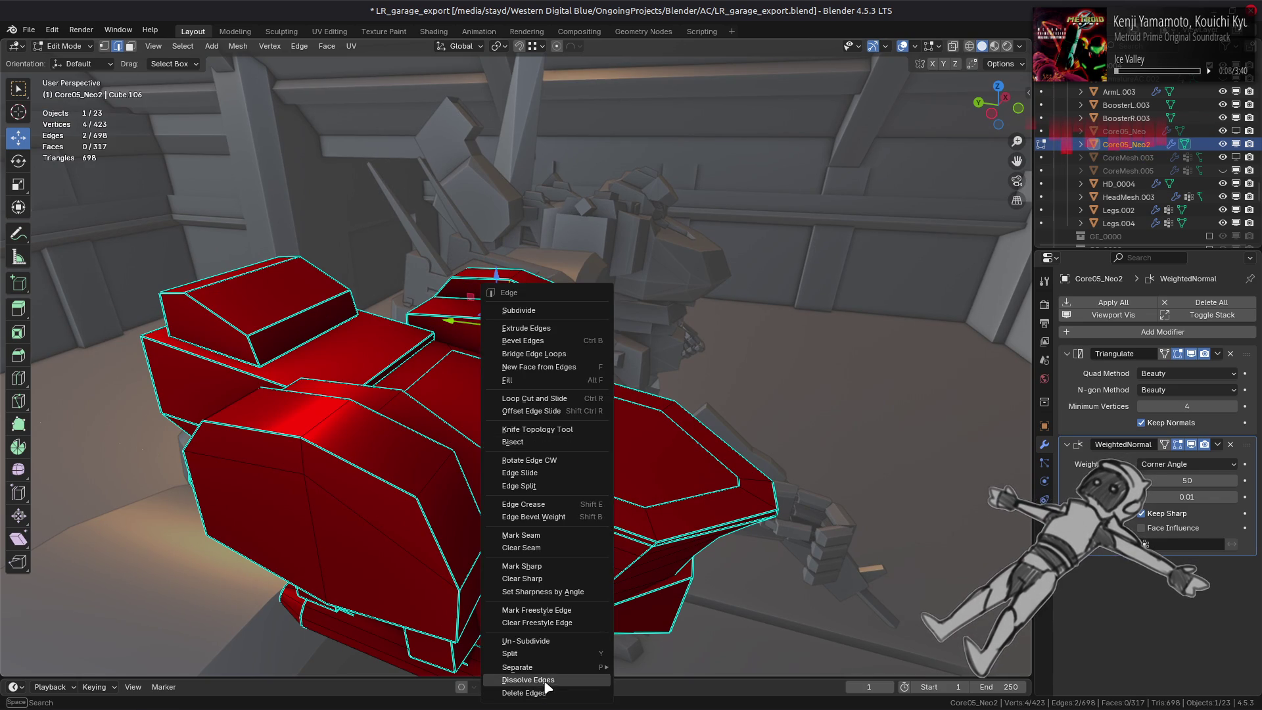
{"action": "left_click", "coordinate": [528, 679]}
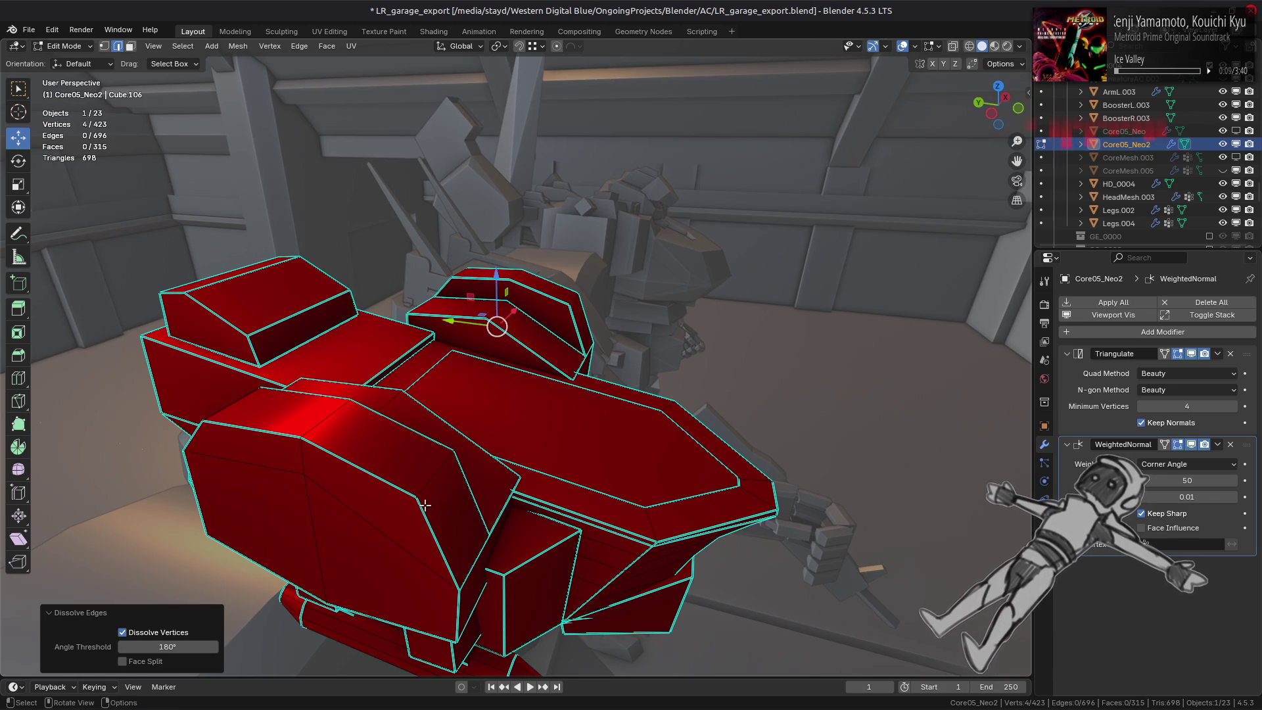
{"action": "left_click", "coordinate": [321, 537]}
{"action": "left_click", "coordinate": [303, 473]}
{"action": "right_click", "coordinate": [454, 449]}
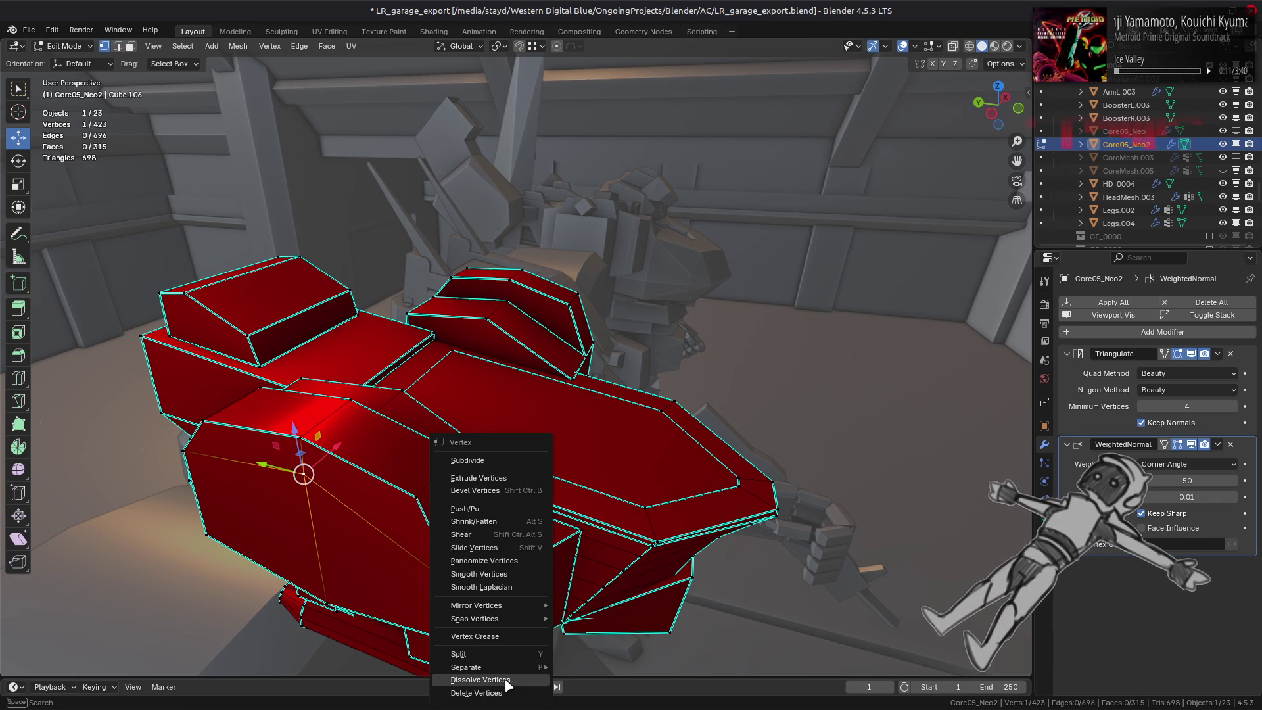
{"action": "left_click", "coordinate": [507, 680]}
Dissolve two more stray edges on the top, leaving clean flat faces, and clear the selection.
{"action": "middle_click_drag", "start_coordinate": [507, 679], "coordinate": [376, 282]}
{"action": "key", "text": "a"}
{"action": "mouse_move", "coordinate": [506, 307]}
{"action": "middle_mouse_down"}
{"action": "mouse_move", "coordinate": [474, 310]}
{"action": "mouse_move", "coordinate": [499, 246]}
{"action": "middle_mouse_up"}
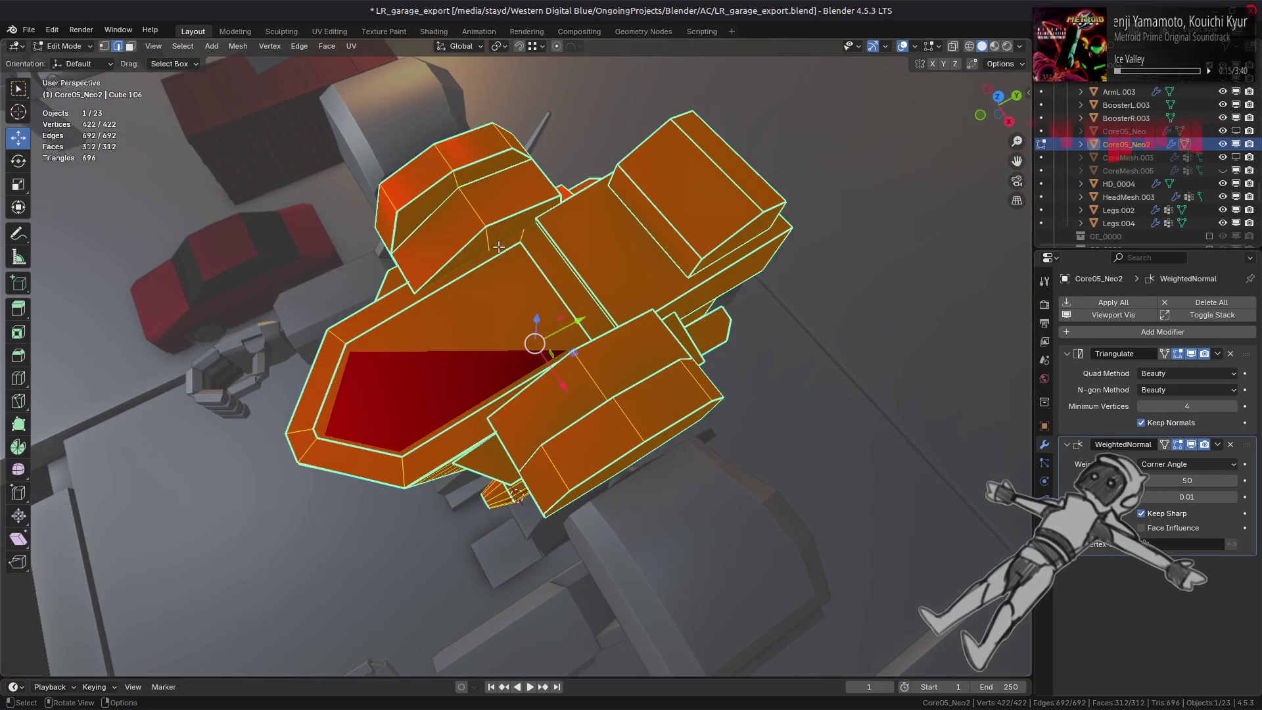
{"action": "left_click", "coordinate": [499, 246]}
{"action": "left_click", "coordinate": [460, 184], "text": "shift"}
{"action": "key", "text": "ctrl+e"}
{"action": "left_click", "coordinate": [326, 679]}
{"action": "key", "text": "alt+a"}
{"action": "mouse_move", "coordinate": [422, 408]}
{"action": "middle_mouse_down"}
{"action": "mouse_move", "coordinate": [522, 385]}
{"action": "mouse_move", "coordinate": [494, 343]}
{"action": "mouse_move", "coordinate": [513, 289]}
{"action": "middle_mouse_up"}
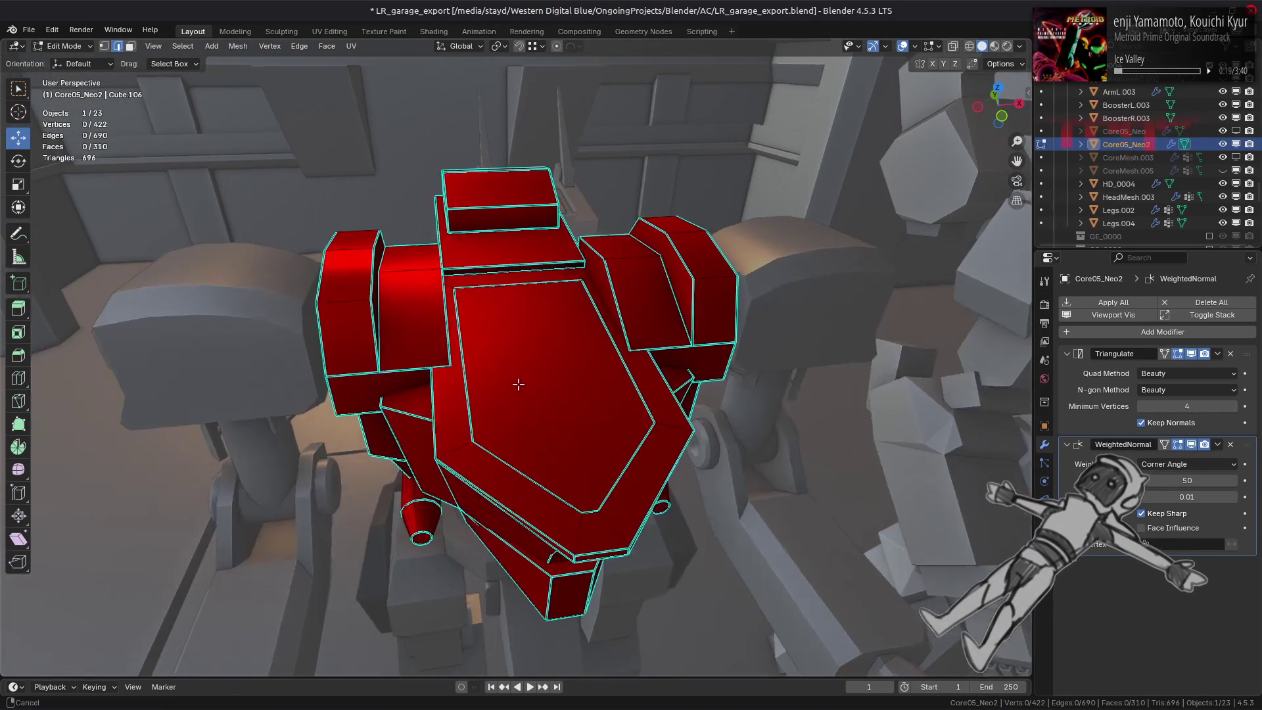
{"action": "scroll", "coordinate": [814, 259], "scroll_direction": "up", "scroll_amount": 5}
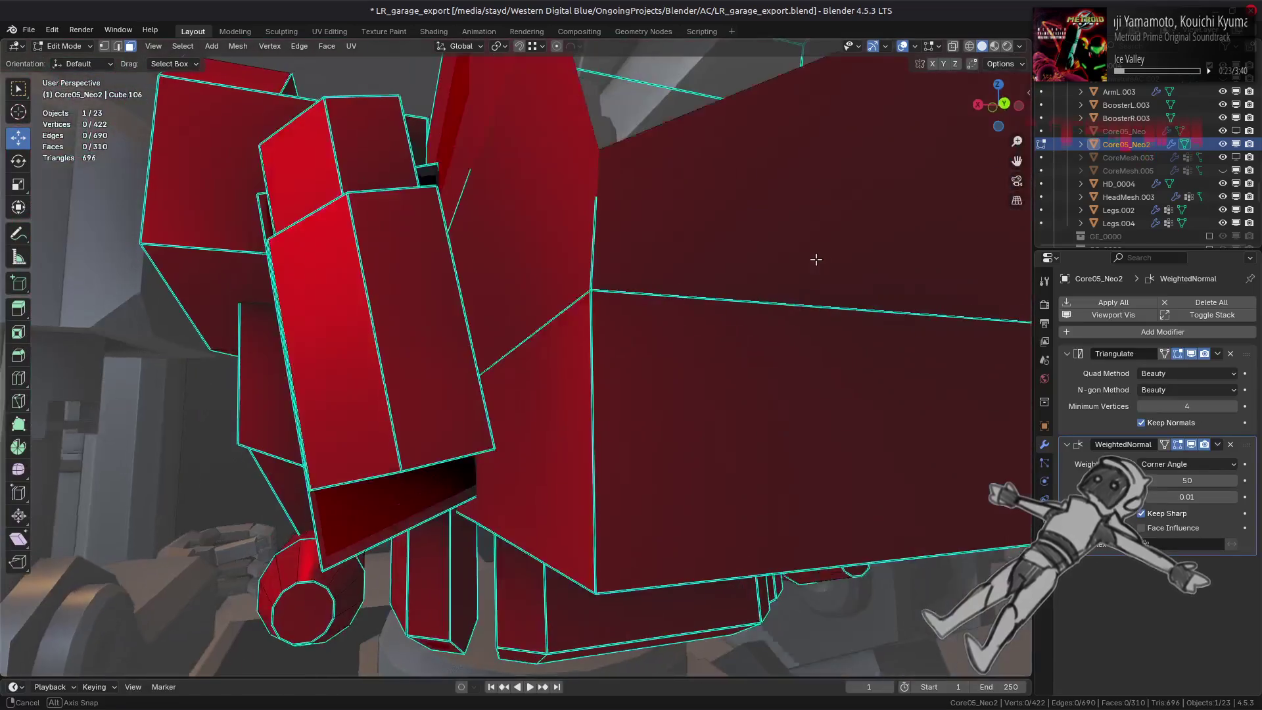
Hide everything except the linked torso block and settle on a frontal view of it.
{"action": "mouse_move", "coordinate": [814, 259]}
{"action": "middle_mouse_down"}
{"action": "mouse_move", "coordinate": [628, 416]}
{"action": "mouse_move", "coordinate": [669, 441]}
{"action": "middle_mouse_up"}
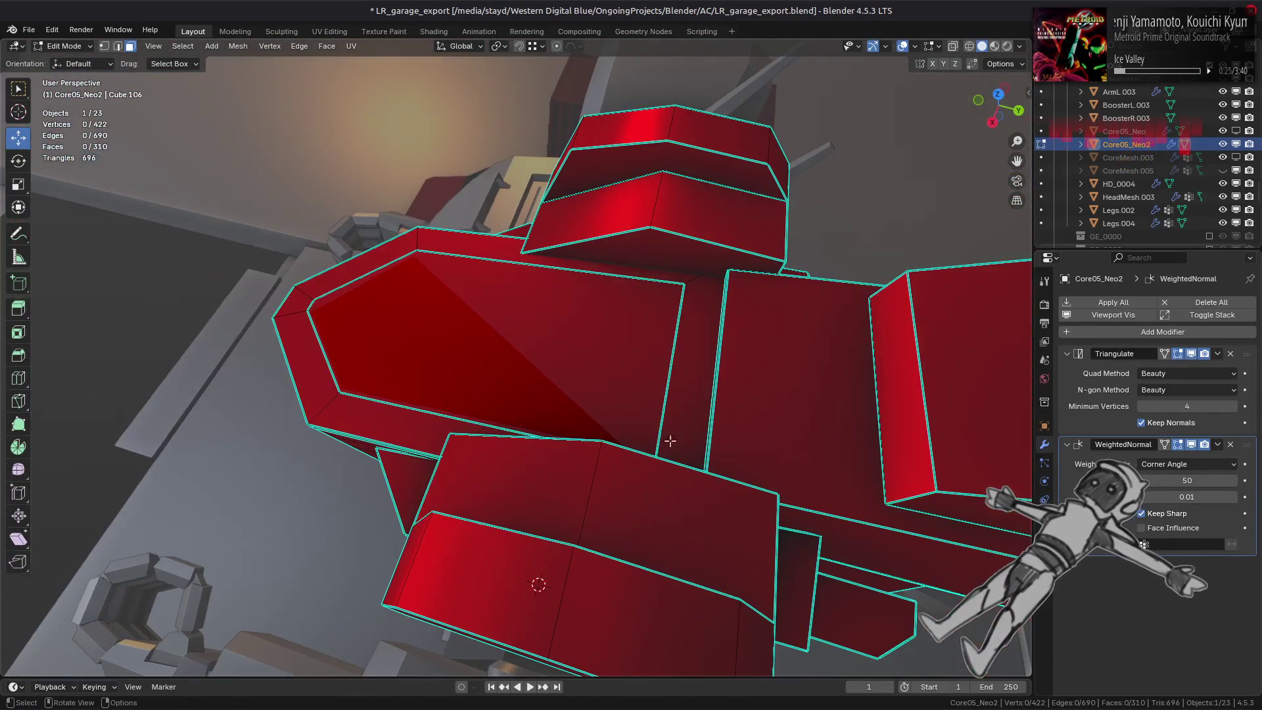
{"action": "left_click", "coordinate": [449, 402]}
{"action": "key", "text": "ctrl+l"}
{"action": "key", "text": "shift+h"}
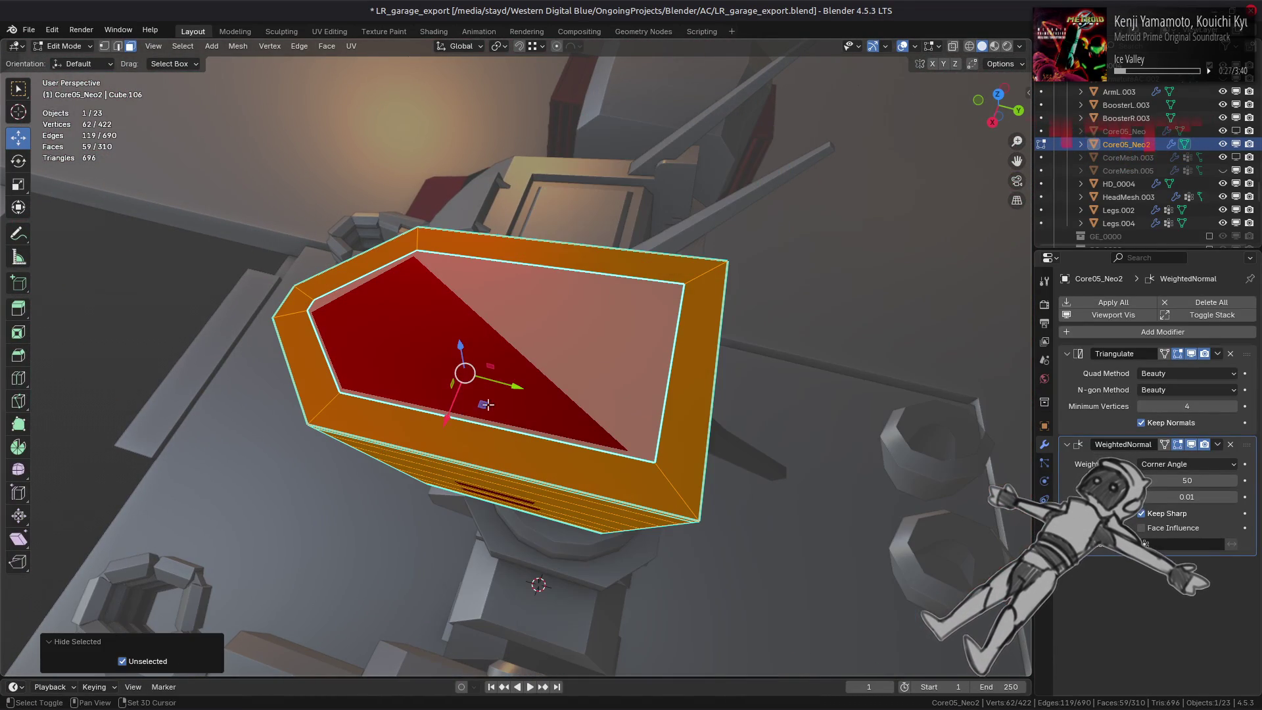
{"action": "key", "text": "alt+a"}
{"action": "middle_click_drag", "start_coordinate": [615, 336], "coordinate": [712, 274]}
{"action": "mouse_move", "coordinate": [557, 335]}
{"action": "middle_mouse_down"}
{"action": "mouse_move", "coordinate": [657, 314]}
{"action": "mouse_move", "coordinate": [625, 366]}
{"action": "mouse_move", "coordinate": [579, 338]}
{"action": "mouse_move", "coordinate": [556, 365]}
{"action": "mouse_move", "coordinate": [550, 305]}
{"action": "mouse_move", "coordinate": [580, 300]}
{"action": "mouse_move", "coordinate": [556, 366]}
{"action": "mouse_move", "coordinate": [507, 368]}
{"action": "middle_mouse_up"}
{"action": "key", "text": "Tab"}
{"action": "key", "text": "Tab"}
{"action": "key", "text": "Tab"}
{"action": "key", "text": "Tab"}
Select the torso's top face, check it in Left Orthographic, and bring up vertex operations.
{"action": "left_click", "coordinate": [508, 368]}
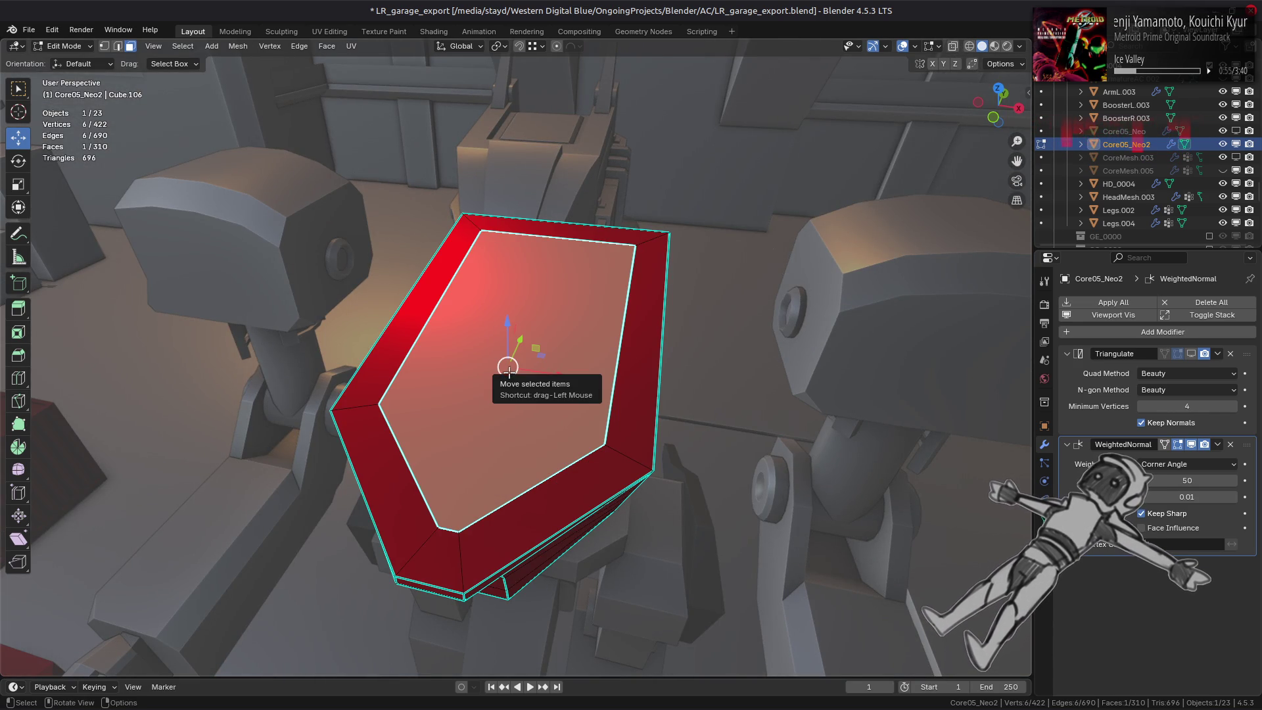
{"action": "middle_click_drag", "start_coordinate": [510, 370], "coordinate": [540, 337]}
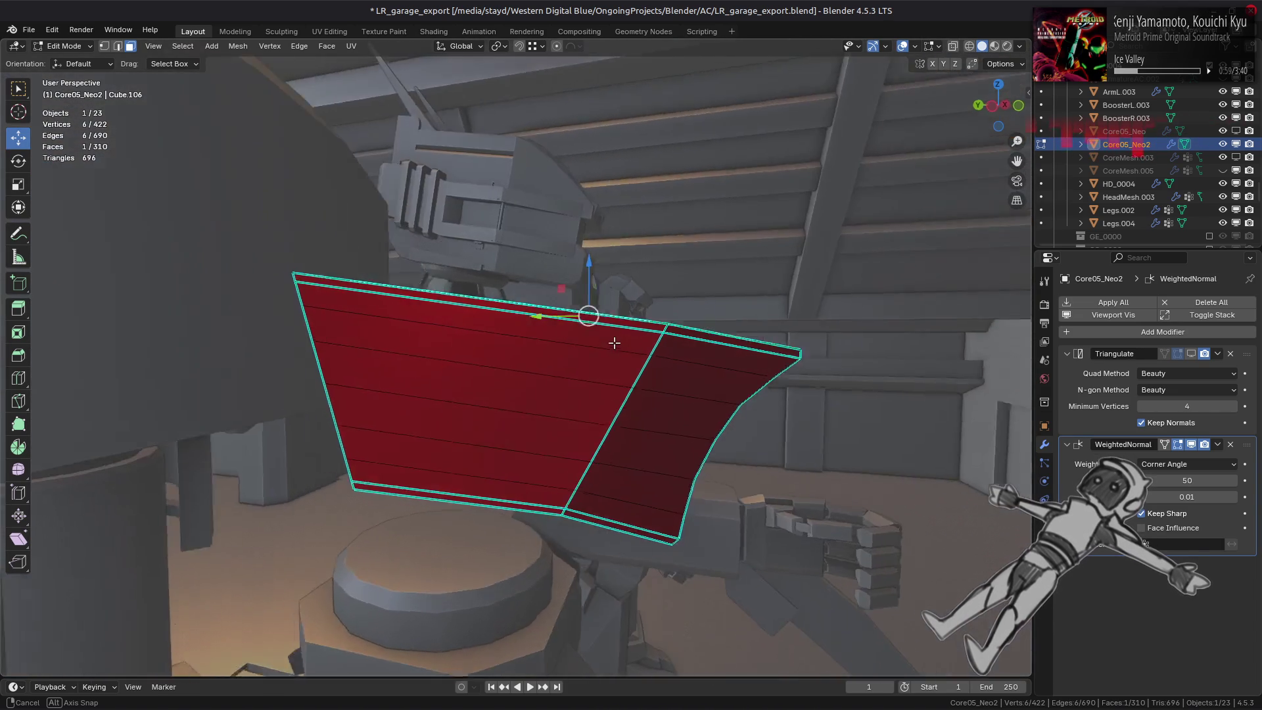
{"action": "mouse_move", "coordinate": [540, 337]}
{"action": "middle_mouse_down", "text": "alt"}
{"action": "mouse_move", "coordinate": [614, 342]}
{"action": "mouse_move", "coordinate": [525, 385]}
{"action": "middle_mouse_up", "text": "alt"}
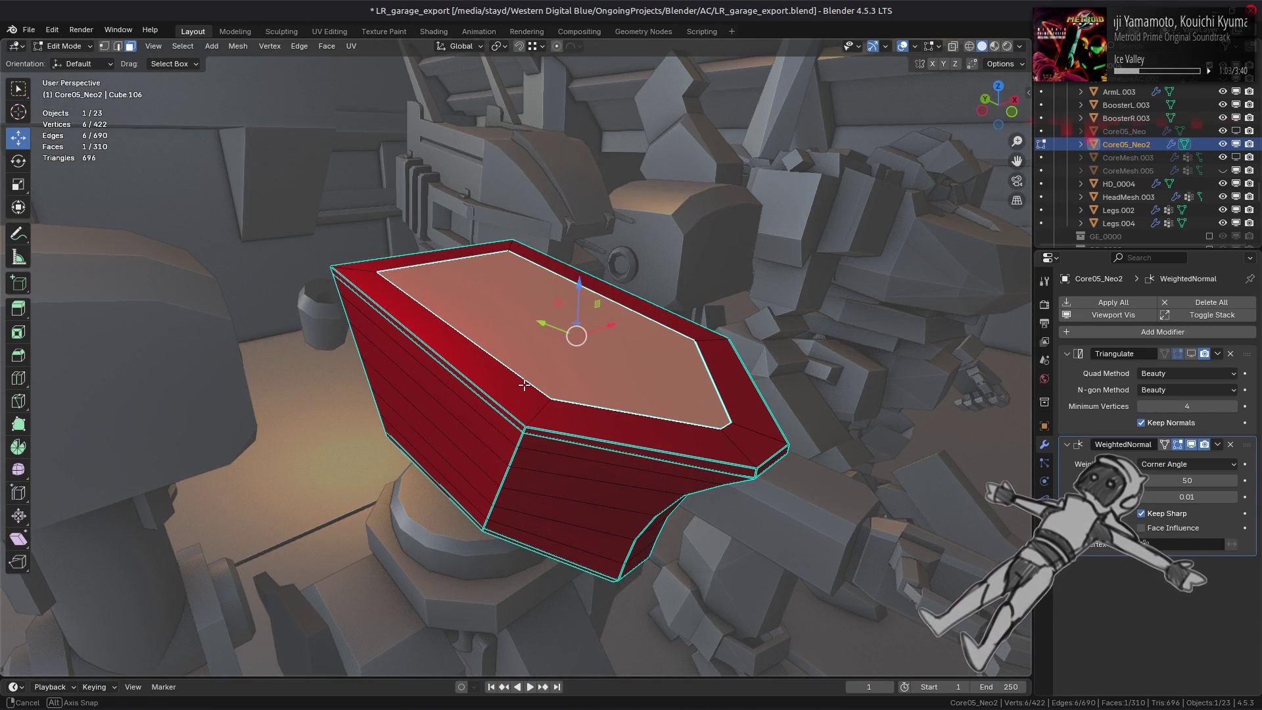
{"action": "mouse_move", "coordinate": [524, 385]}
{"action": "middle_mouse_down"}
{"action": "mouse_move", "coordinate": [610, 343]}
{"action": "mouse_move", "coordinate": [276, 464]}
{"action": "middle_mouse_up"}
{"action": "scroll", "coordinate": [281, 456], "scroll_direction": "up", "scroll_amount": 4}
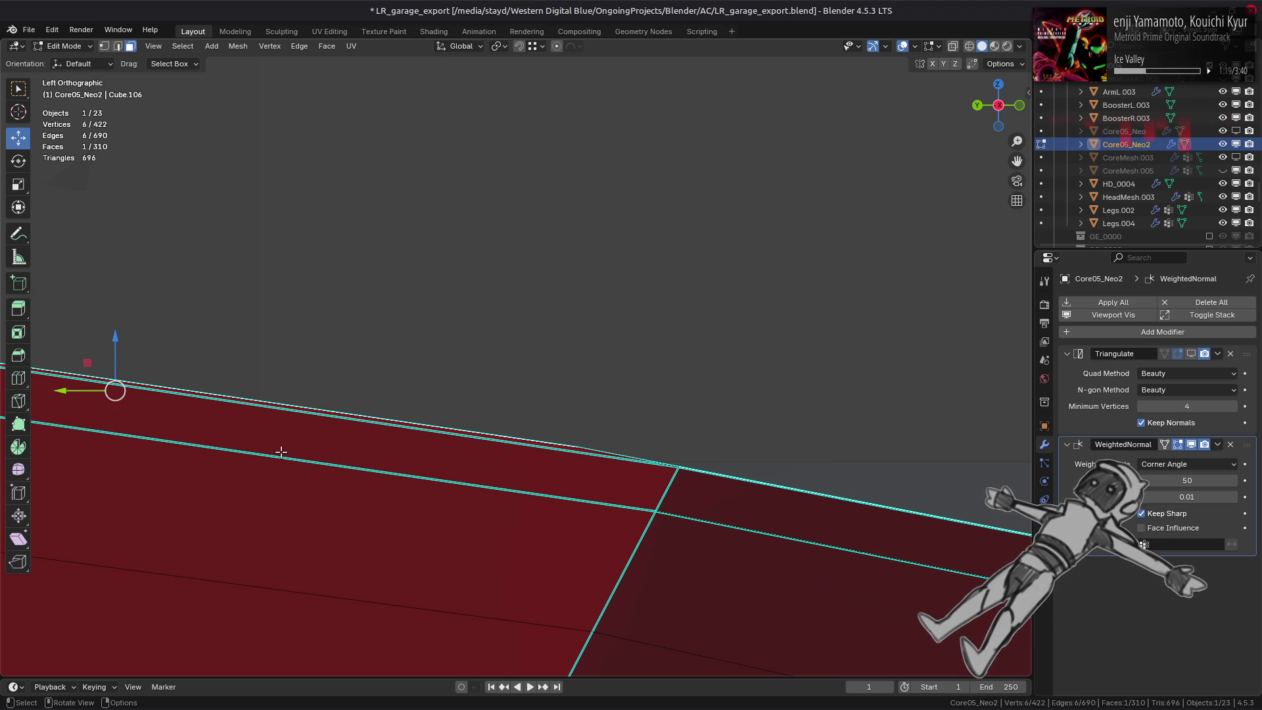
{"action": "scroll", "coordinate": [281, 452], "scroll_direction": "down", "scroll_amount": 4}
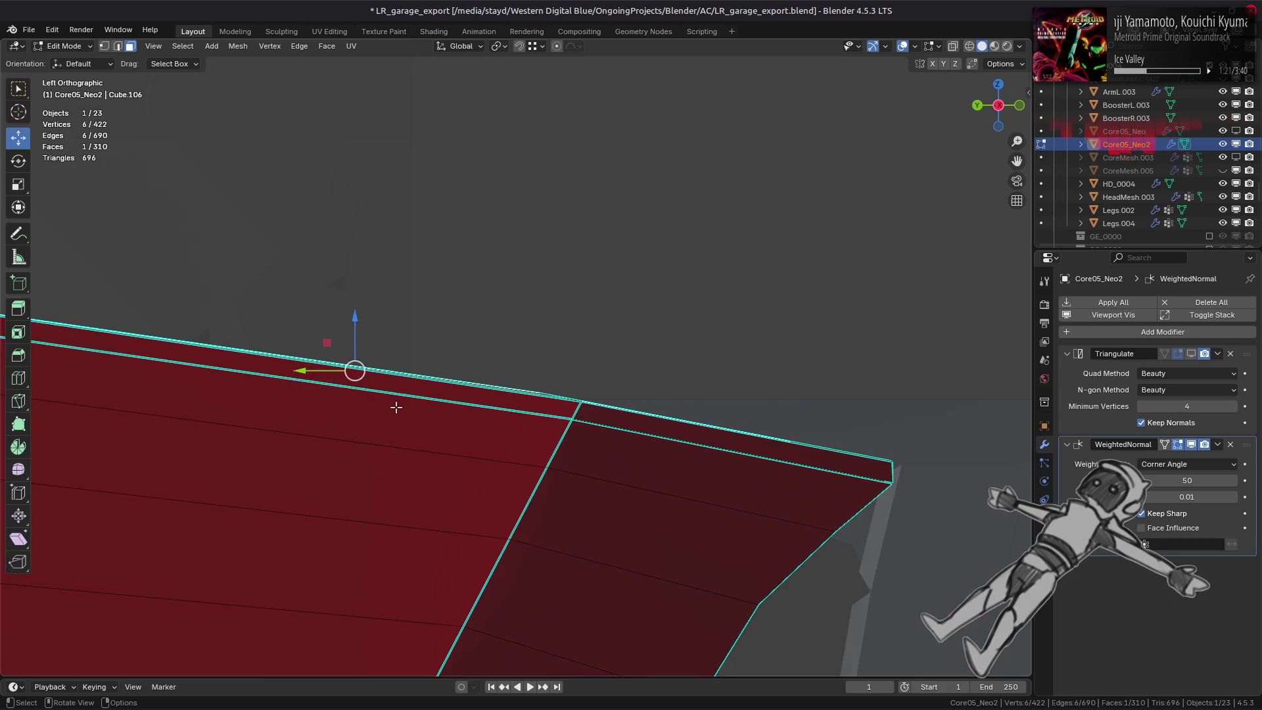
{"action": "scroll", "coordinate": [395, 406], "scroll_direction": "down", "scroll_amount": 3}
{"action": "middle_click_drag", "start_coordinate": [395, 406], "coordinate": [503, 396]}
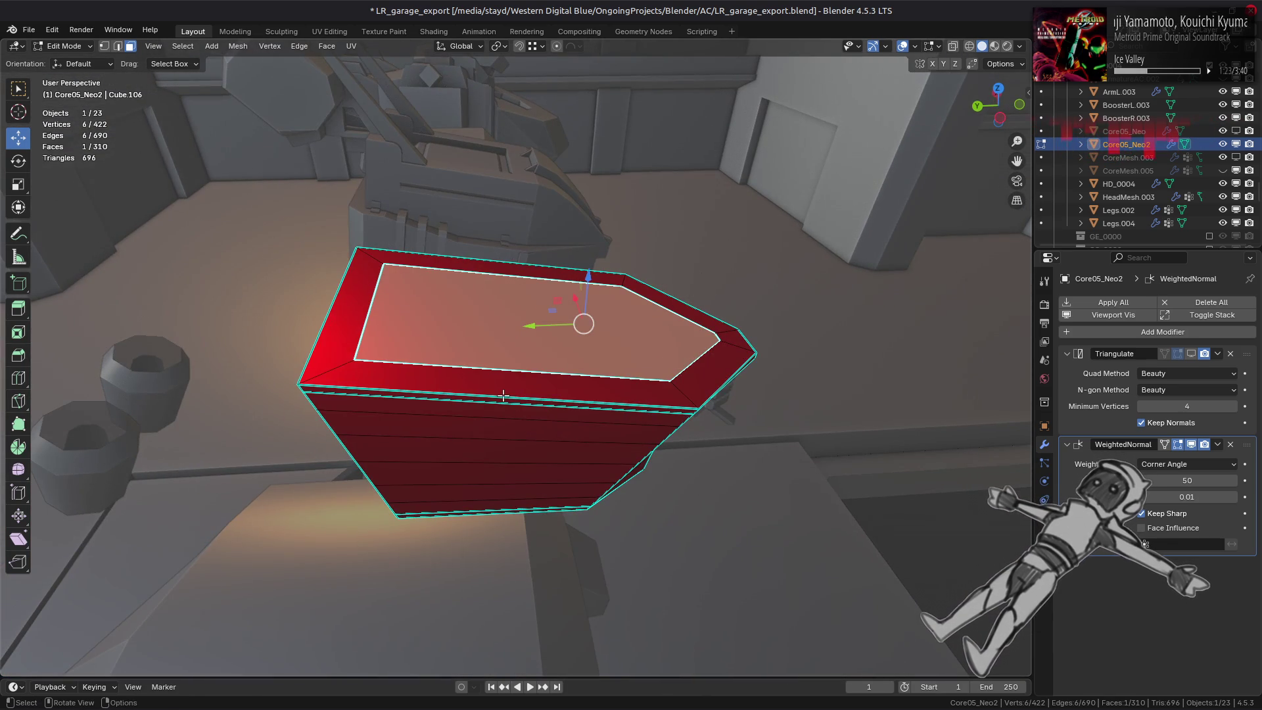
{"action": "key", "text": "1"}
{"action": "right_click", "coordinate": [463, 396]}
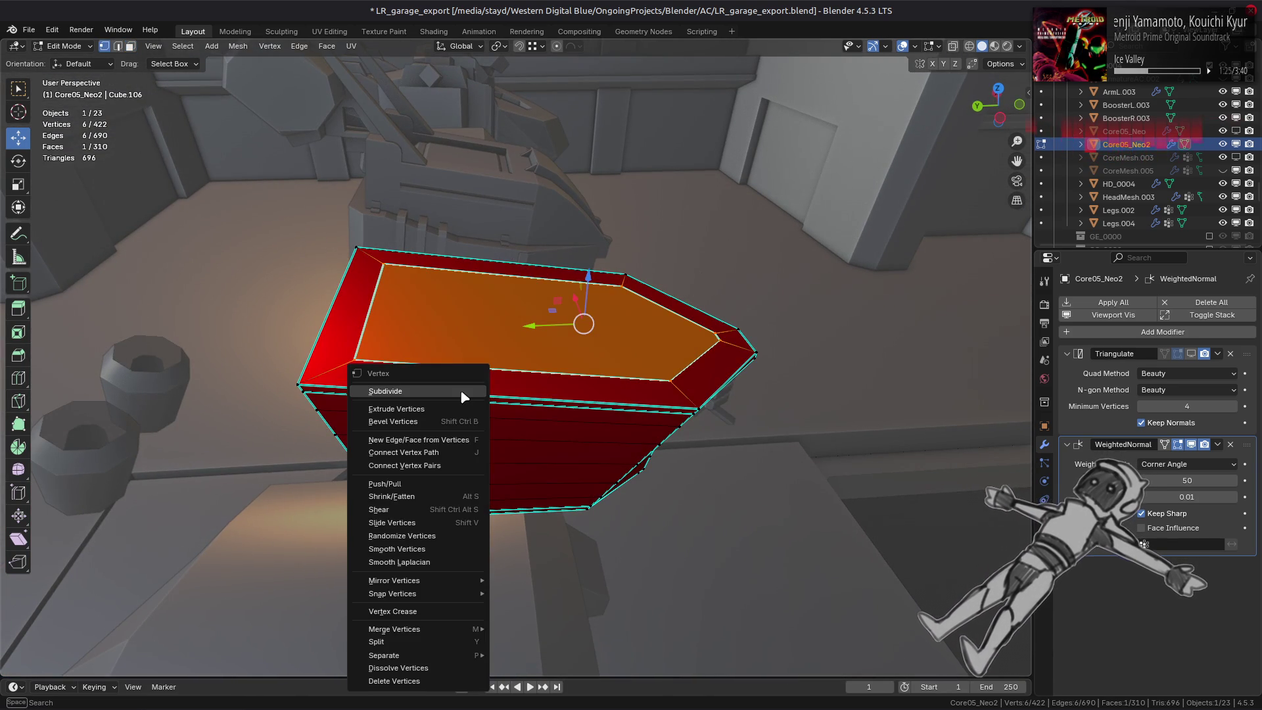
Dissolve the top face's stray vertices, join two opposite vertices with a cross edge and subdivide it.
{"action": "left_click", "coordinate": [462, 667]}
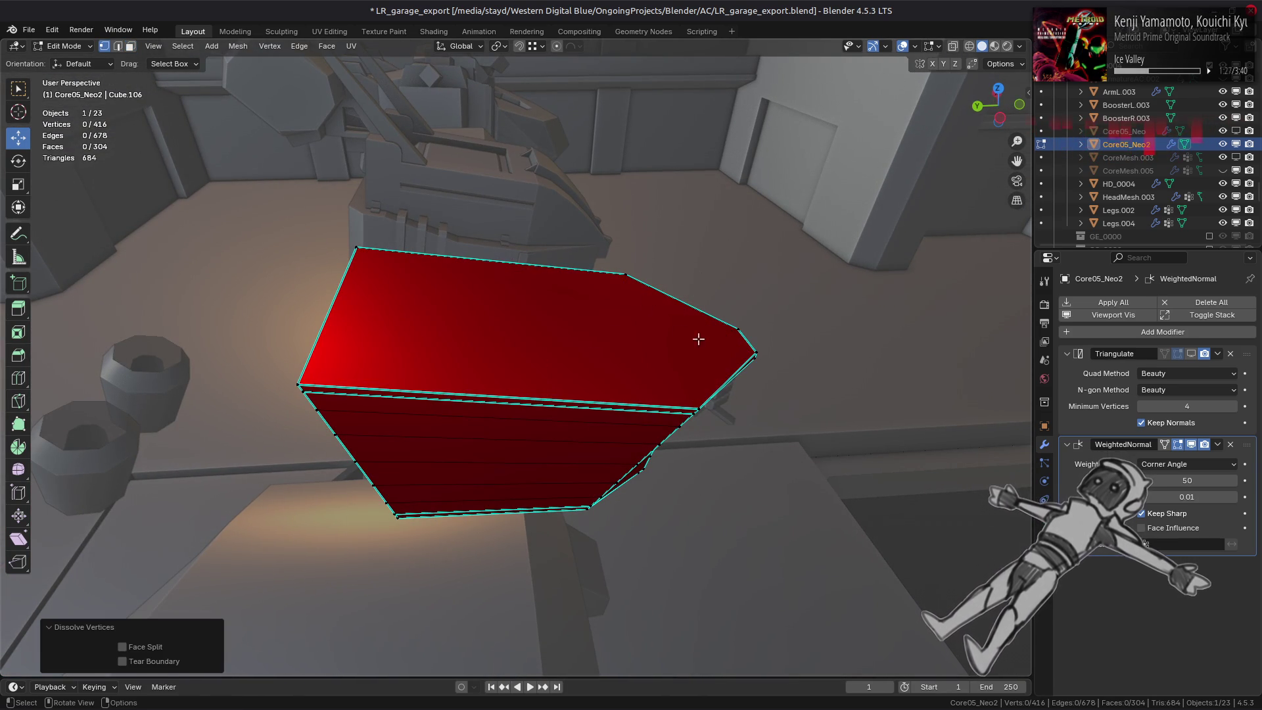
{"action": "middle_click_drag", "start_coordinate": [682, 332], "coordinate": [559, 358]}
{"action": "left_click", "coordinate": [477, 473]}
{"action": "middle_click_drag", "start_coordinate": [477, 473], "coordinate": [450, 443]}
{"action": "left_click", "coordinate": [704, 387], "text": "shift"}
{"action": "middle_click_drag", "start_coordinate": [627, 414], "coordinate": [543, 403]}
{"action": "key", "text": "f"}
{"action": "key", "text": "ctrl+e"}
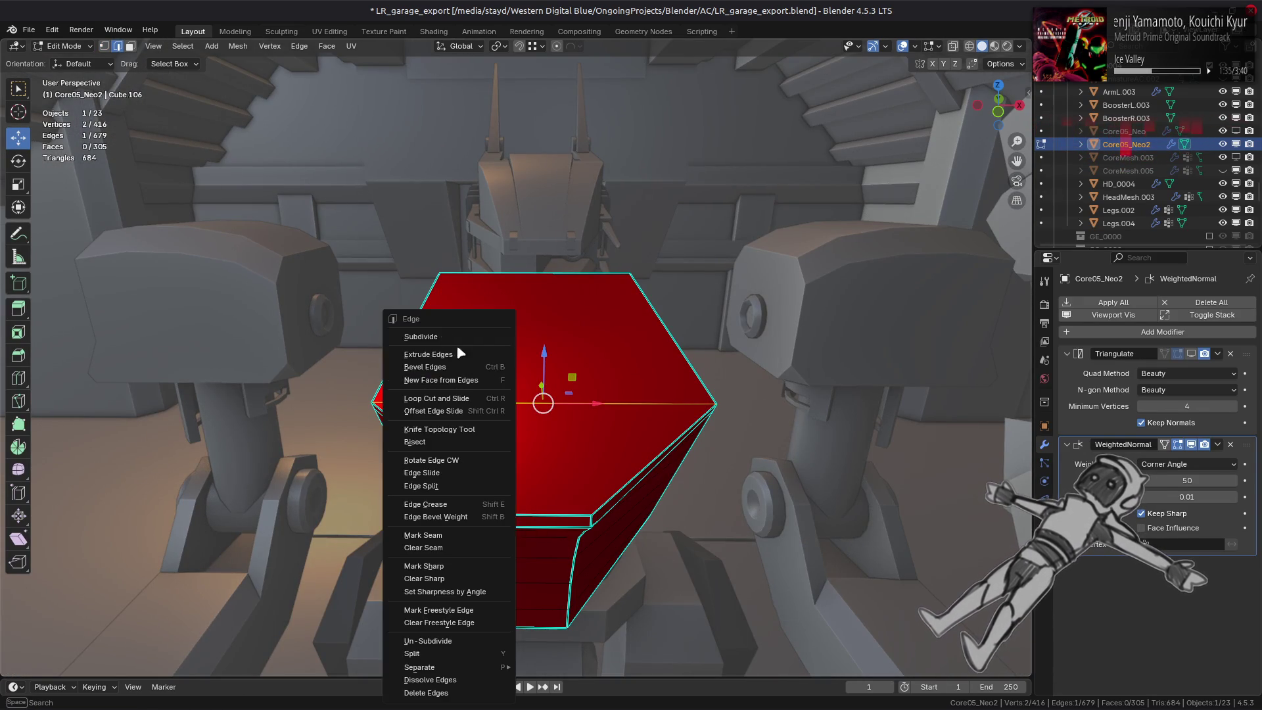
{"action": "left_click", "coordinate": [434, 336]}
Slide the new midpoint vertices toward the pointed end and connect them with J into two short edges.
{"action": "left_click", "coordinate": [489, 404]}
{"action": "key", "text": "shift+v"}
{"action": "left_click", "coordinate": [524, 462]}
{"action": "key", "text": "shift+v"}
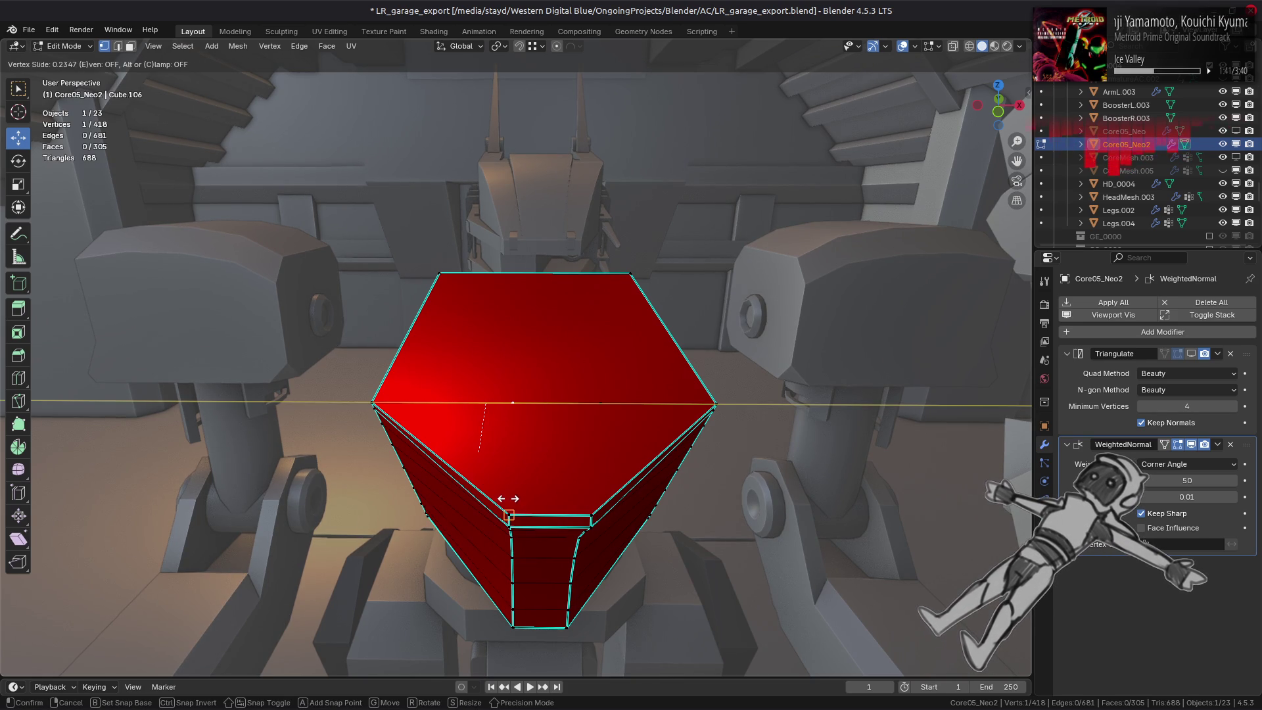
{"action": "left_click", "coordinate": [508, 496]}
{"action": "key", "text": "shift+v"}
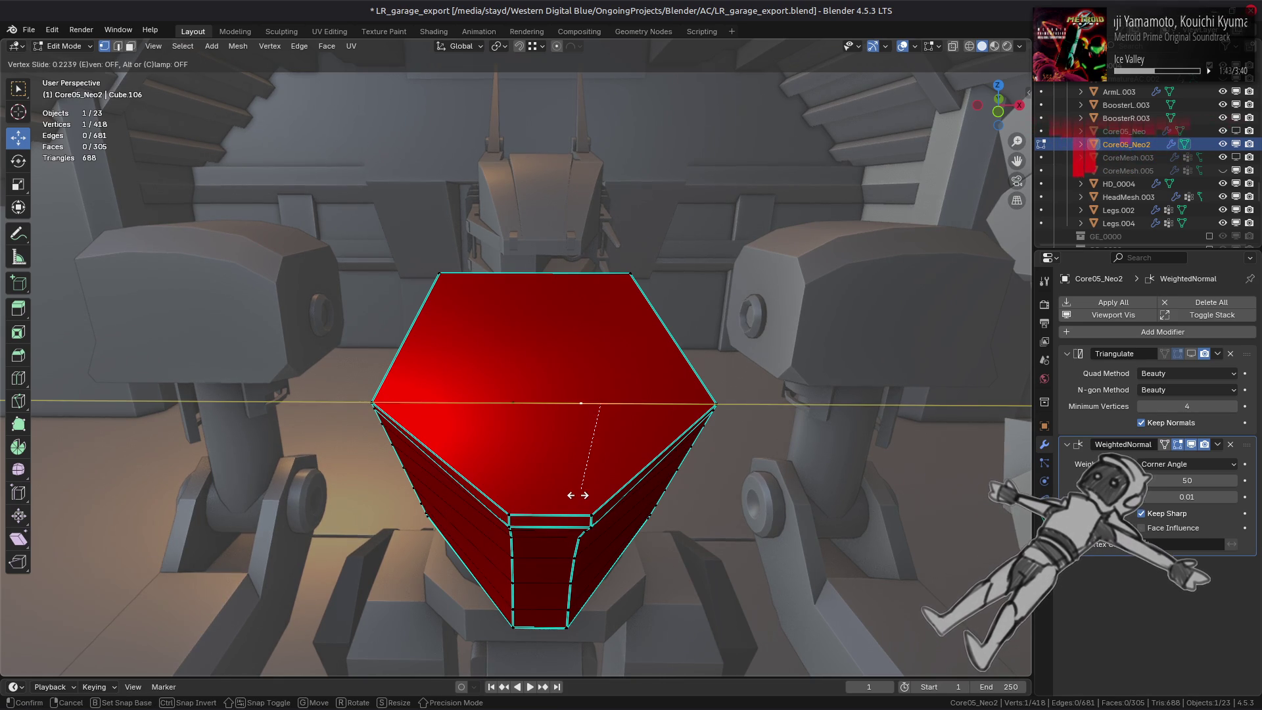
{"action": "left_click", "coordinate": [582, 510]}
{"action": "key", "text": "j"}
{"action": "key", "text": "alt+a"}
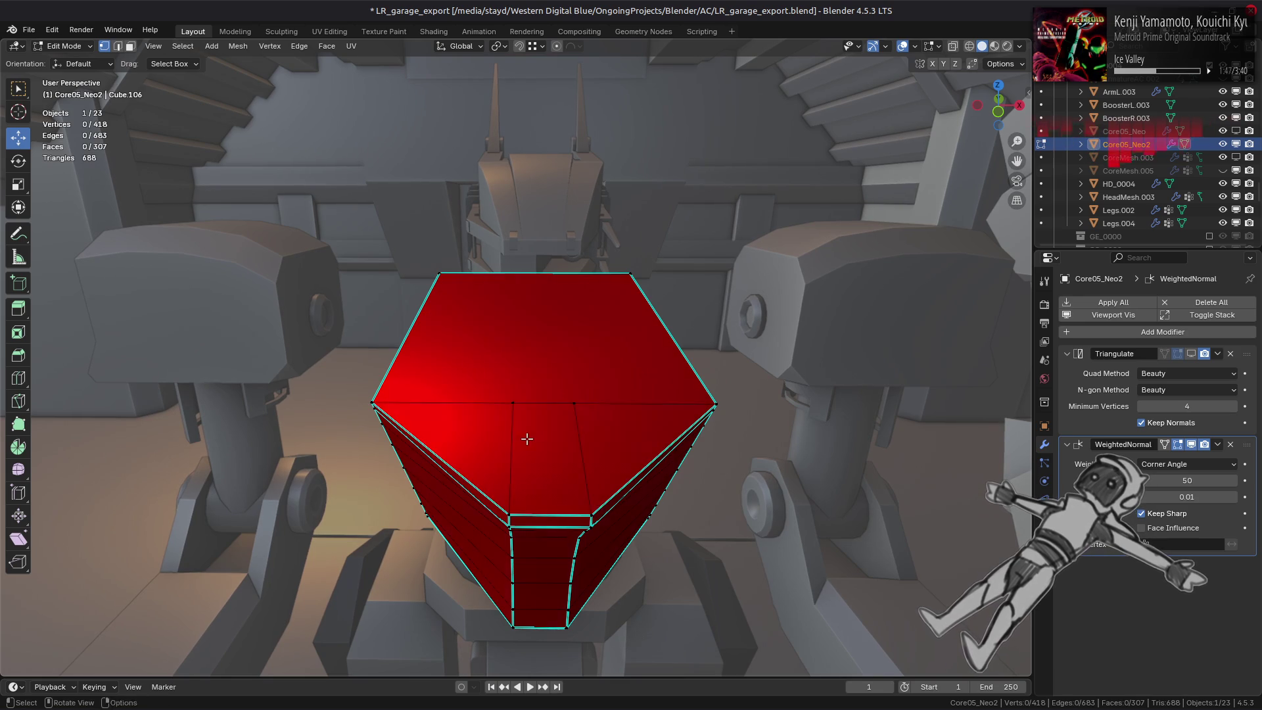
{"action": "middle_click_drag", "start_coordinate": [527, 439], "coordinate": [529, 487]}
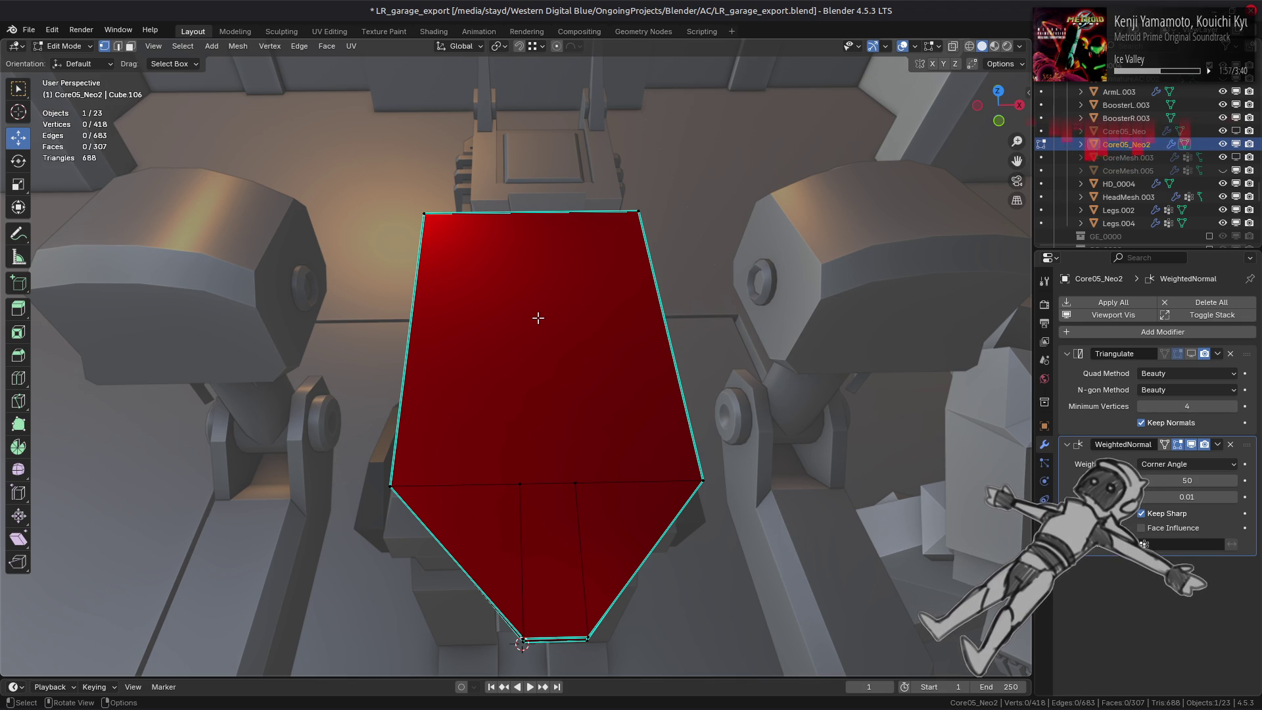
{"action": "left_click", "coordinate": [478, 518]}
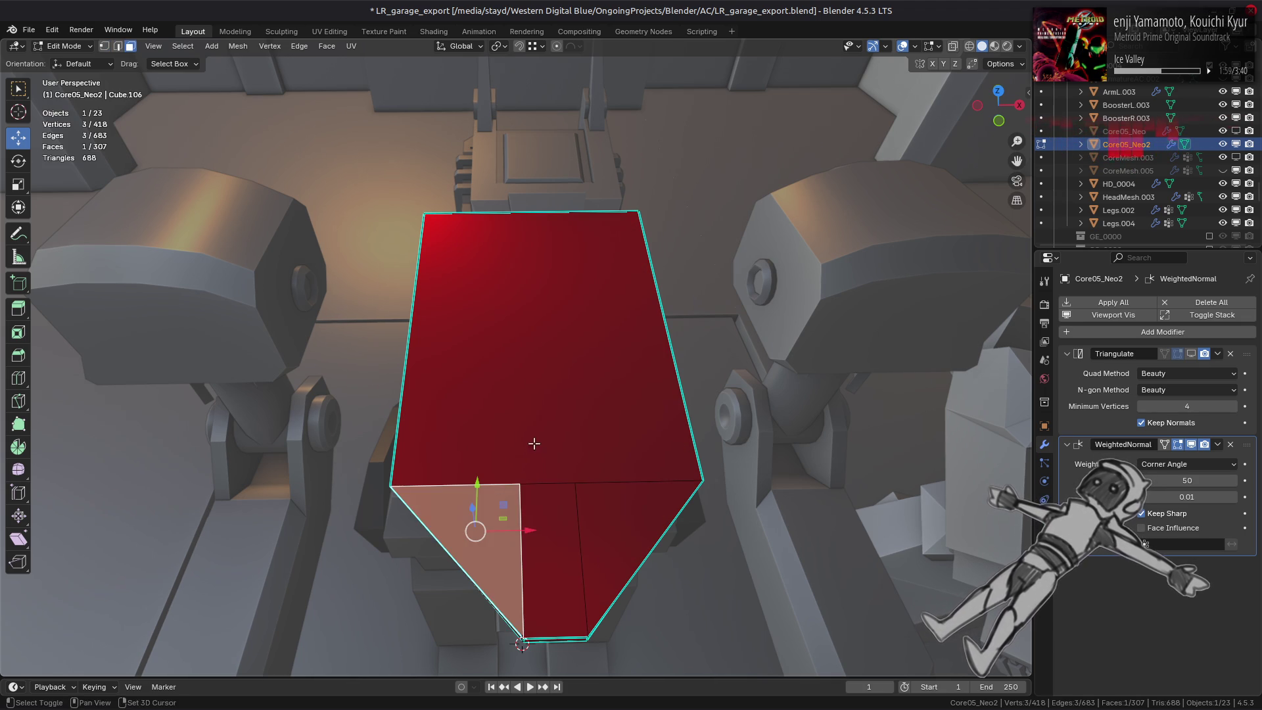
Select all the torso's top faces and inset them by 0.2 m.
{"action": "left_click", "coordinate": [620, 452], "text": "ctrl"}
{"action": "left_click", "coordinate": [479, 520]}
{"action": "left_click", "coordinate": [549, 522], "text": "ctrl"}
{"action": "left_click", "coordinate": [577, 427], "text": "ctrl"}
{"action": "mouse_move", "coordinate": [576, 427]}
{"action": "middle_mouse_down"}
{"action": "mouse_move", "coordinate": [507, 454]}
{"action": "mouse_move", "coordinate": [595, 386]}
{"action": "mouse_move", "coordinate": [774, 372]}
{"action": "mouse_move", "coordinate": [571, 402]}
{"action": "middle_mouse_up"}
{"action": "left_click", "coordinate": [570, 402], "text": "ctrl"}
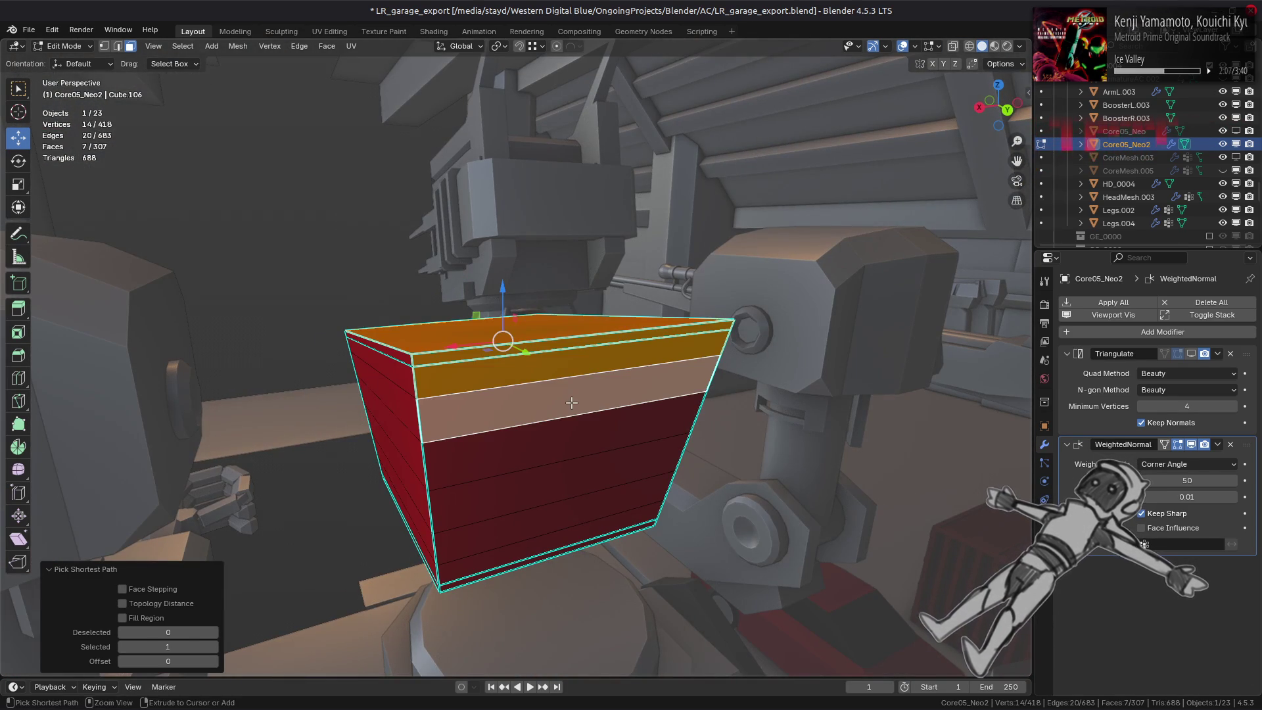
{"action": "key", "text": "i"}
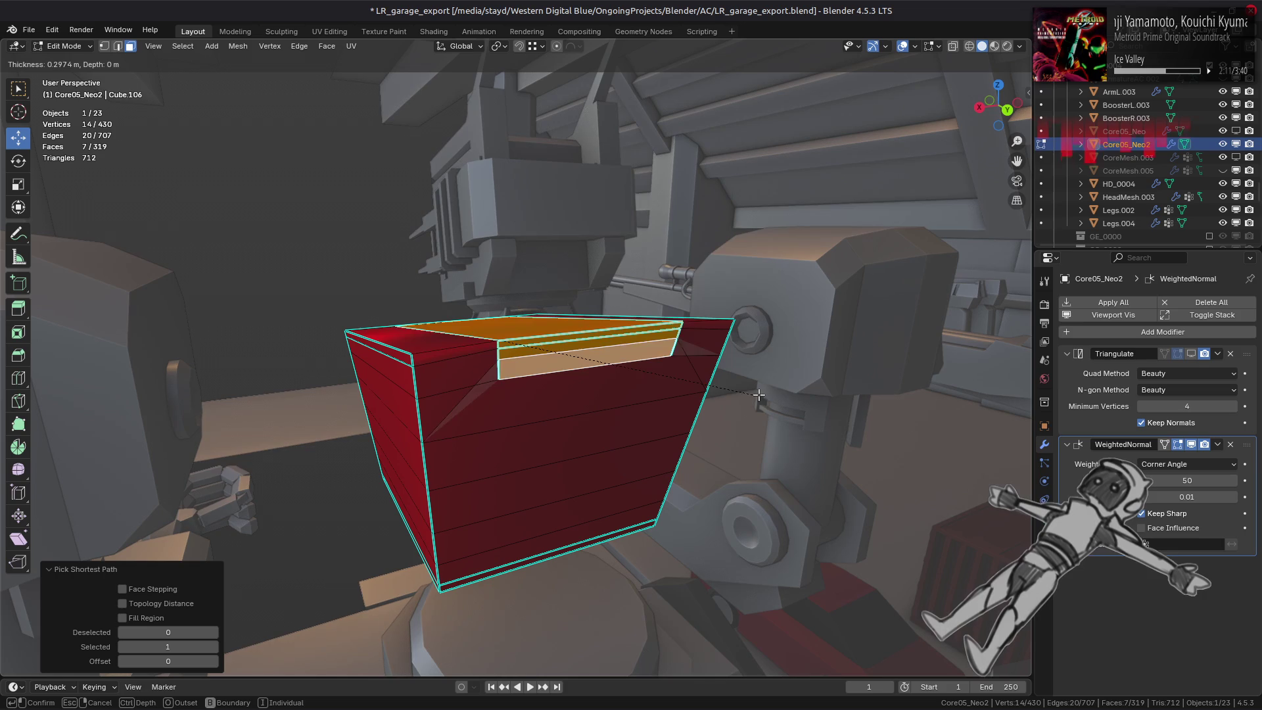
{"action": "type", "text": ".2"}
{"action": "key", "text": "Return"}
Enable Edge Rail and reduce the inset thickness to 0.15 m, inspecting the rim.
{"action": "mouse_move", "coordinate": [779, 394]}
{"action": "middle_mouse_down"}
{"action": "mouse_move", "coordinate": [592, 443]}
{"action": "mouse_move", "coordinate": [587, 455]}
{"action": "middle_mouse_up"}
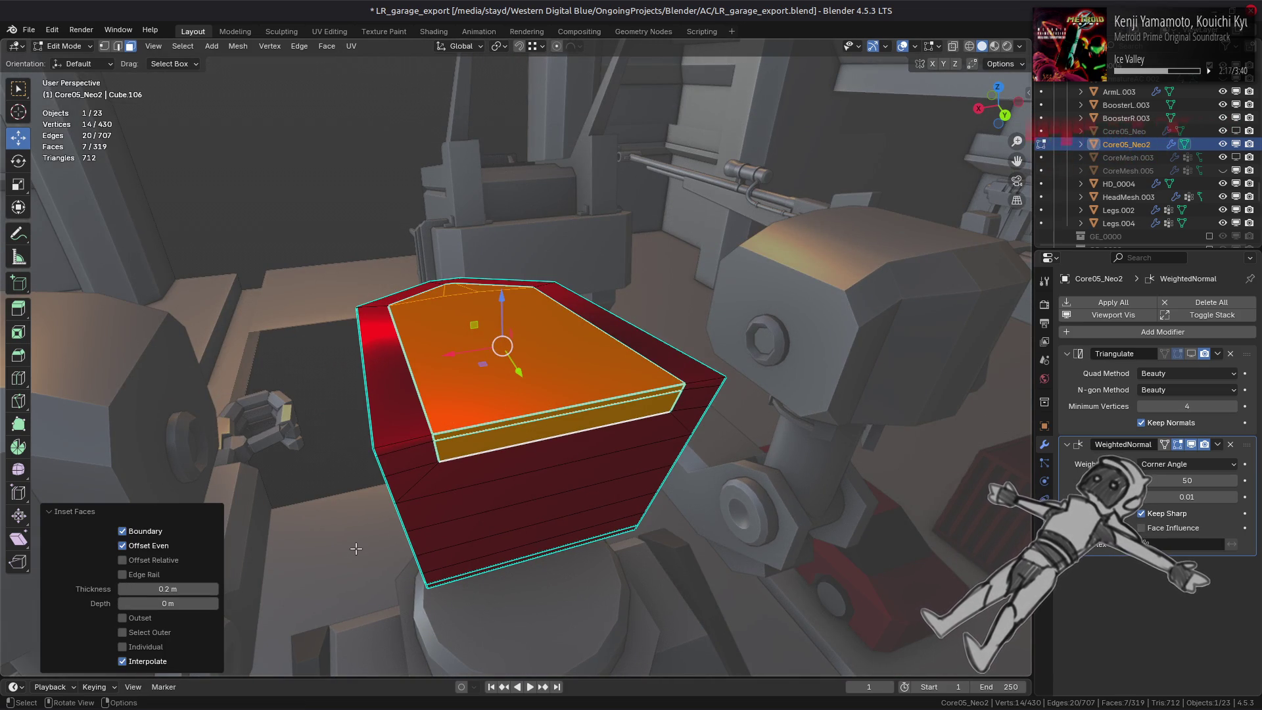
{"action": "left_click", "coordinate": [151, 579]}
{"action": "left_click", "coordinate": [179, 589]}
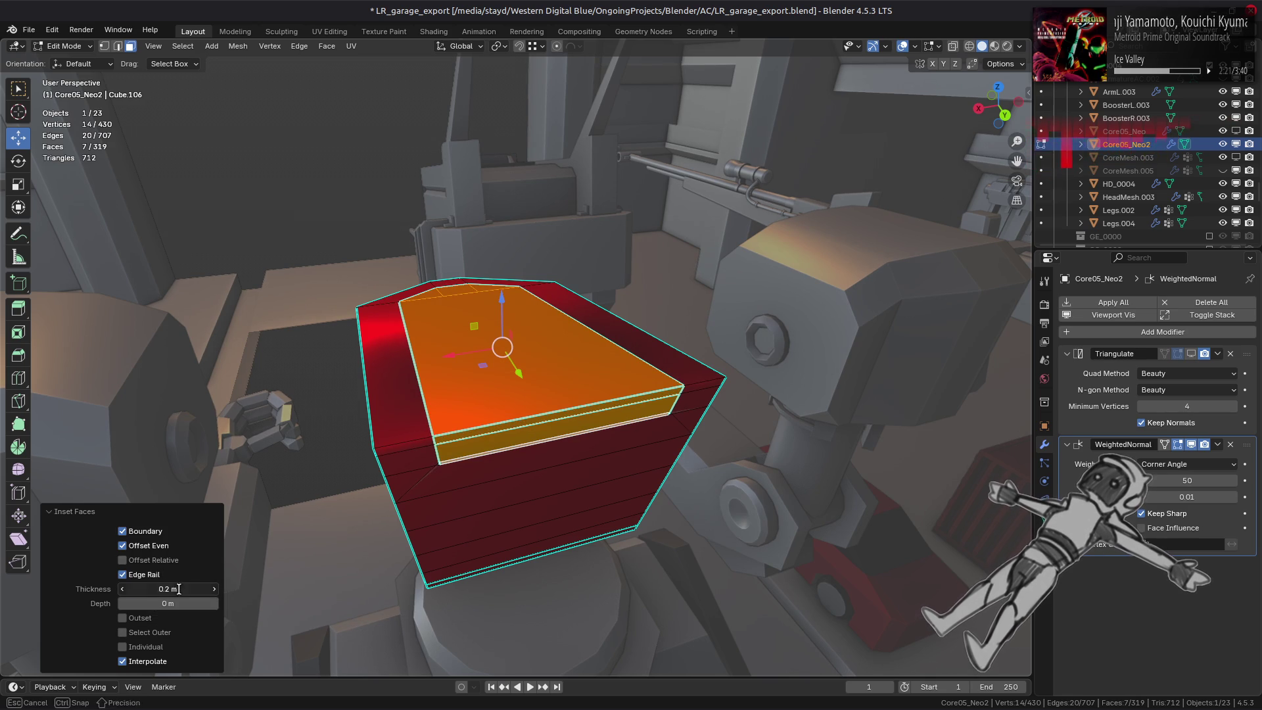
{"action": "type", "text": "0.15"}
{"action": "key", "text": "Return"}
{"action": "middle_click_drag", "start_coordinate": [532, 375], "coordinate": [601, 369]}
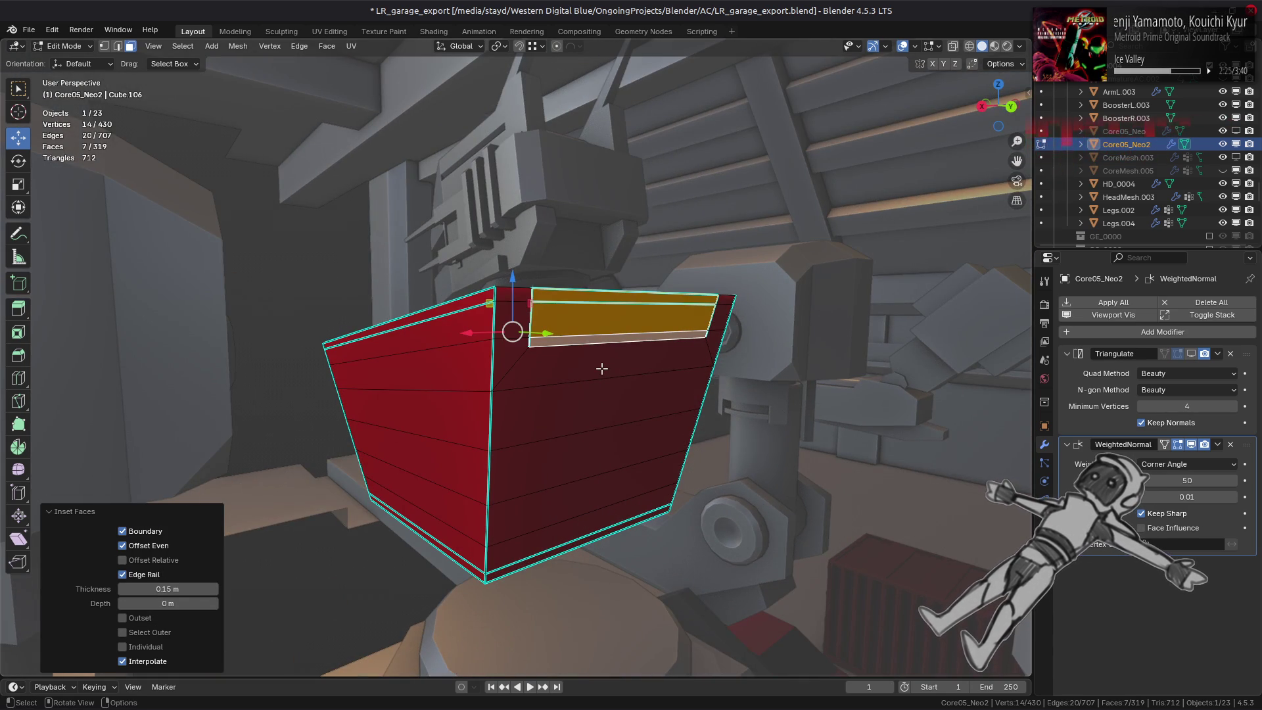
{"action": "mouse_move", "coordinate": [438, 344]}
{"action": "middle_mouse_down"}
{"action": "mouse_move", "coordinate": [432, 376]}
{"action": "mouse_move", "coordinate": [378, 380]}
{"action": "middle_mouse_up"}
{"action": "scroll", "coordinate": [429, 381], "scroll_direction": "up", "scroll_amount": 2}
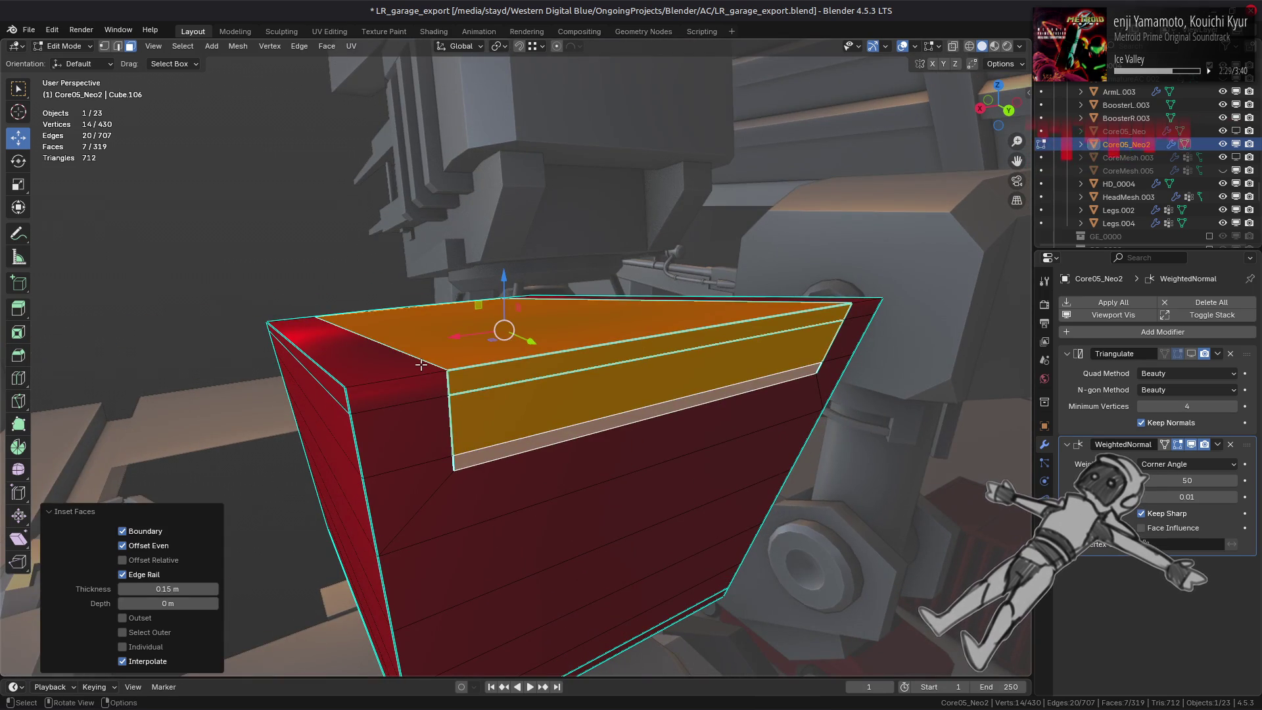
Clear the selection and review the rimmed torso from Object Mode and a side view.
{"action": "key", "text": "alt+a"}
{"action": "key", "text": "Tab"}
{"action": "scroll", "coordinate": [378, 381], "scroll_direction": "up", "scroll_amount": 3}
{"action": "scroll", "coordinate": [358, 423], "scroll_direction": "down", "scroll_amount": 3}
{"action": "mouse_move", "coordinate": [357, 422]}
{"action": "middle_mouse_down"}
{"action": "mouse_move", "coordinate": [538, 409]}
{"action": "mouse_move", "coordinate": [451, 396]}
{"action": "mouse_move", "coordinate": [431, 441]}
{"action": "middle_mouse_up"}
{"action": "key", "text": "Tab"}
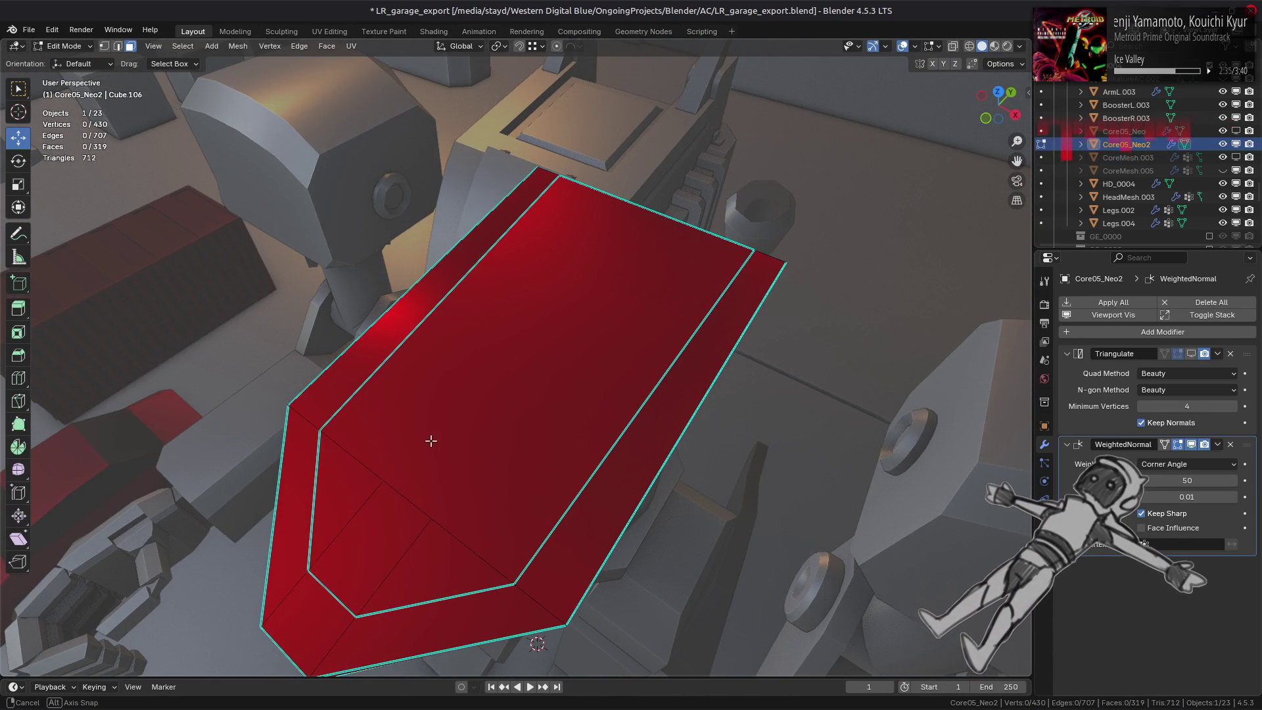
{"action": "mouse_move", "coordinate": [430, 441]}
{"action": "middle_mouse_down"}
{"action": "mouse_move", "coordinate": [258, 398]}
{"action": "mouse_move", "coordinate": [274, 404]}
{"action": "middle_mouse_up"}
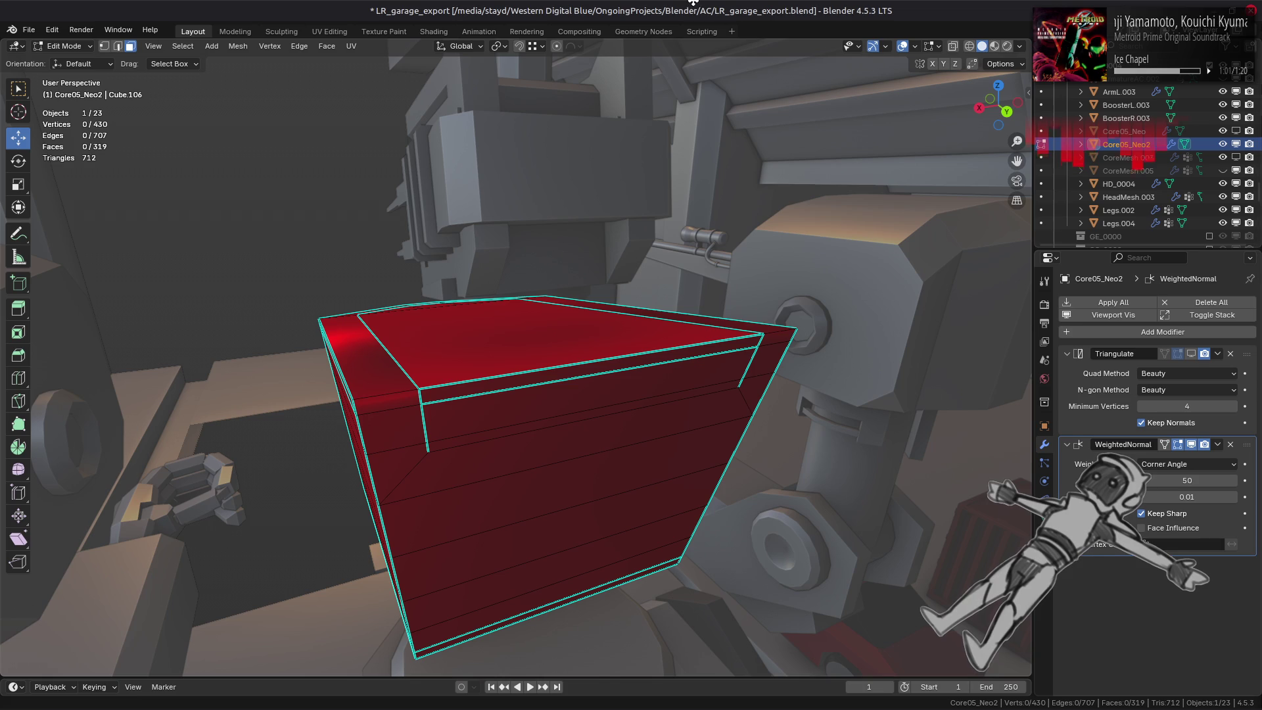
Undo the inset rim, leaving the reshaped top as a plain face with nothing selected.
{"action": "key", "text": "ctrl+z"}
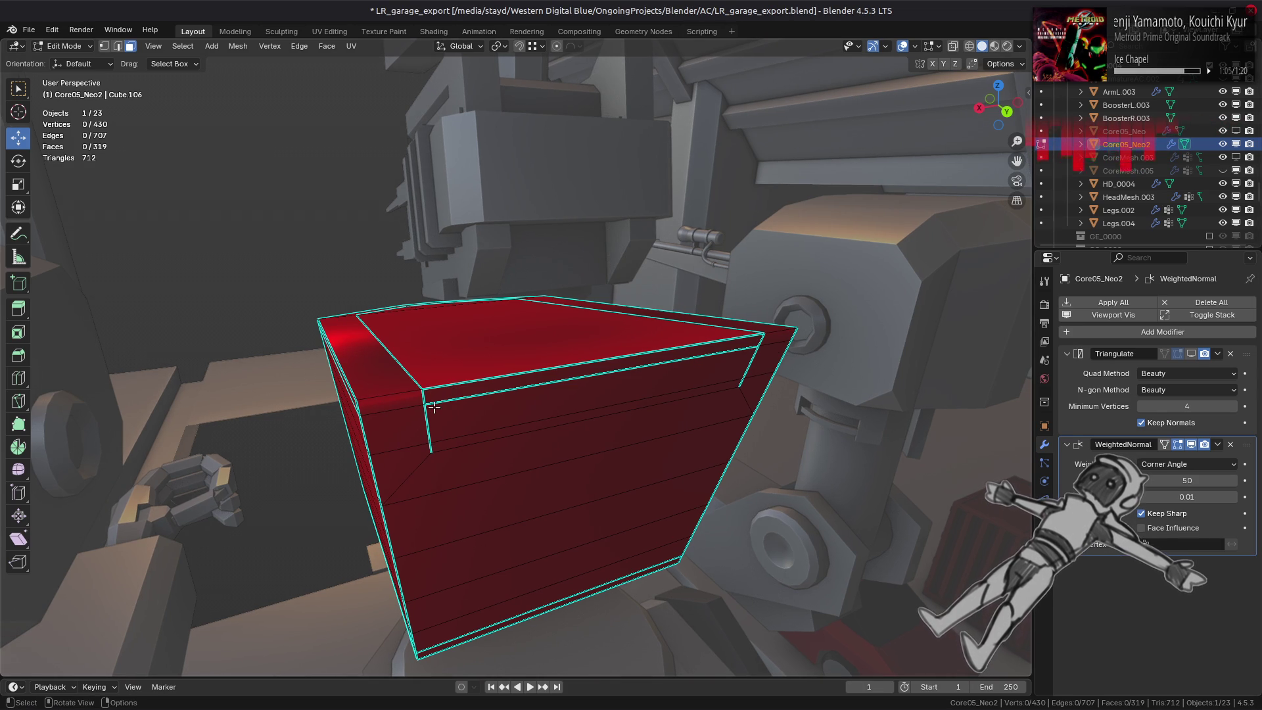
{"action": "key", "text": "ctrl+z"}
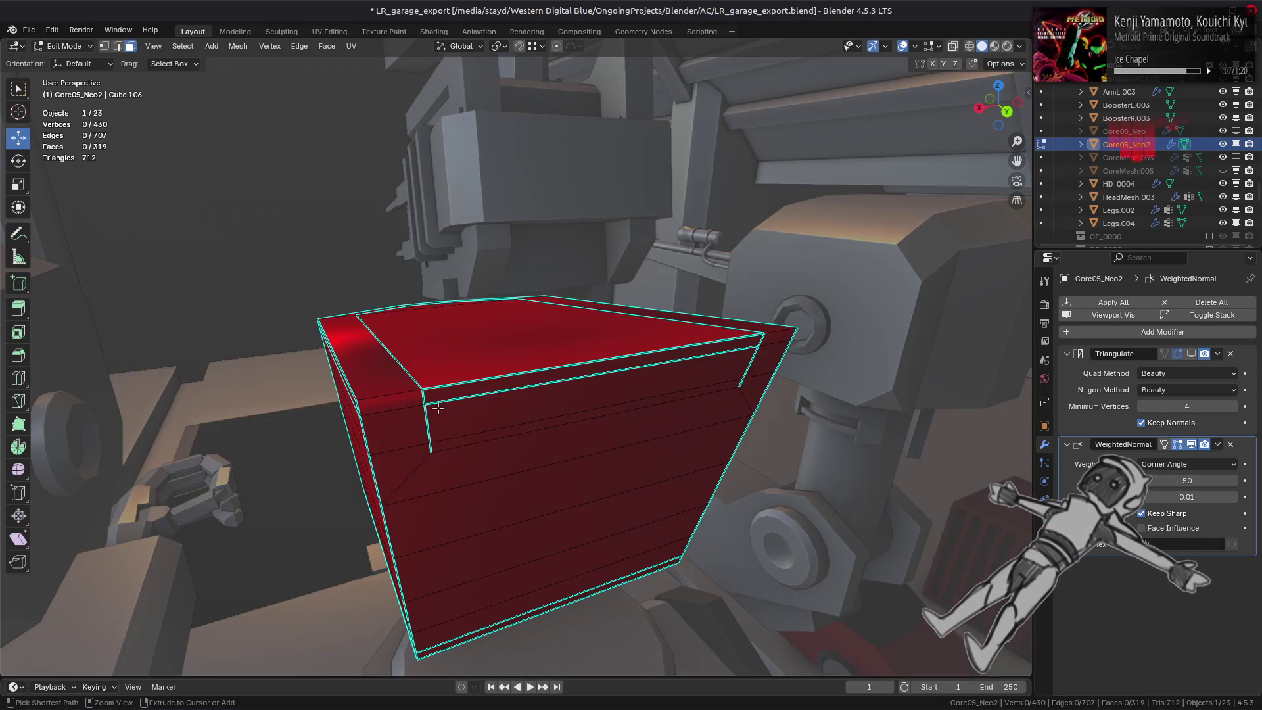
{"action": "key", "text": "ctrl+z"}
{"action": "key", "text": "ctrl+z"}
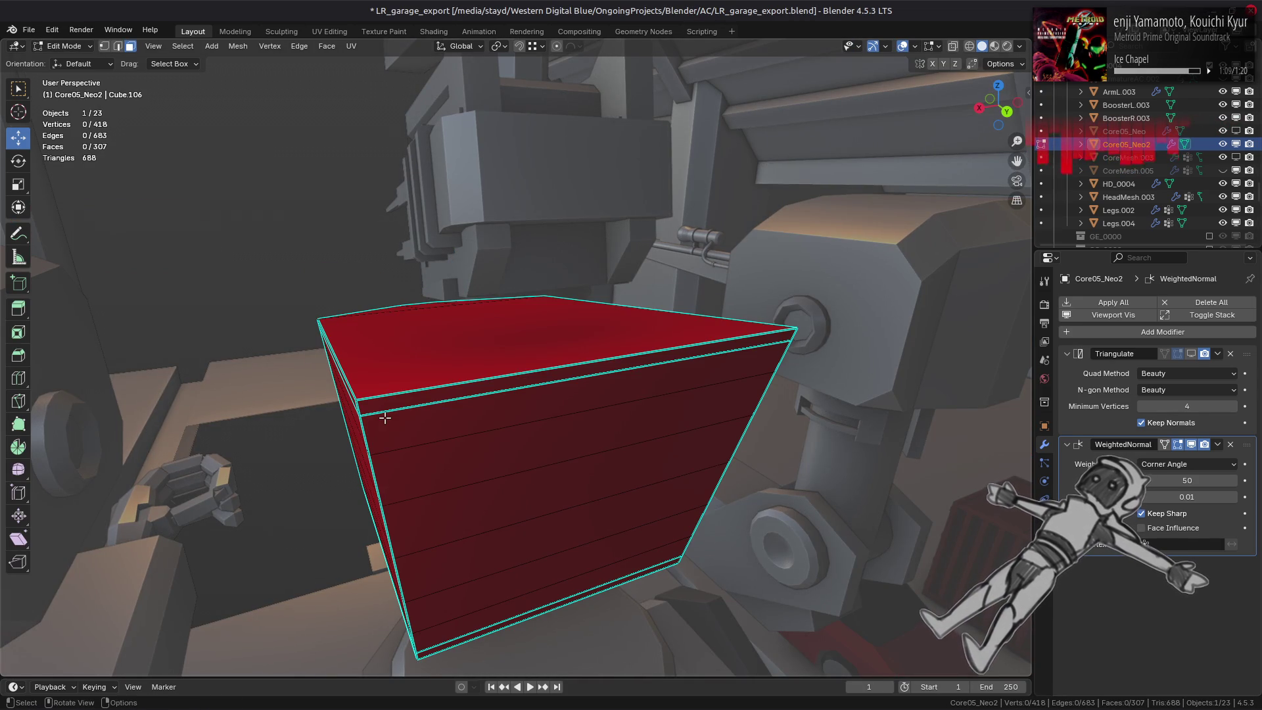
{"action": "middle_click_drag", "start_coordinate": [385, 418], "coordinate": [569, 403]}
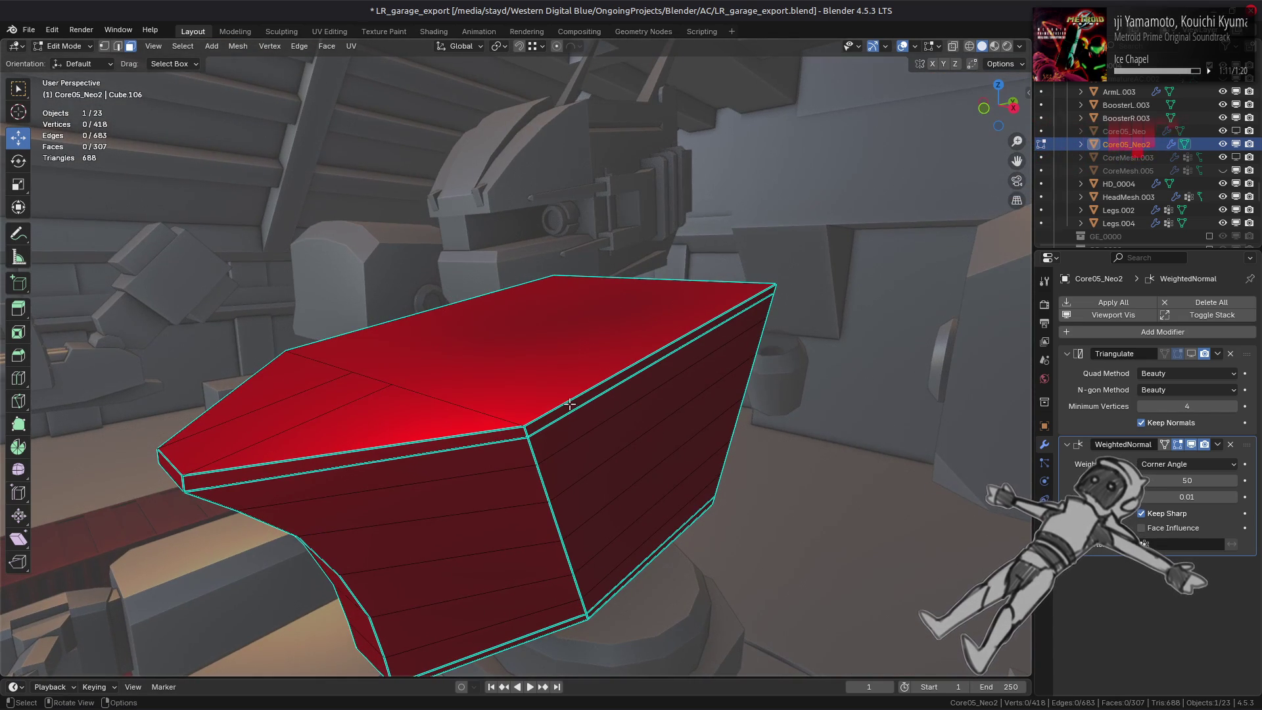